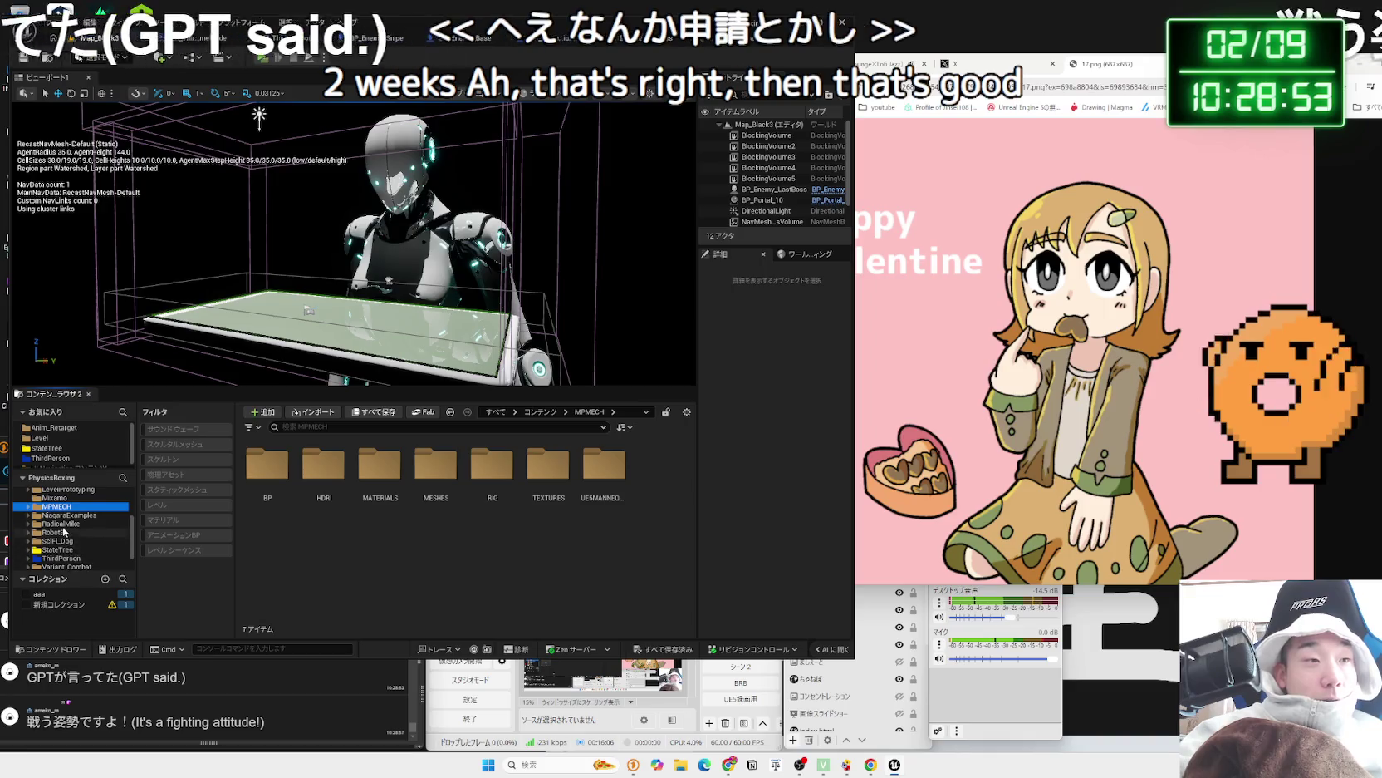
- Open the StateTree folder and peek into Snipe, Kaiten and another subfolder
left_click(60, 549)
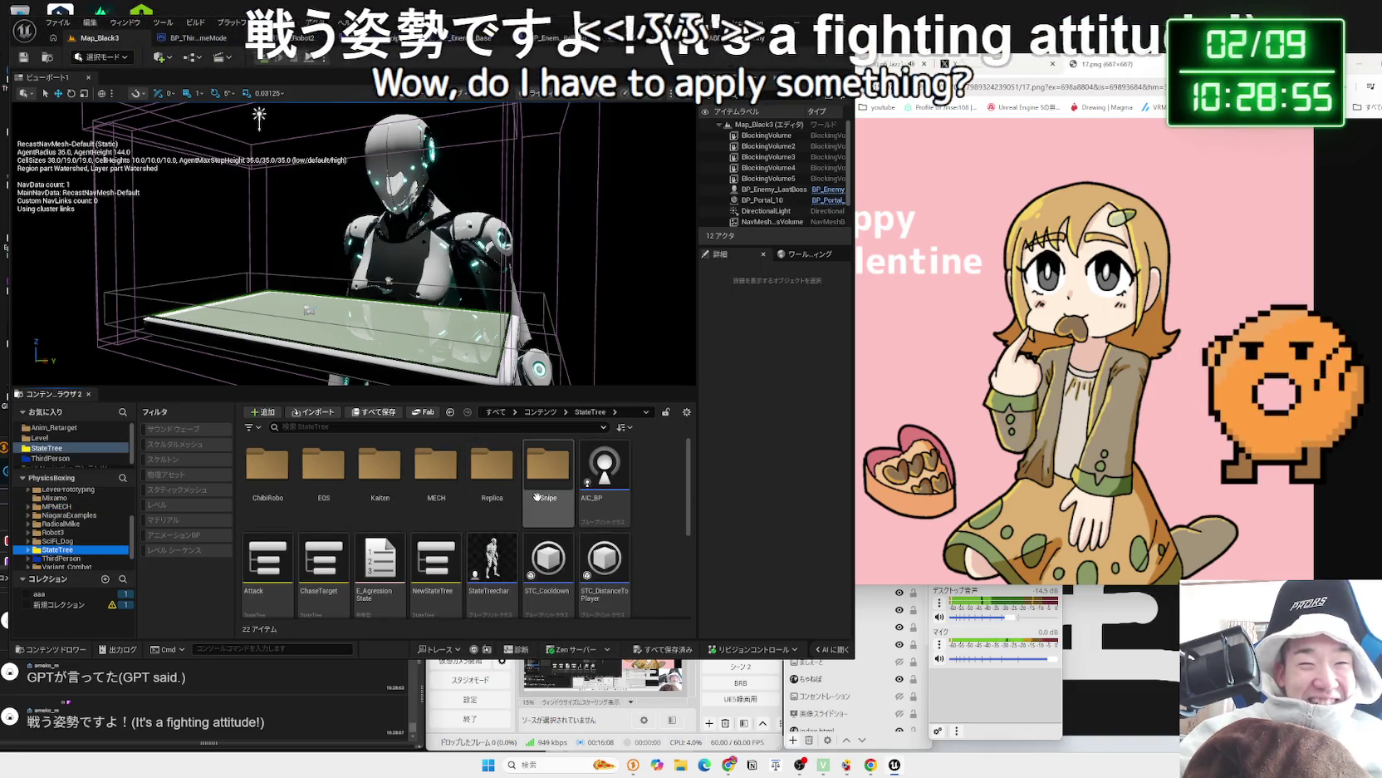
double_click(540, 502)
key("alt+Left")
double_click(379, 476)
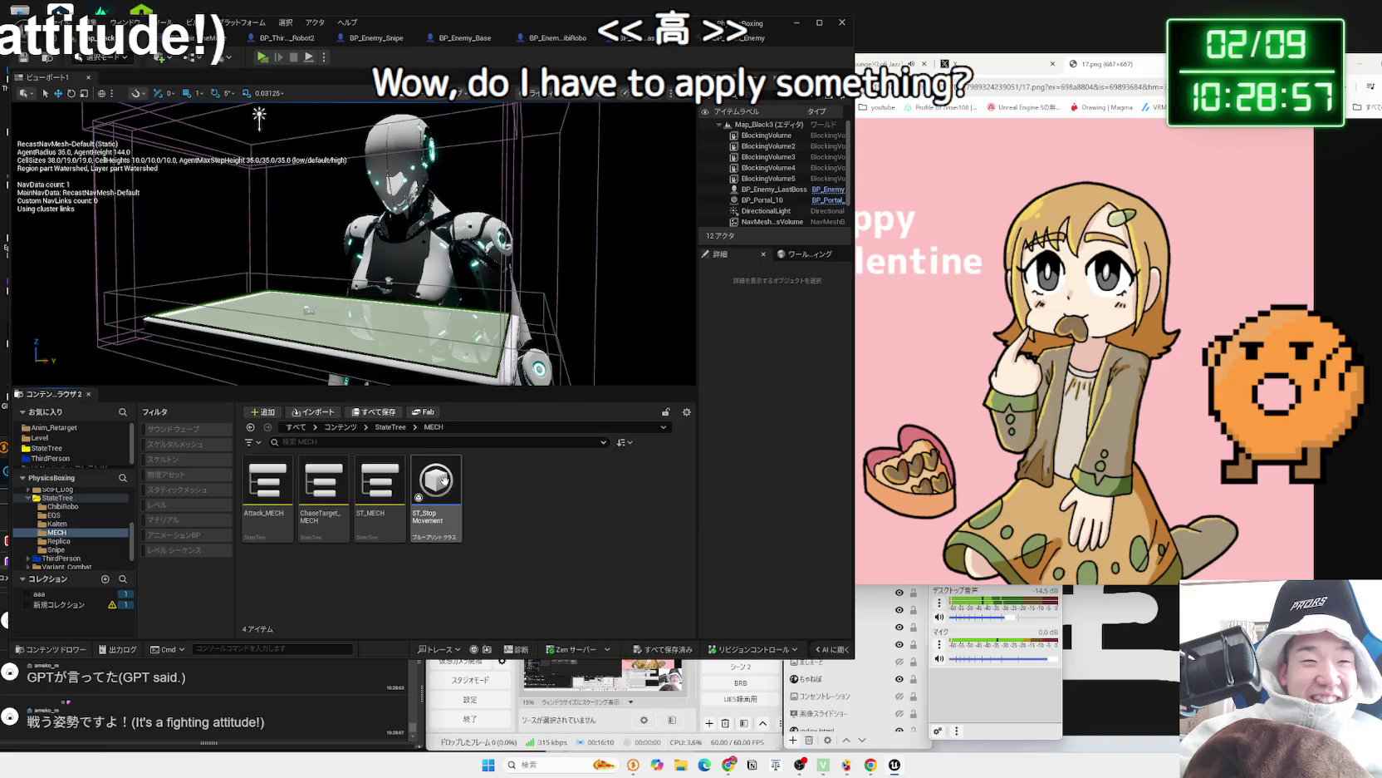
key("alt+Left")
key("Return")
key("alt+Left")
- Peek into the EQS and ChibiRobo subfolders, returning to StateTree after each
key("Left")
key("Return")
key("alt+Left")
key("Left")
key("Return")
key("alt+Left")
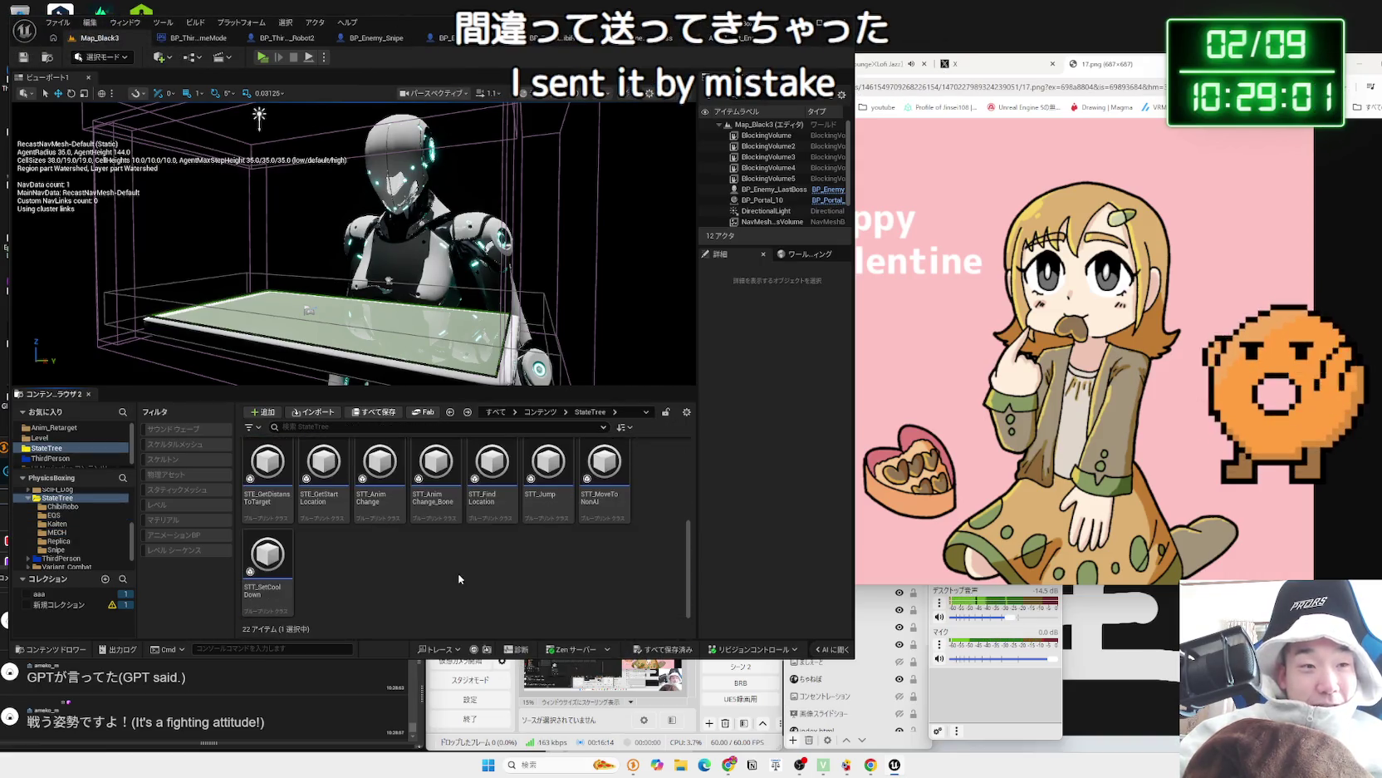
- Select the Replica folder and turn the viewport view around the robot
scroll(465, 567, "up", 2)
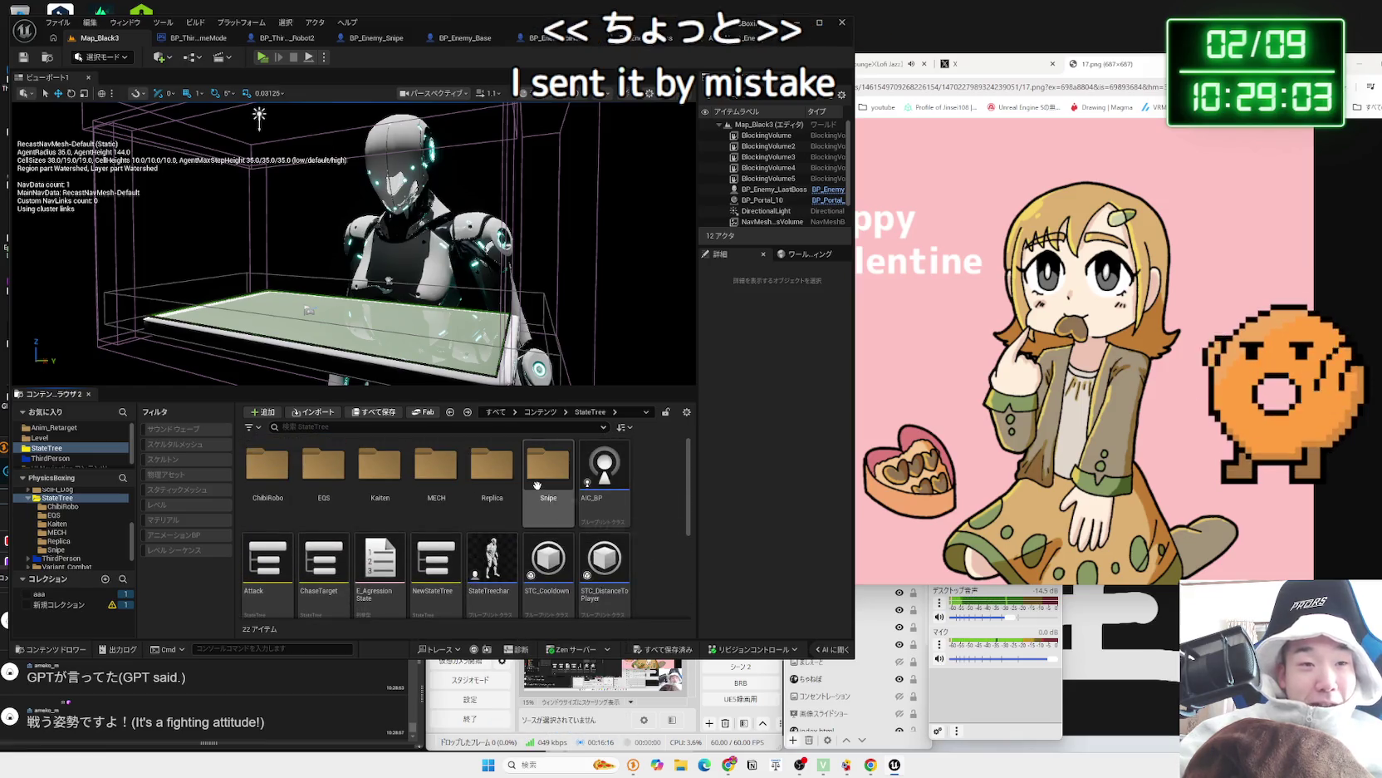
left_click(480, 478)
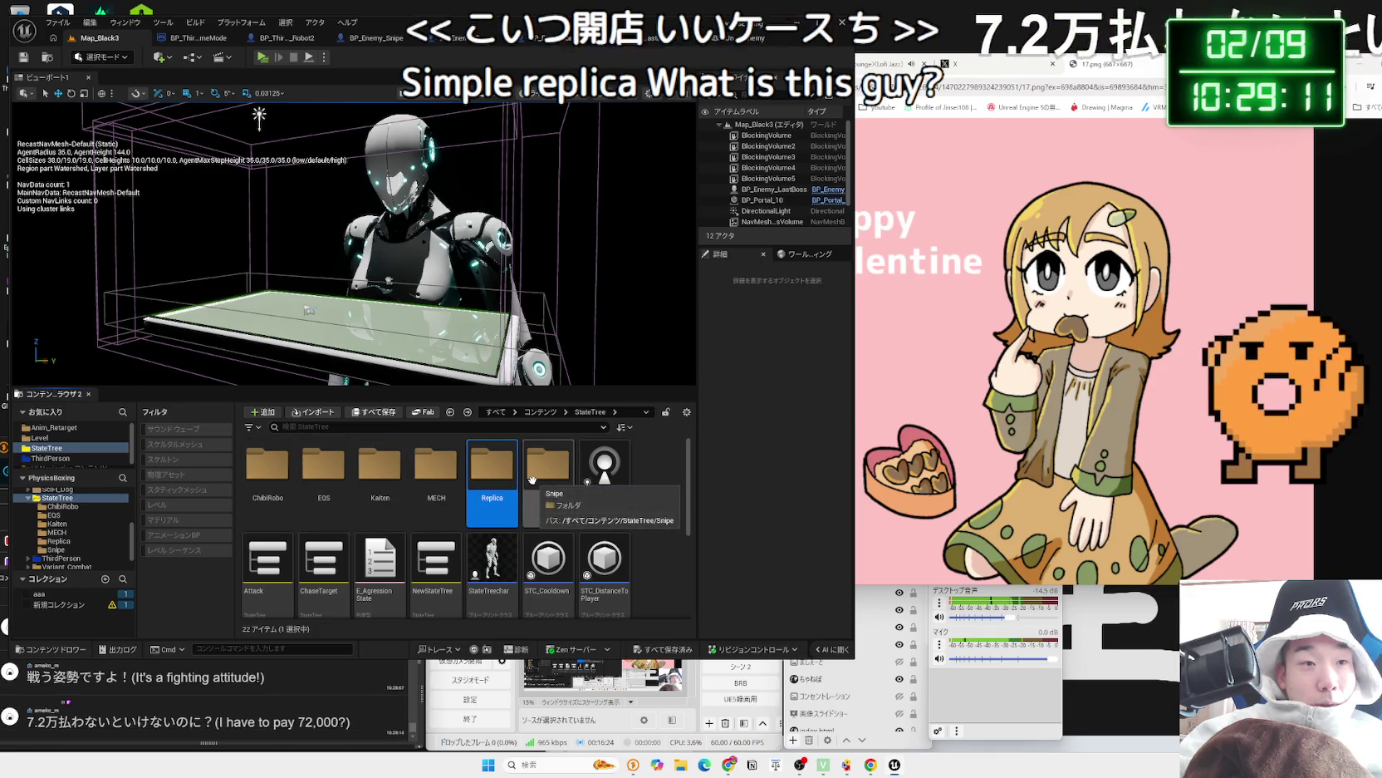
left_click_drag(349, 249, 391, 249)
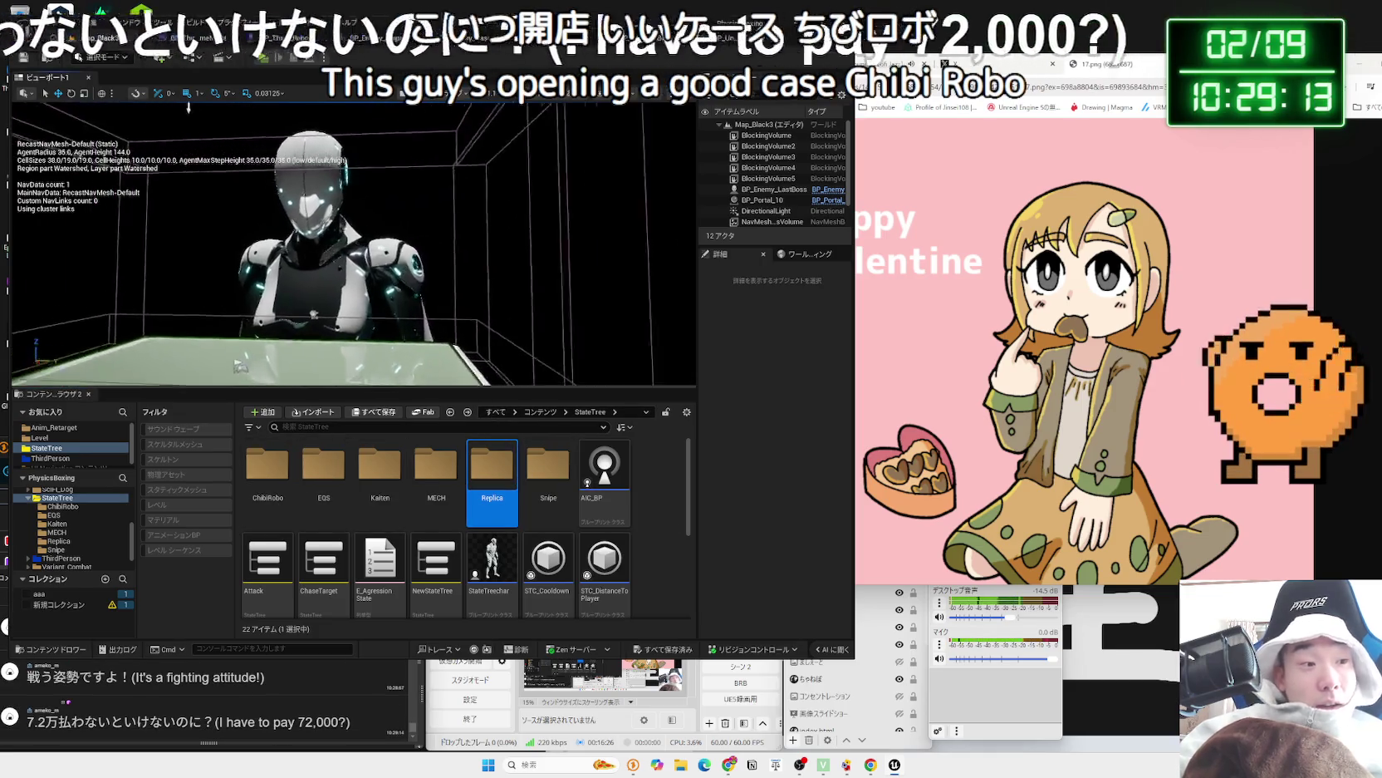
double_click(516, 506)
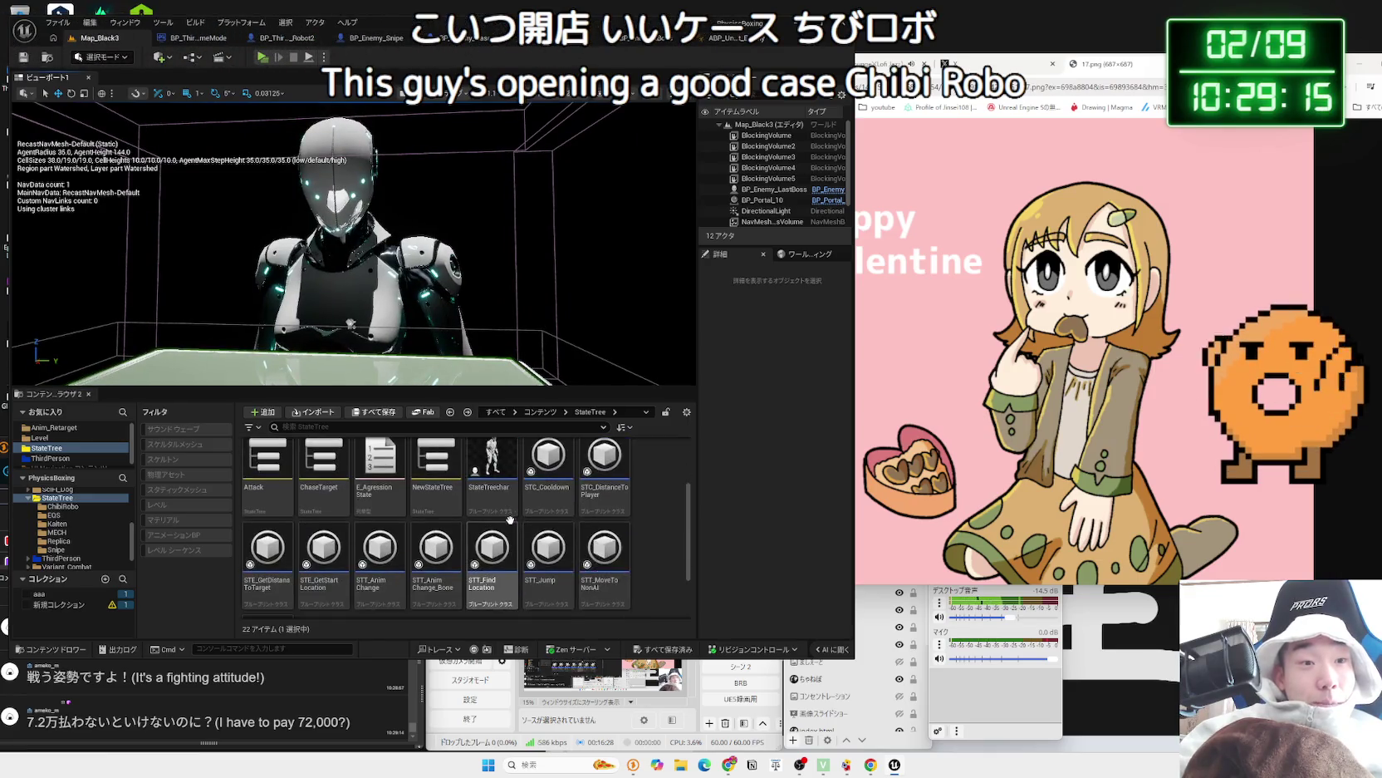
- Add a new folder in StateTree, name it LastBoss, and open it
right_click(463, 562)
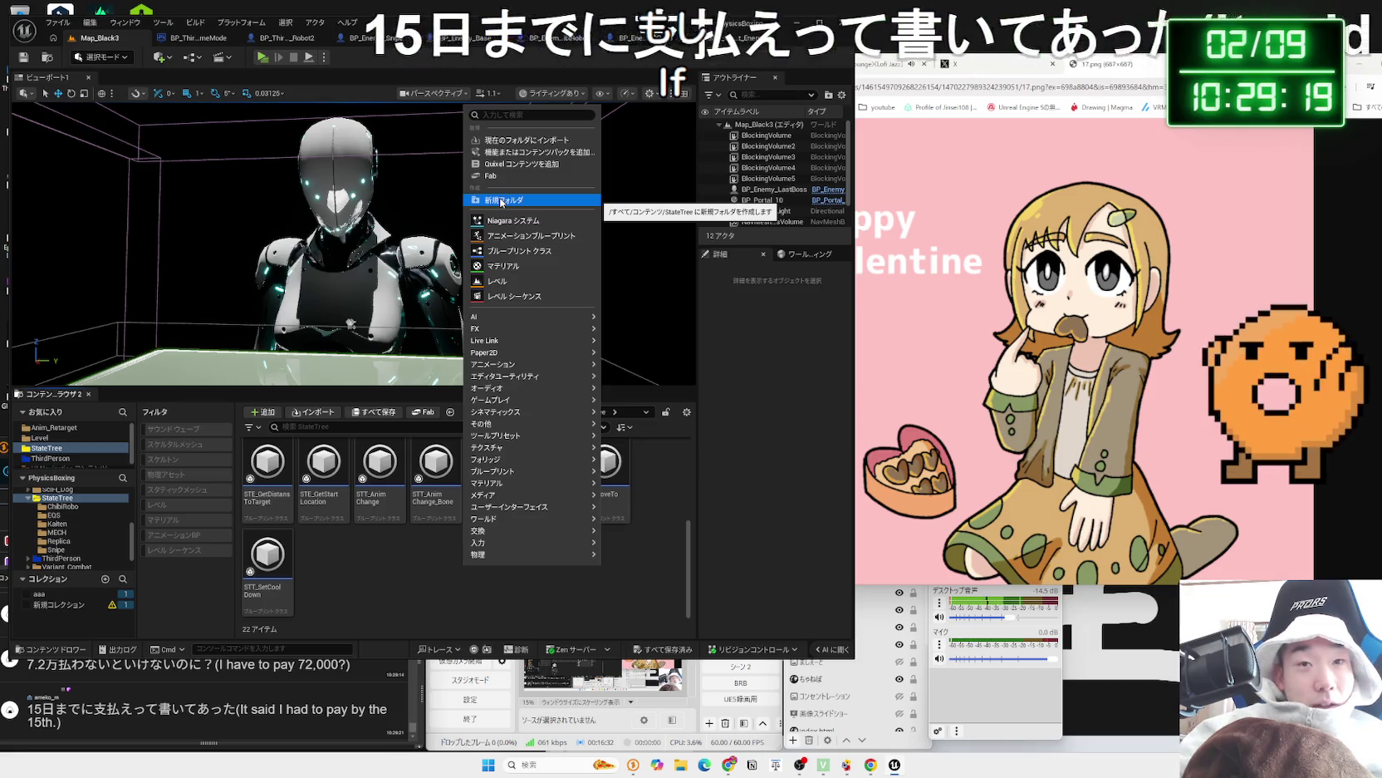
left_click(501, 200)
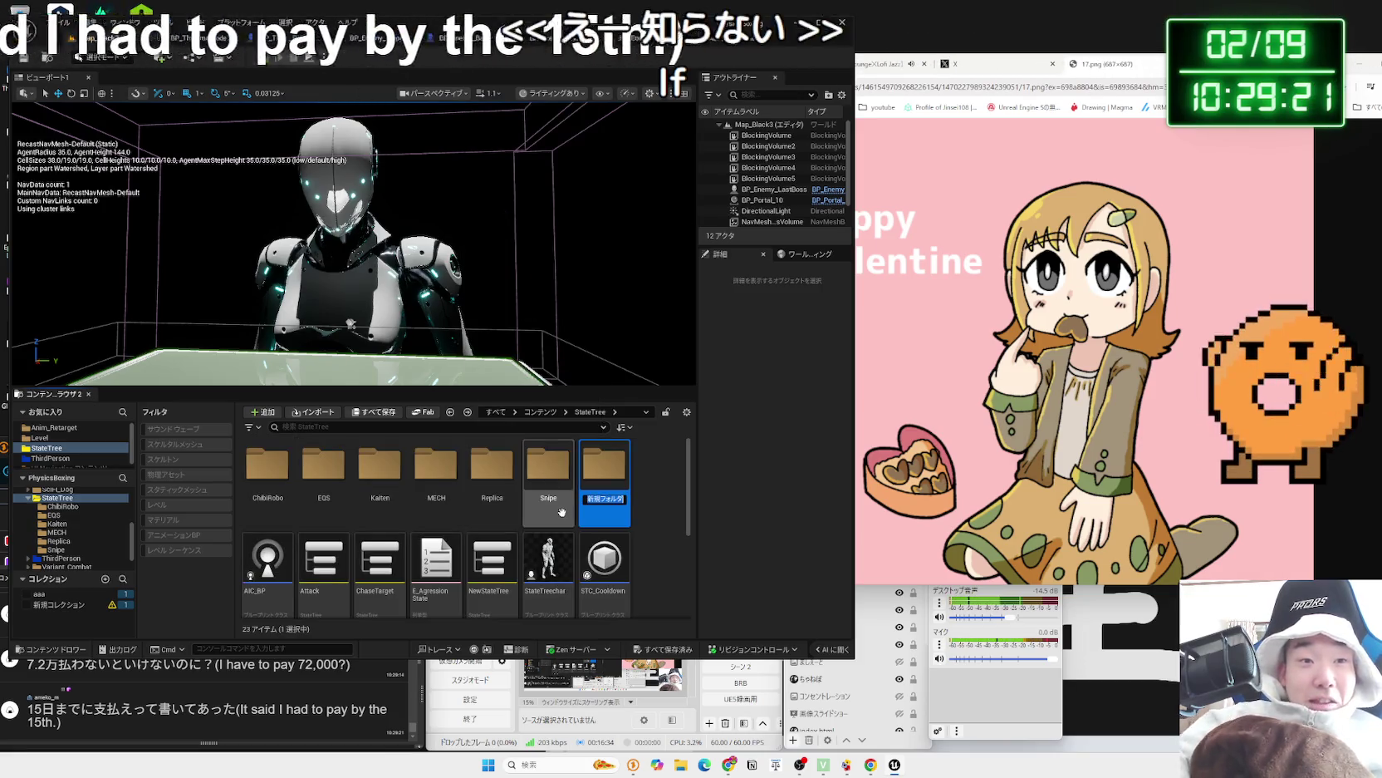
type("4Last")
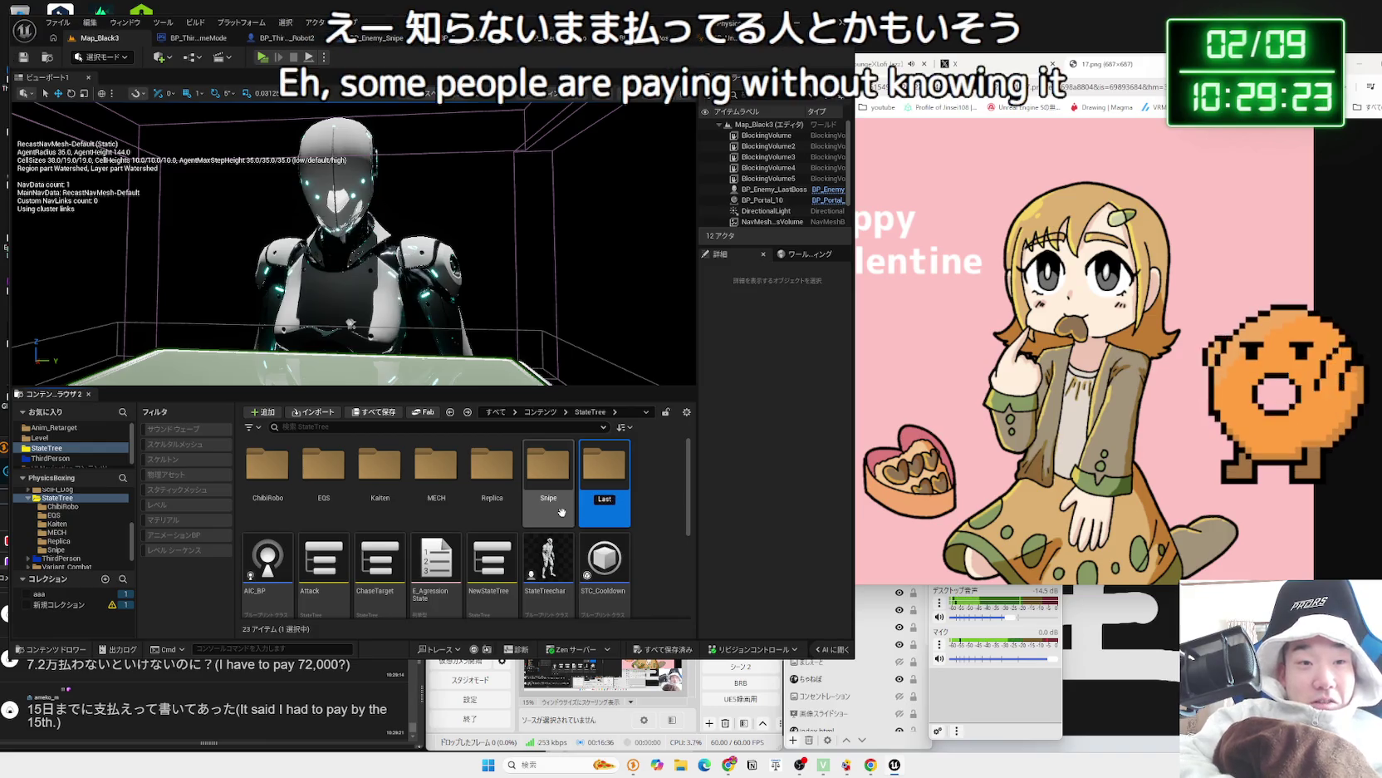
type("s")
key("Return")
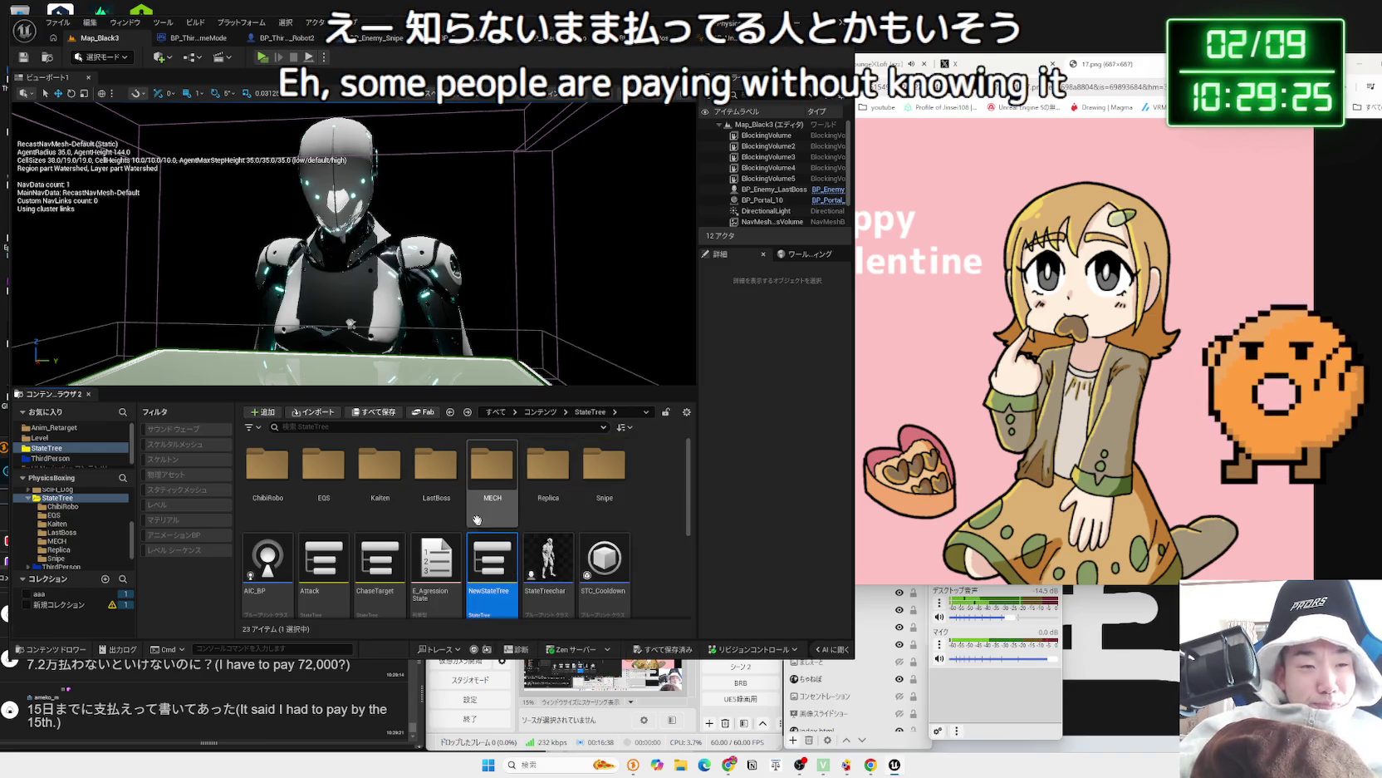
double_click(447, 490)
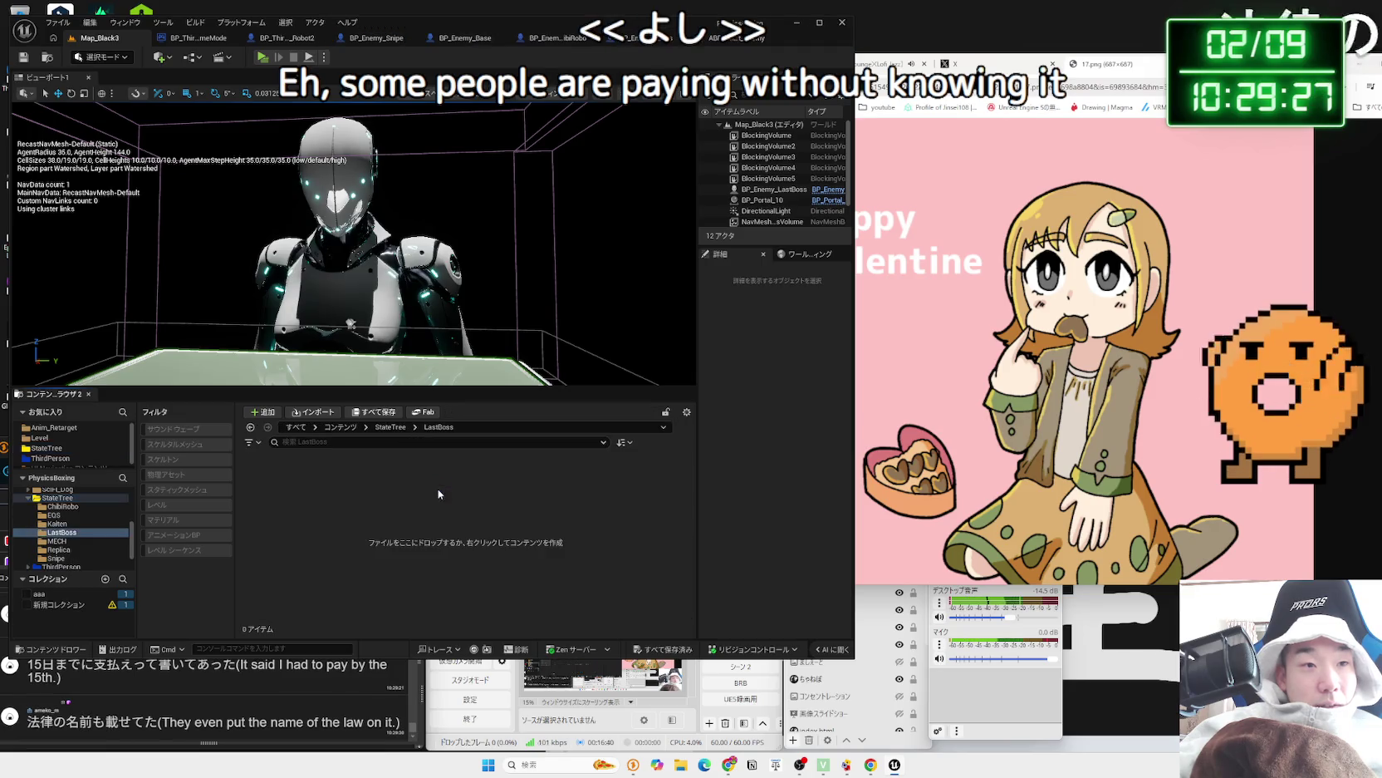
- Begin creating a StateTree asset in LastBoss via Artificial Intelligence > StateTree
right_click(392, 490)
mouse_move(431, 432)
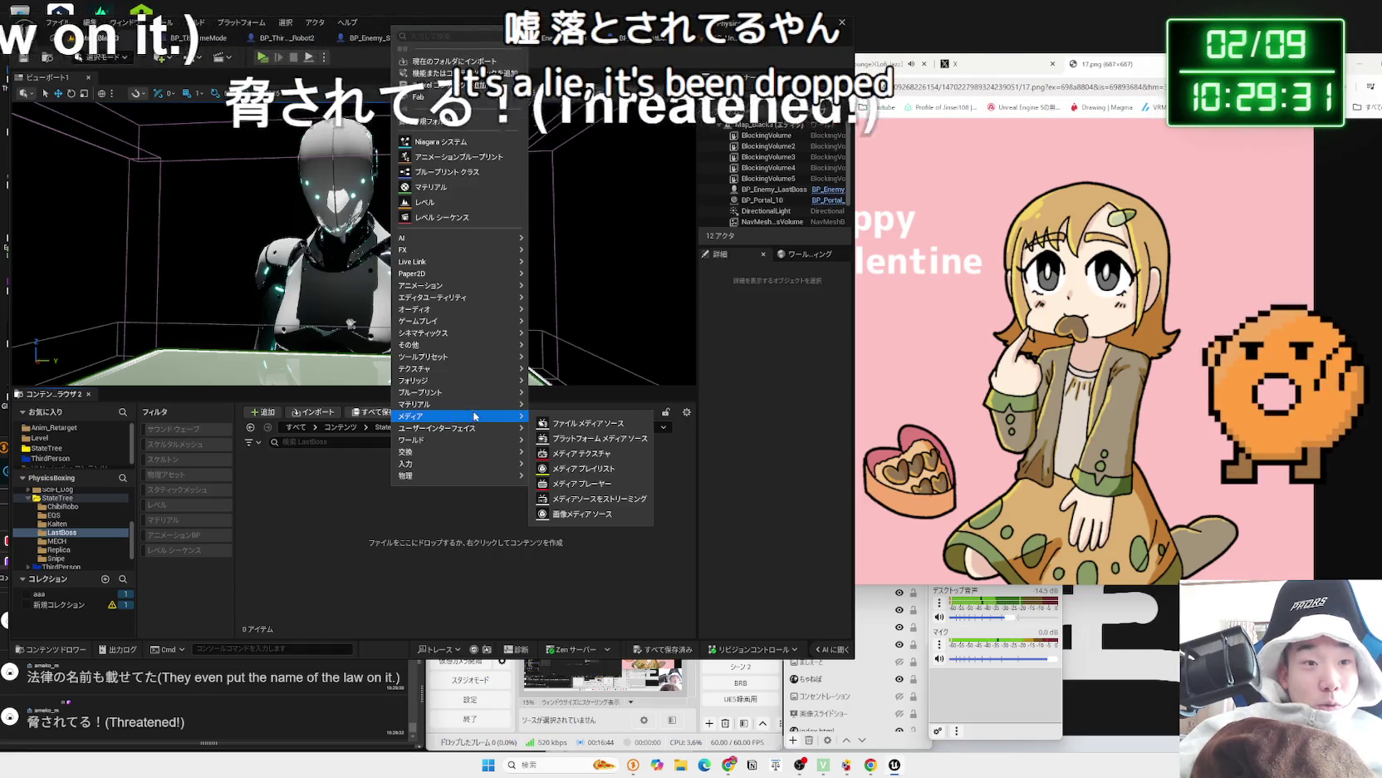
mouse_move(474, 332)
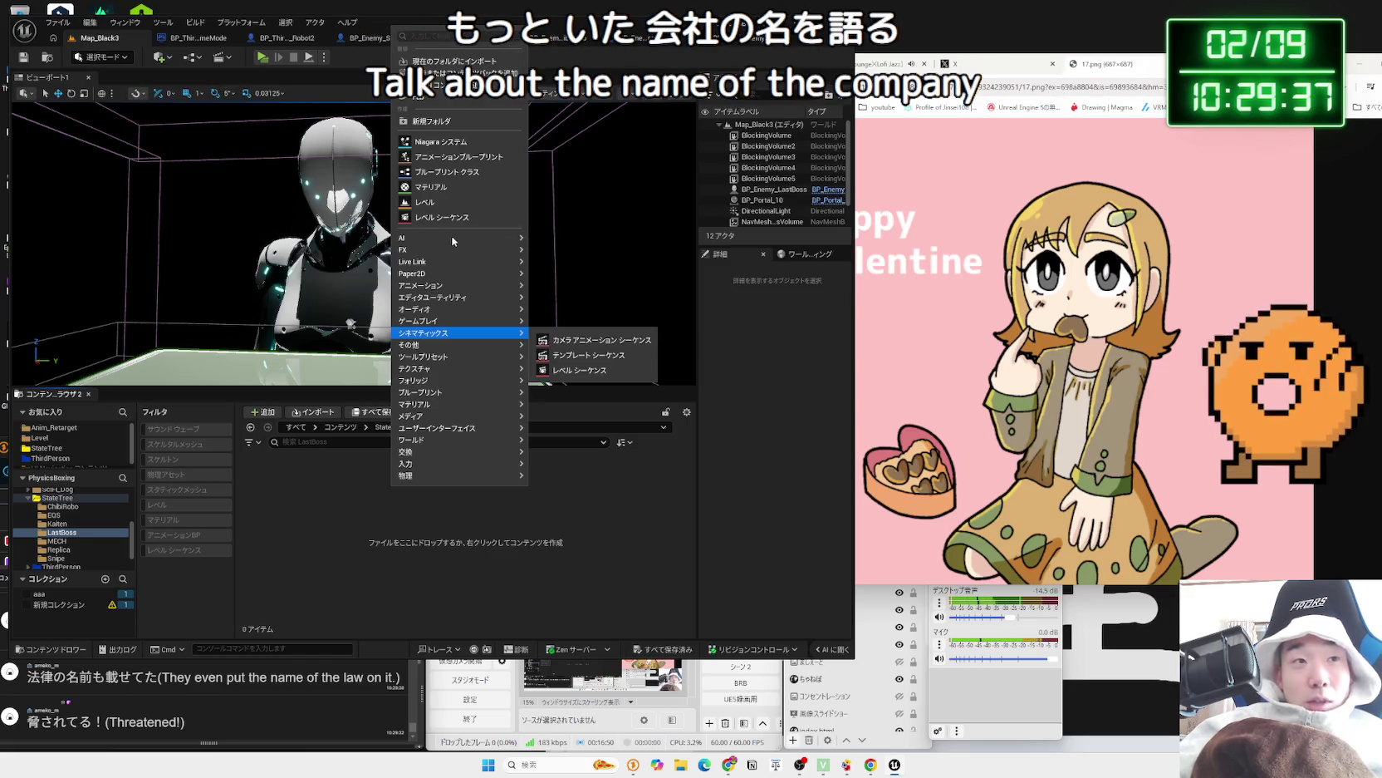
mouse_move(436, 241)
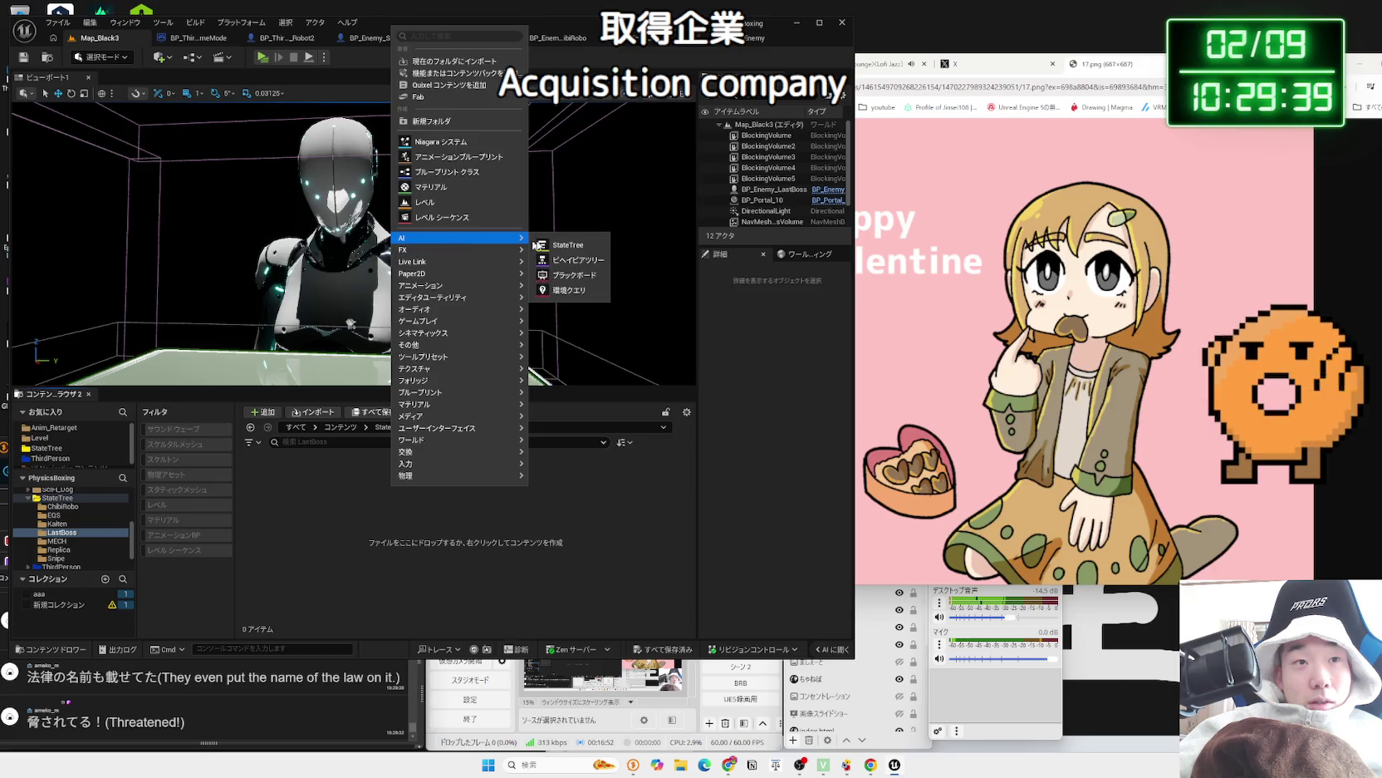
left_click(570, 245)
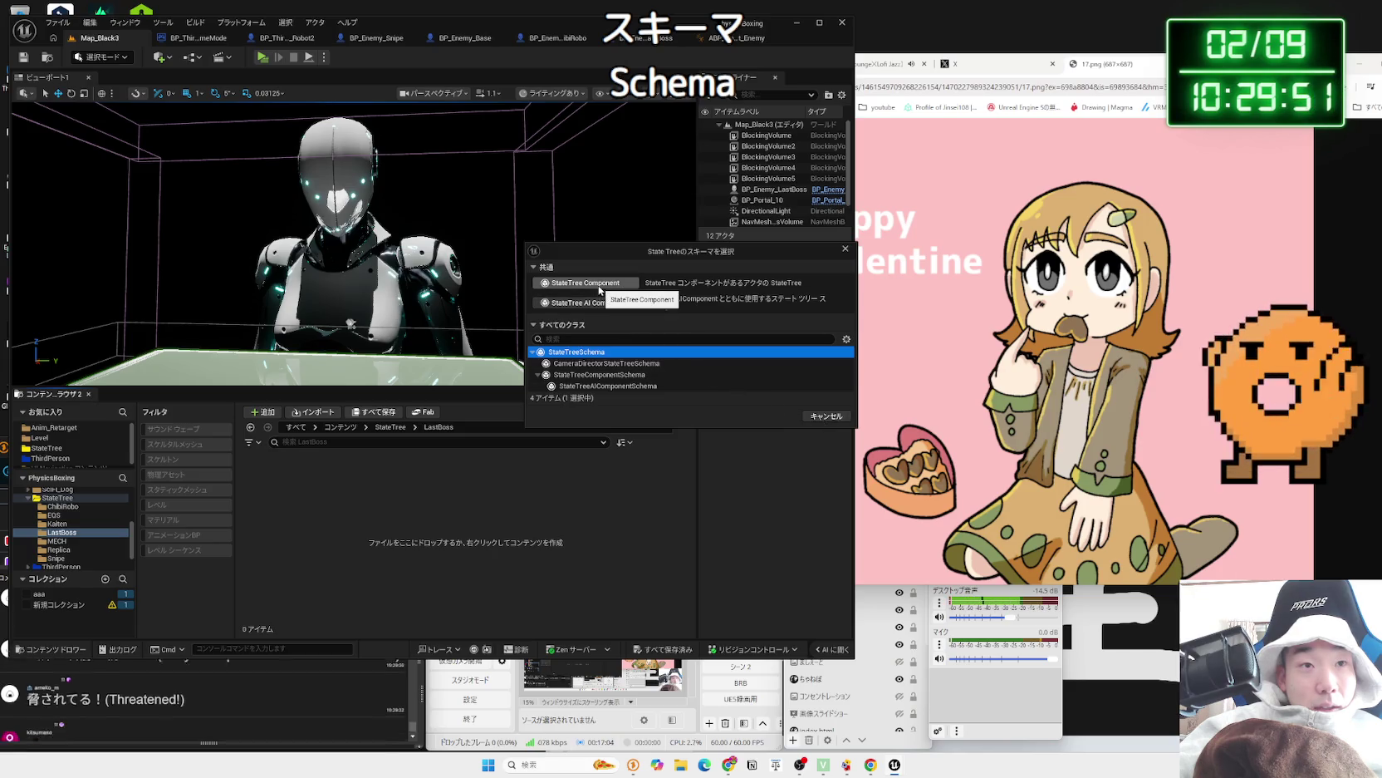
- Cancel the schema picker, return to the StateTree folder, and bring the chat window forward
left_click(845, 249)
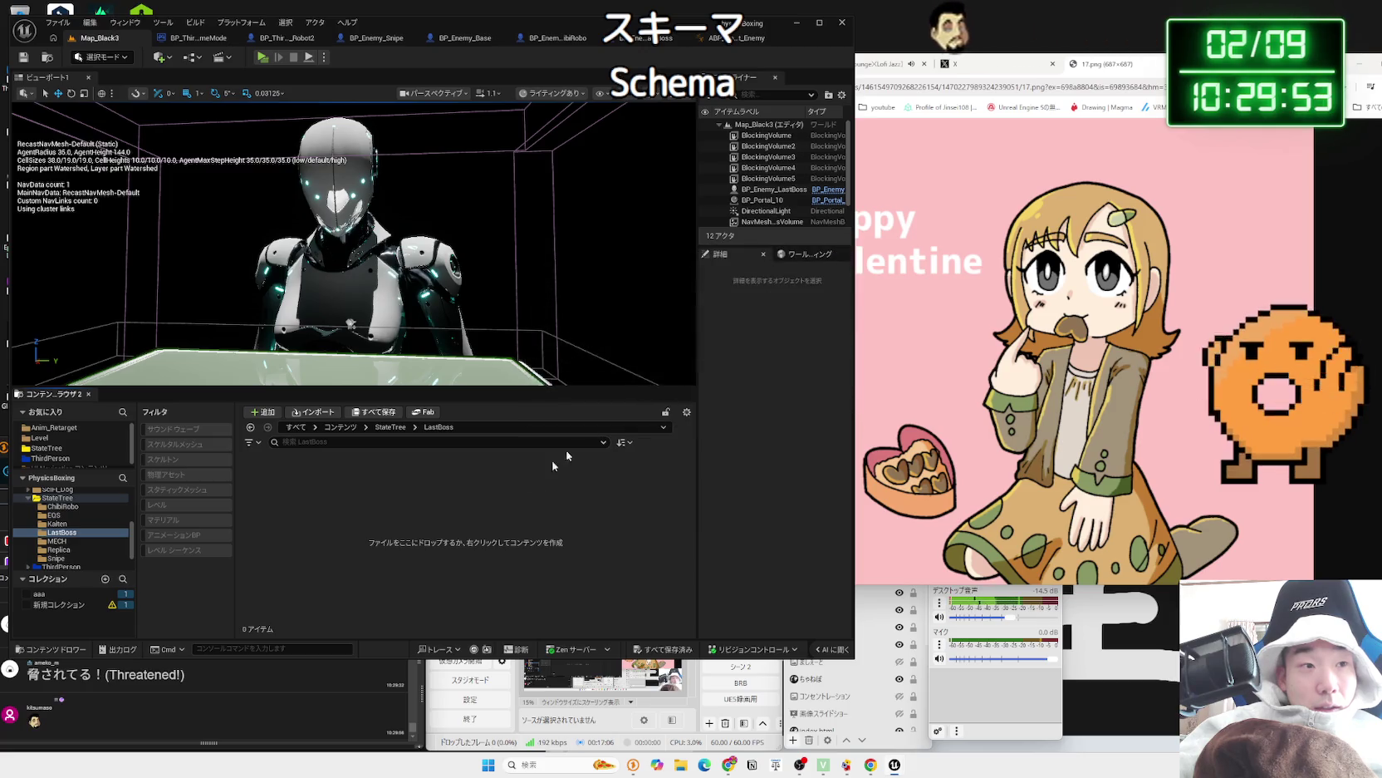
left_click(390, 427)
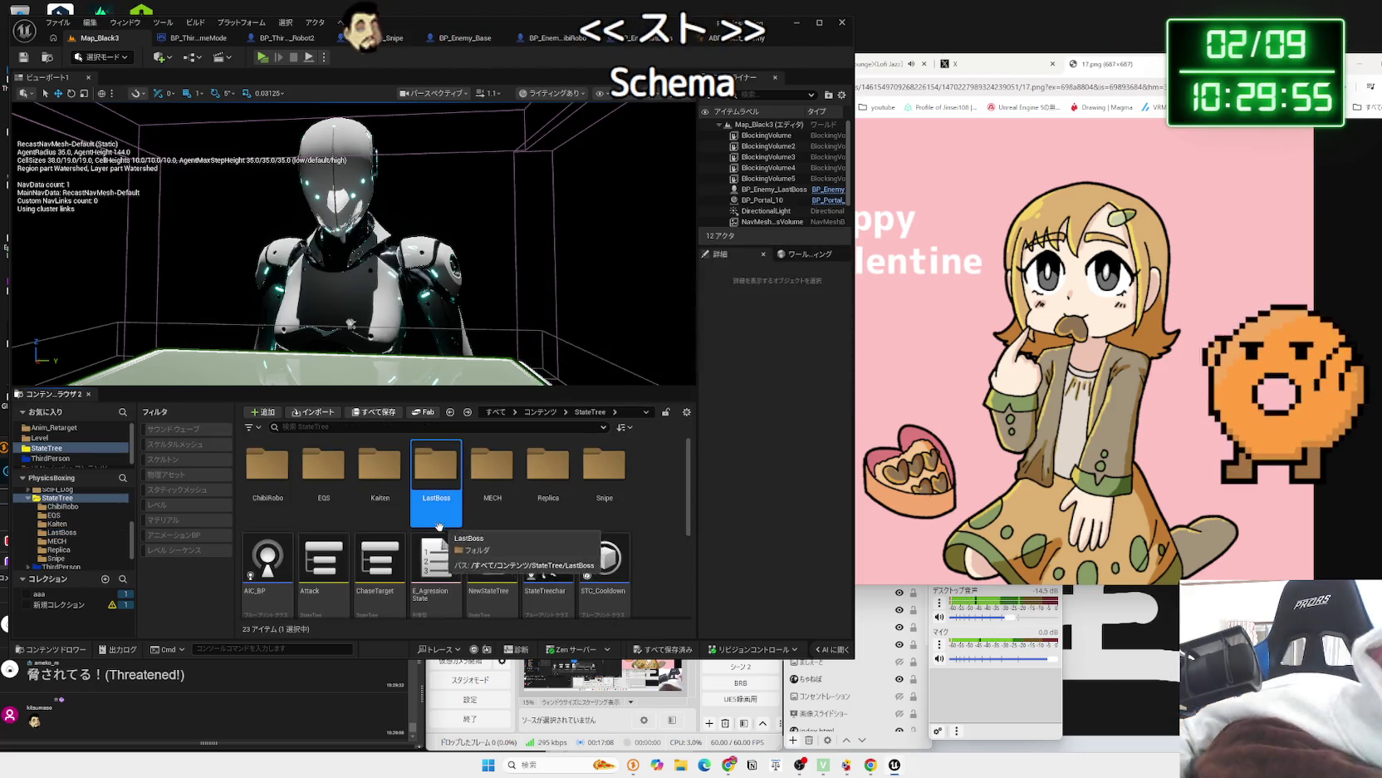
left_click(43, 729)
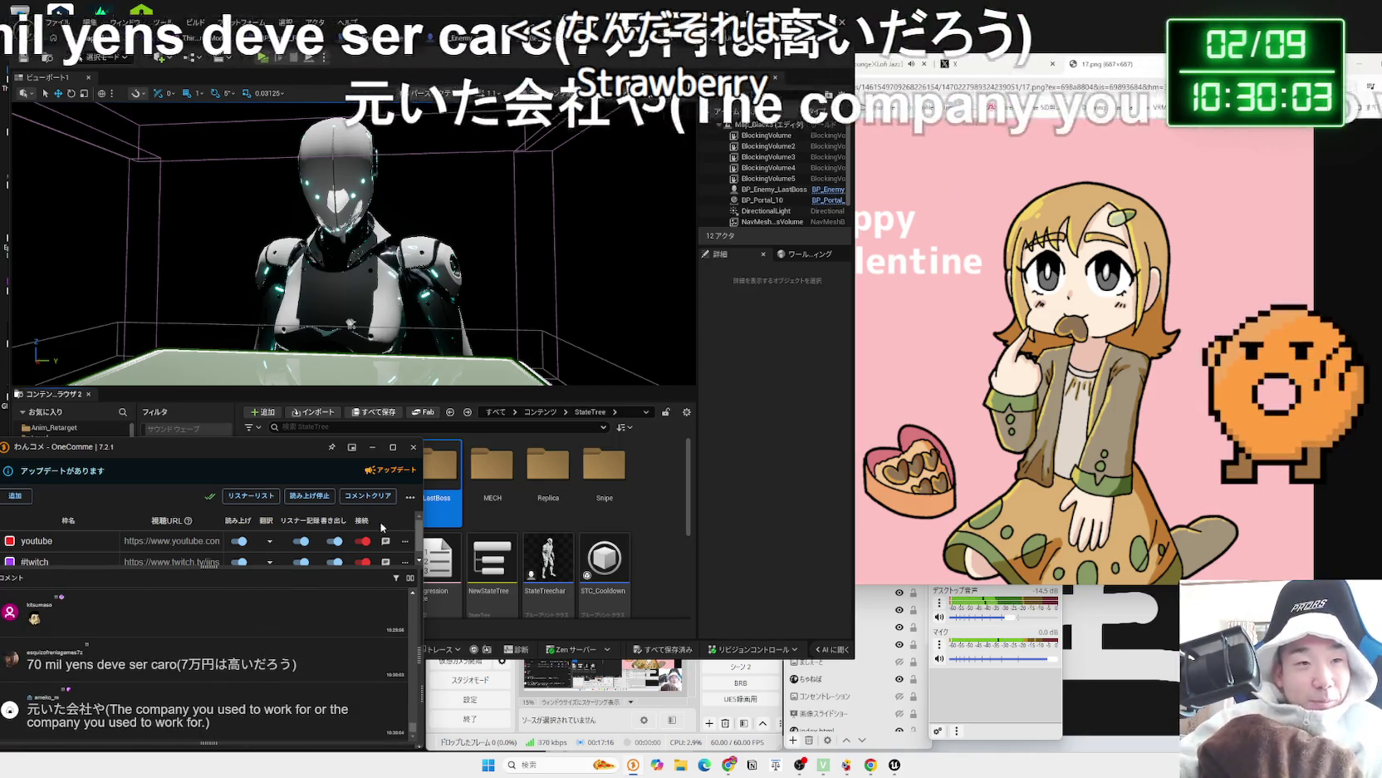
left_click(449, 468)
double_click(449, 468)
right_click(450, 468)
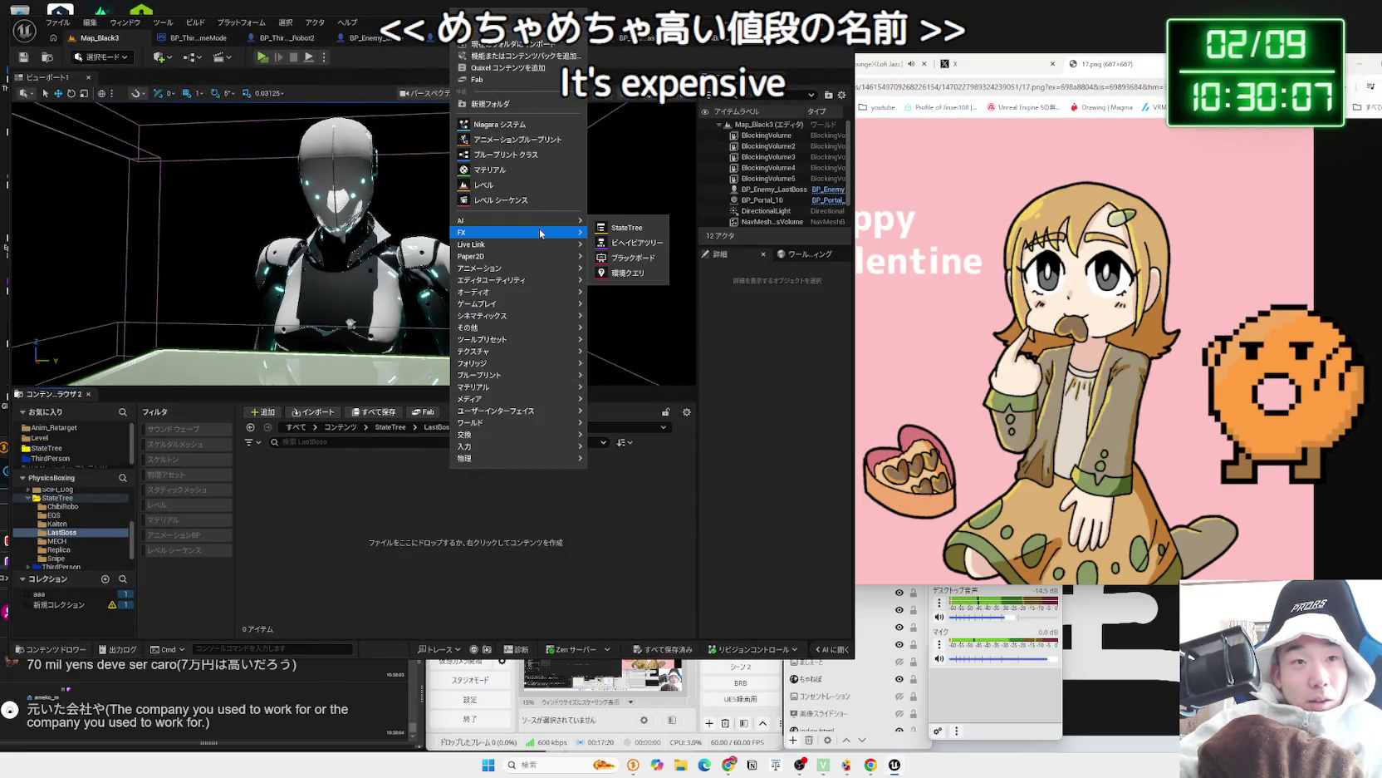
mouse_move(541, 233)
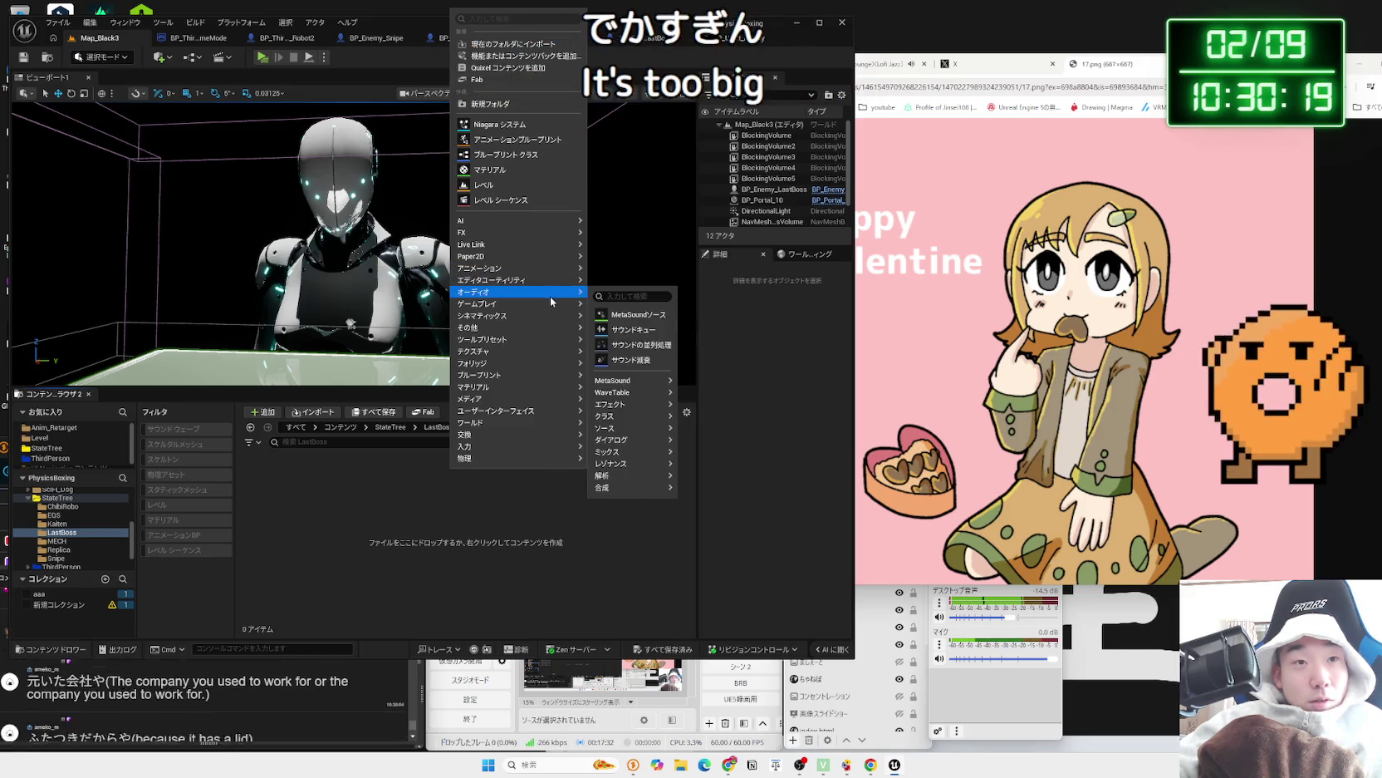
mouse_move(546, 306)
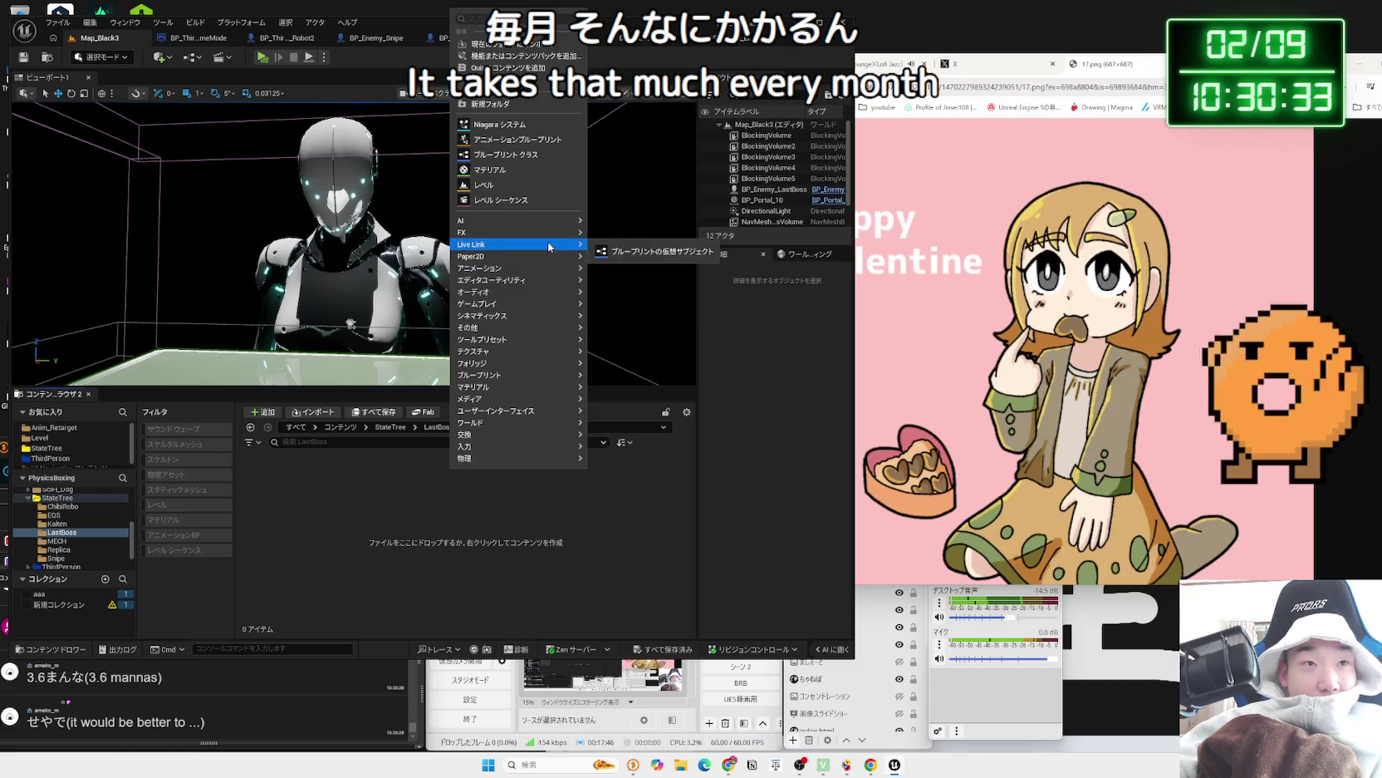
left_click(340, 555)
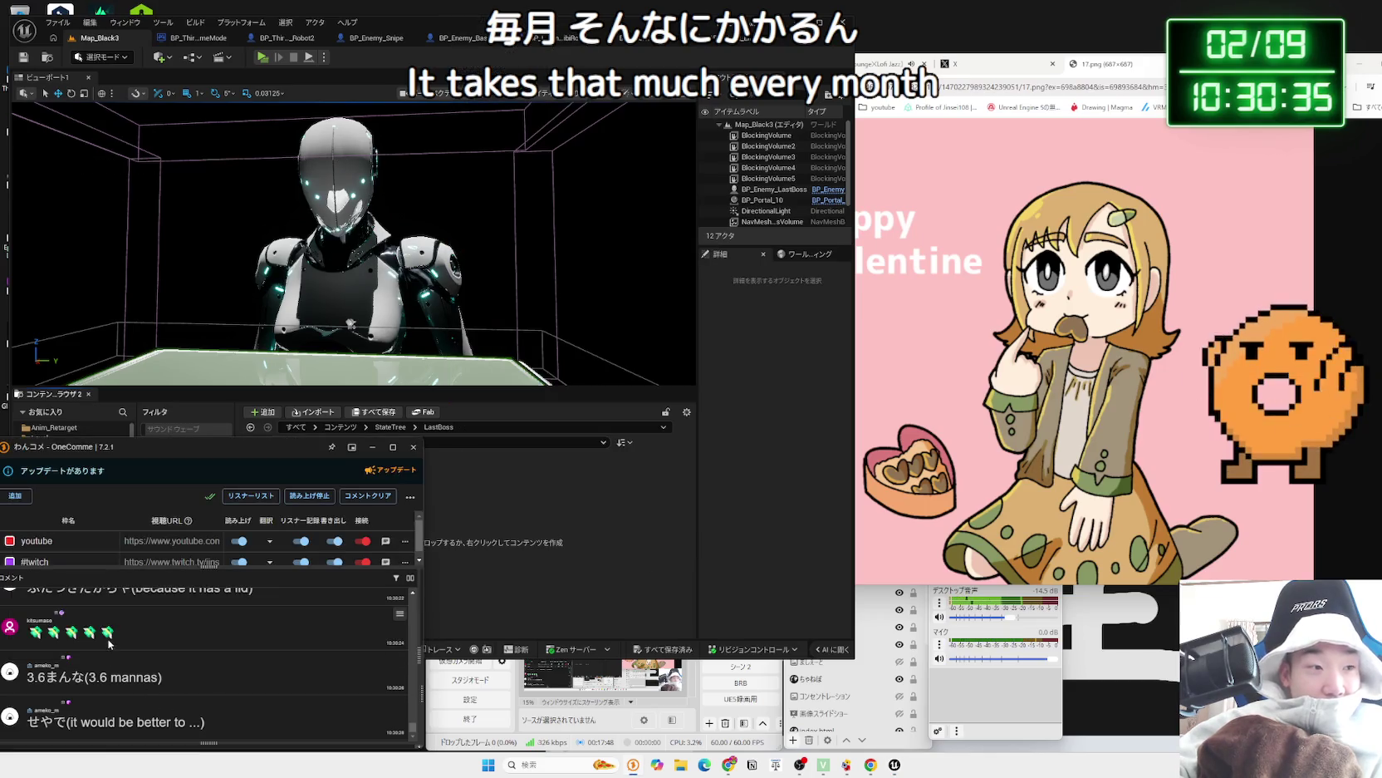
key("alt+Left")
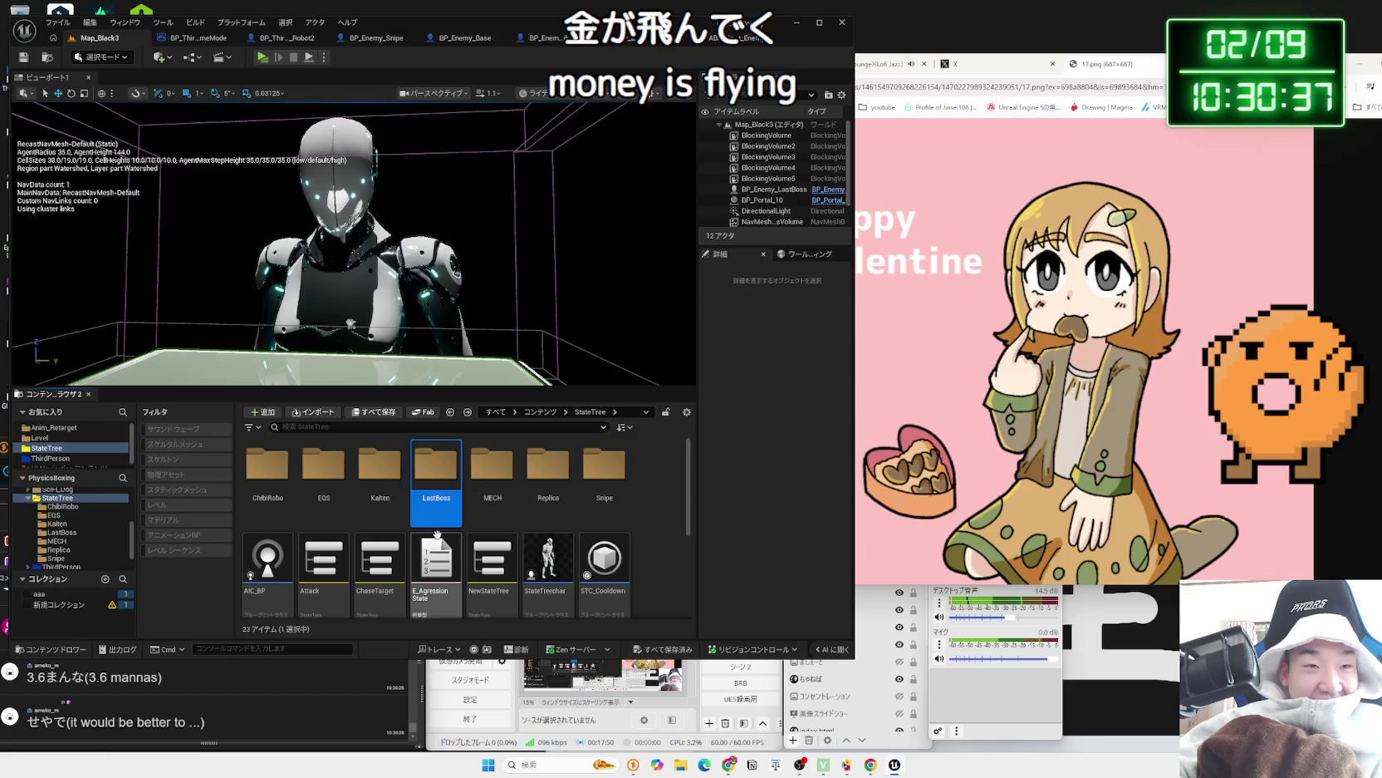
scroll(522, 548, "down", 1)
left_click(515, 536)
- Duplicate the NewStateTree asset and name the copy NewStateTree_LastBoss
right_click(515, 535)
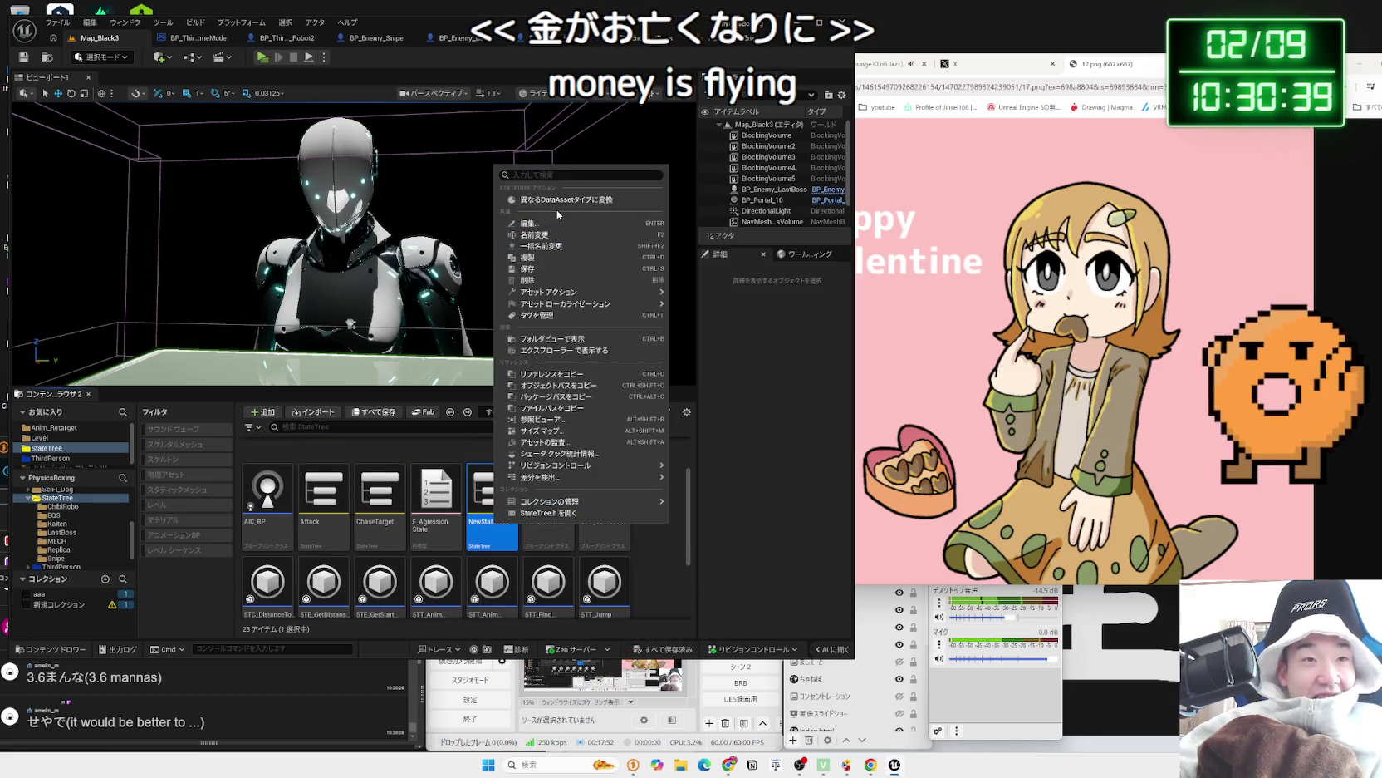
left_click(552, 258)
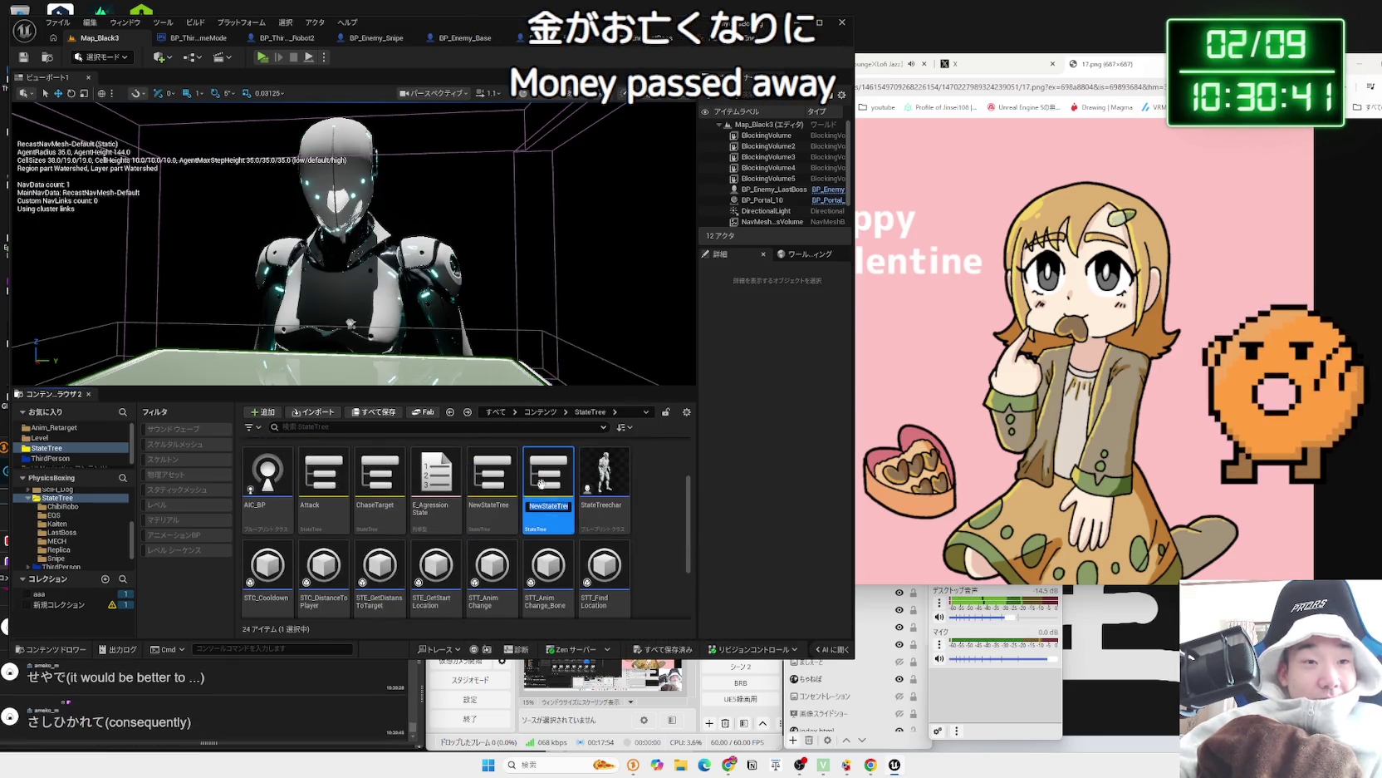
key("End")
key("BackSpace")
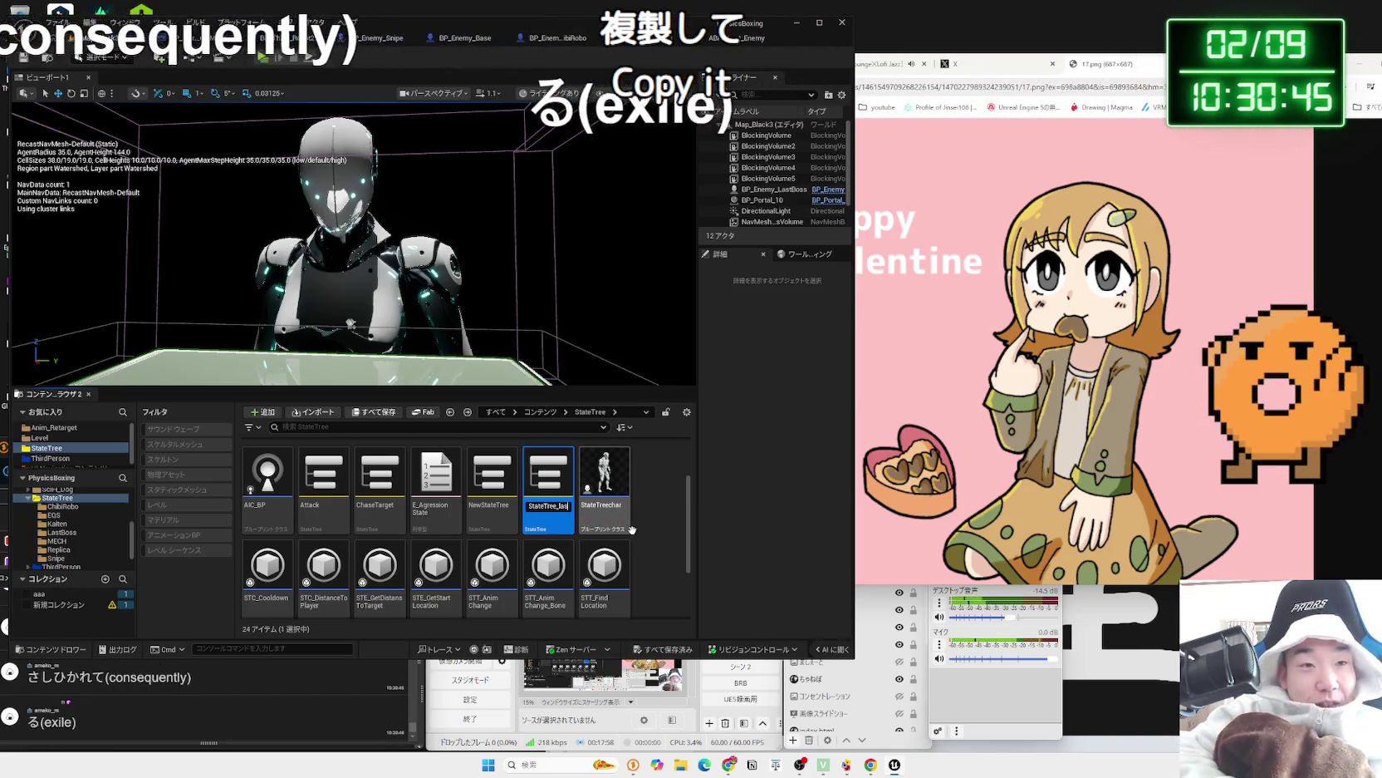
type("_last")
key("Return")
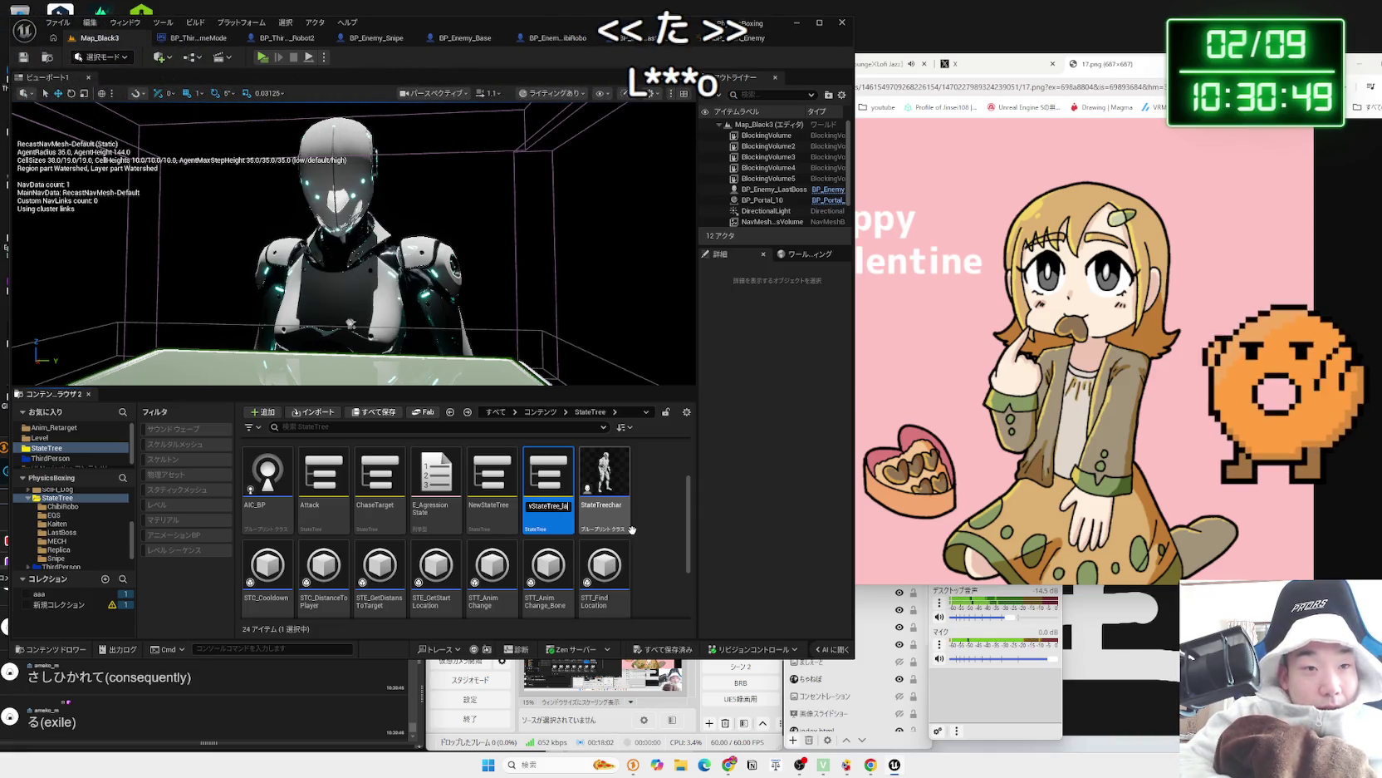
key("End")
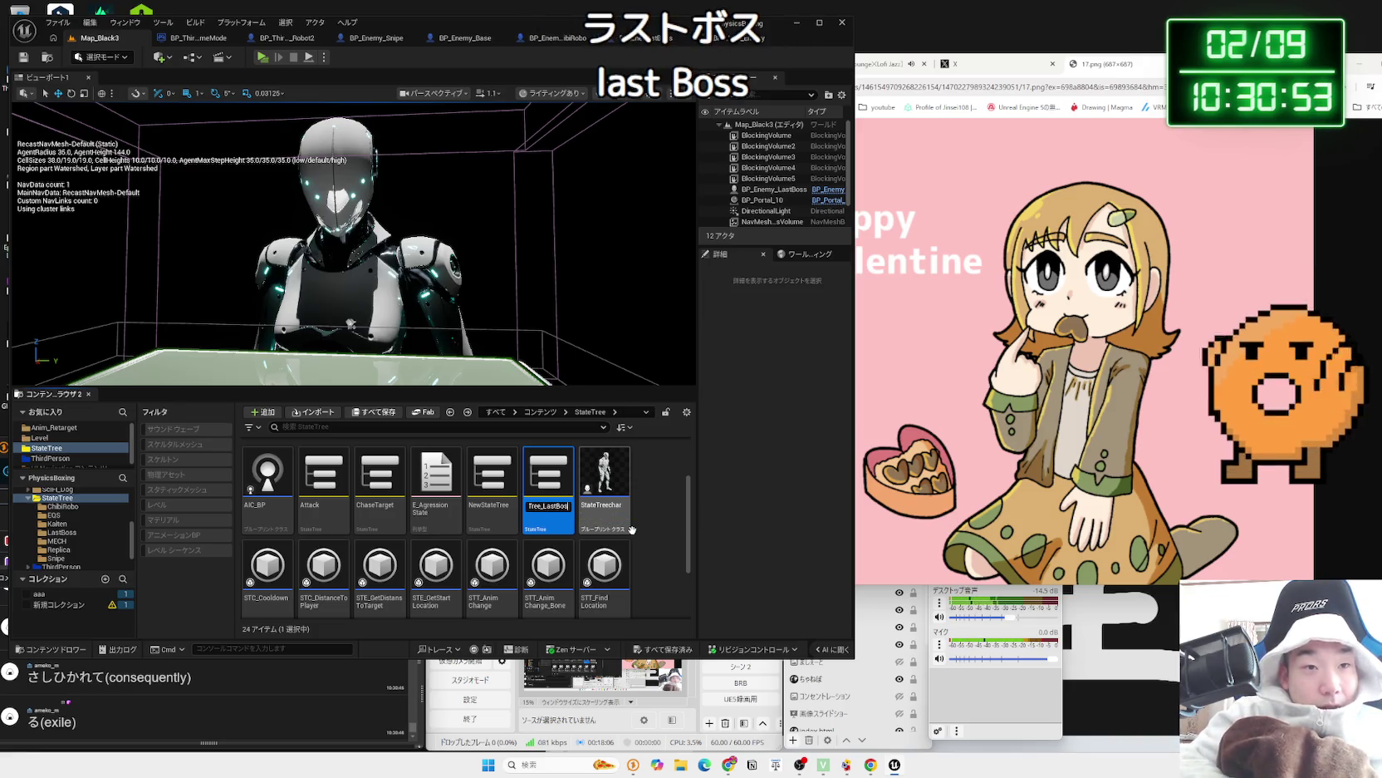
key("Return")
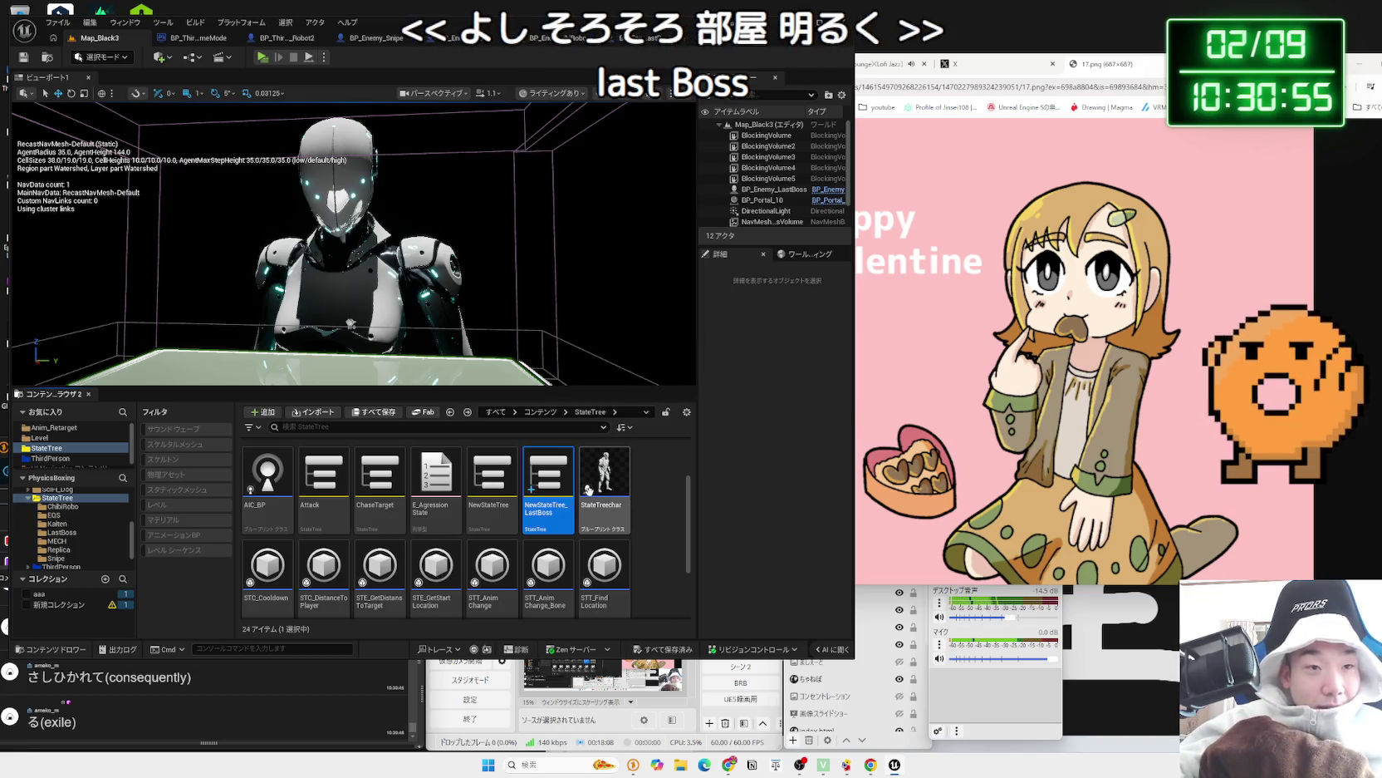
scroll(554, 527, "up", 1)
- Move NewStateTree_LastBoss into LastBoss with Move Here, open that folder, and select the asset
mouse_move(552, 540)
left_mouse_down()
mouse_move(575, 461)
mouse_move(493, 486)
mouse_move(398, 478)
mouse_move(432, 473)
mouse_move(421, 470)
left_mouse_up()
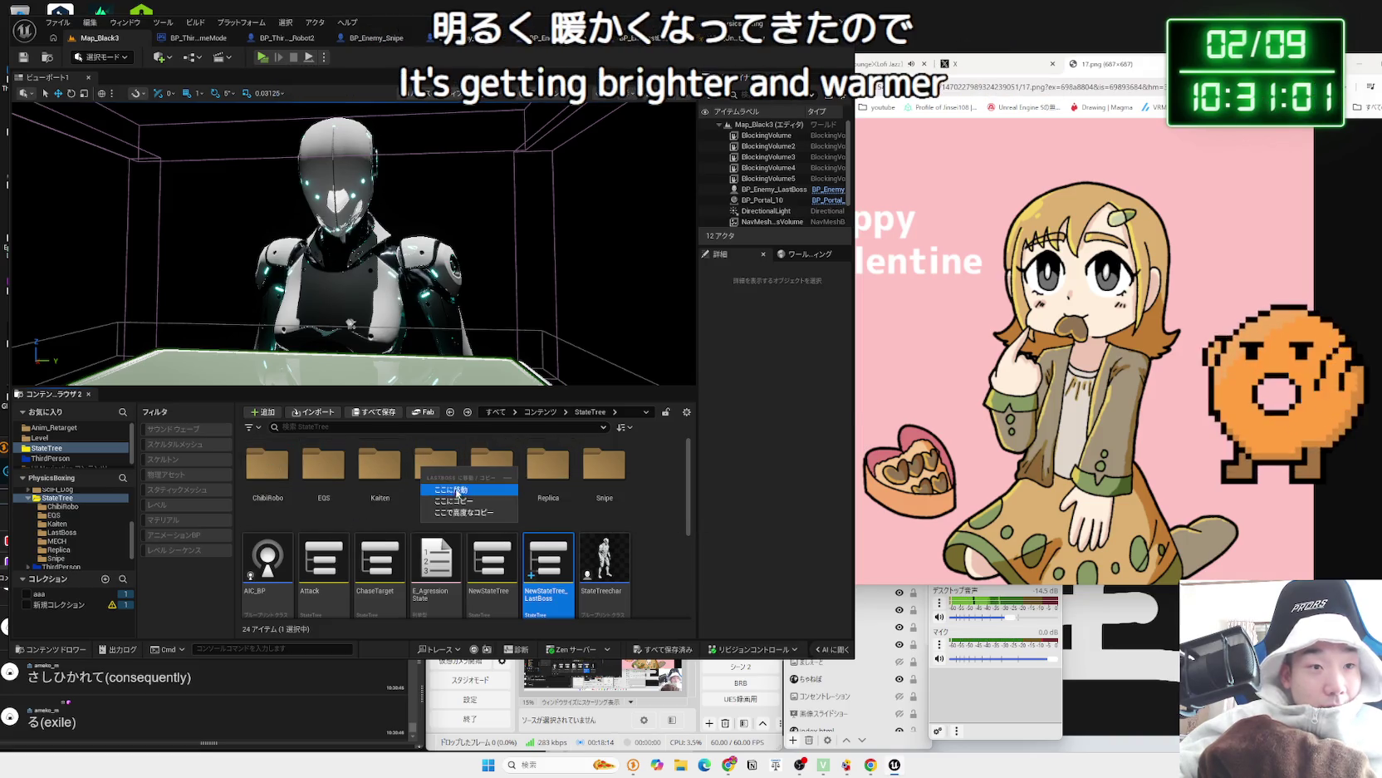
left_click(455, 490)
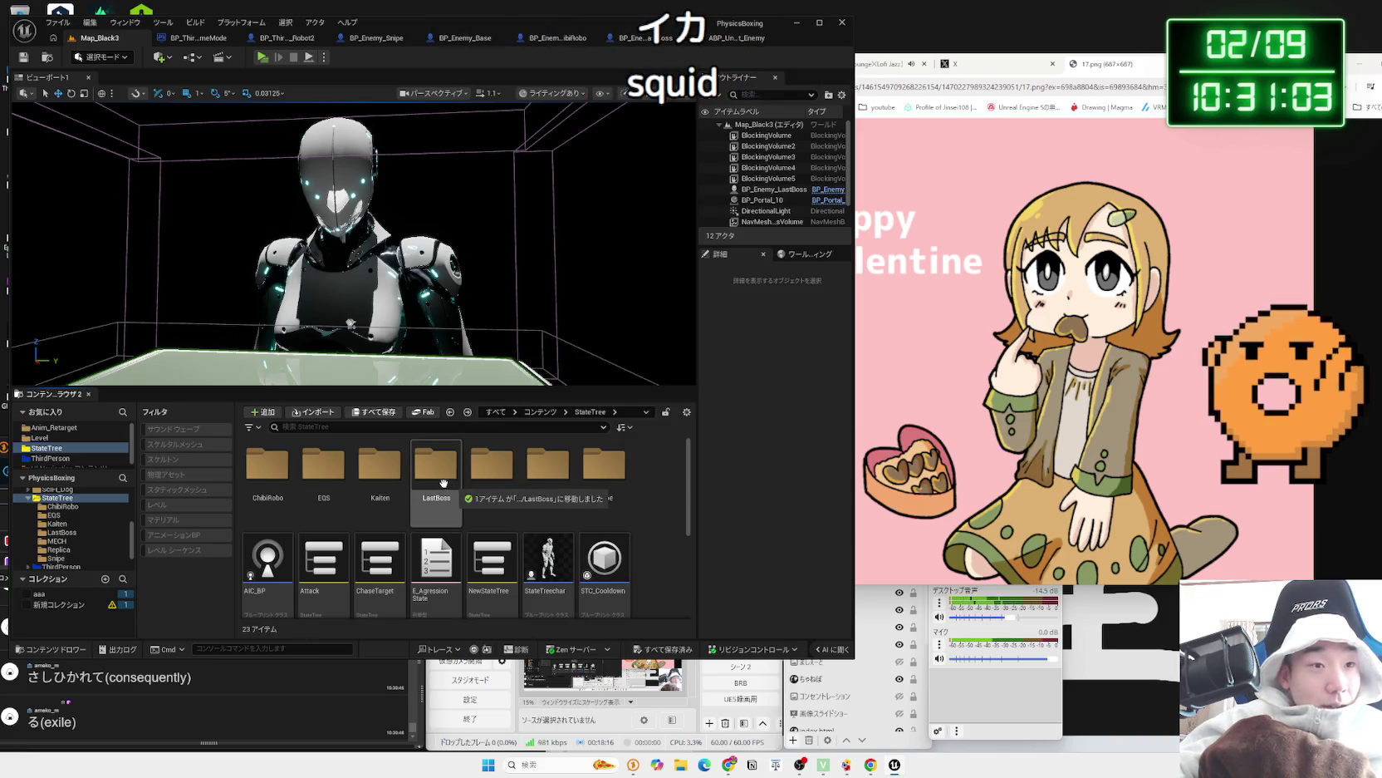
double_click(444, 483)
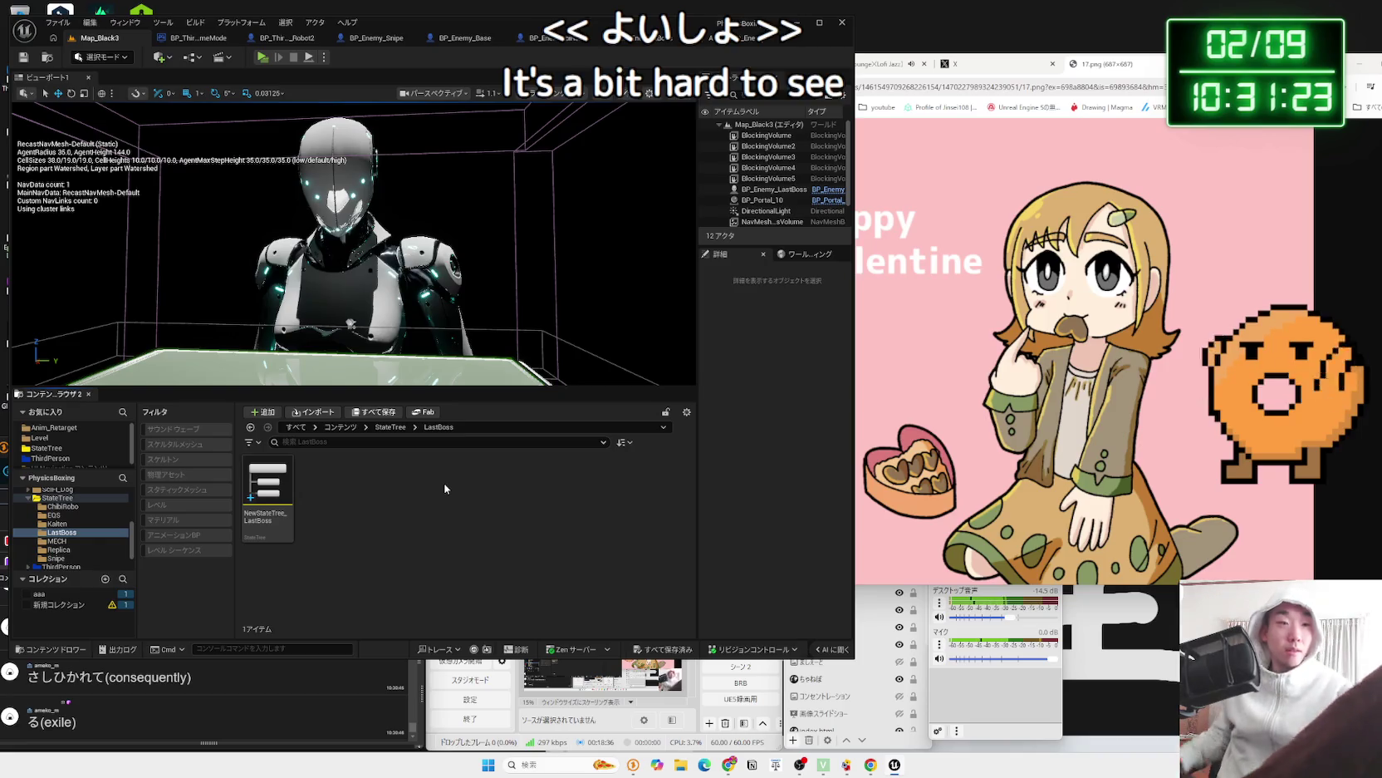
left_click(169, 728)
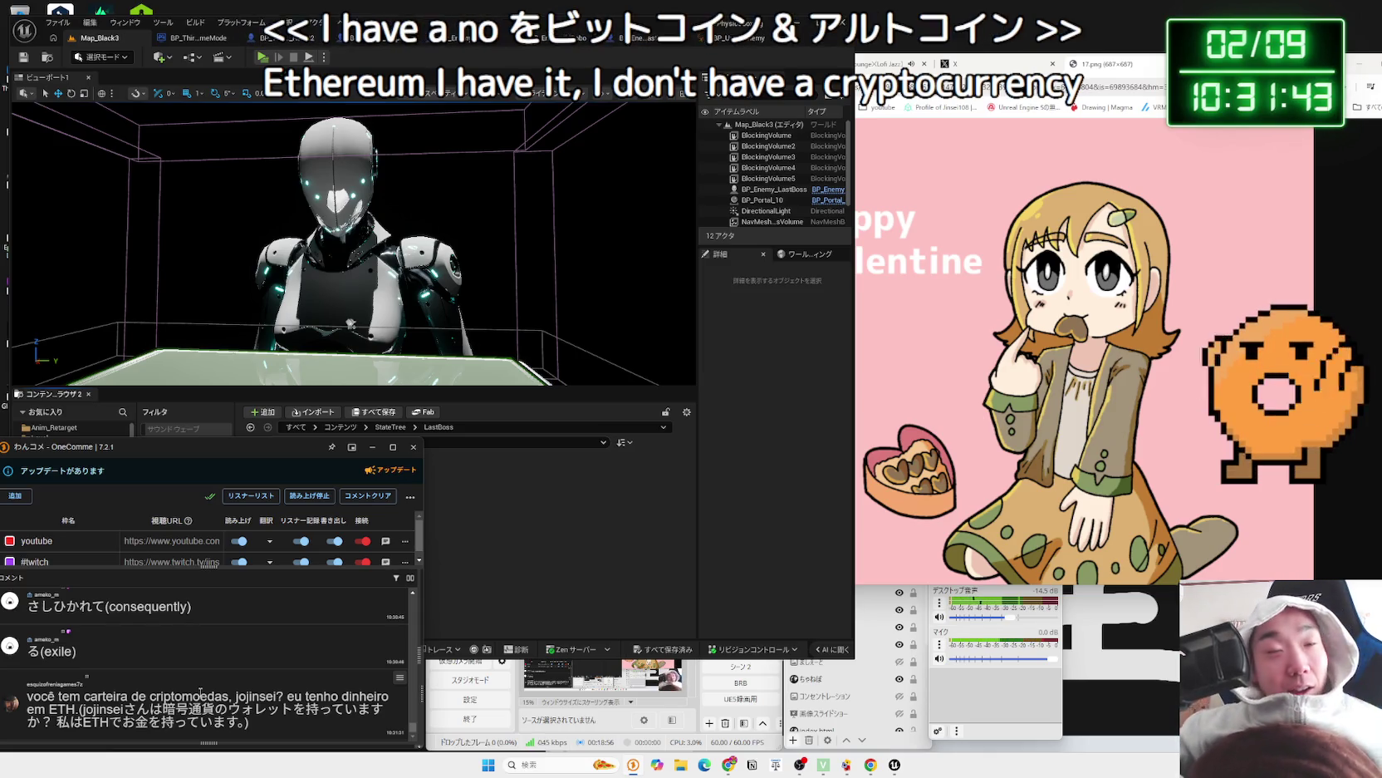
left_click(287, 507)
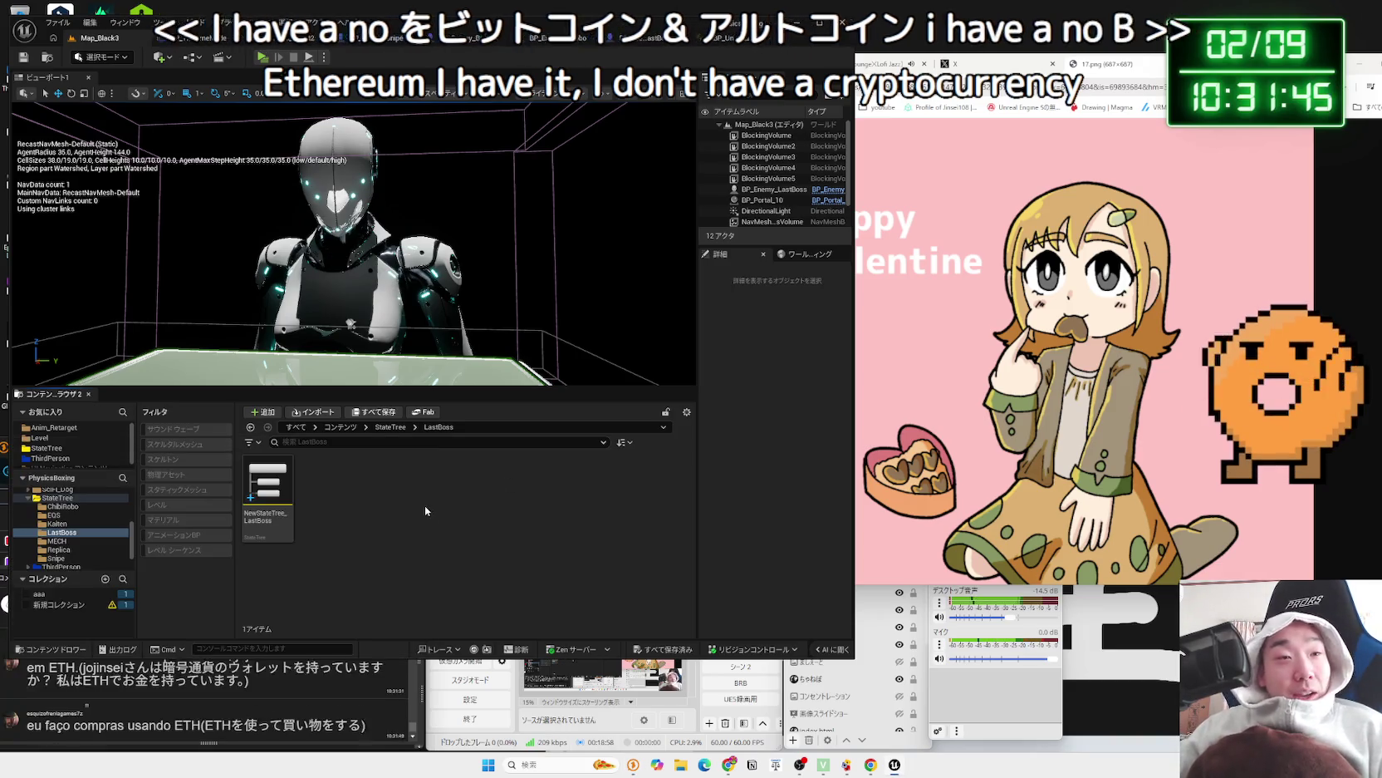
- Open NewStateTree_LastBoss, dock its editor in the main window, and inspect the None state
double_click(286, 507)
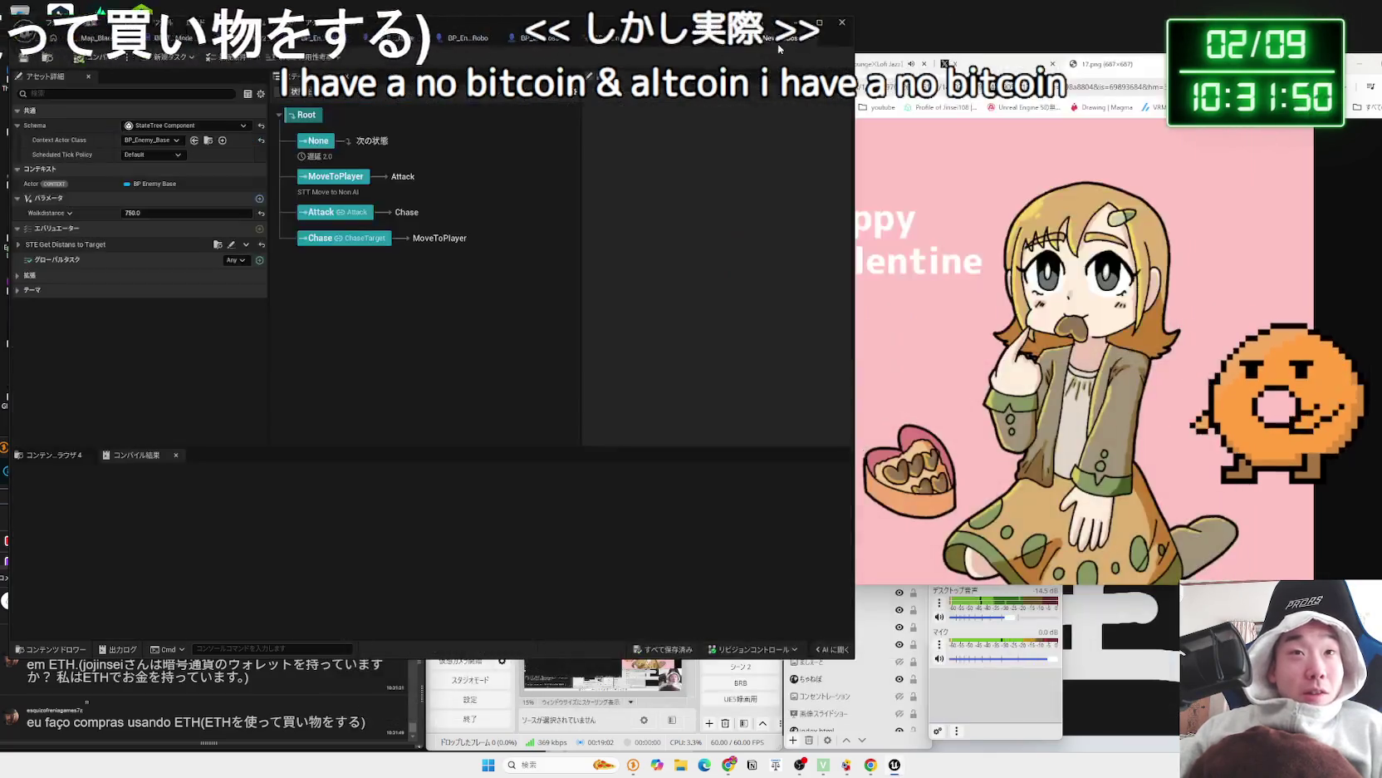
left_click_drag(415, 73, 735, 48)
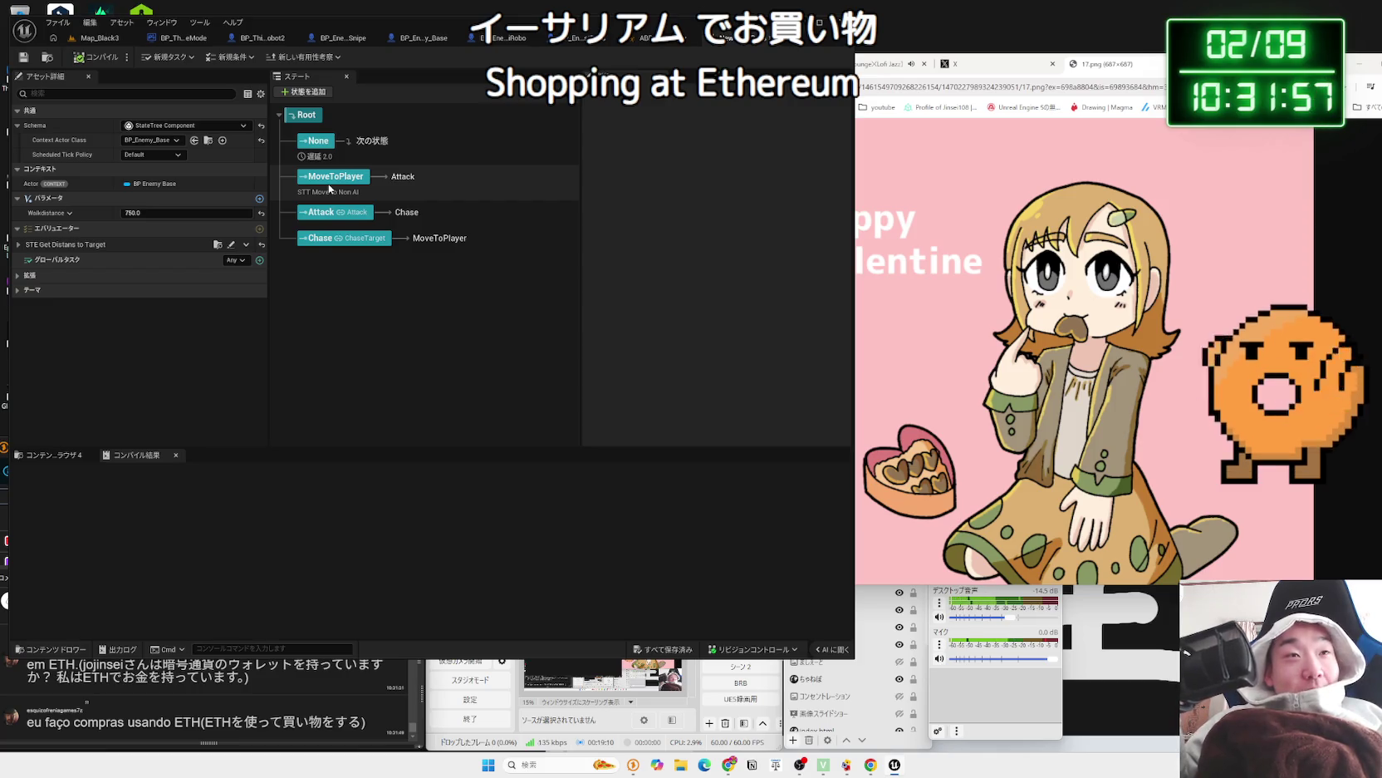
left_click(316, 141)
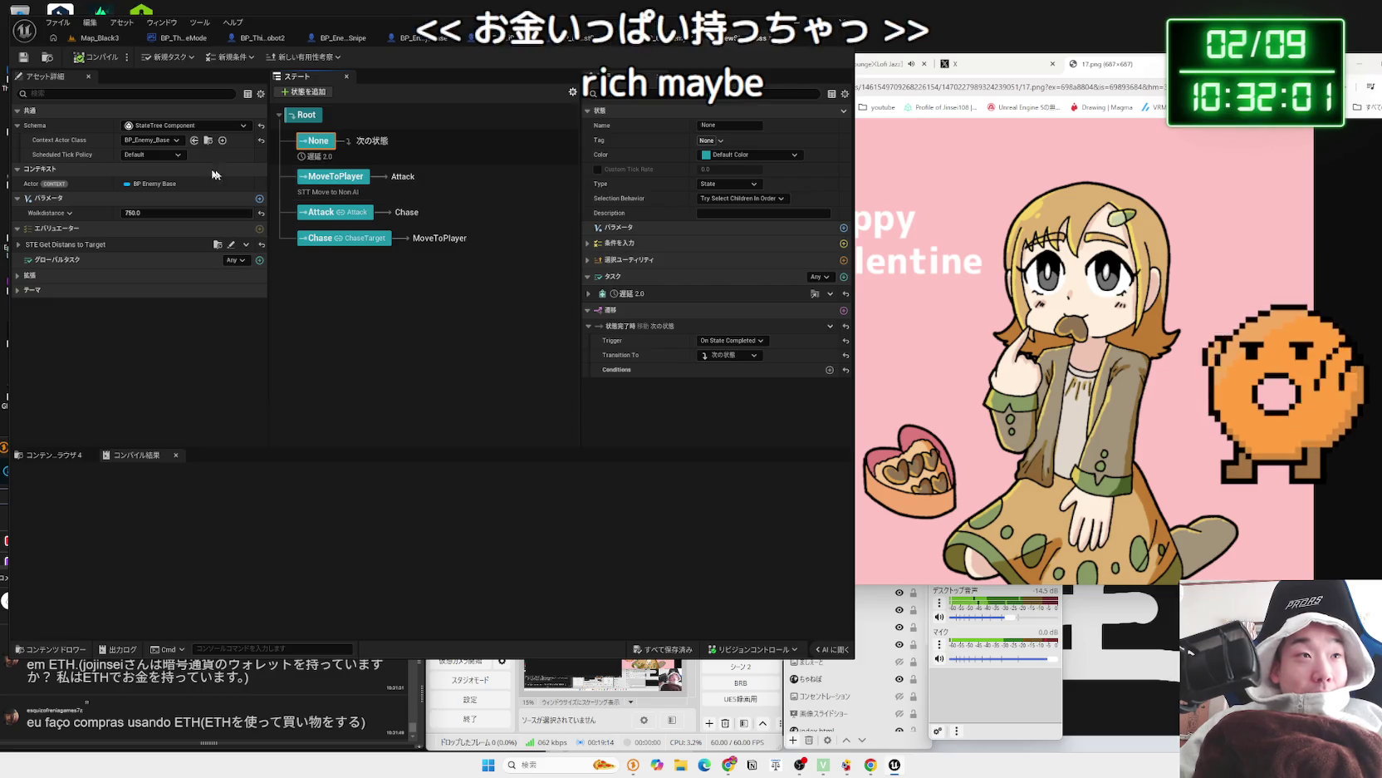
- Set the Context Actor Class to BP_Enemy_LastBoss and compile the StateTree
left_click(166, 141)
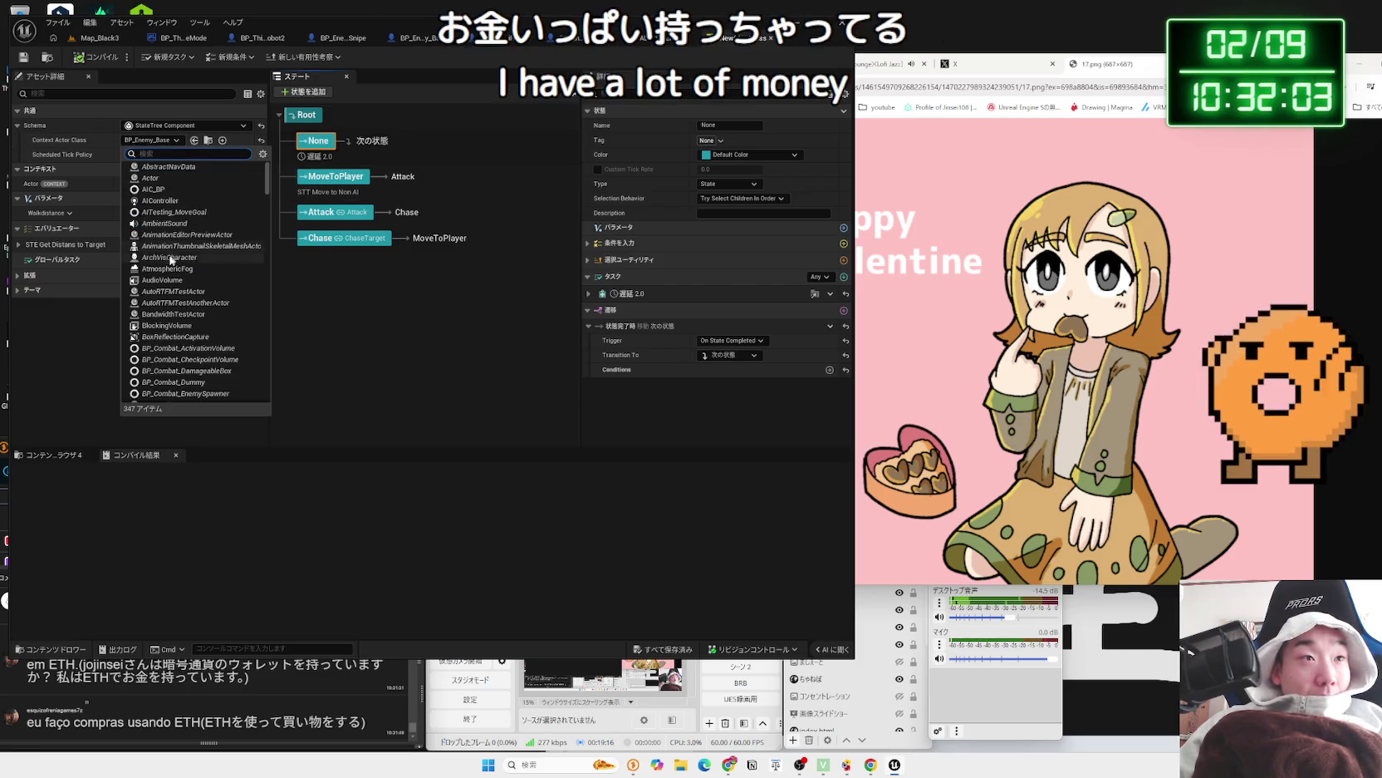
scroll(186, 313, "down", 7)
scroll(187, 313, "down", 7)
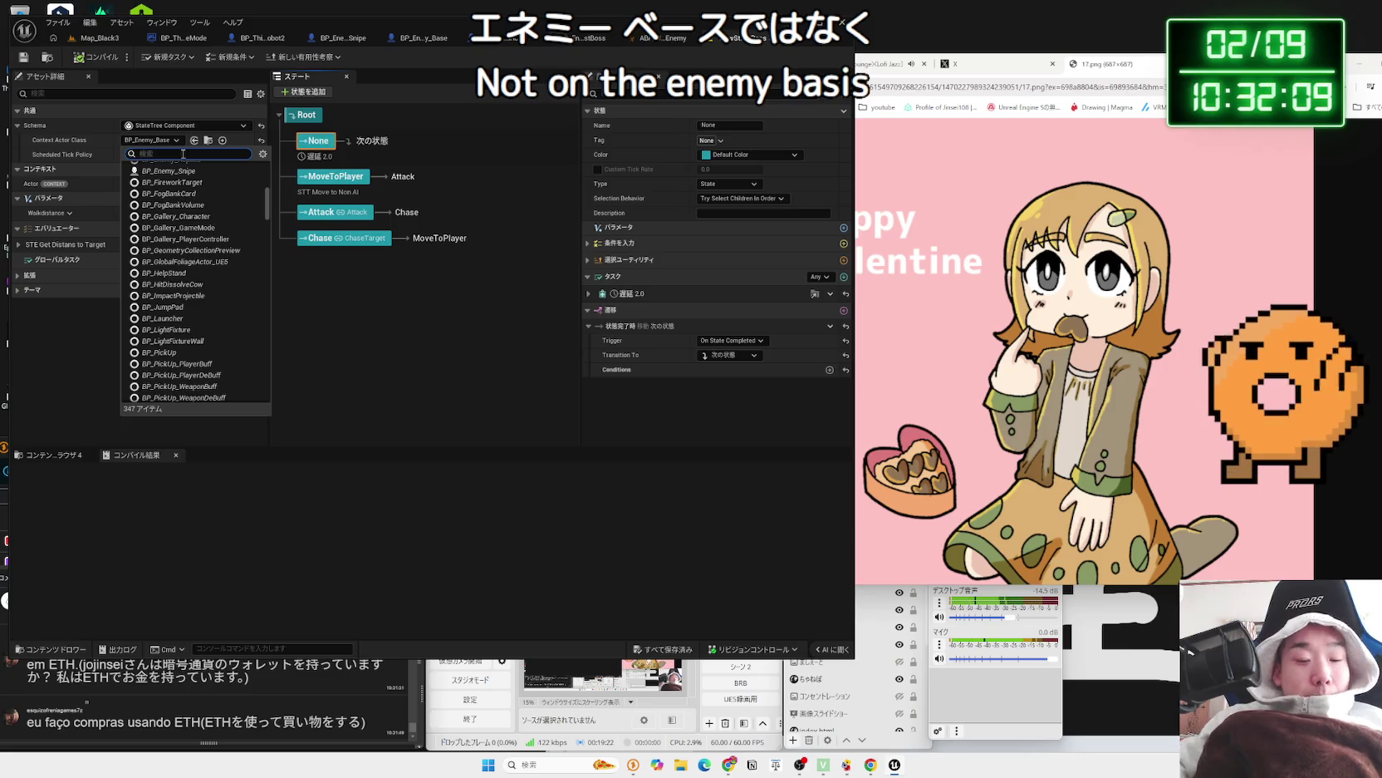
type("last")
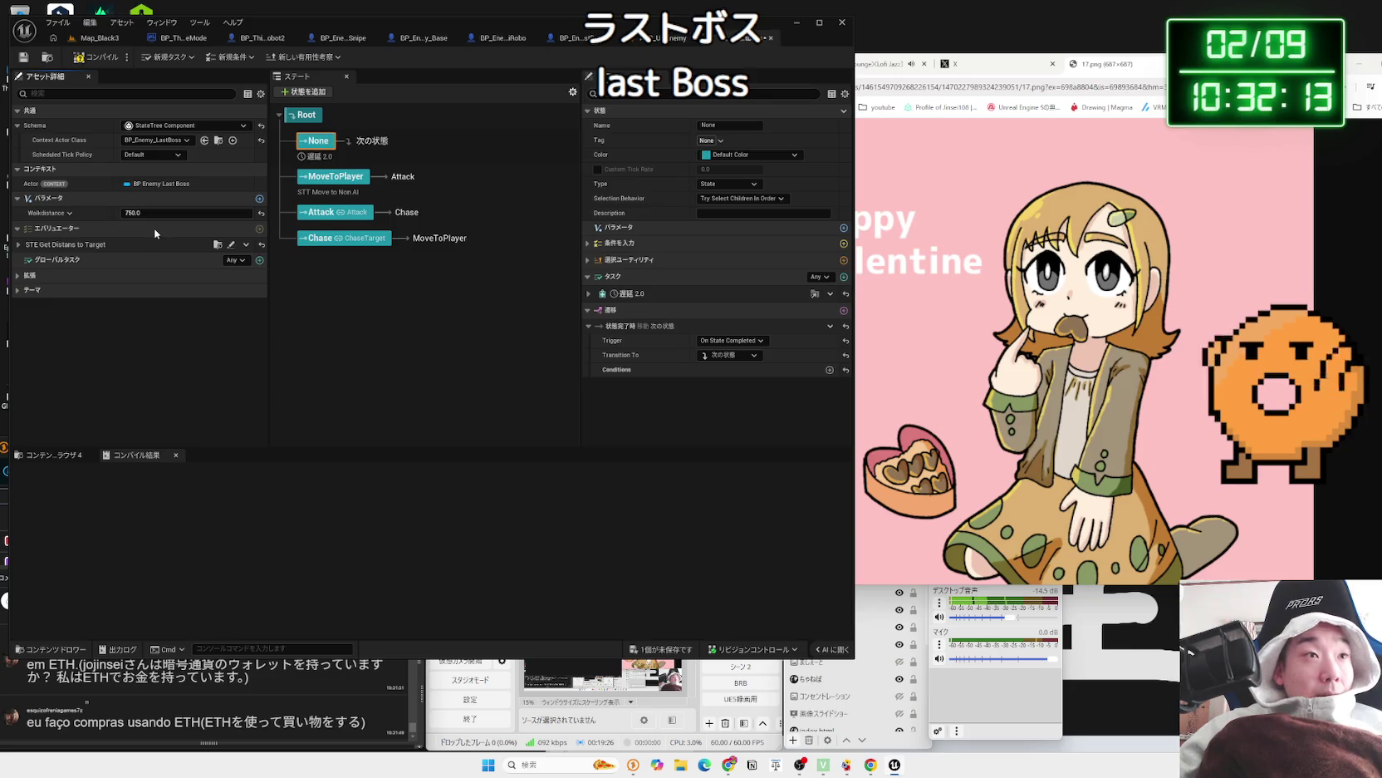
left_click(87, 57)
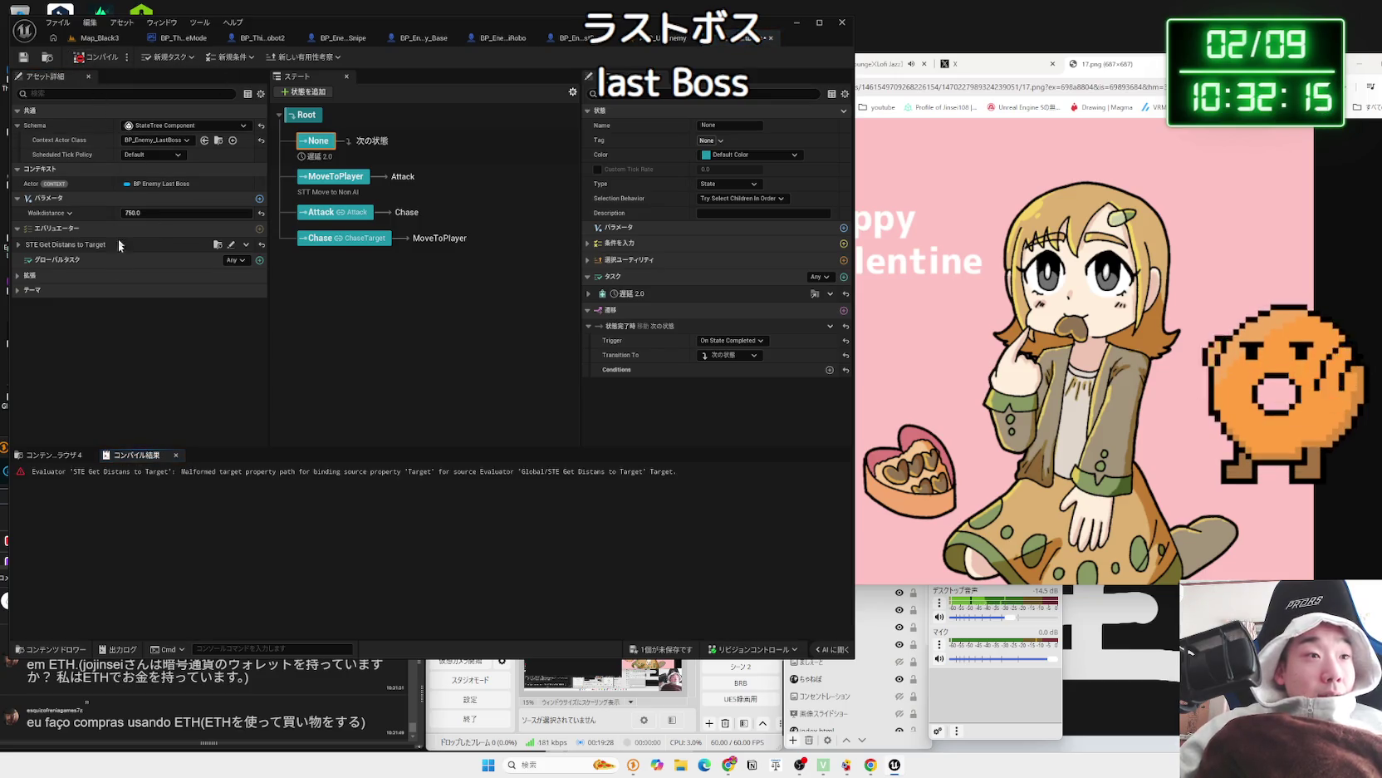
left_click(19, 246)
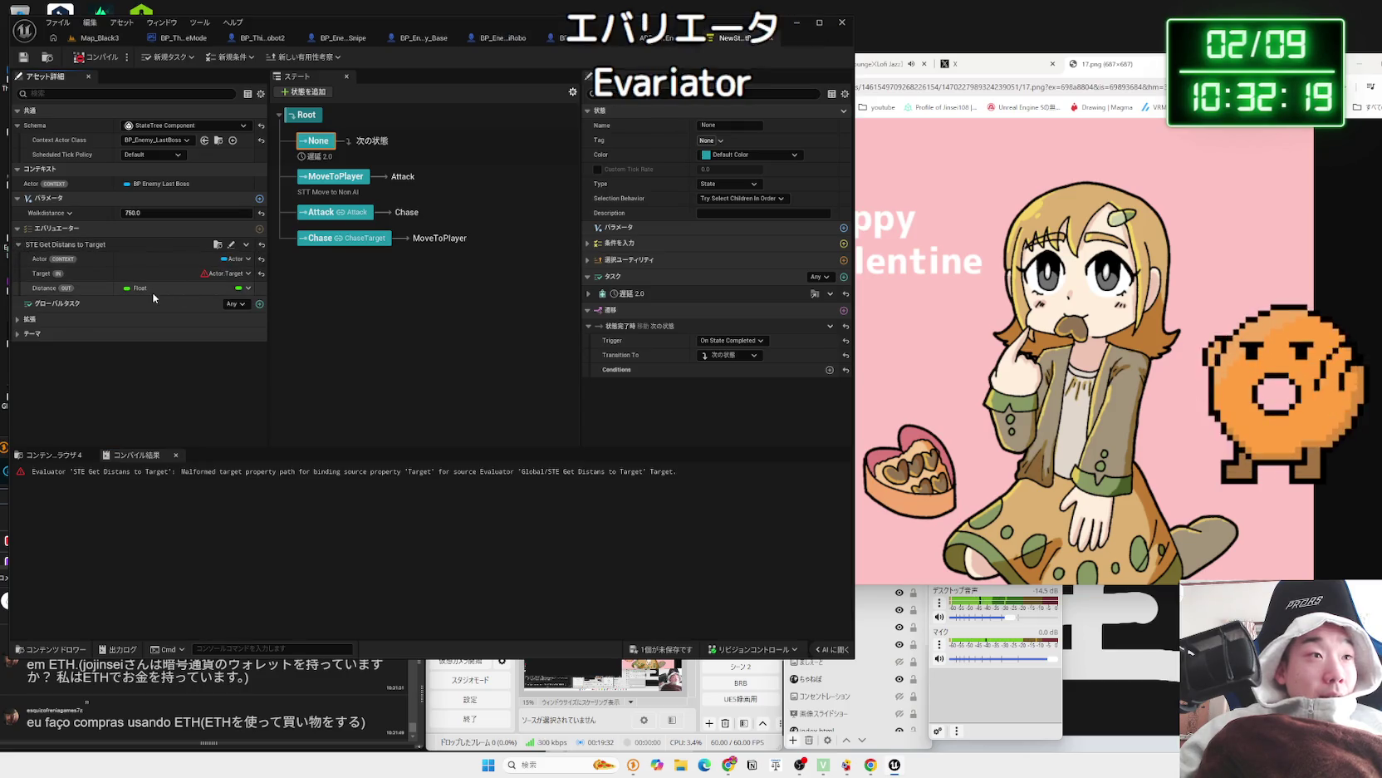
- Delete the STE Get Distans to Target evaluator and recompile the StateTree
left_click(248, 273)
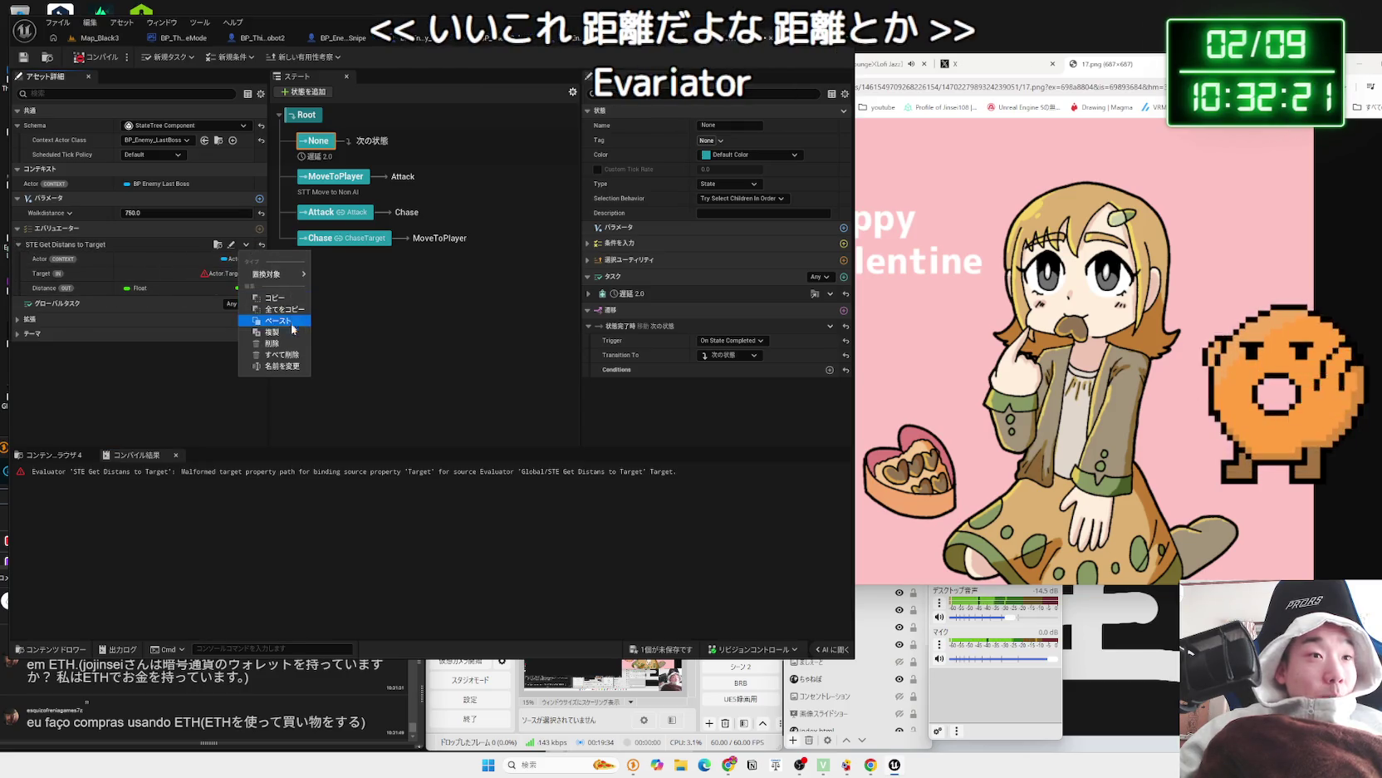
left_click(289, 350)
key("Delete")
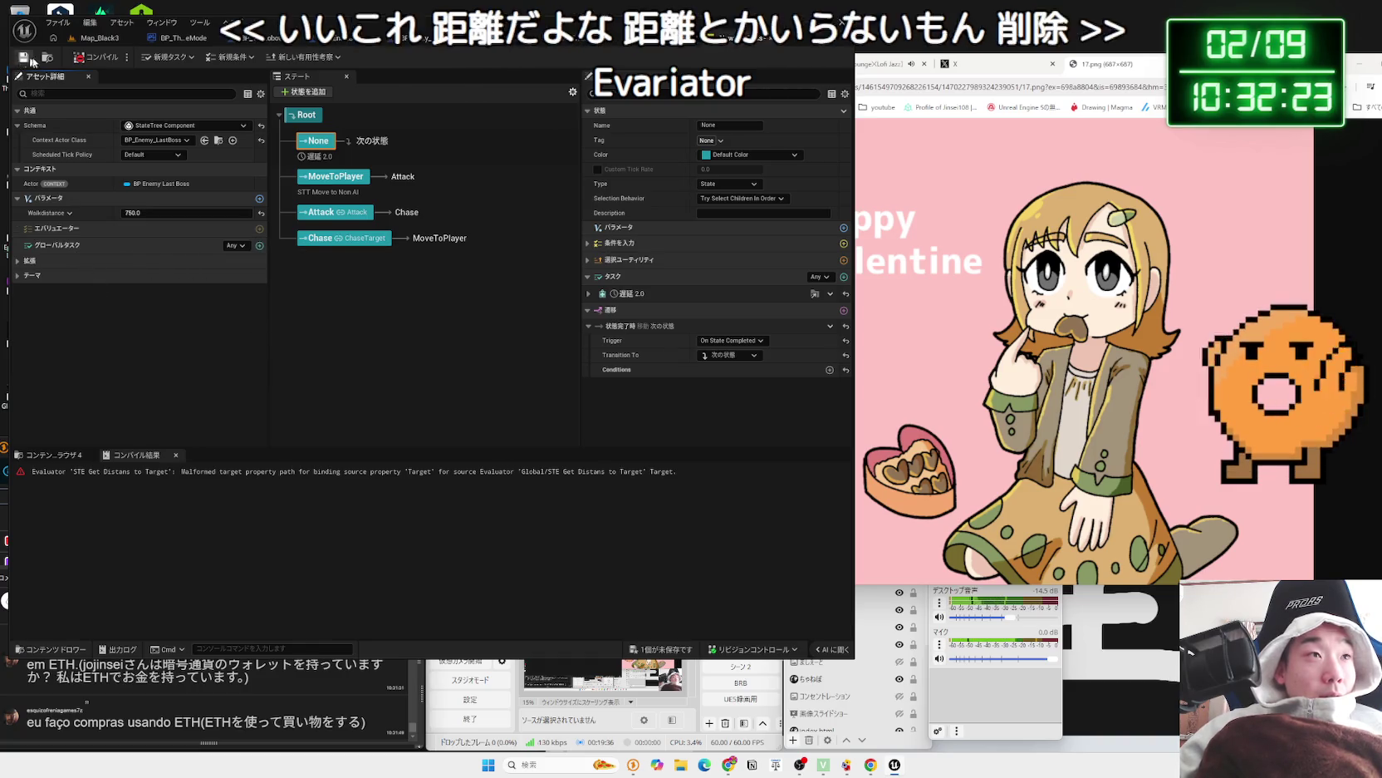
key("F7")
left_click(68, 472)
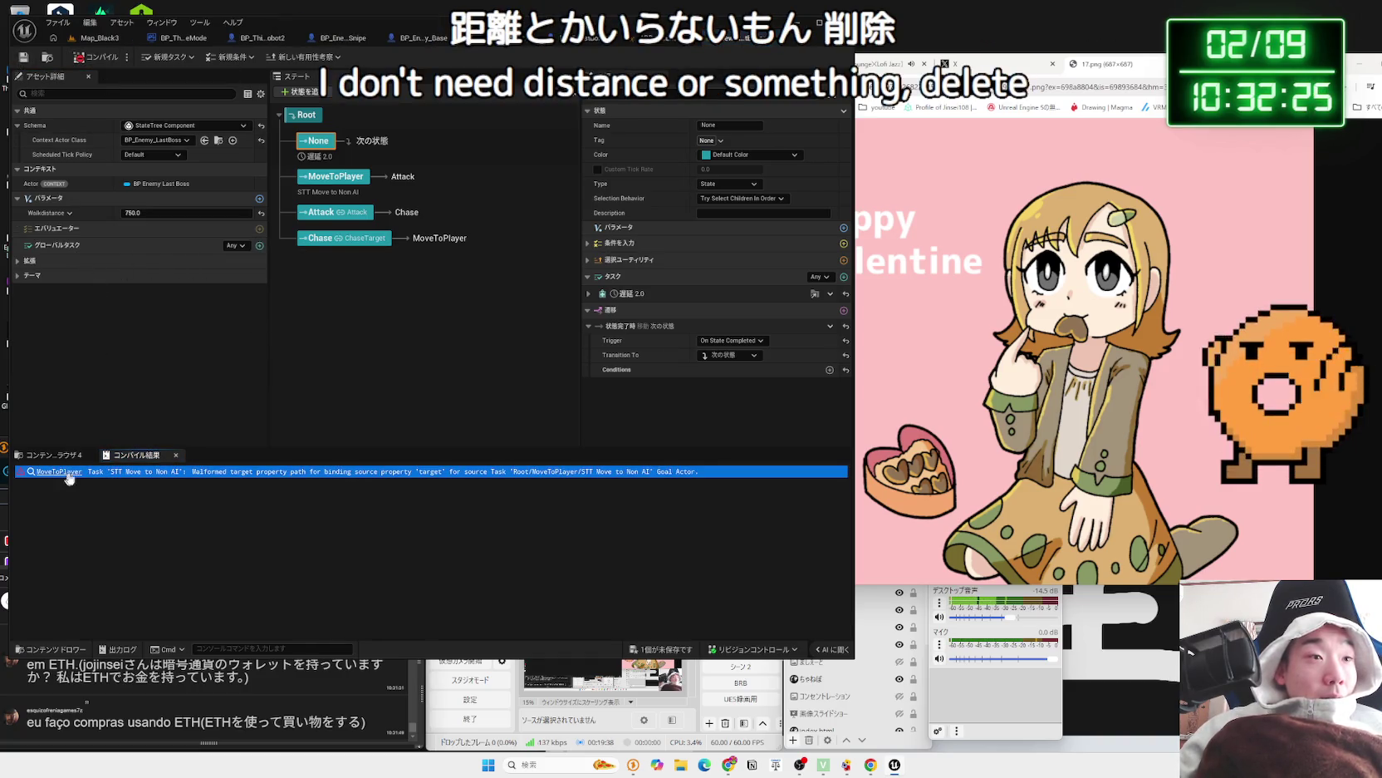
- Delete the None, MoveToPlayer and Chase states, leaving Root and Attack
left_click(388, 273)
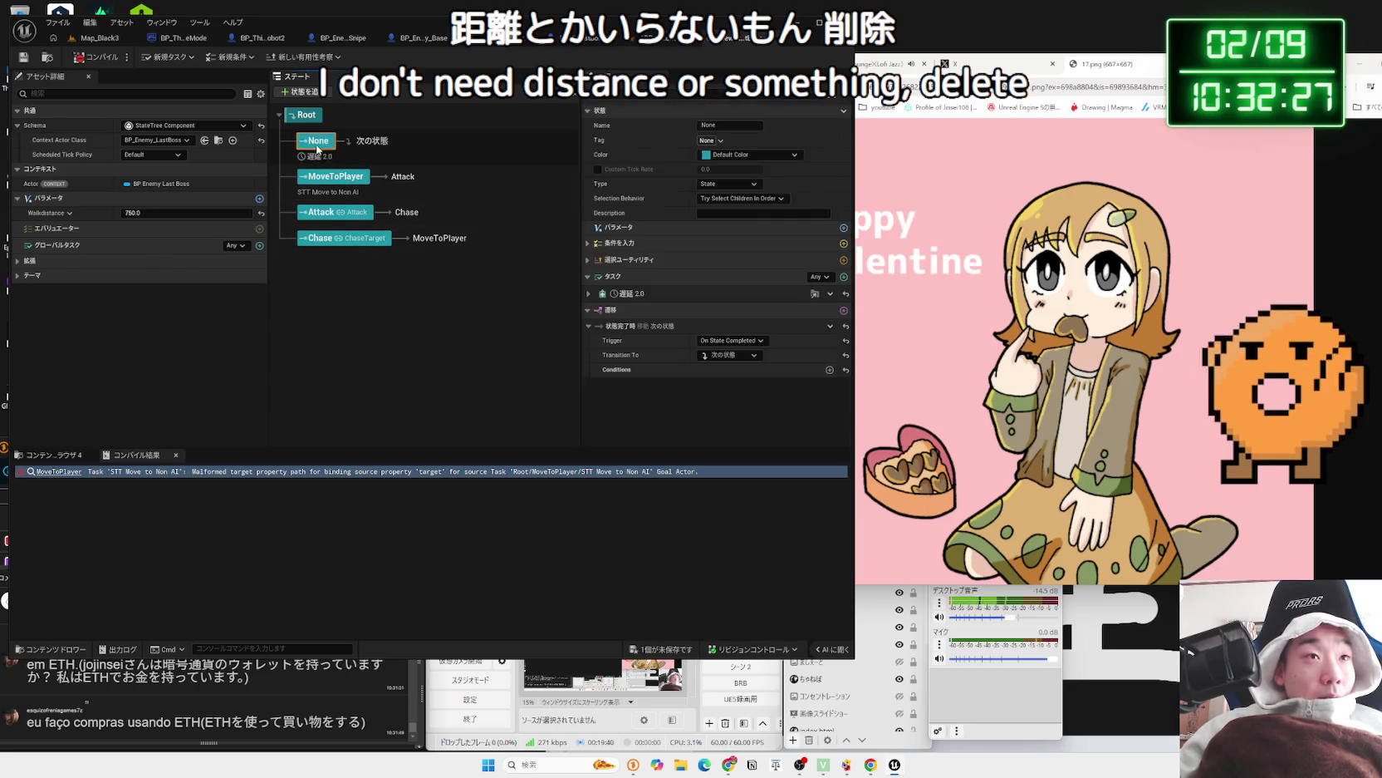
left_click(345, 181)
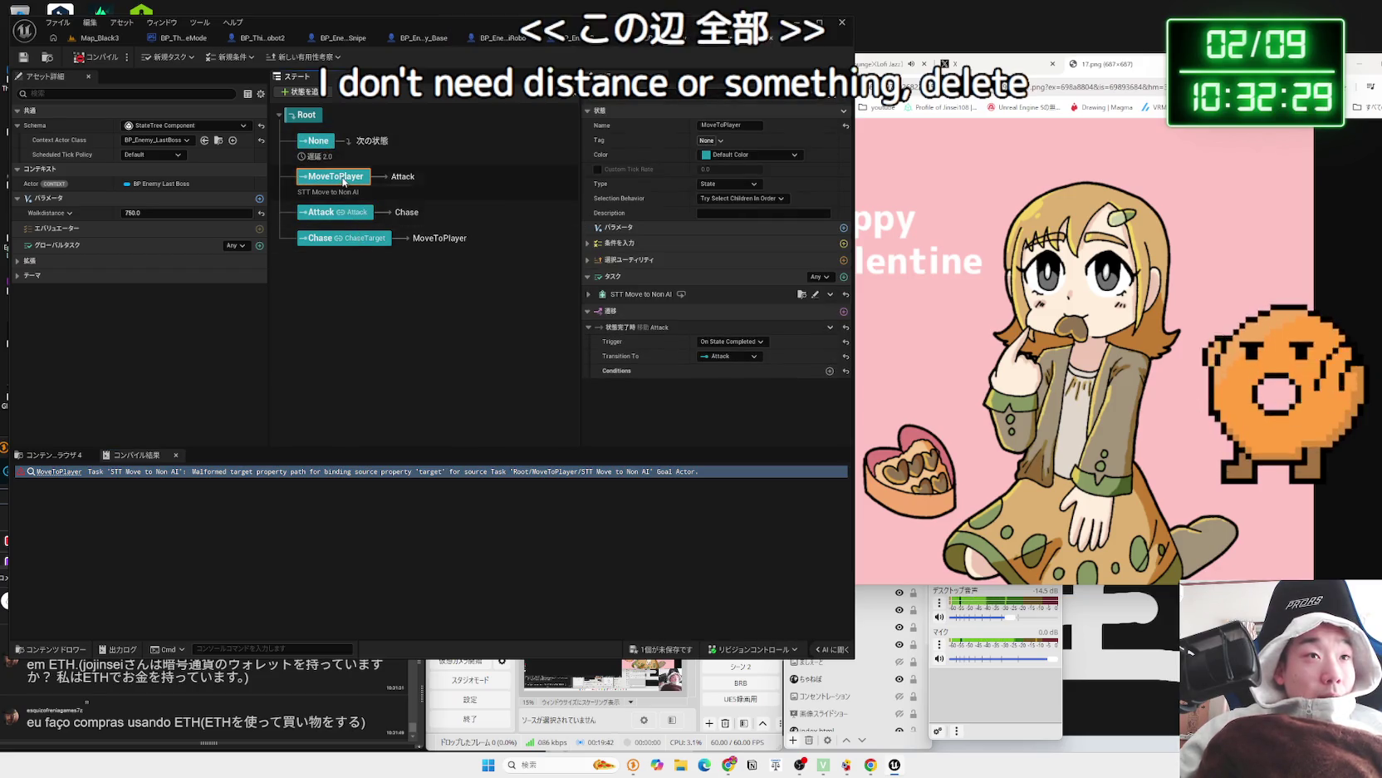
left_click(323, 142)
left_click(347, 241, "shift")
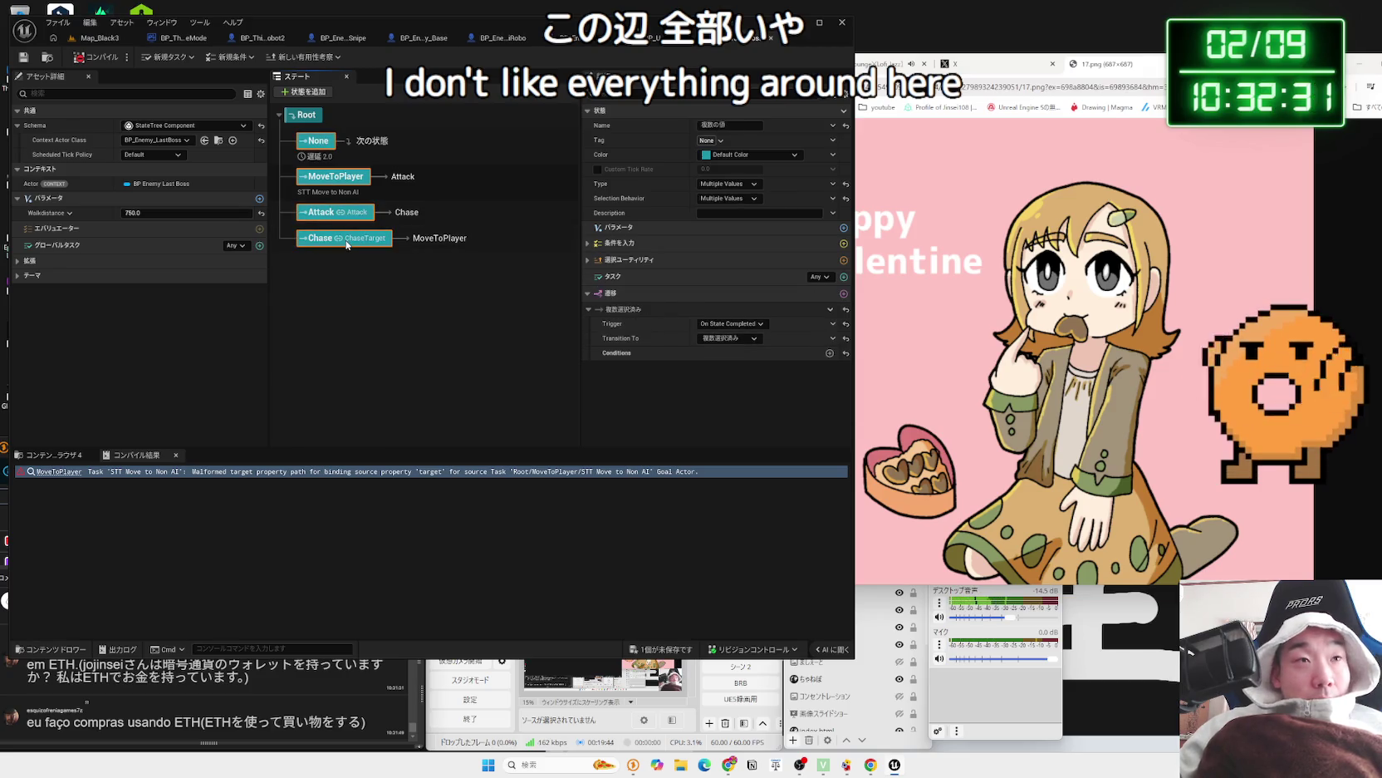
left_click(348, 244)
left_click(312, 143)
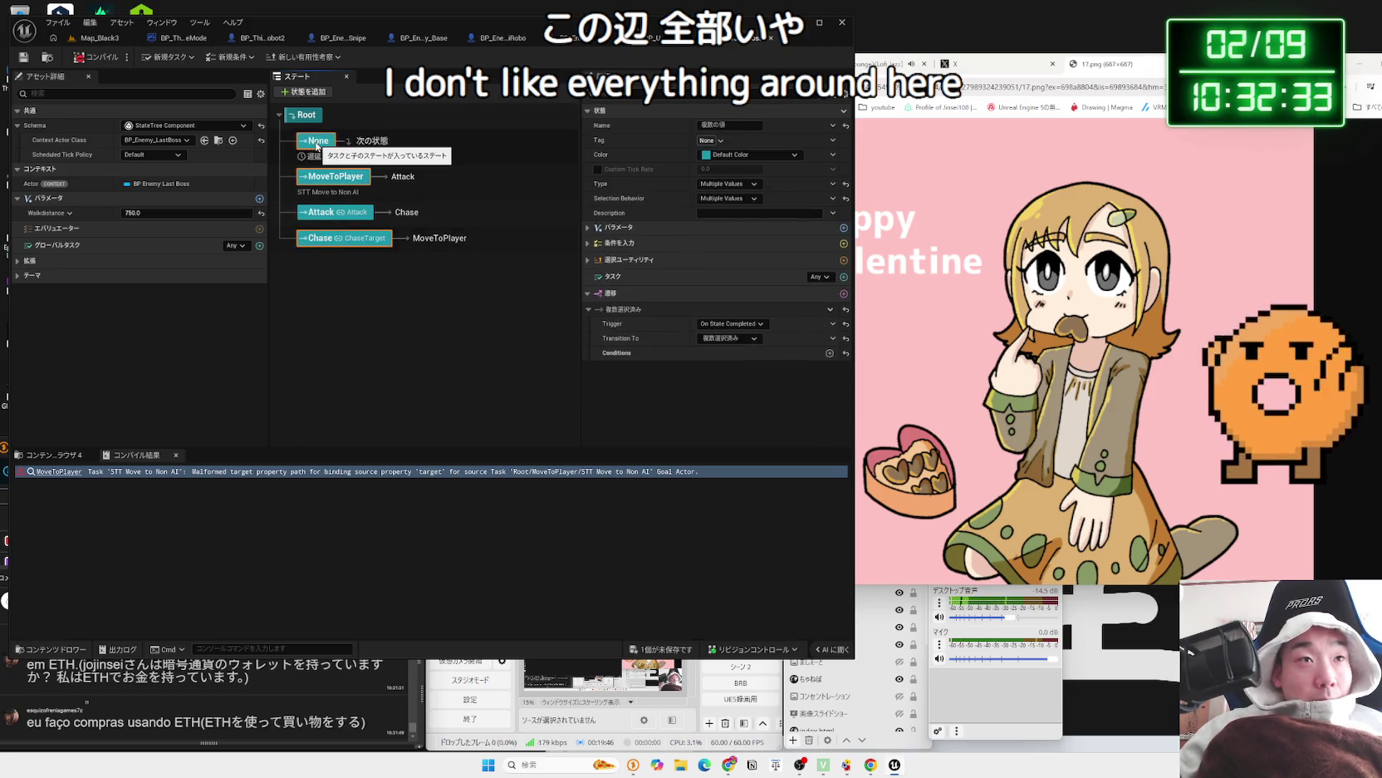
key("Delete")
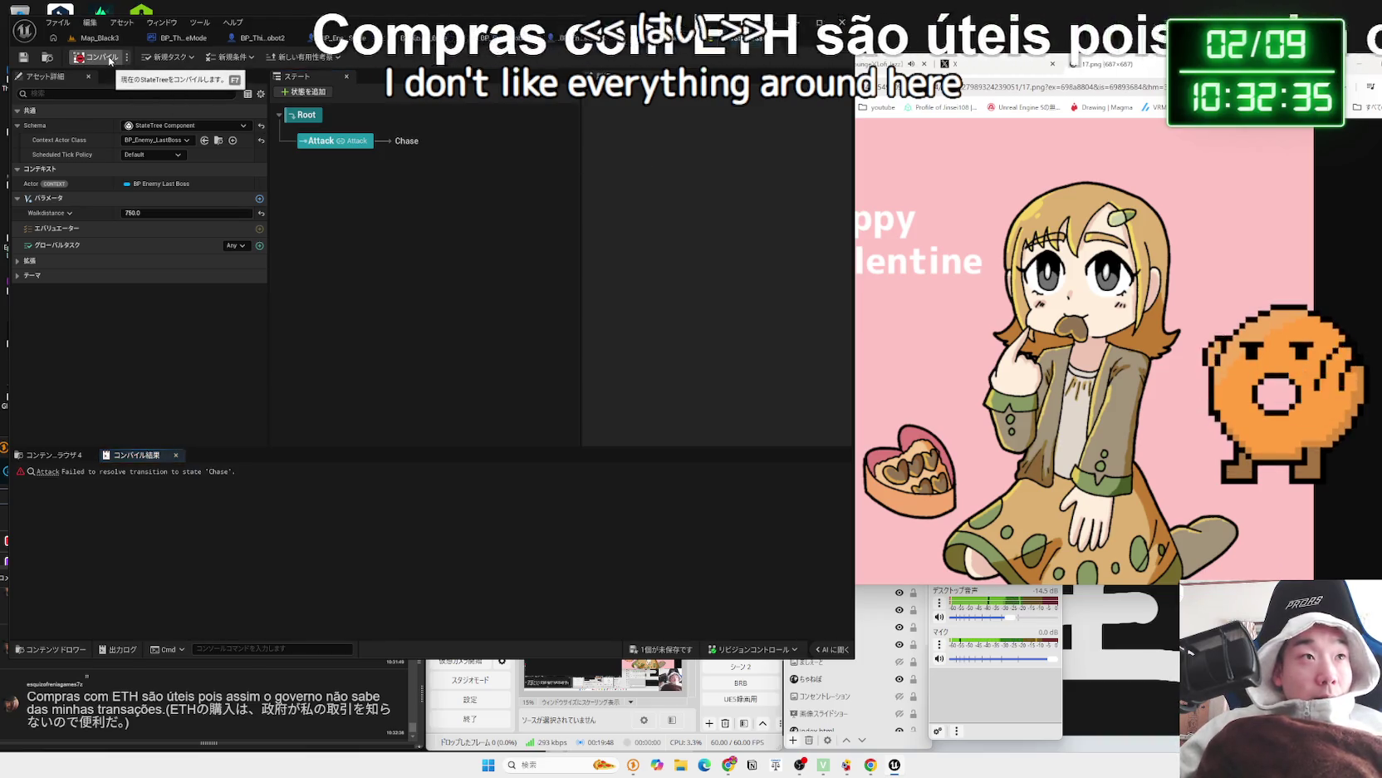
left_click(337, 146)
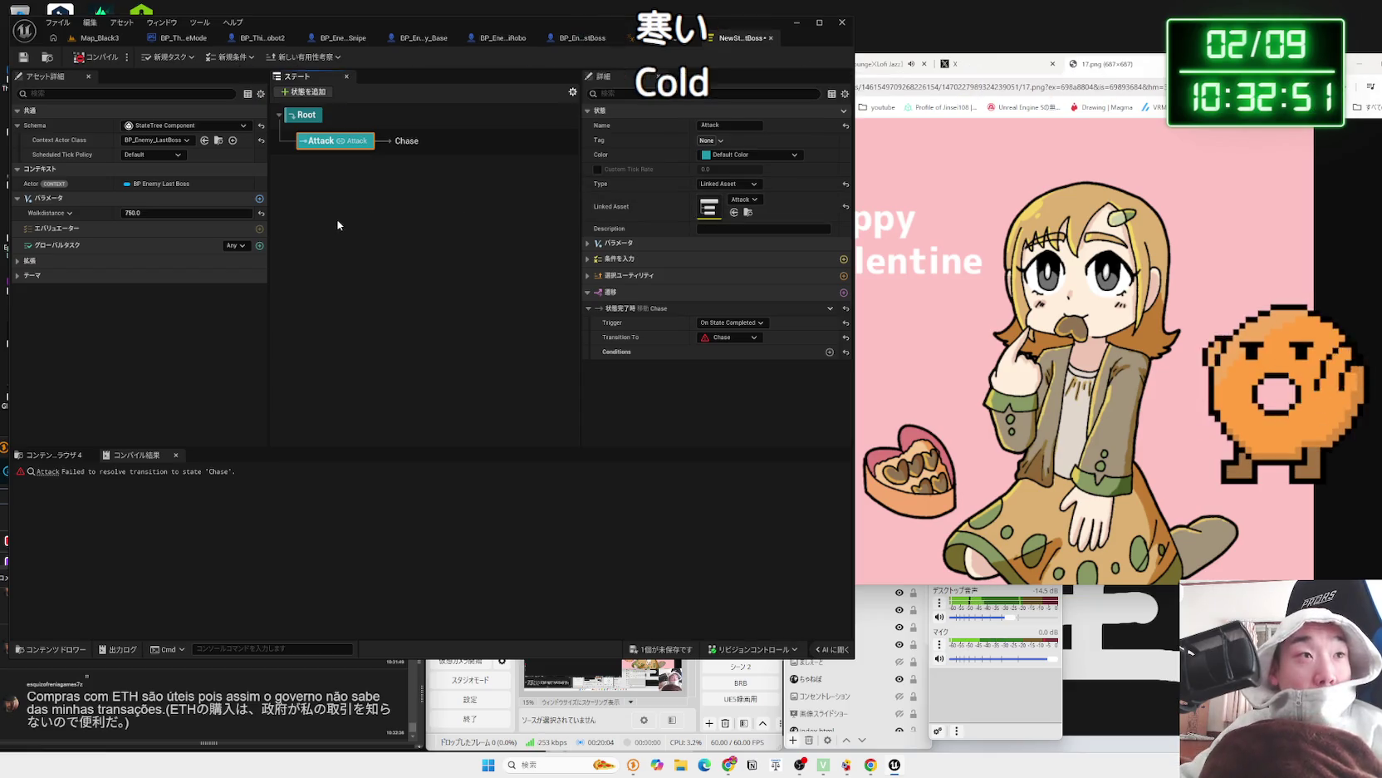
- Change Attack's completion transition from Chase to Root in its Transitions details
left_click(18, 198)
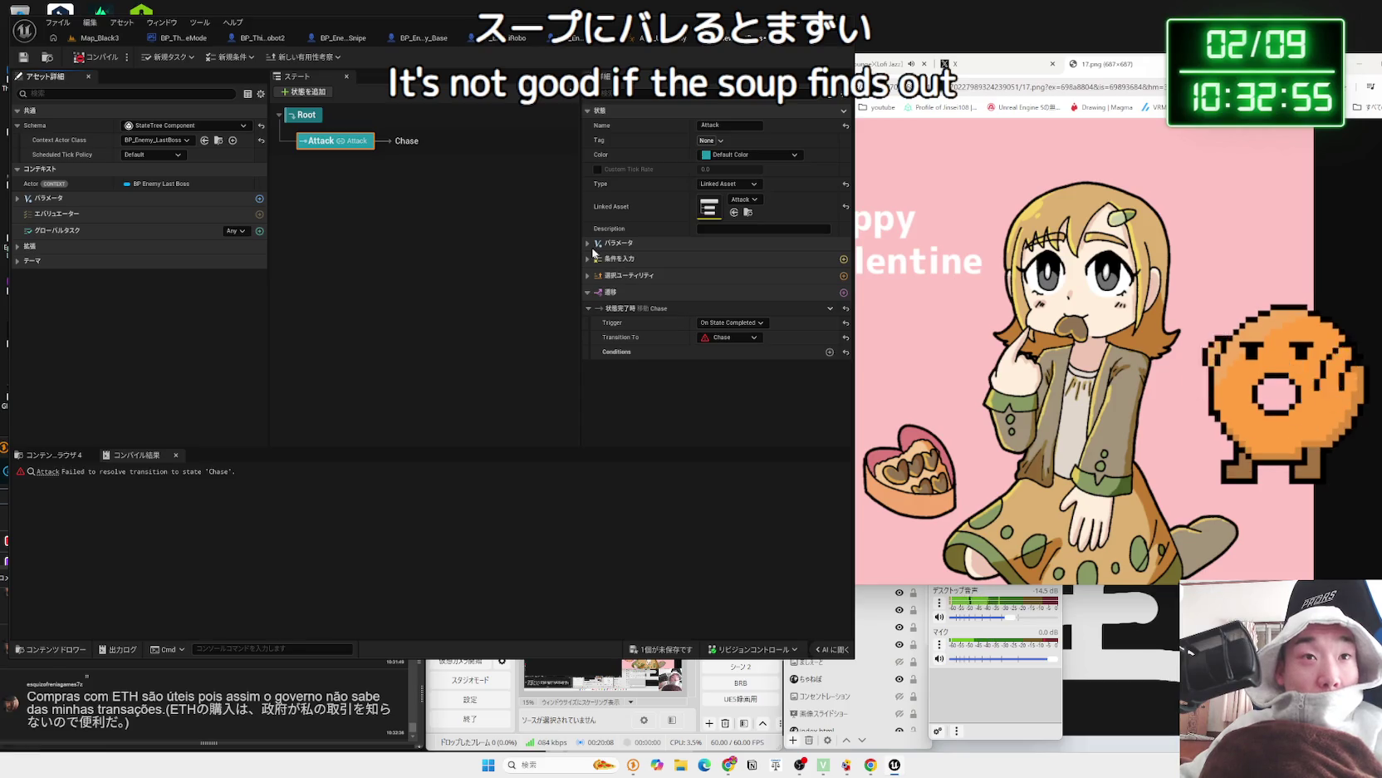
left_click(589, 276)
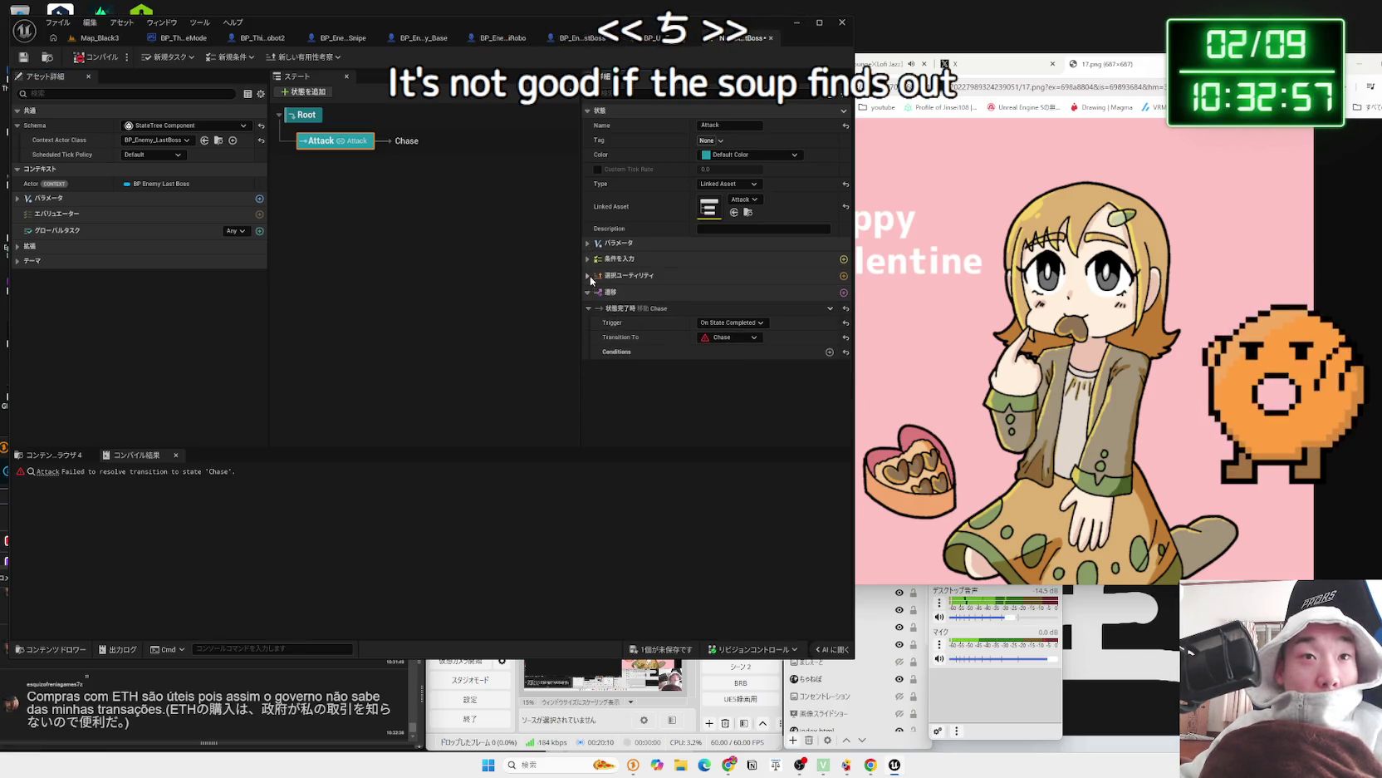
left_click(590, 277)
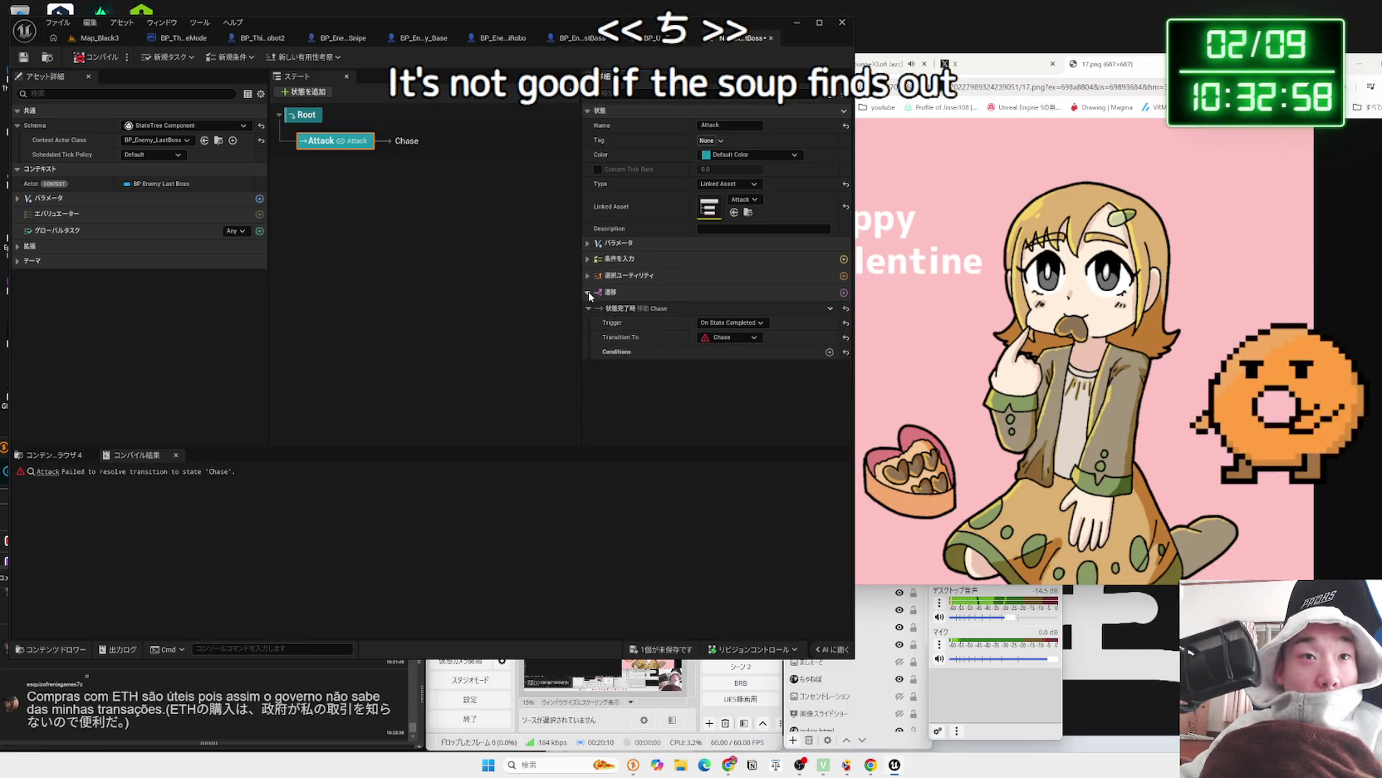
left_click(742, 340)
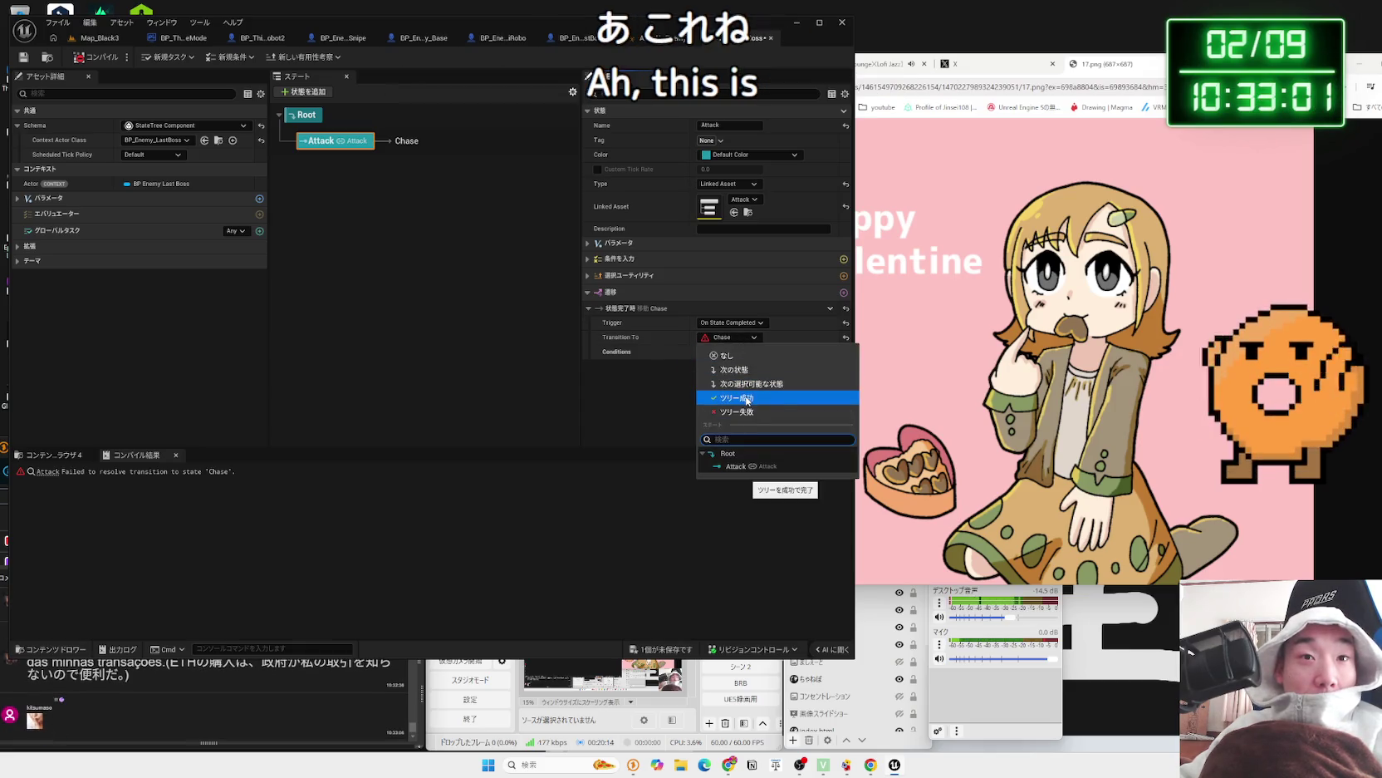
left_click(738, 372)
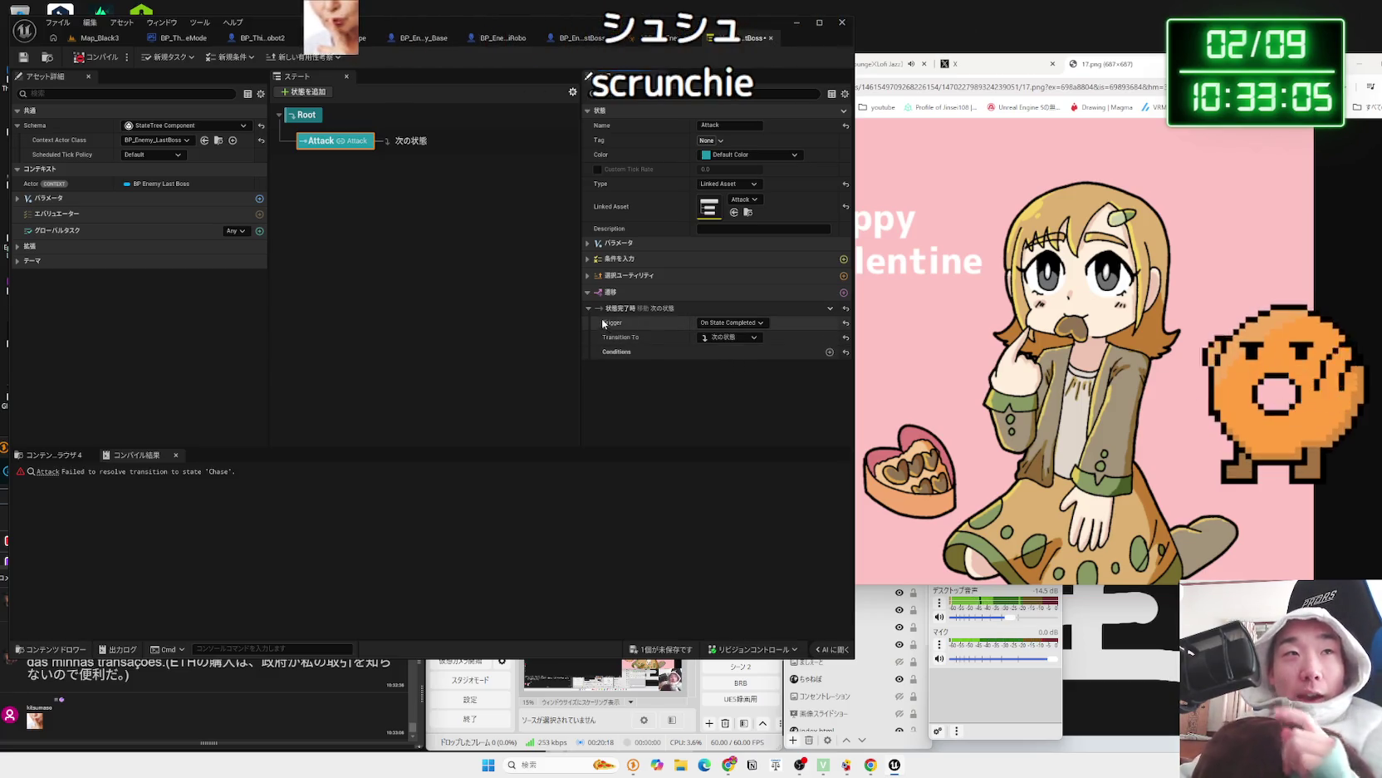
left_click(730, 339)
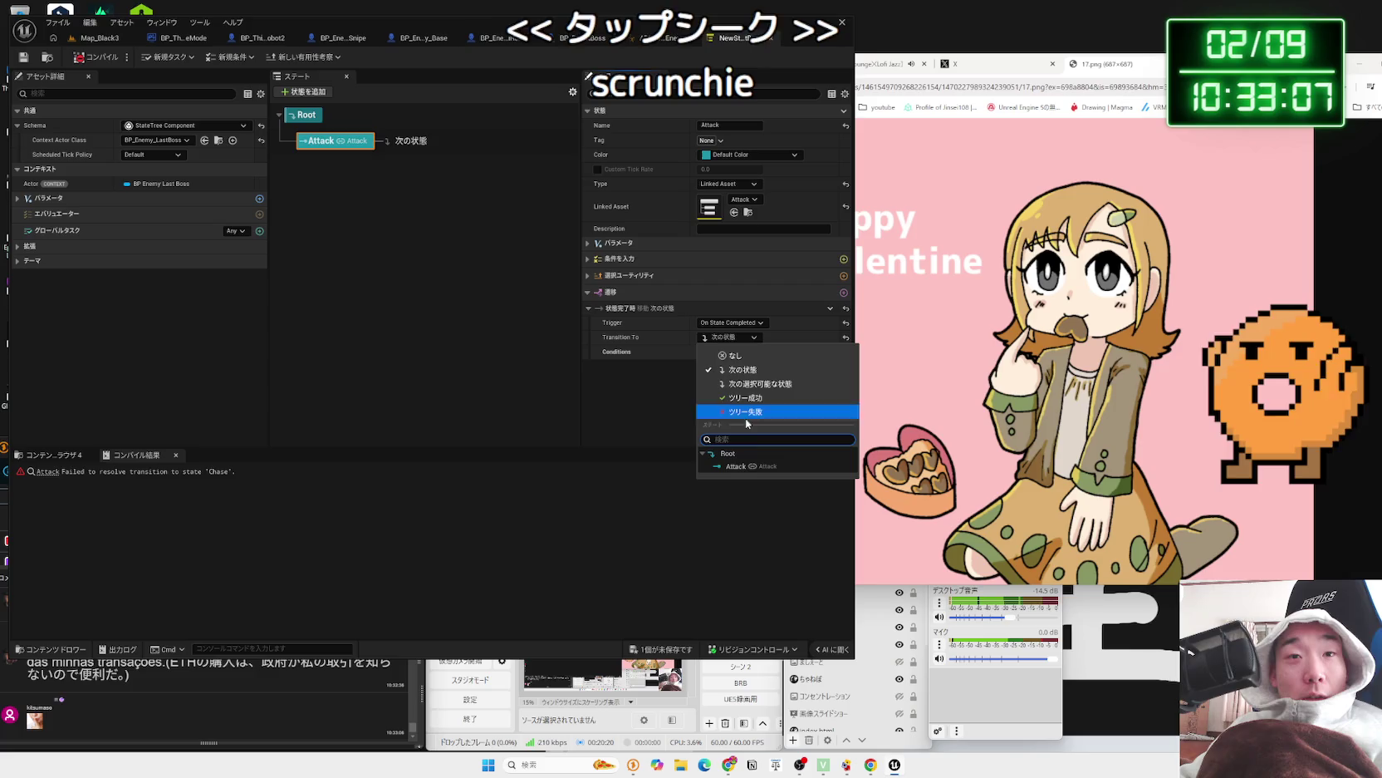
left_click(721, 453)
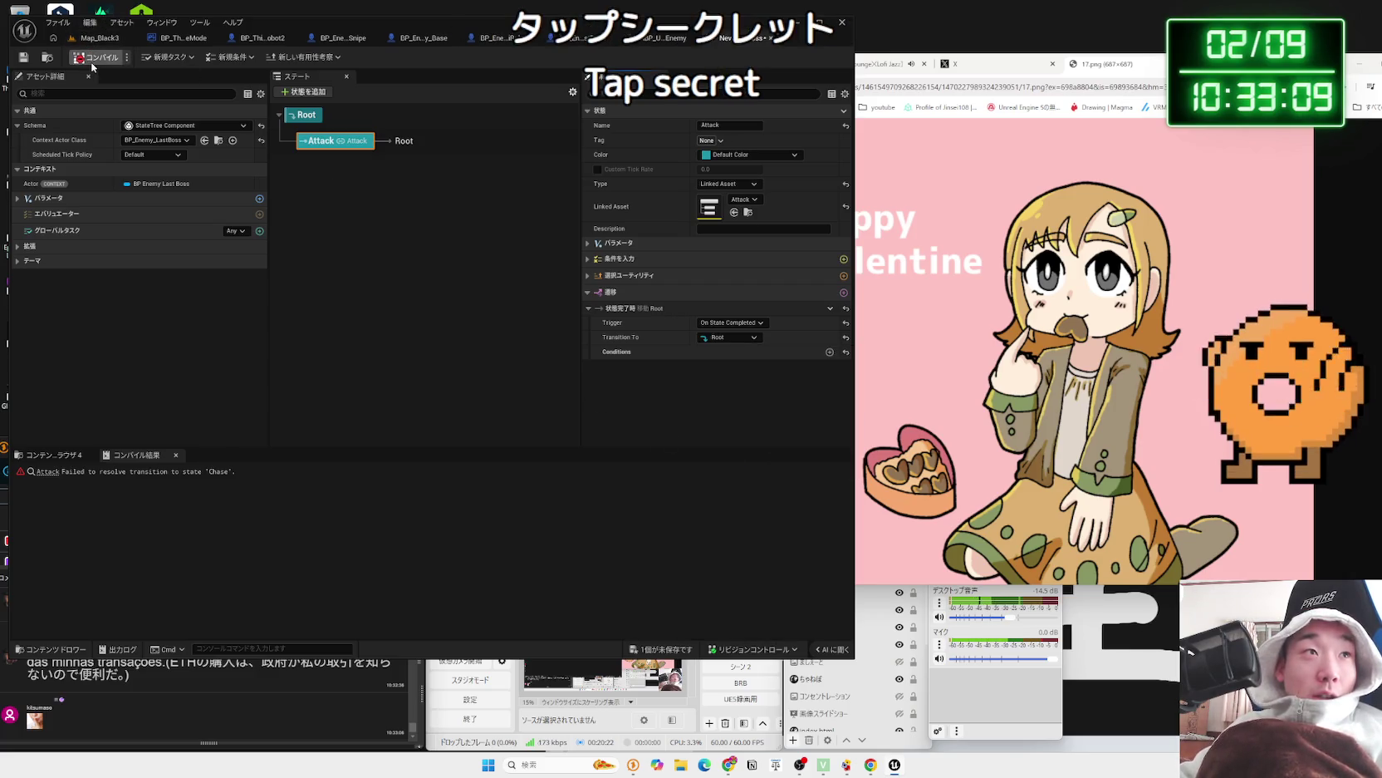
left_click(306, 115)
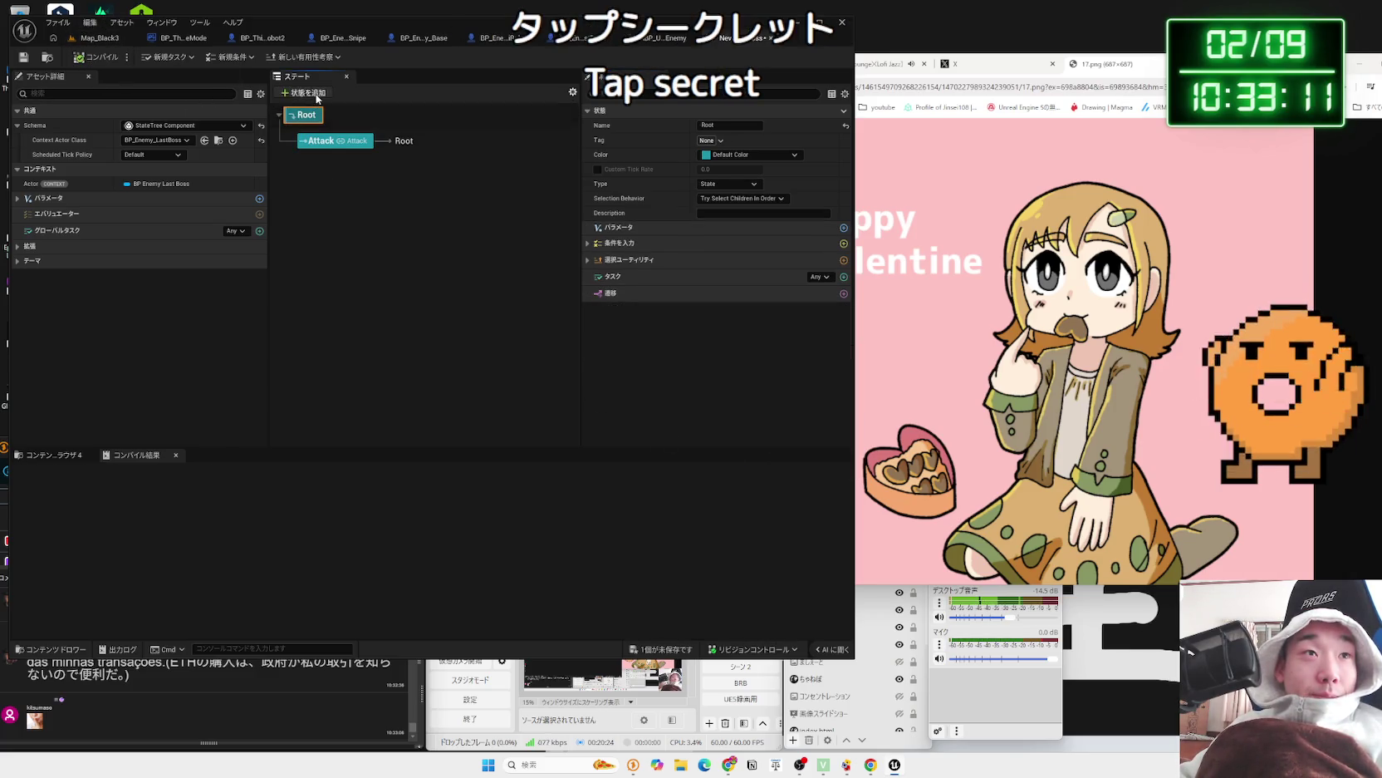
- Add a Wait state under Root with a Delay Task of 3.0 seconds
left_click(316, 94)
type("Wait")
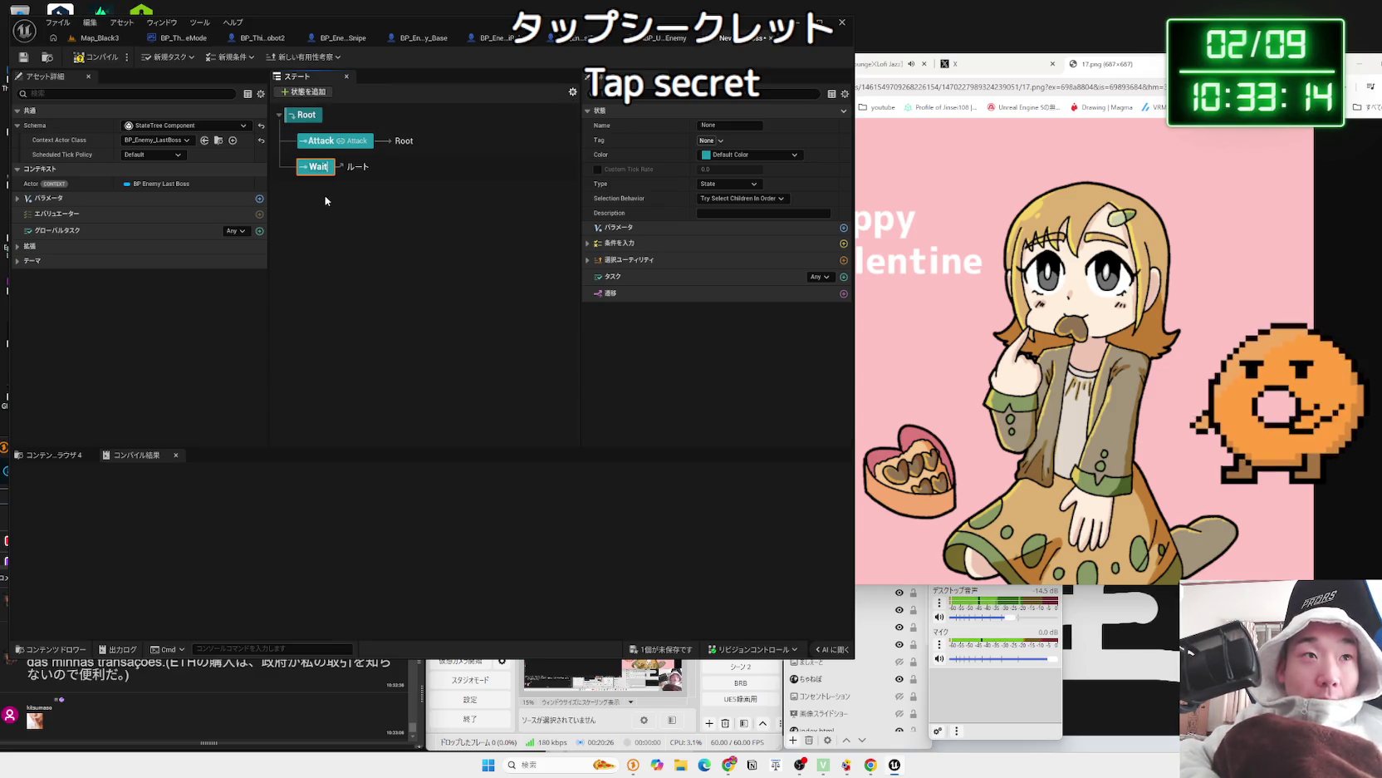
key("Return")
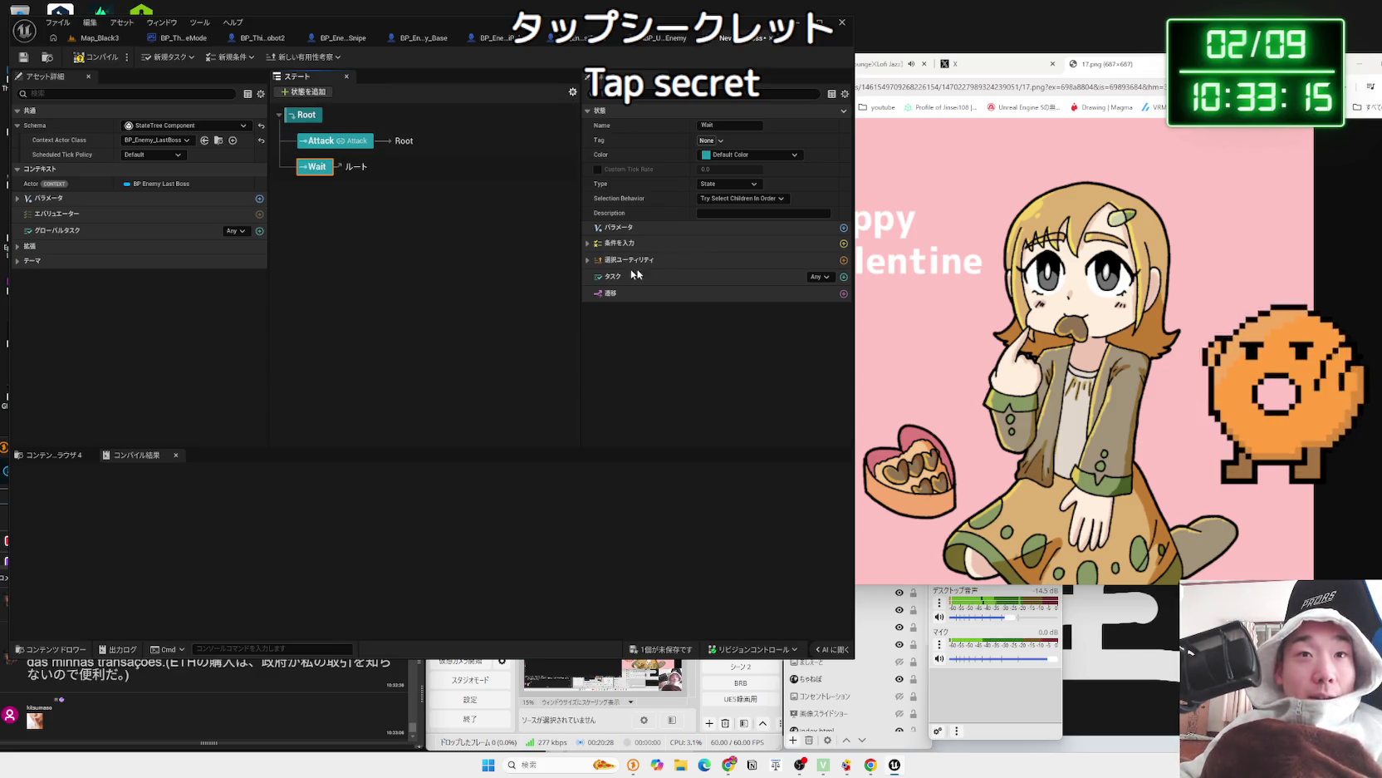
left_click(845, 291)
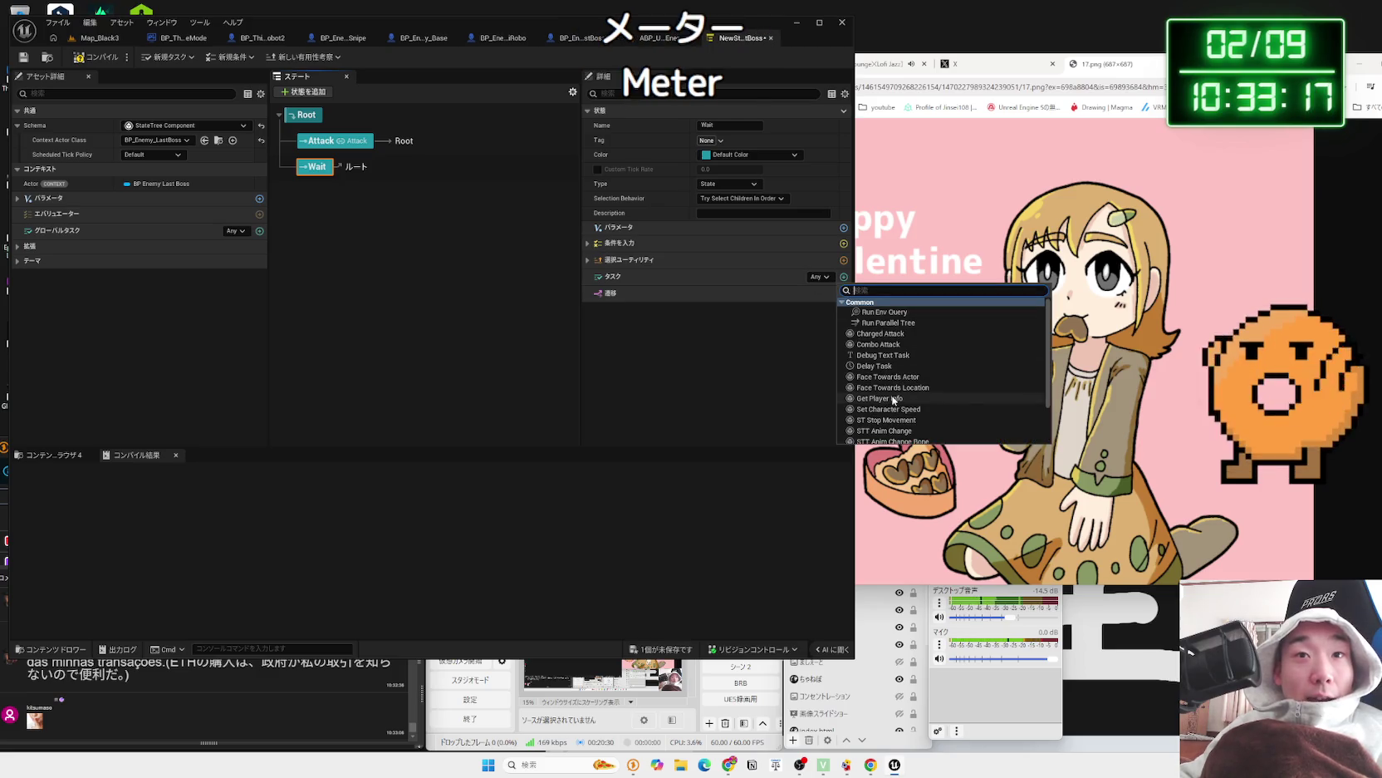
left_click(874, 366)
left_click(720, 309)
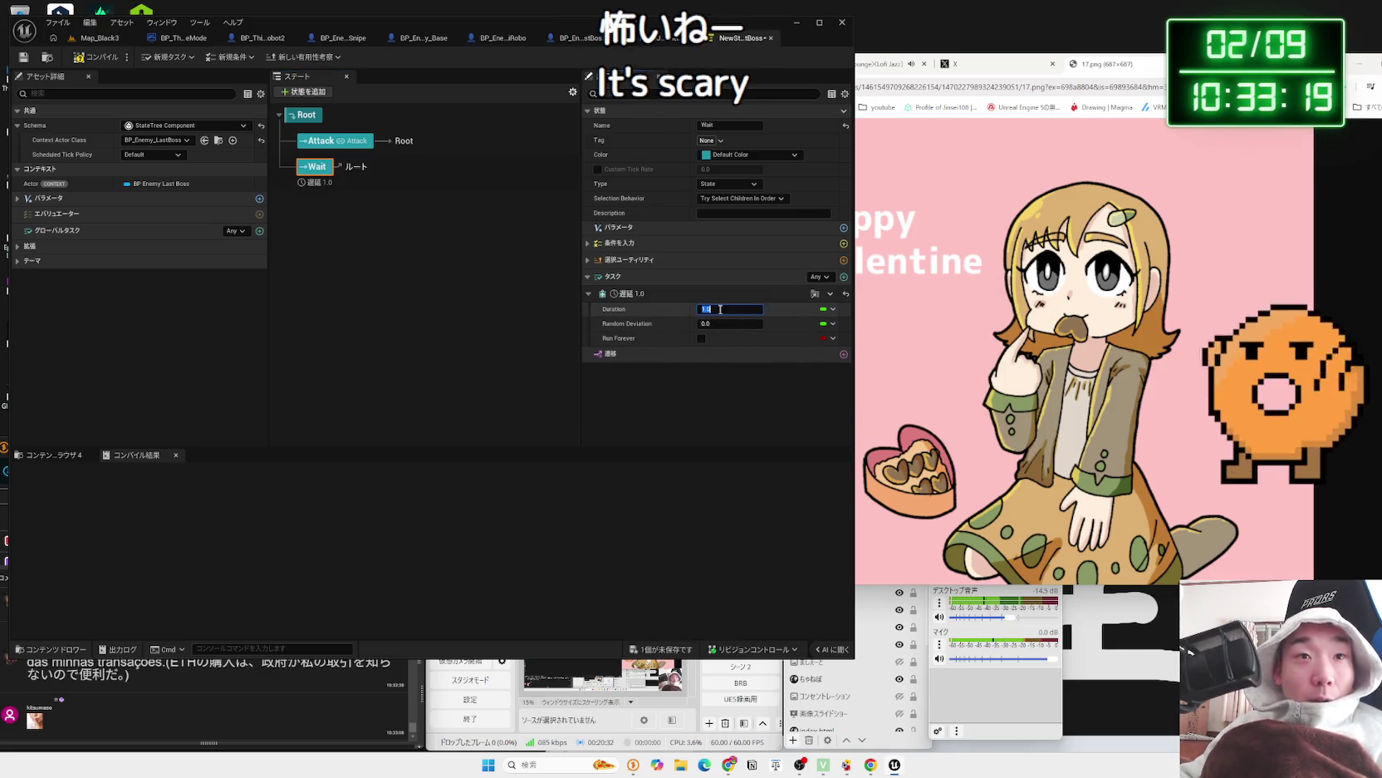
type("3")
key("Return")
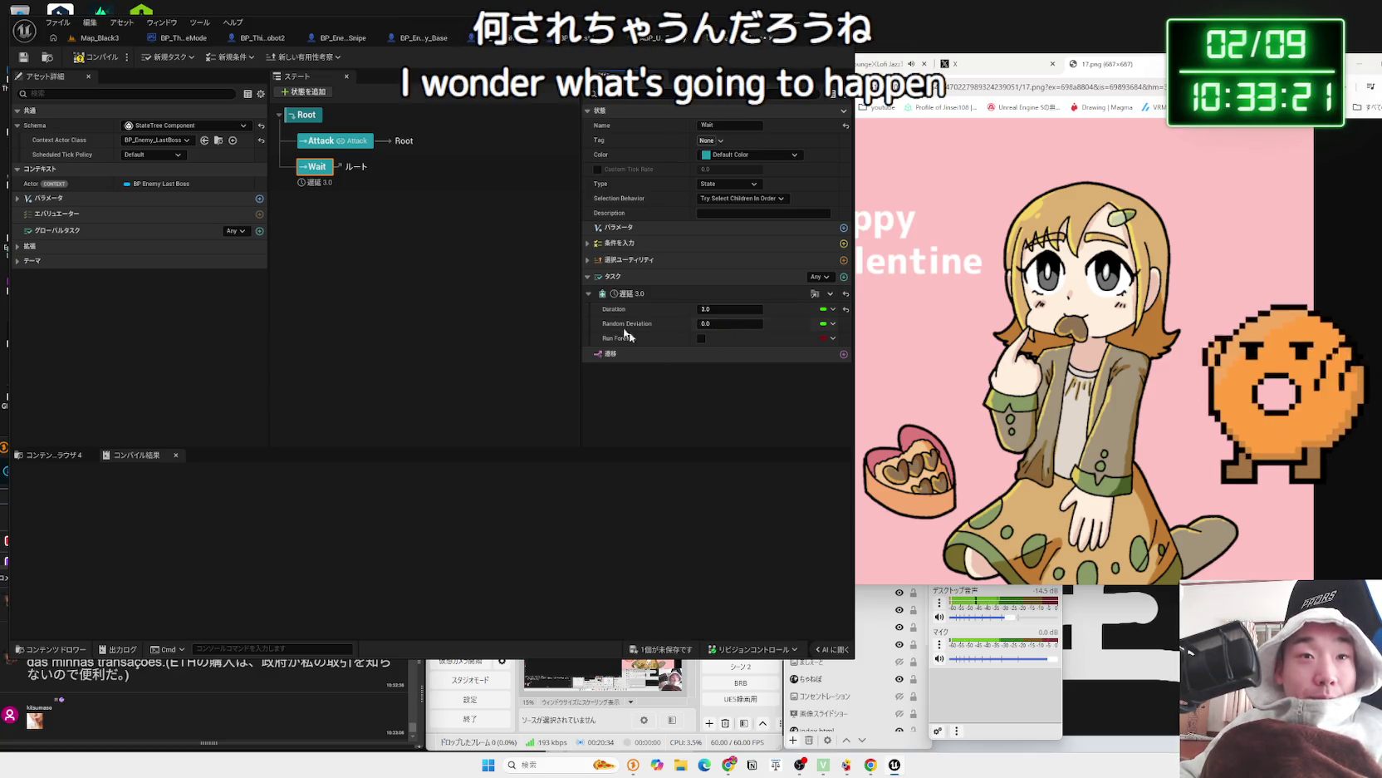
- Move Wait above Attack, then browse to Attack's linked StateTree asset
left_click(589, 293)
left_click_drag(314, 166, 320, 139)
left_click(333, 204)
left_click(329, 179)
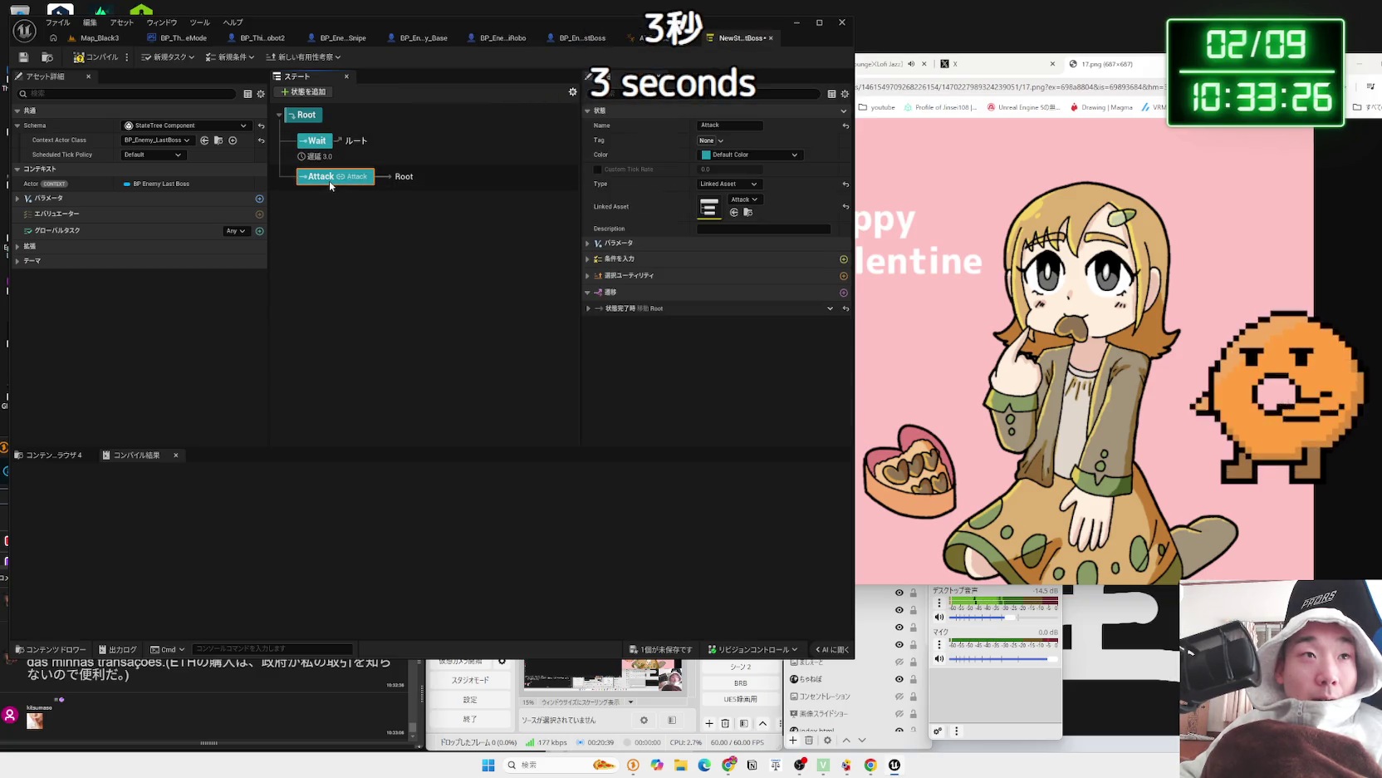
left_click(749, 213)
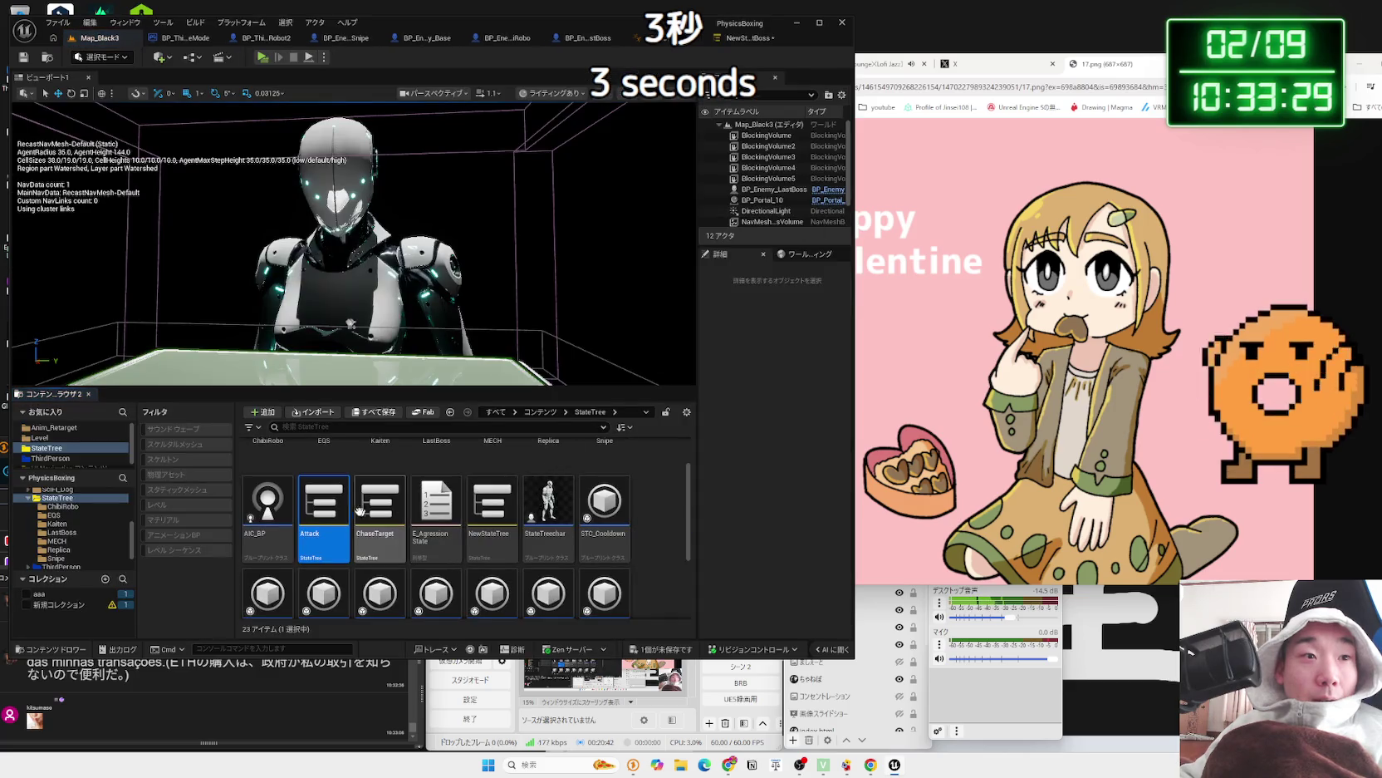
- Duplicate the Attack asset and name the copy Attack_Last
right_click(331, 508)
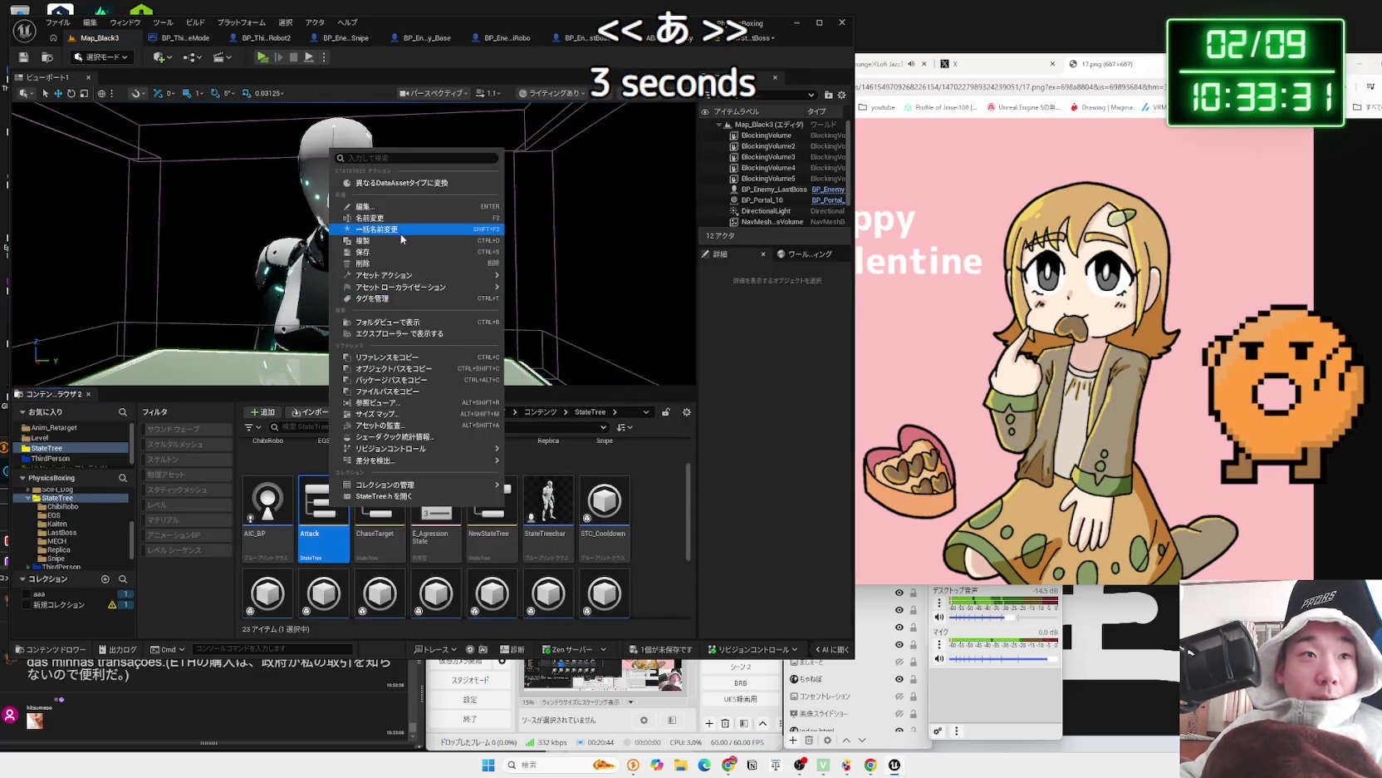
left_click(363, 240)
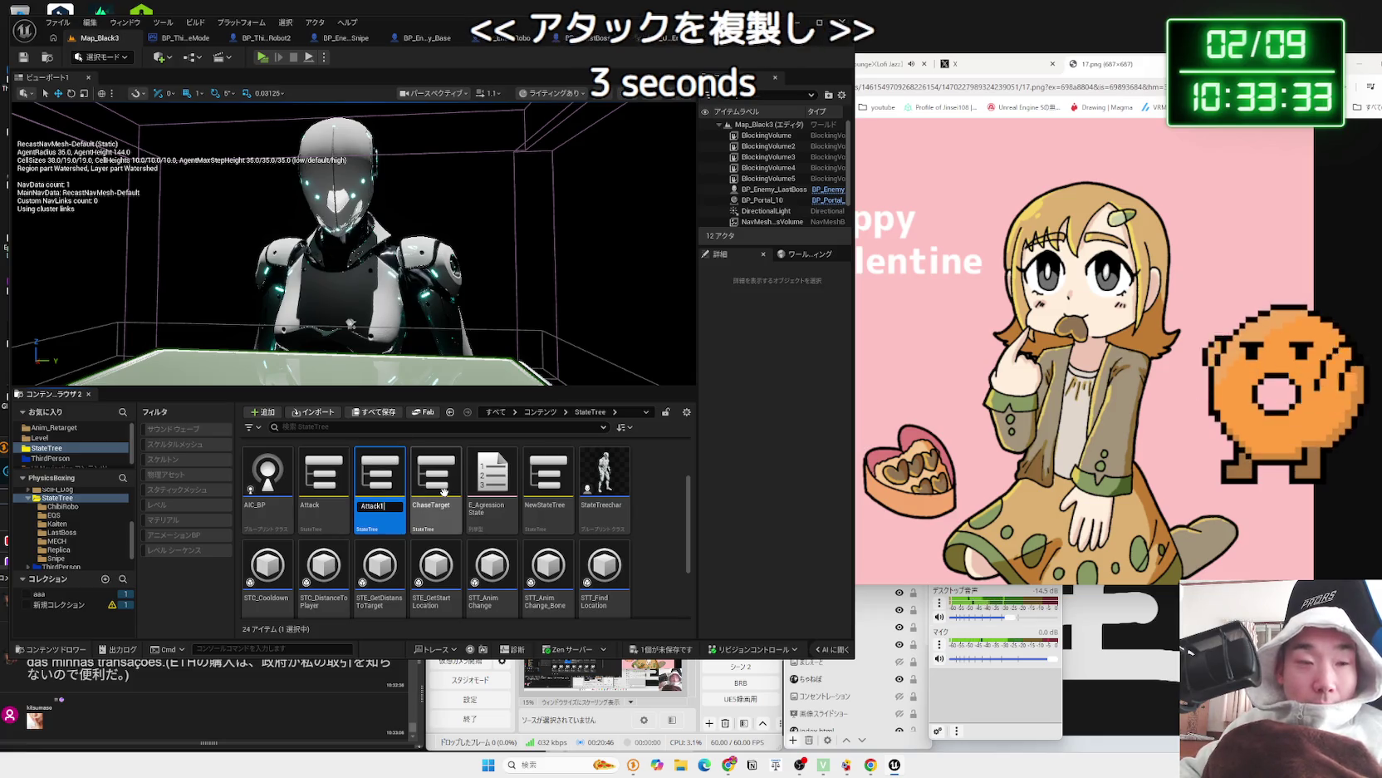
type("Attack_Las")
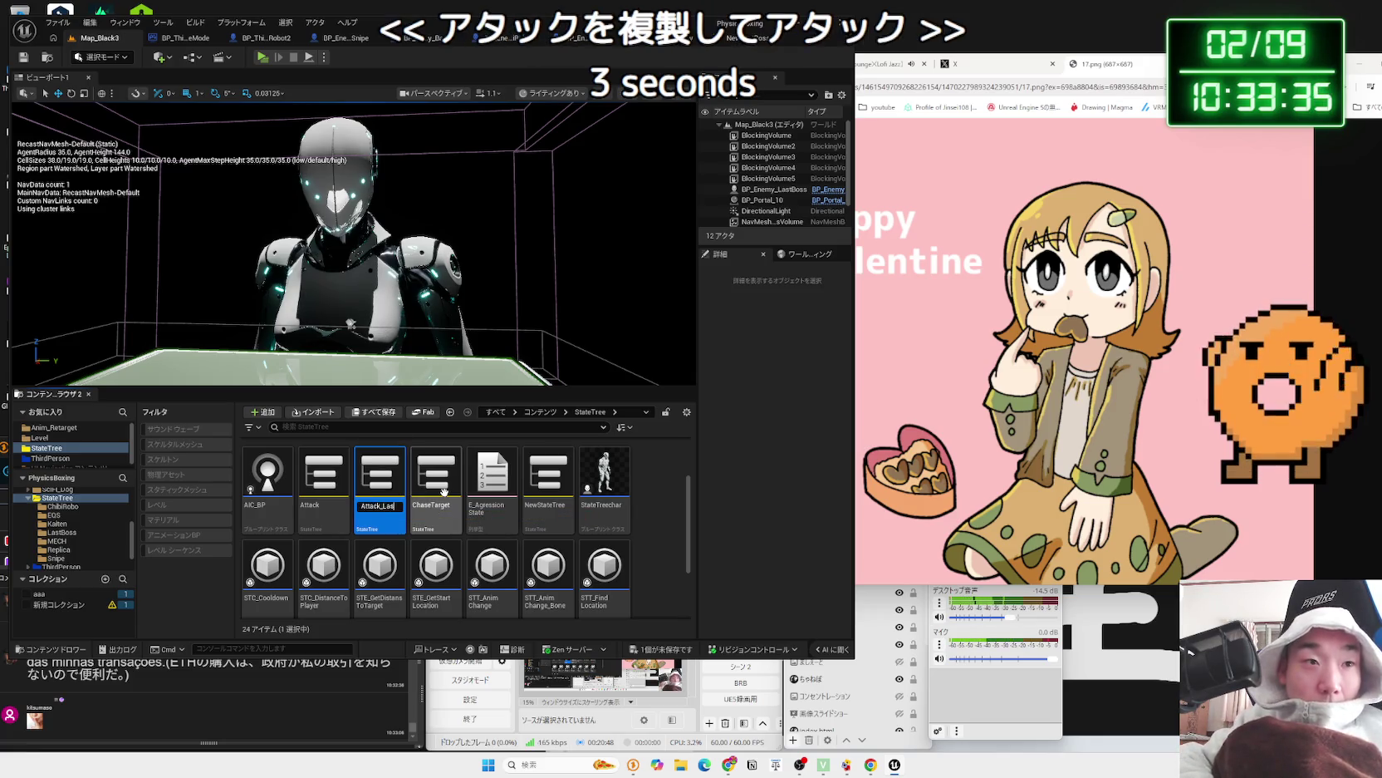
type("t")
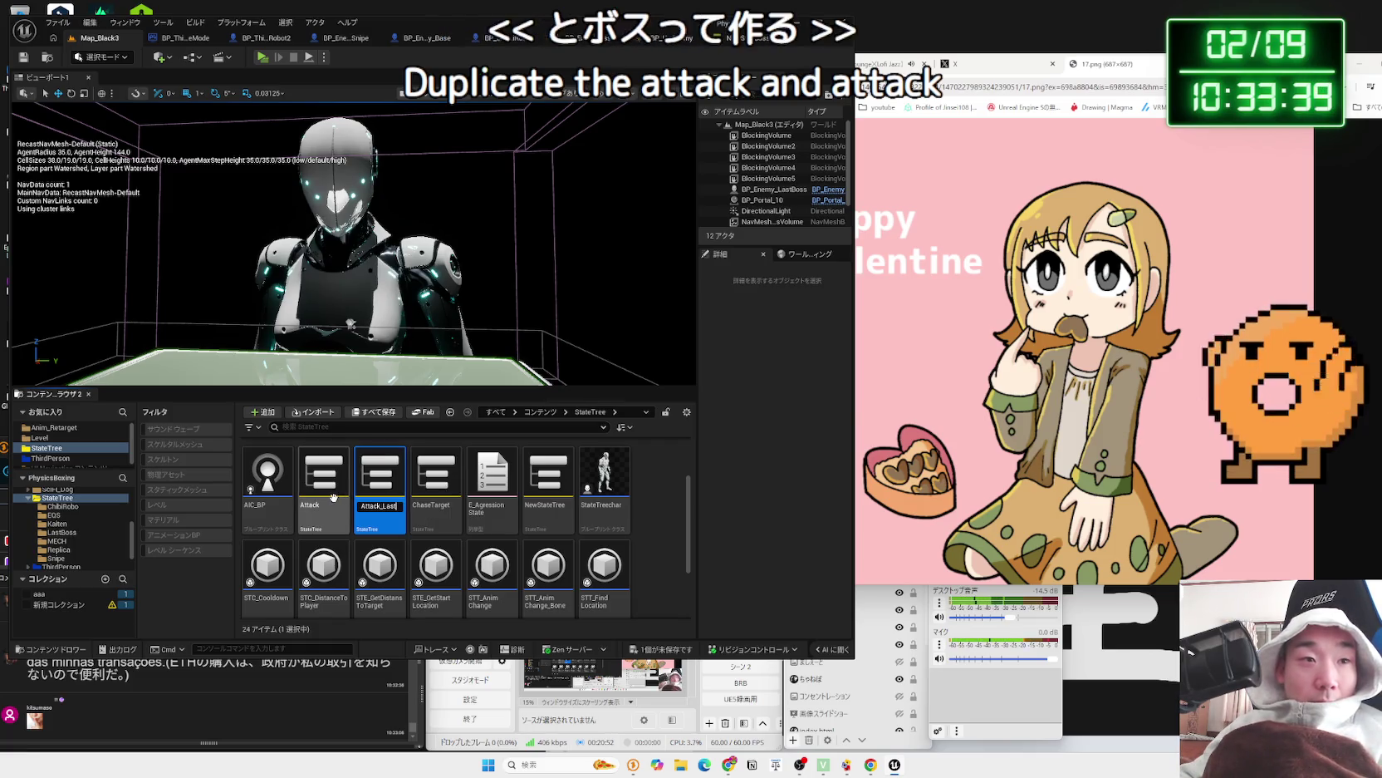
key("Return")
- Delete the Attack_Last asset and confirm the deletion
right_click(380, 484)
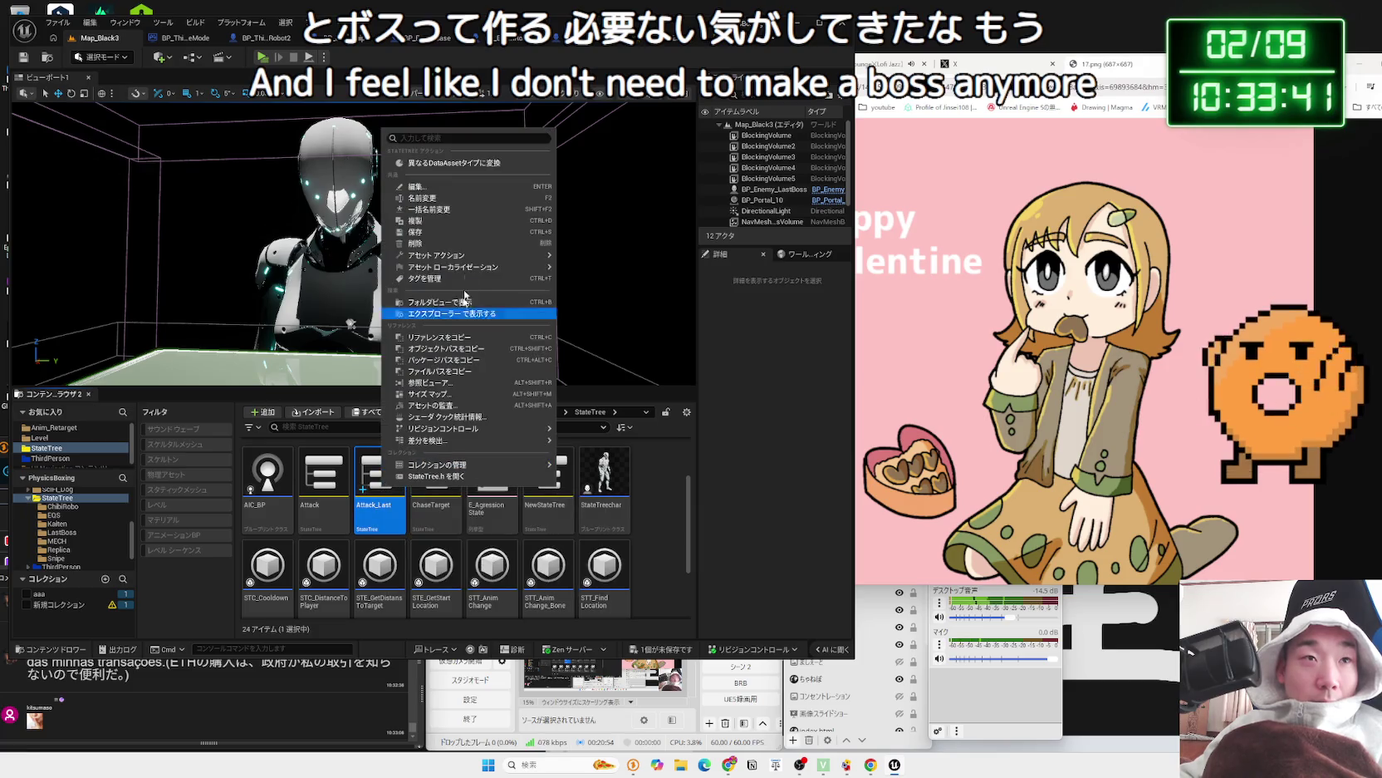
left_click(461, 237)
left_click(624, 556)
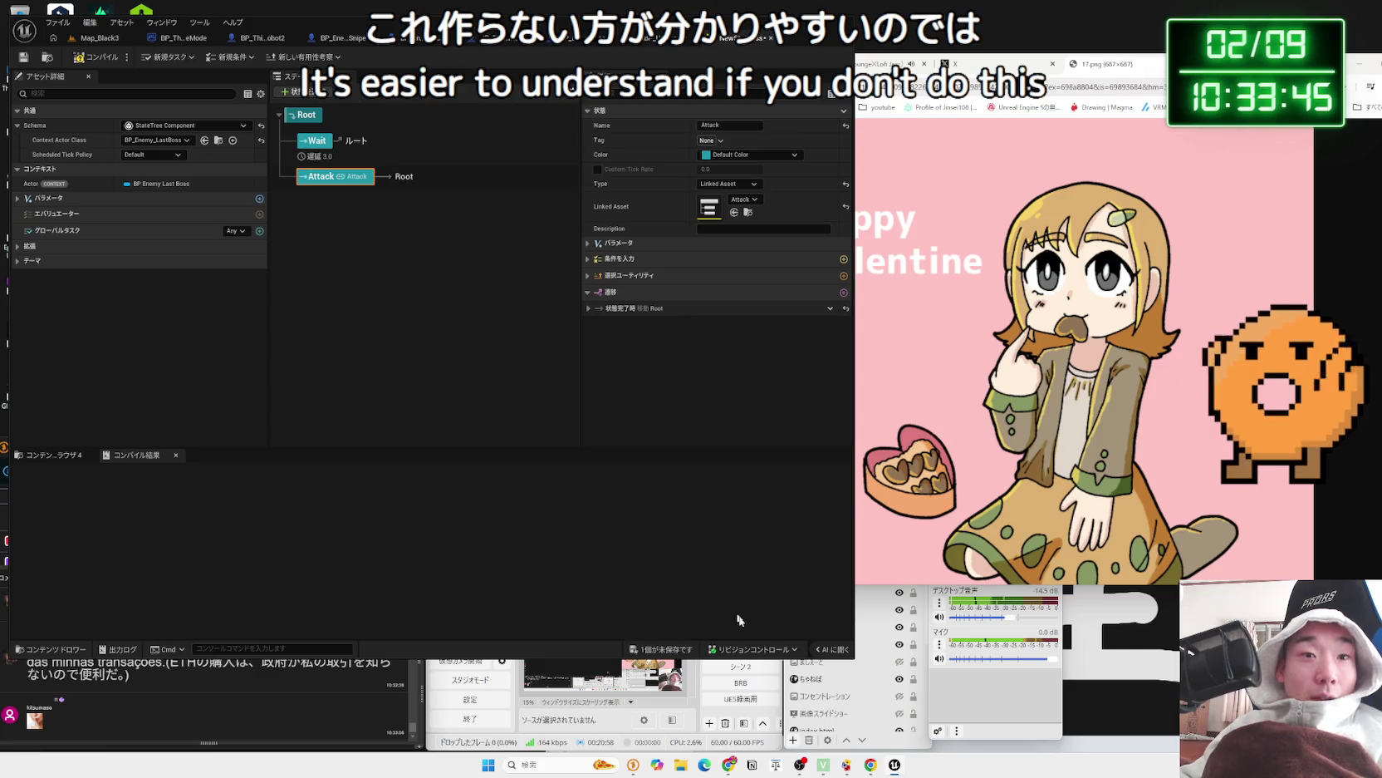
- Save the pending changes and make Attack a plain state instead of a linked asset
key("ctrl+shift+s")
left_click(769, 494)
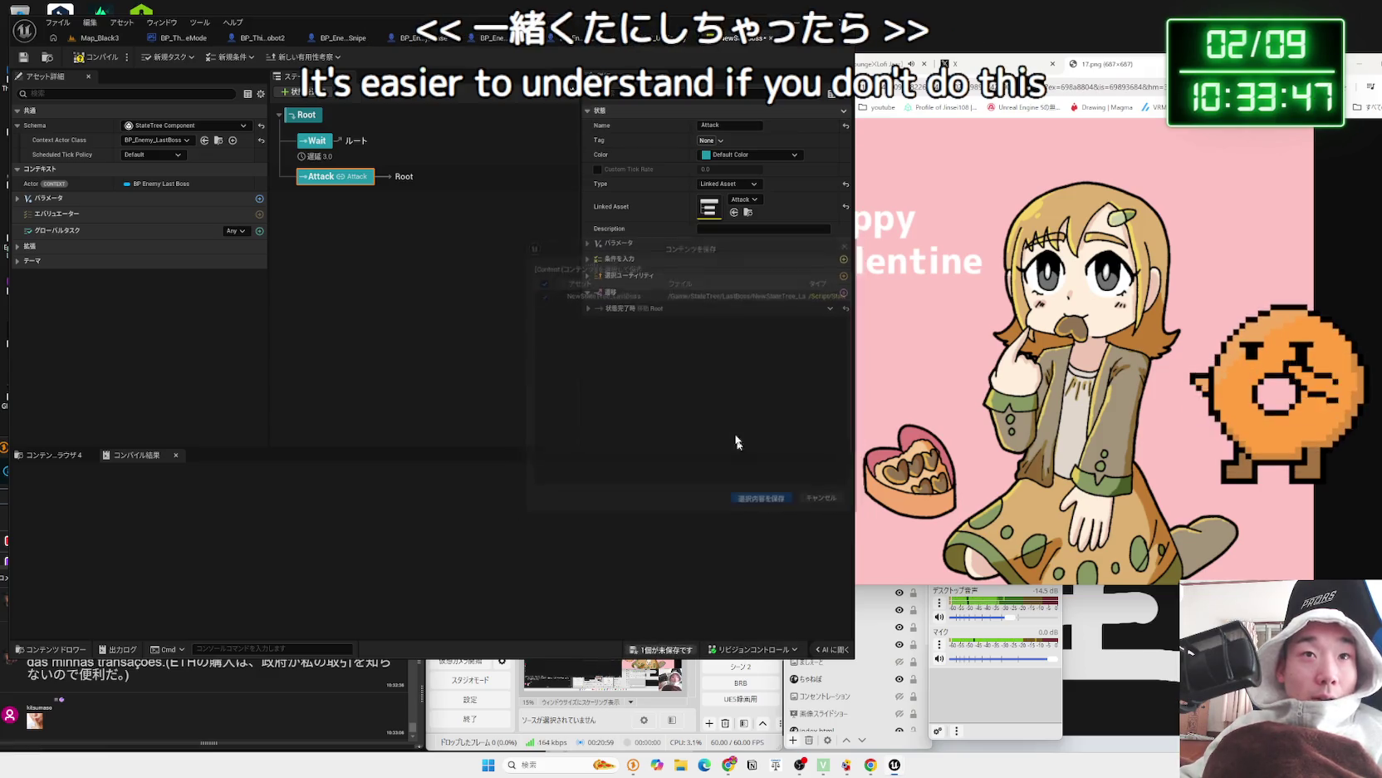
left_click(737, 183)
left_click(720, 197)
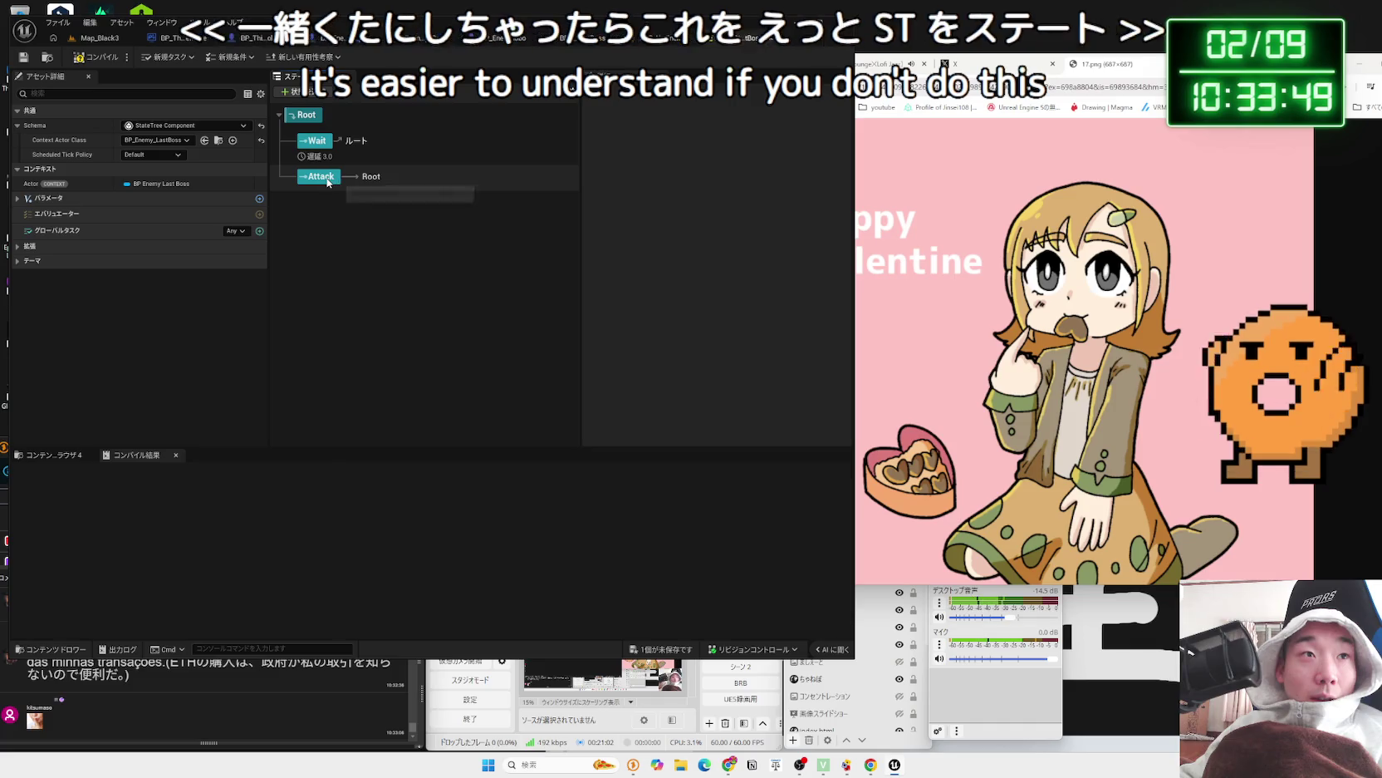
- Add a child state under Attack and point Attack's completion transition to the next state
left_click(329, 179)
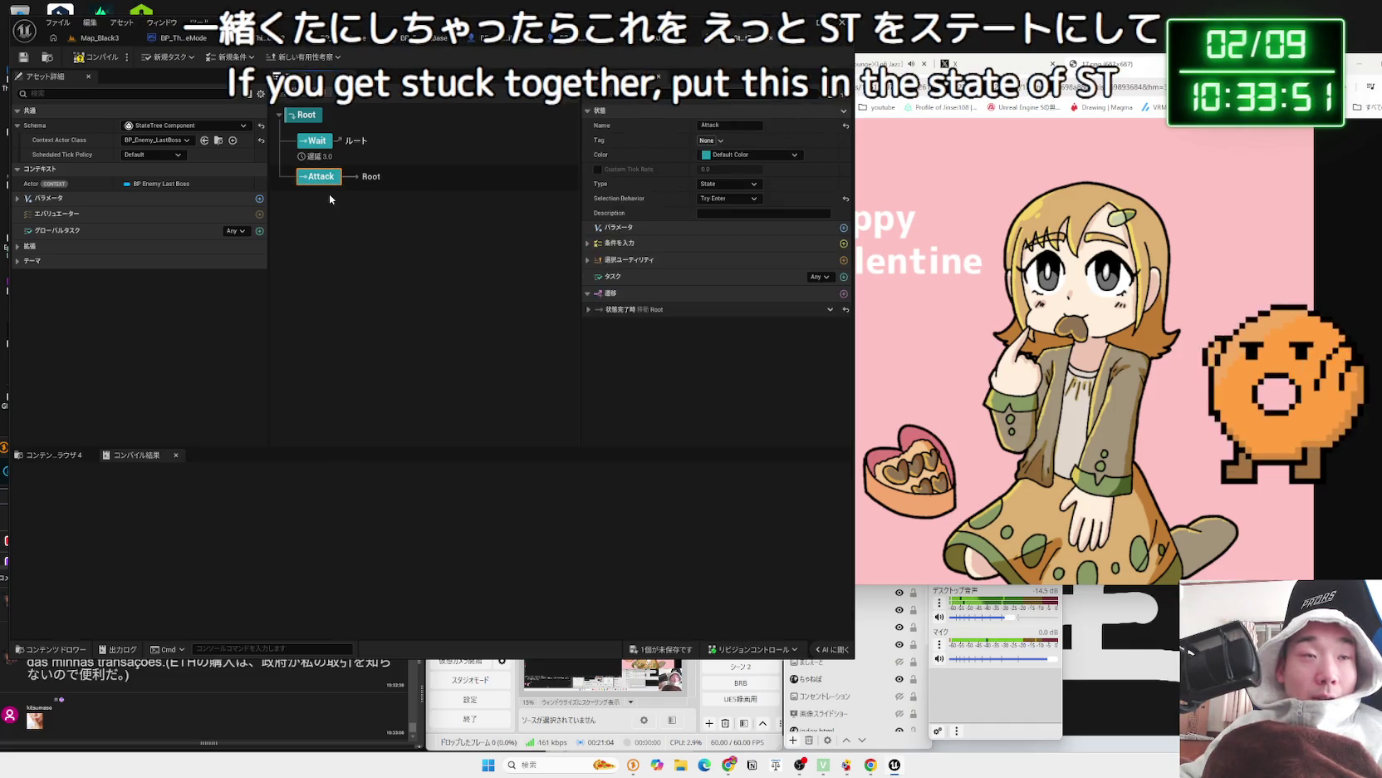
right_click(334, 184)
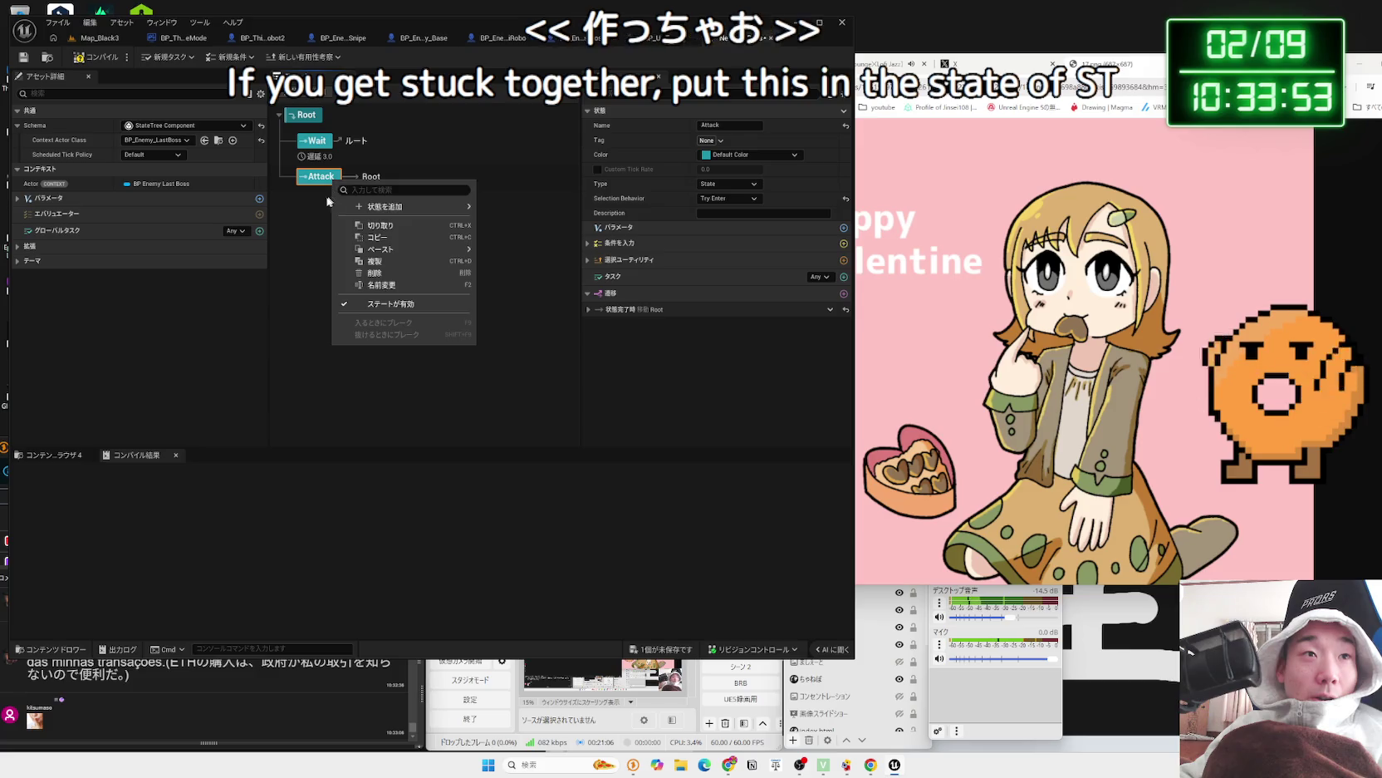
left_click(515, 222)
left_click(329, 180)
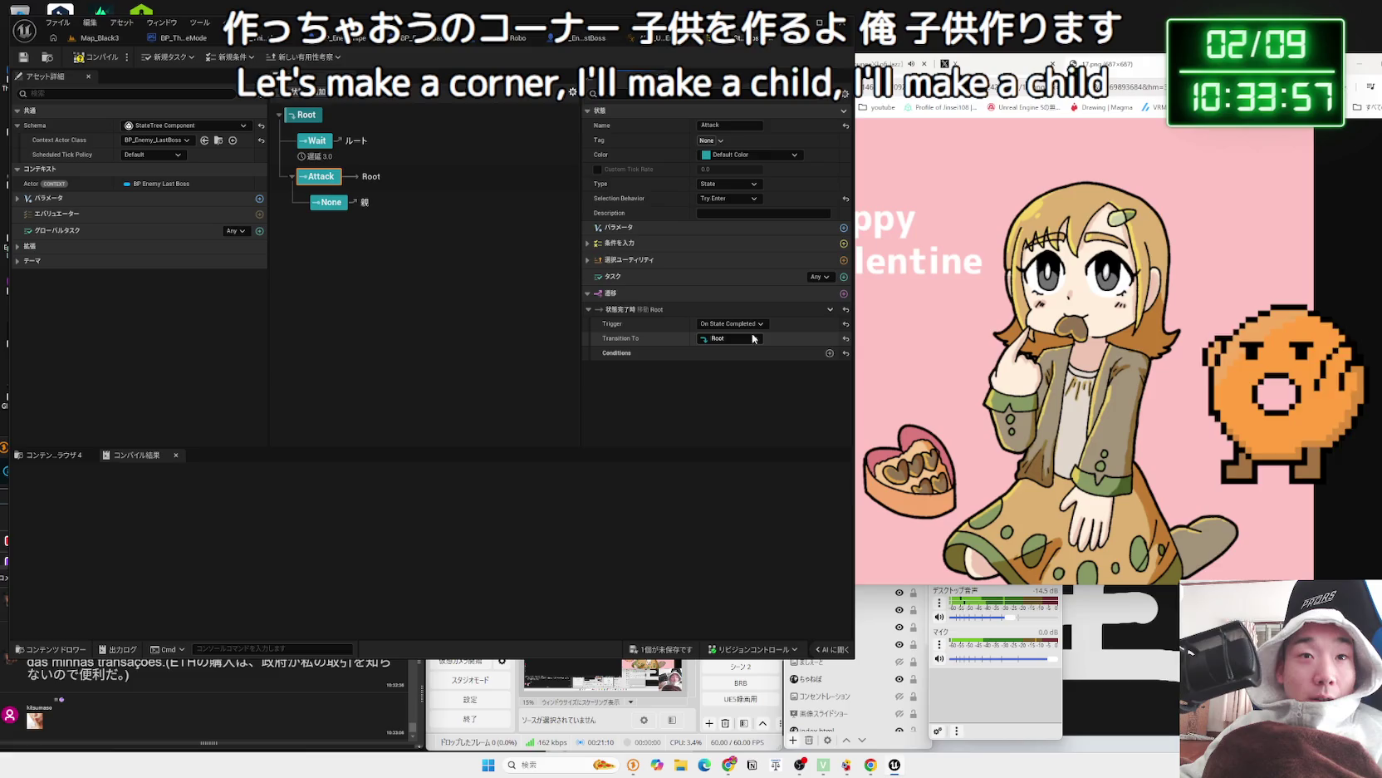
left_click(729, 338)
left_click(716, 370)
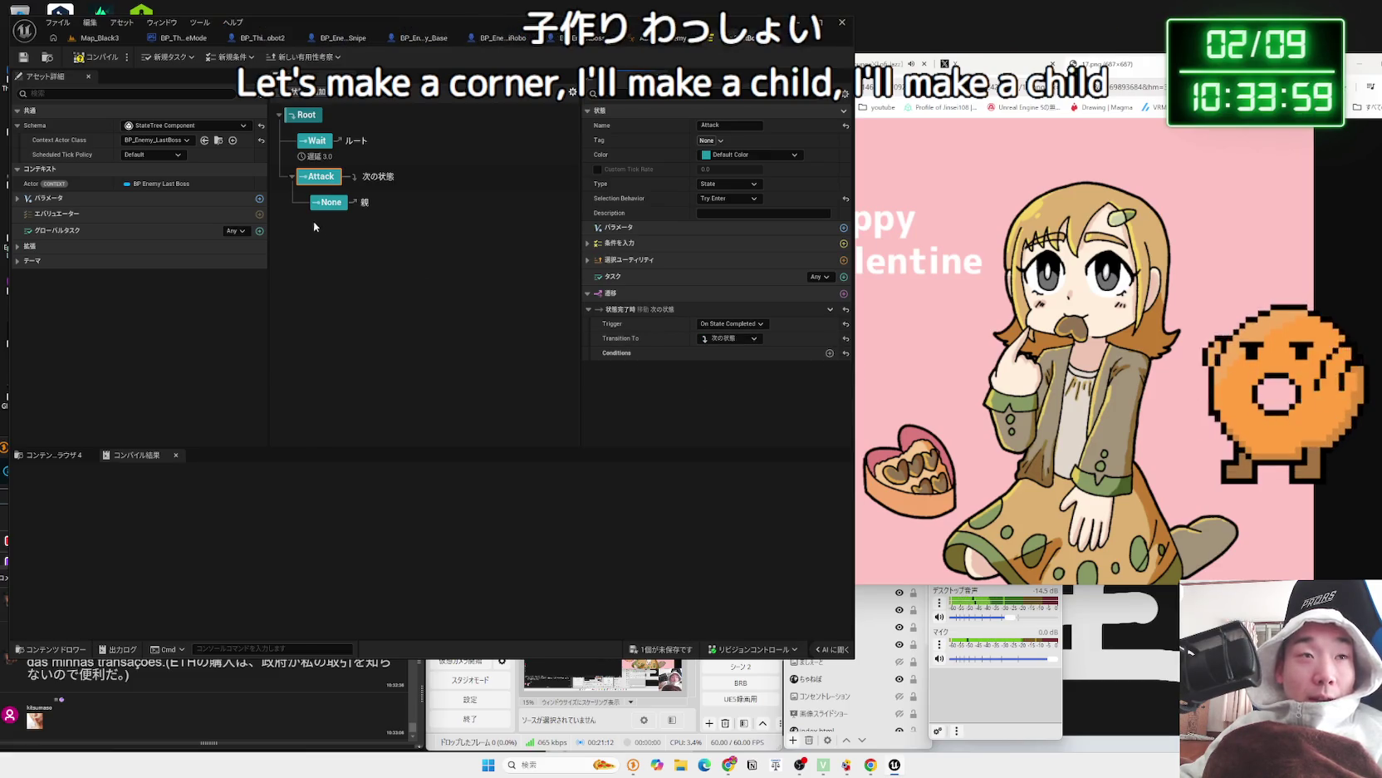
- Compile and save the state tree, then check Attack and its None child
left_click(386, 243)
left_click(101, 58)
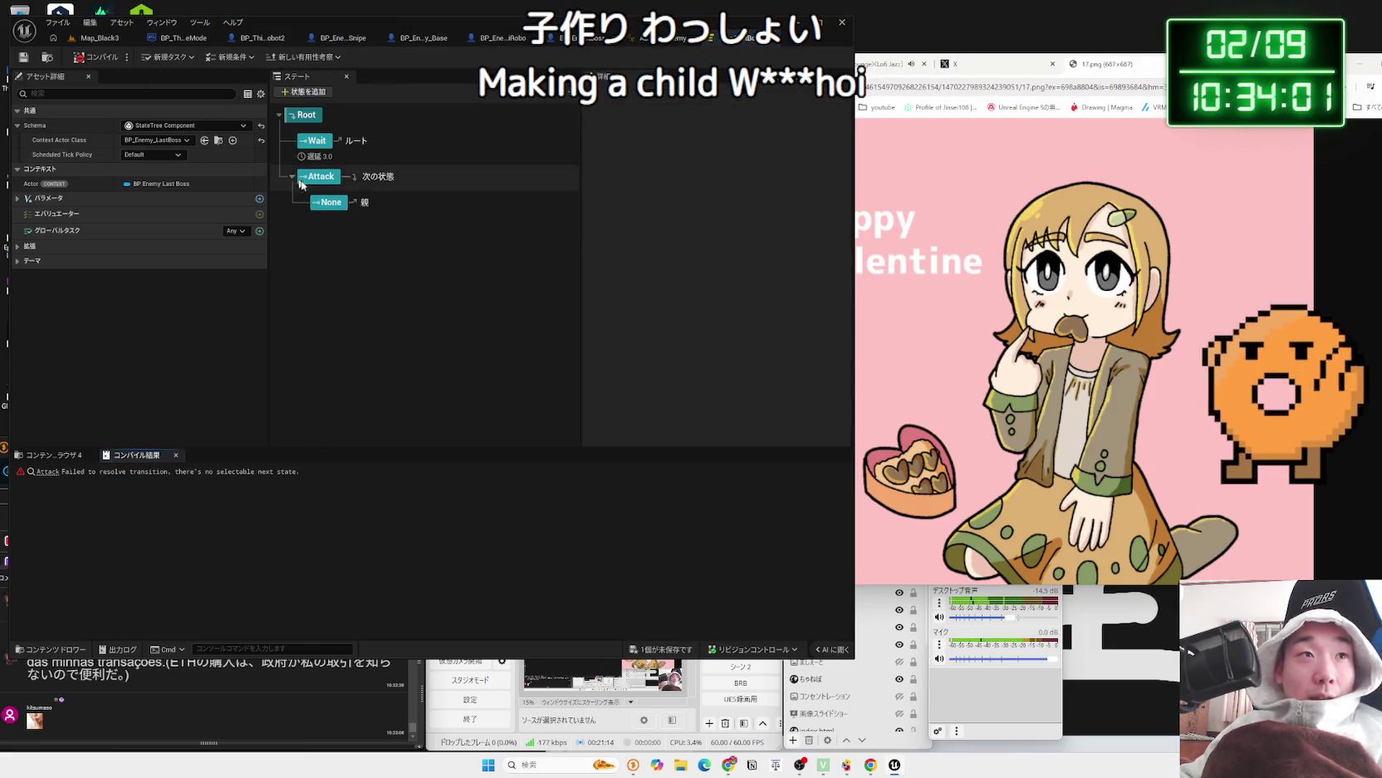
left_click(696, 648)
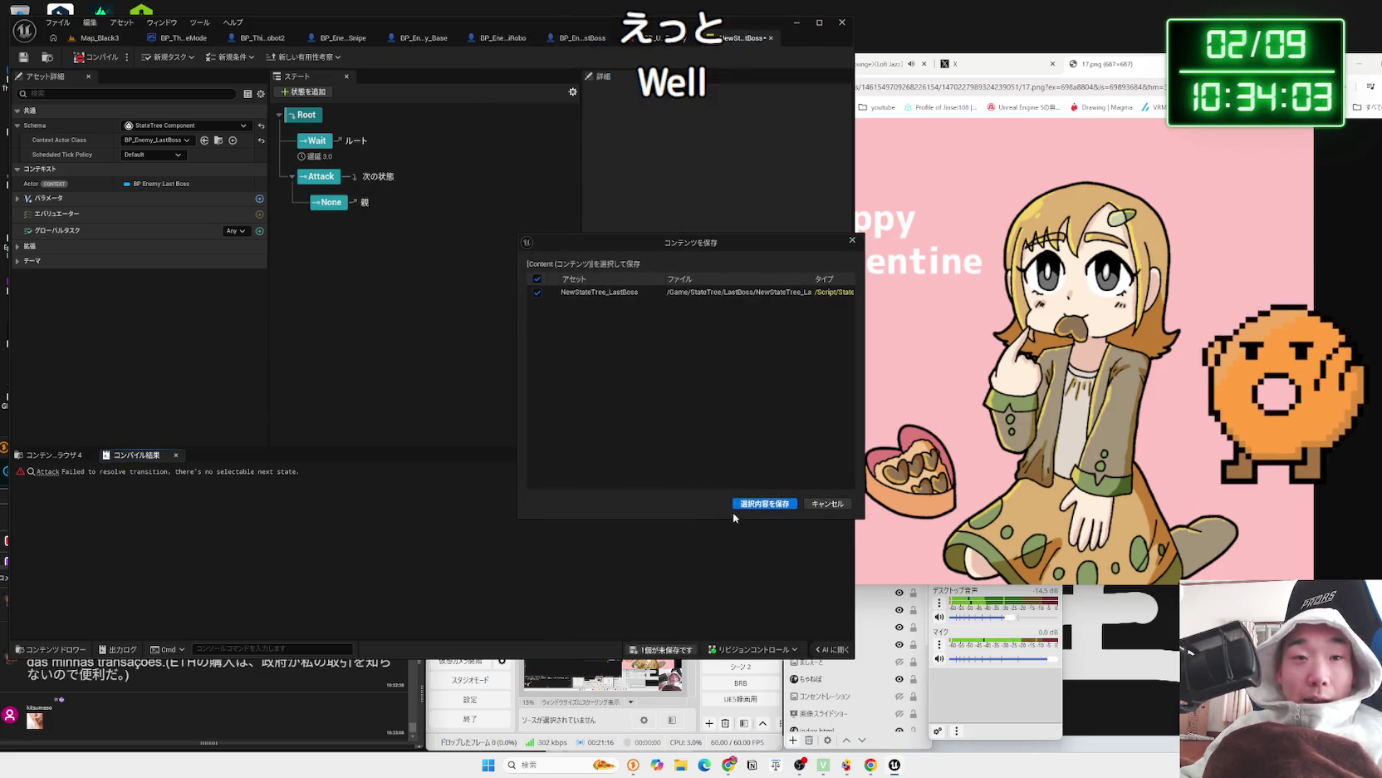
left_click(764, 508)
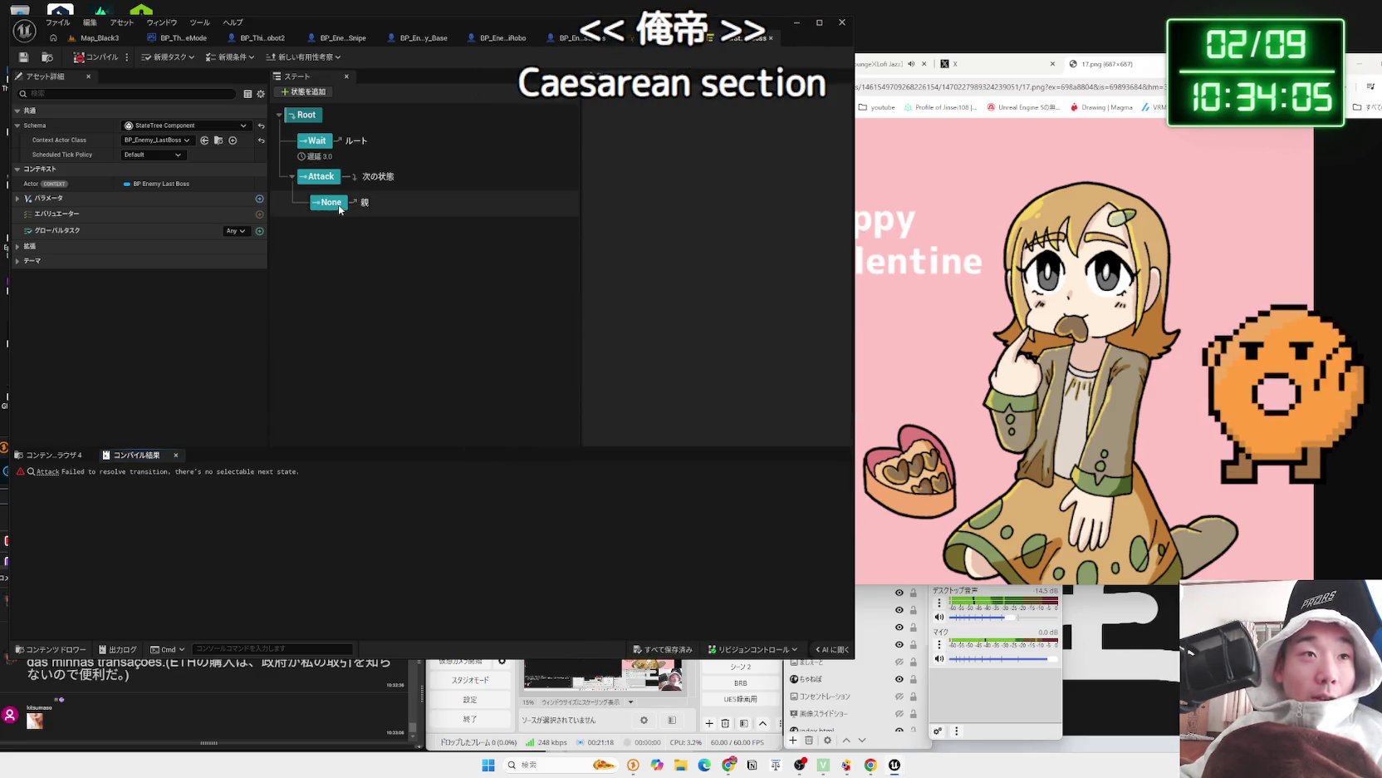
left_click(321, 176)
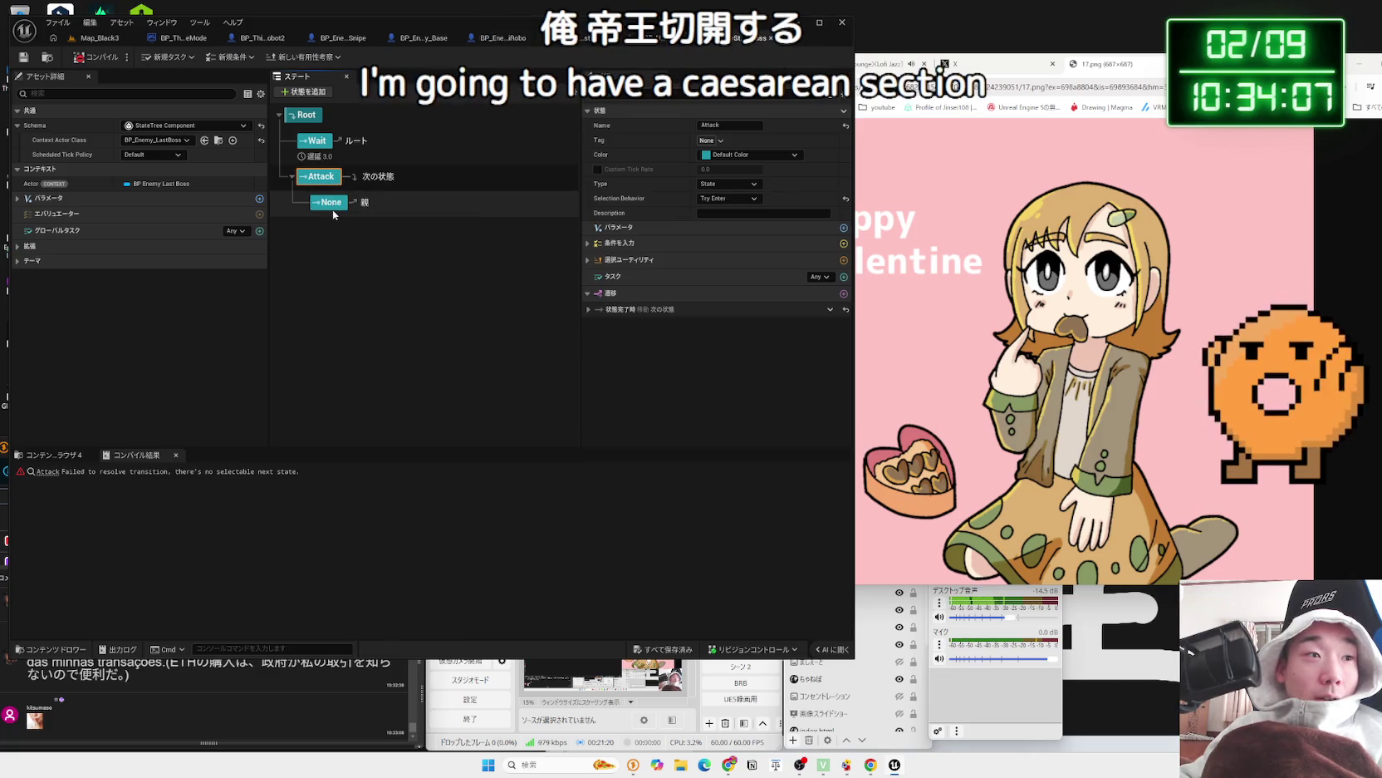
left_click(330, 203)
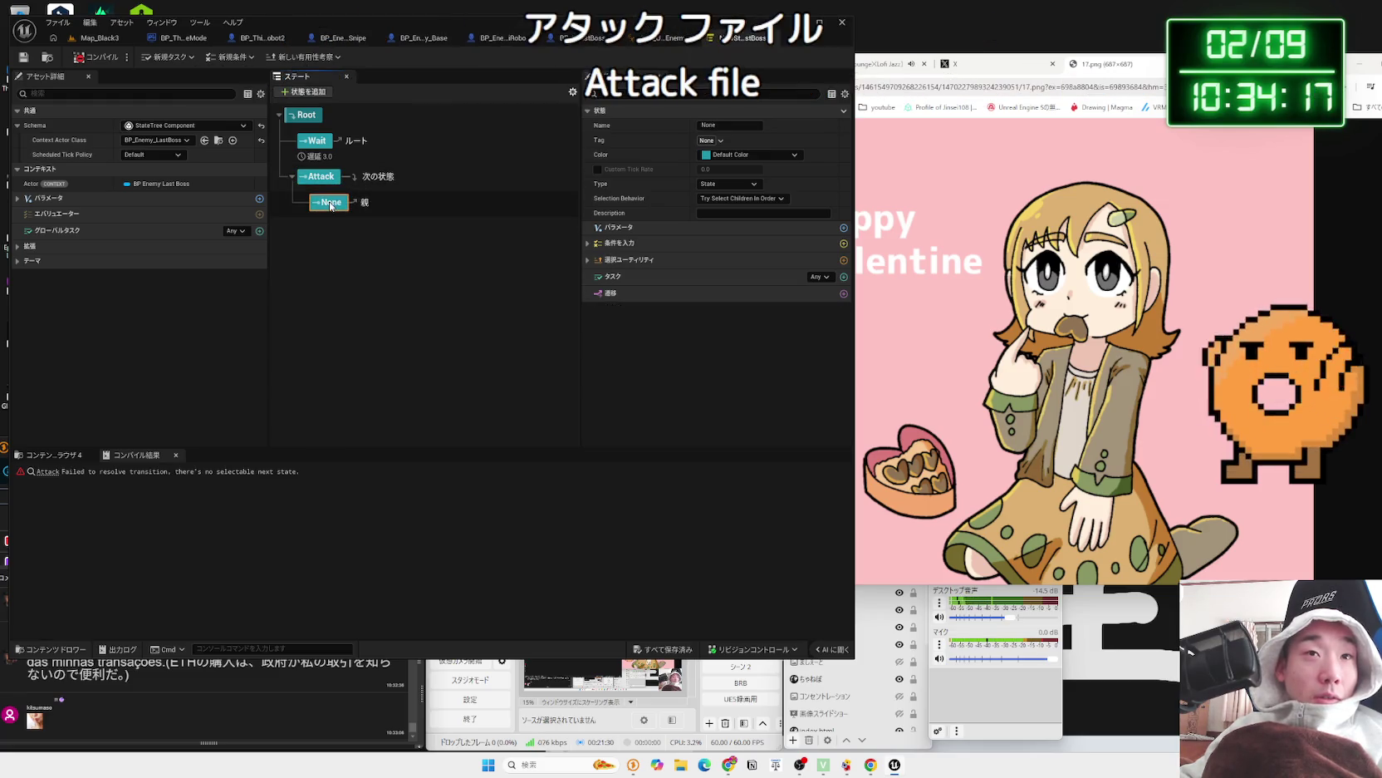
- Set Attack's completion transition target to なし (None) and recompile
left_click(320, 176)
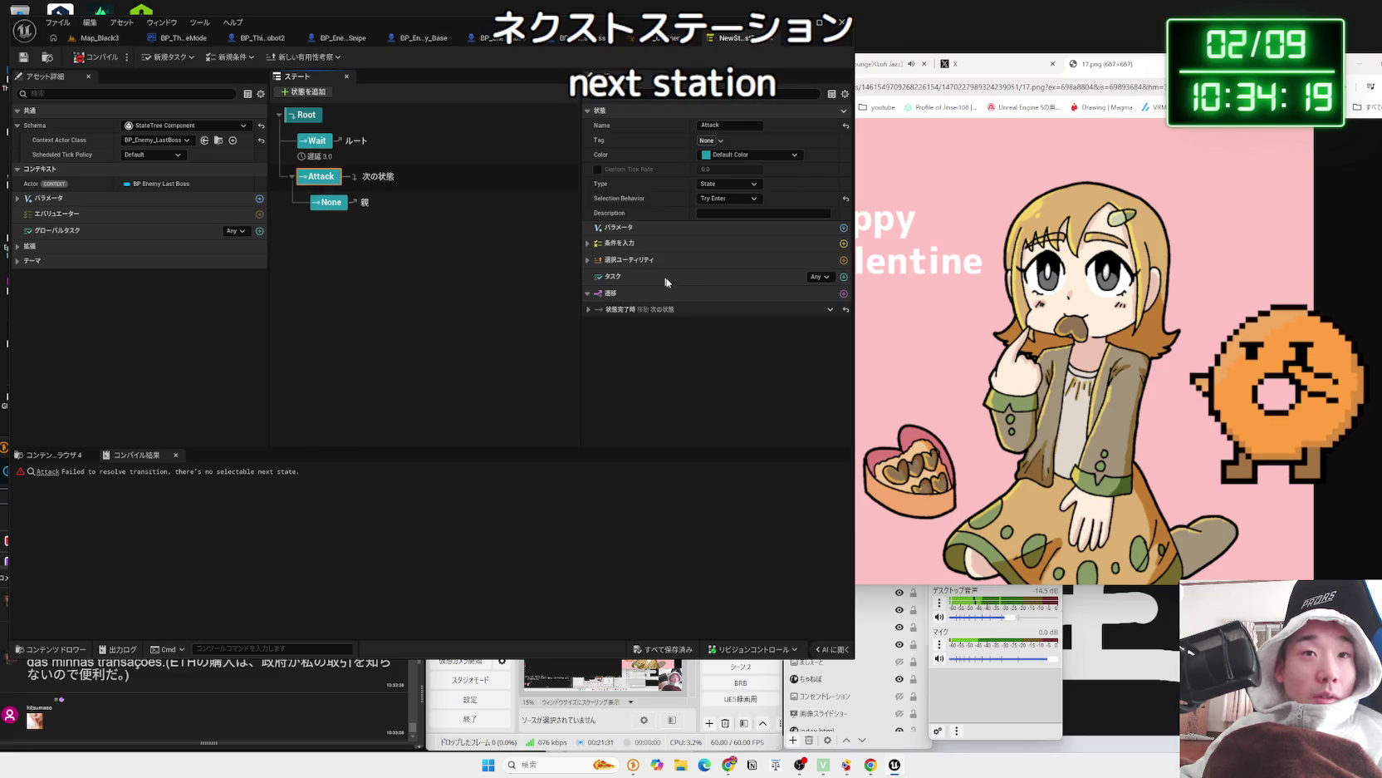
left_click(589, 309)
left_click(729, 338)
left_click(708, 359)
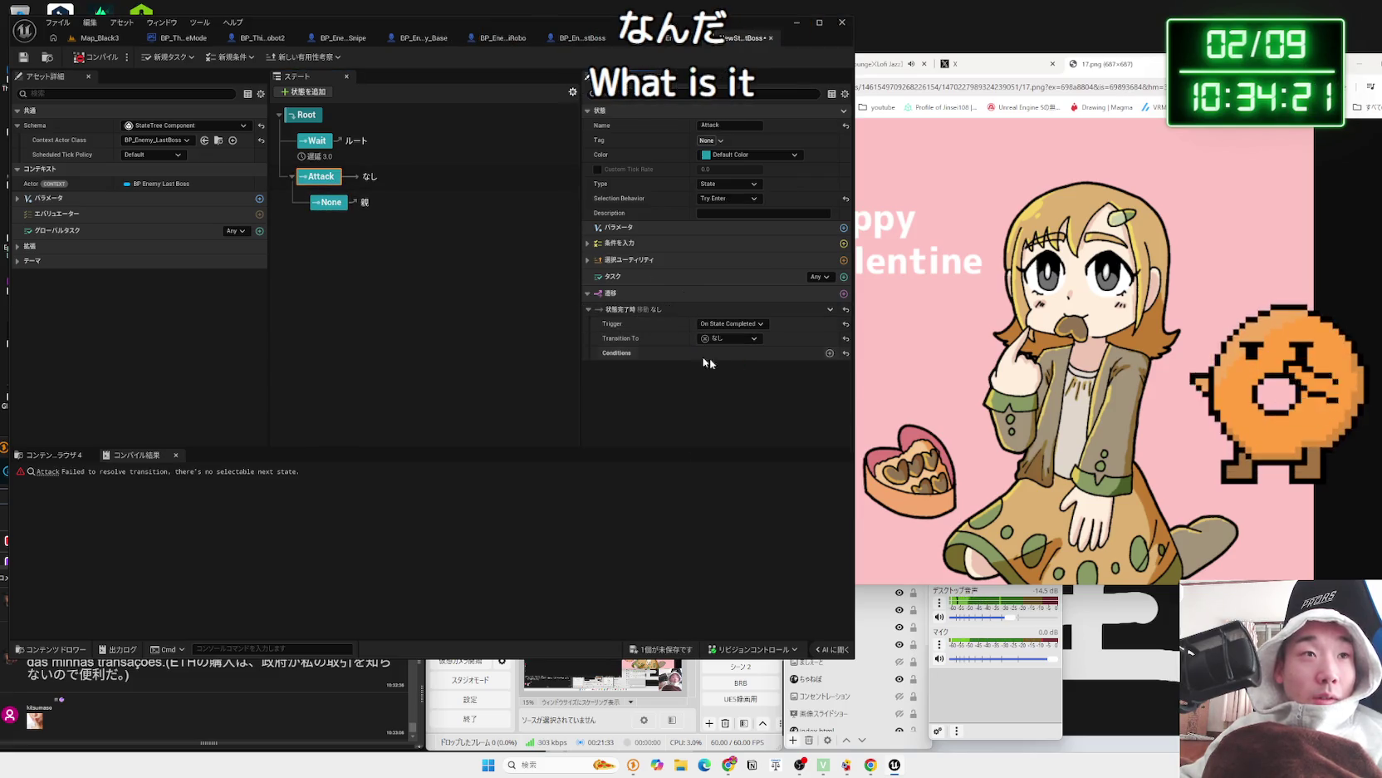
left_click(113, 61)
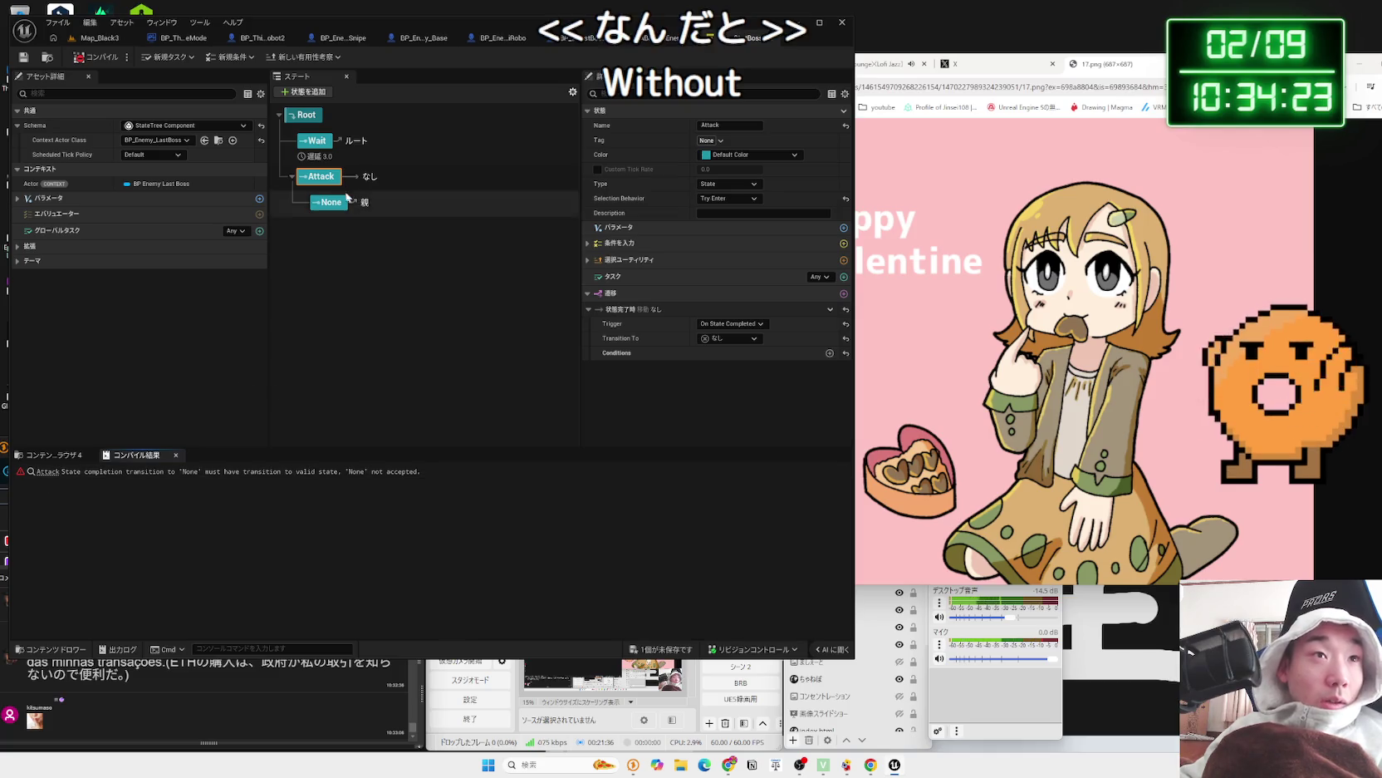
- Make Attack select its children in order and recompile
left_click(721, 198)
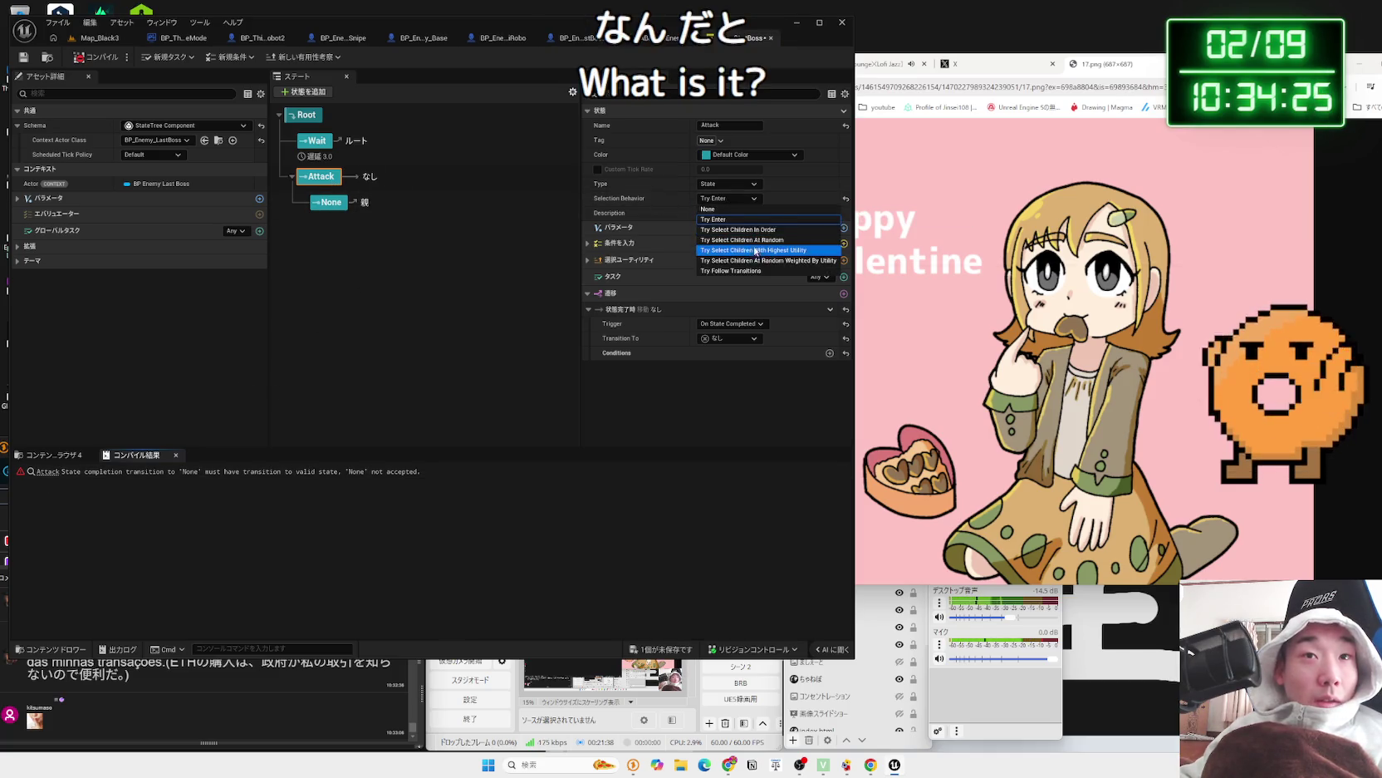
left_click(757, 234)
left_click(84, 59)
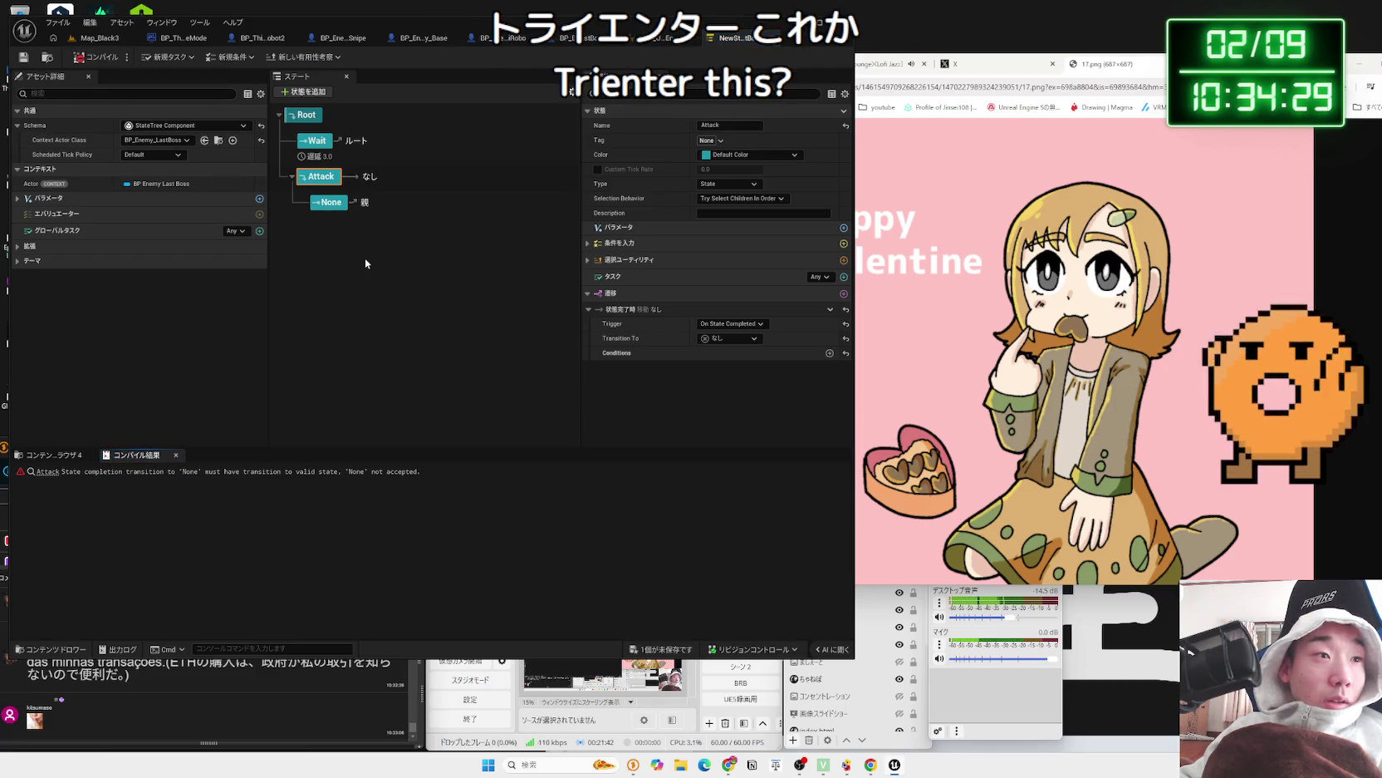
- Delete Attack's completion transition and recompile to clear the error
left_click(729, 338)
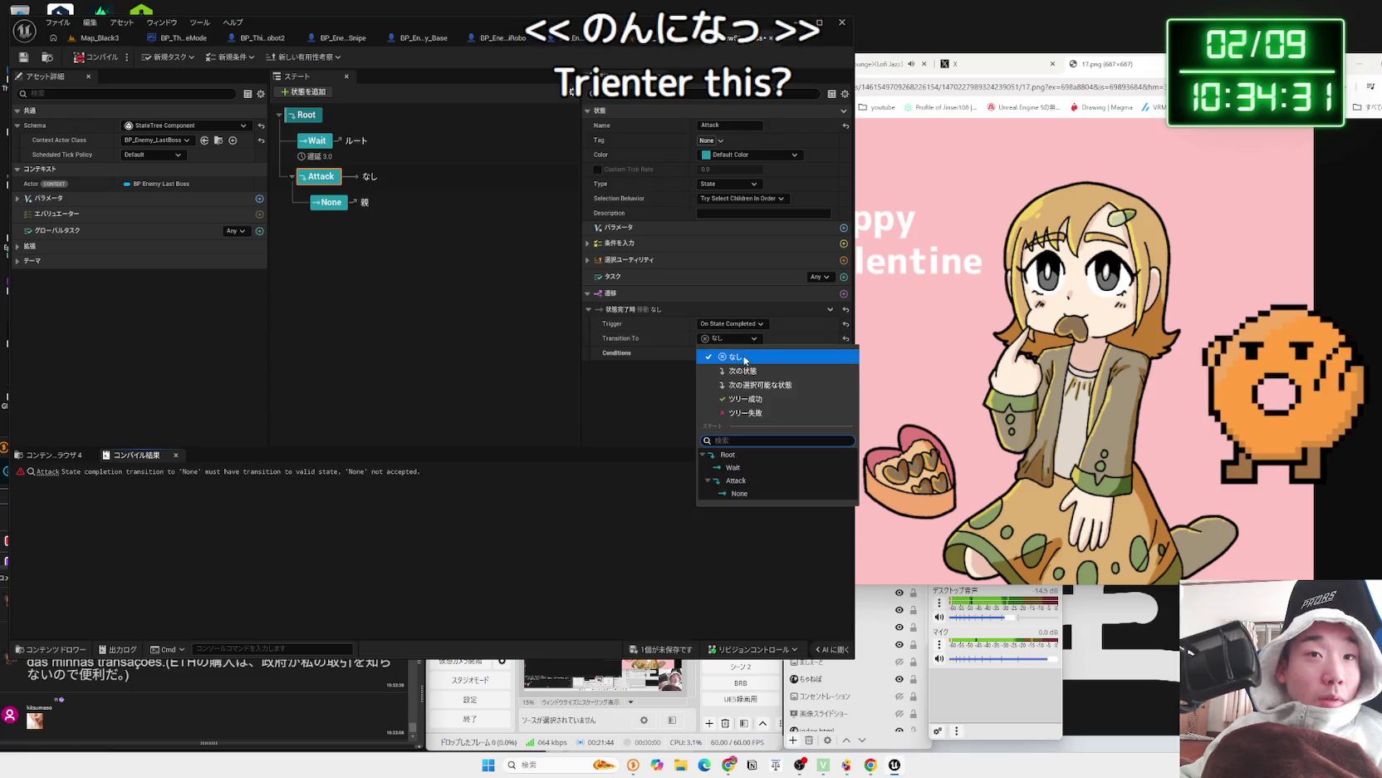
left_click(746, 363)
left_click(828, 310)
left_click(855, 385)
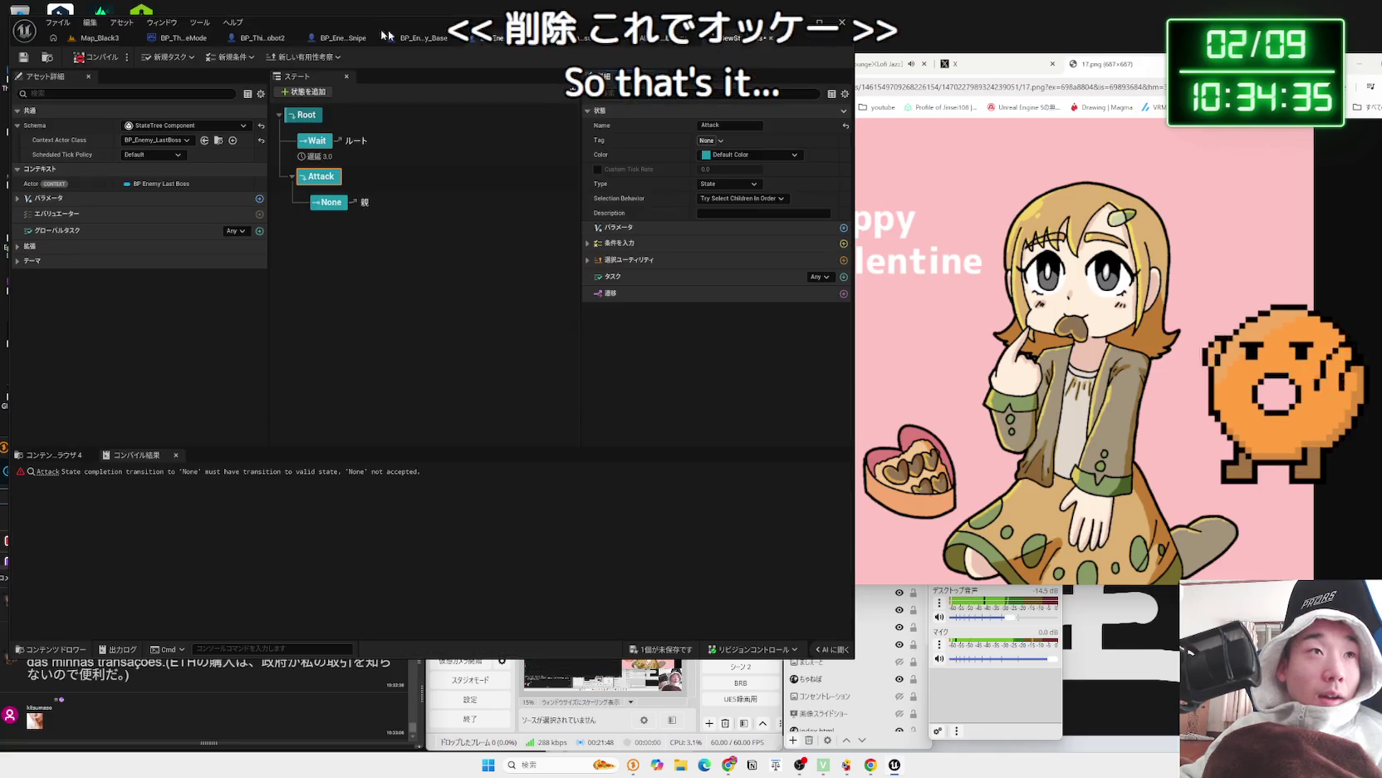
left_click(98, 56)
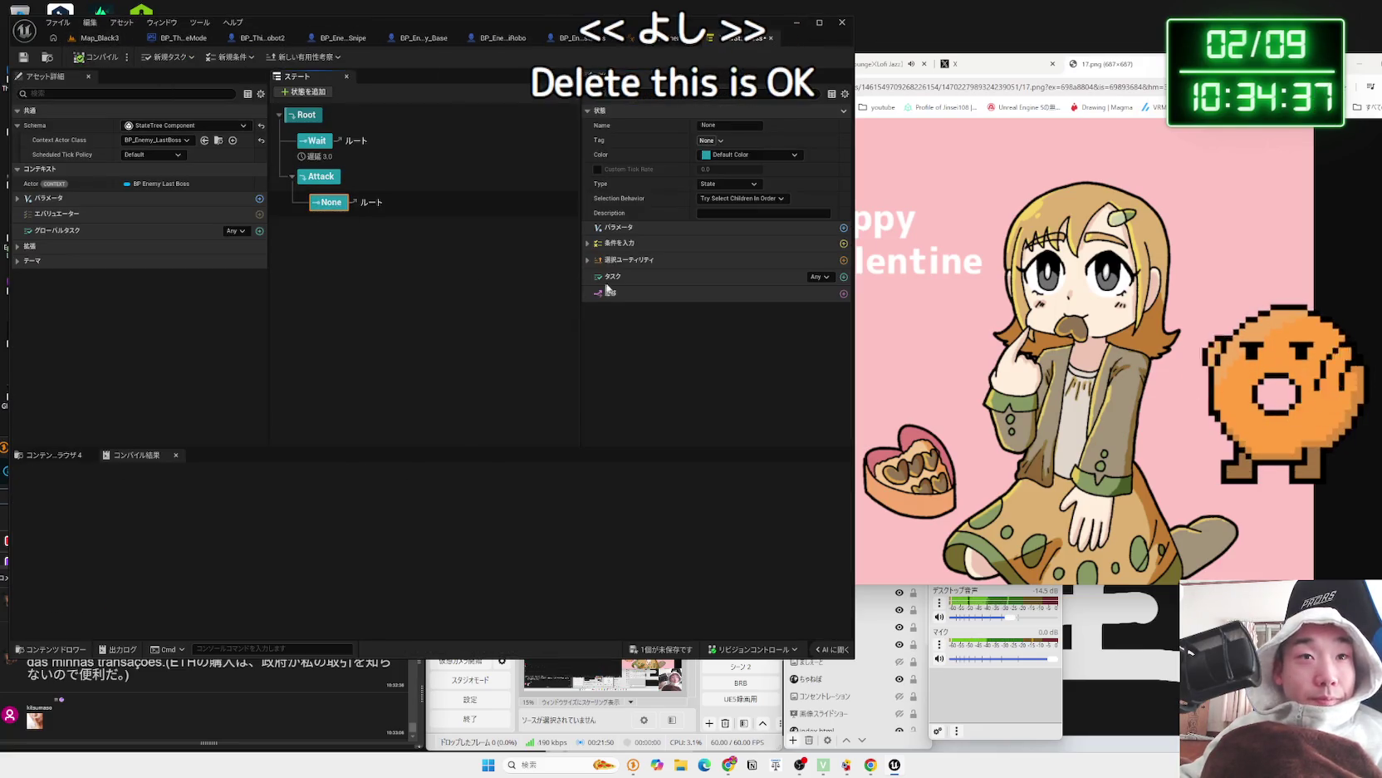
- Keep the None state's task completion at Any and browse its list of addable tasks
left_click(831, 280)
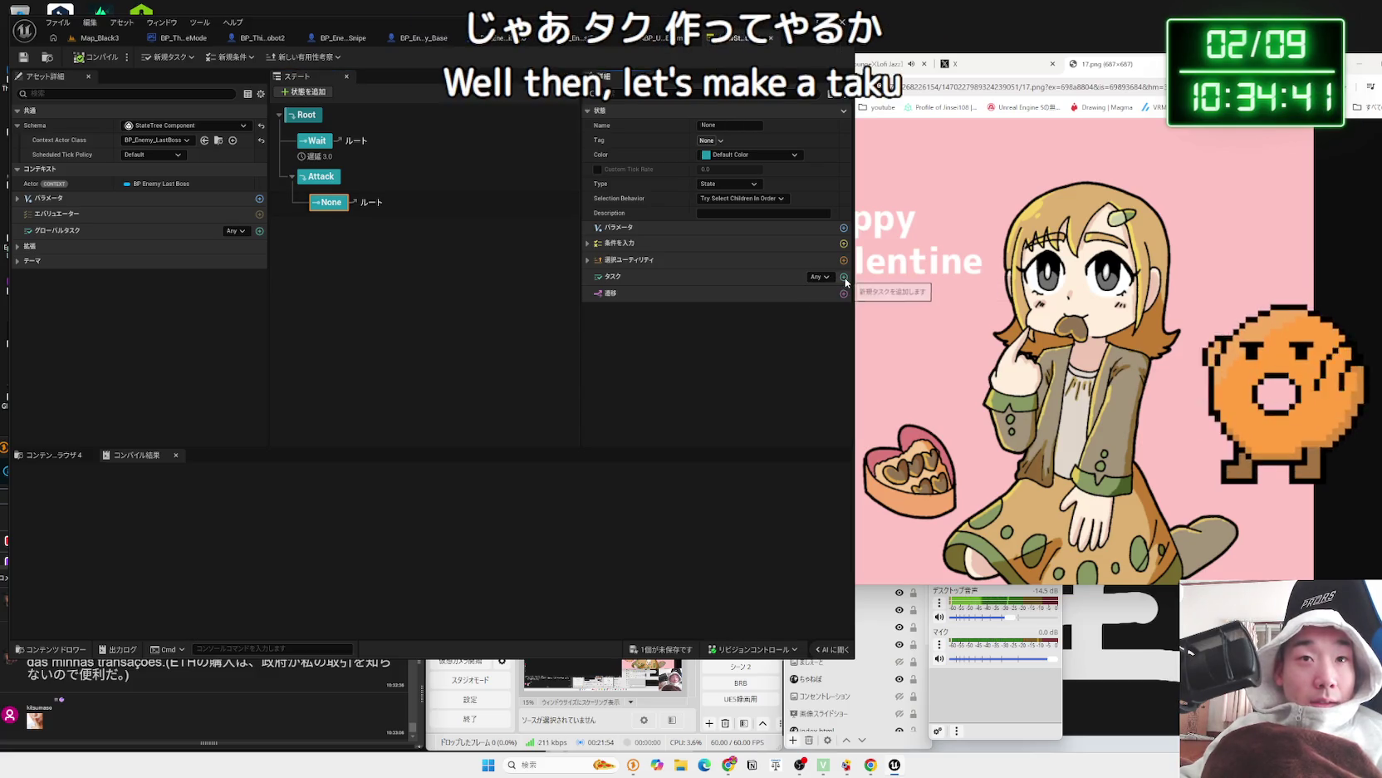
left_click(845, 277)
scroll(891, 395, "down", 3)
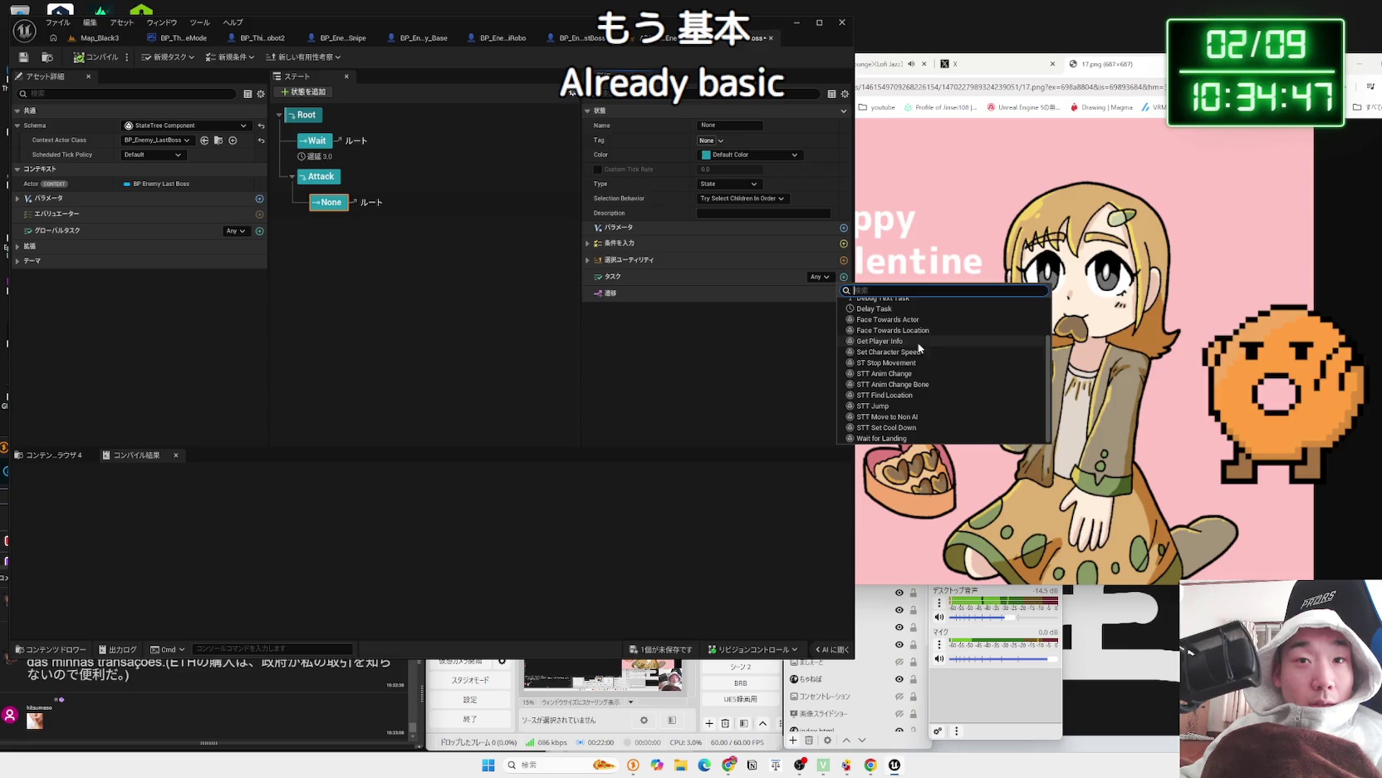
scroll(906, 425, "up", 3)
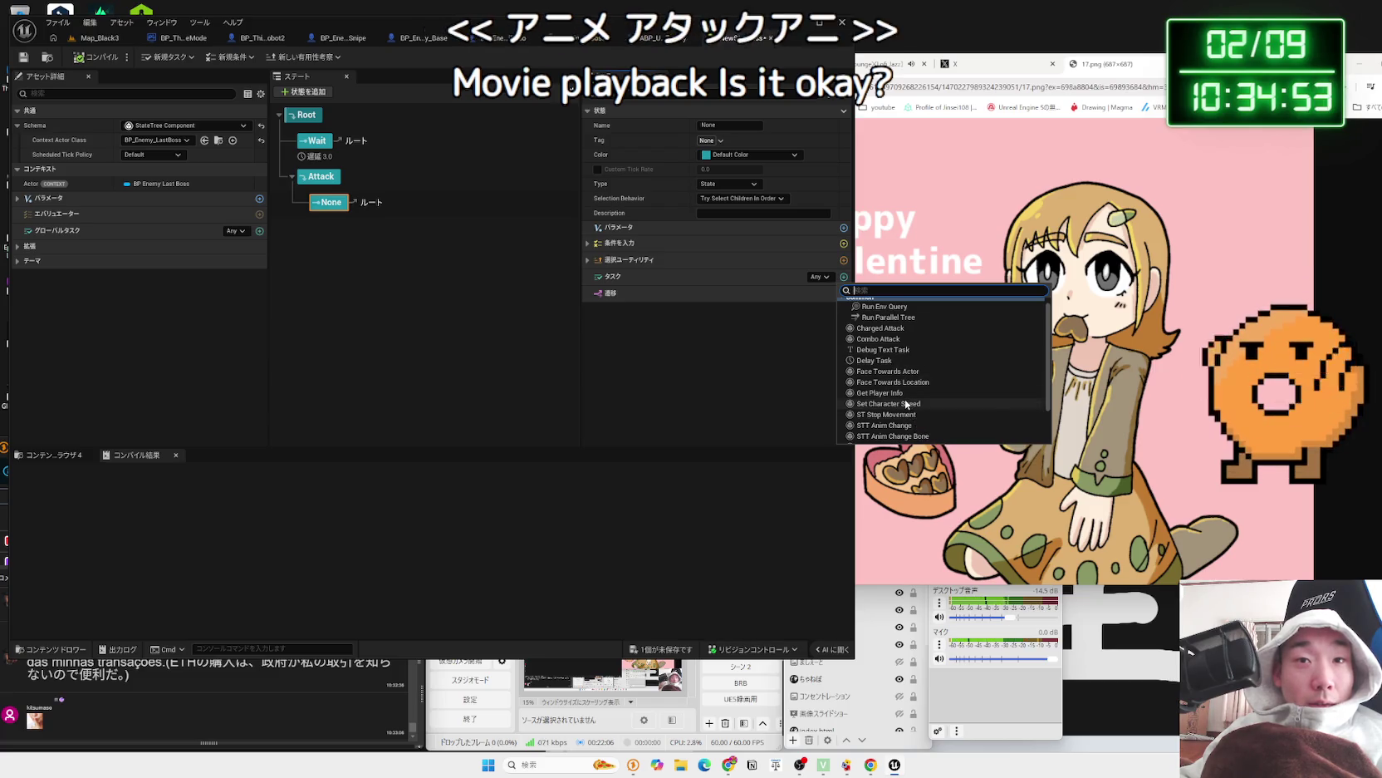
scroll(905, 399, "down", 3)
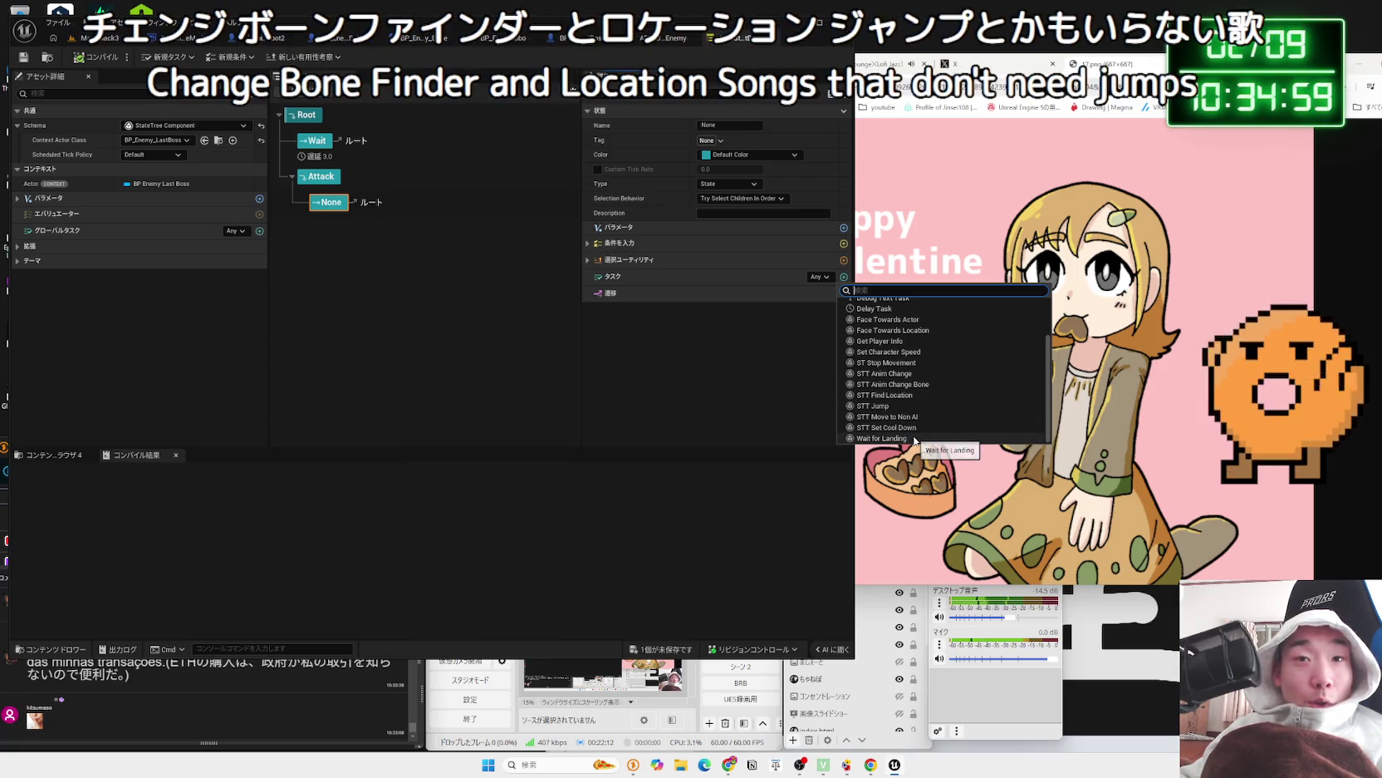
scroll(912, 431, "up", 2)
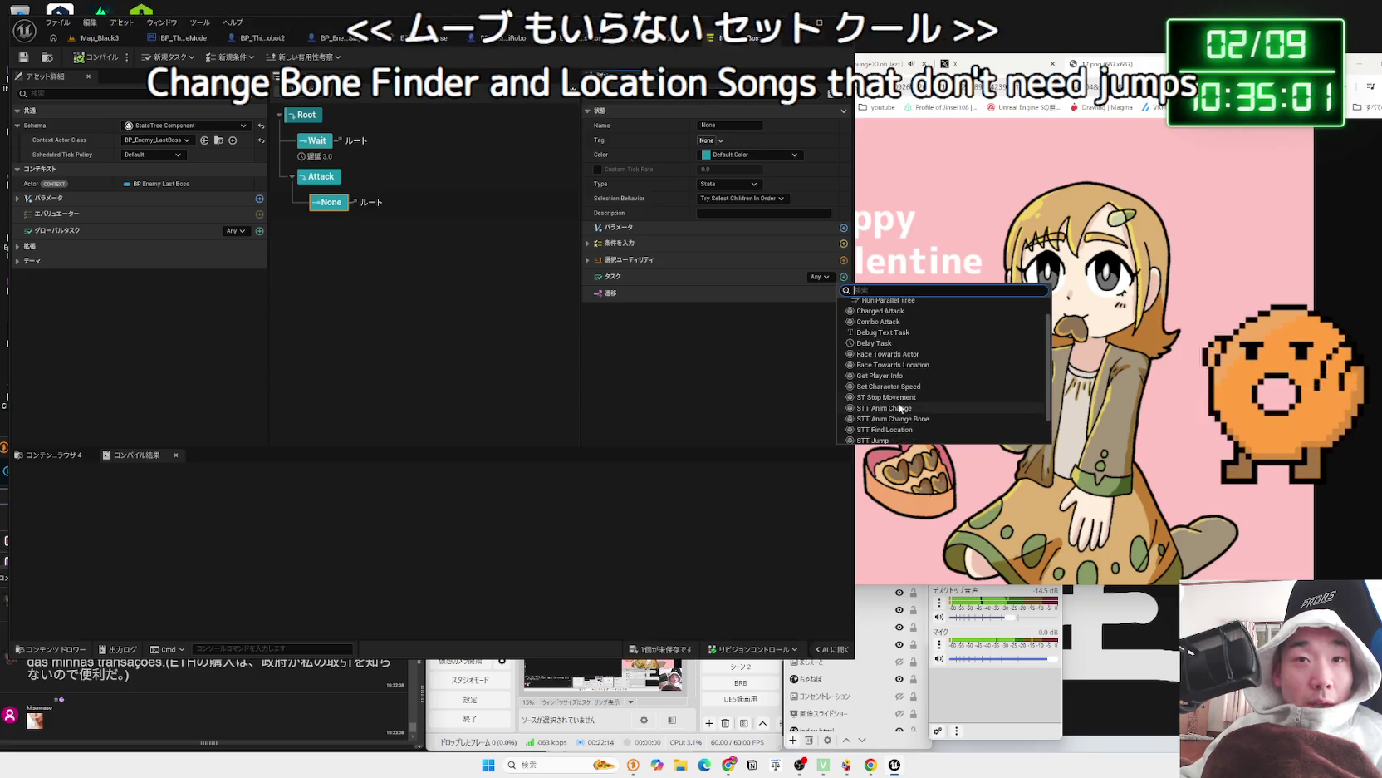
scroll(893, 355, "up", 1)
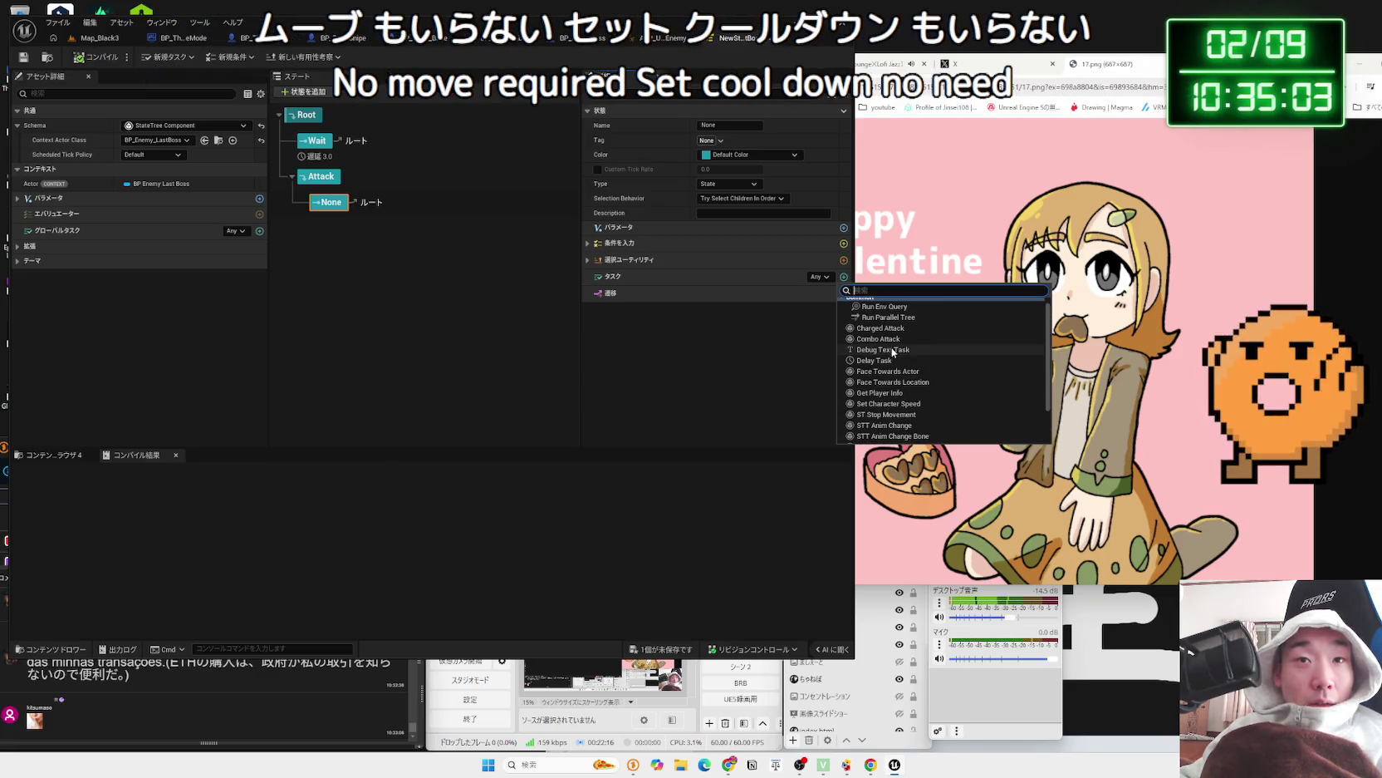
scroll(892, 359, "up", 1)
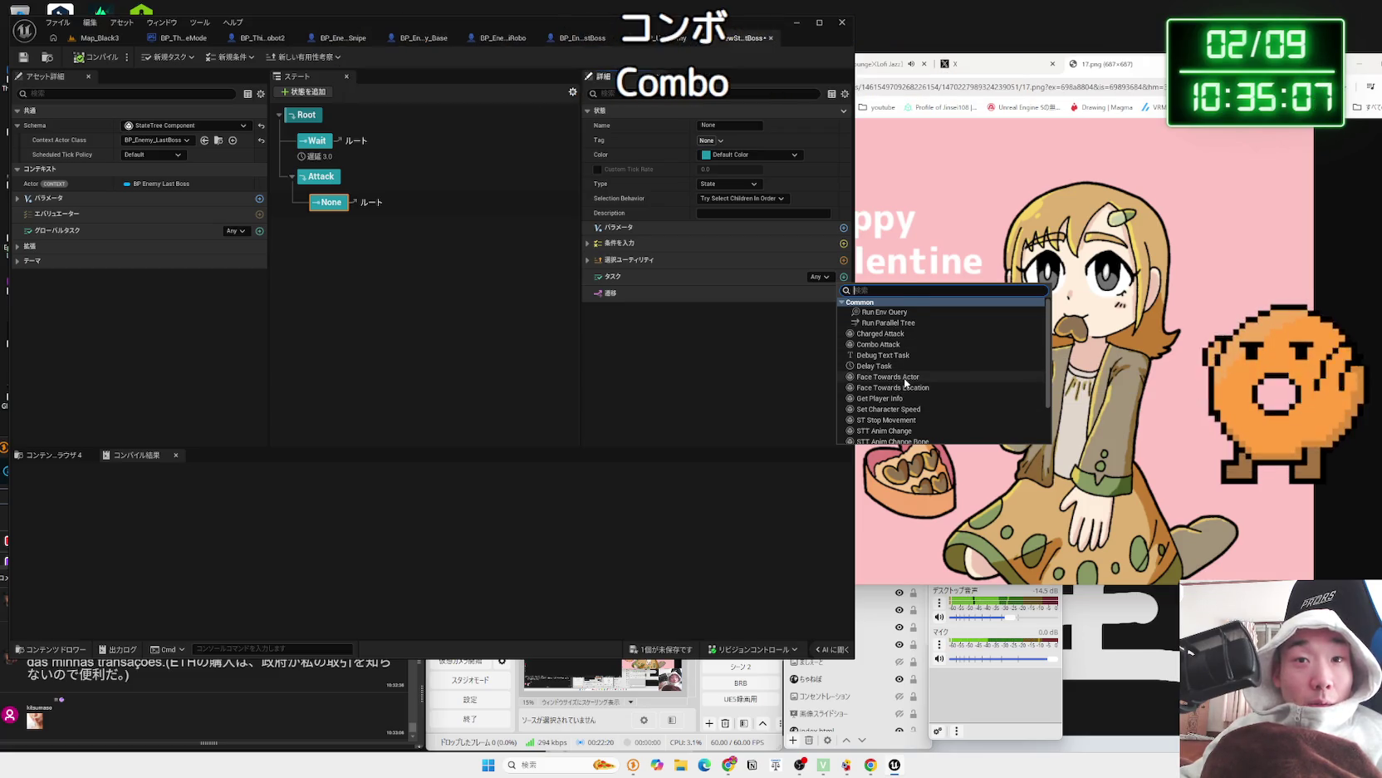
scroll(907, 384, "down", 1)
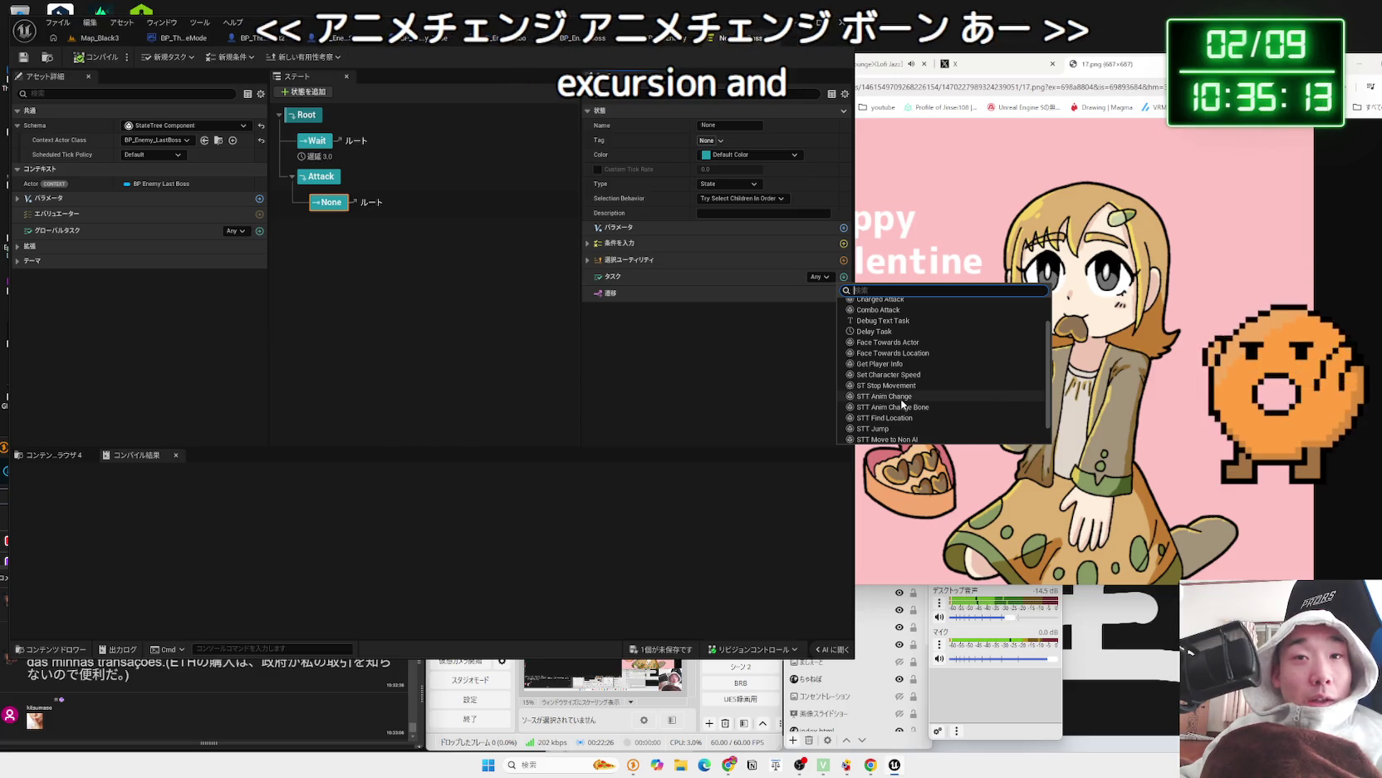
- Add STT Anim Change to None, leave its Actor as BP Enemy Base, and compile
left_click(903, 398)
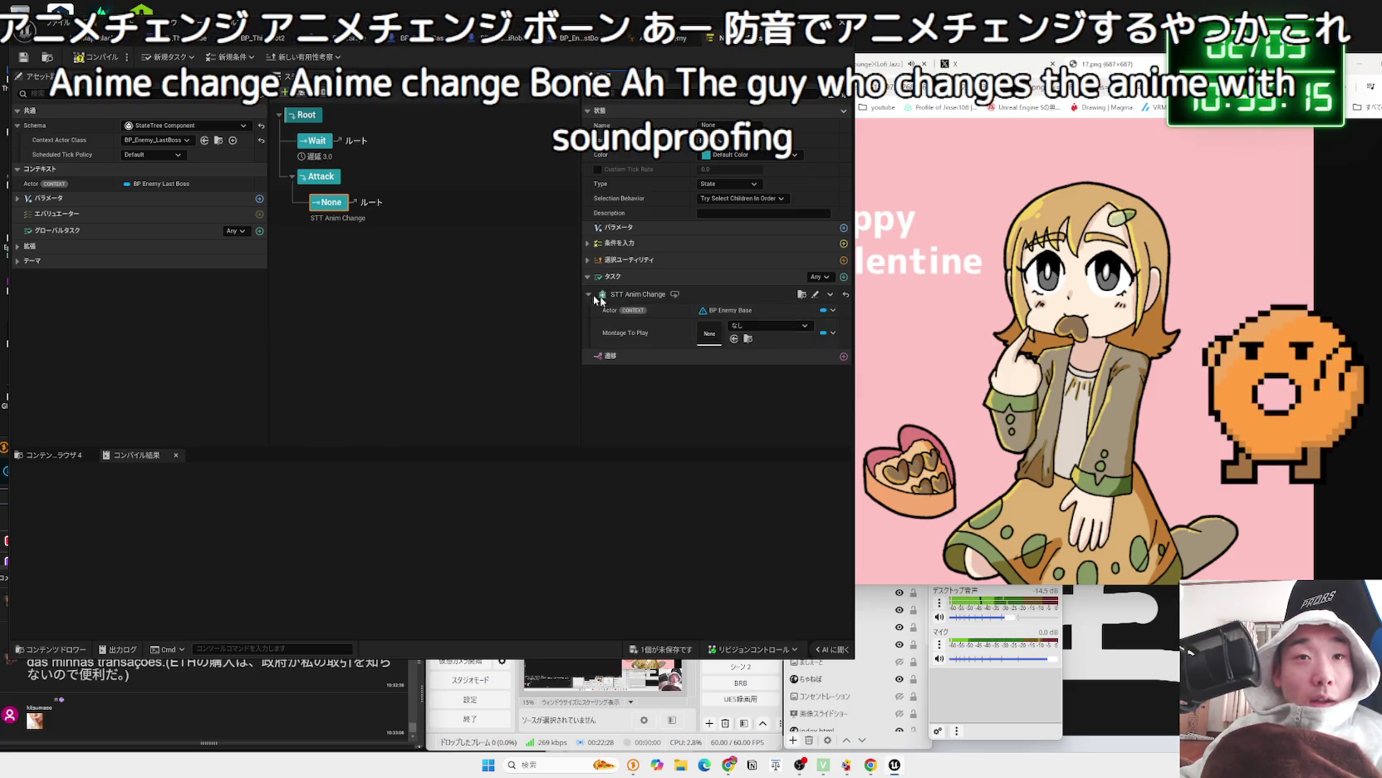
left_click(833, 311)
left_click(930, 341)
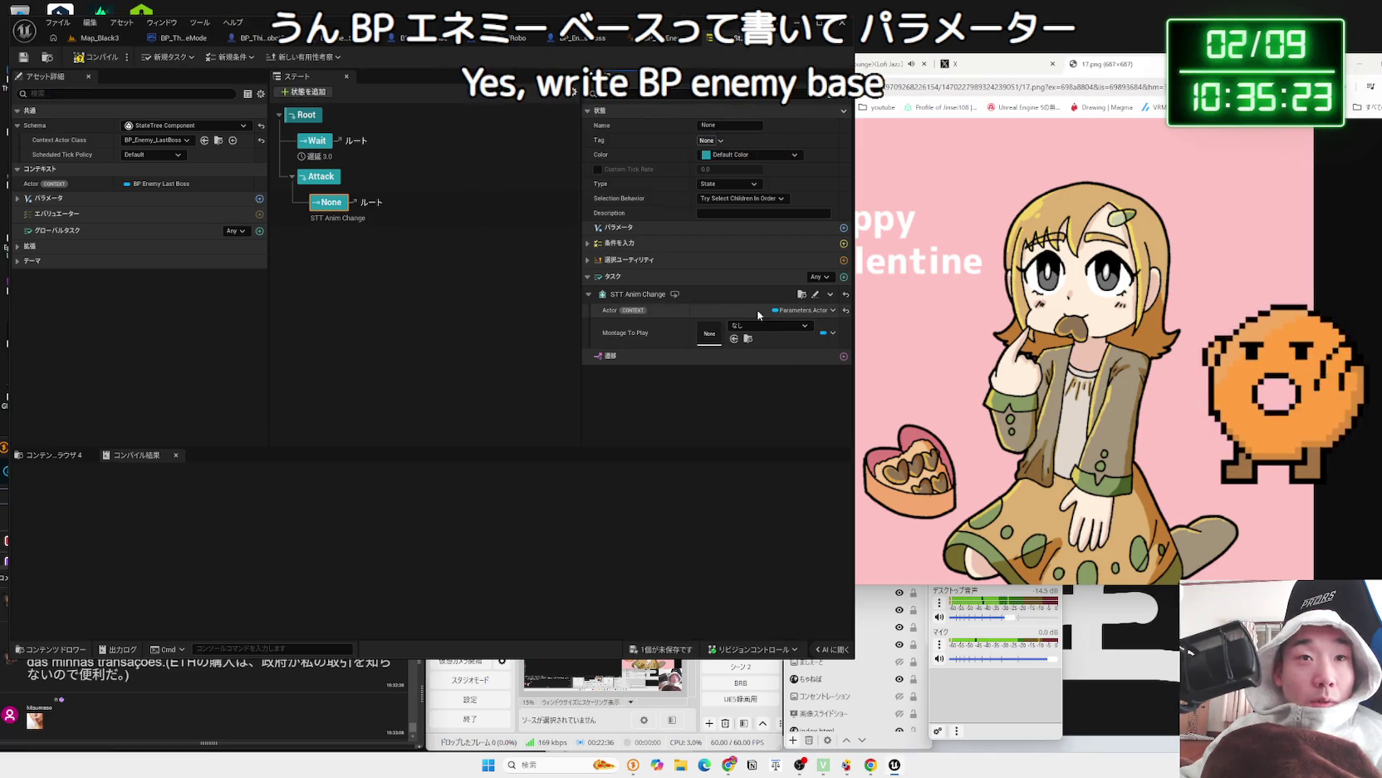
left_click(846, 310)
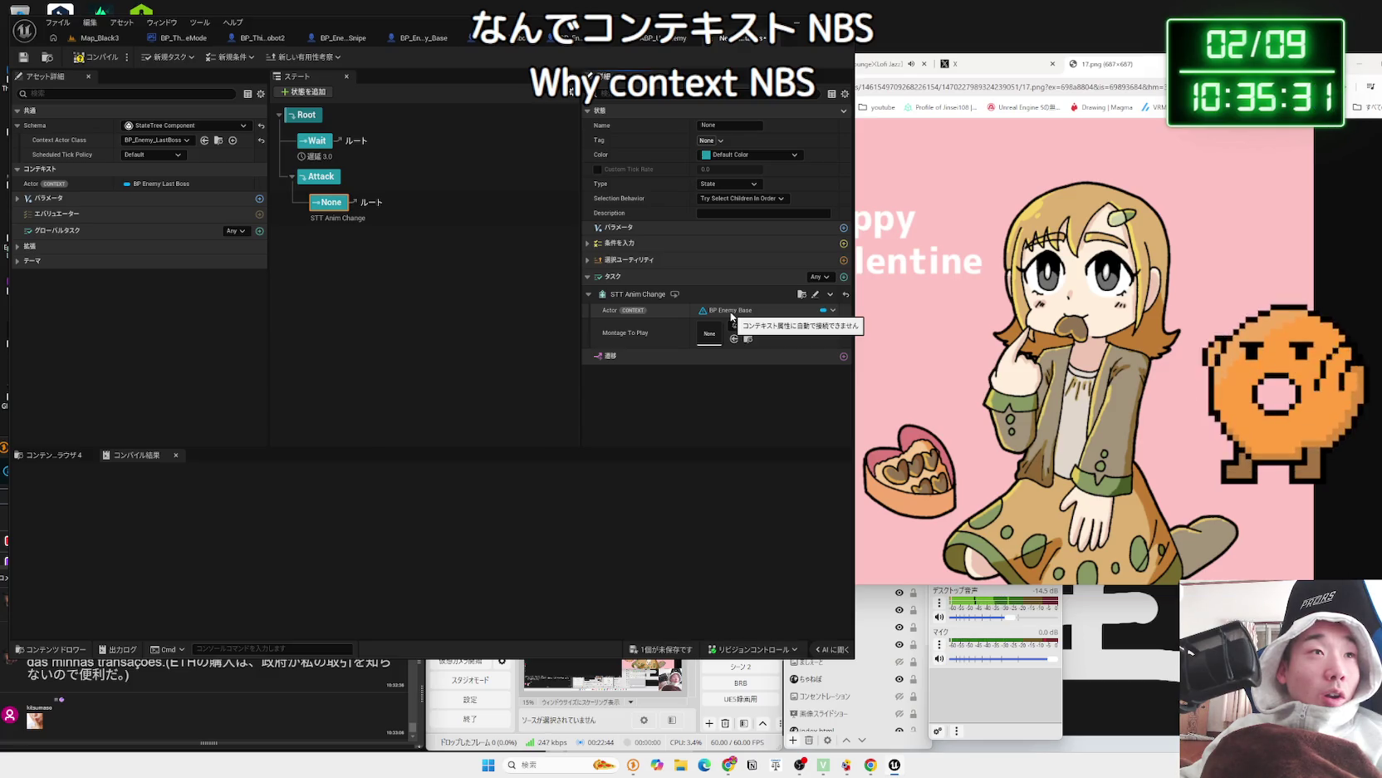
key("F7")
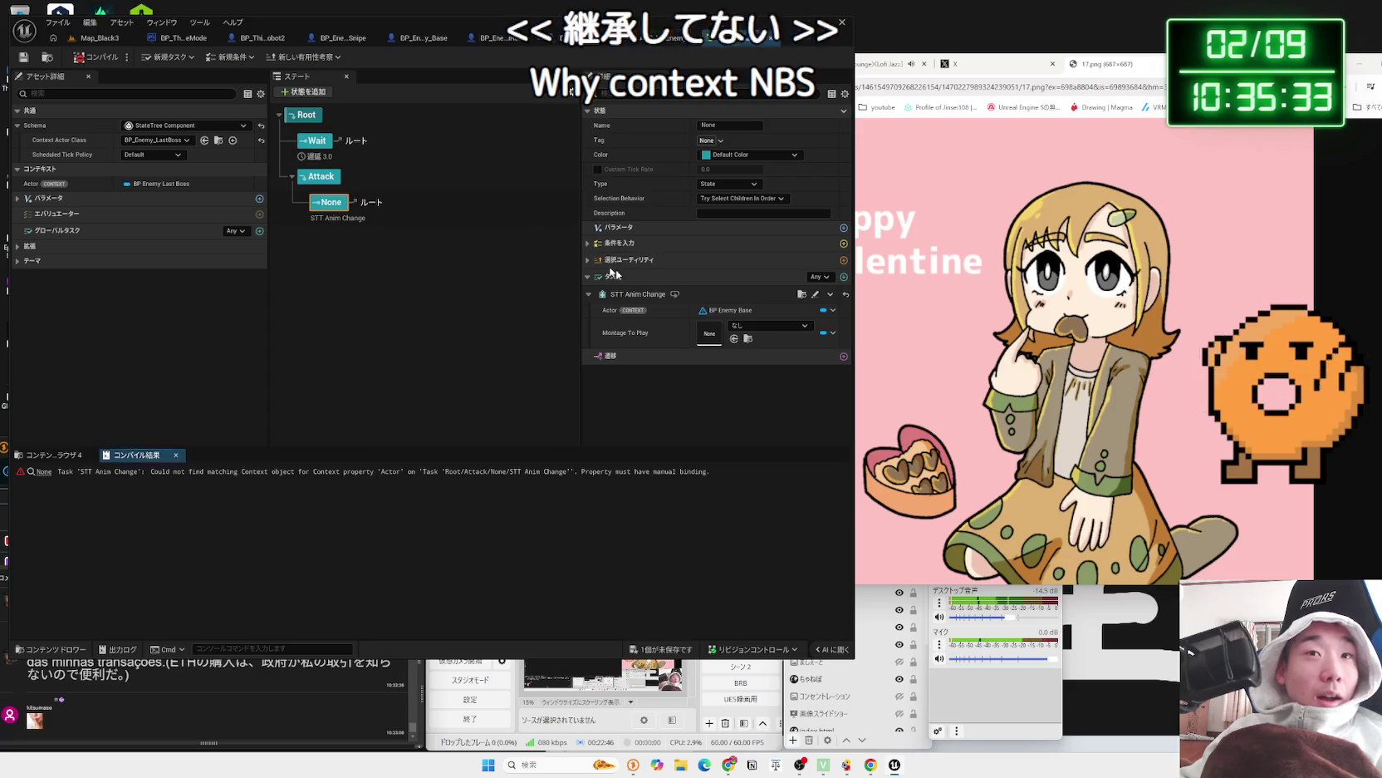
- Inspect the Actor parameter's type and binding unchanged, then open STT_AnimChange from Map_Black3
left_click(20, 199)
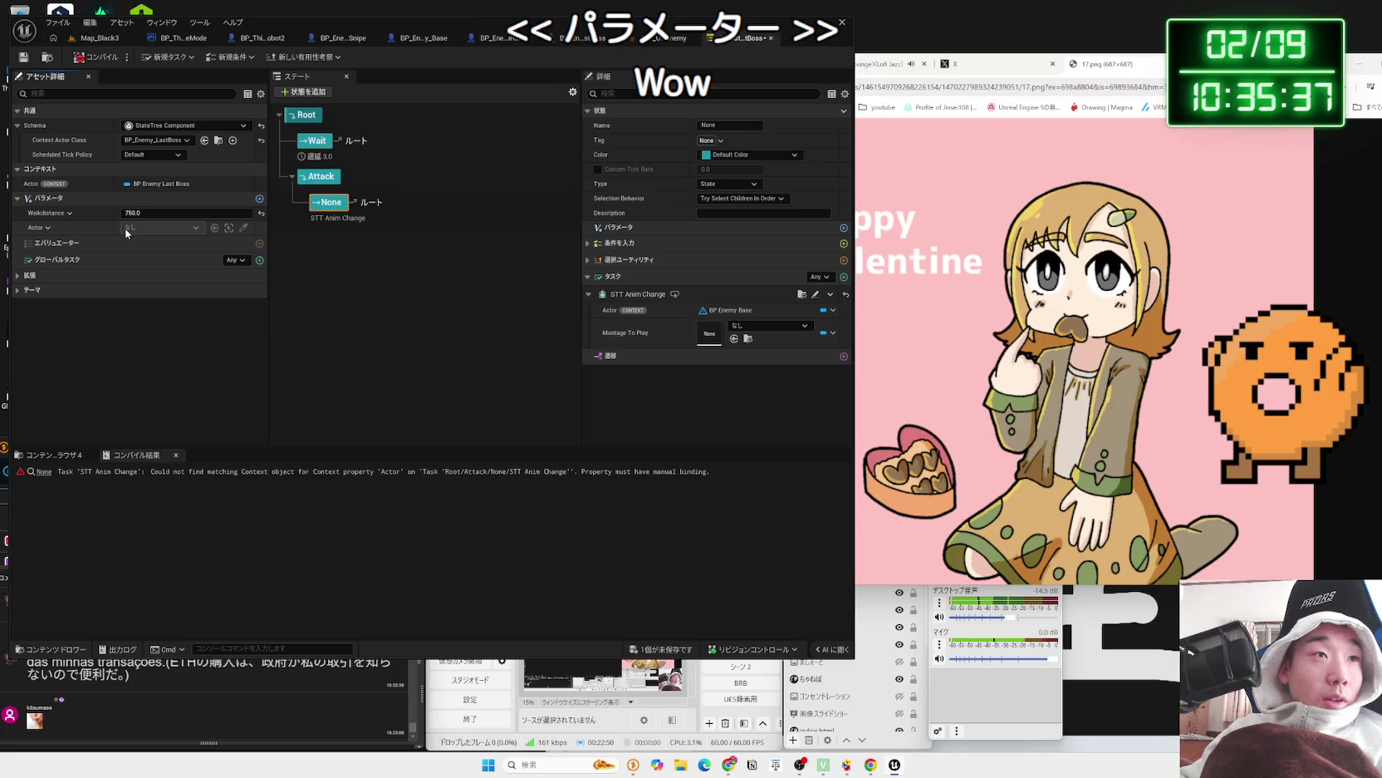
right_click(33, 232)
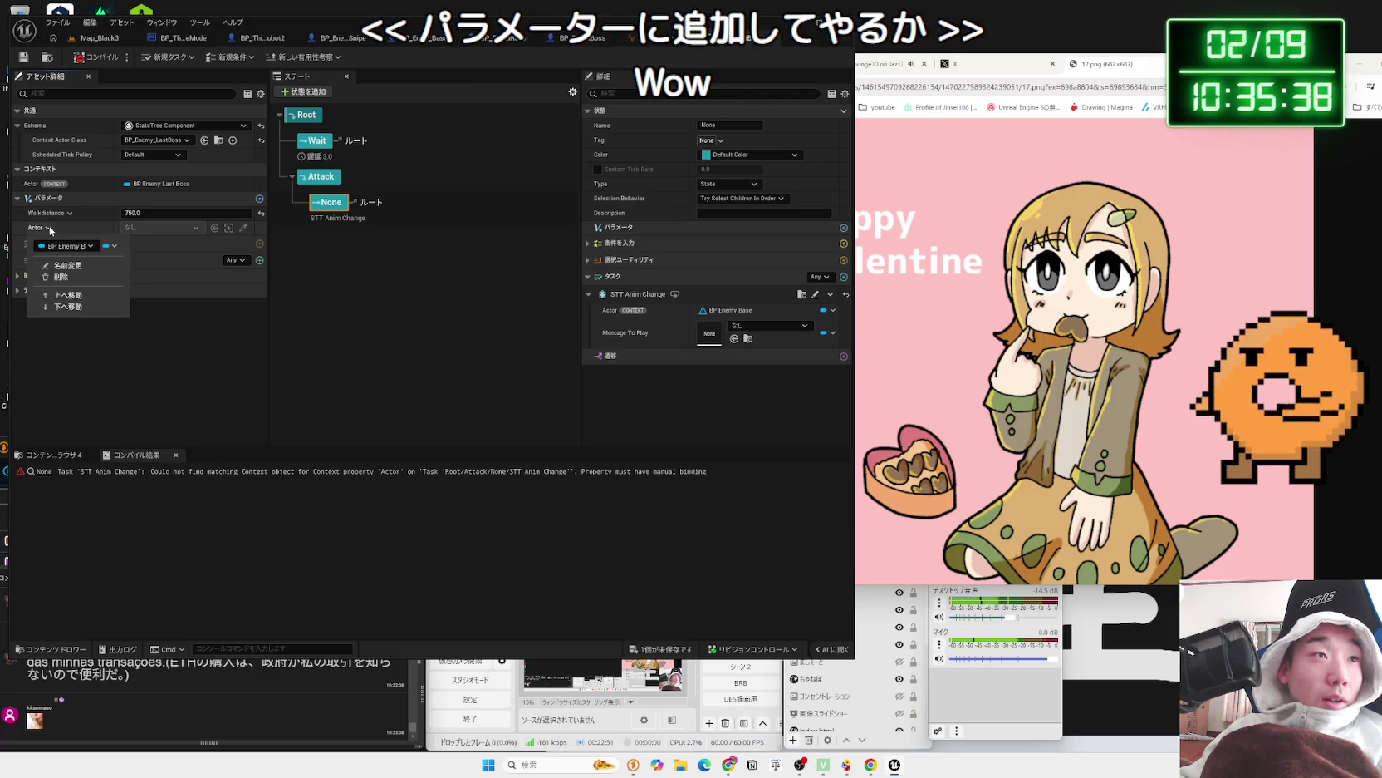
left_click(87, 246)
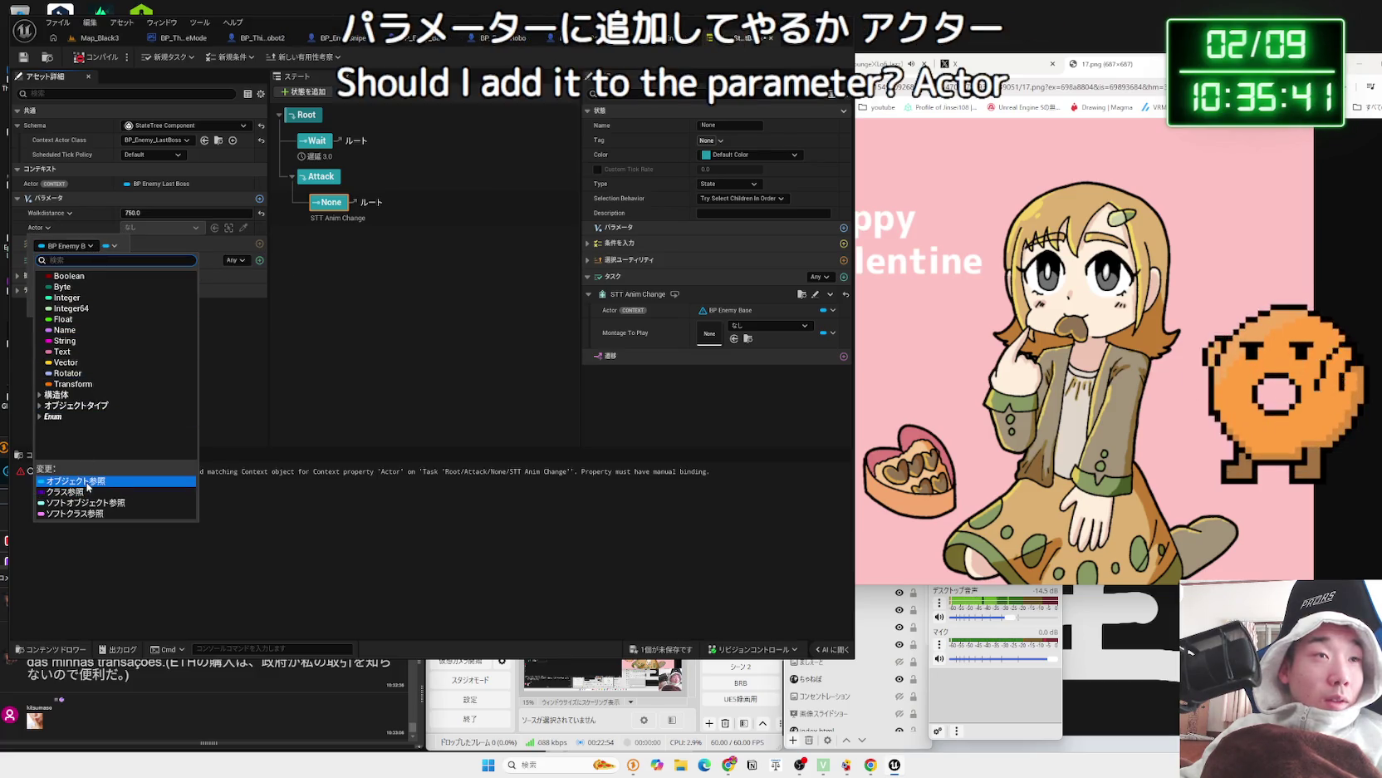
left_click(294, 455)
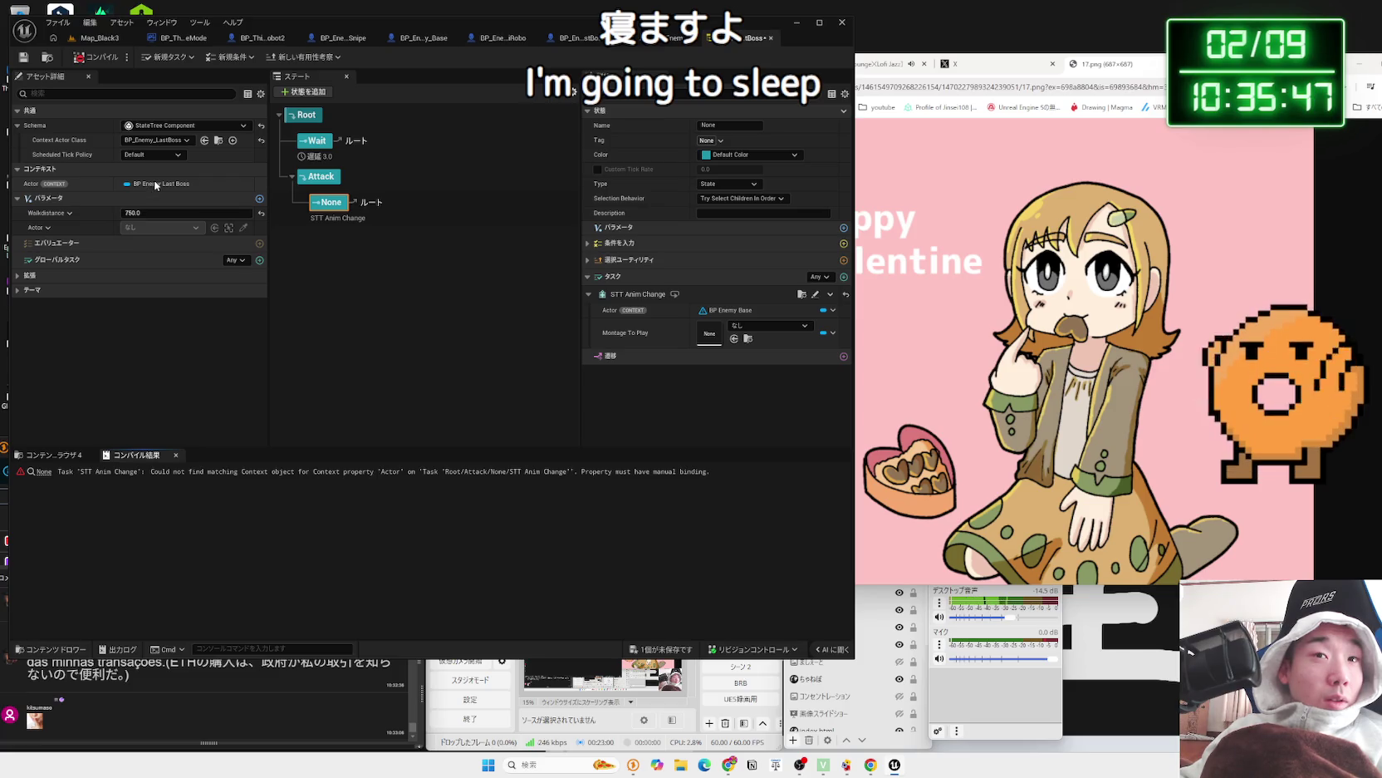
left_click(835, 311)
left_click(835, 311)
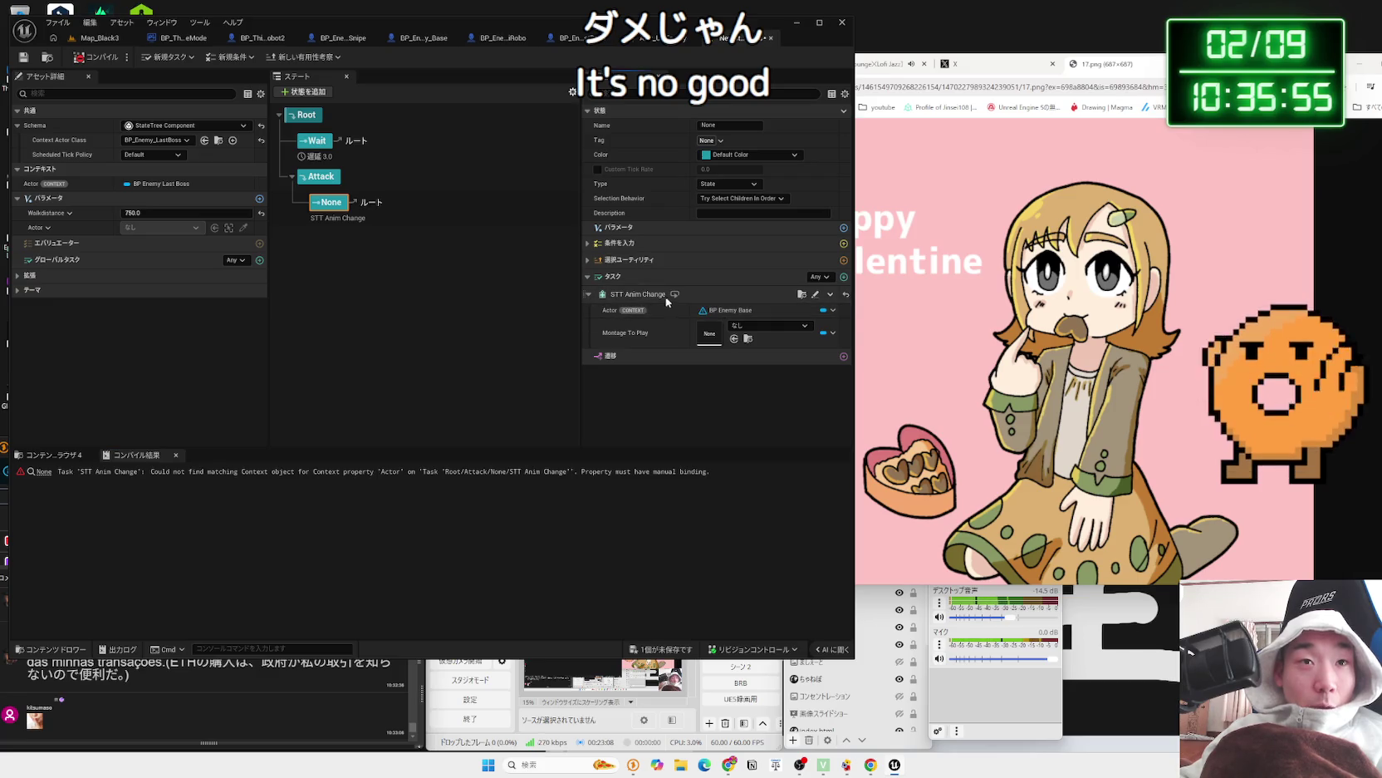
left_click(801, 294)
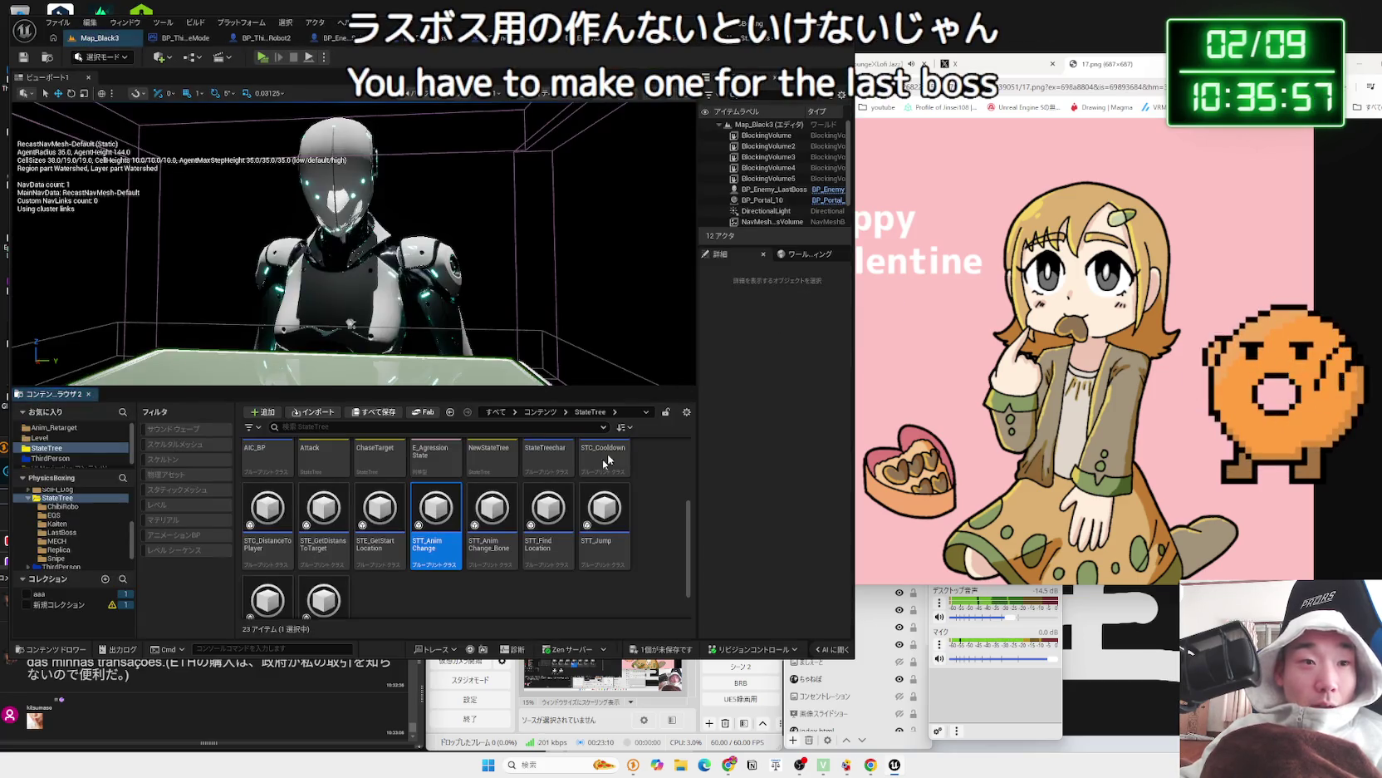
double_click(461, 516)
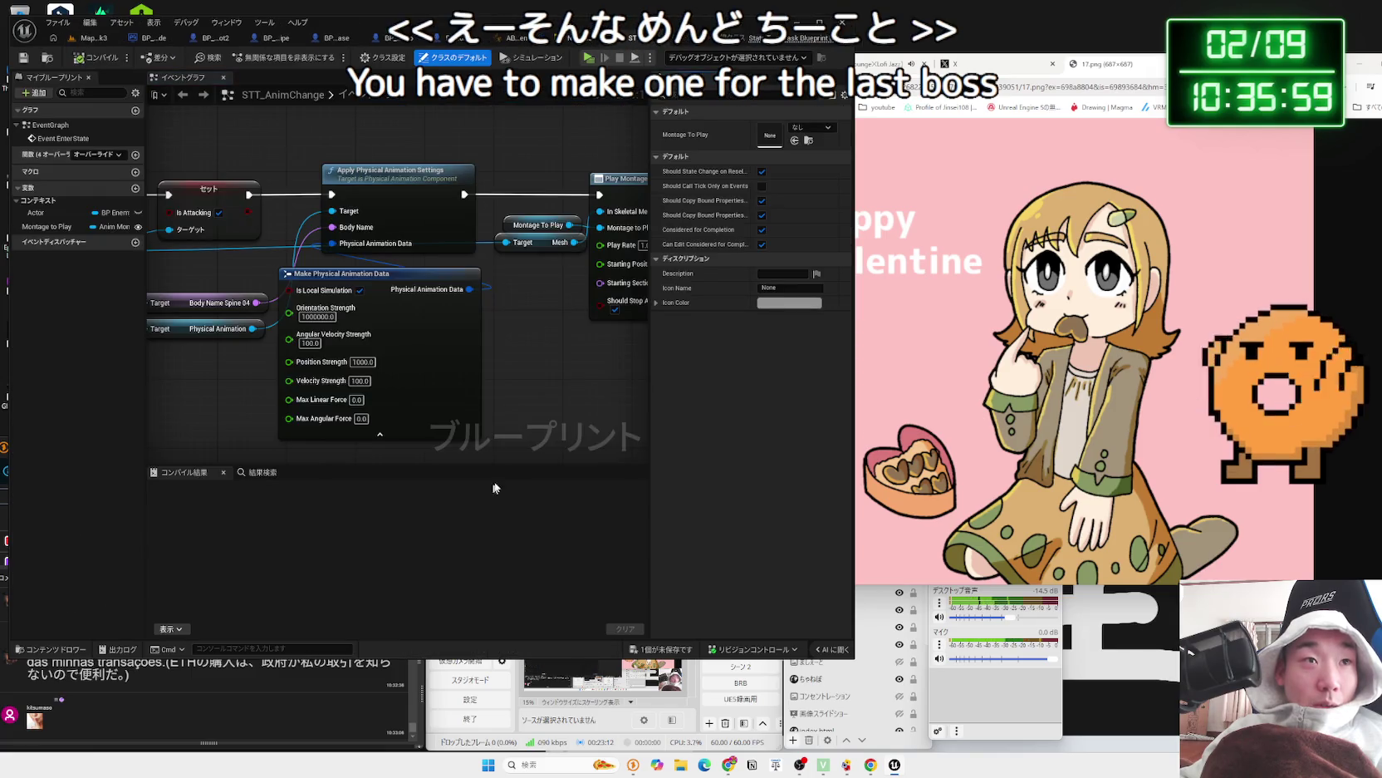
- Review STT_AnimChange's Actor variable, Event EnterState, physical animation and Finish Task nodes
scroll(551, 411, "down", 2)
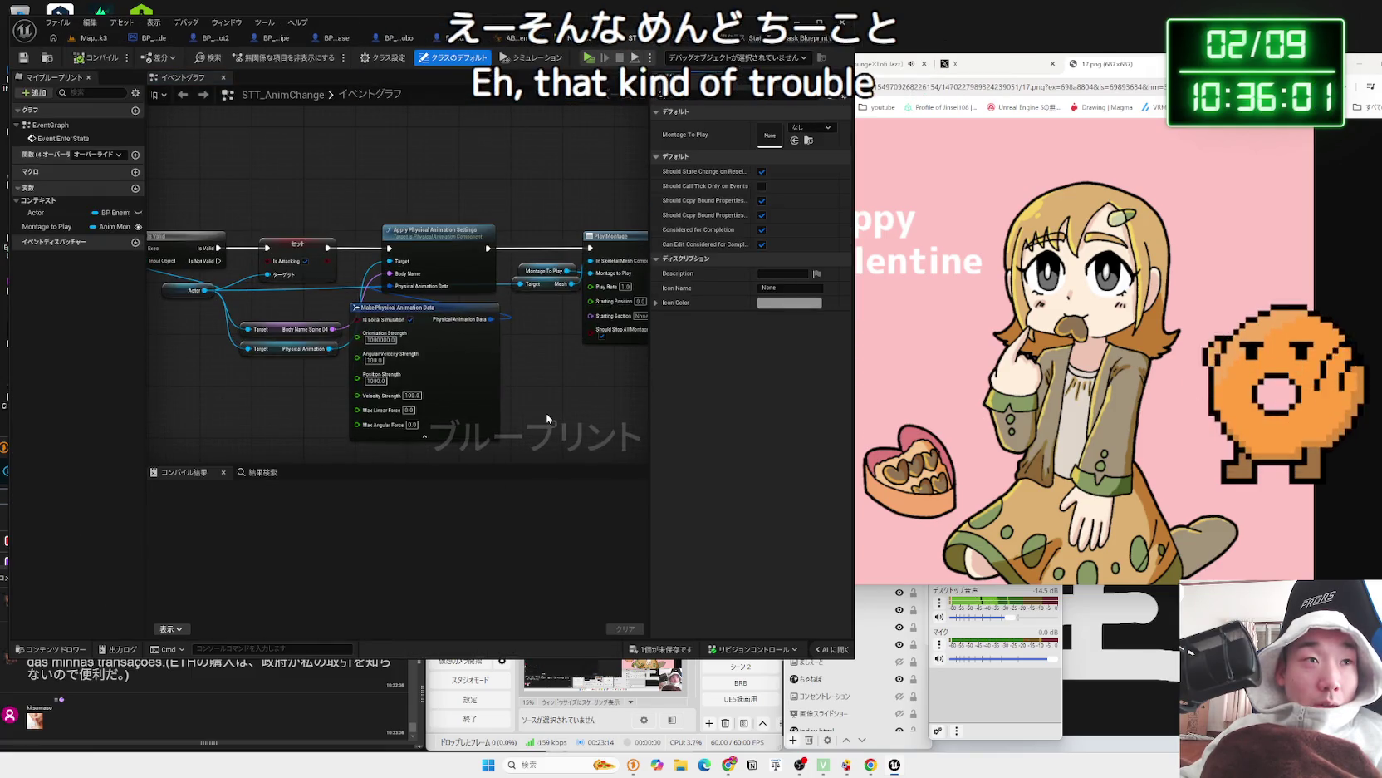
left_click_drag(257, 380, 479, 379)
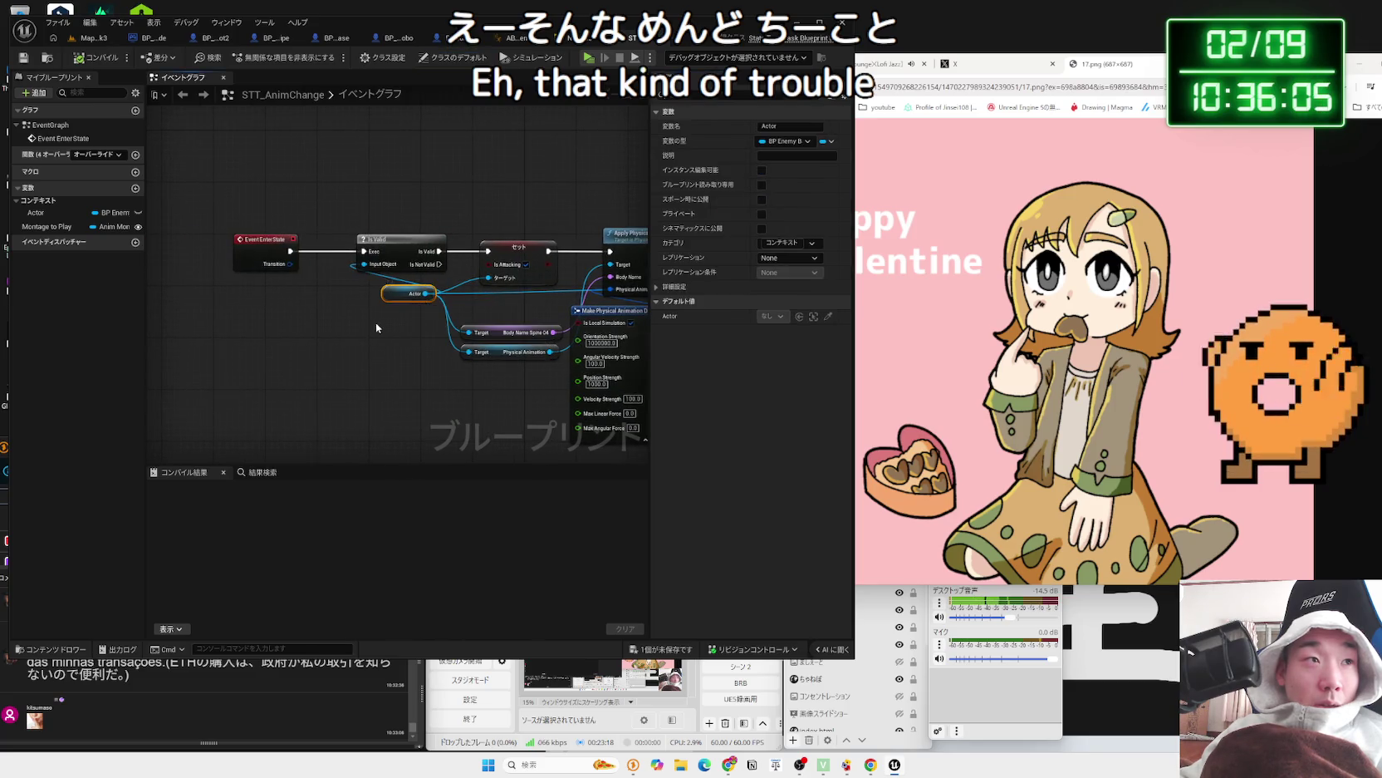
left_click(47, 217)
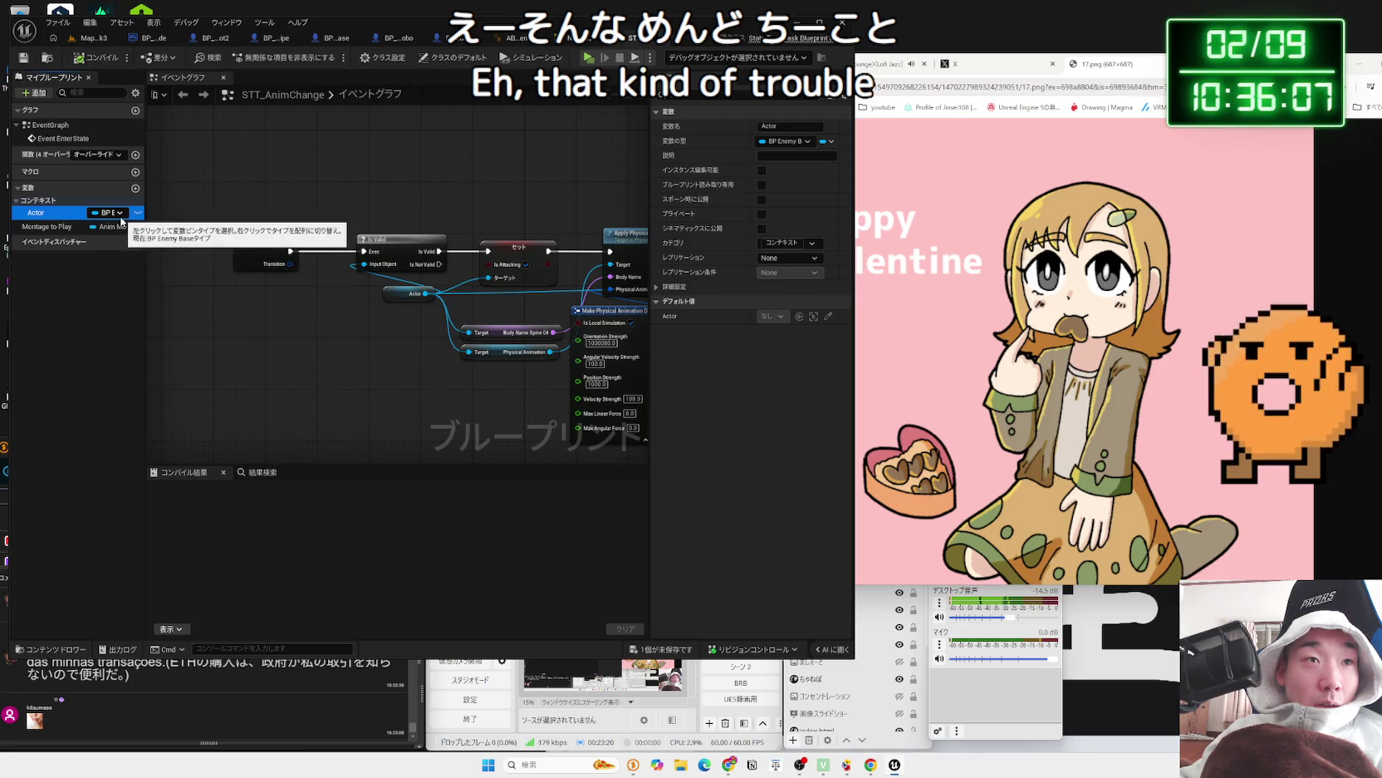
mouse_move(524, 322)
left_mouse_down()
mouse_move(500, 352)
mouse_move(310, 369)
mouse_move(298, 403)
left_mouse_up()
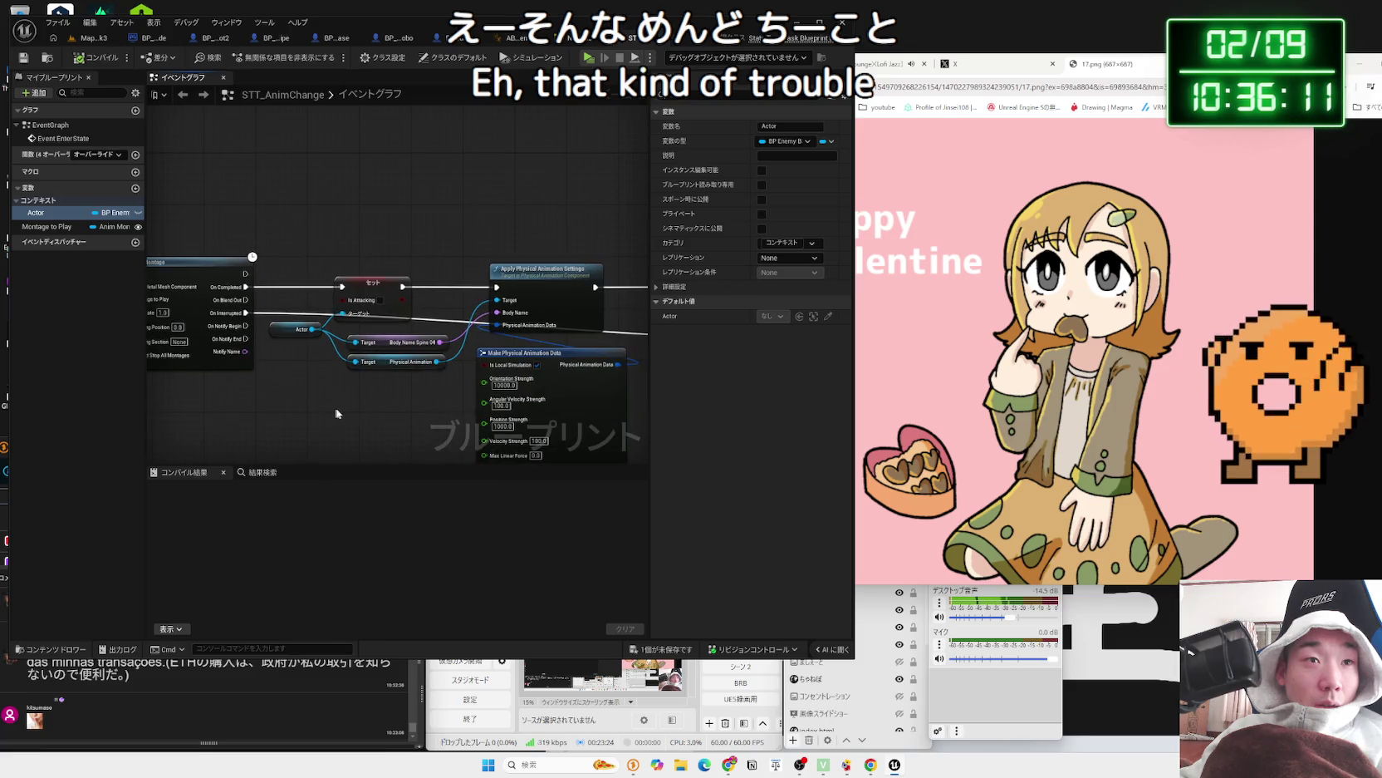
scroll(389, 414, "down", 3)
mouse_move(389, 415)
left_mouse_down()
mouse_move(212, 396)
mouse_move(578, 363)
left_mouse_up()
left_click_drag(224, 364, 346, 358)
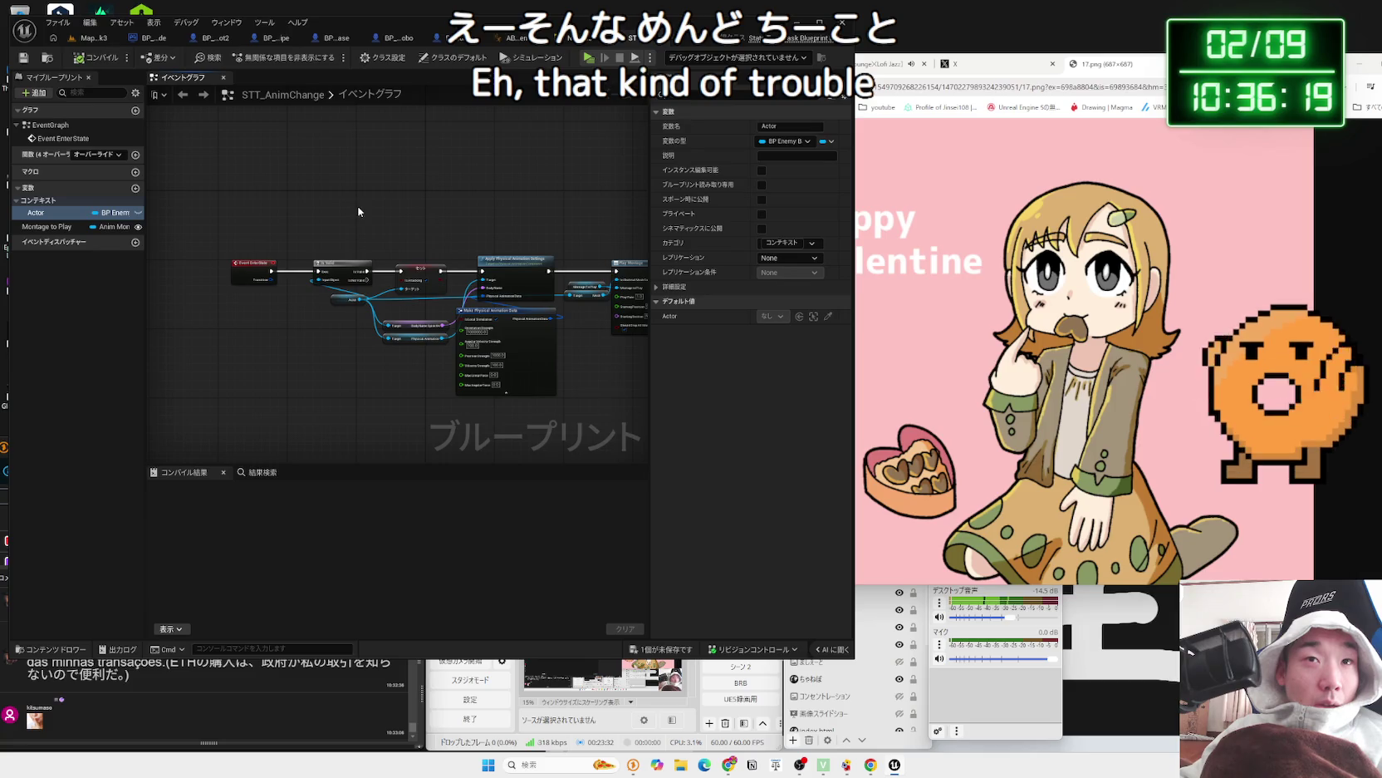
left_click(559, 42)
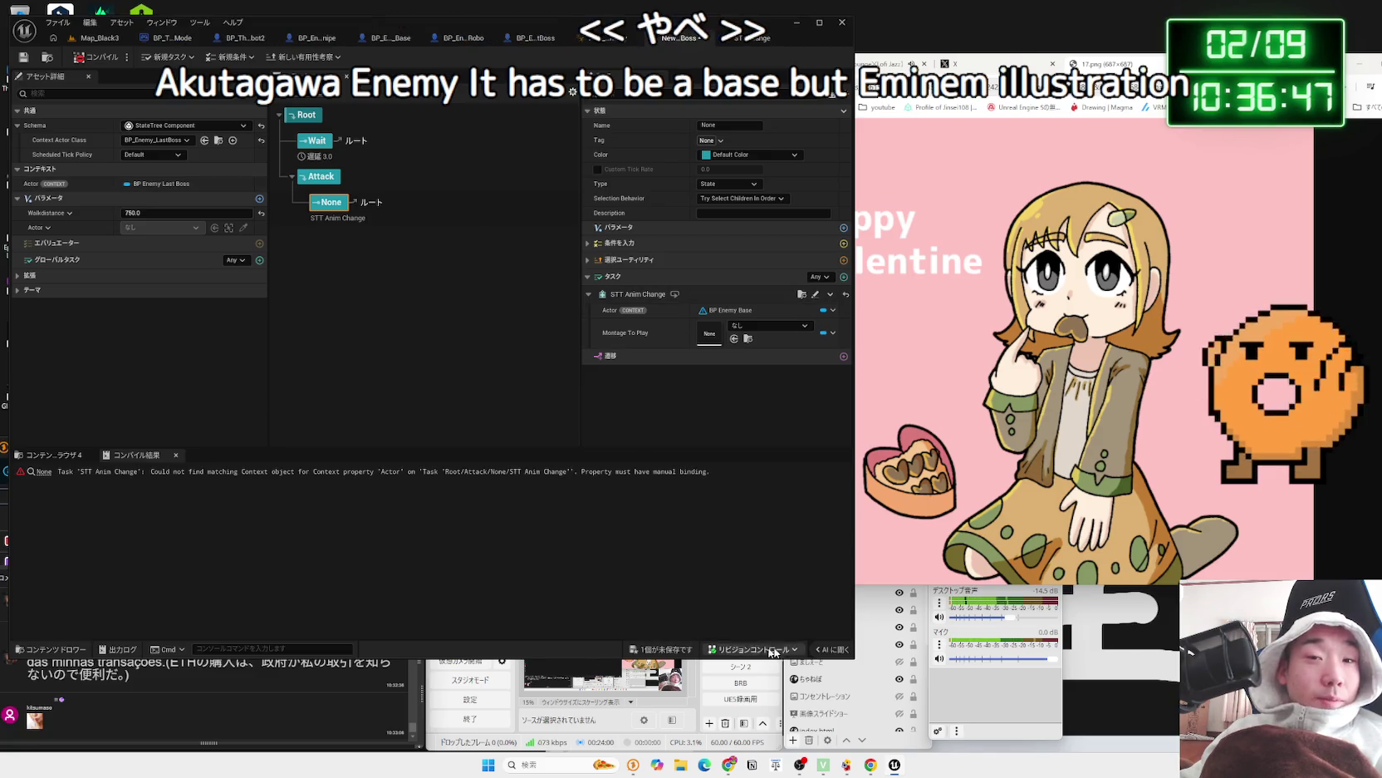
- Check the None state's task Actor binding choices without binding anything
left_click(972, 705)
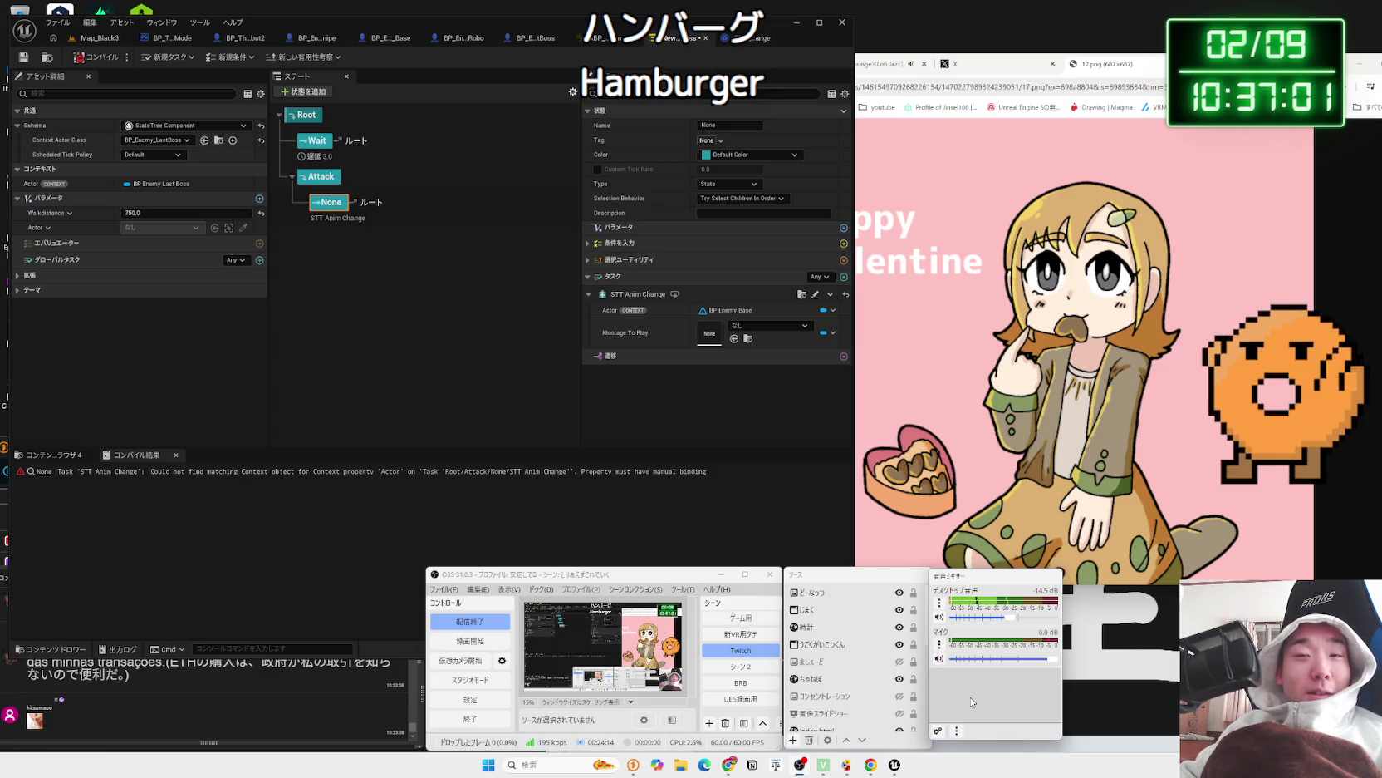
left_click(386, 334)
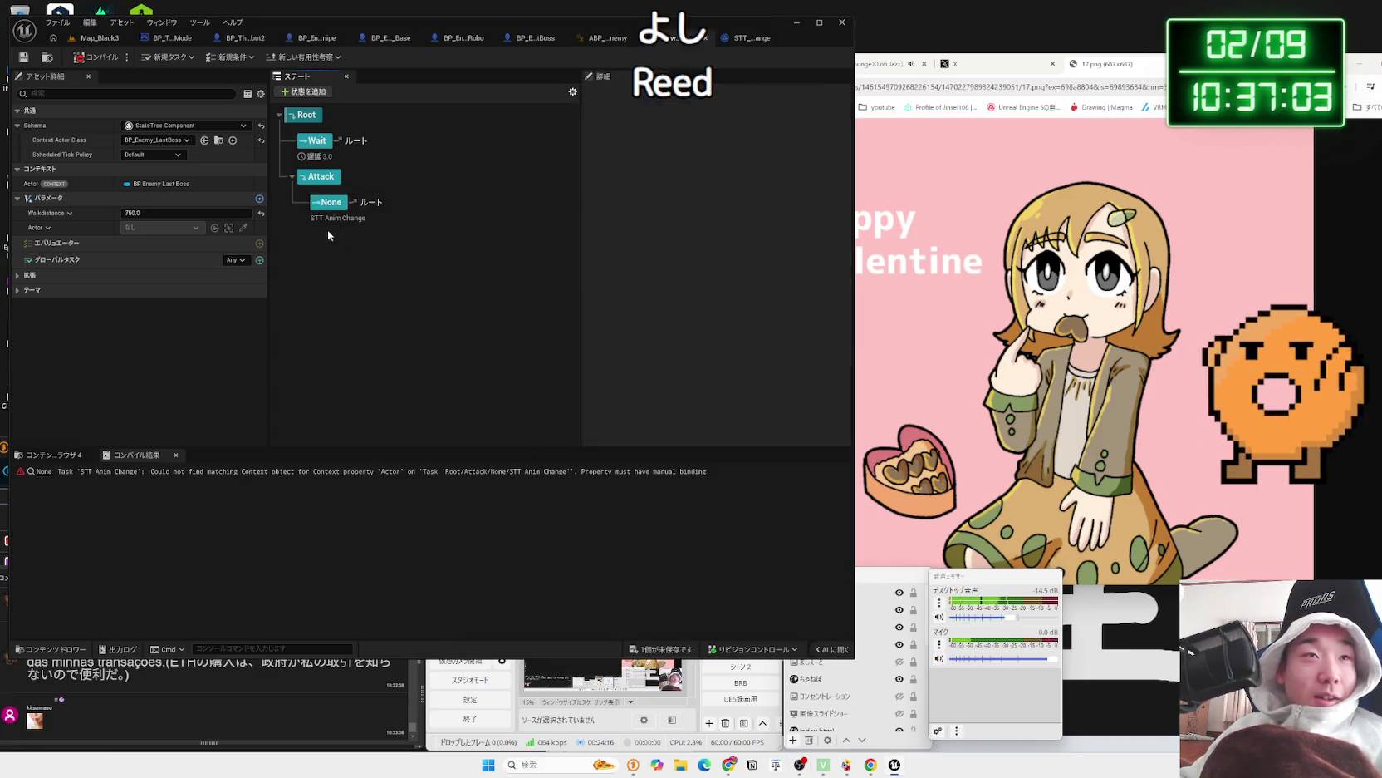
left_click(325, 209)
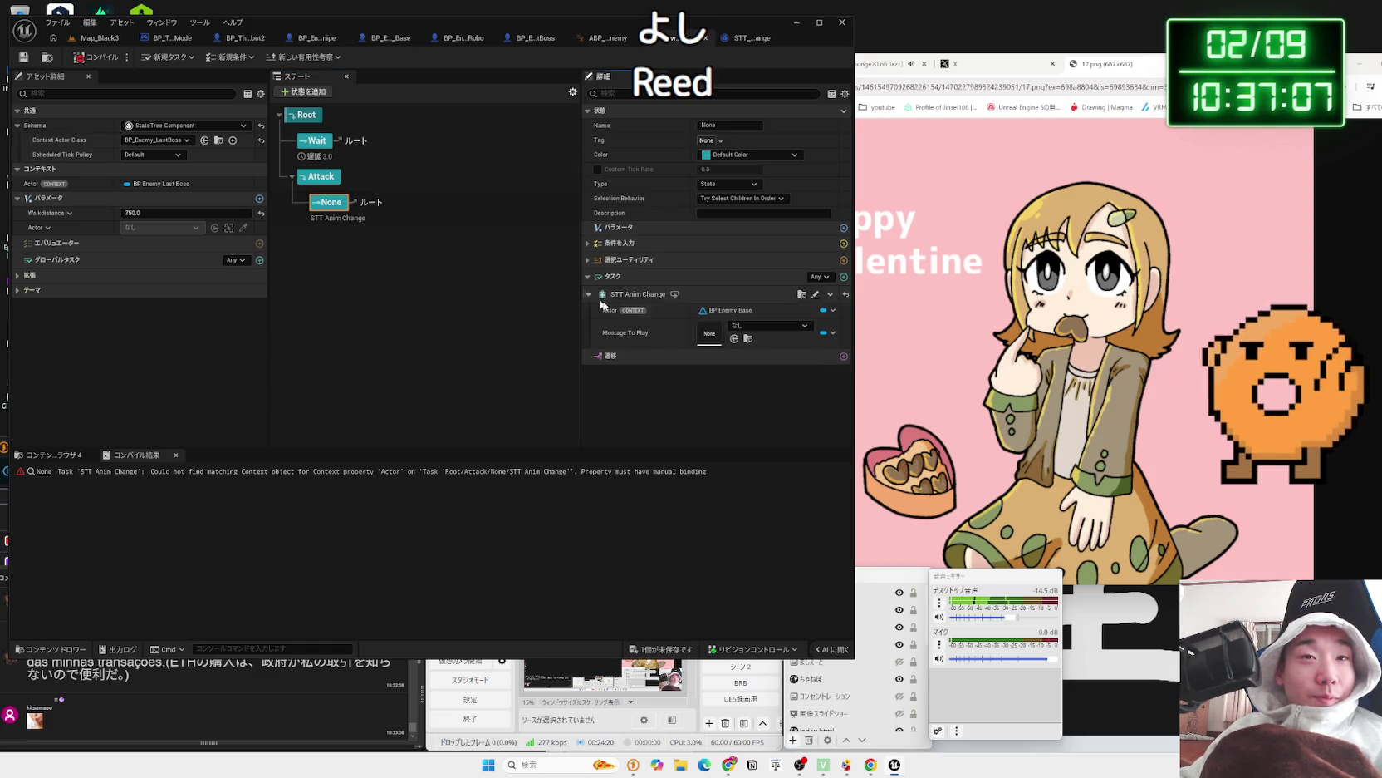
left_click(833, 311)
mouse_move(872, 352)
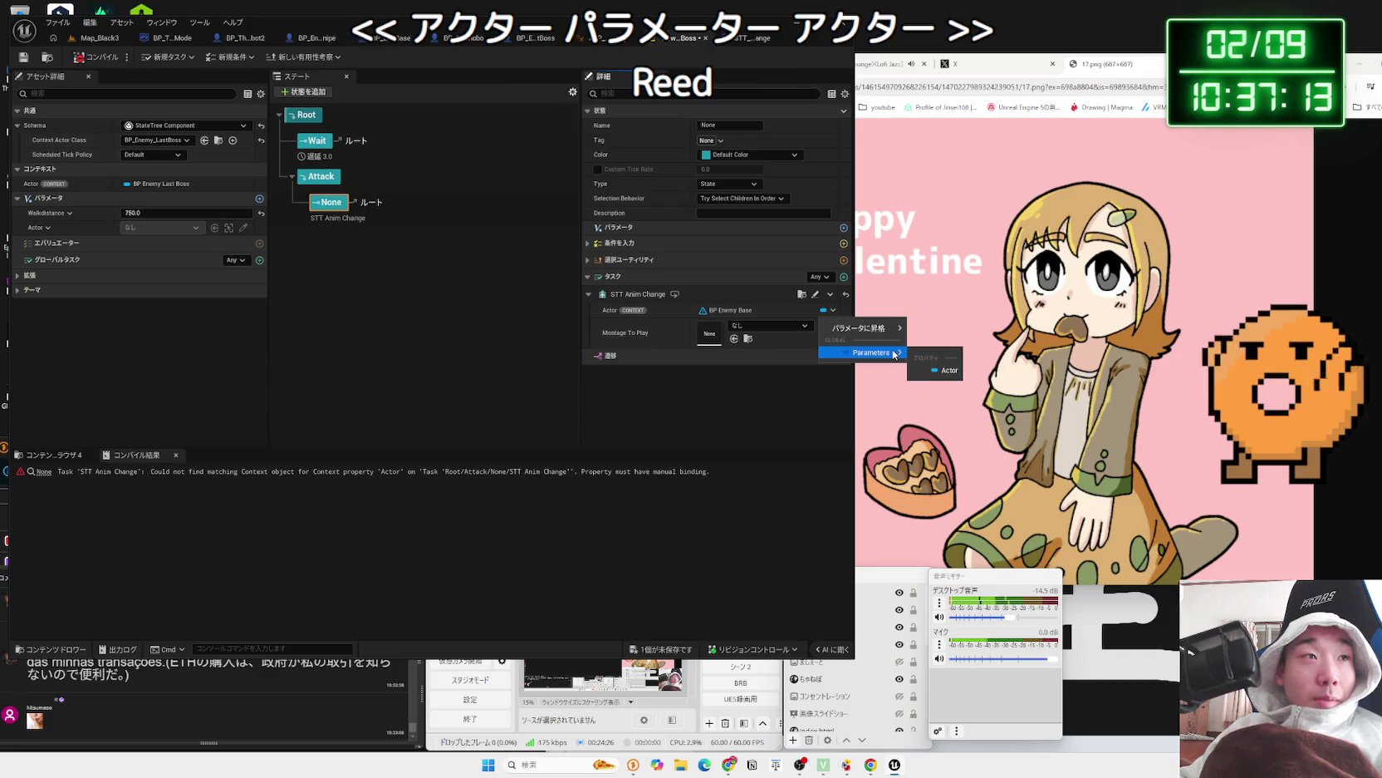
left_click(364, 277)
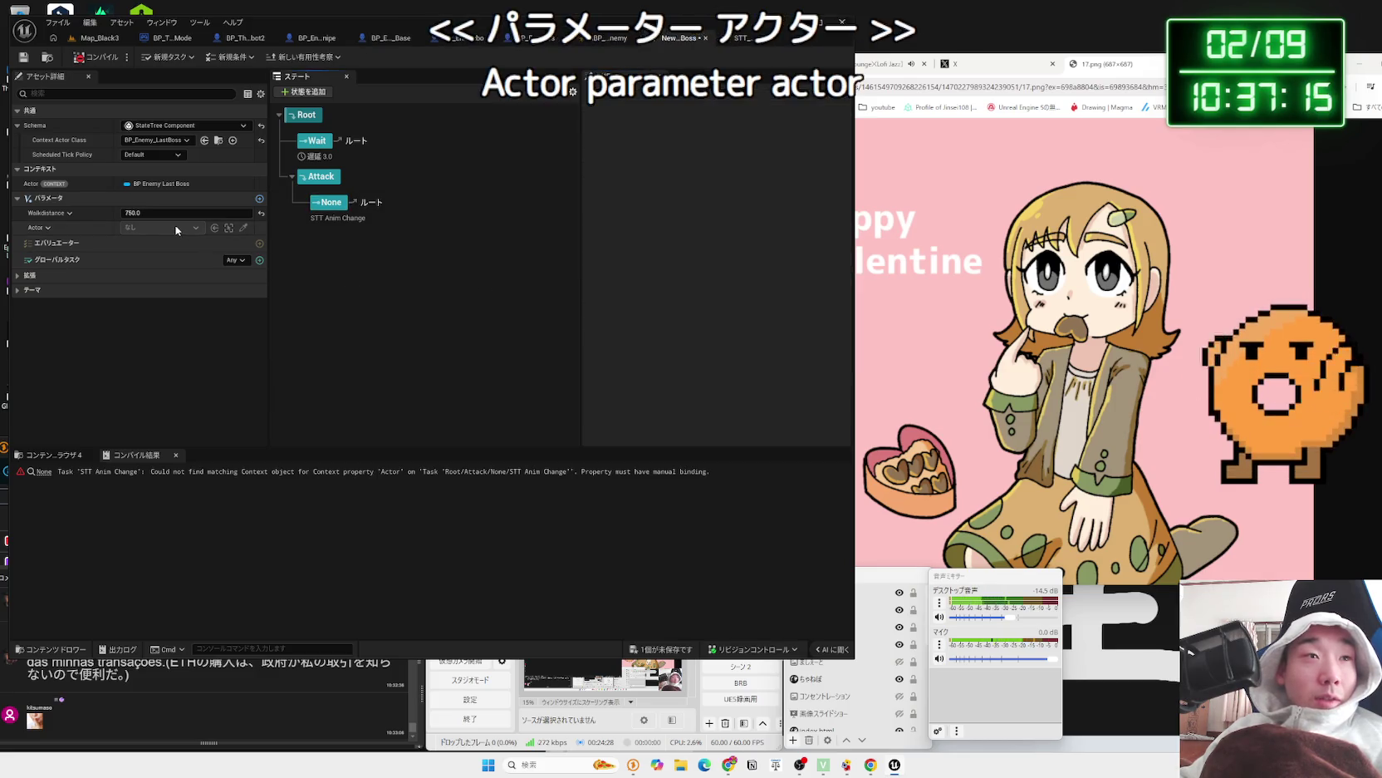
- Browse from the None state's STT Anim Change task to its asset in the content browser
left_click(48, 228)
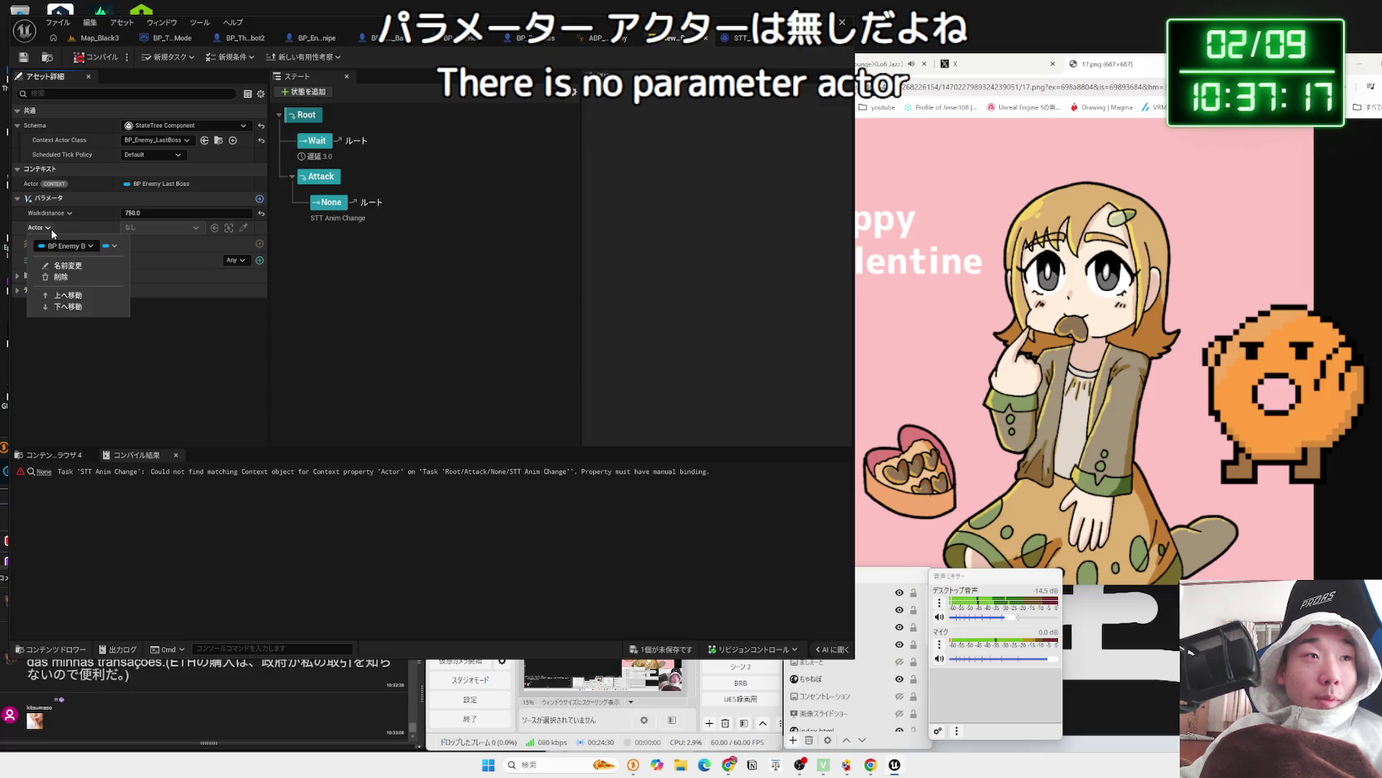
left_click(51, 229)
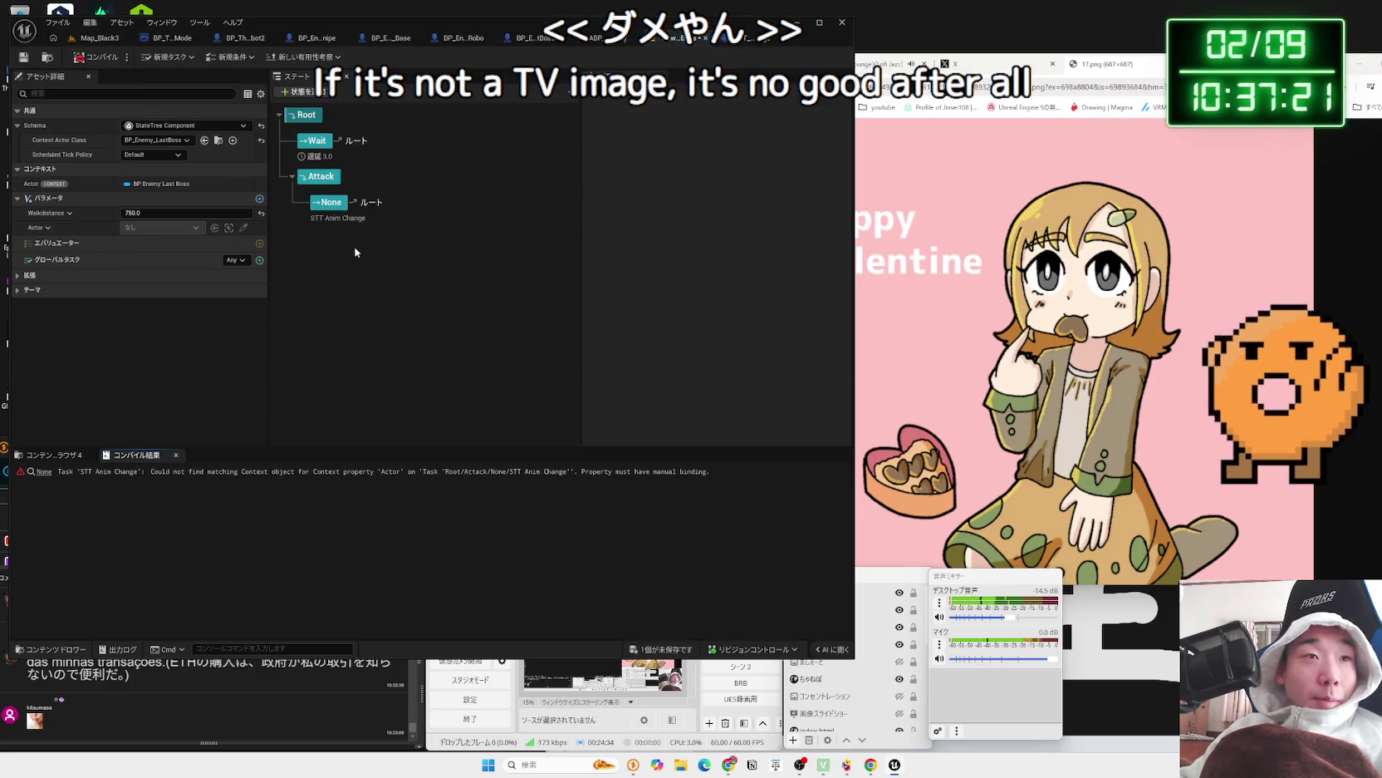
left_click(328, 202)
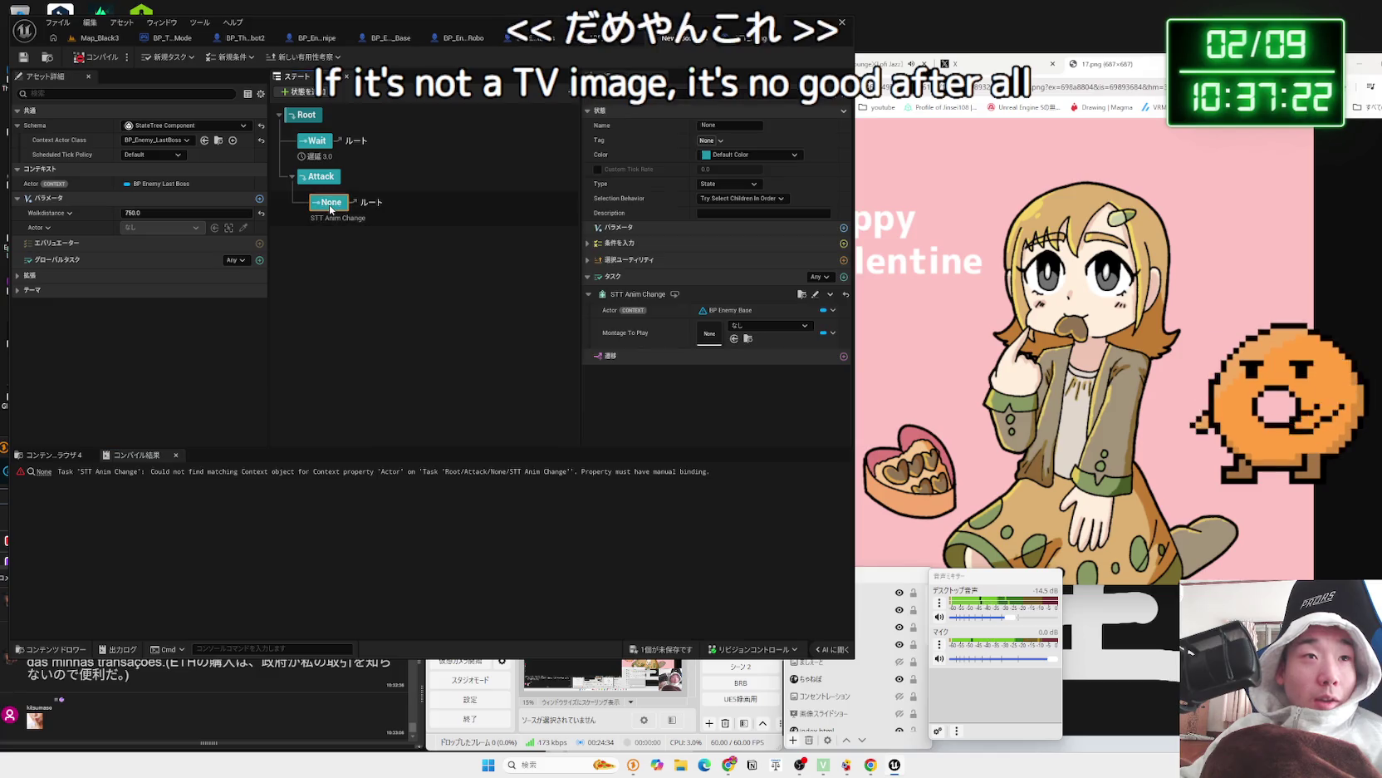
left_click(806, 296)
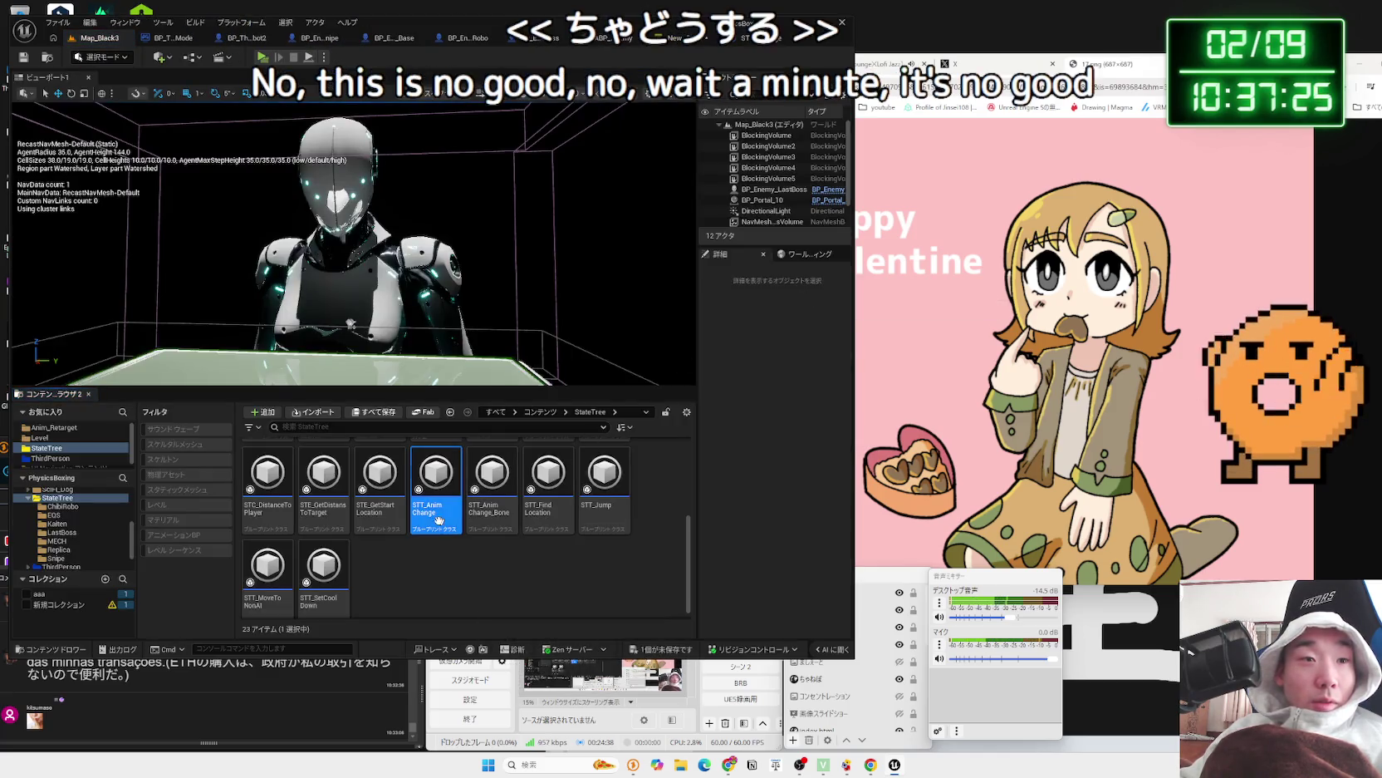
- Duplicate STT_AnimChange as STT_AnimChange_LastBoss and save all assets
right_click(436, 490)
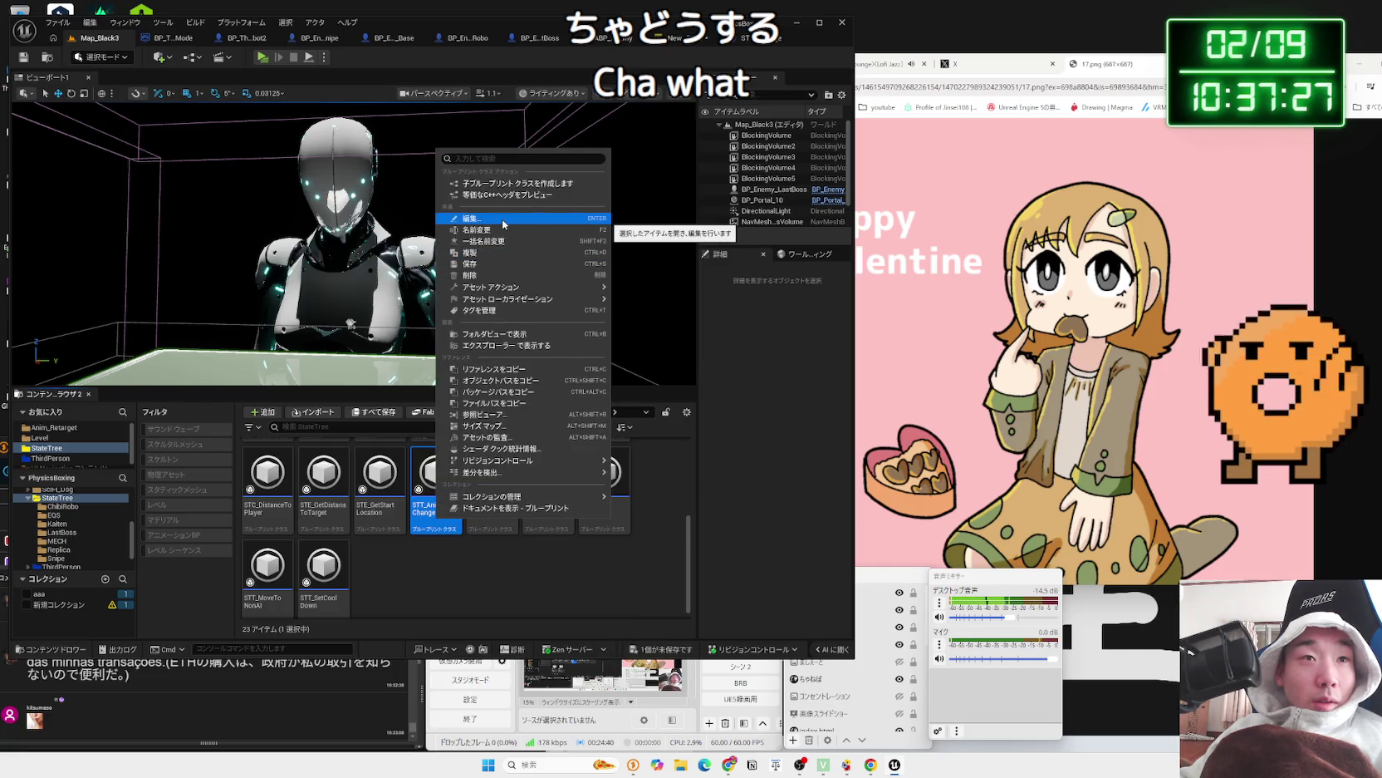
left_click(498, 252)
key("End")
key("BackSpace")
type("_")
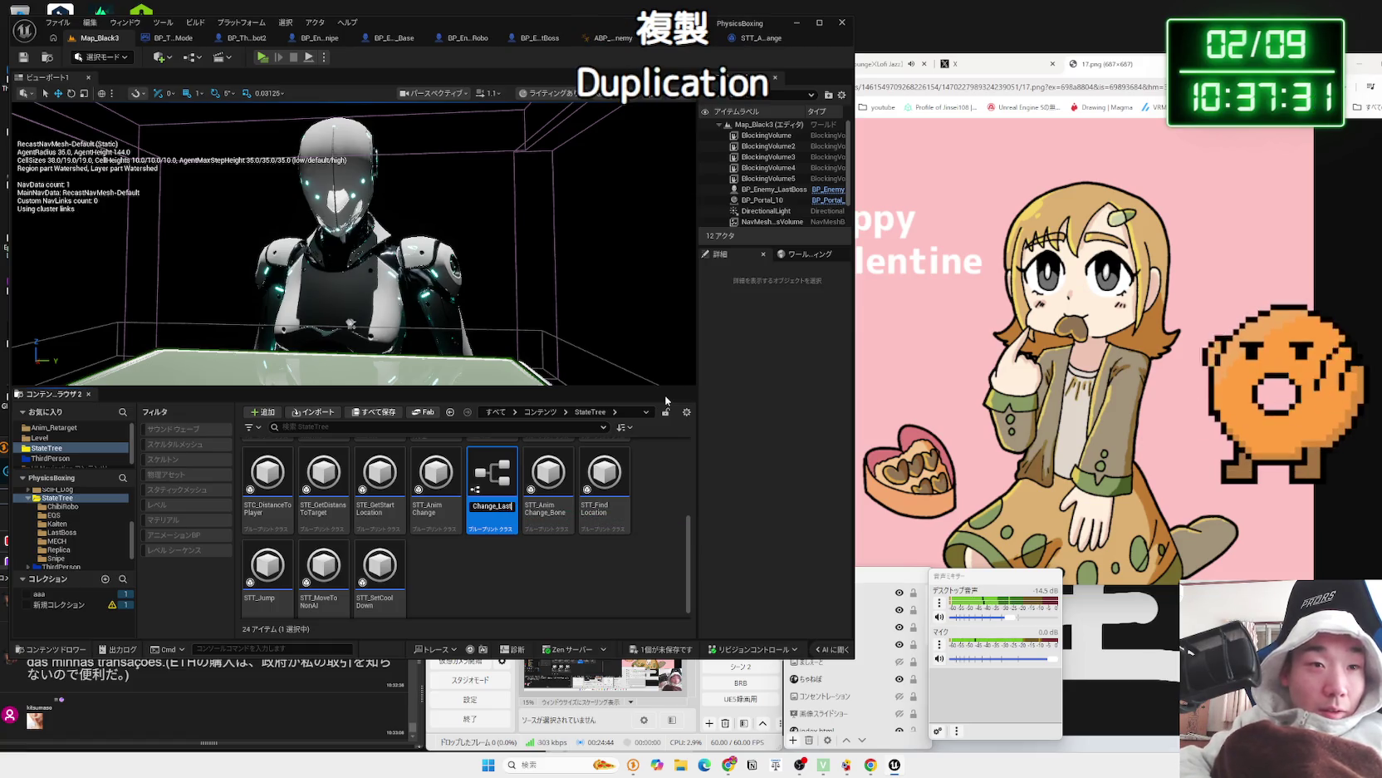
type("oss")
key("Return")
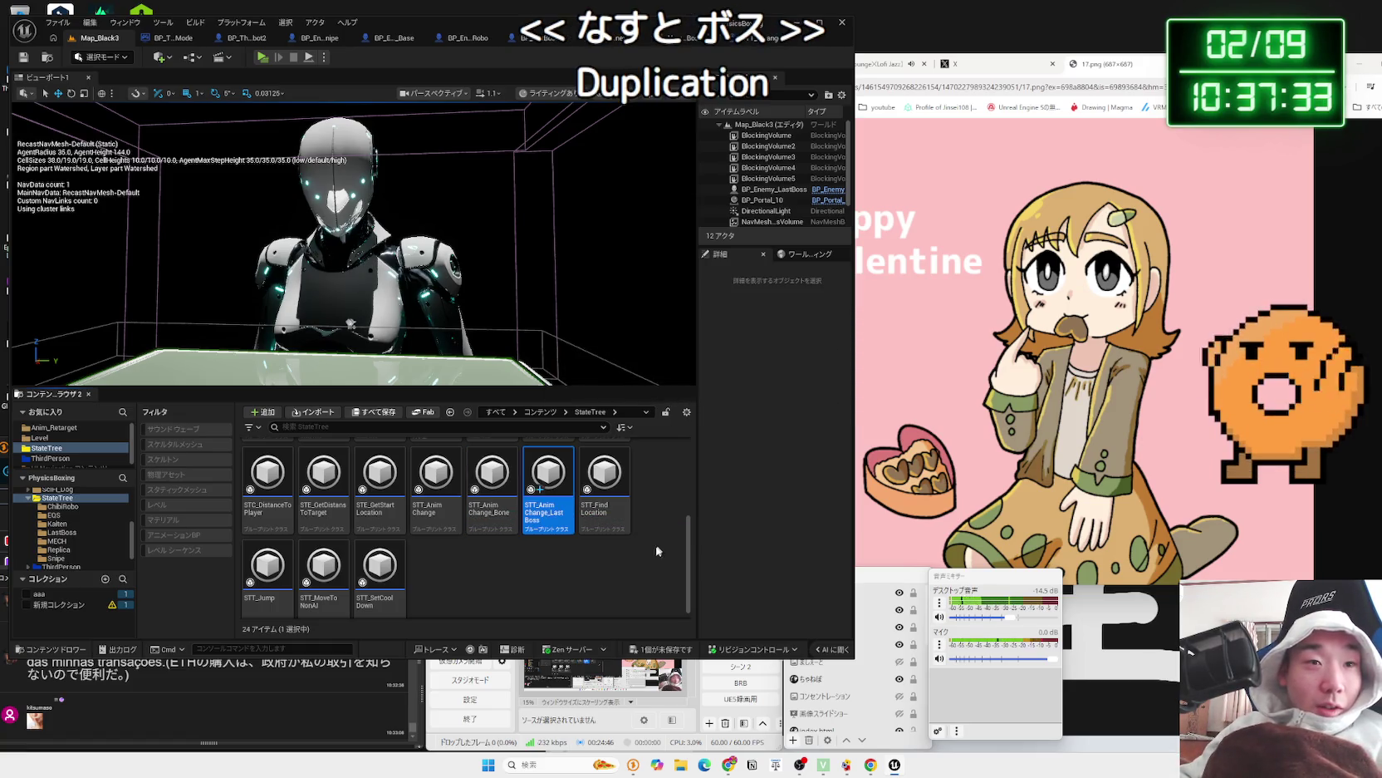
key("ctrl+shift+s")
key("Return")
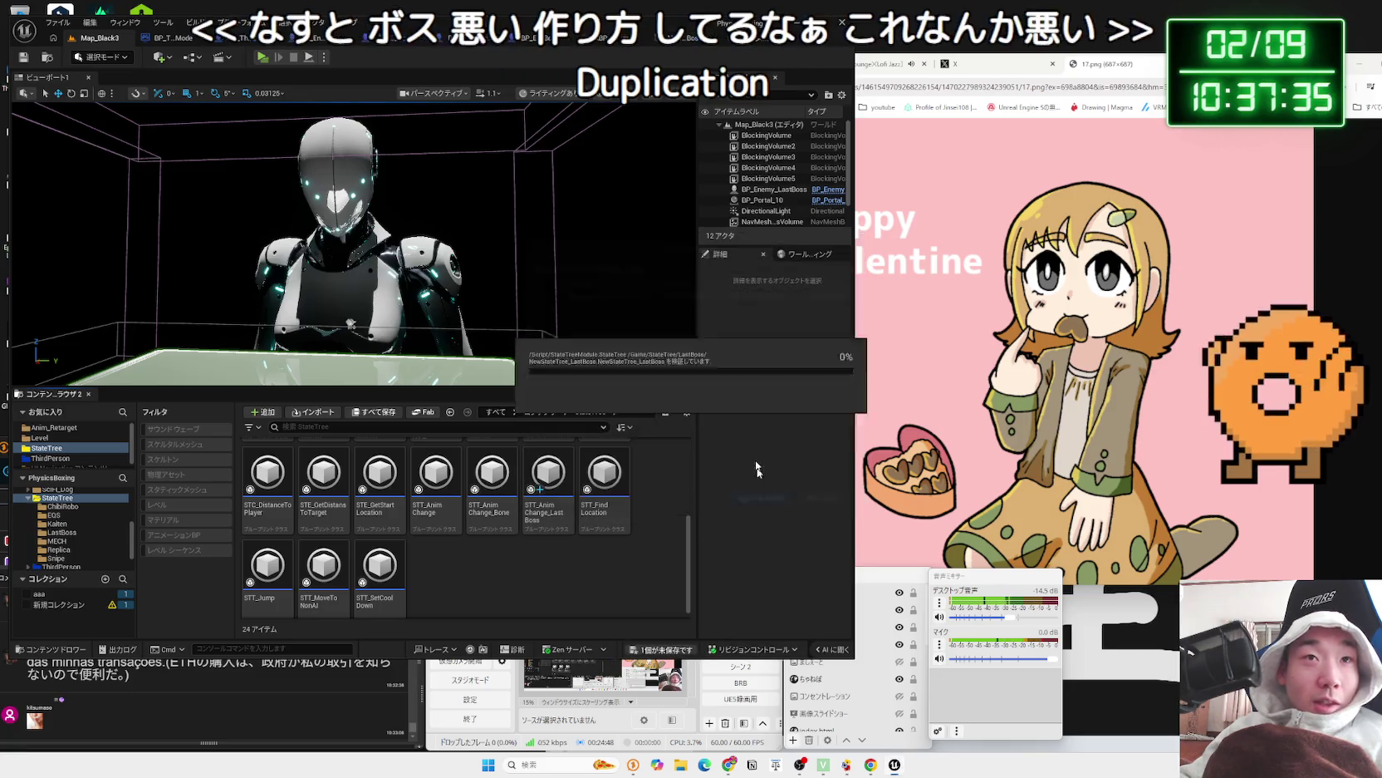
key("ctrl+Tab")
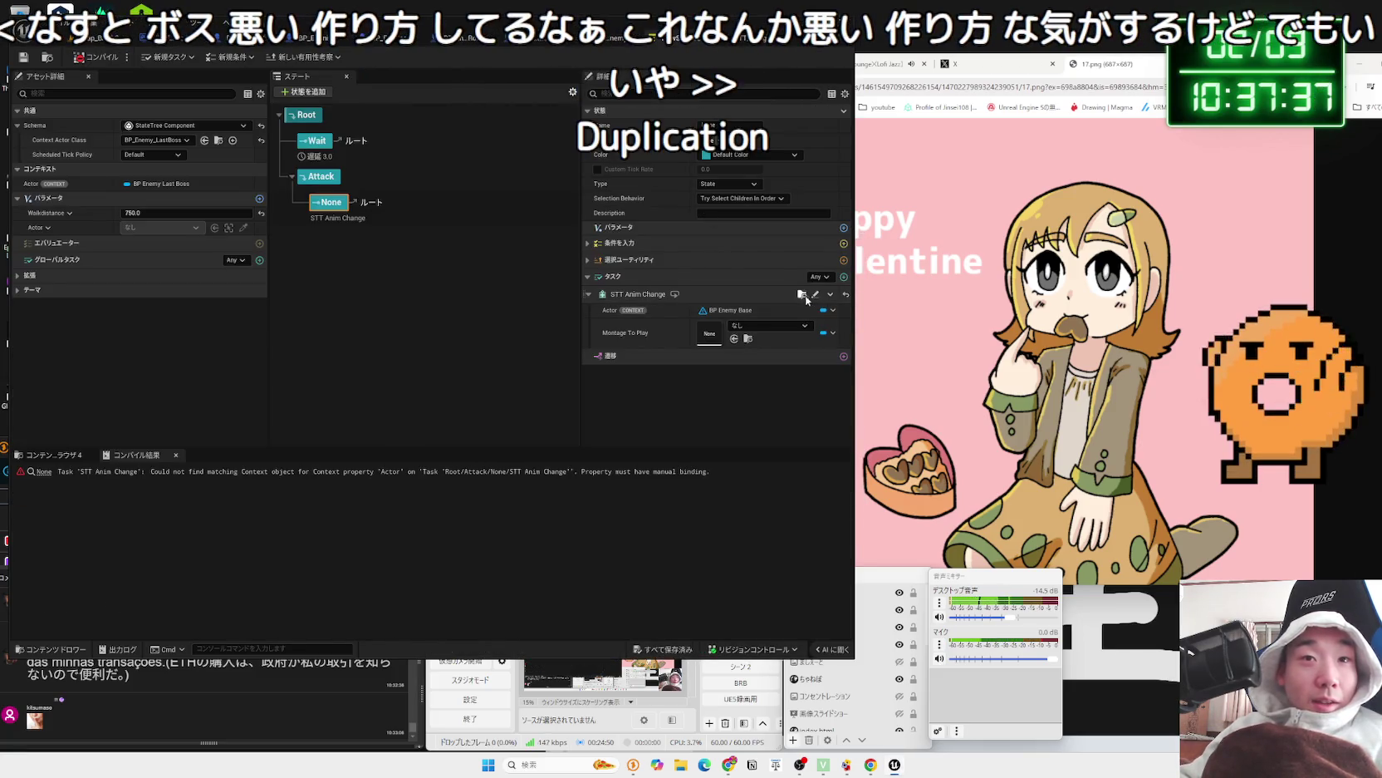
- Swap the None state's STT Anim Change task for STT Anim Change Last Boss
left_click(802, 295)
double_click(433, 469)
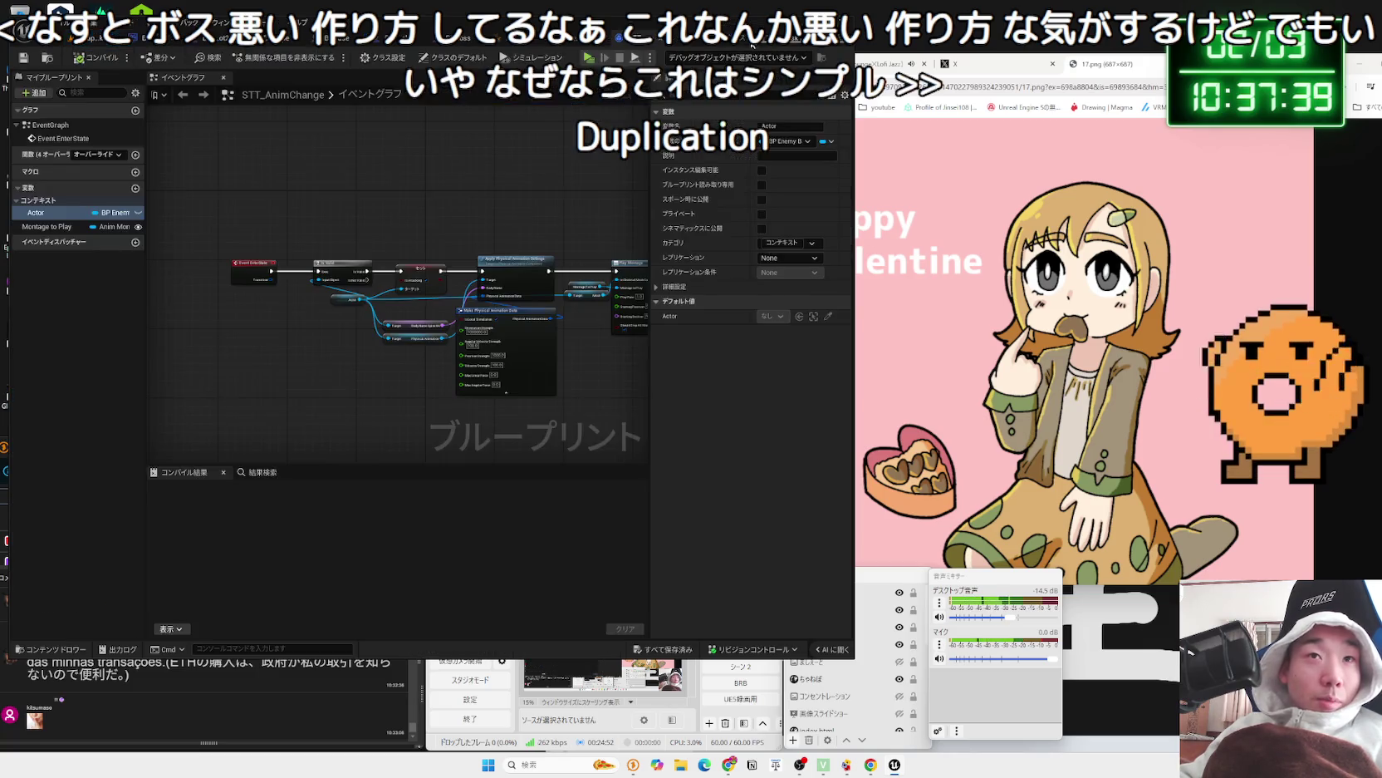
key("ctrl+Tab")
key("ctrl+Tab")
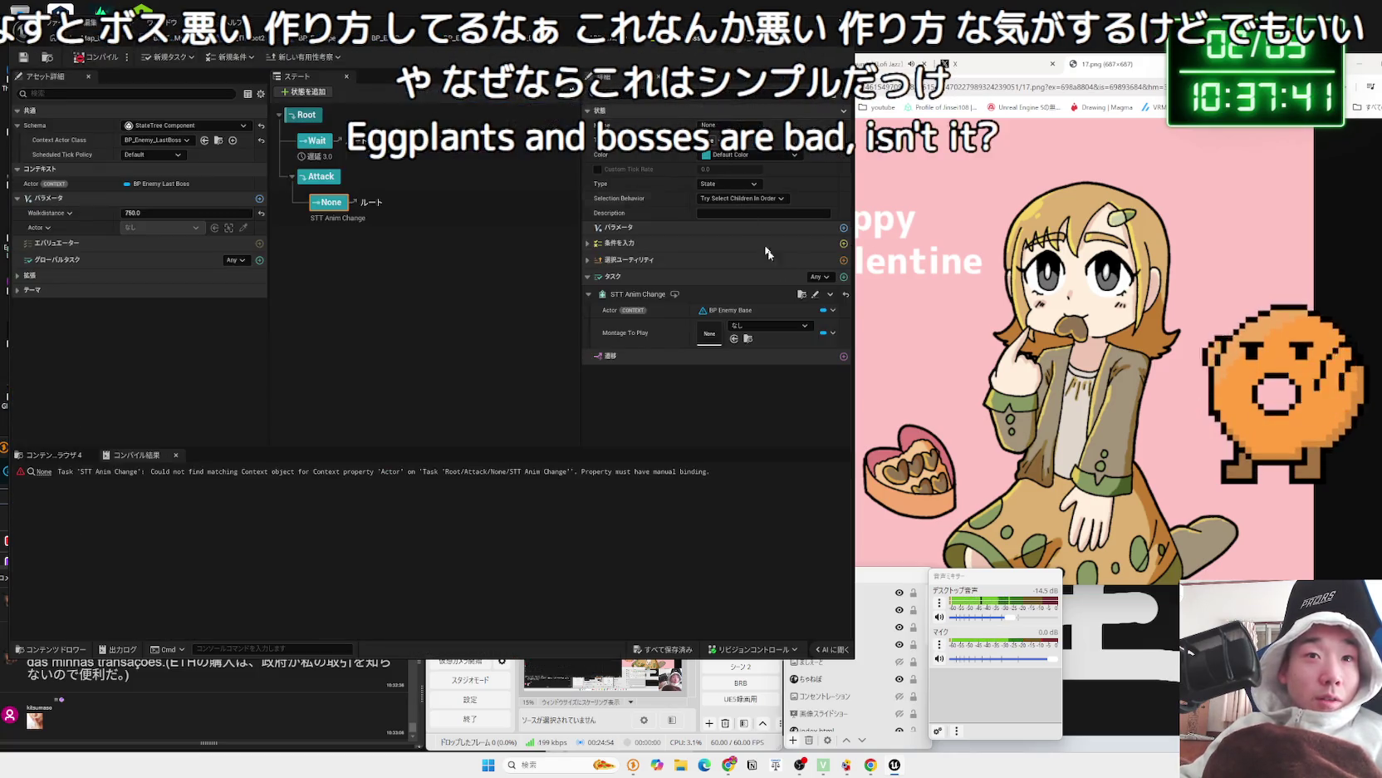
left_click(827, 310)
left_click(829, 316)
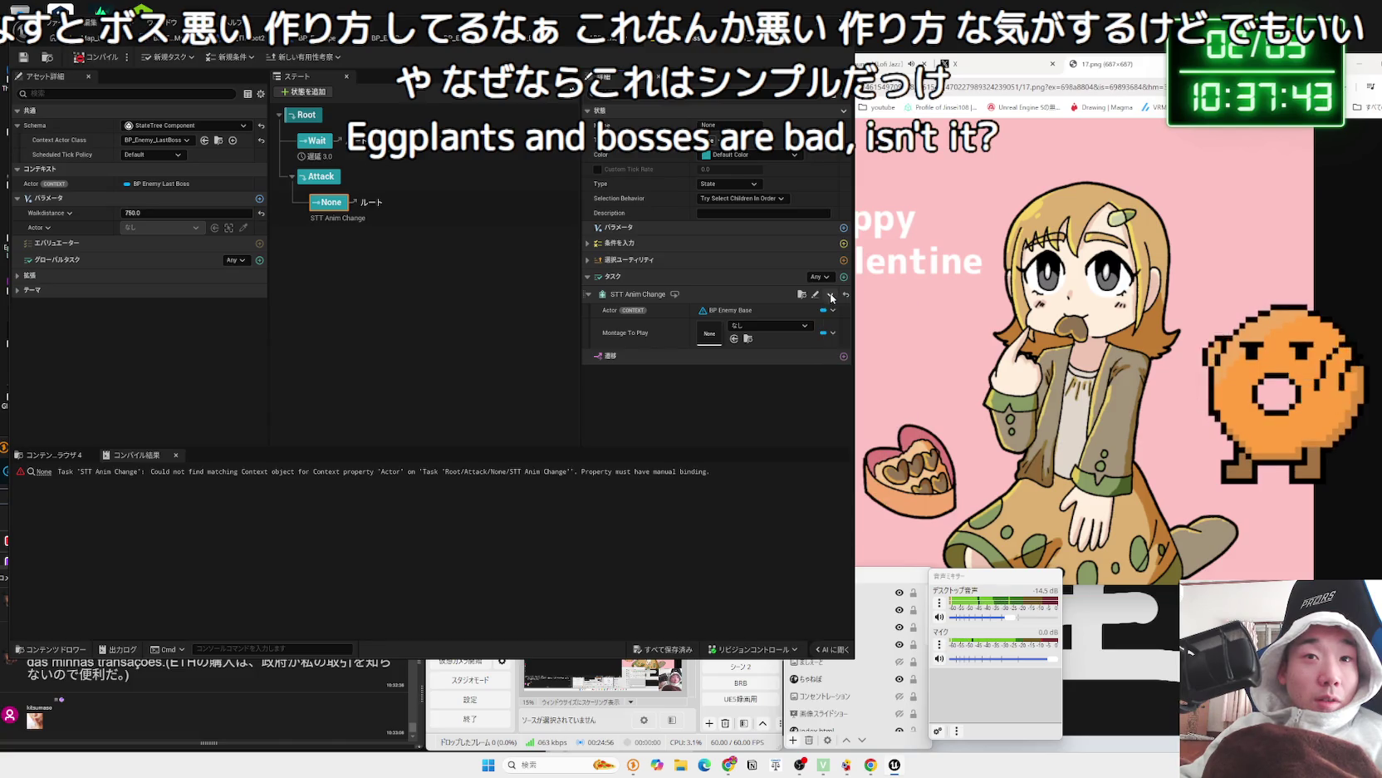
left_click(832, 312)
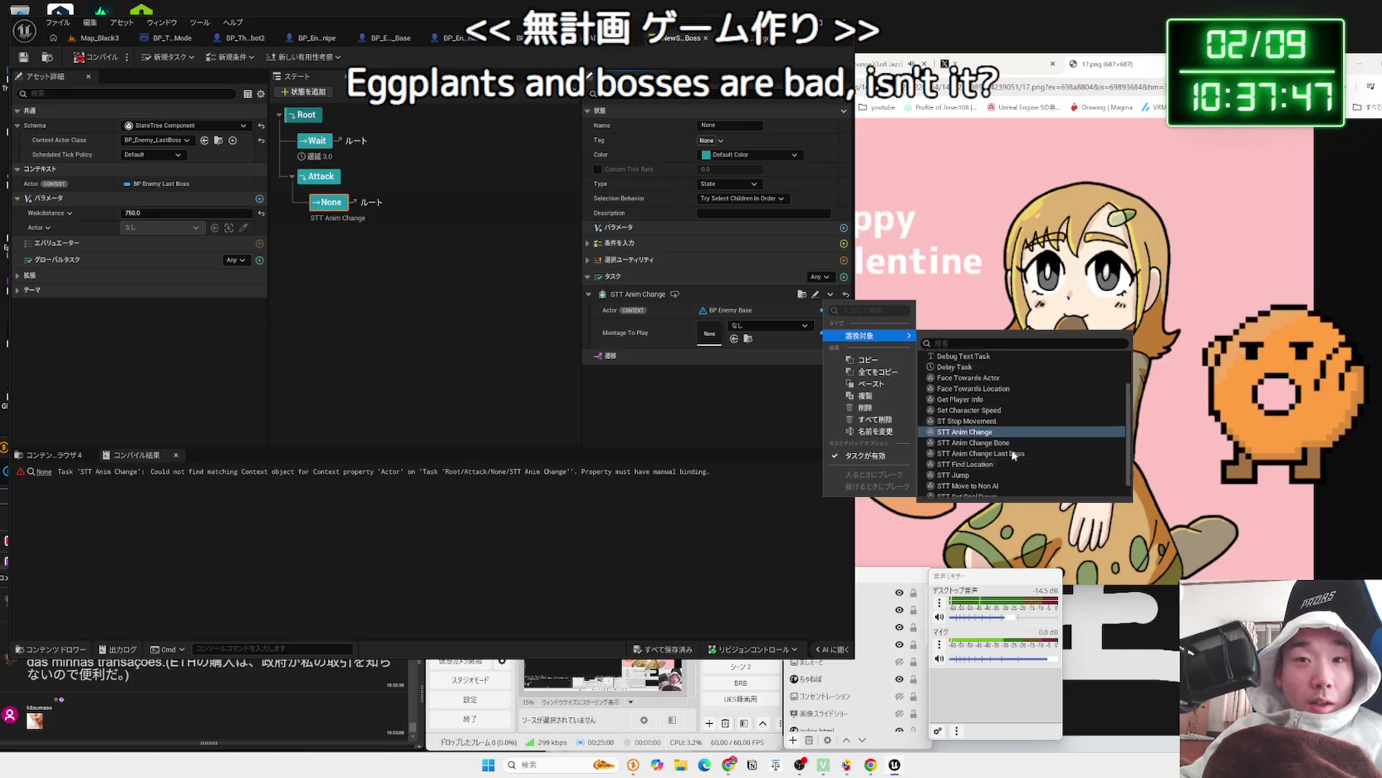
scroll(1080, 453, "down", 2)
left_click(998, 437)
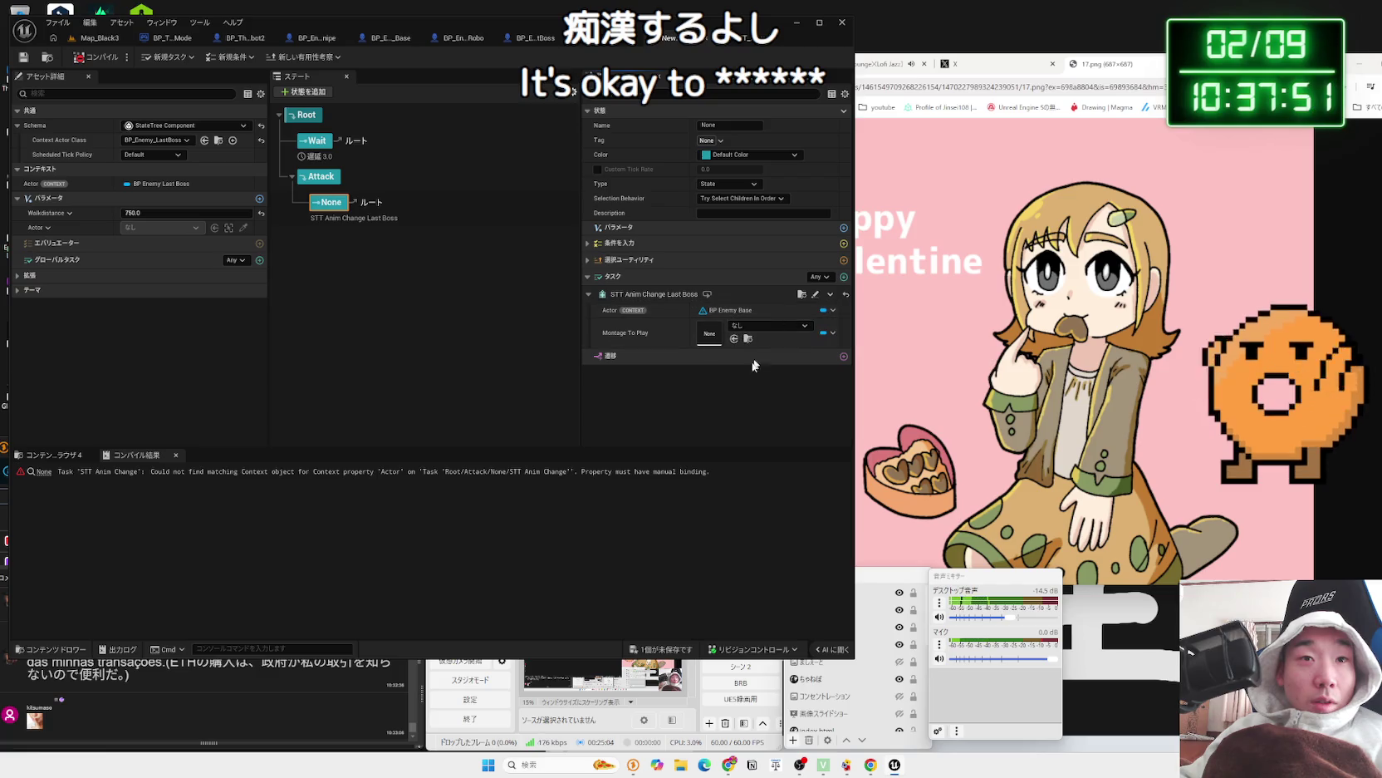
left_click(815, 294)
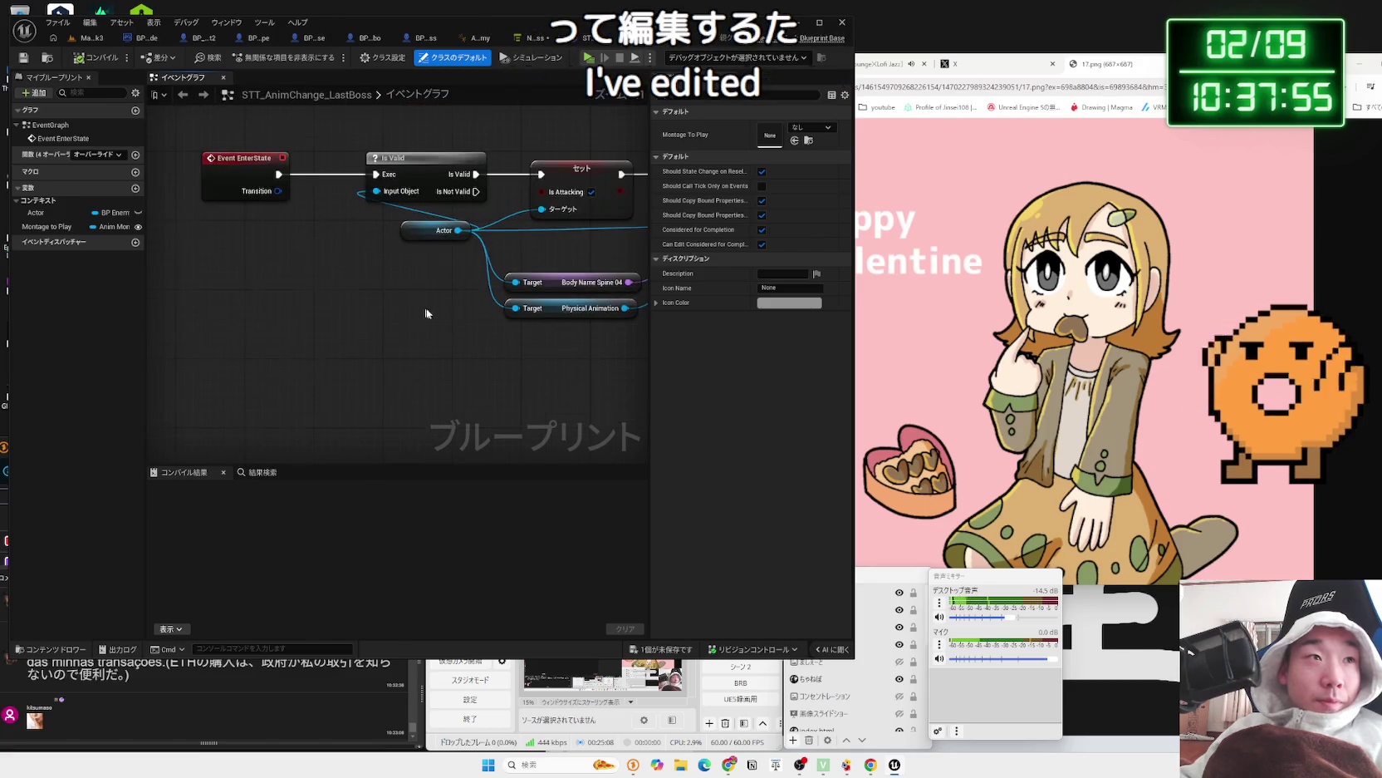
- Change the task's Actor variable type to Last Boss and confirm the type change
left_click(114, 225)
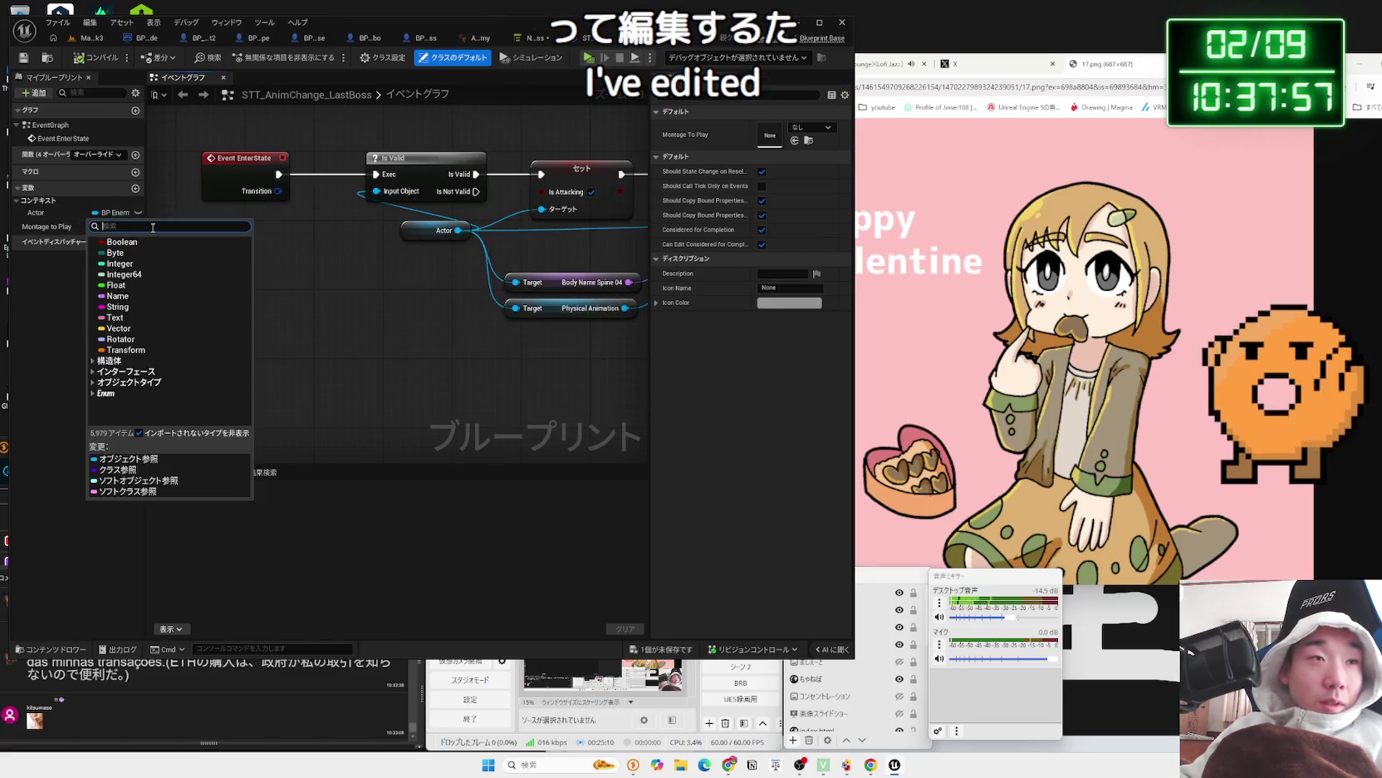
type("last bos")
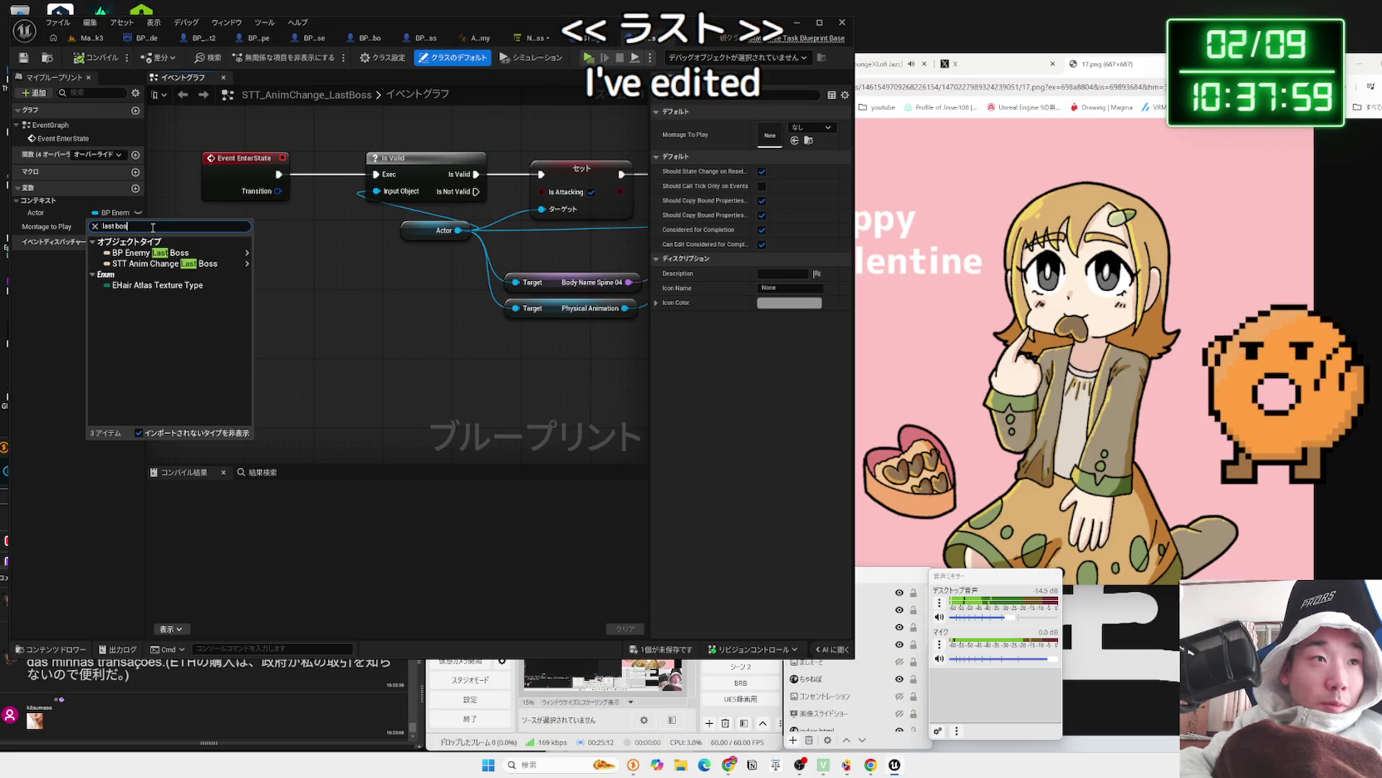
type("s")
mouse_move(180, 263)
left_click(291, 253)
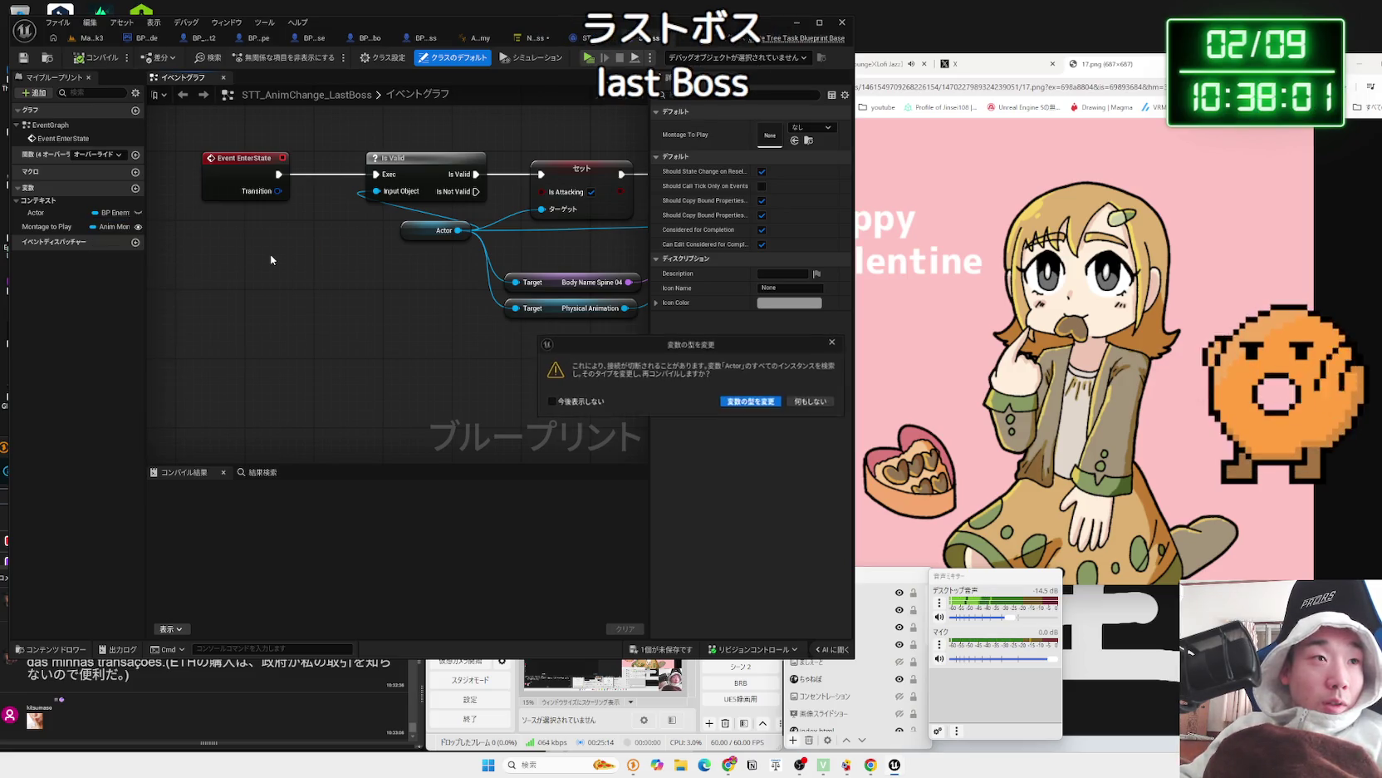
left_click(739, 402)
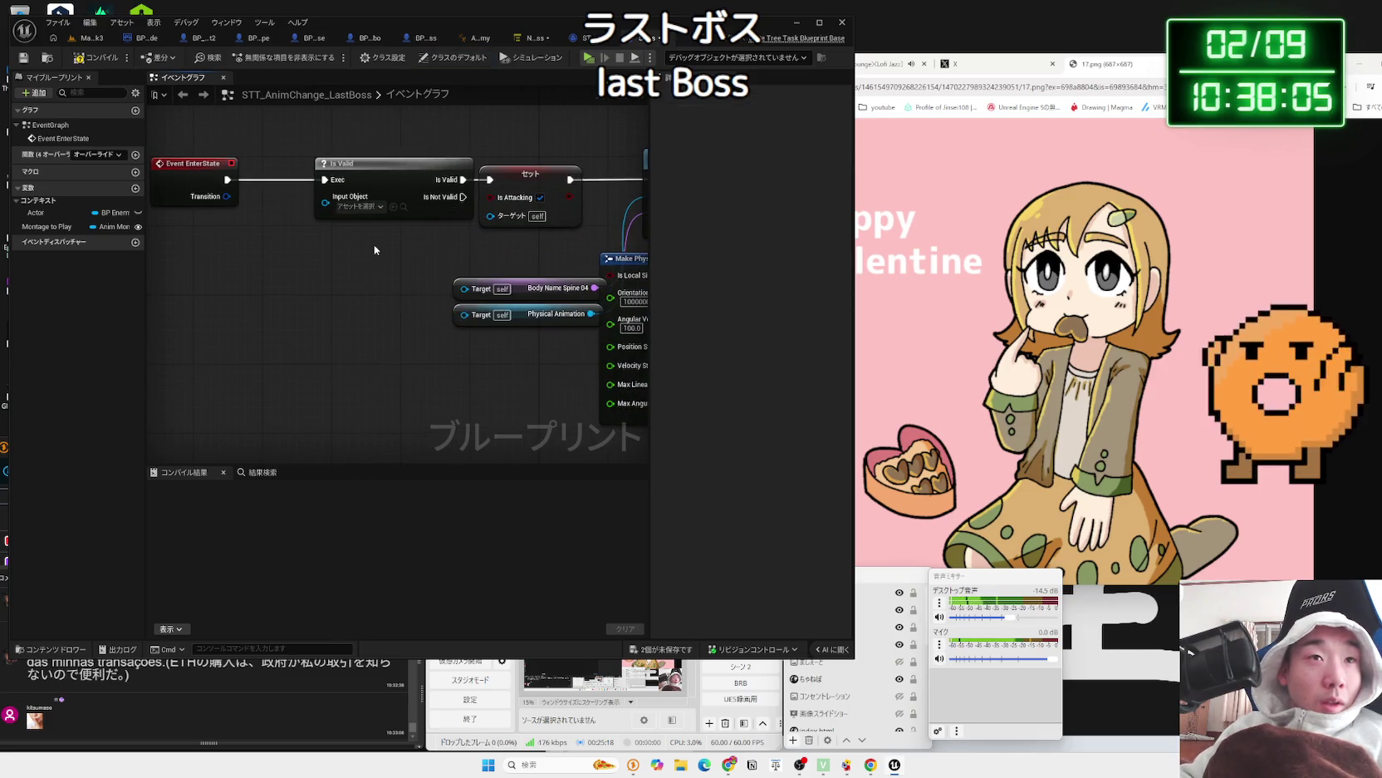
- Tidy the Play Montage and physical animation nodes, then close the LastBoss task editor
mouse_move(411, 181)
left_mouse_down()
mouse_move(283, 210)
mouse_move(279, 173)
mouse_move(198, 173)
mouse_move(344, 172)
mouse_move(250, 162)
mouse_move(216, 167)
mouse_move(562, 176)
left_mouse_up()
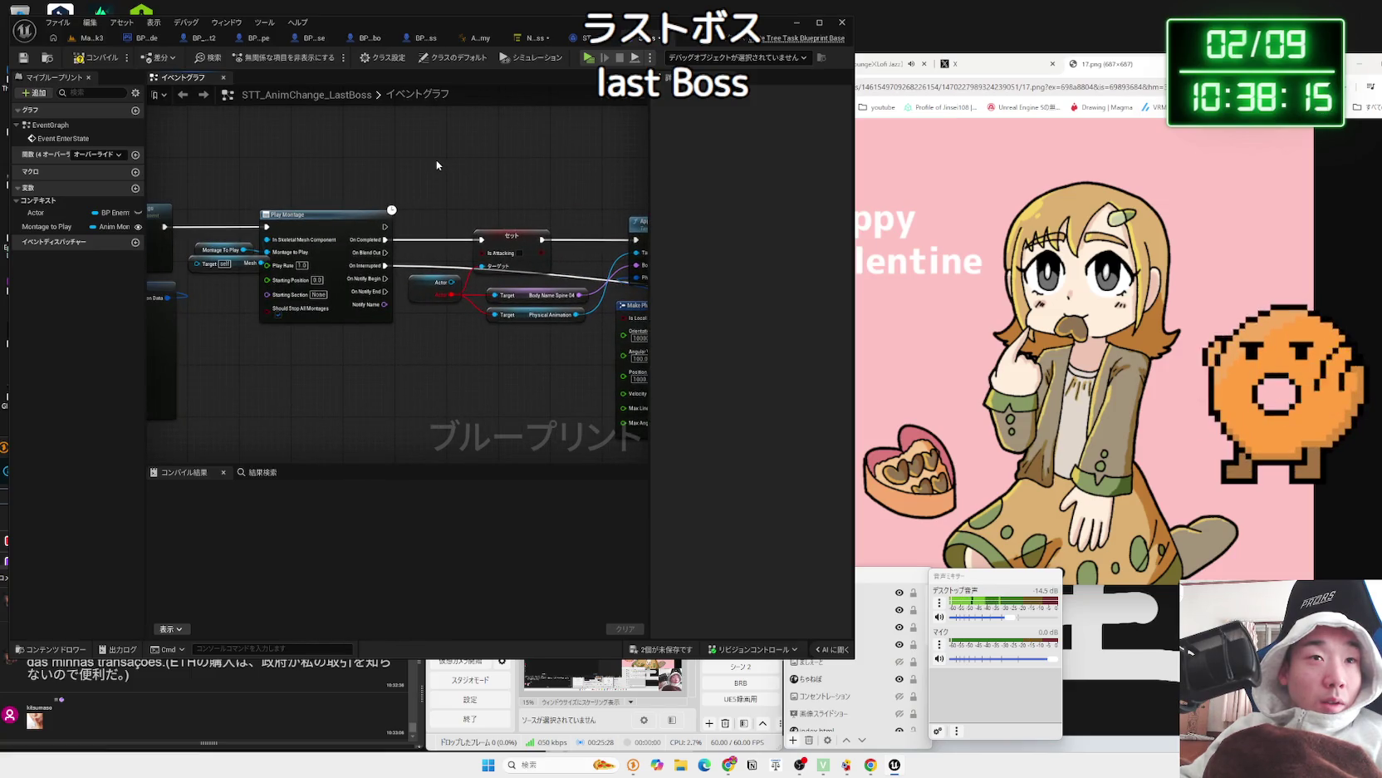
key("ctrl+z")
key("ctrl+z")
key("ctrl+z")
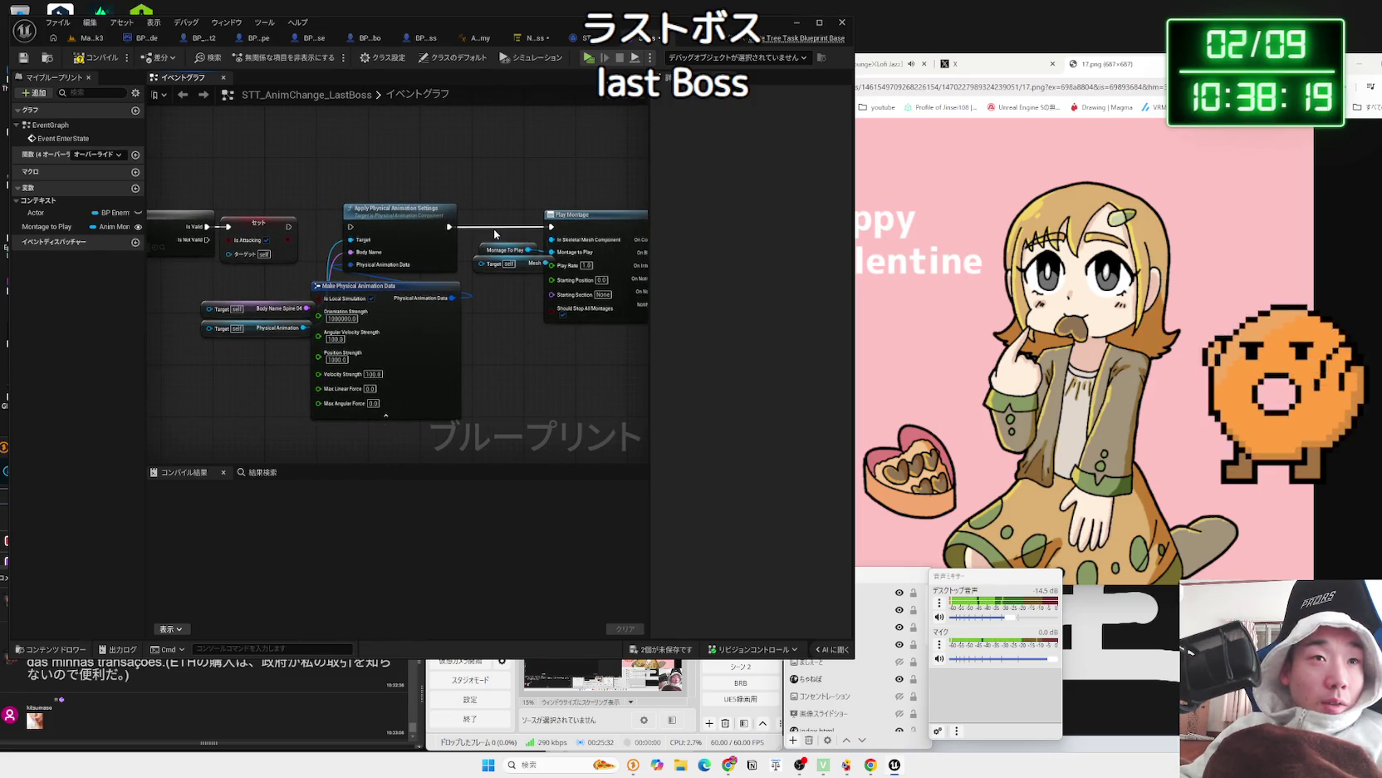
left_click_drag(501, 316, 256, 286)
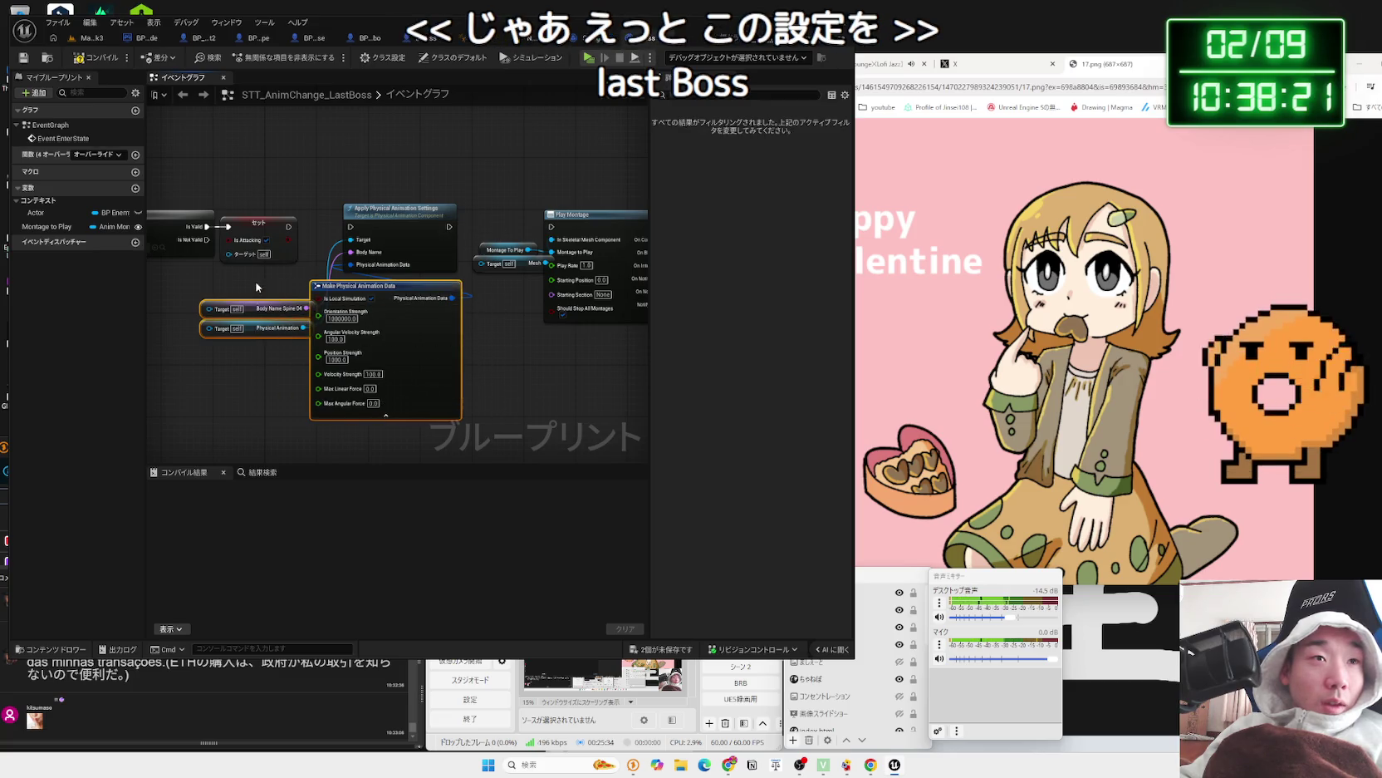
left_click(254, 308)
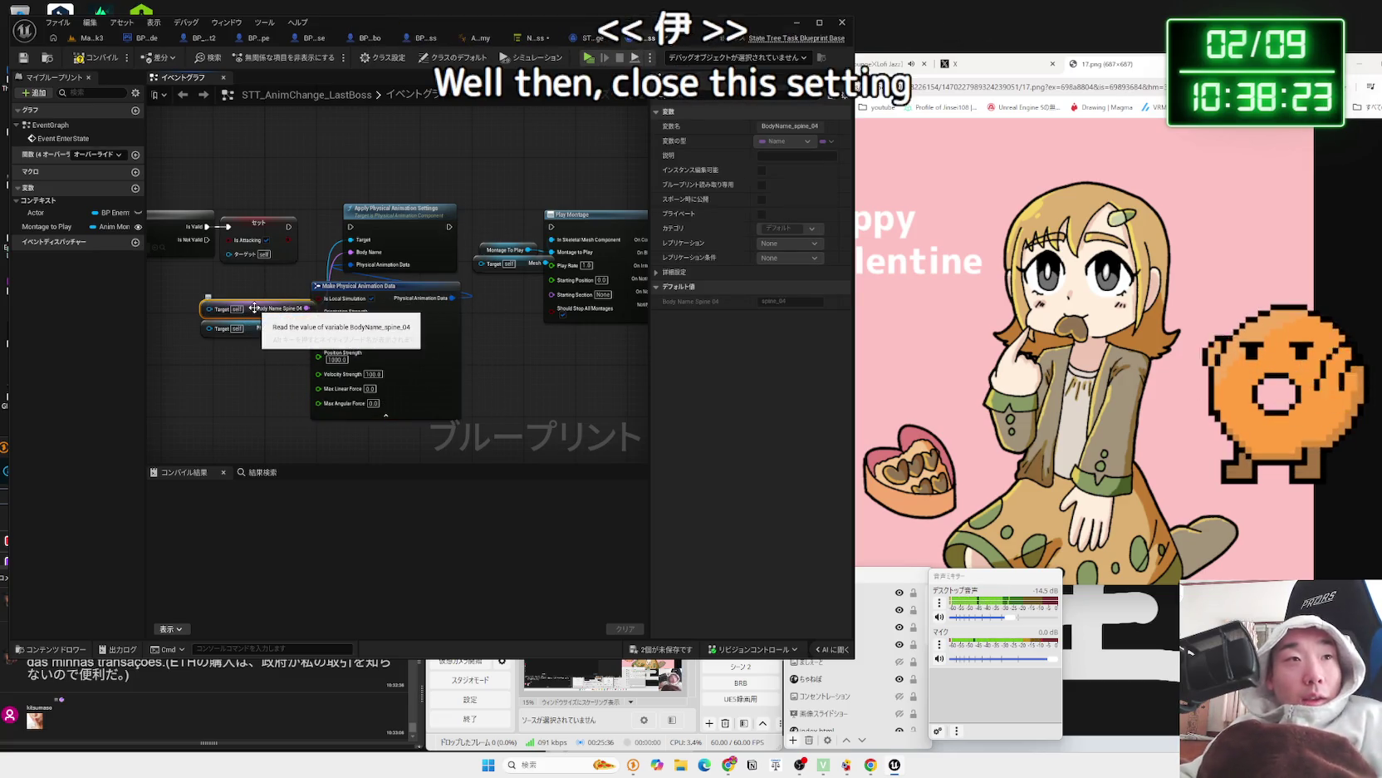
left_click(426, 43)
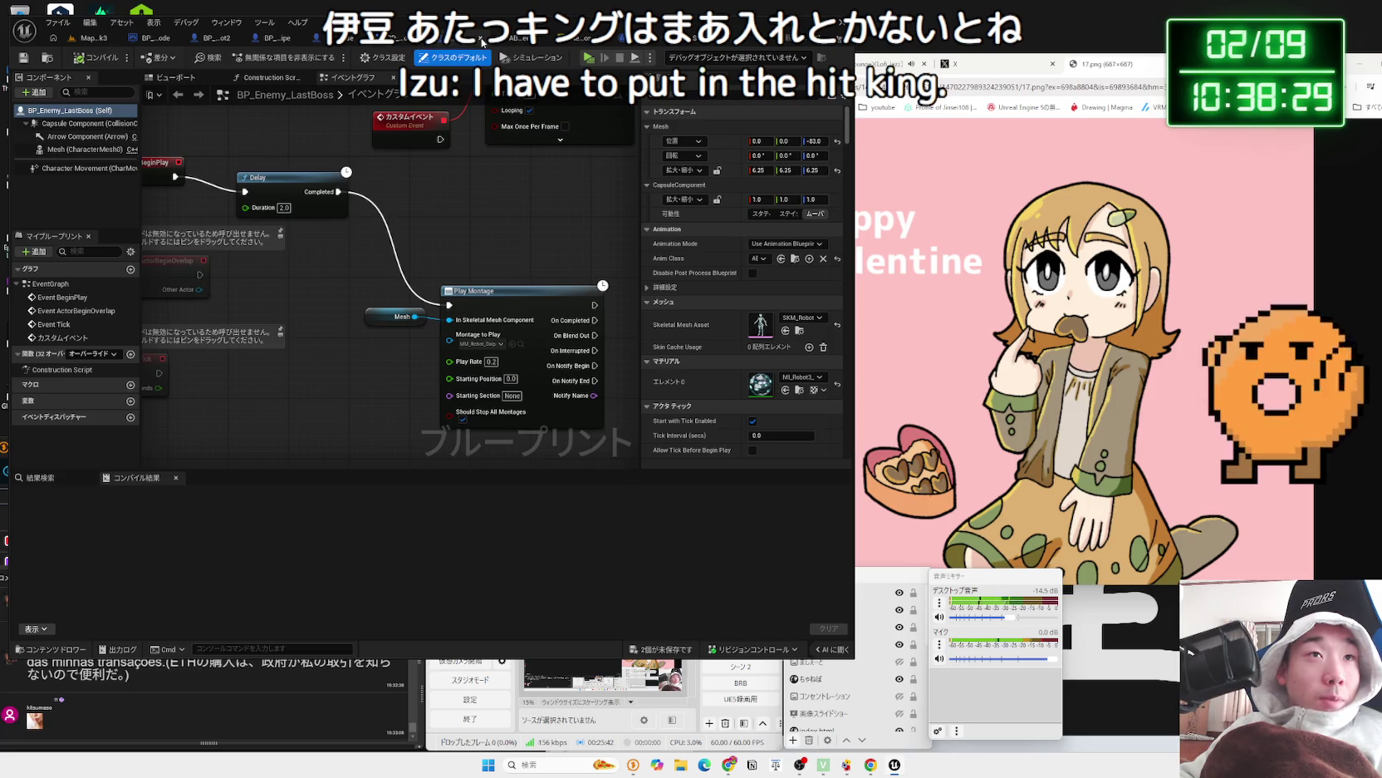
- Close the BP_Enemy_ChibiRobo, BP_Enemy_Base and other unneeded Blueprint tabs, returning to the level
left_click(418, 42)
left_click(415, 39)
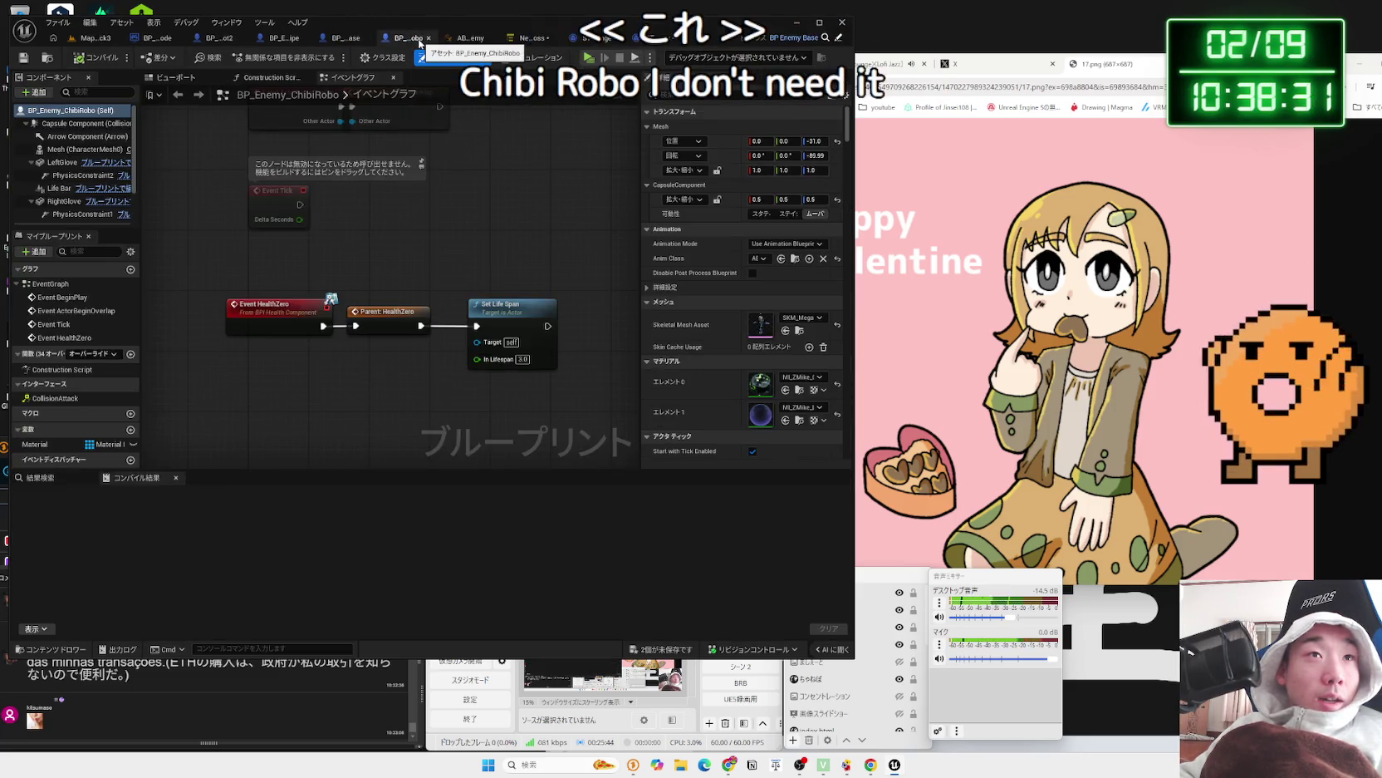
left_click(429, 38)
left_click(391, 39)
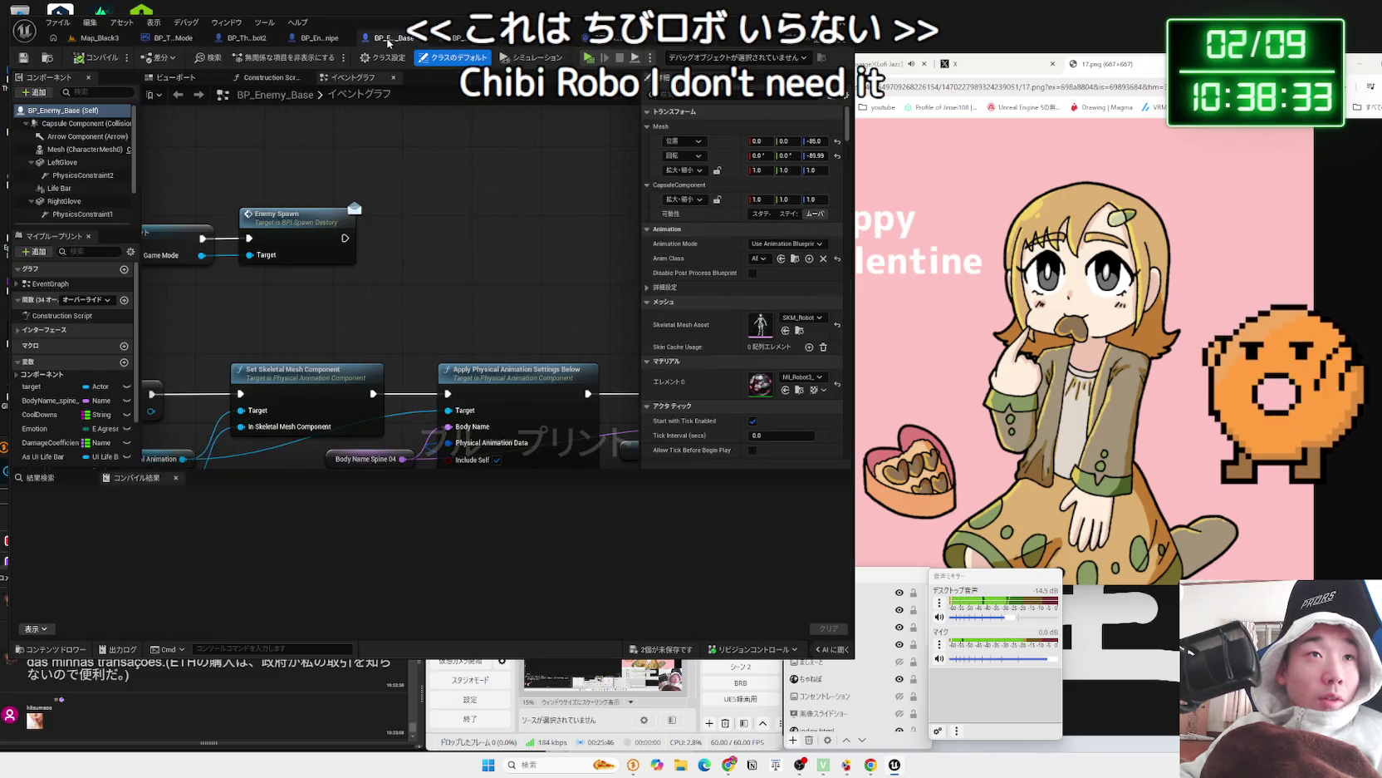
left_click(419, 39)
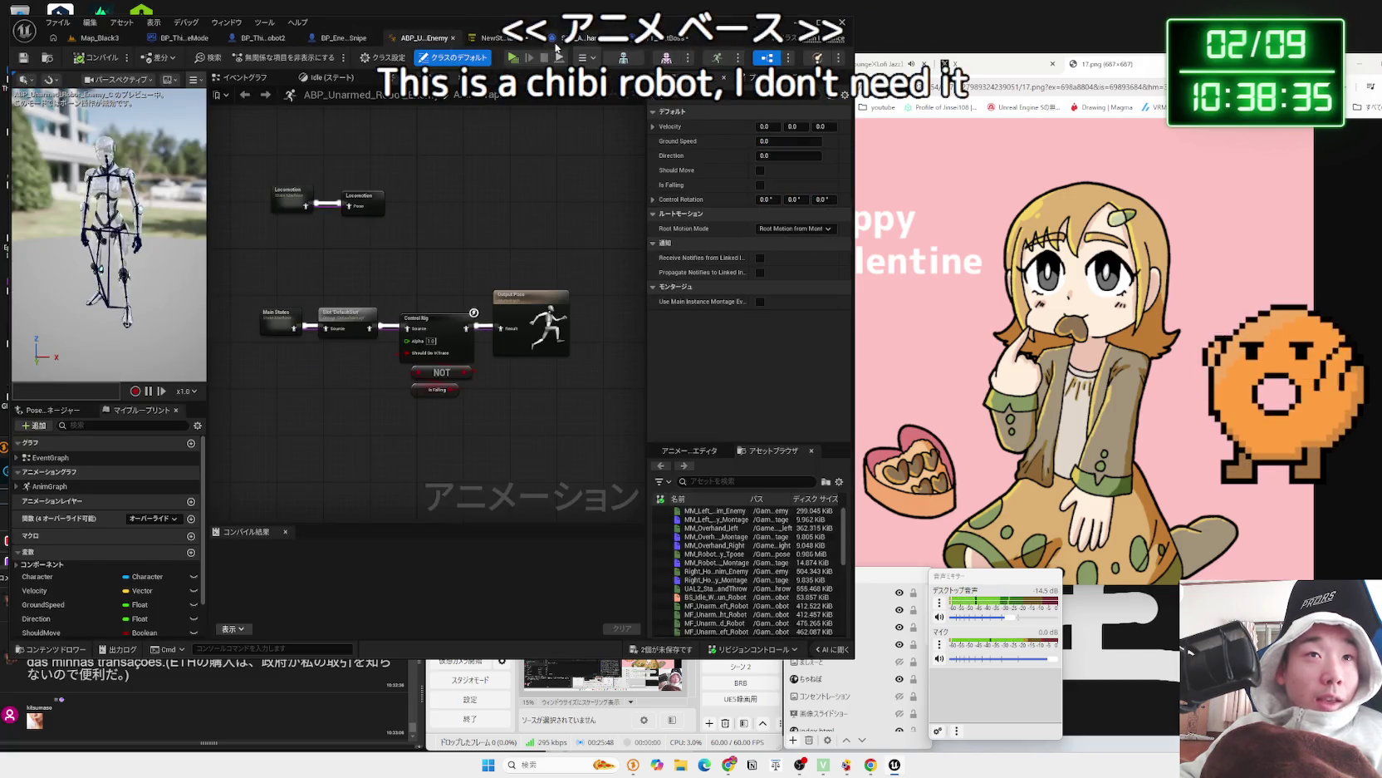
left_click(372, 38)
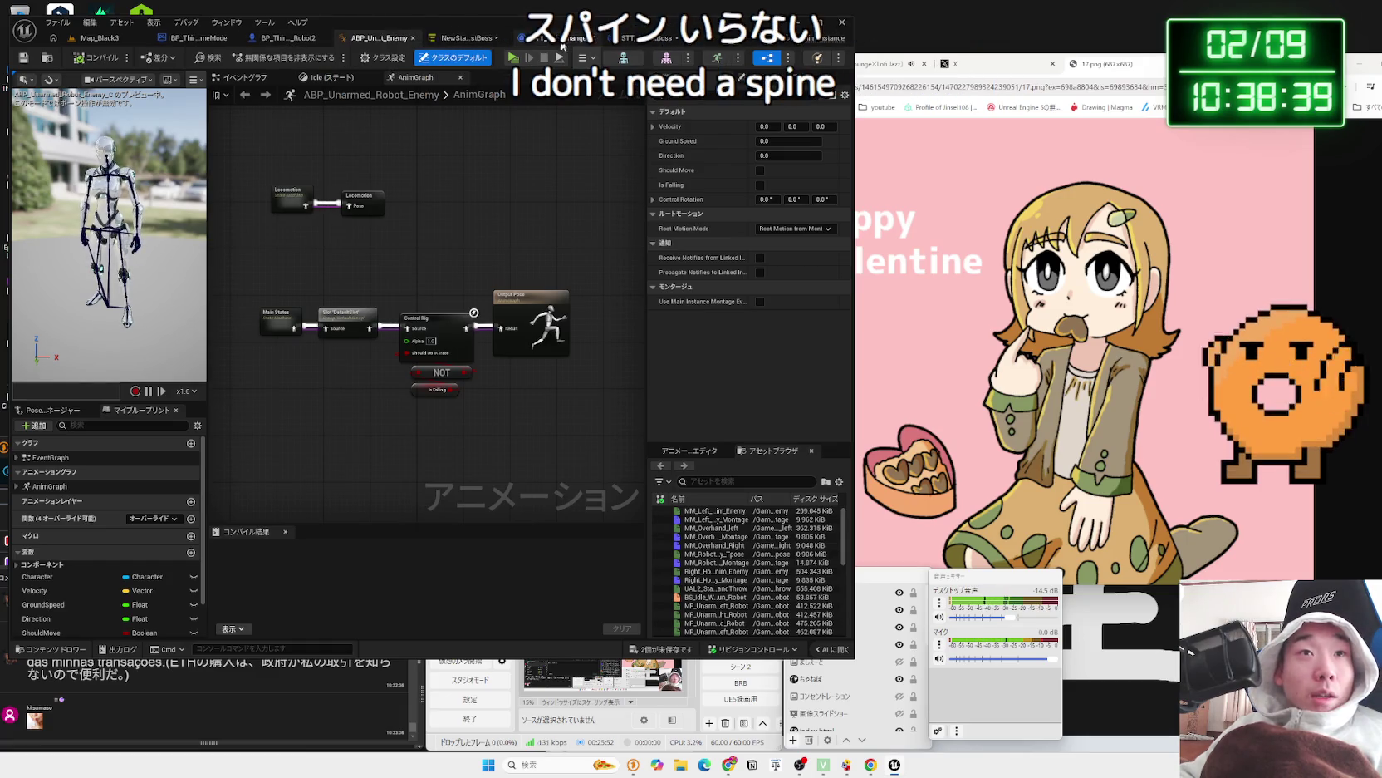
left_click(92, 39)
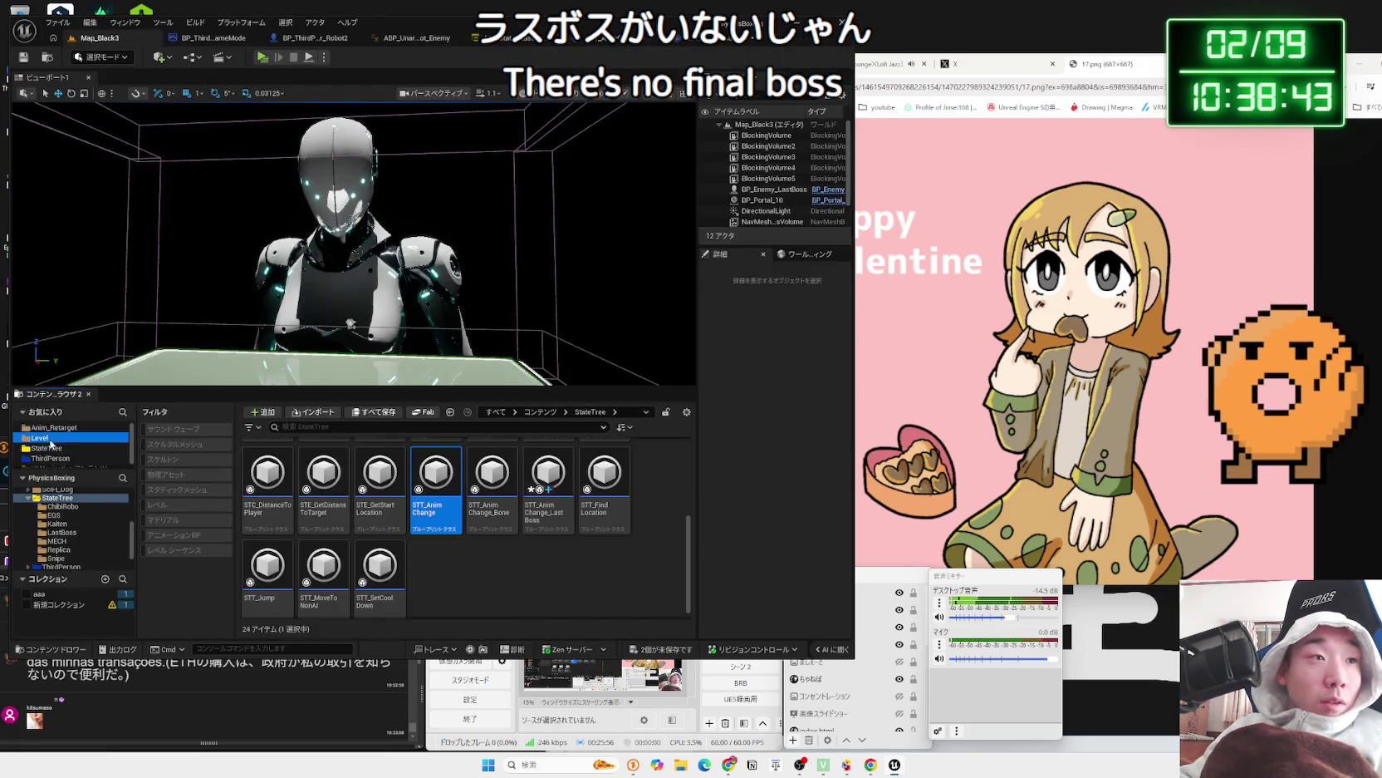
- Open BP_Enemy_LastBoss from the Blueprint > Enemy content folder
left_click(53, 506)
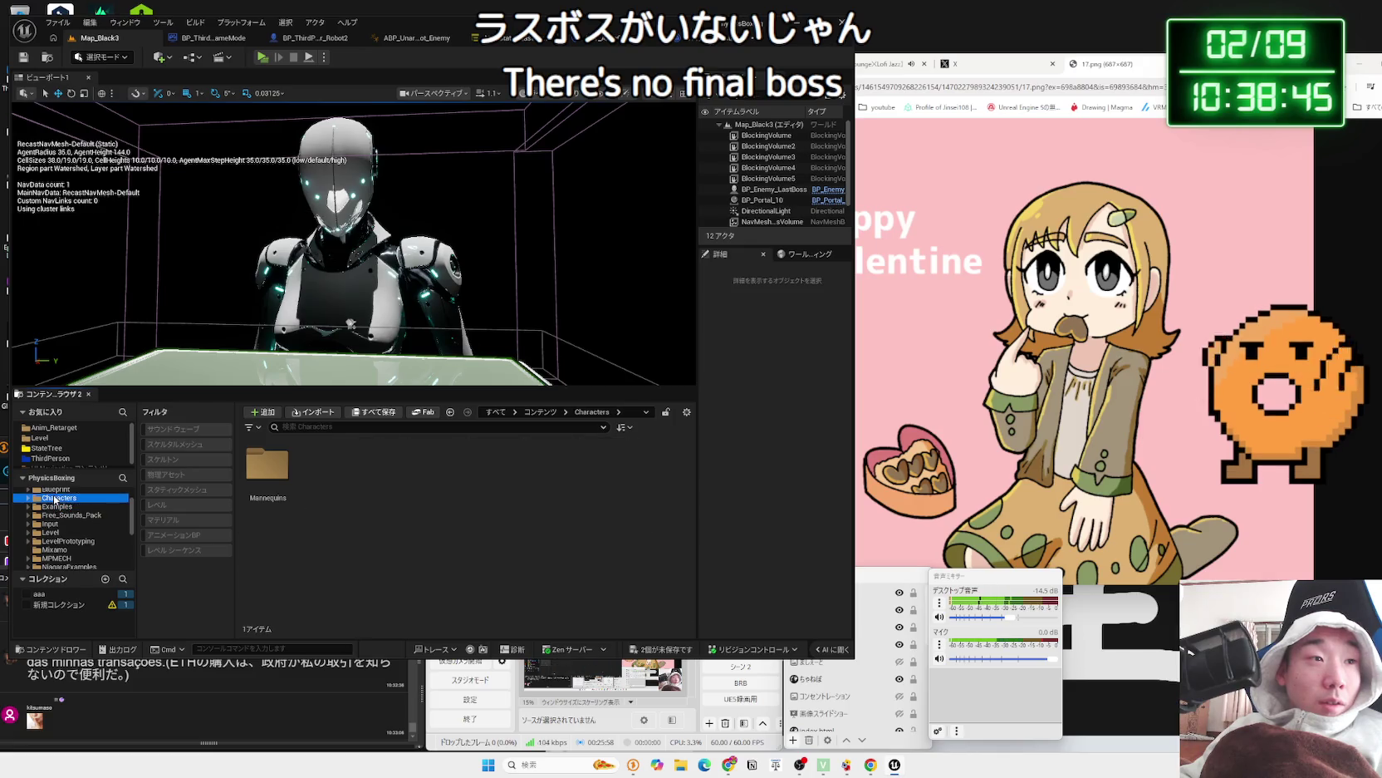
left_click(55, 489)
left_click(334, 475)
double_click(334, 475)
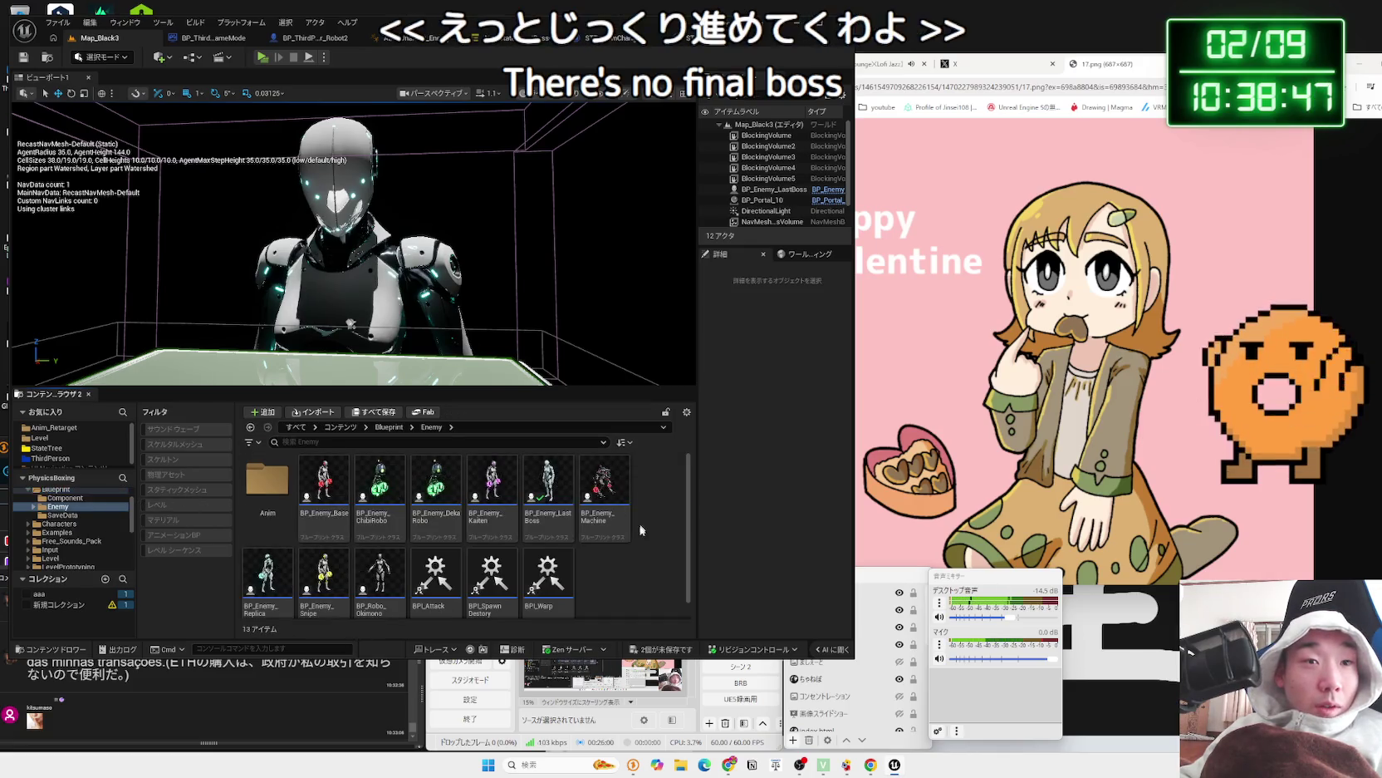
left_click(567, 519)
double_click(568, 519)
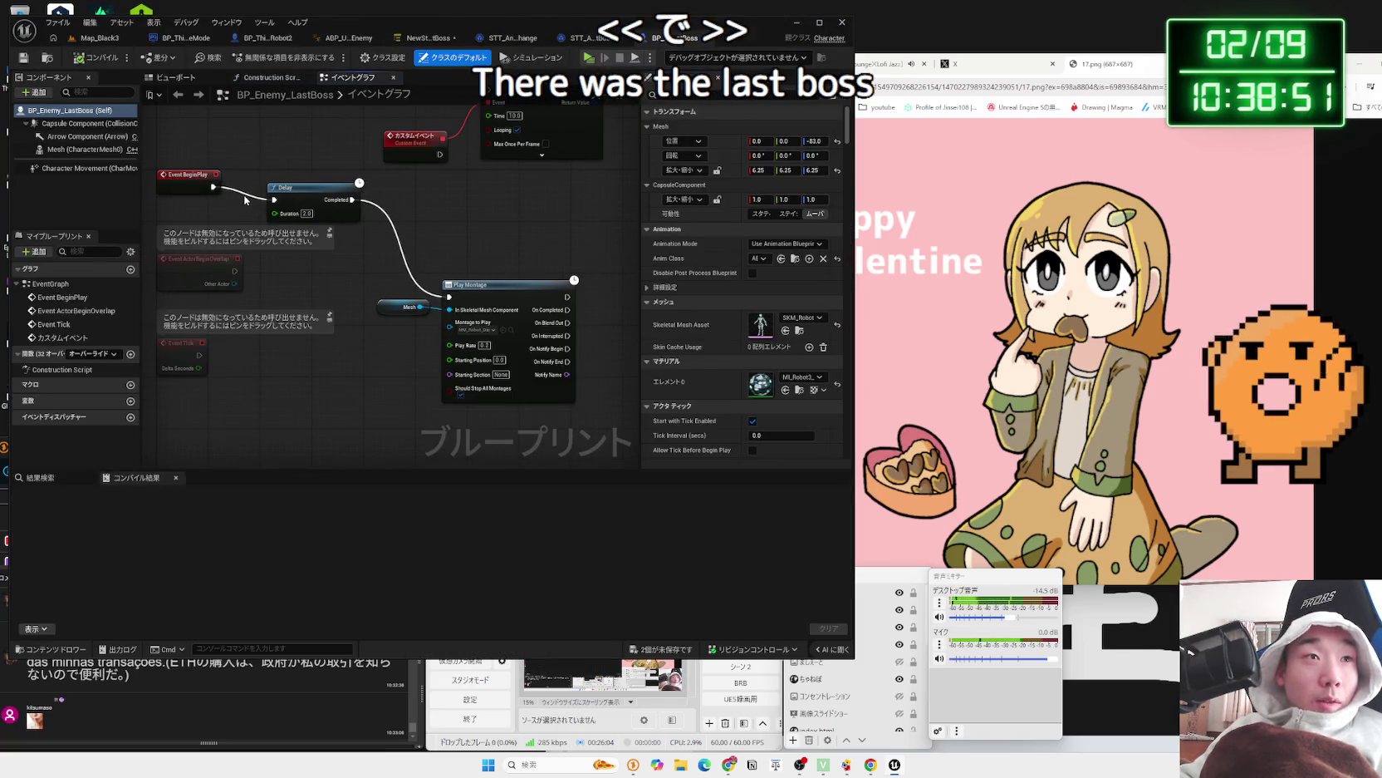
- Delete the Delay, Play Montage and Mesh nodes, then compile and save all
left_click_drag(274, 199, 245, 198)
left_click(235, 212)
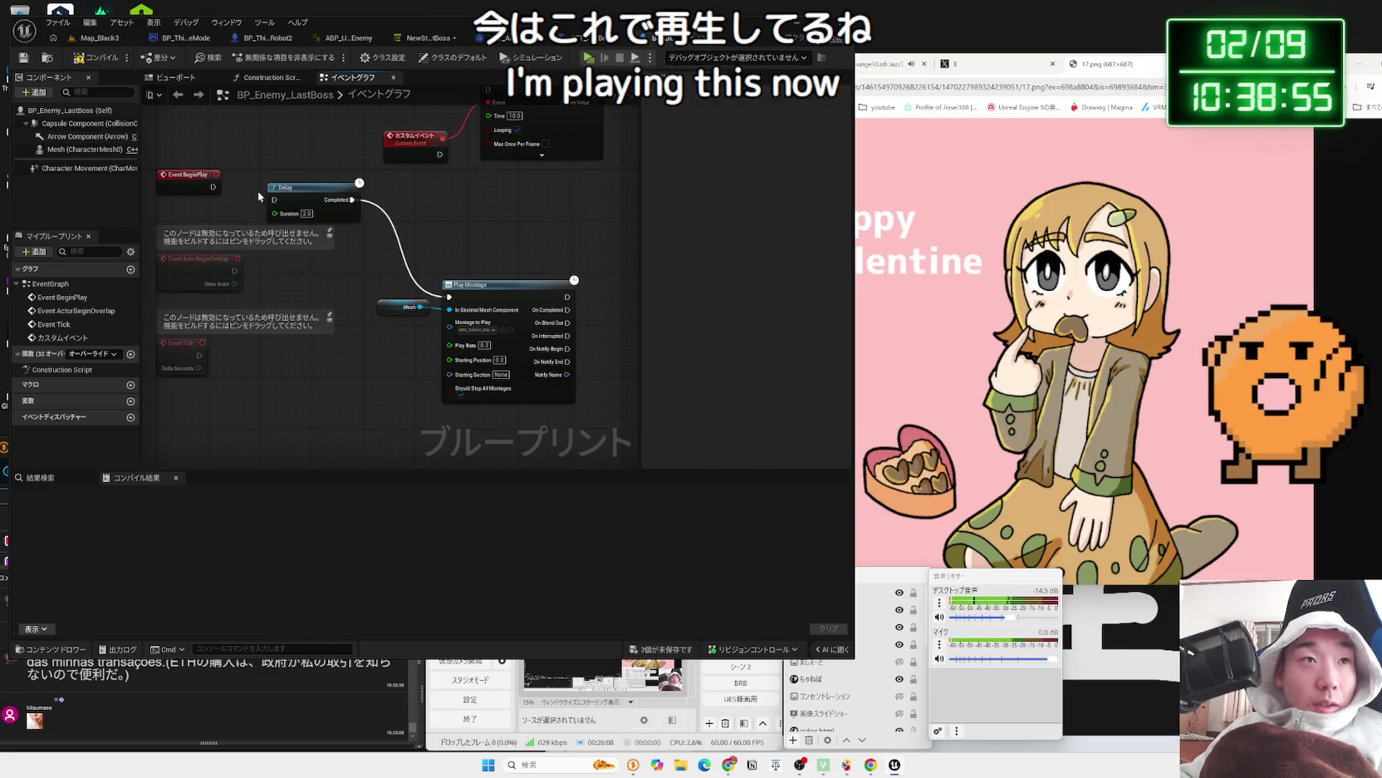
mouse_move(317, 196)
left_mouse_down()
mouse_move(499, 249)
mouse_move(488, 242)
left_mouse_up()
mouse_move(383, 318)
left_mouse_down()
mouse_move(402, 324)
mouse_move(348, 320)
left_mouse_up()
left_click(343, 253)
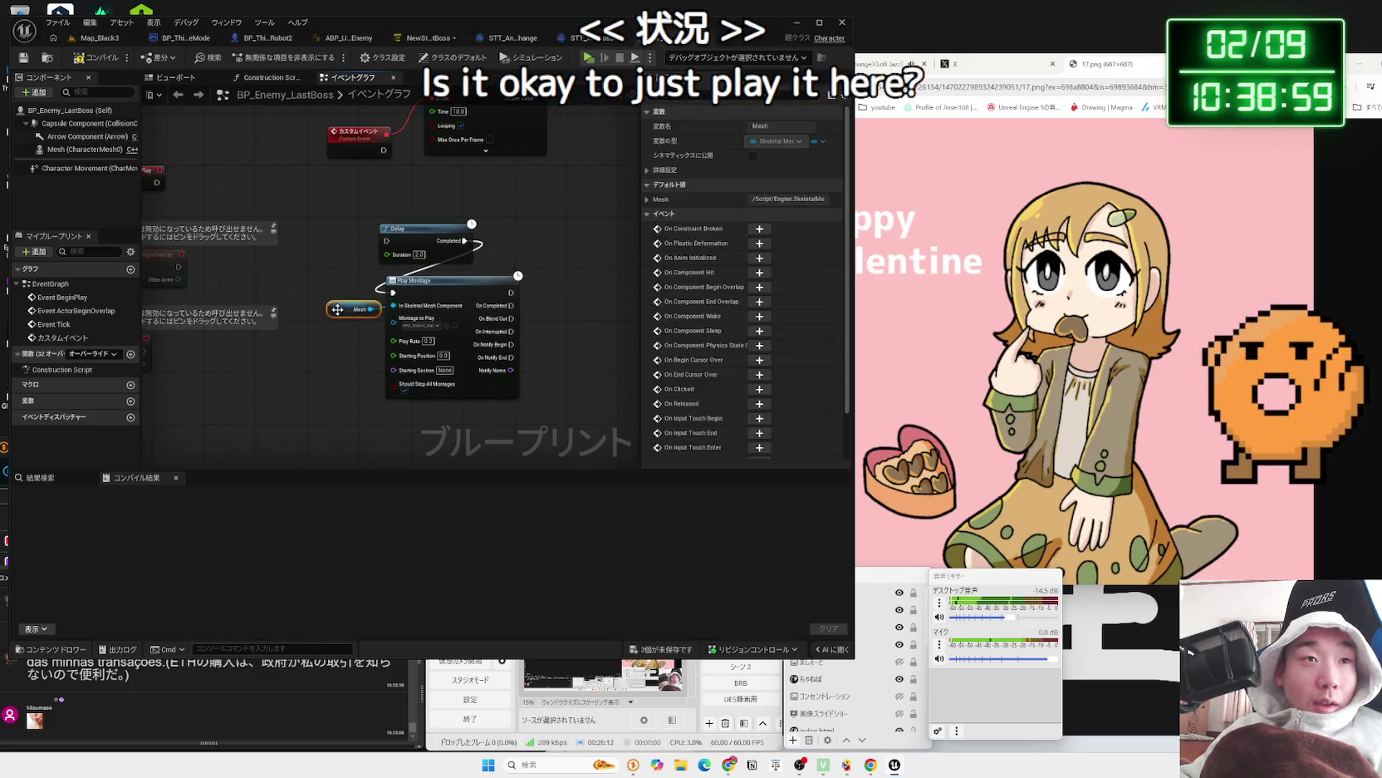
left_click_drag(343, 253, 489, 391)
key("Delete")
left_click_drag(420, 243, 475, 335)
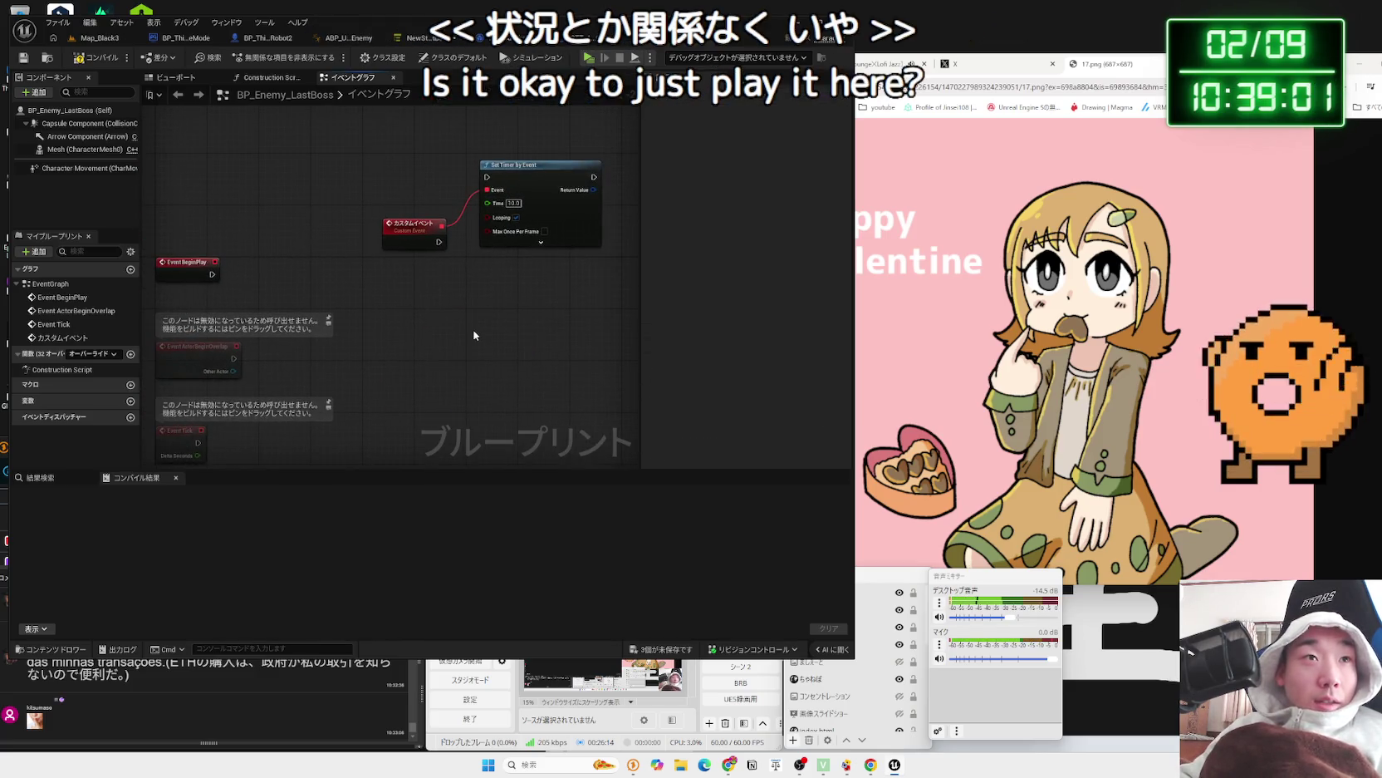
key("F7")
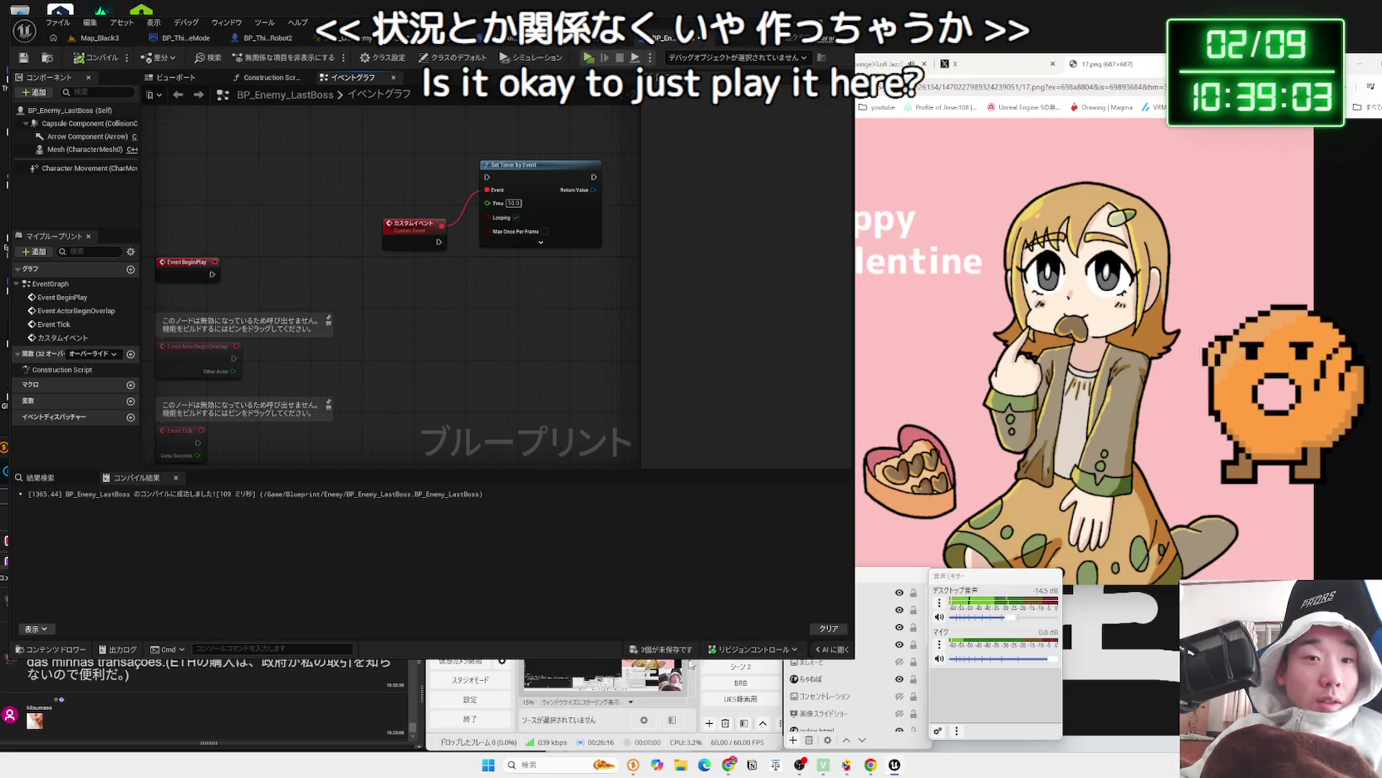
key("ctrl+shift+s")
left_click(765, 506)
- Delete the Custom Event and Set Timer by Event nodes, recompile, and reposition Event BeginPlay
mouse_move(536, 270)
left_mouse_down()
mouse_move(525, 313)
mouse_move(373, 186)
left_mouse_up()
key("Delete")
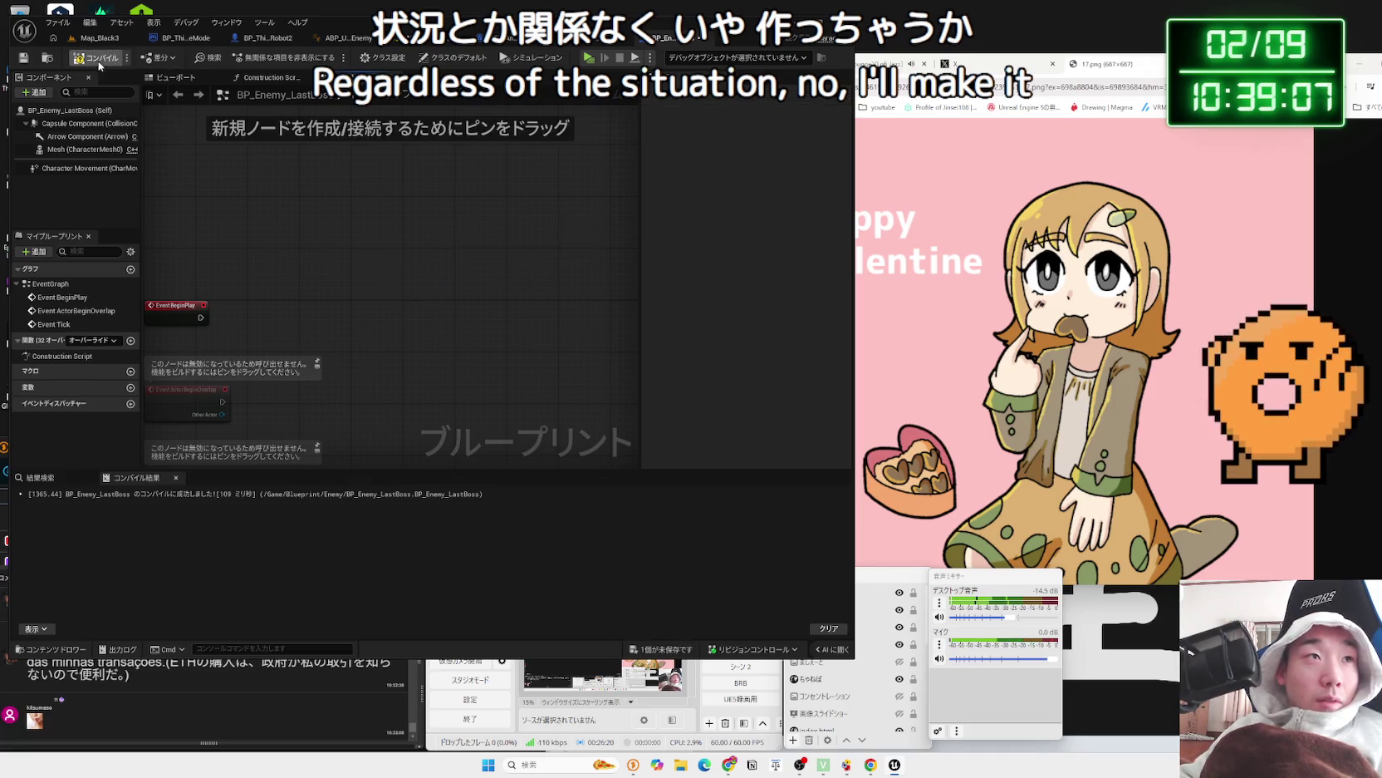
left_click(98, 62)
mouse_move(259, 235)
left_mouse_down()
mouse_move(310, 348)
mouse_move(274, 399)
mouse_move(266, 463)
left_mouse_up()
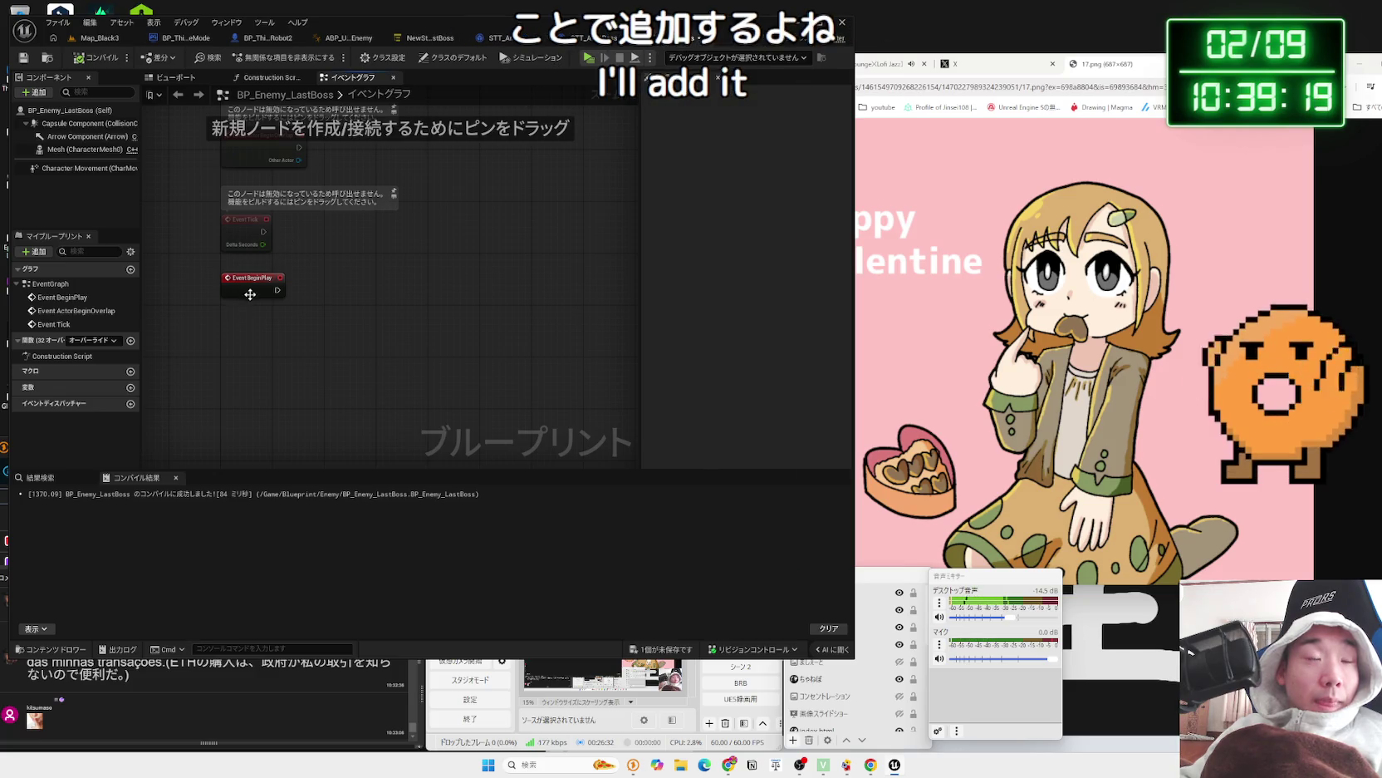
left_click(40, 93)
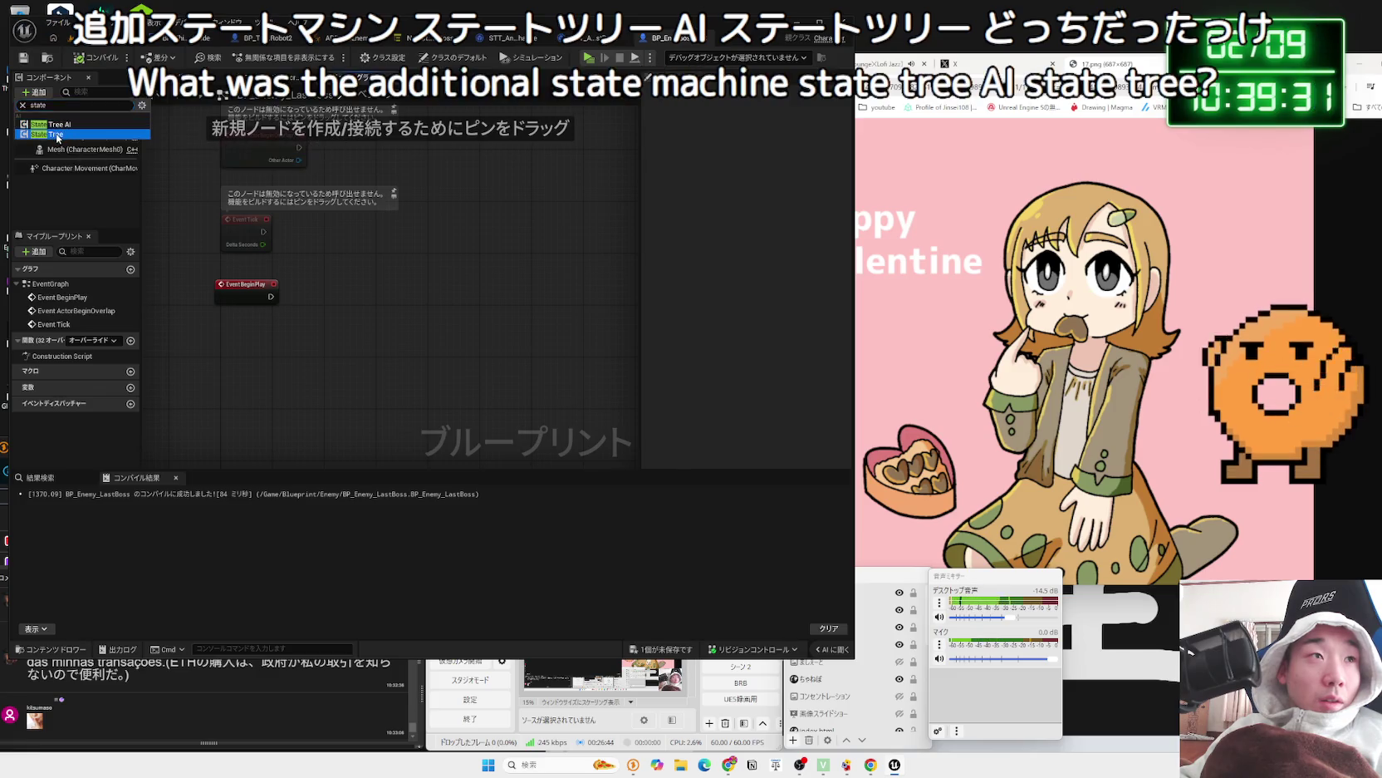
- Add a StateTree component to BP_Enemy_LastBoss and browse the available State Tree assets
left_click(57, 135)
left_click(98, 37)
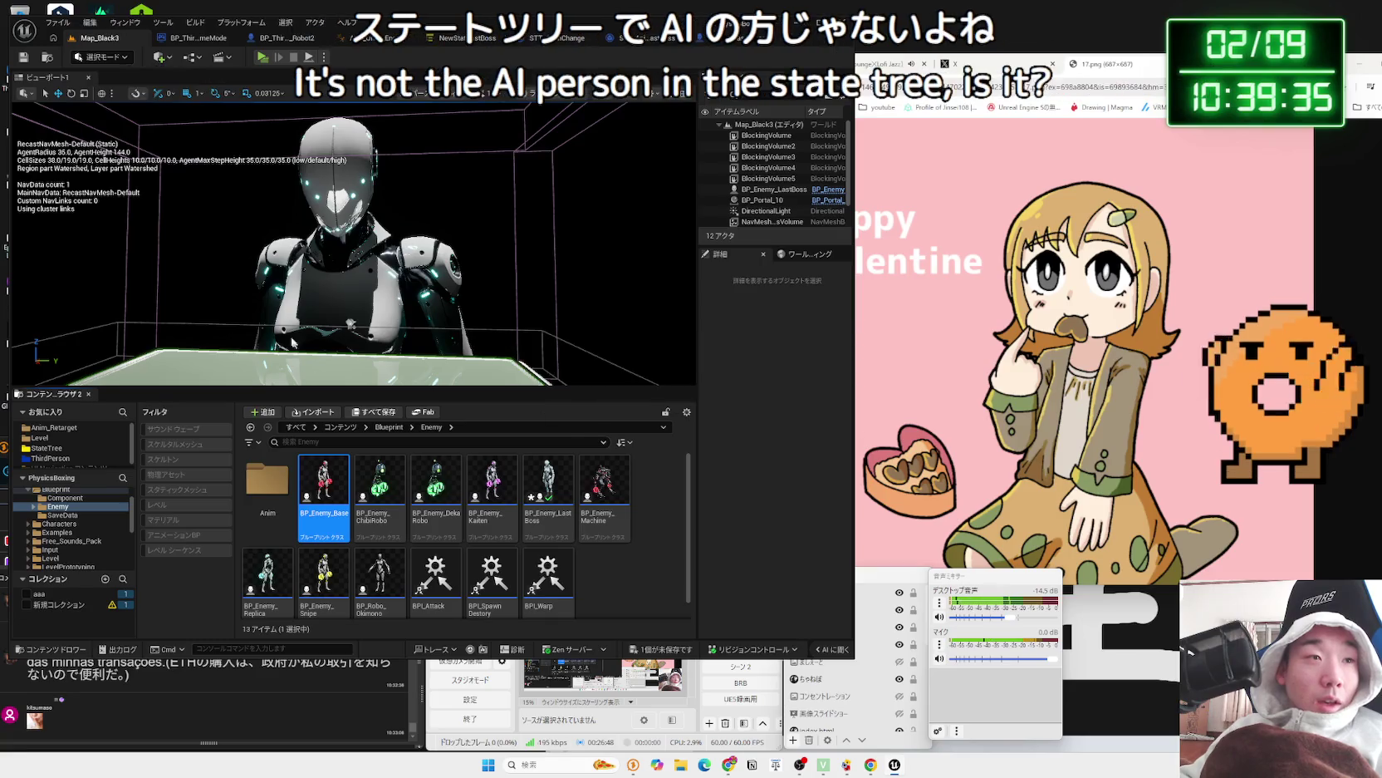
left_click(735, 37)
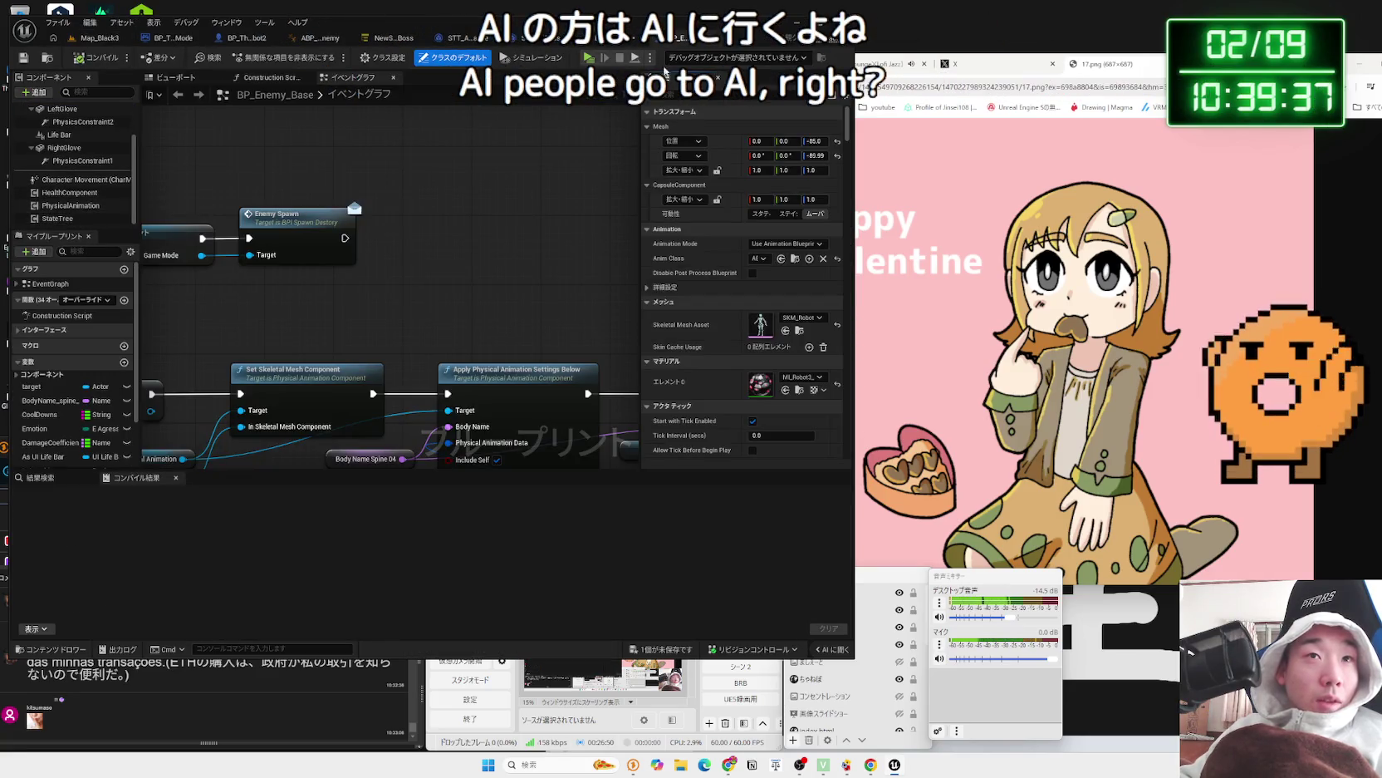
left_click(714, 42)
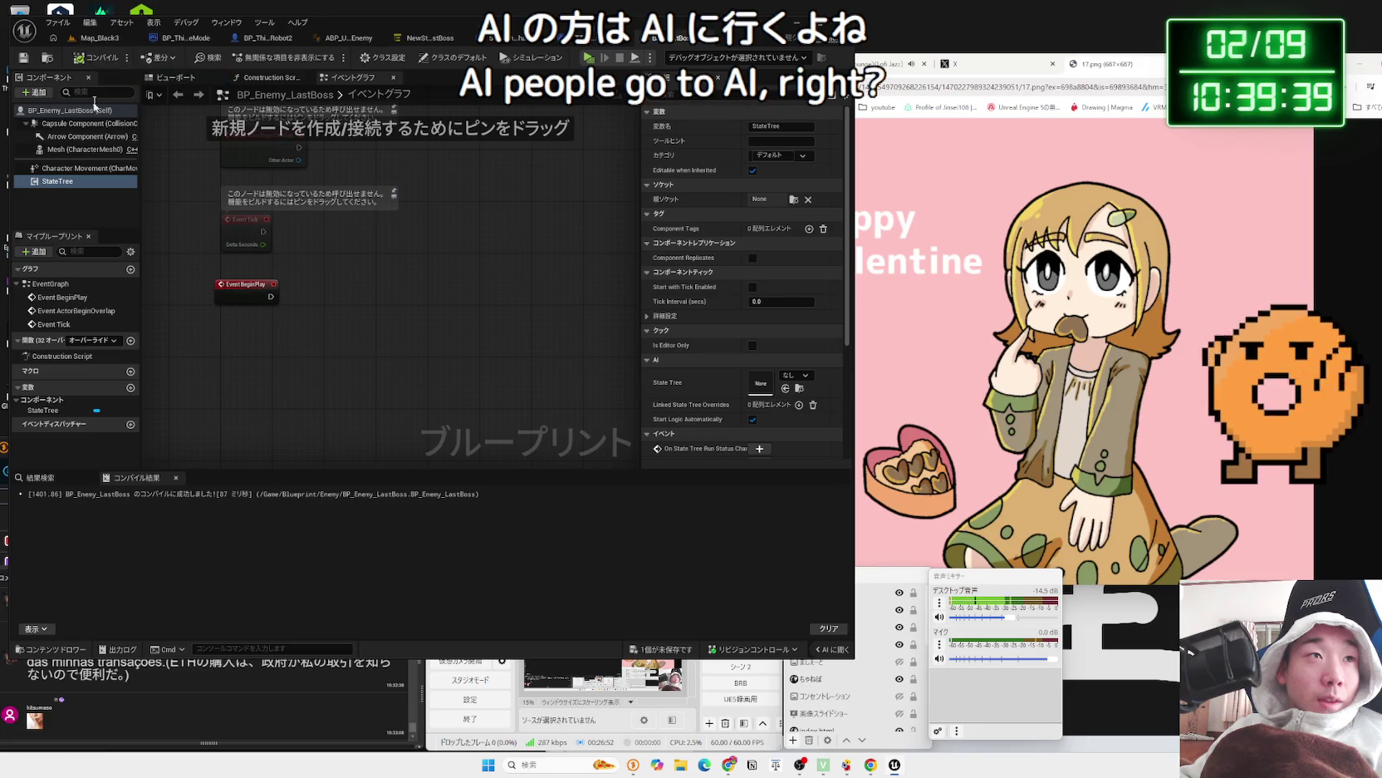
left_click(795, 375)
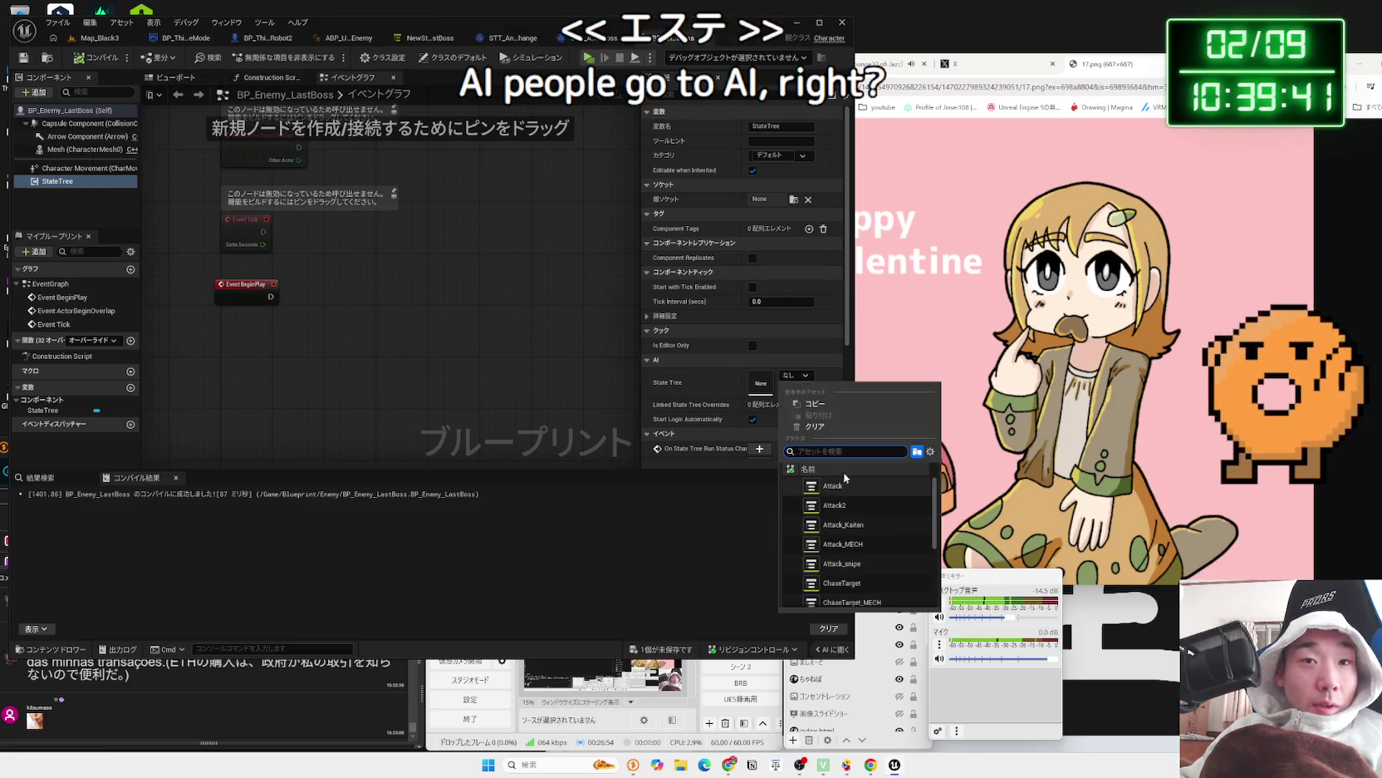
scroll(862, 586, "up", 2)
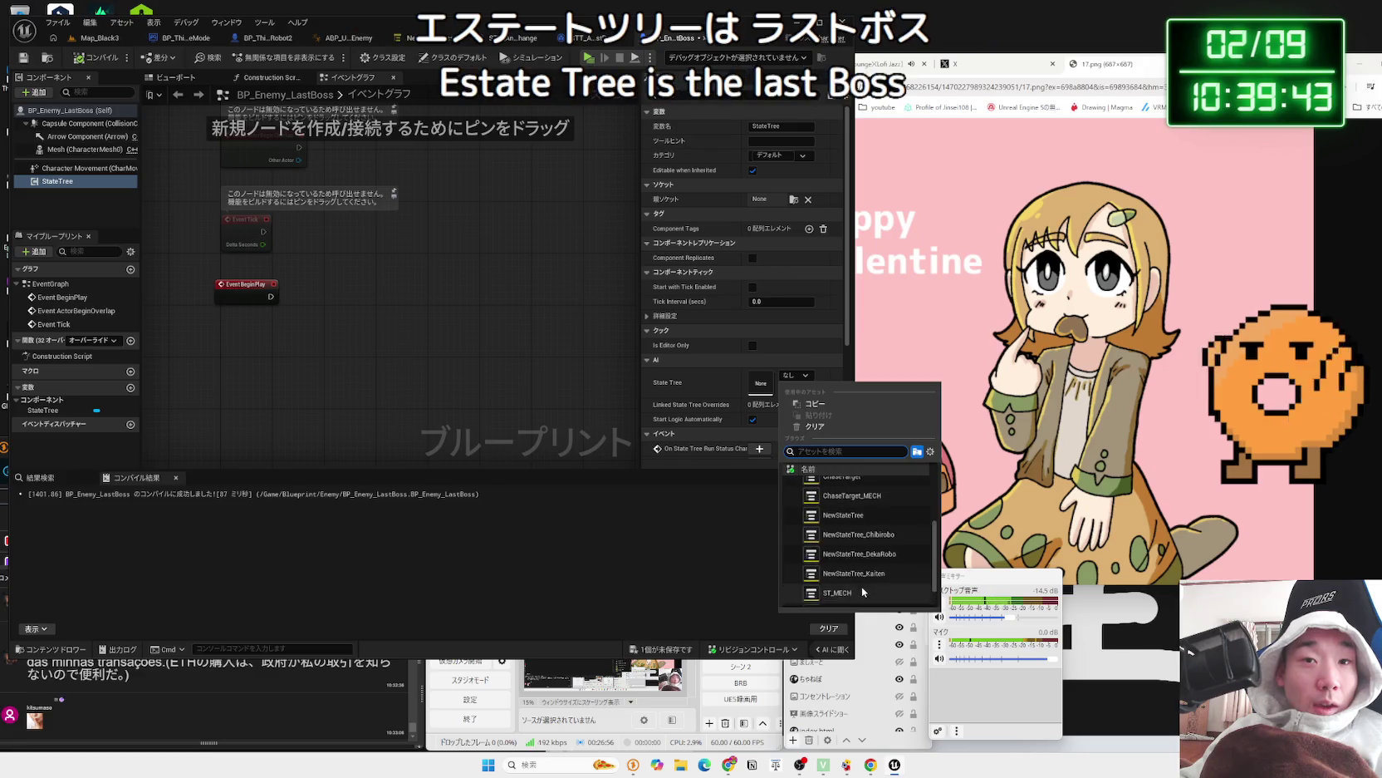
scroll(864, 582, "down", 3)
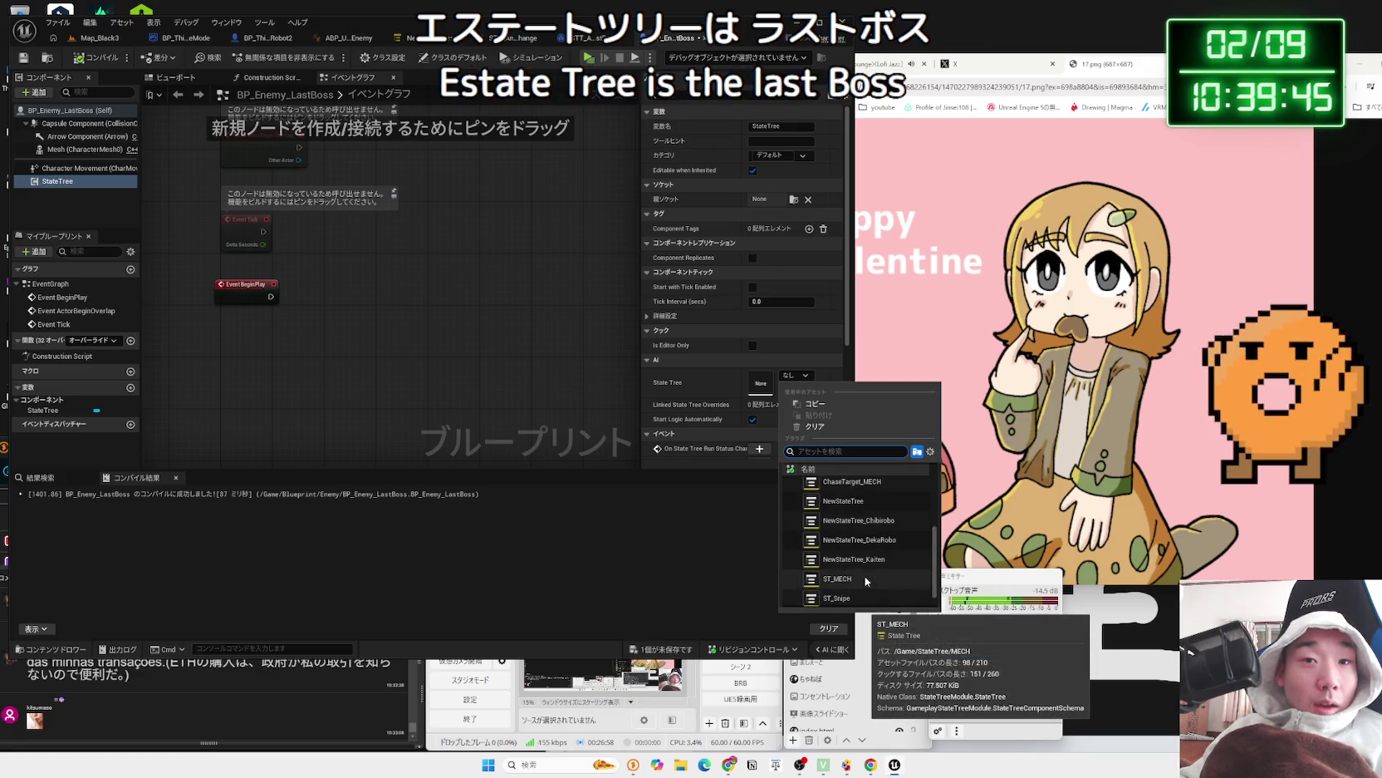
scroll(889, 555, "up", 3)
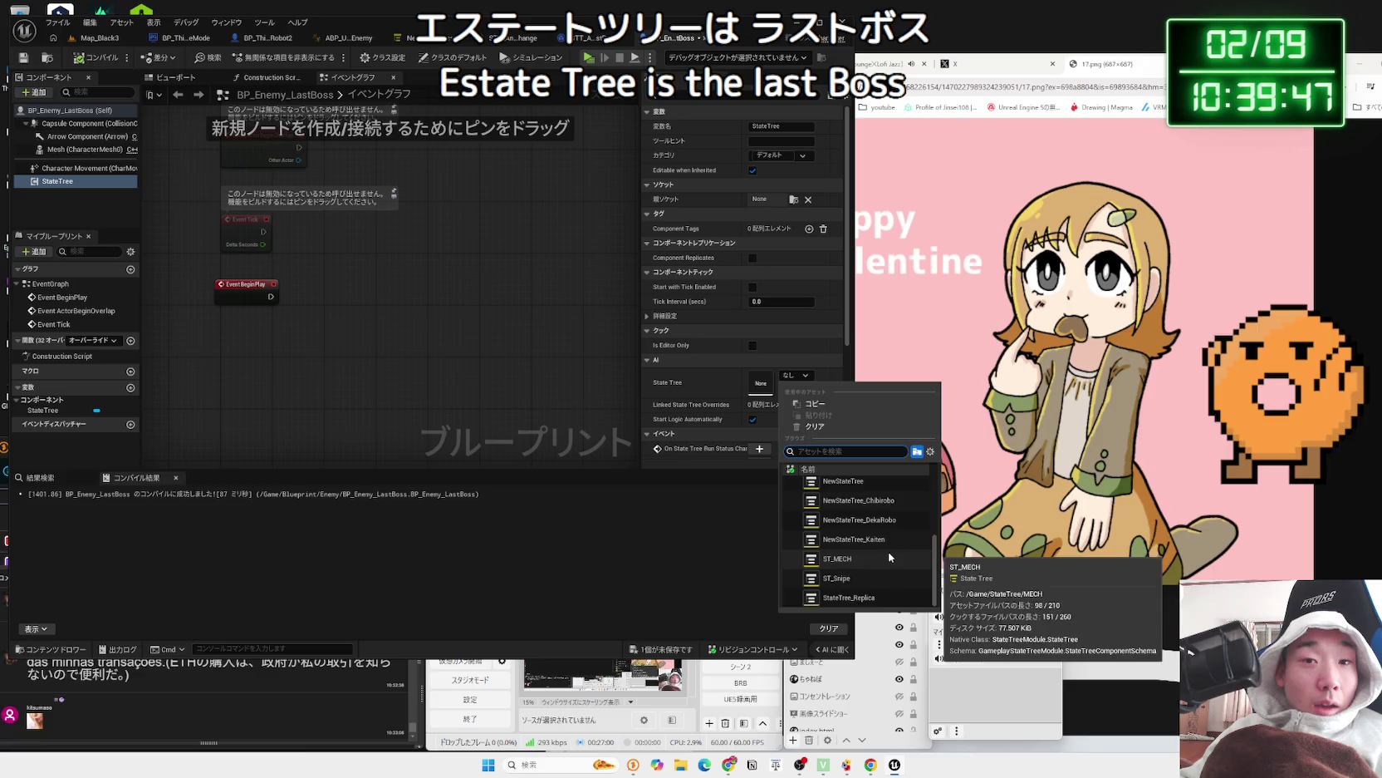
scroll(870, 575, "up", 5)
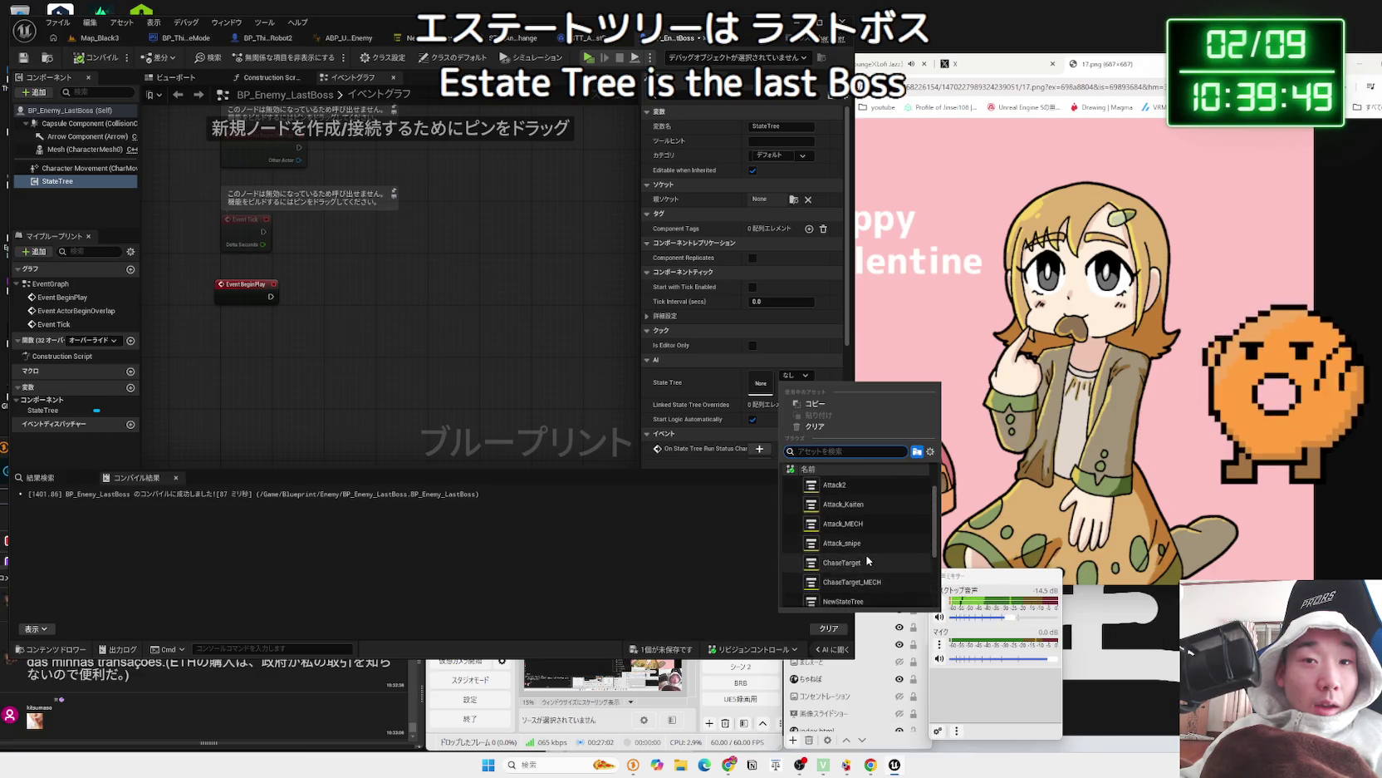
left_click(568, 381)
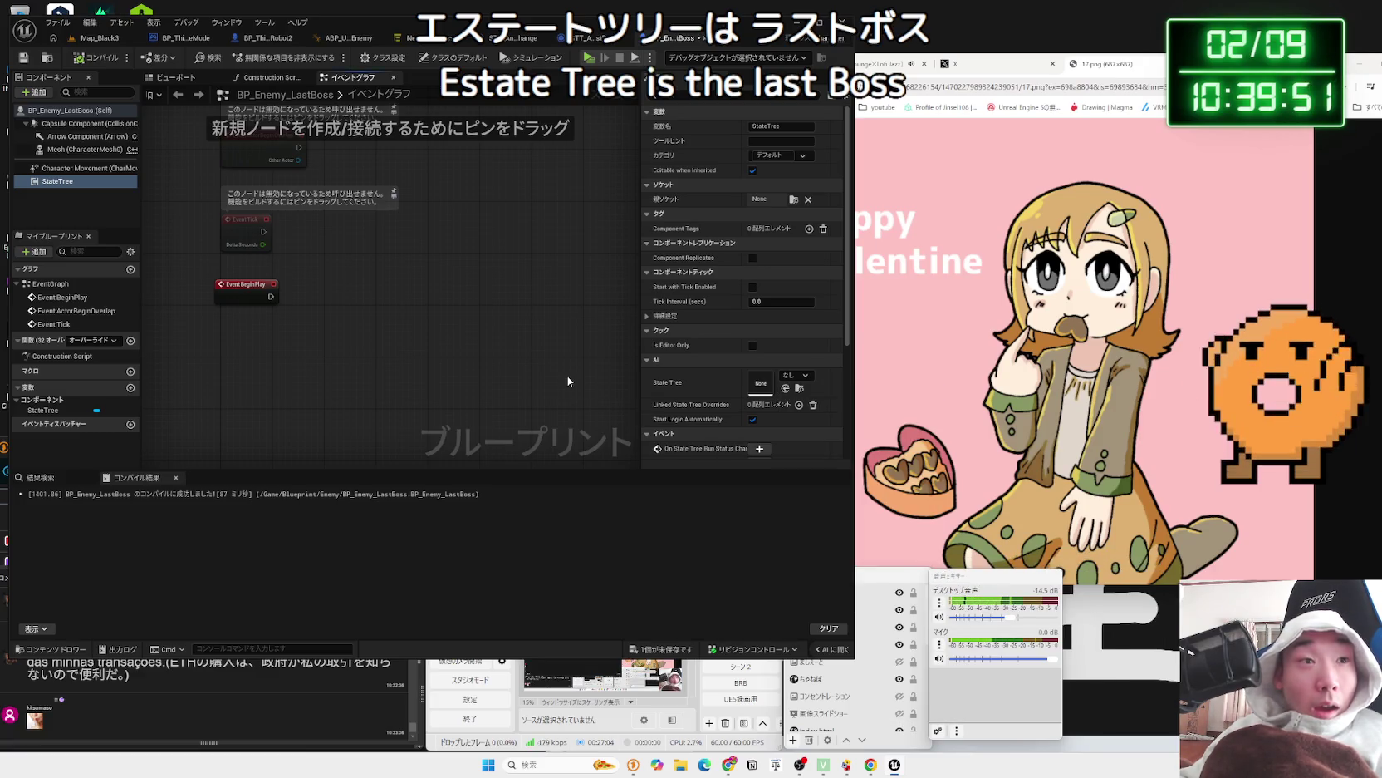
- In the boss's state tree, delete the None state under Attack and compile
left_click(588, 39)
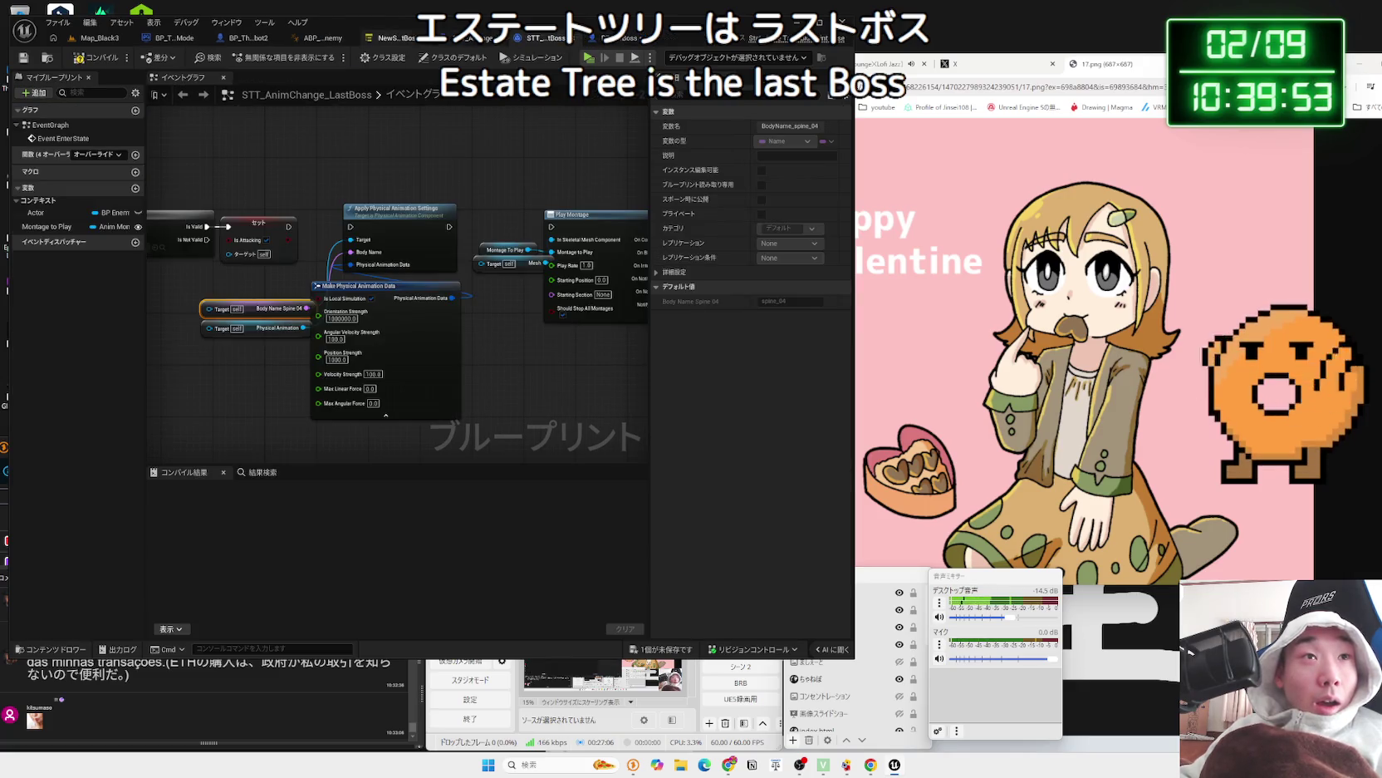
left_click(403, 39)
left_click(96, 58)
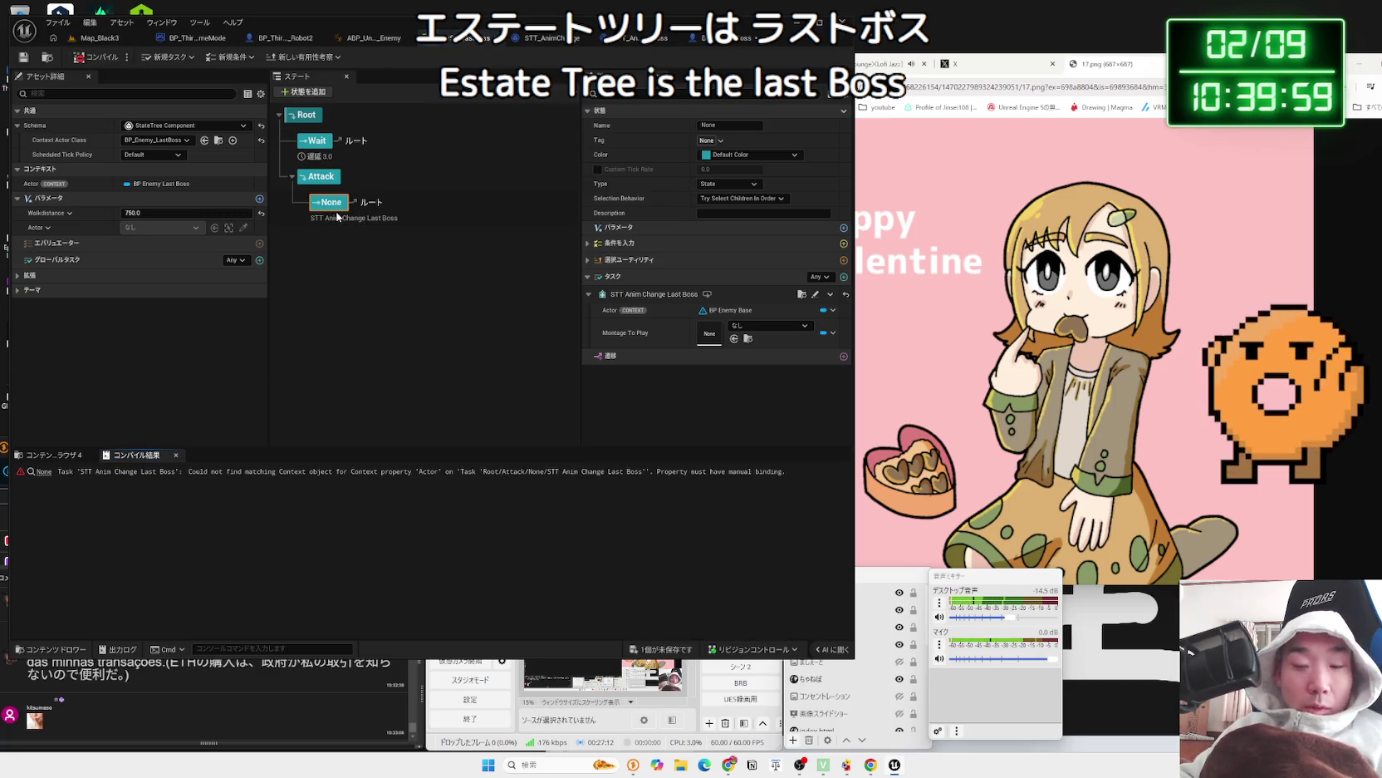
key("Delete")
left_click(97, 58)
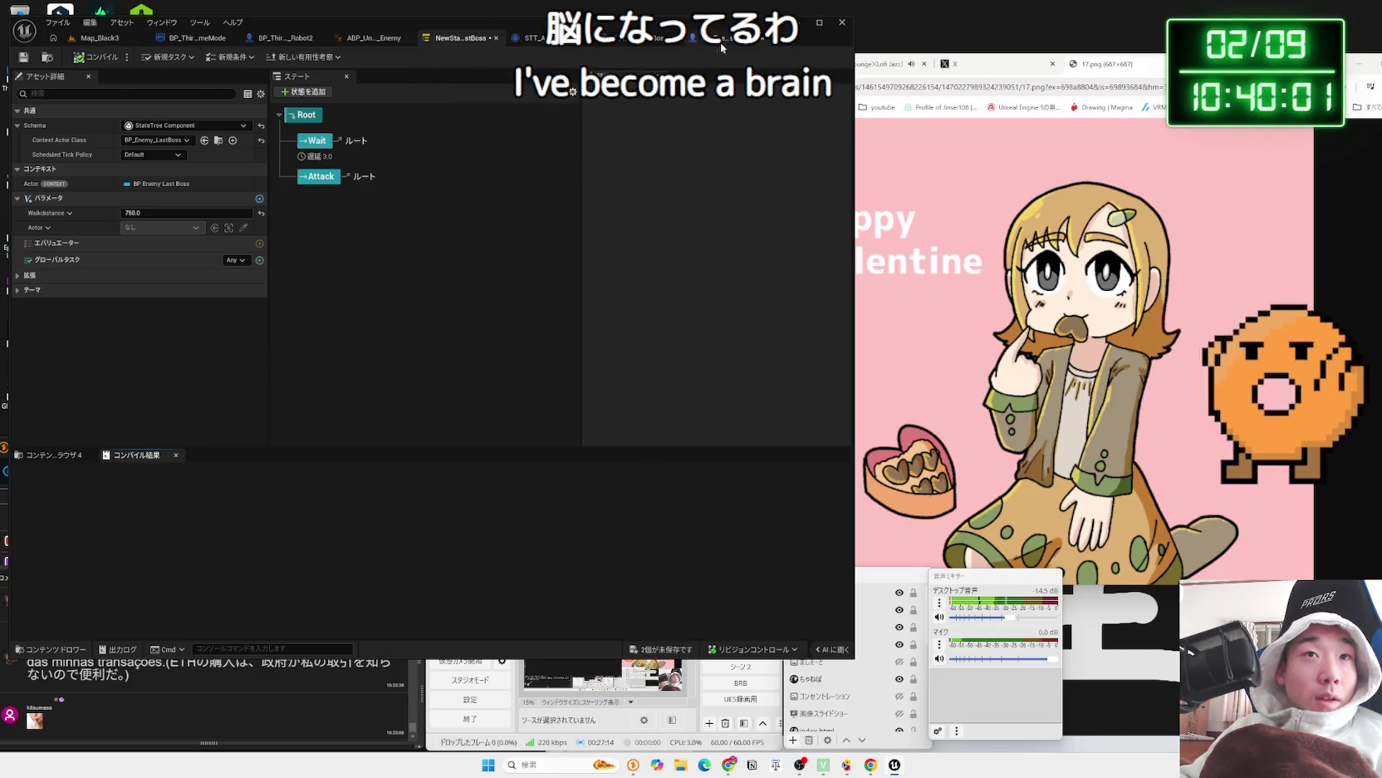
- Assign NewStateTree_LastBoss to the StateTree component, save all assets, and reopen that state tree
left_click(718, 42)
left_click(795, 375)
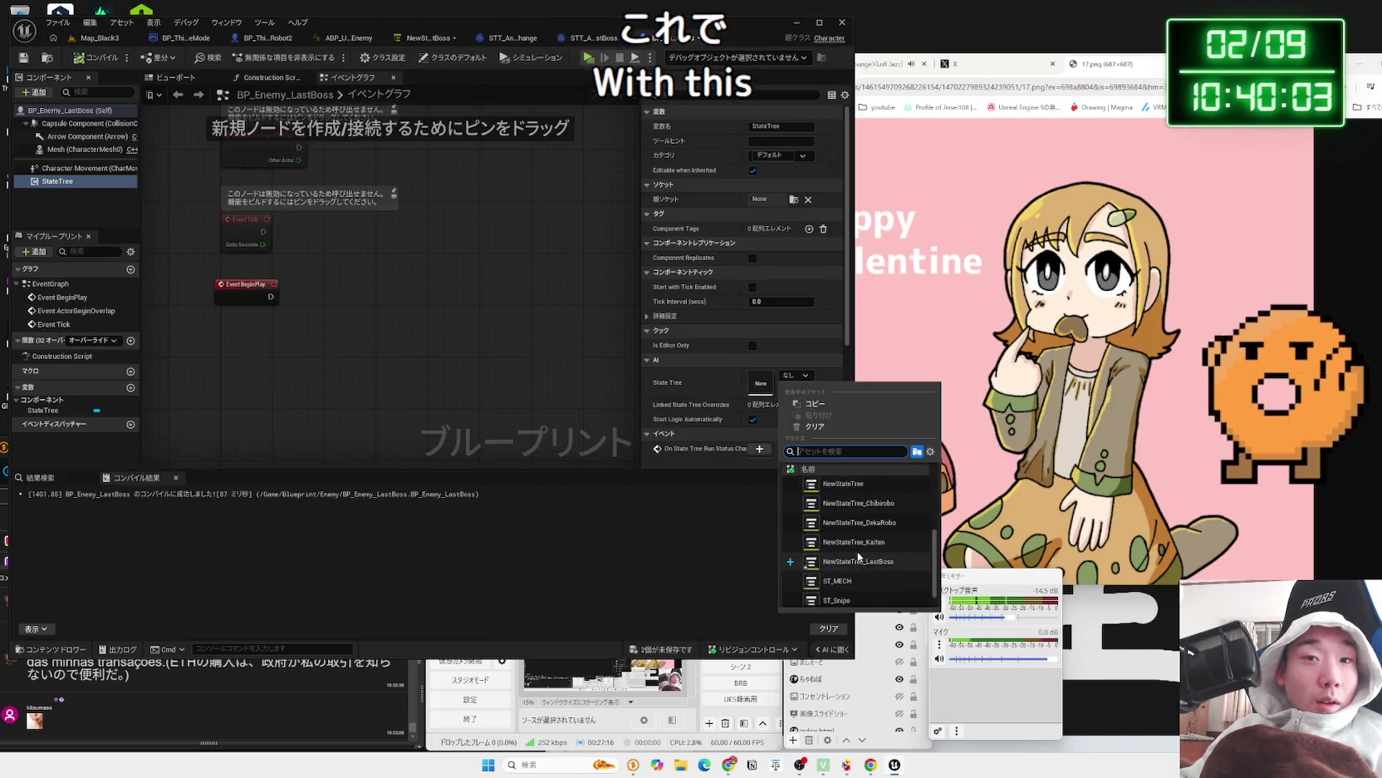
left_click(864, 559)
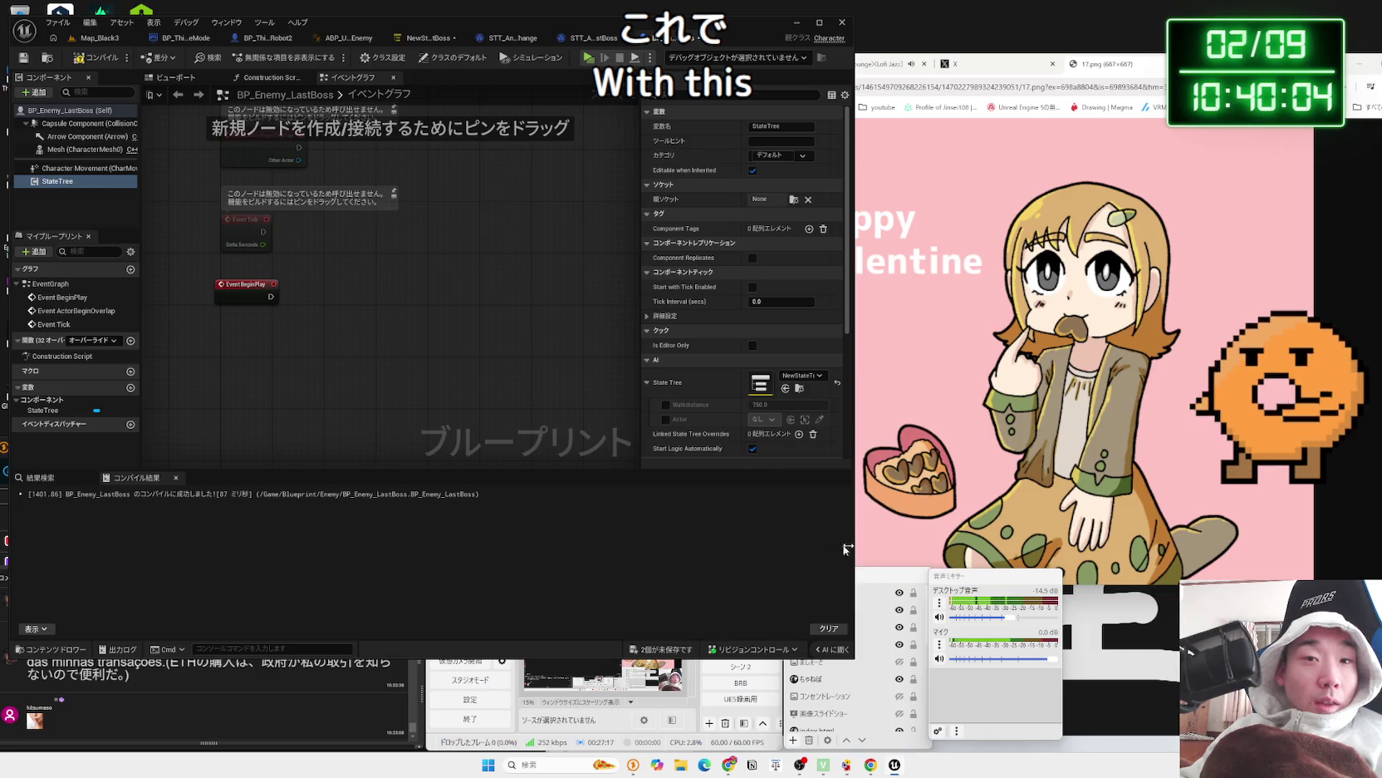
left_click(665, 653)
left_click(764, 506)
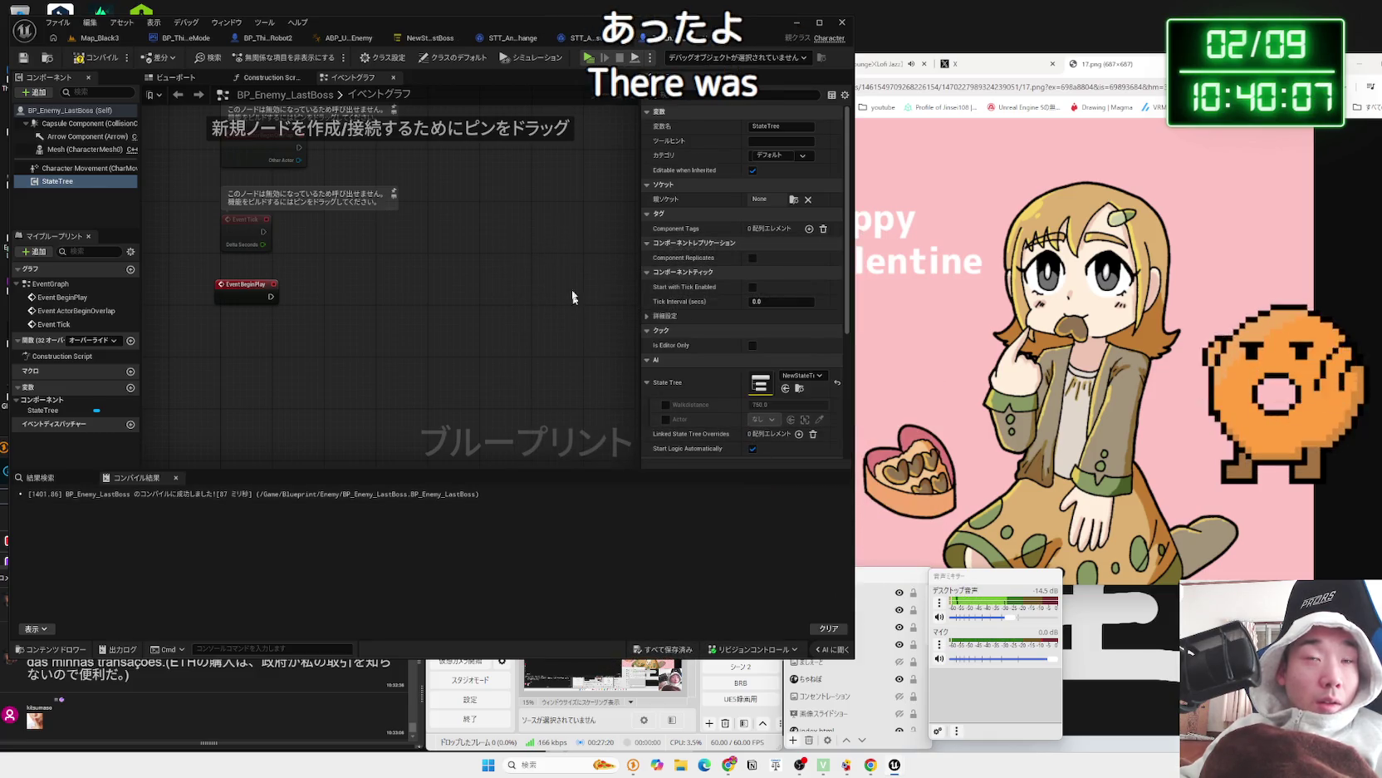
left_click(91, 40)
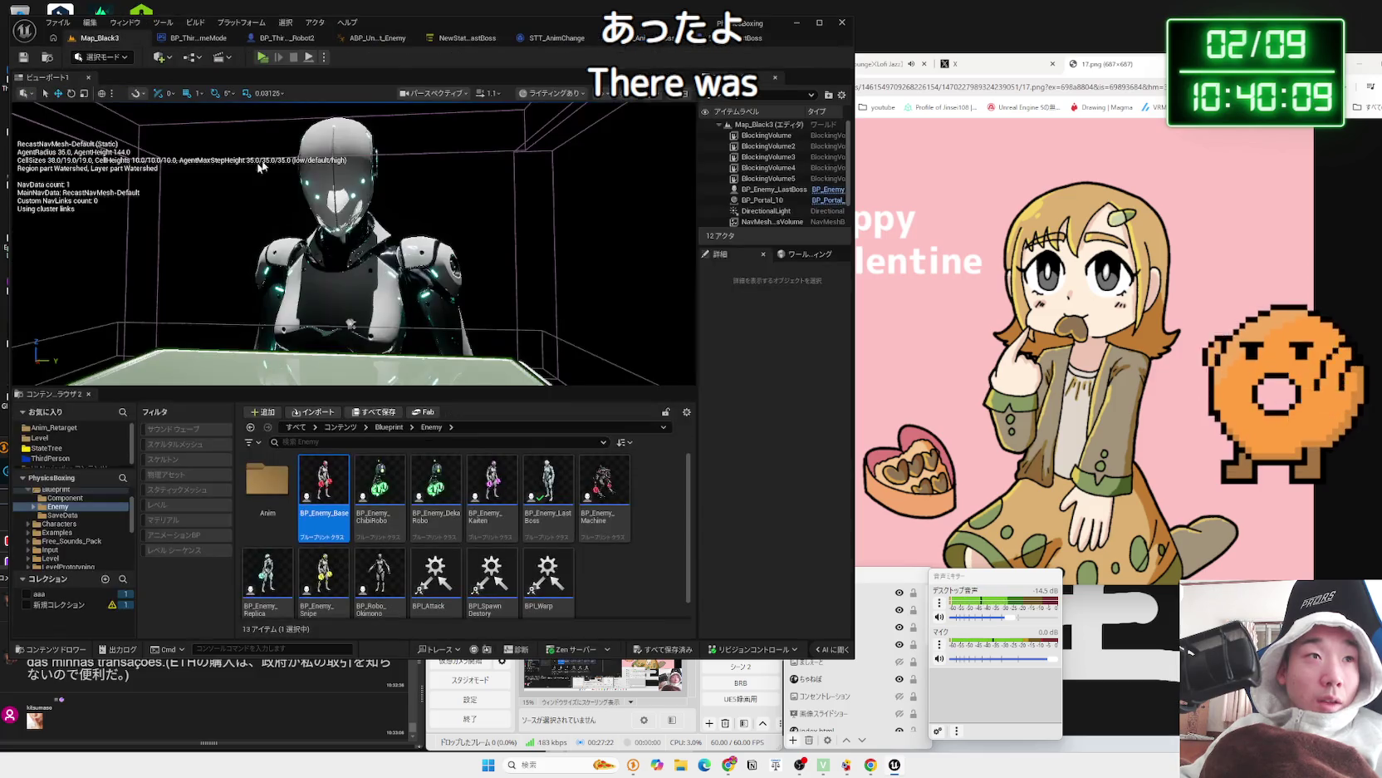
left_click(550, 40)
left_click(366, 39)
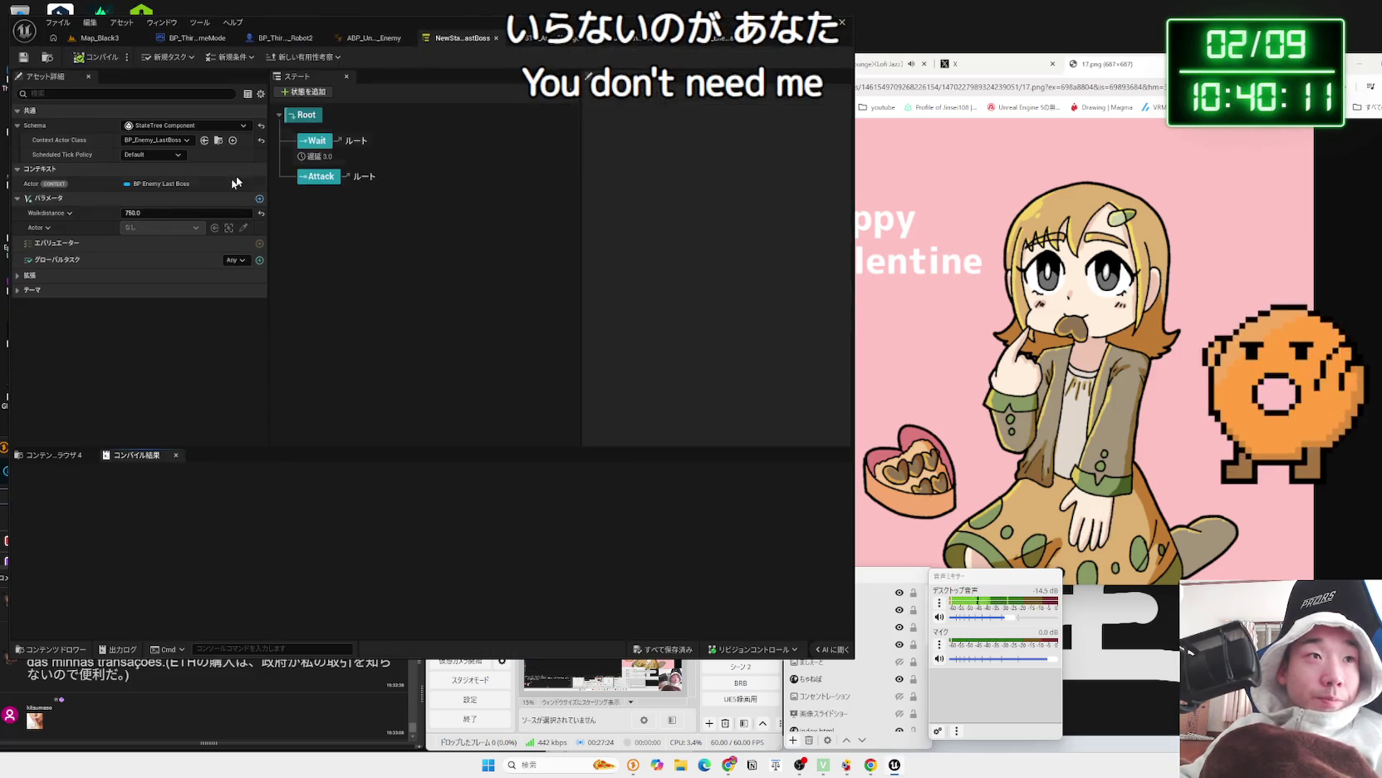
- Remove the Actor parameter and add a new child state under Attack
right_click(51, 226)
left_click(79, 275)
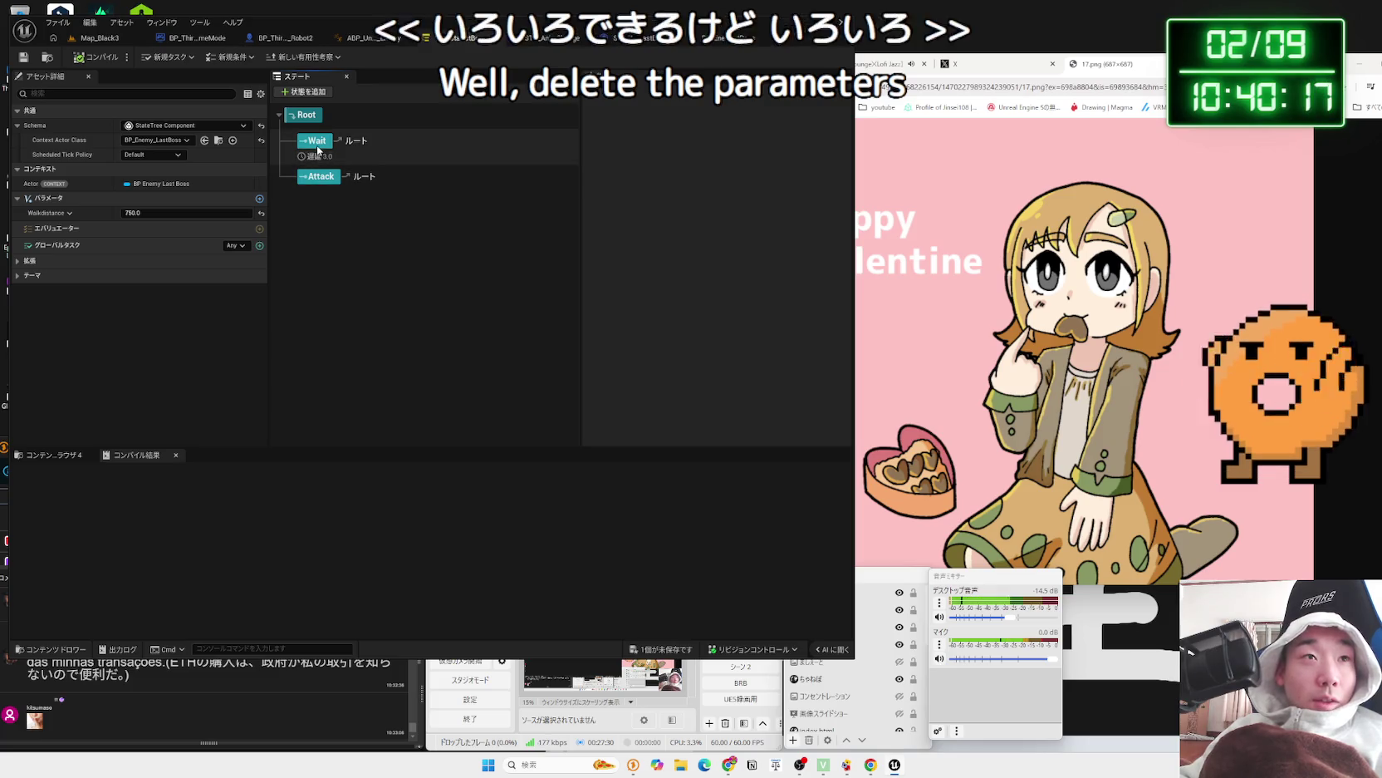
left_click(330, 181)
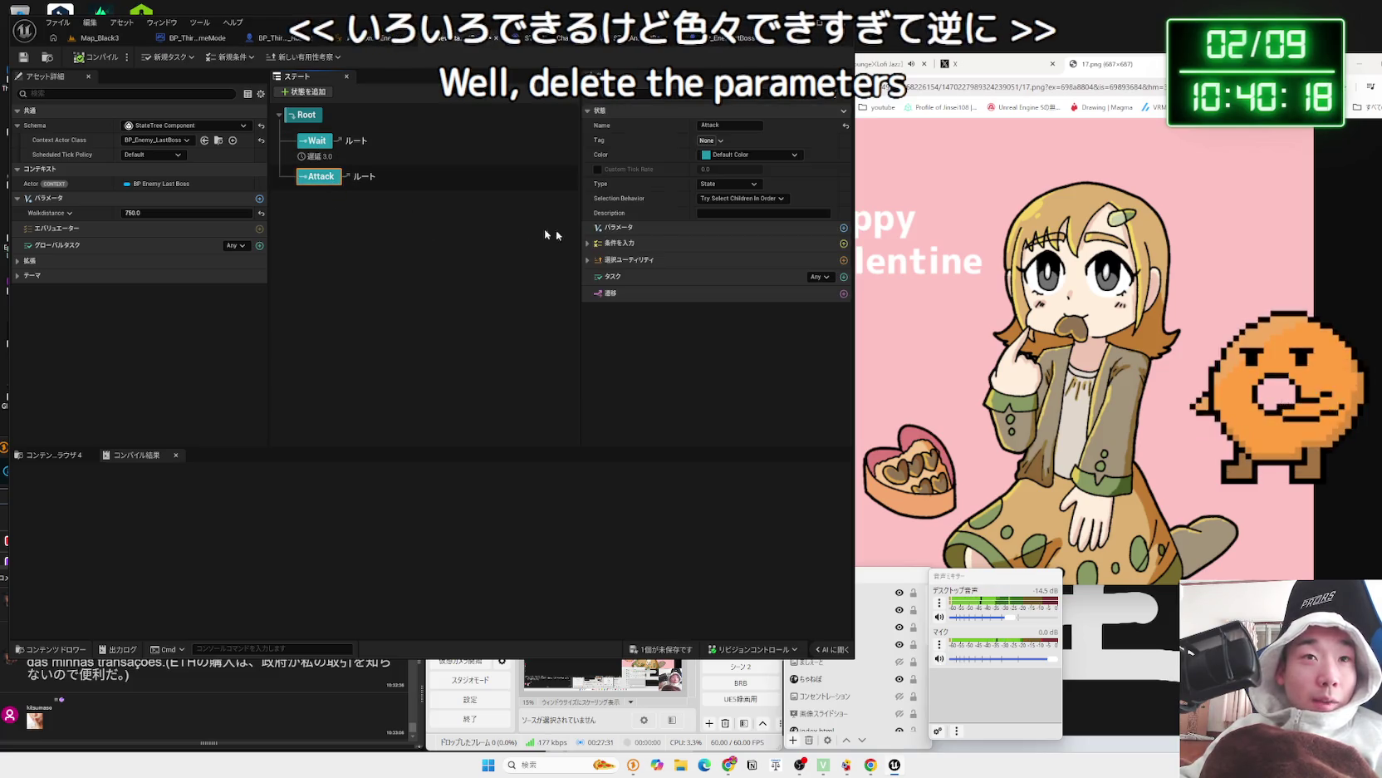
right_click(320, 179)
mouse_move(363, 208)
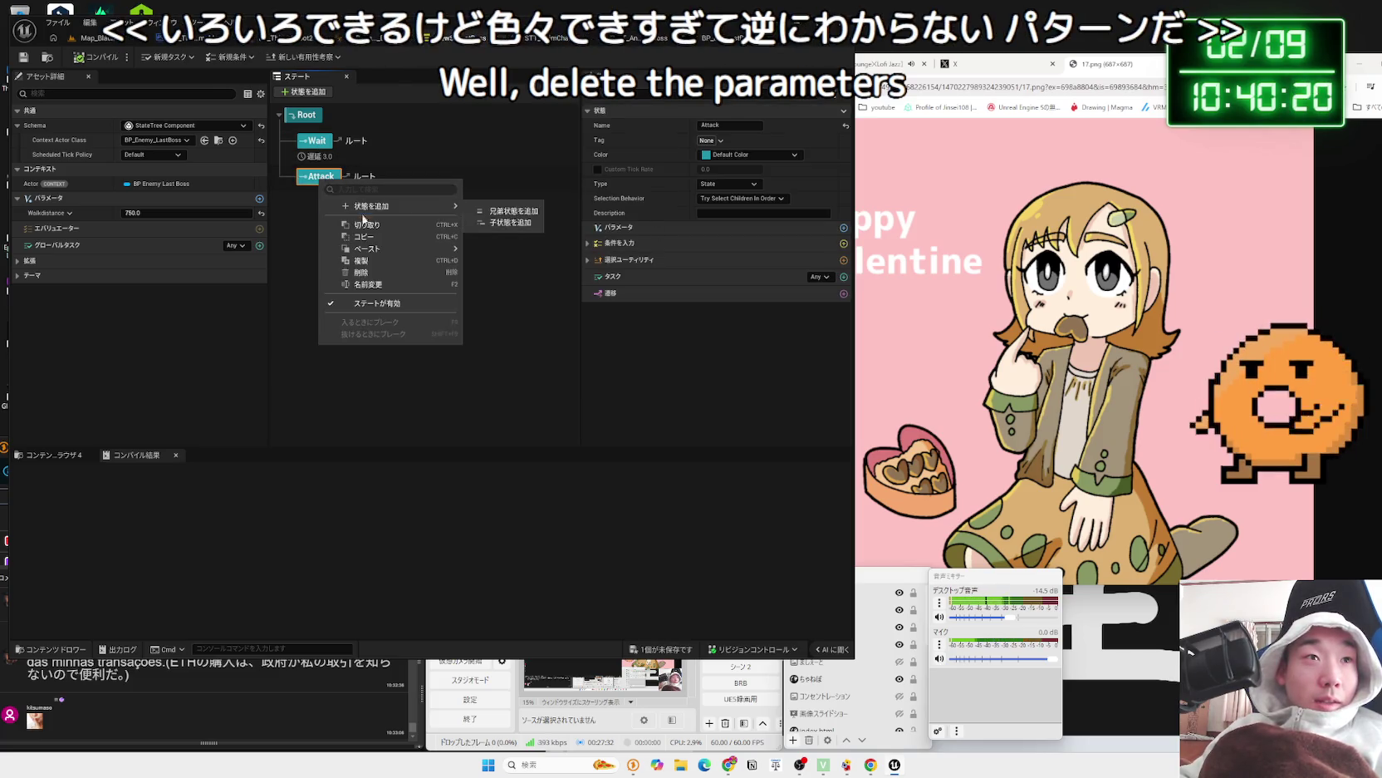
left_click(510, 222)
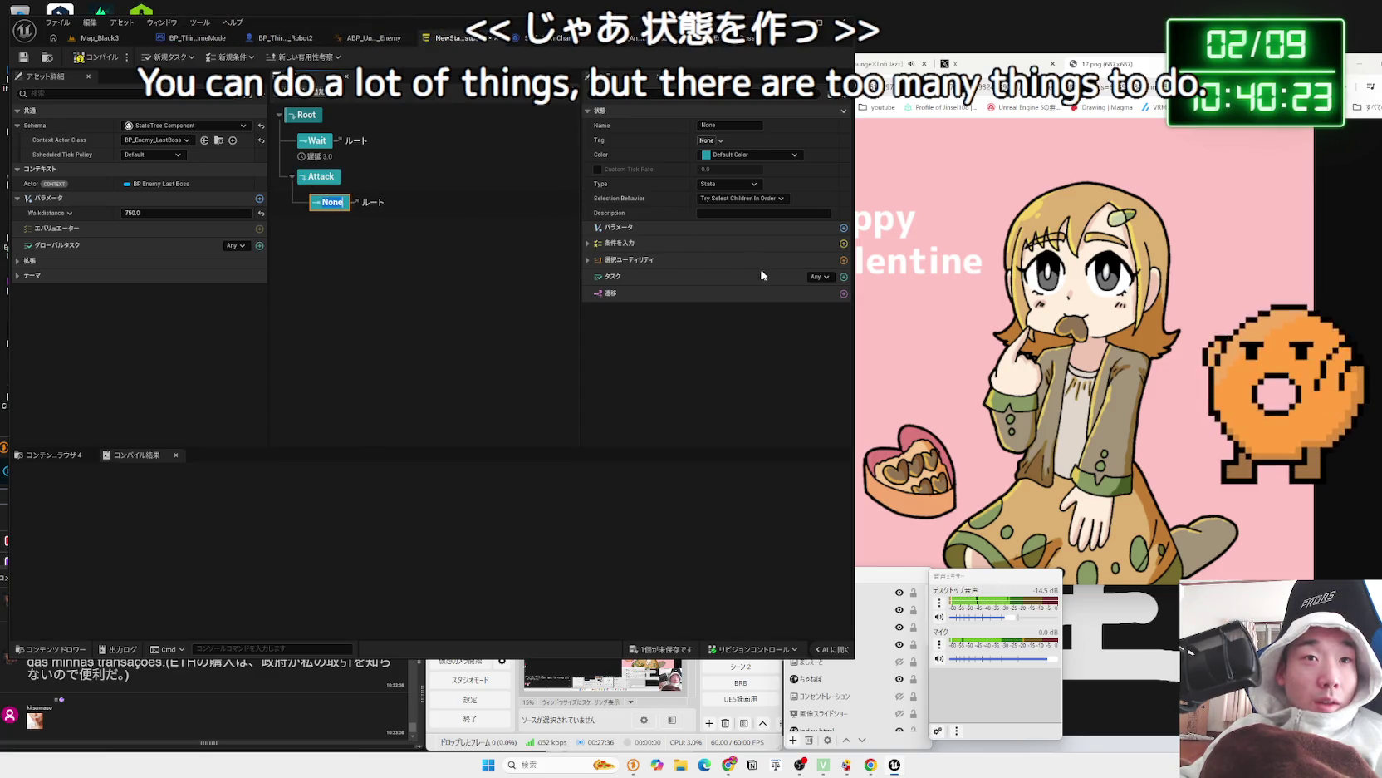
- Give the child state the STT Anim Change Last Boss task and open its blueprint
left_click(843, 276)
scroll(903, 399, "down", 2)
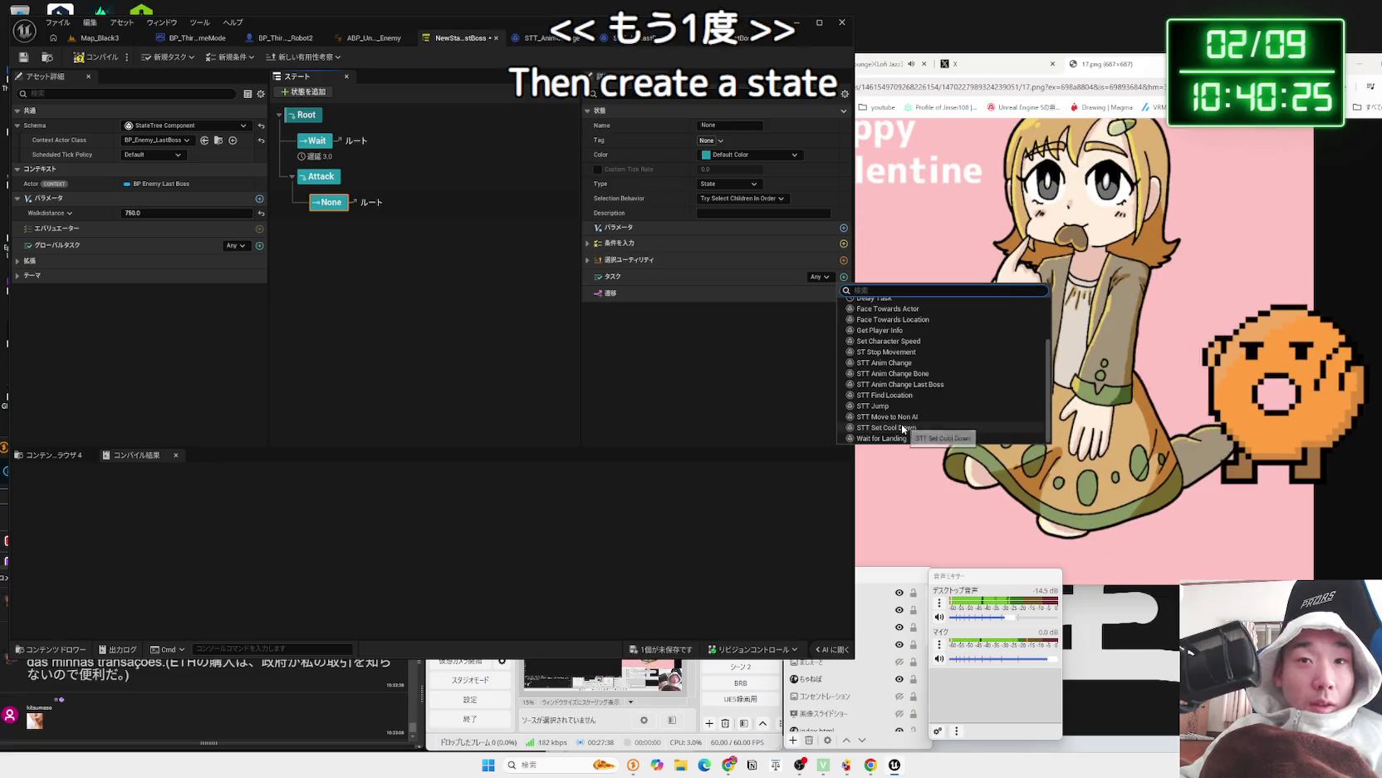
left_click(900, 384)
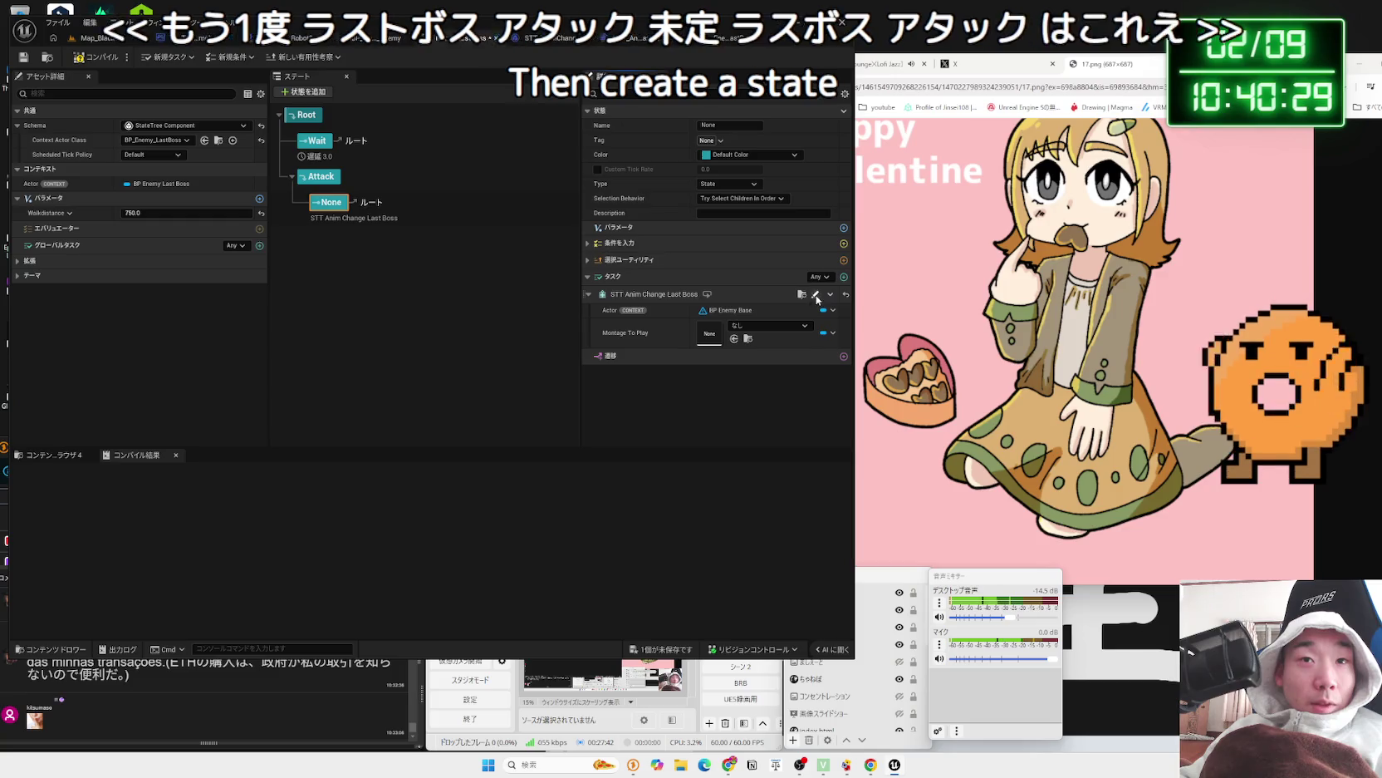
left_click(815, 294)
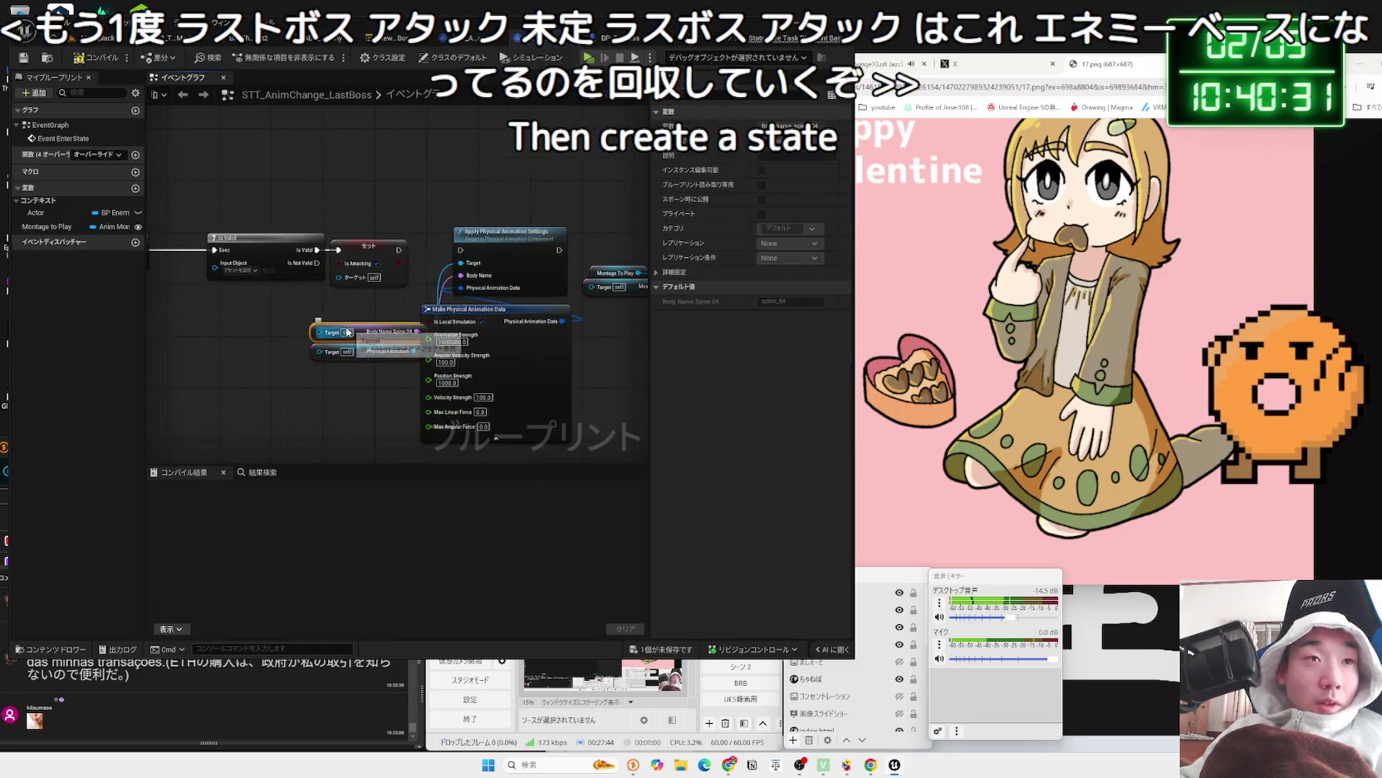
- Add a Boolean variable named IsAttacking to BP_Enemy_LastBoss, then go back to STT_AnimChange_LastBoss
left_click(549, 37)
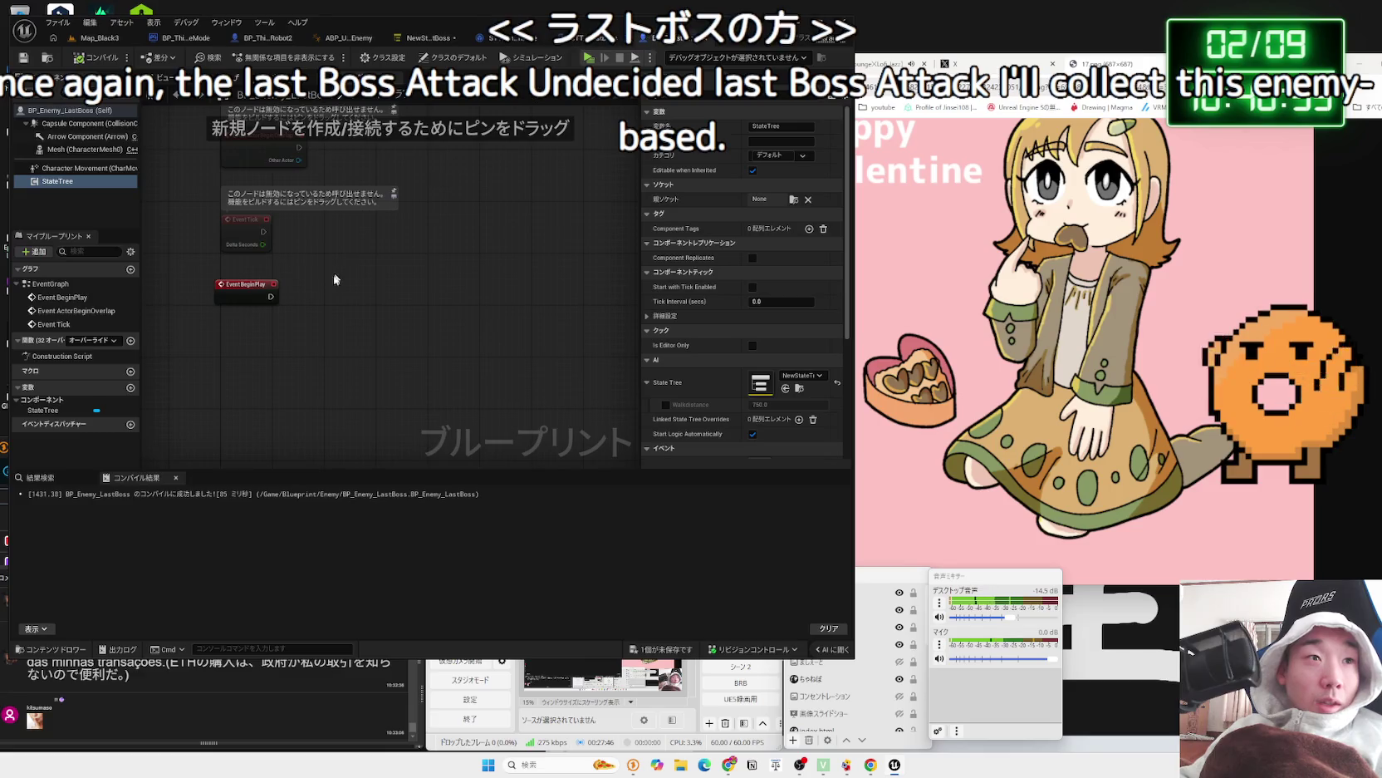
left_click(130, 387)
type("I")
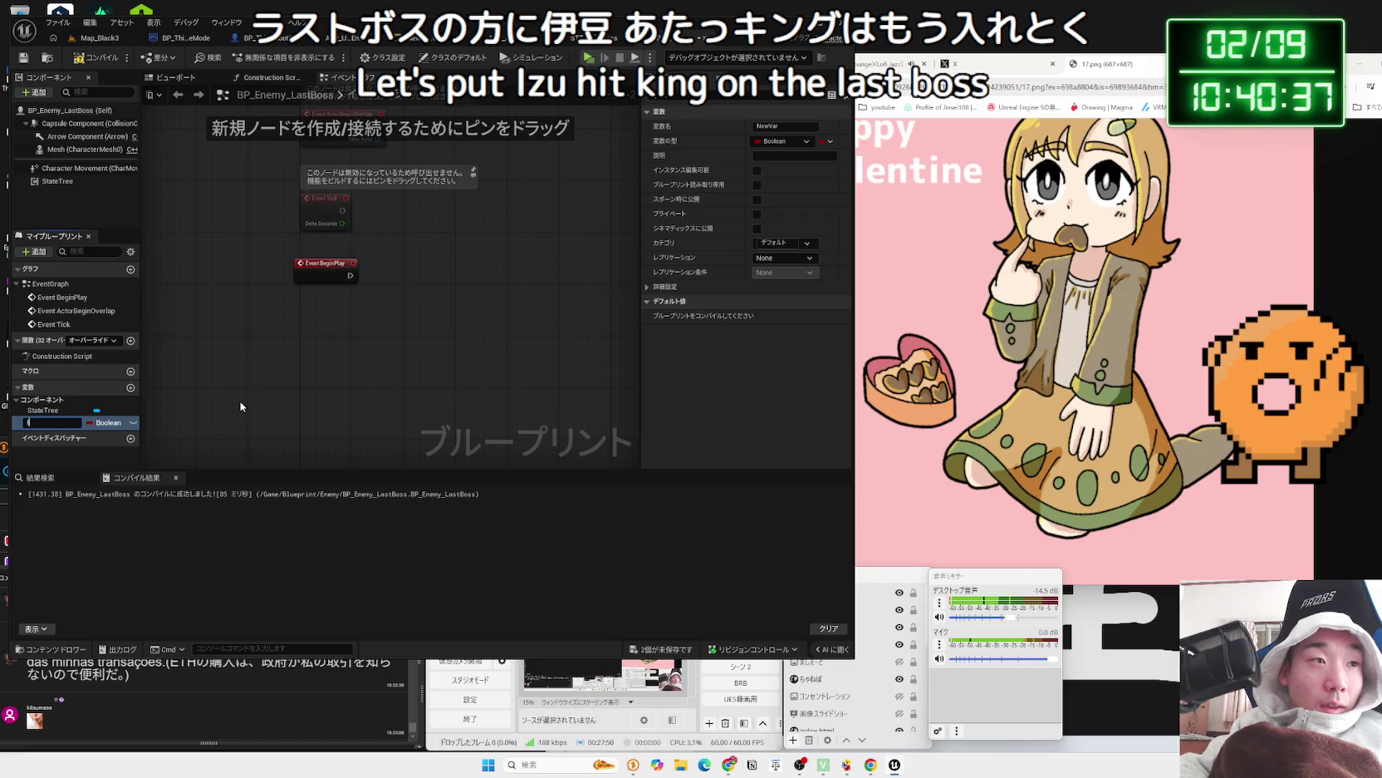
type("Ocking")
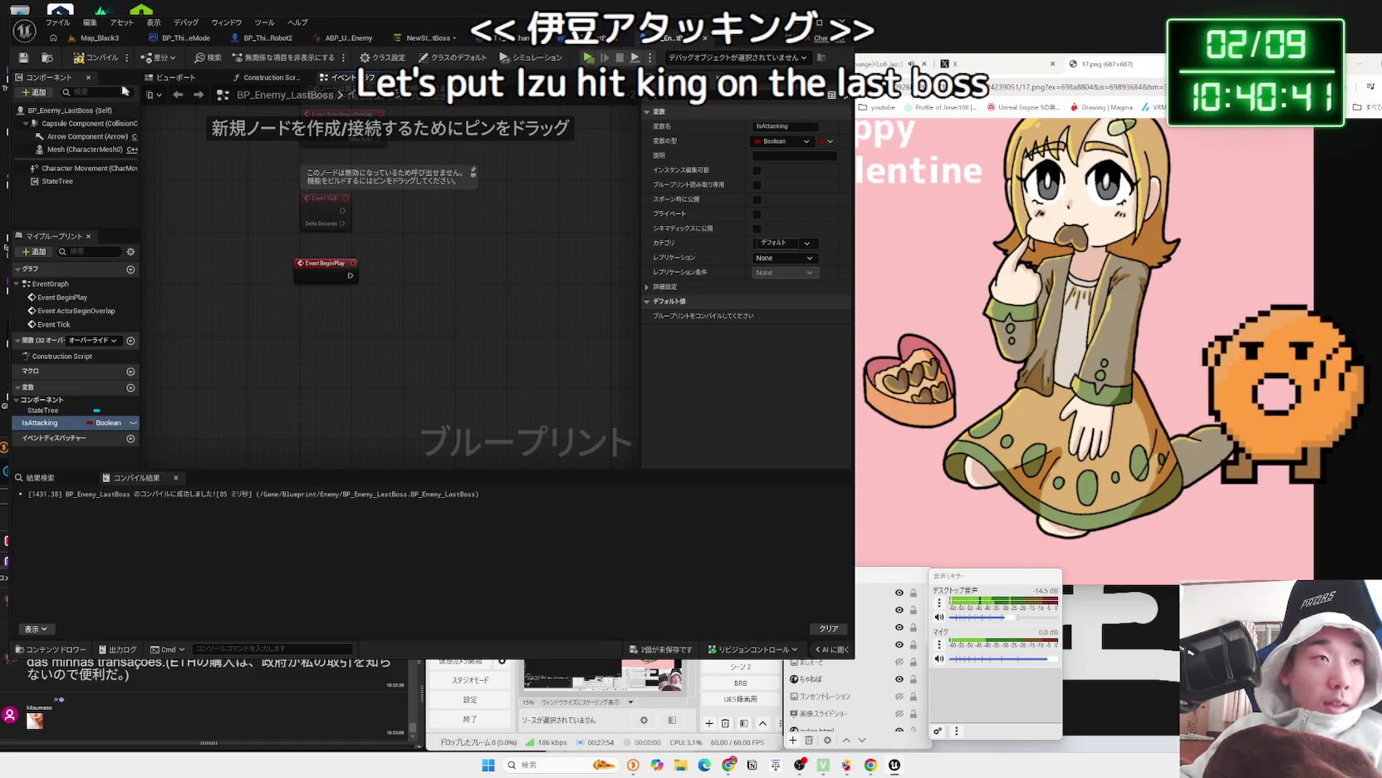
left_click(705, 38)
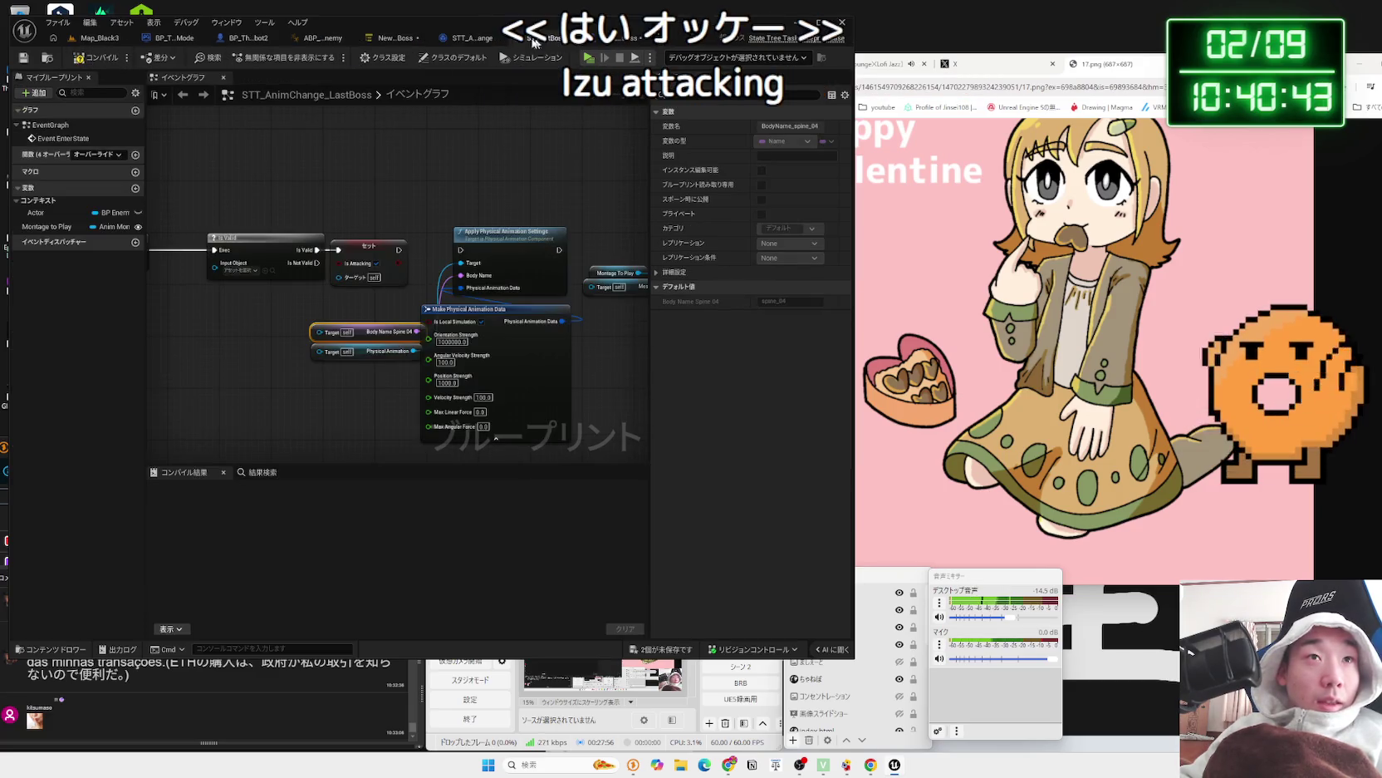
- Compare against the original STT_AnimChange graph, then delete and restore the Set IsAttacking node
left_click(561, 38)
left_click_drag(465, 327, 344, 236)
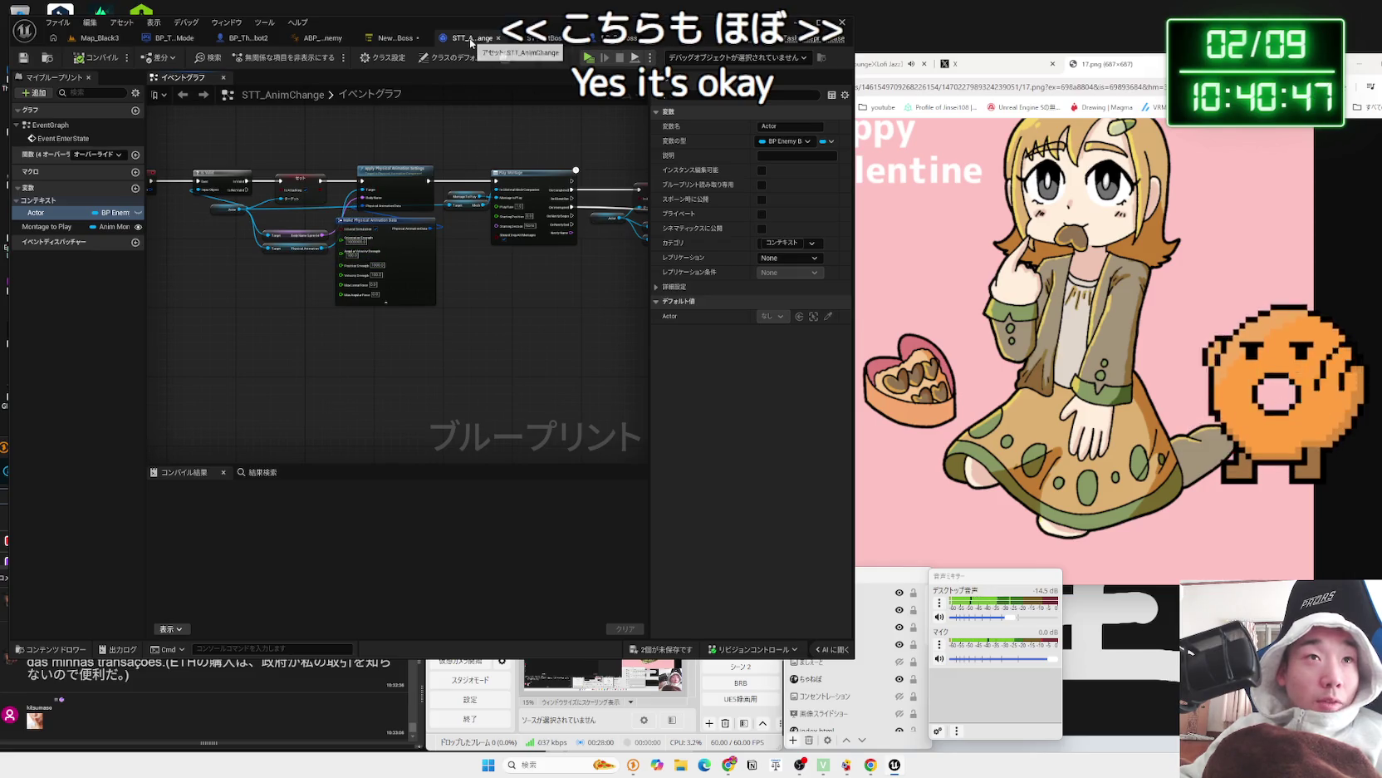
left_click(499, 41)
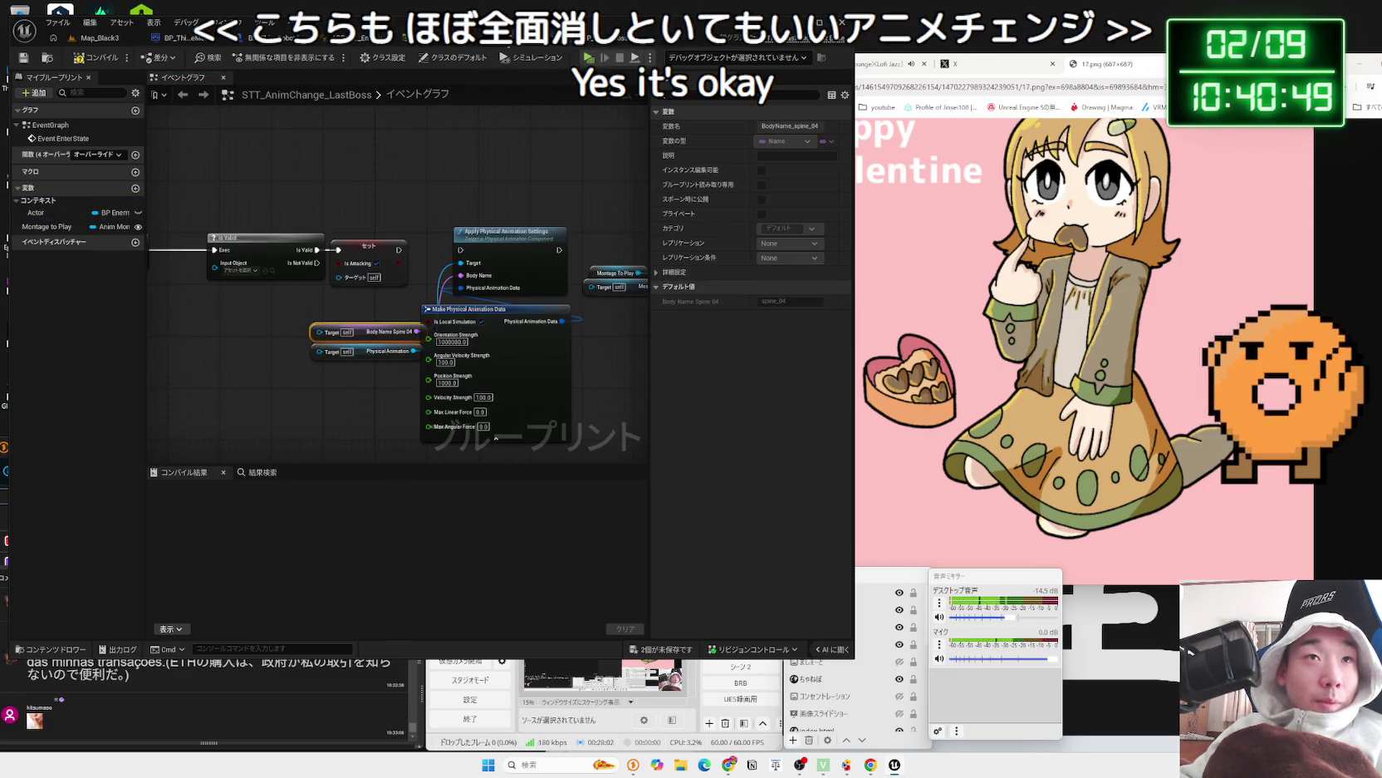
left_click_drag(305, 316, 367, 357)
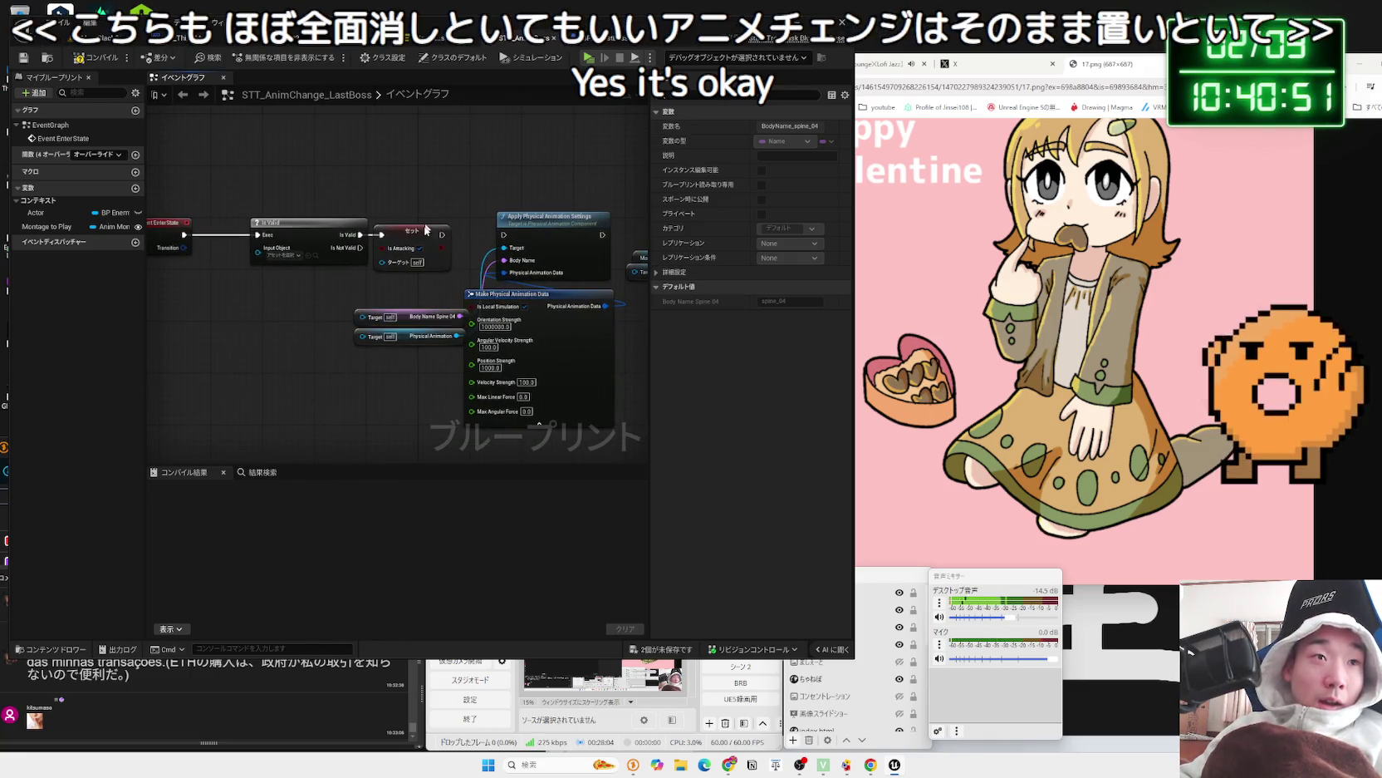
left_click(419, 251)
key("Delete")
scroll(343, 212, "down", 3)
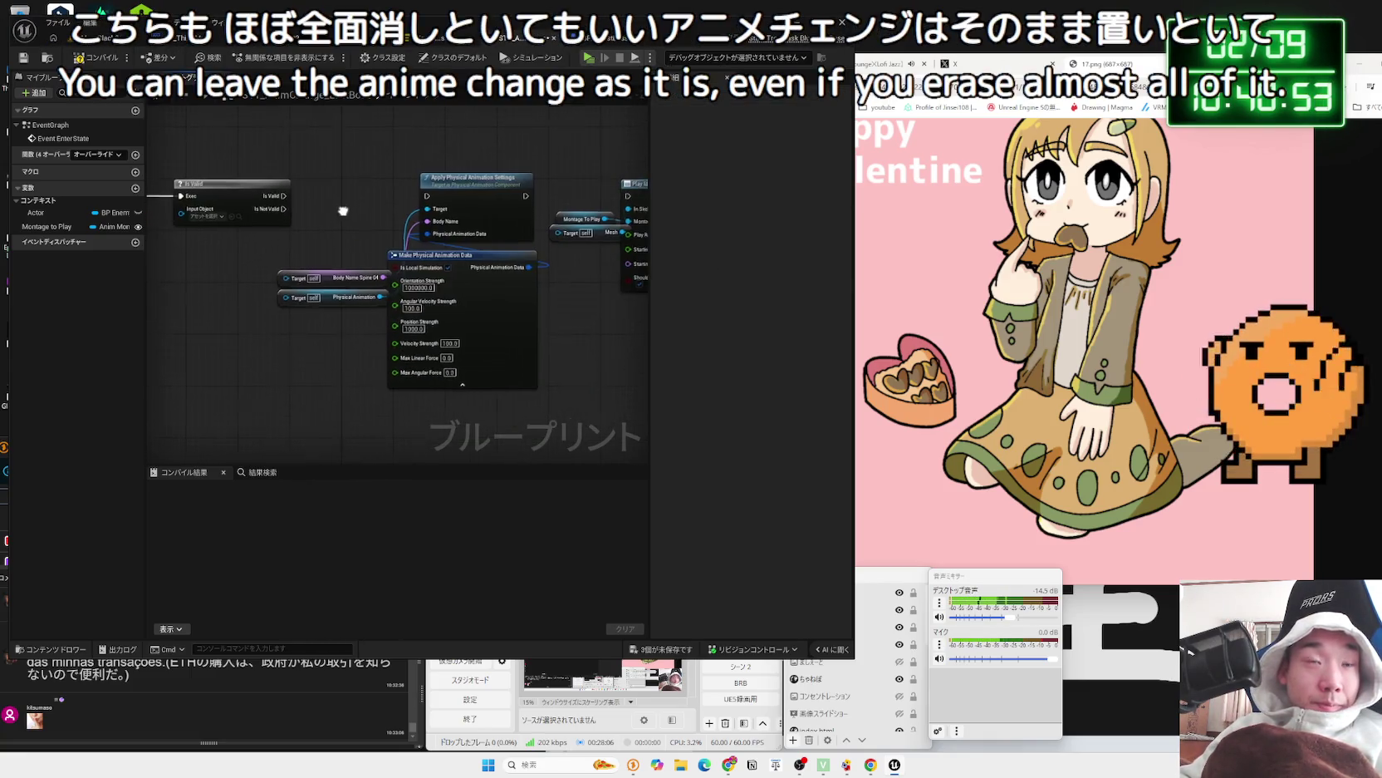
scroll(343, 214, "up", 3)
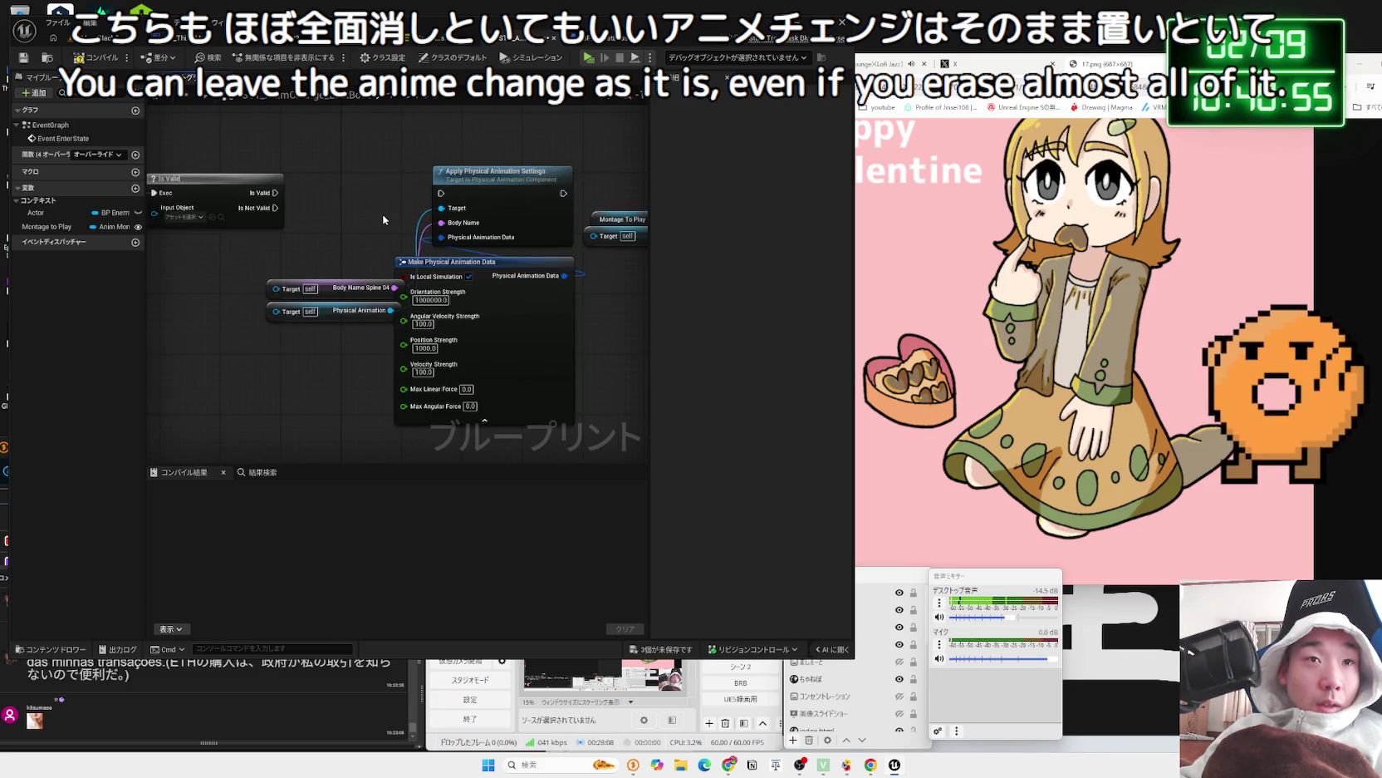
key("ctrl+z")
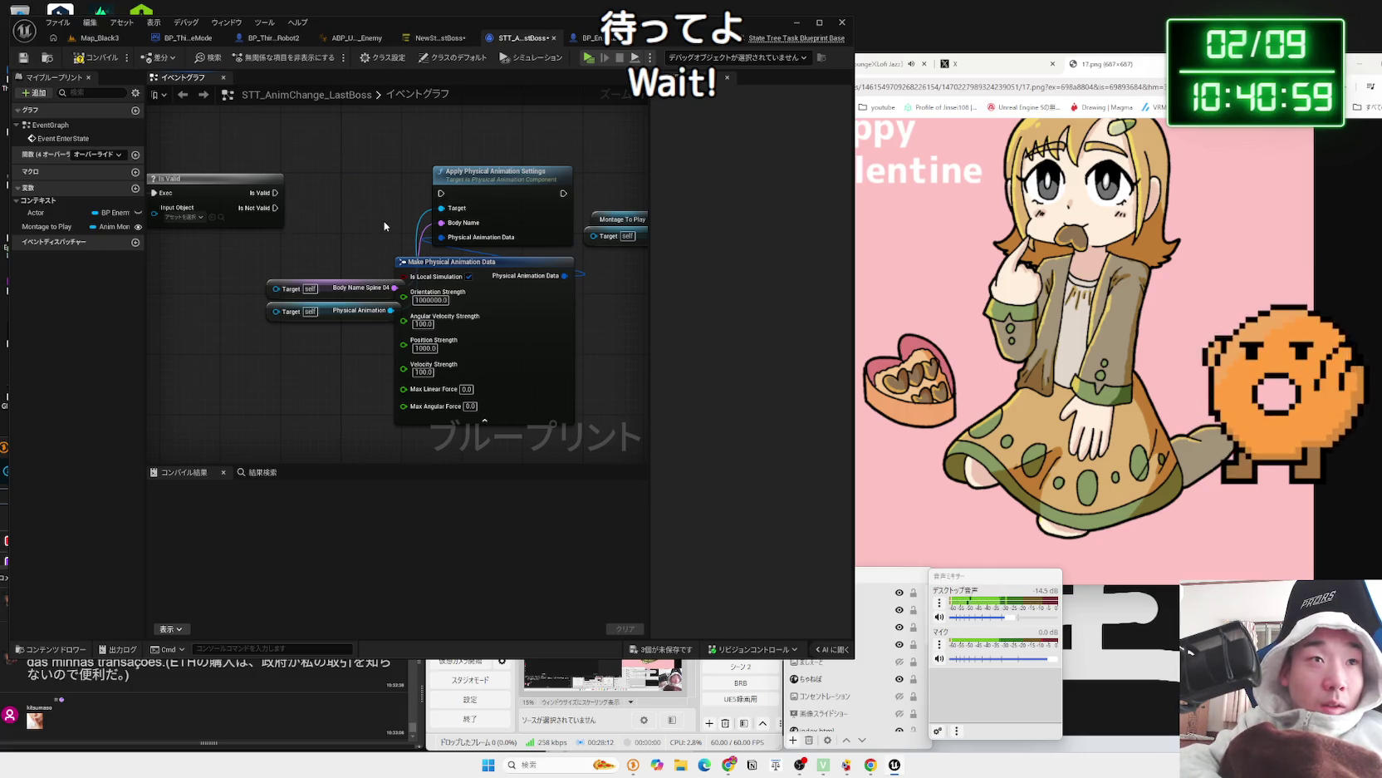
left_click(355, 181)
left_click_drag(355, 181, 470, 195)
left_click(470, 196)
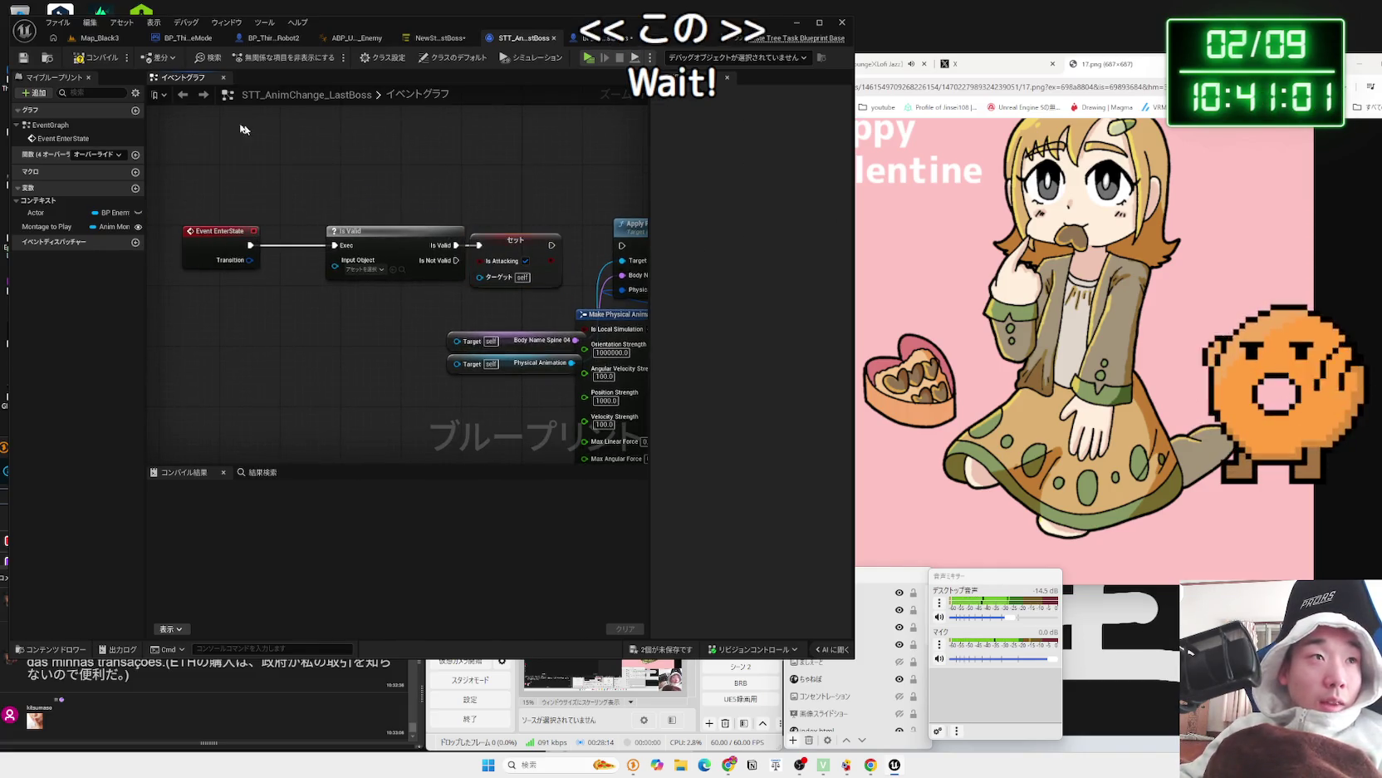
- Change the Actor variable's type to a BP Enemy Last Boss object reference
left_click(112, 213)
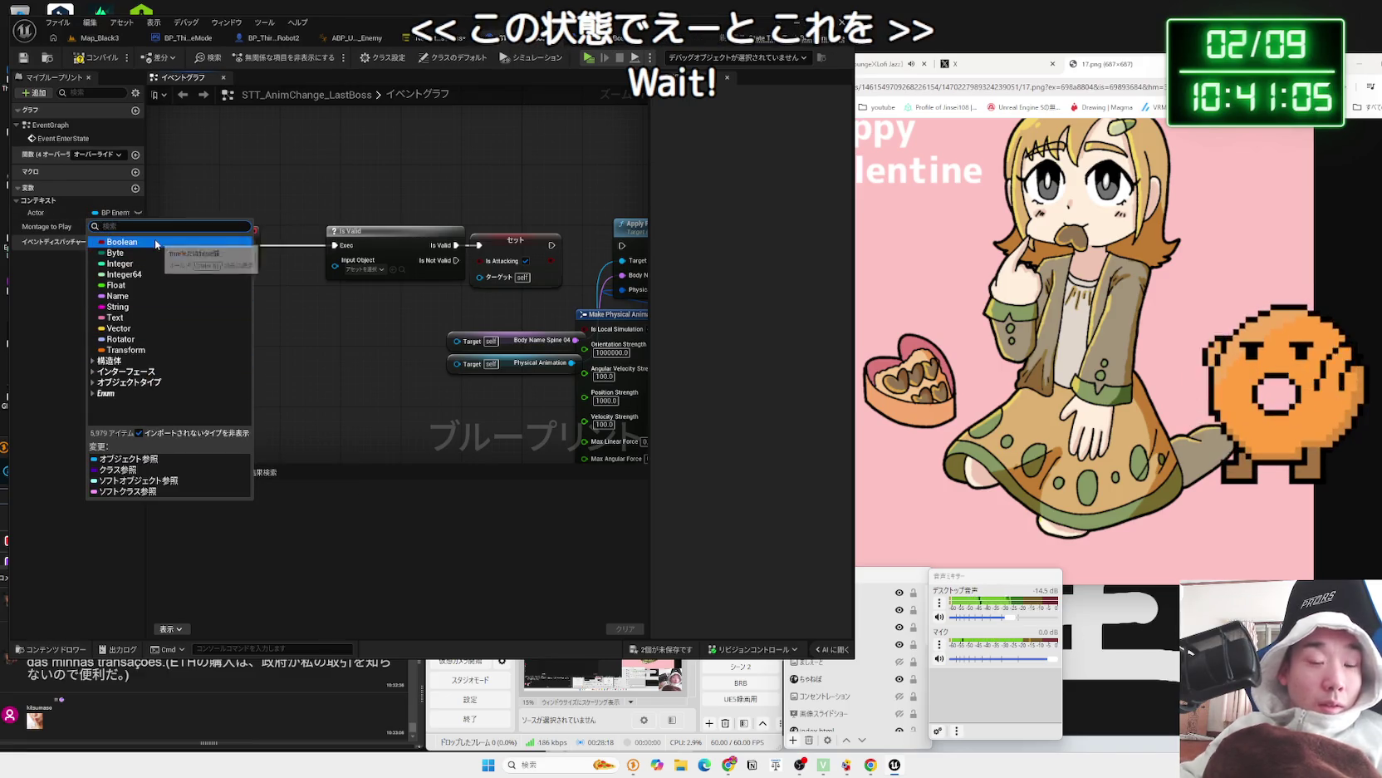
type("last boss")
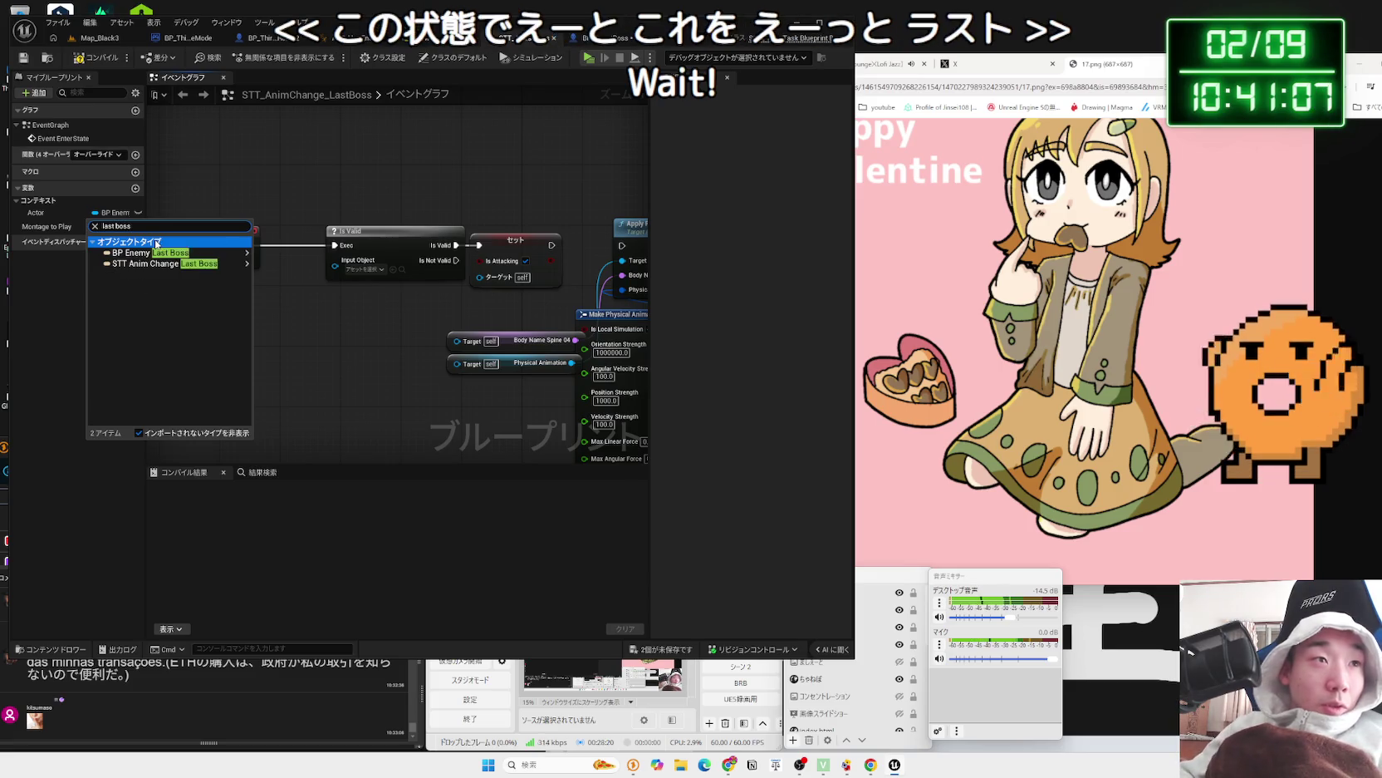
mouse_move(153, 256)
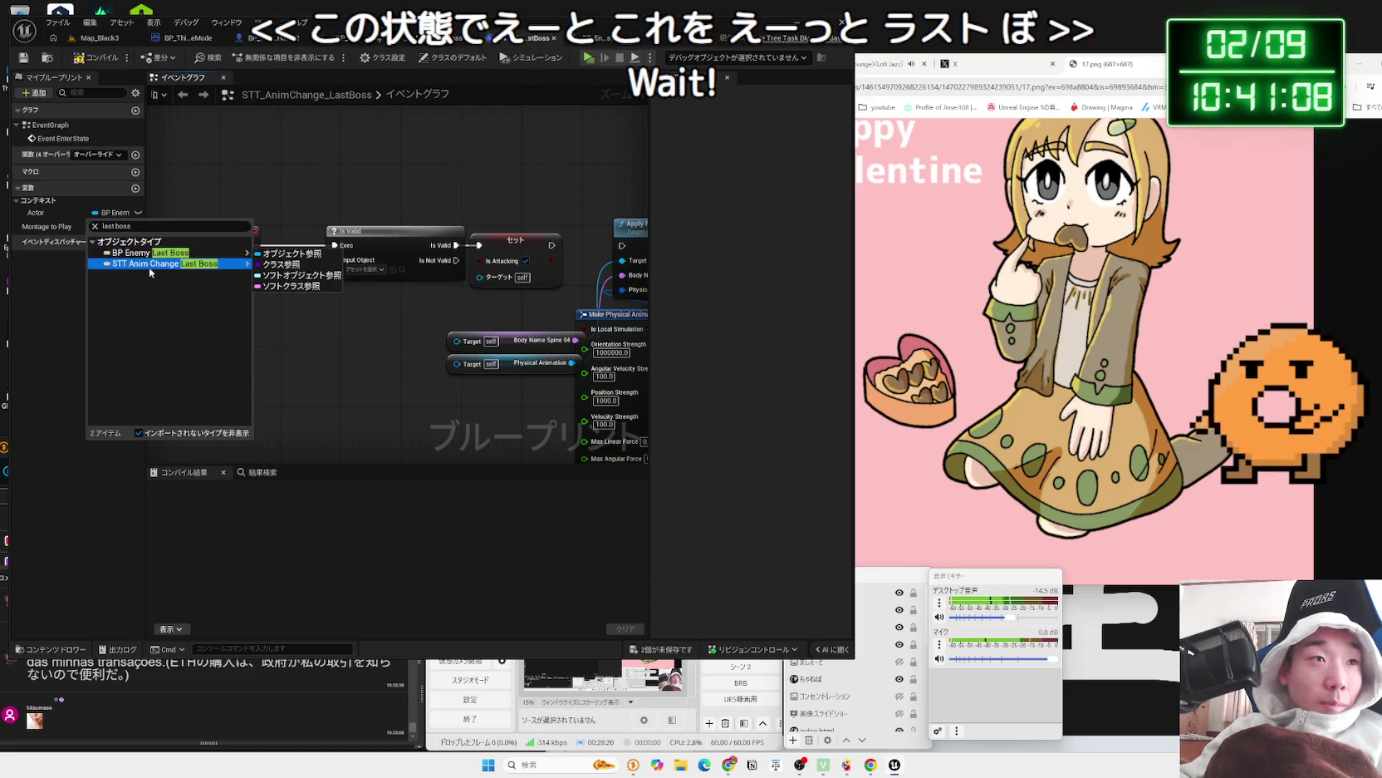
left_click(291, 253)
left_click(35, 213)
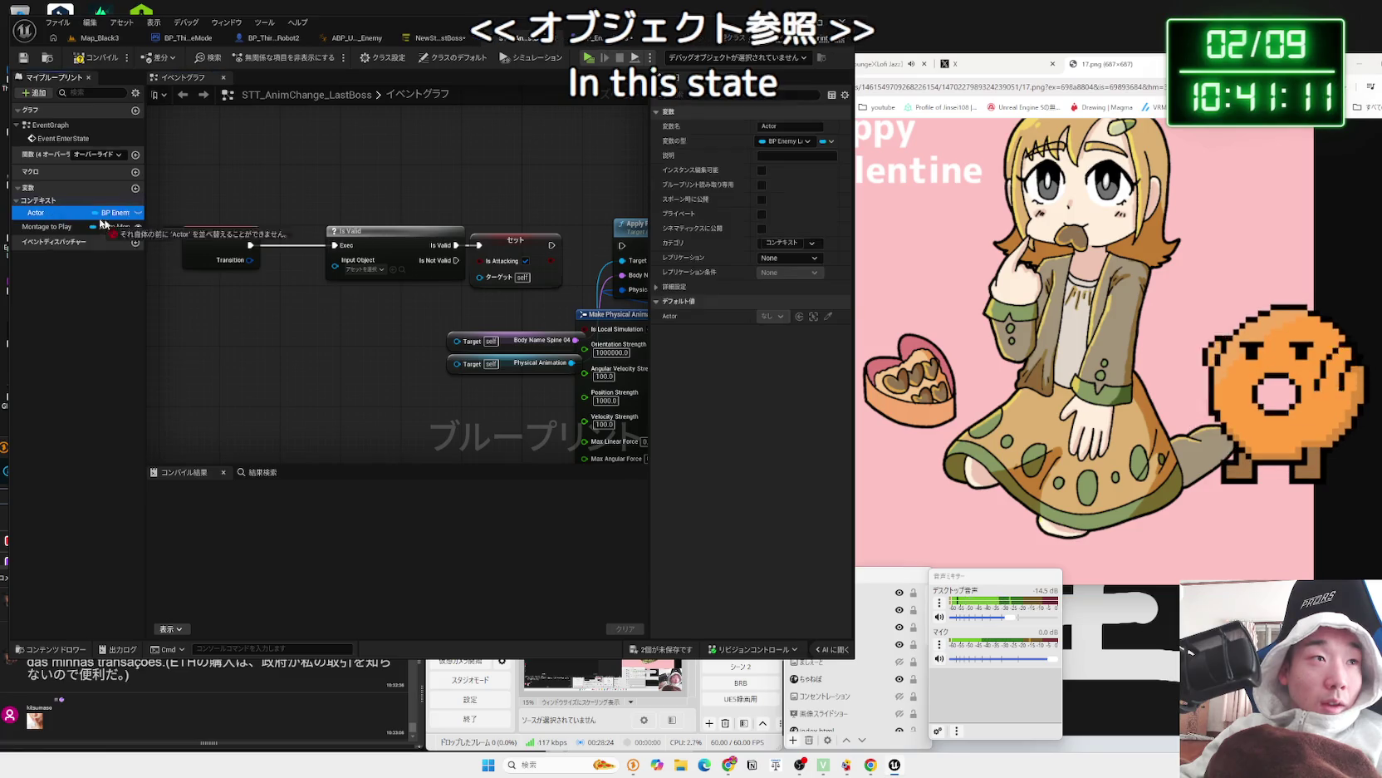
- Wire an Actor getter into Is Valid's Input Object and compile the task blueprint
left_click(260, 329)
mouse_move(270, 309)
left_mouse_down()
mouse_move(335, 260)
mouse_move(423, 357)
mouse_move(451, 359)
left_mouse_up()
left_click(206, 328)
scroll(362, 359, "down", 2)
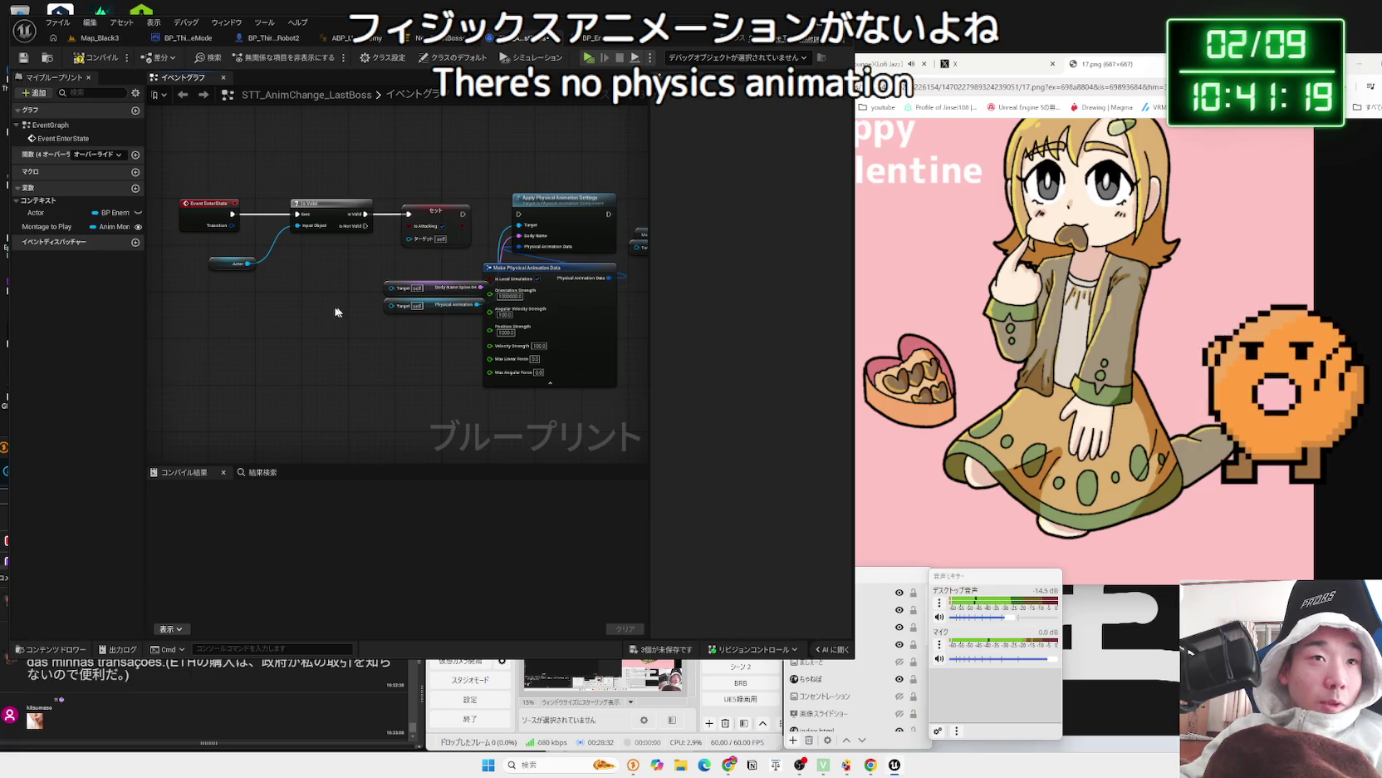
left_click_drag(311, 306, 172, 302)
left_click(92, 59)
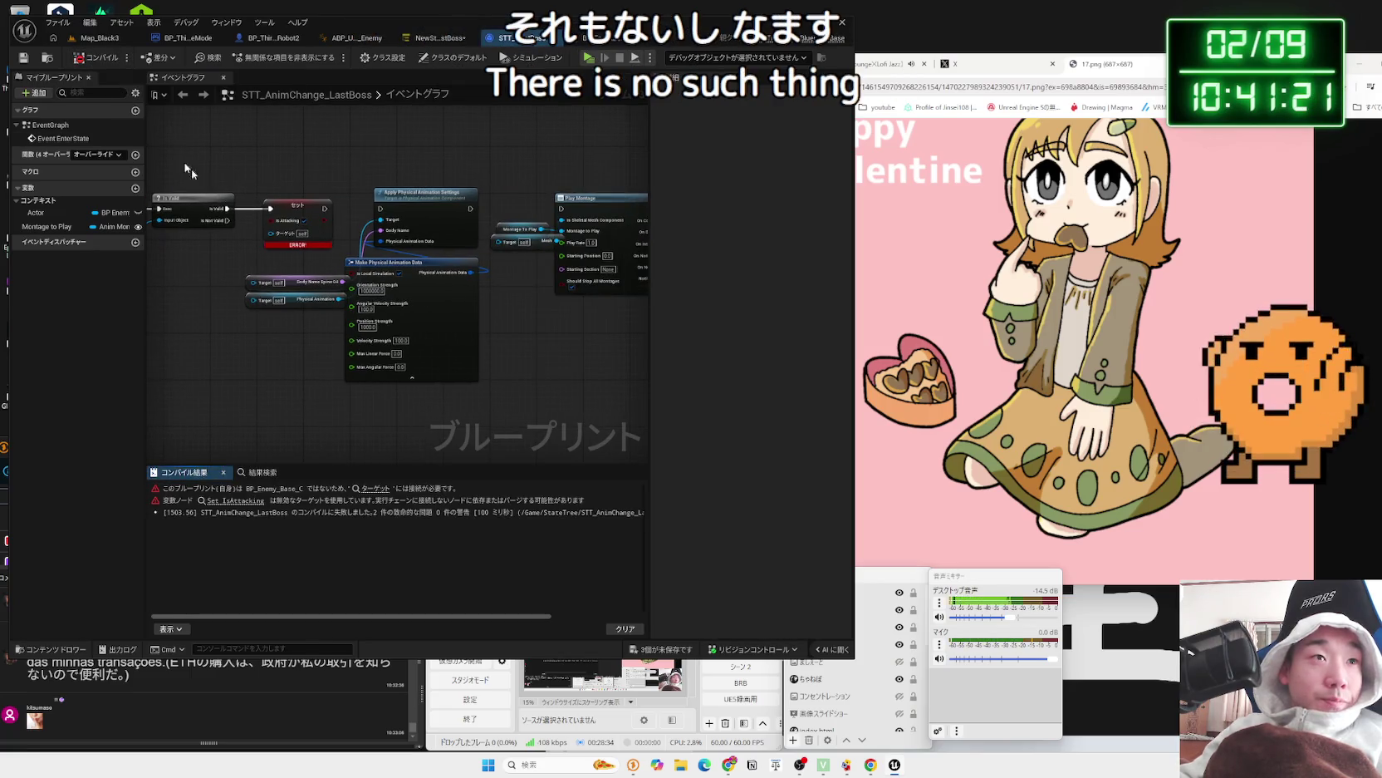
left_click_drag(271, 226, 379, 226)
- Delete the Set IsAttacking node, and try then discard a Get IsAttacking node from Actor
mouse_move(220, 256)
left_mouse_down()
mouse_move(384, 235)
mouse_move(216, 266)
mouse_move(311, 259)
left_mouse_up()
key("Escape")
left_click(409, 212)
key("Delete")
type("is atta")
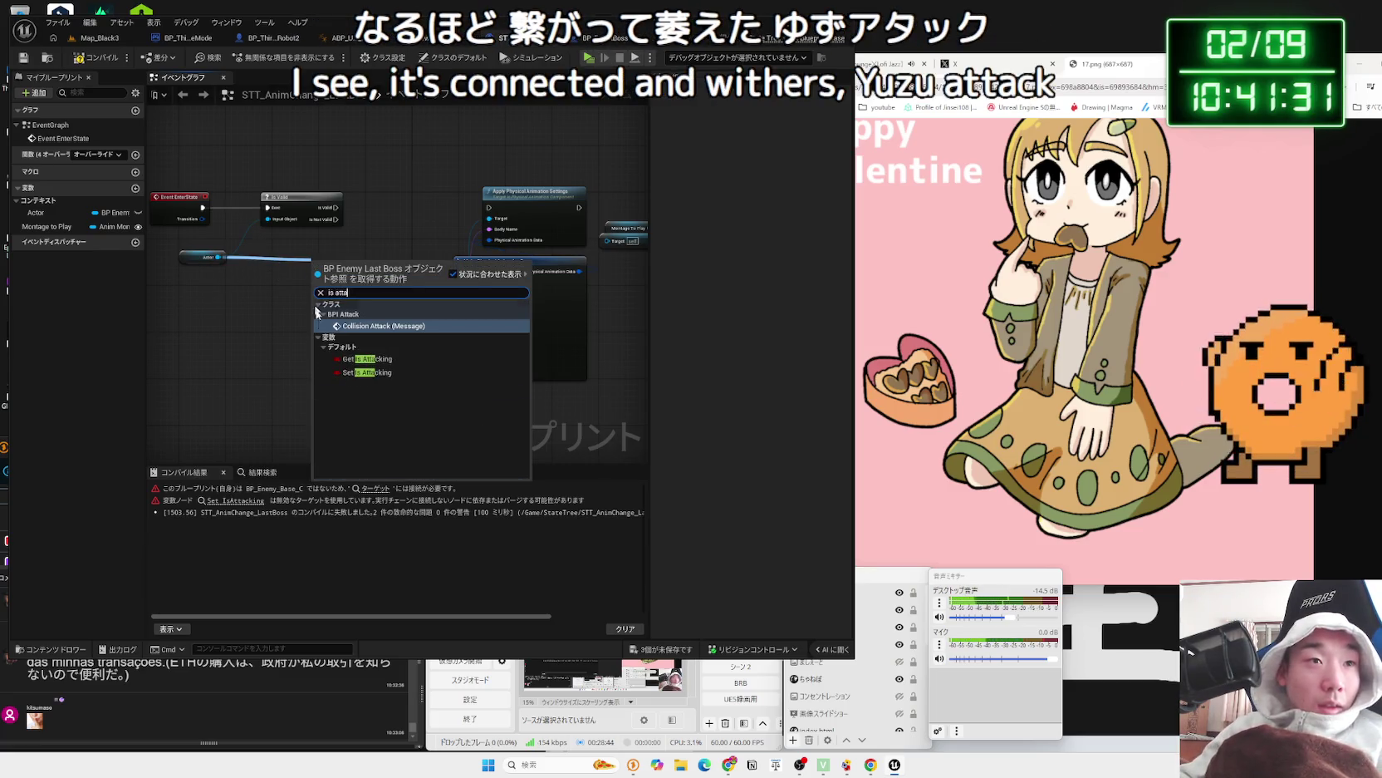
left_click(367, 359)
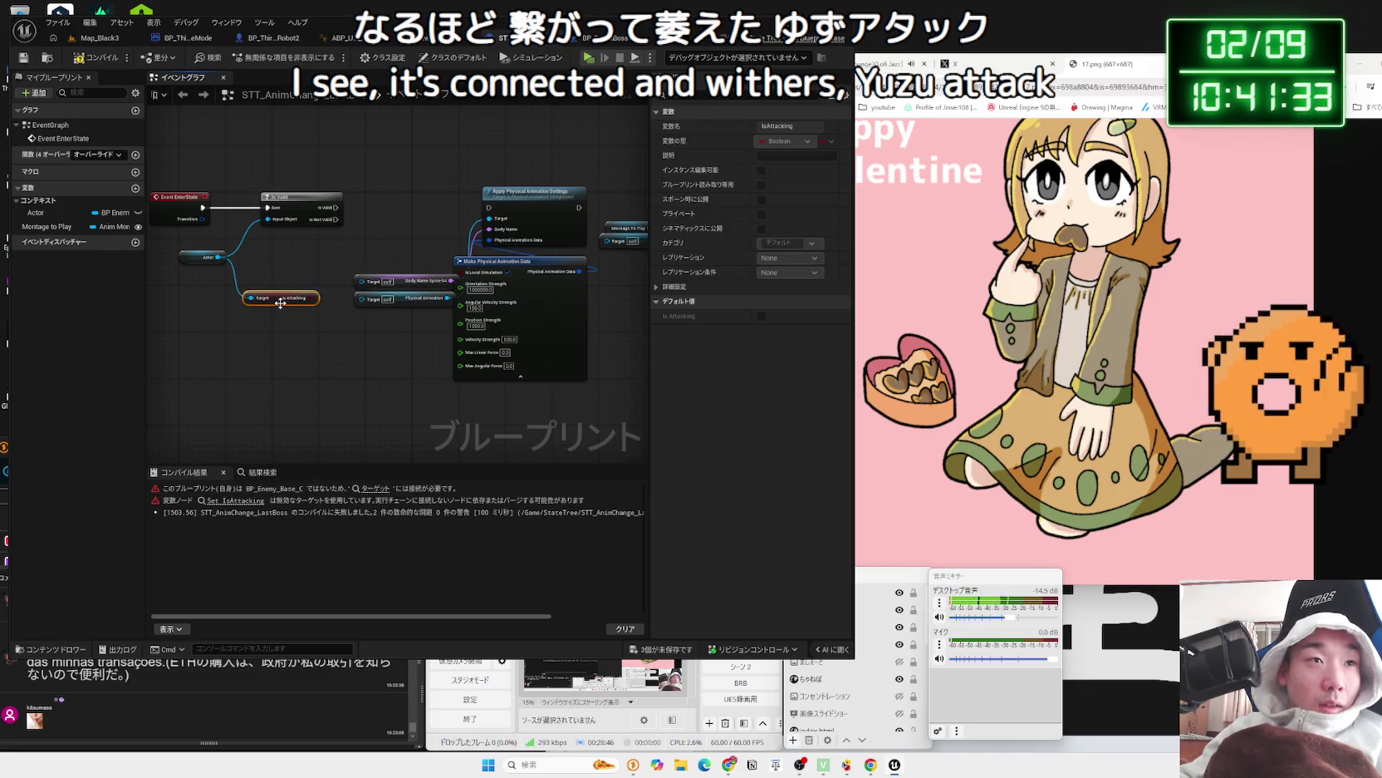
key("Delete")
left_click_drag(218, 257, 266, 351)
type("is att")
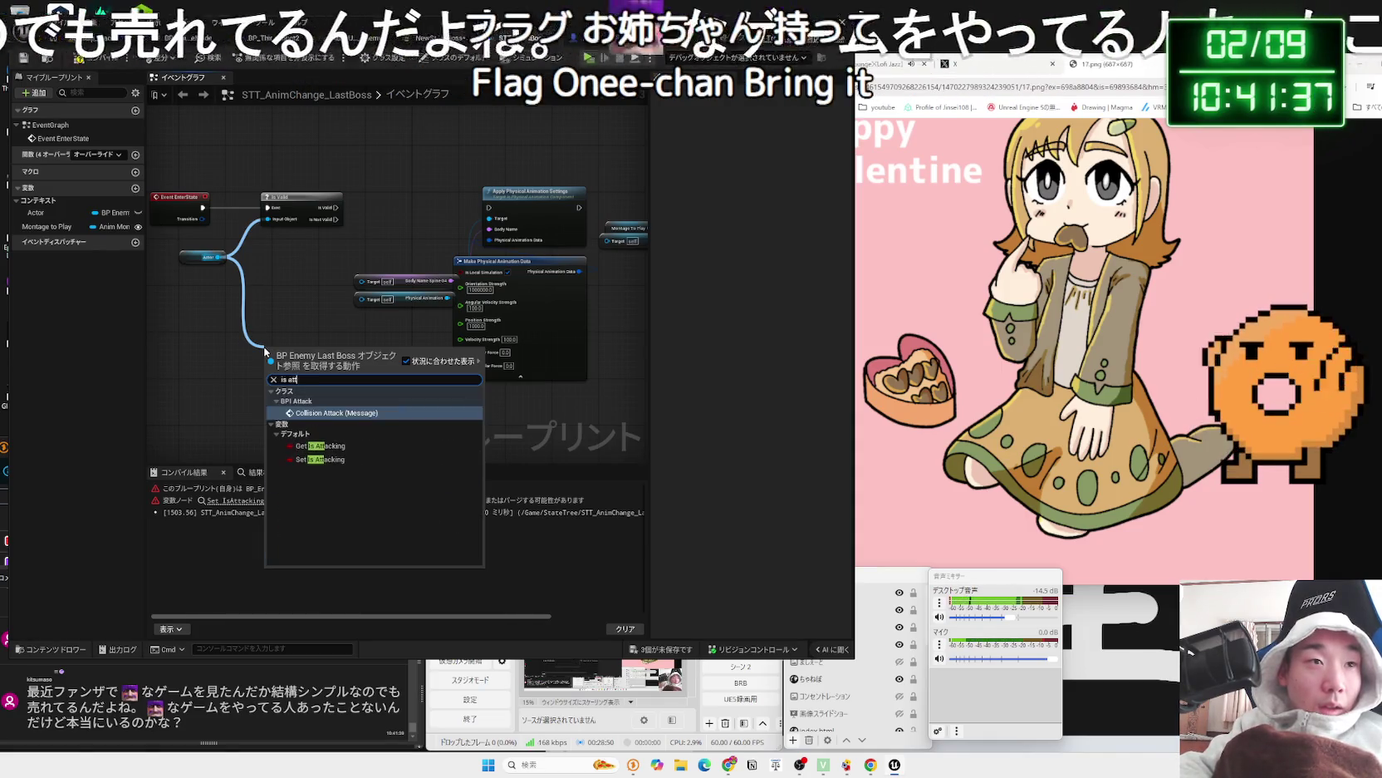
type("a")
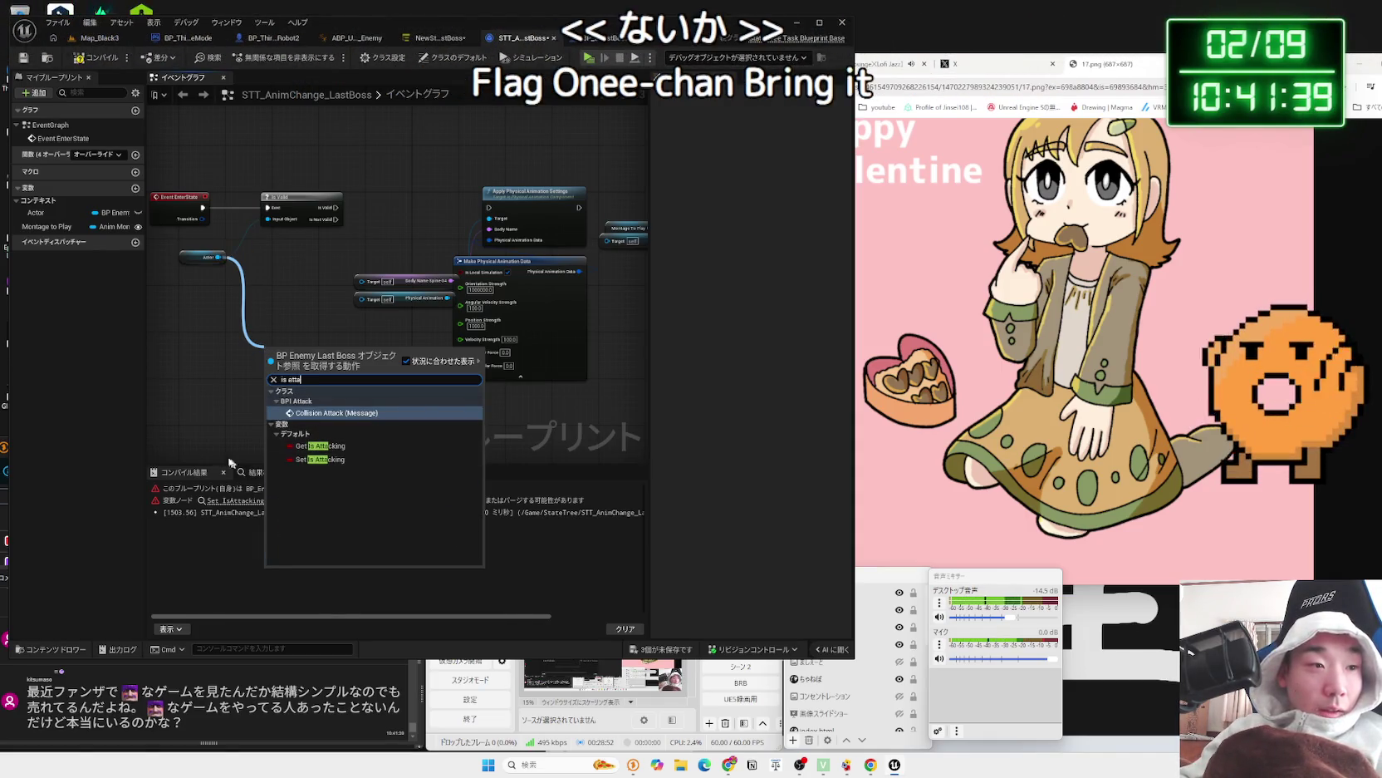
left_click(236, 461)
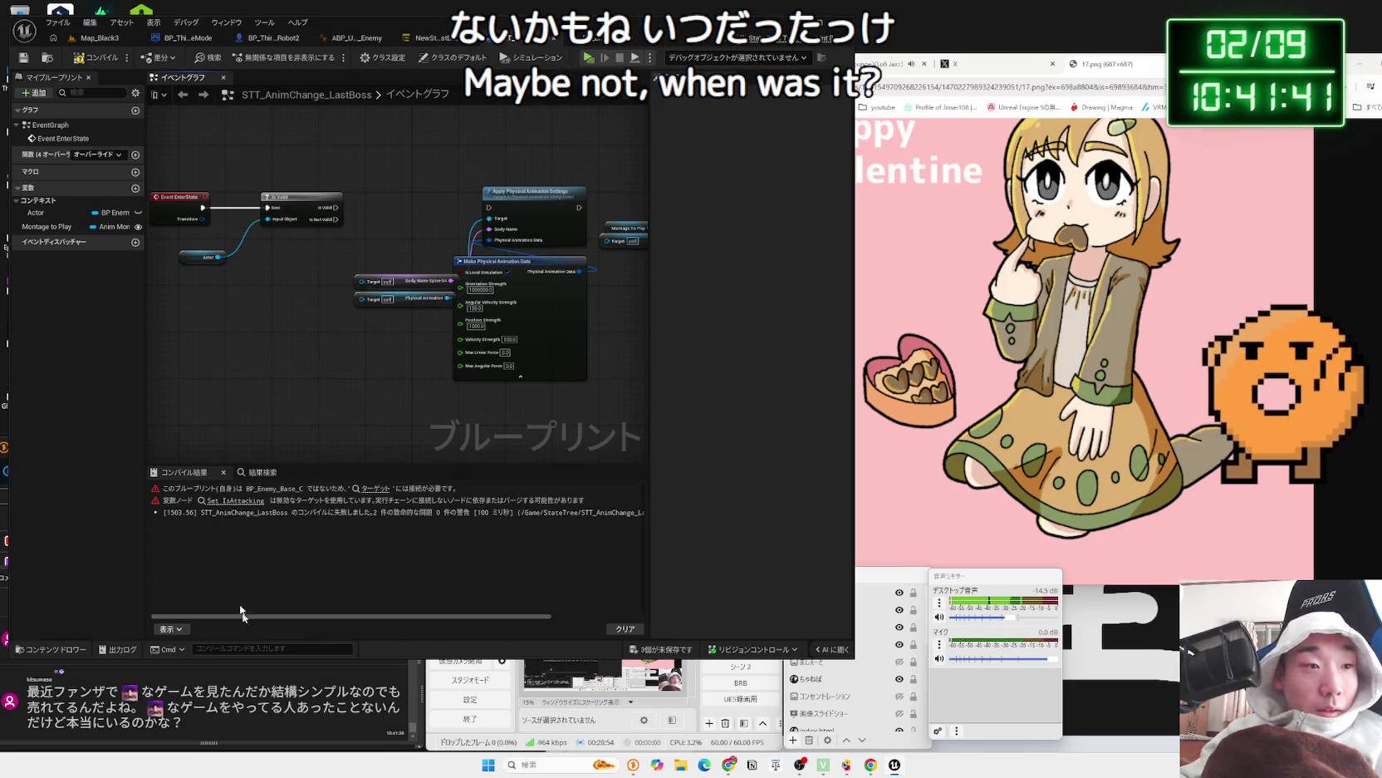
left_click(205, 707)
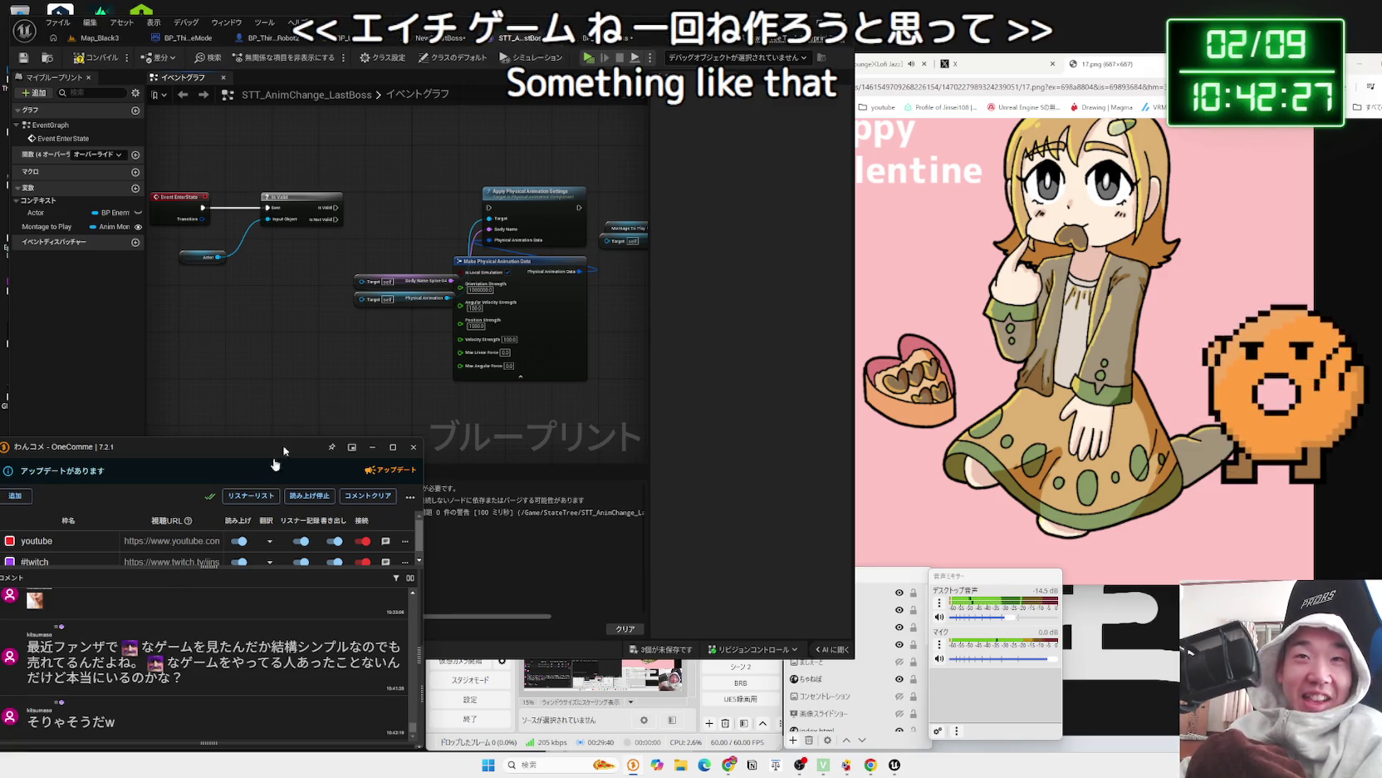
- Switch to the browser's X bookmarks page
left_click(997, 63)
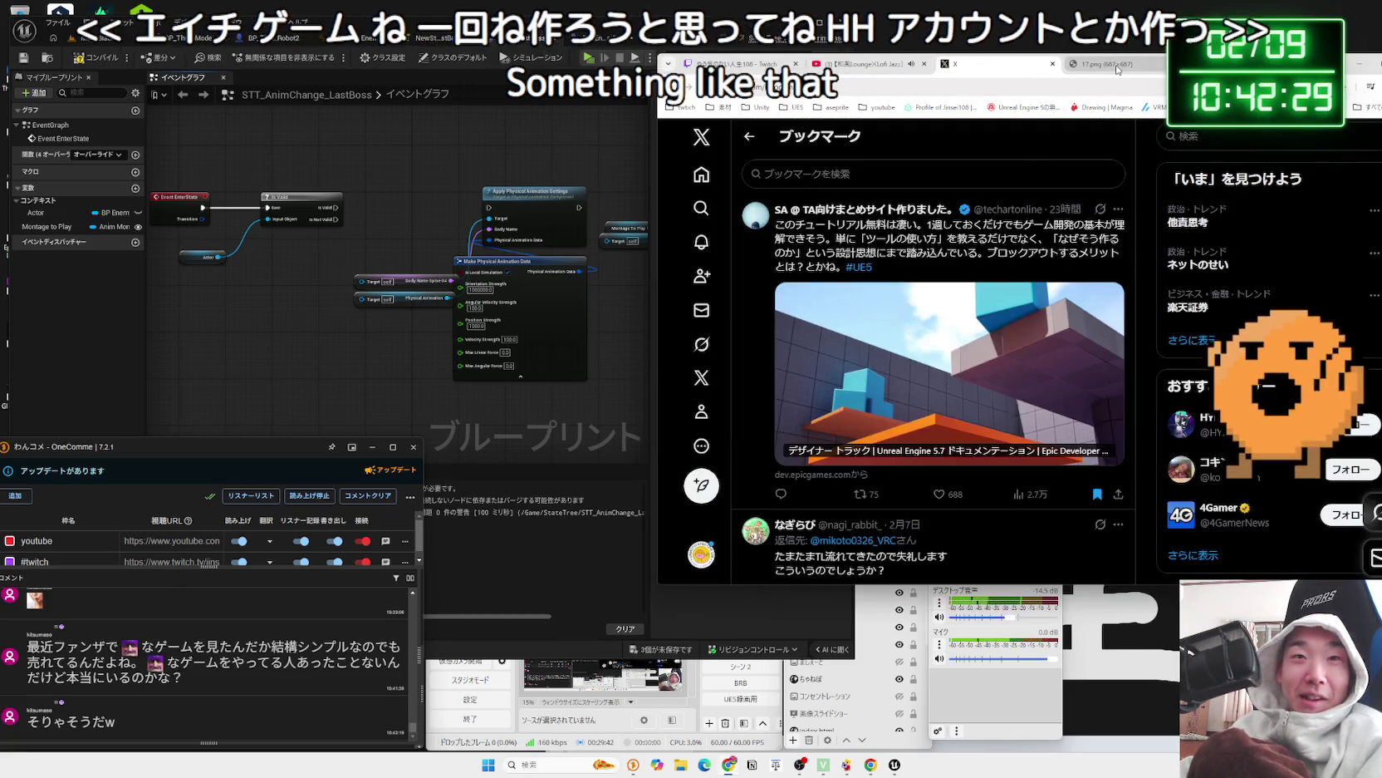
- View the Valentine illustration, then open a File Explorer window at Home with Win+E
left_click(1113, 64)
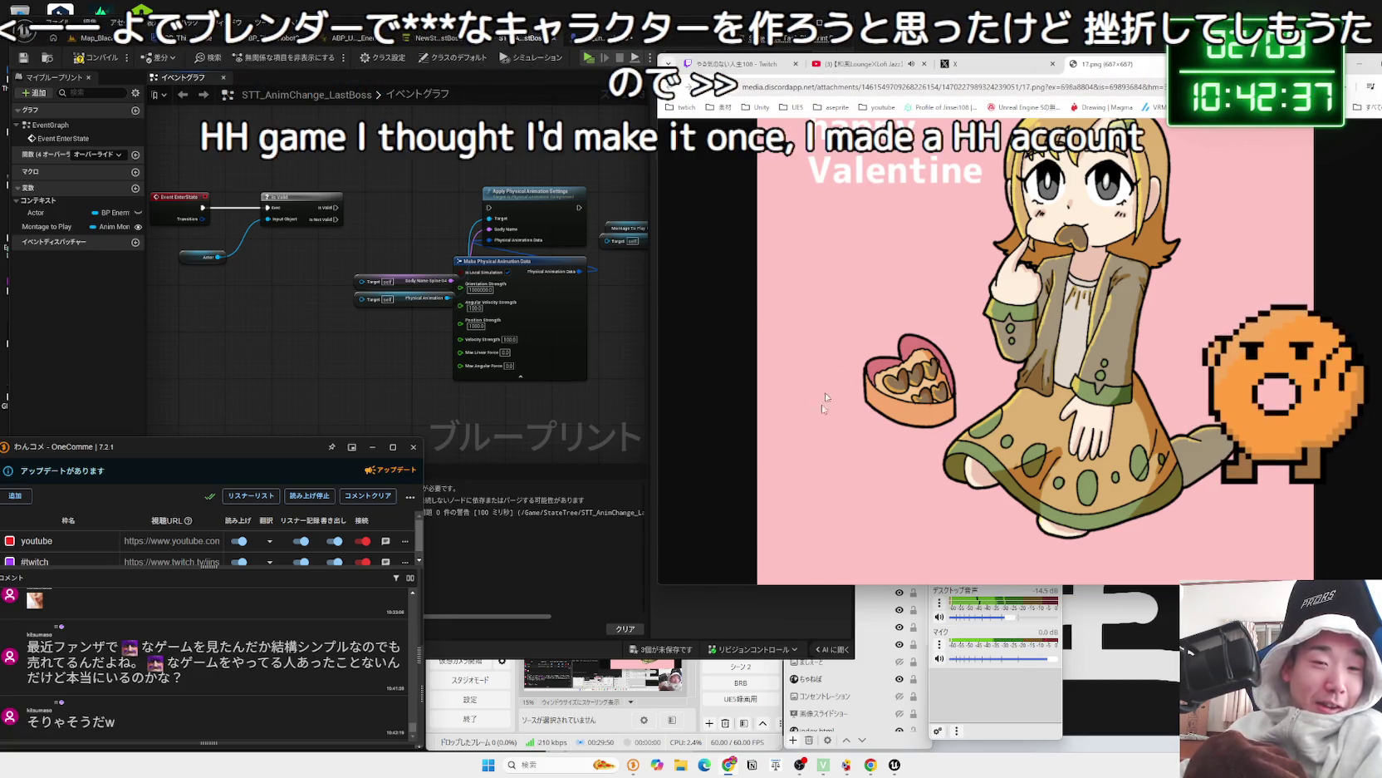
key("super+e")
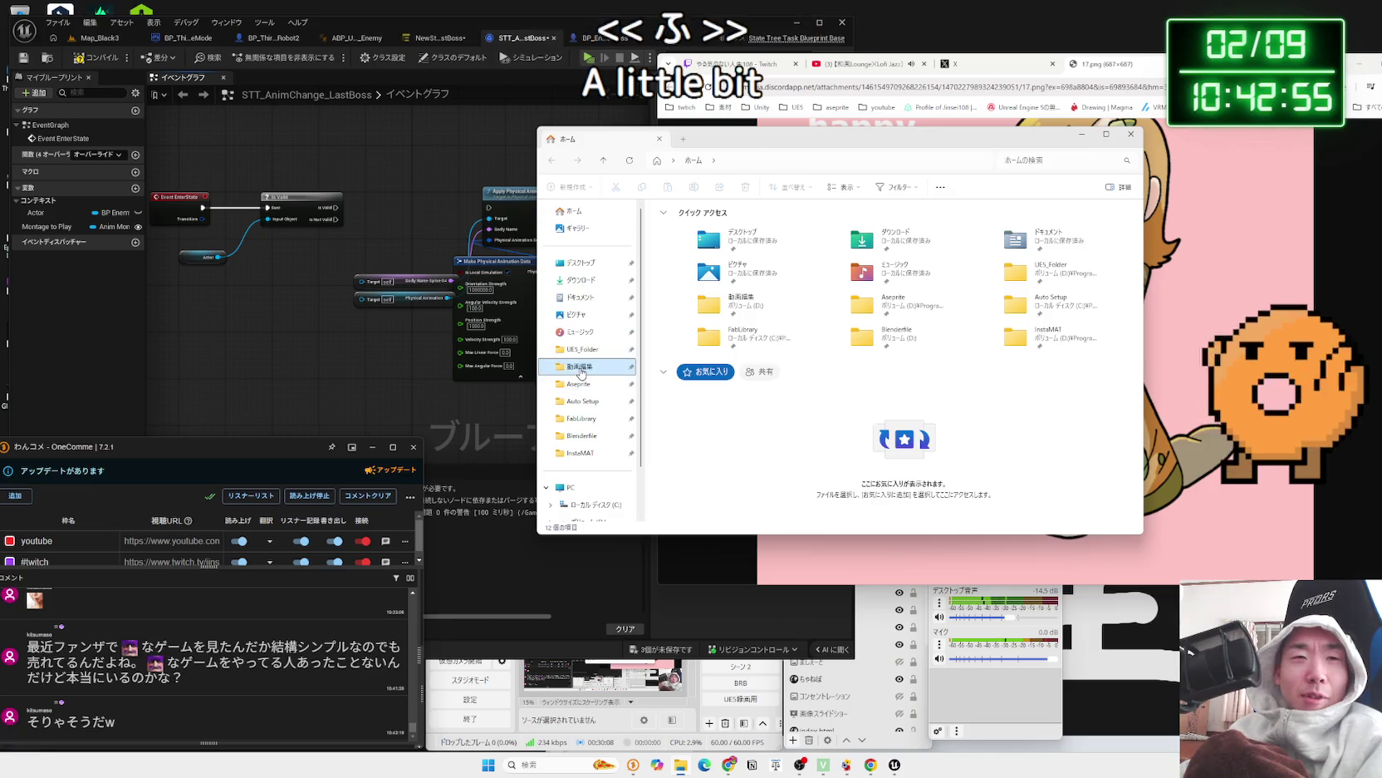
- Browse the 動画編集 and Auto Setup folders, then open Blenderfile
left_click(582, 367)
left_click(581, 401)
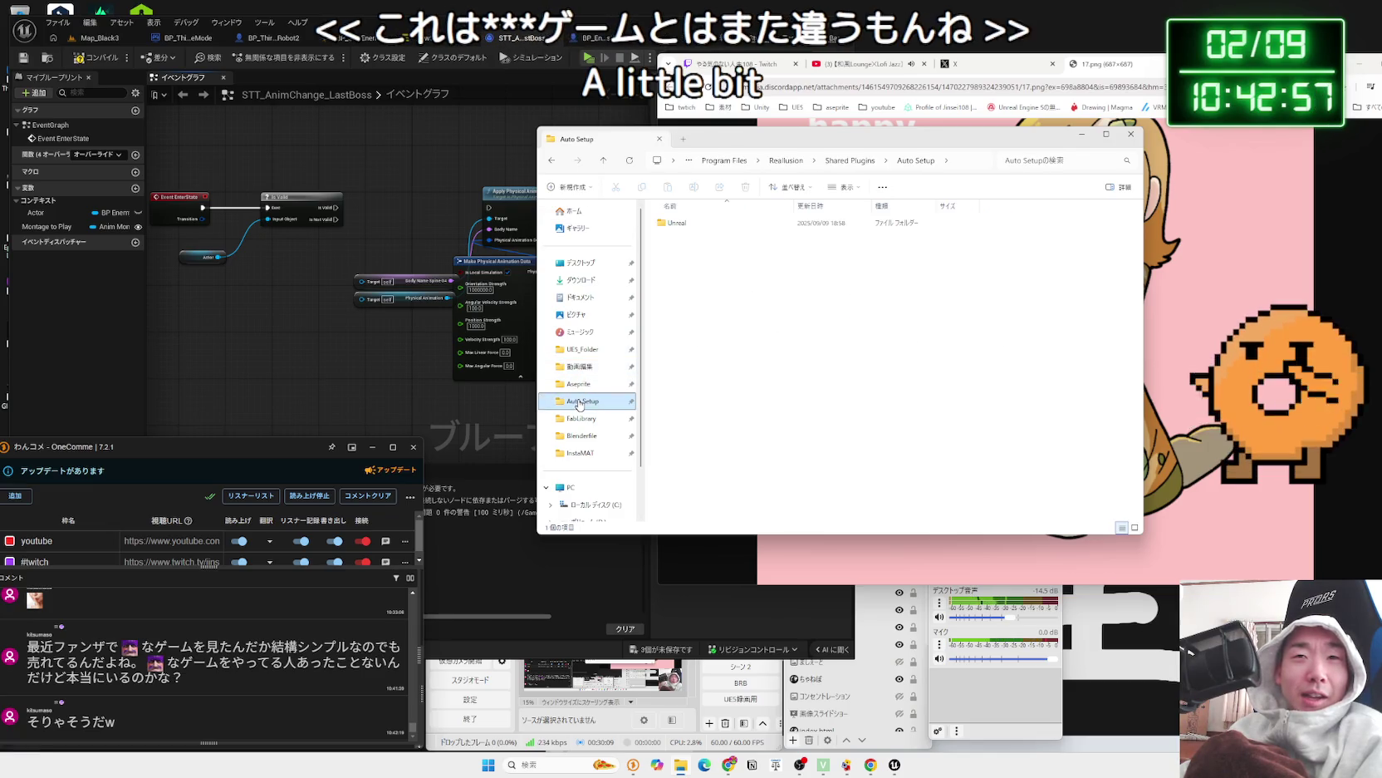
left_click(579, 367)
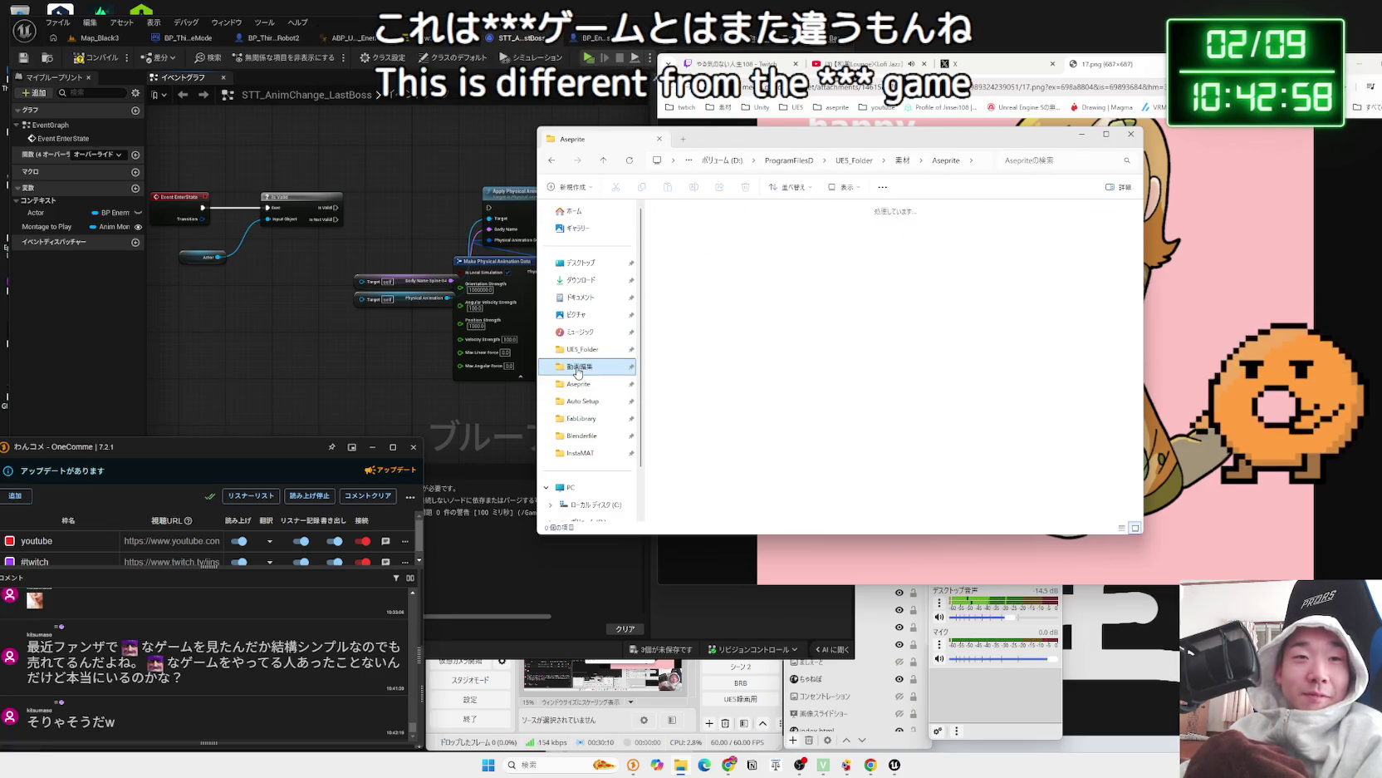
left_click(582, 435)
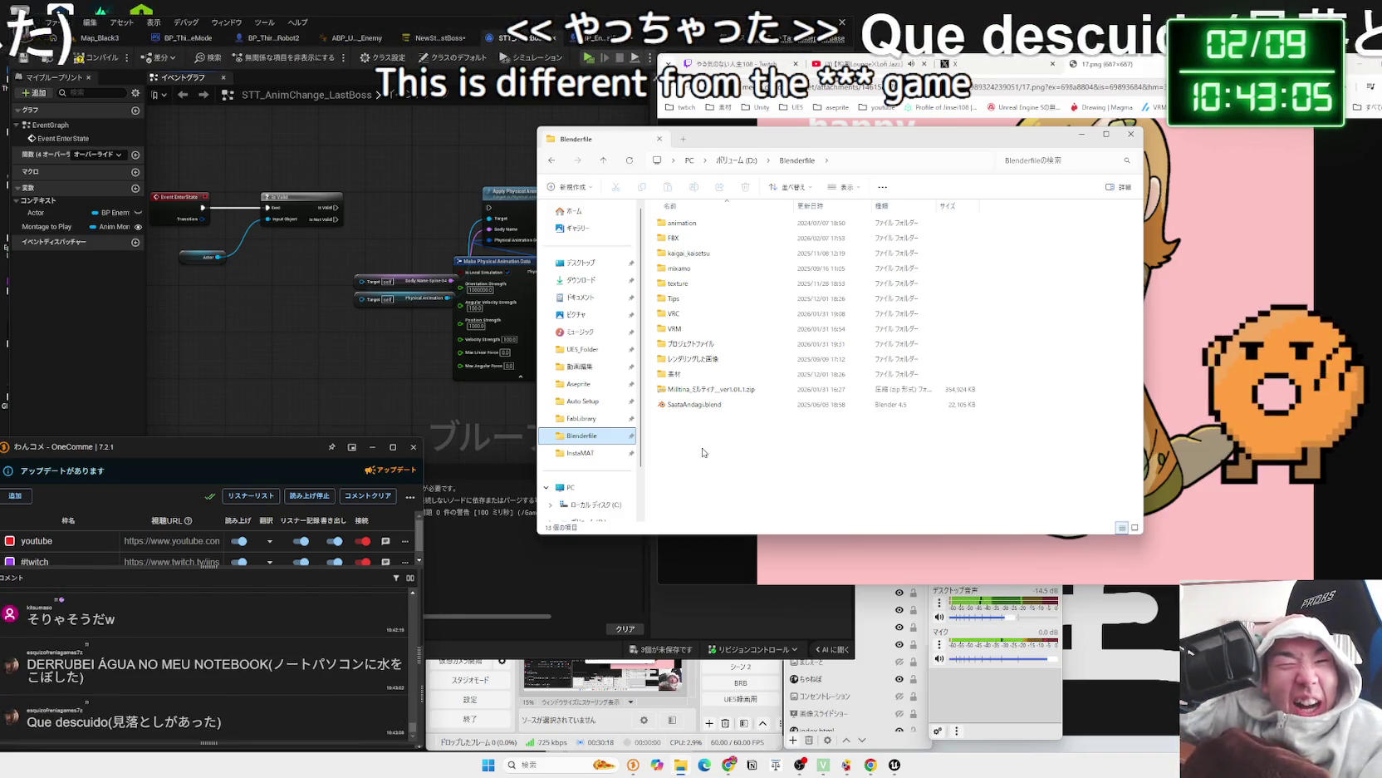
- Peek into Blenderfile's VRM, VRC, Tips, texture, mixamo and kaigai_kaisetsu subfolders
double_click(683, 329)
key("alt+Left")
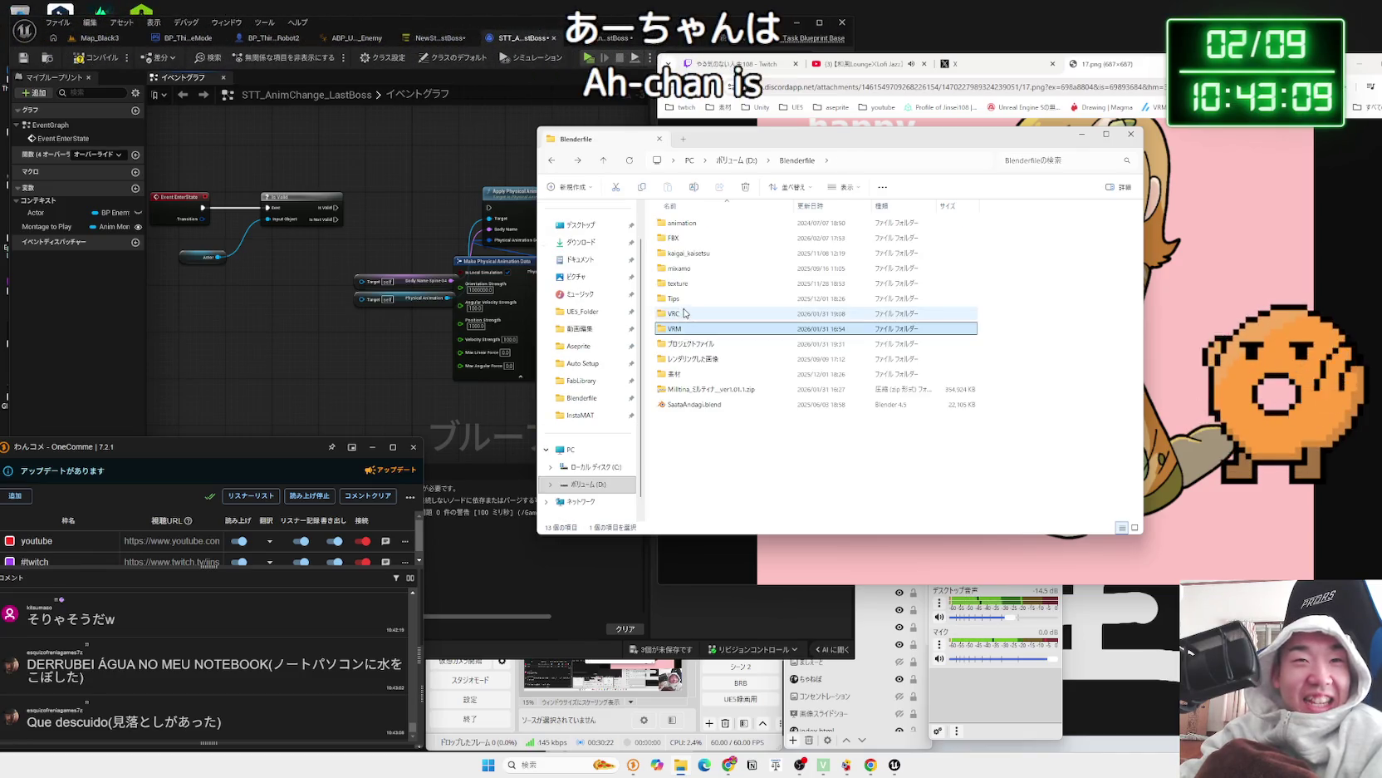
double_click(684, 313)
key("alt+Left")
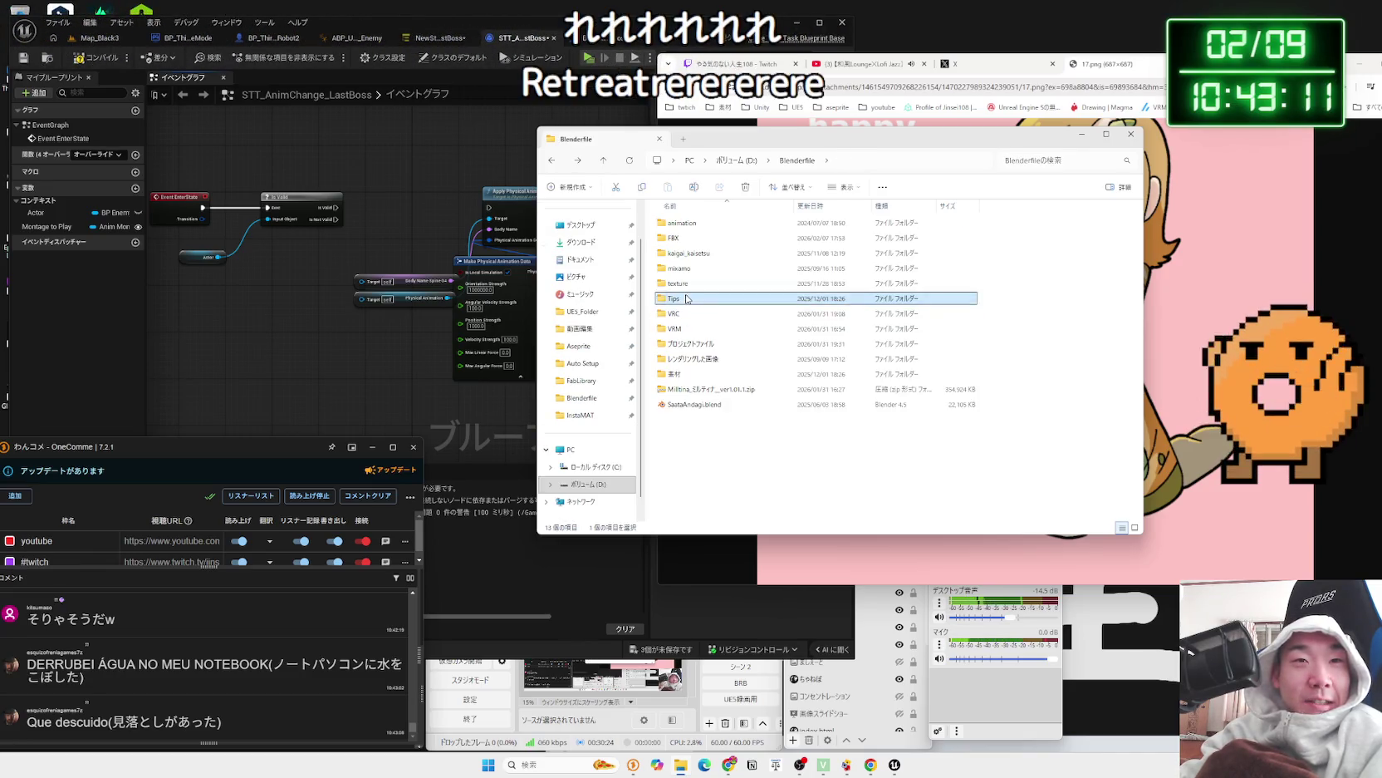
double_click(686, 298)
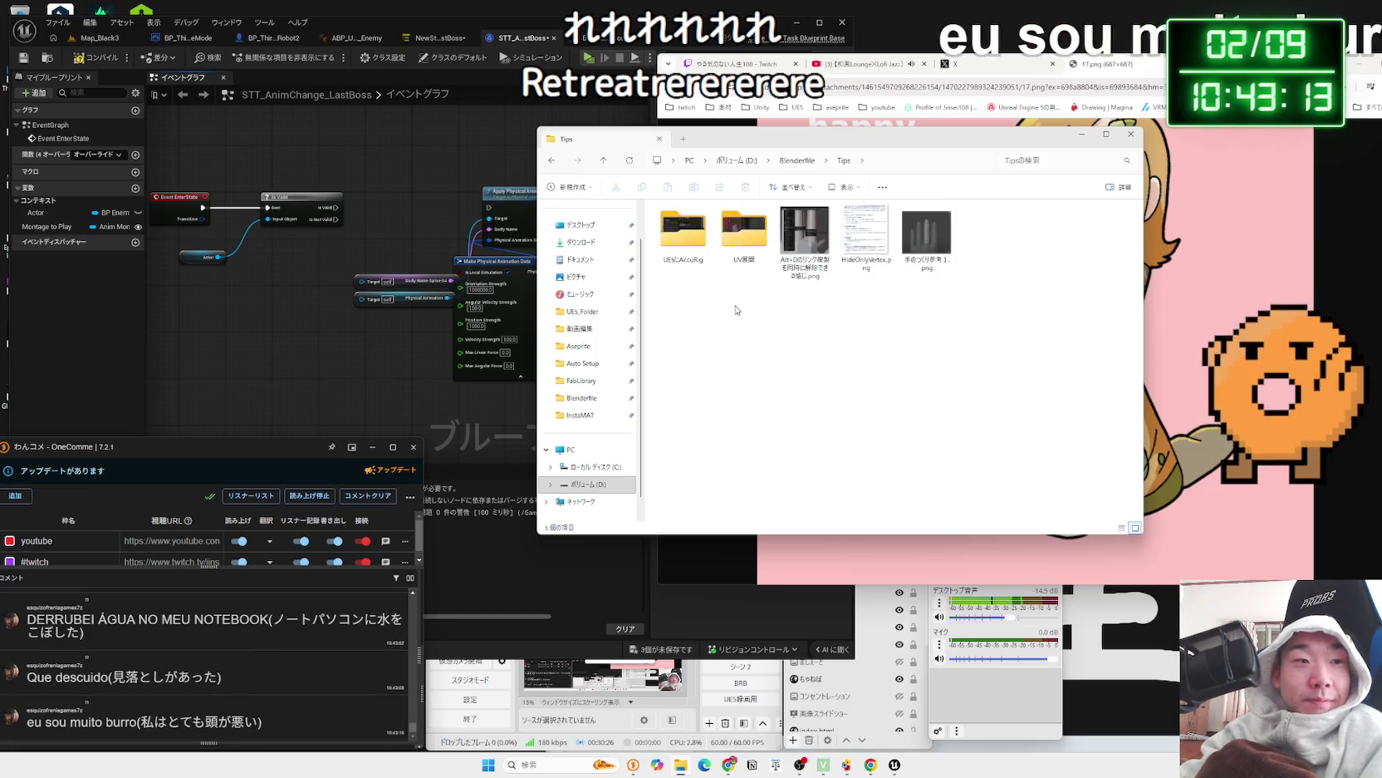
key("alt+Left")
double_click(698, 285)
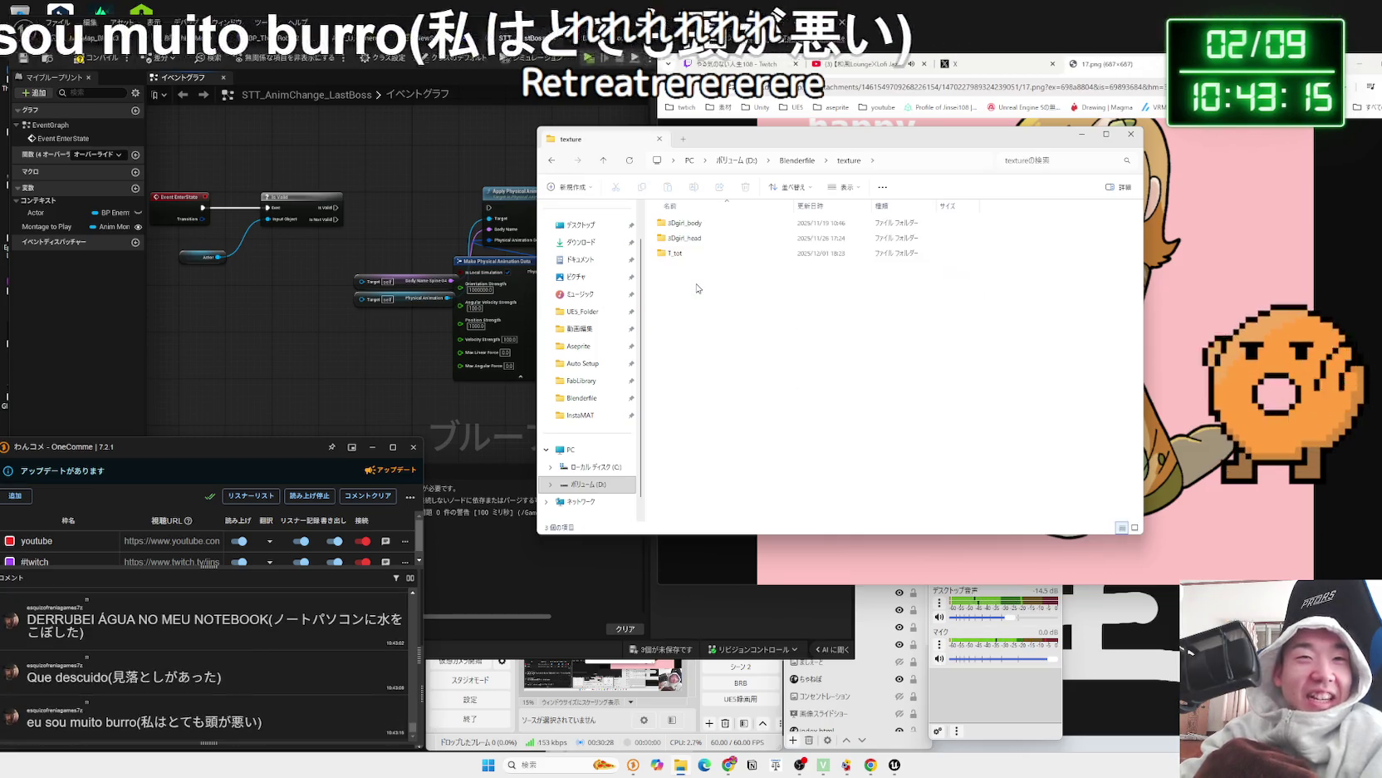
key("alt+Left")
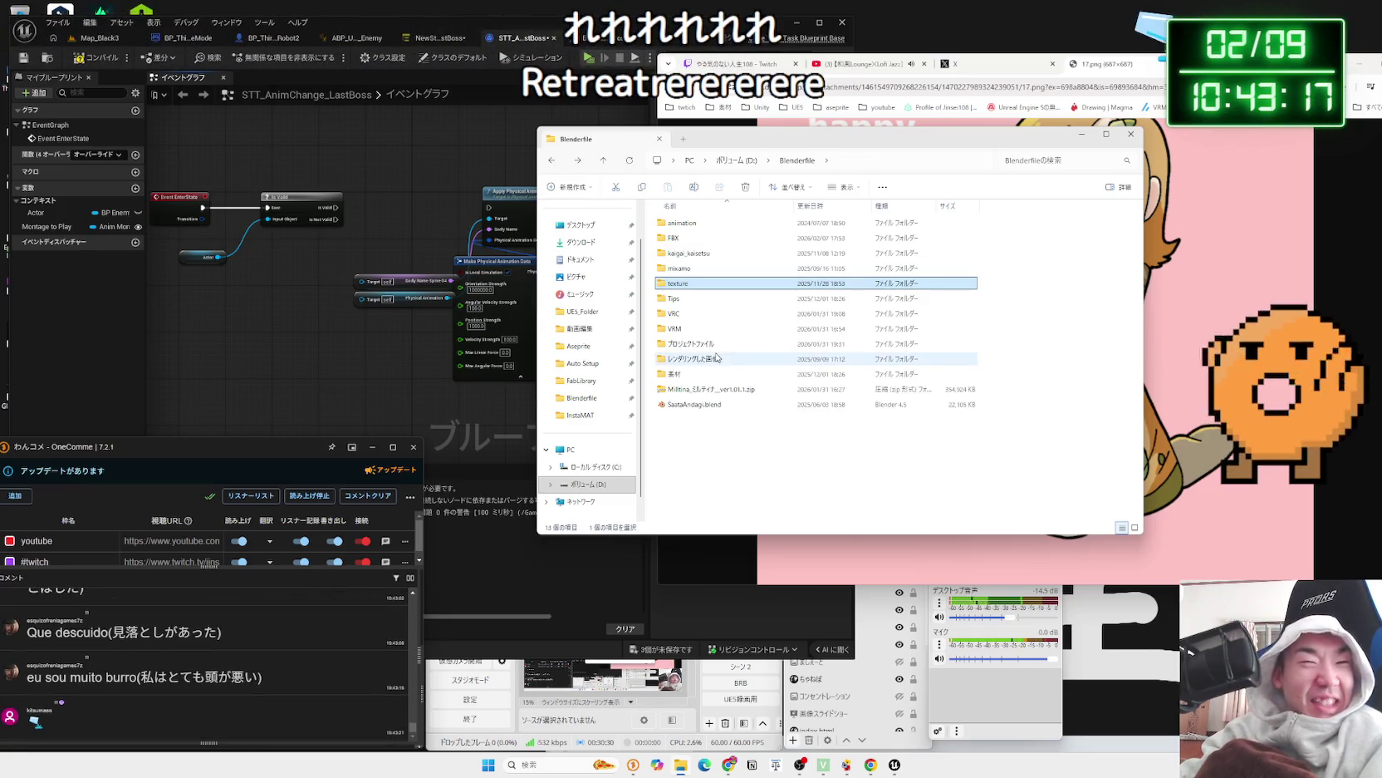
double_click(694, 269)
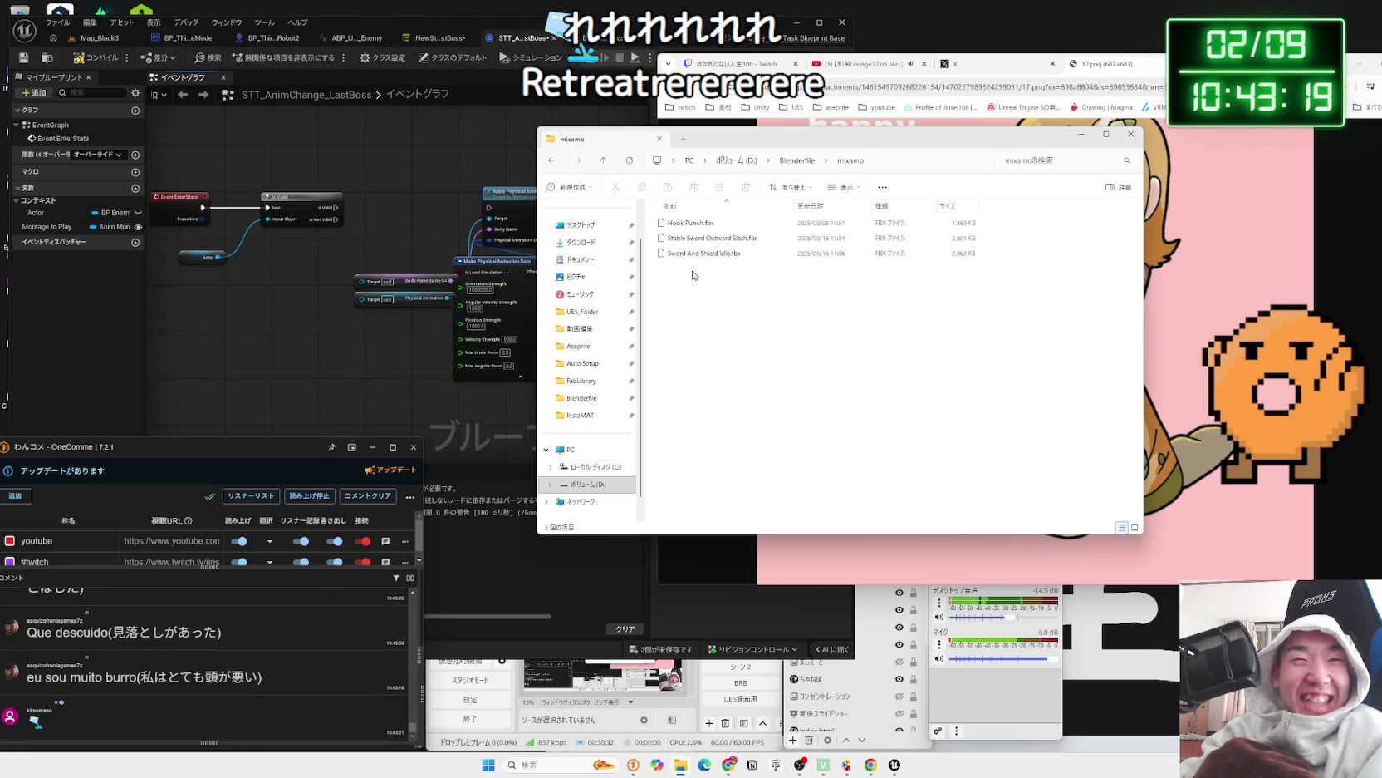
key("alt+Left")
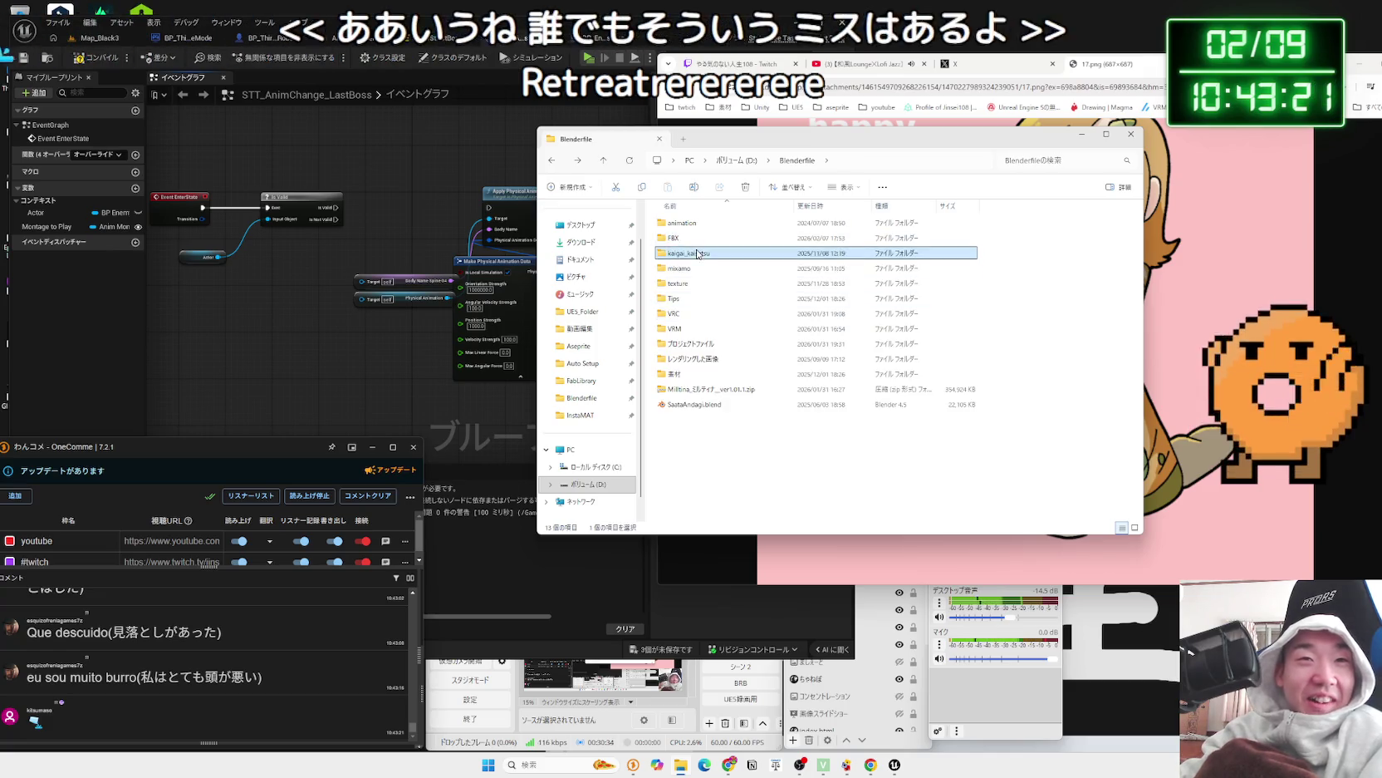
double_click(698, 253)
key("alt+Left")
- Open the FBX folder, check its textures and 3DgirlPaint subfolders, and return to X bookmarks
double_click(688, 239)
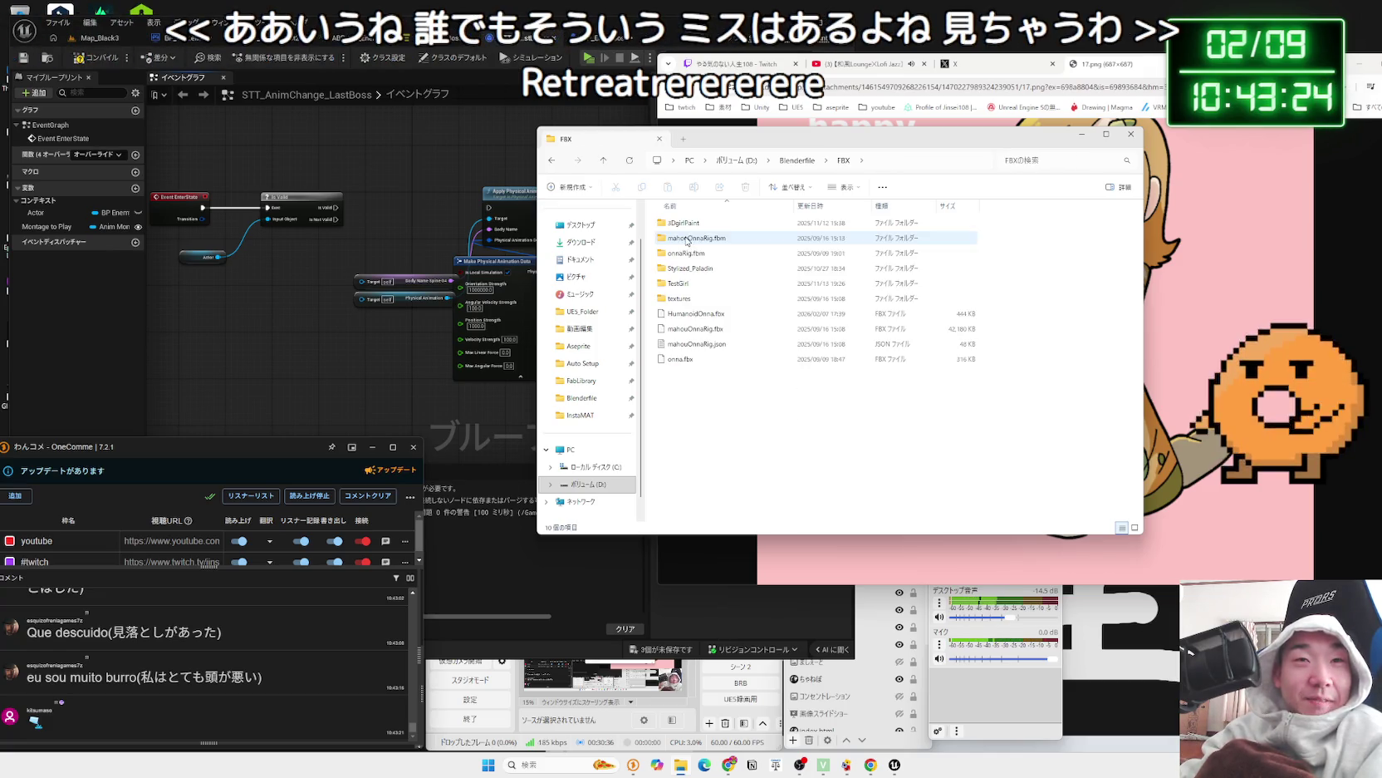
double_click(720, 299)
key("alt+Left")
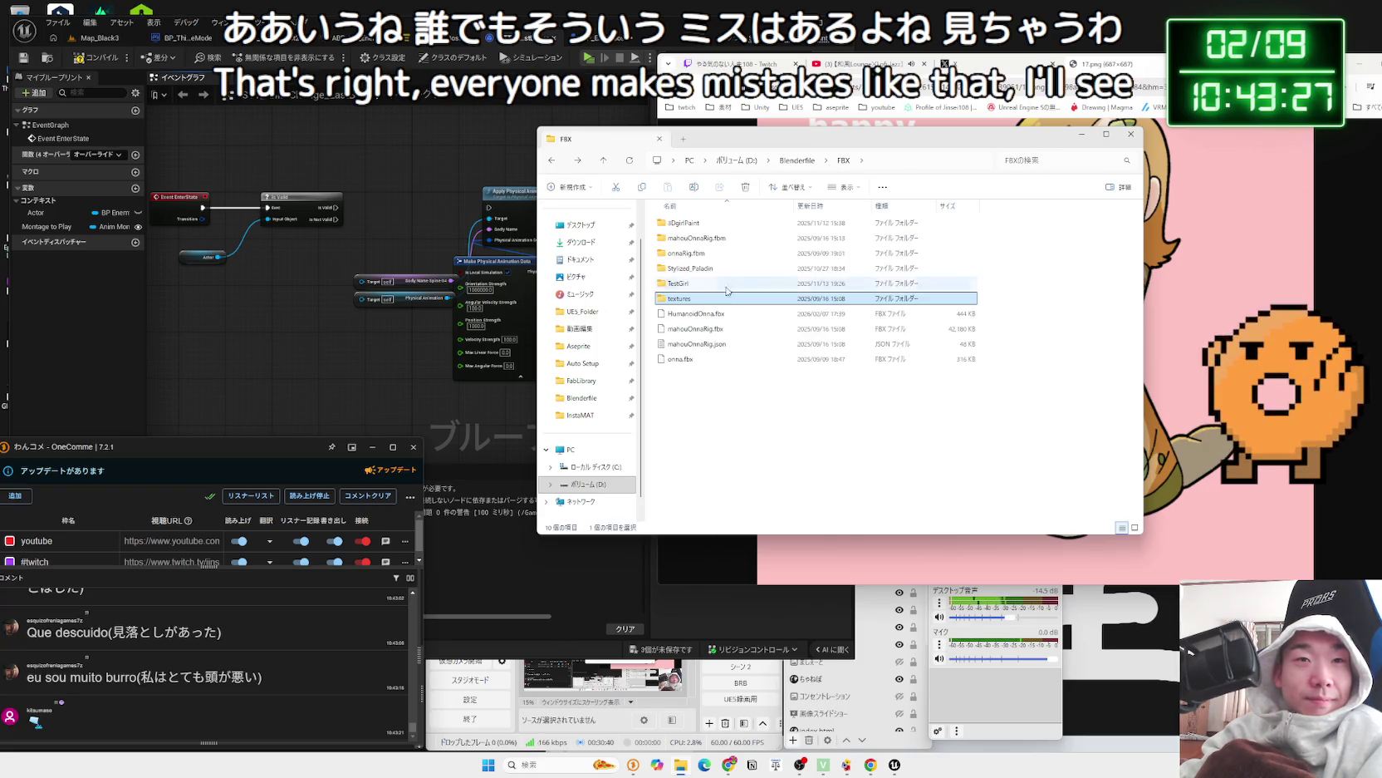
double_click(684, 223)
key("alt+Left")
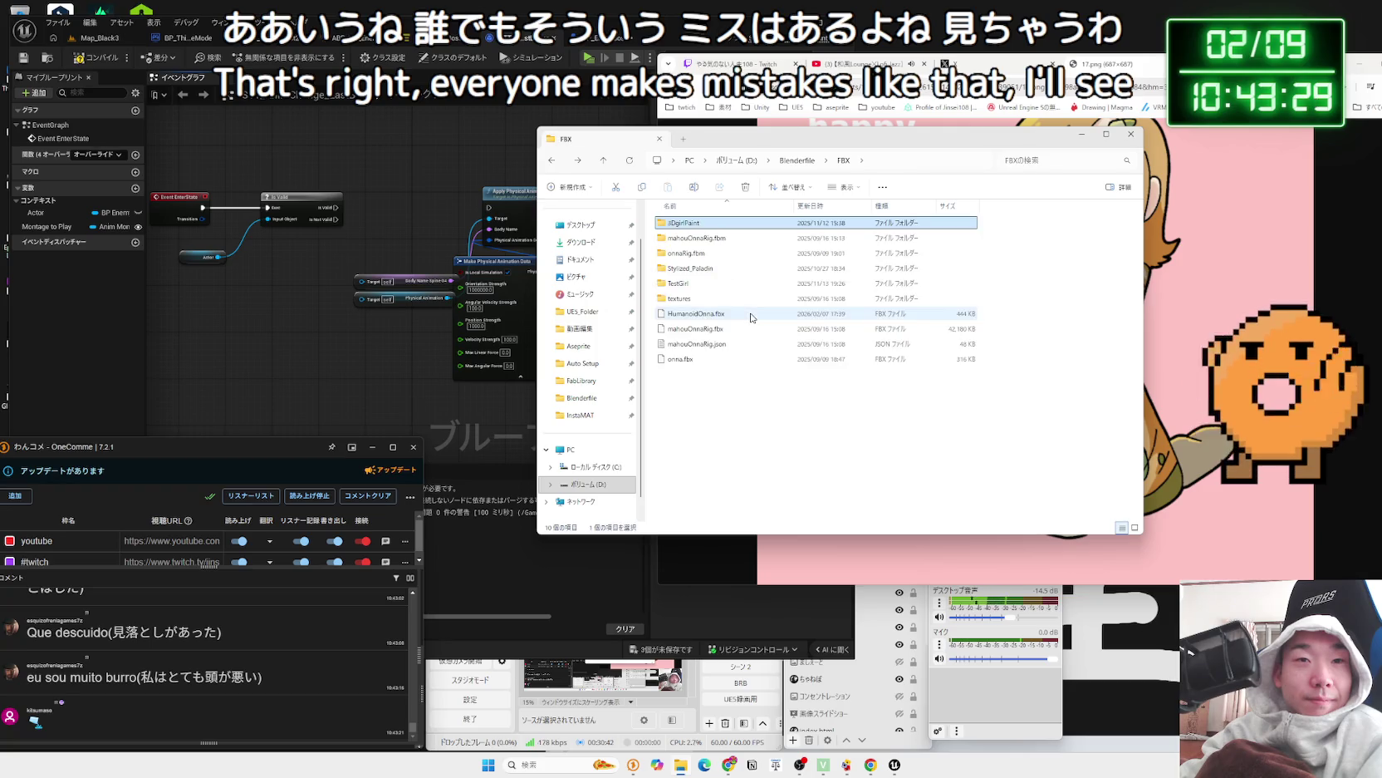
left_click(1235, 71)
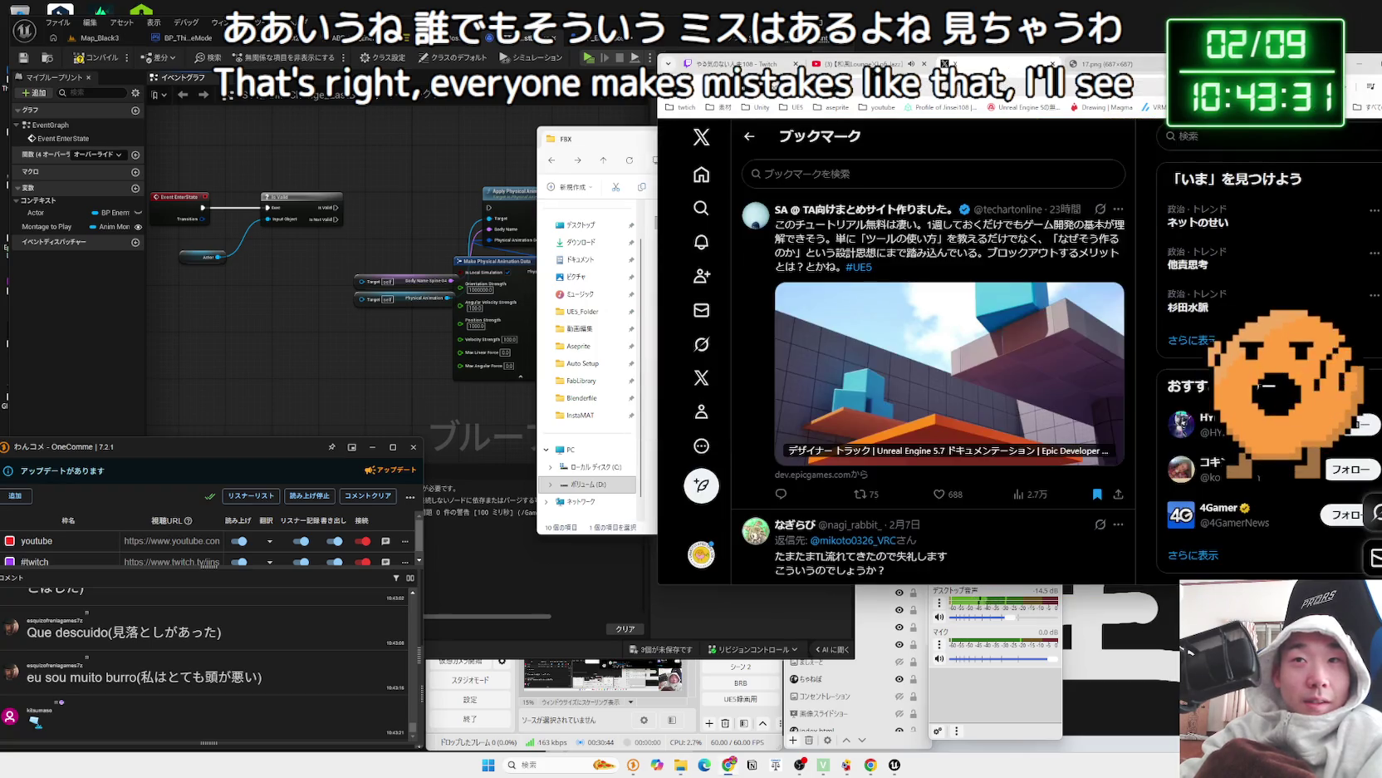
- Move the browser left and skip ahead in the bookmarked water-drop add-on video
left_click_drag(1236, 71, 1128, 70)
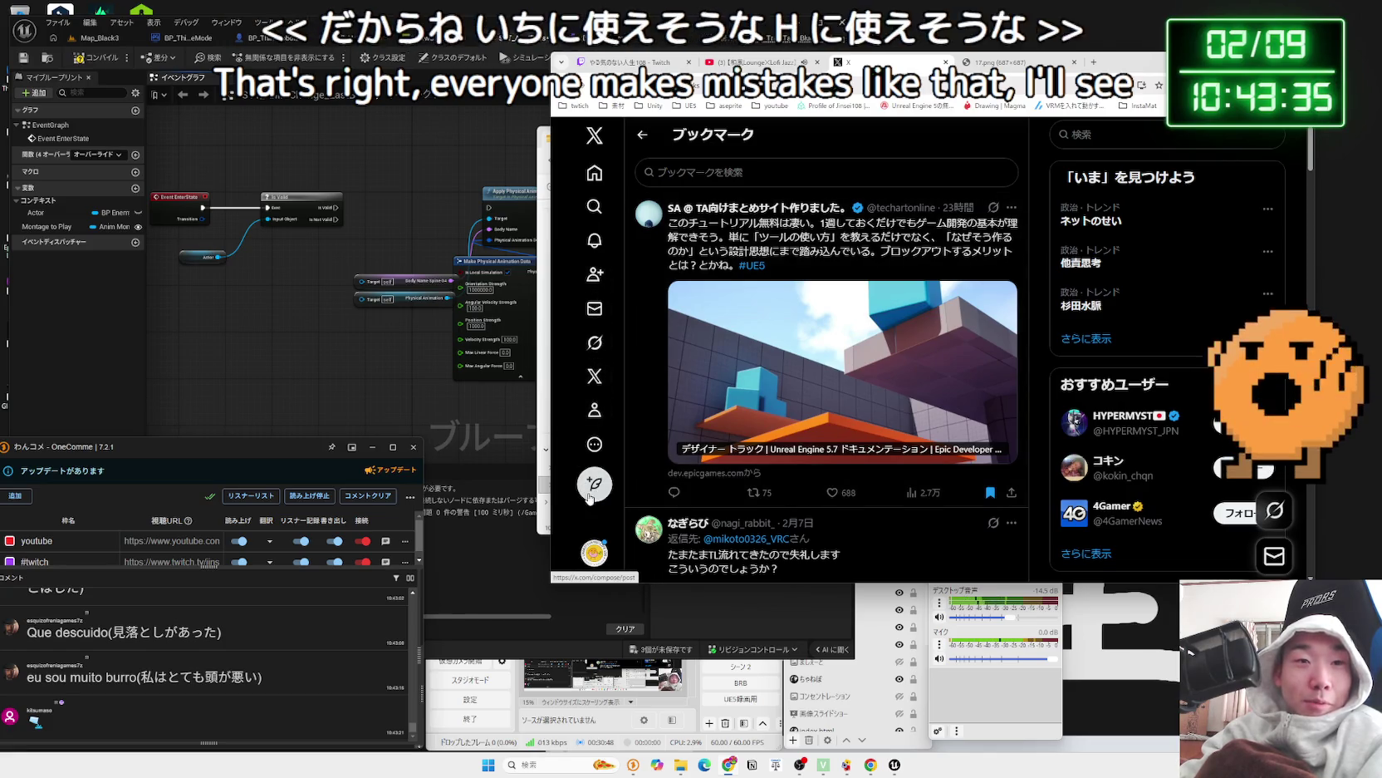
scroll(747, 407, "down", 5)
scroll(804, 380, "up", 5)
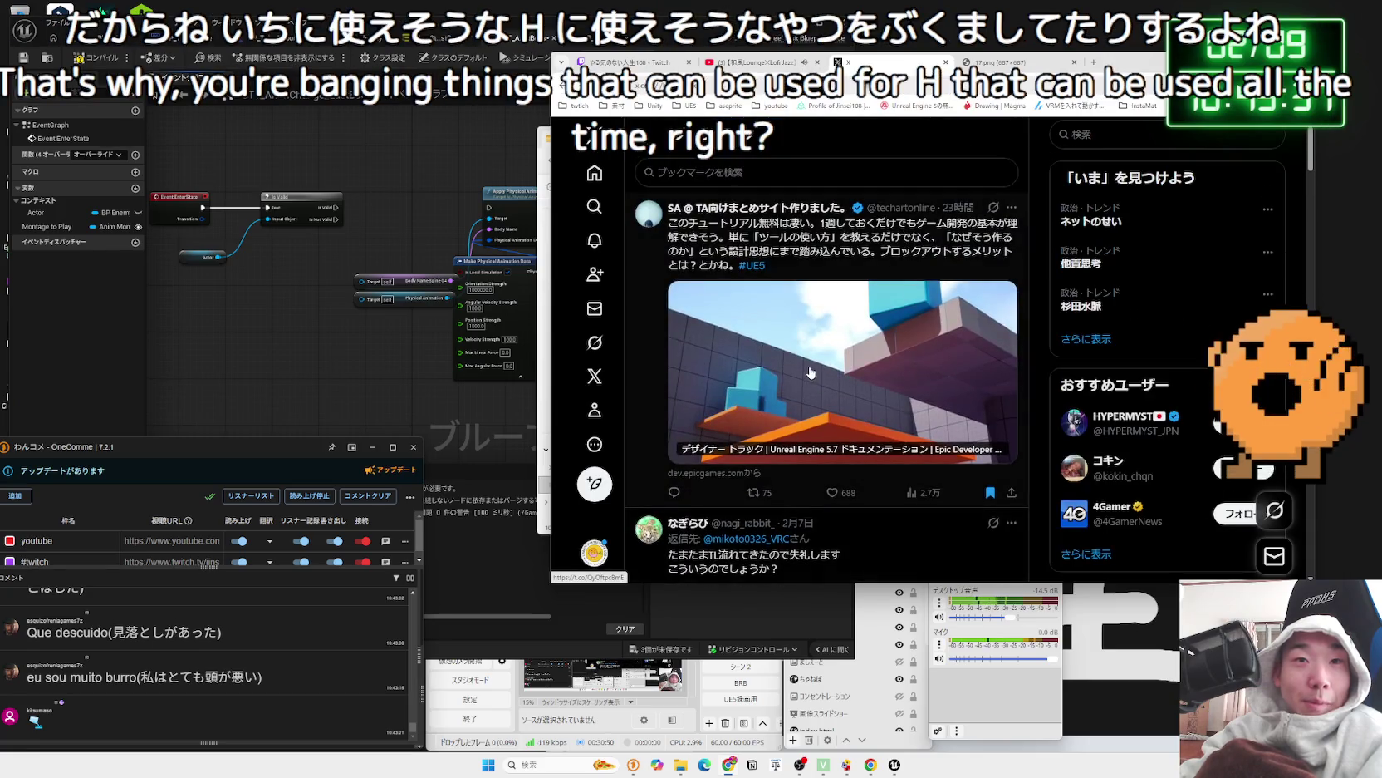
scroll(811, 372, "down", 10)
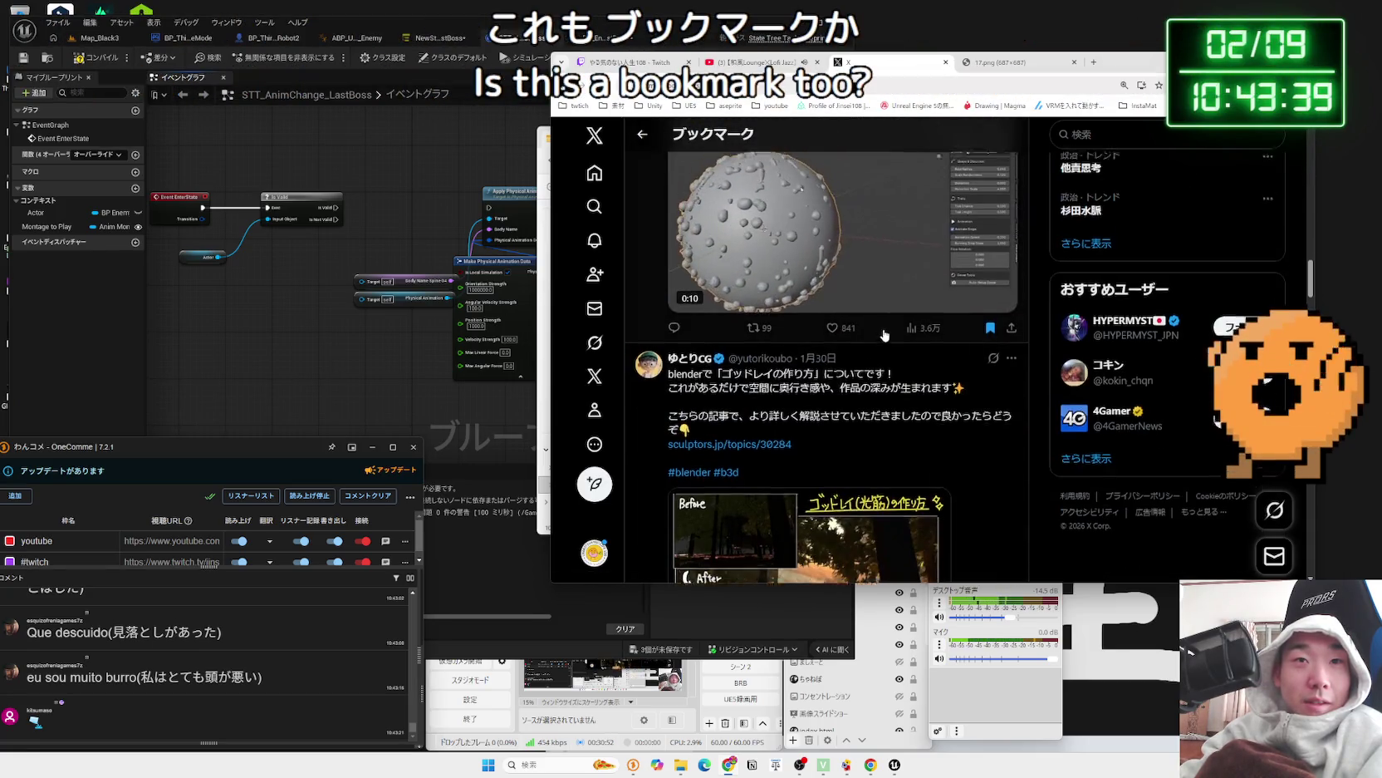
scroll(885, 335, "up", 2)
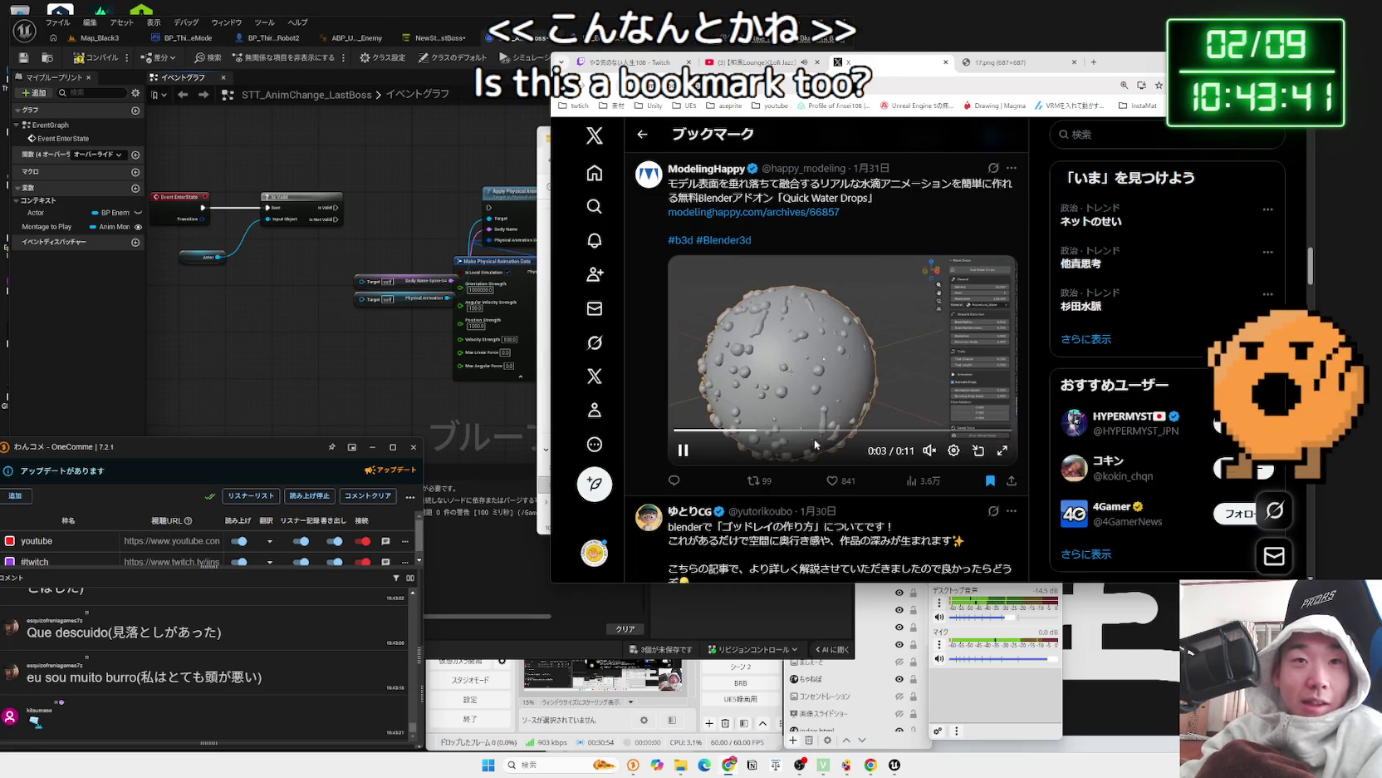
left_click(890, 431)
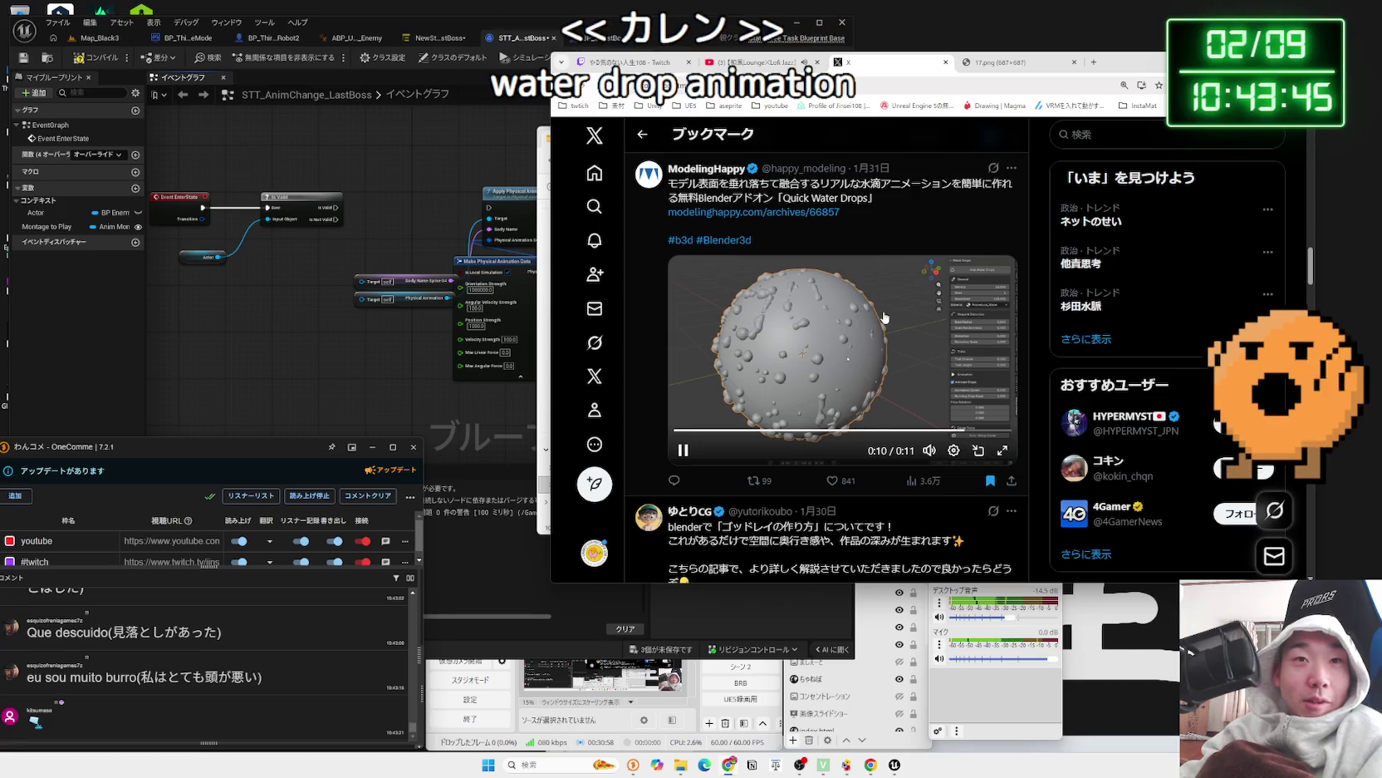
- Scroll down the bookmarks to the blue hip-and-leg mesh post and open its image
scroll(884, 317, "down", 15)
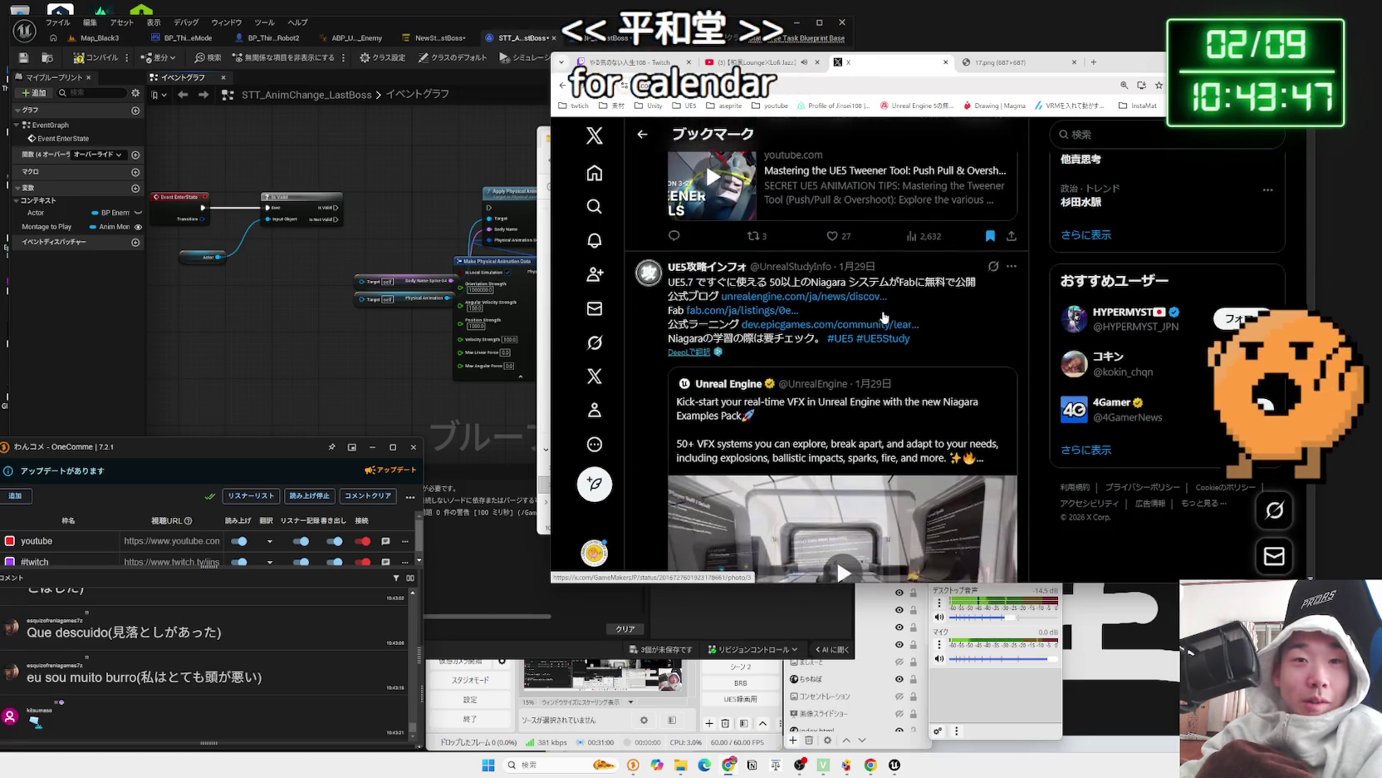
scroll(884, 317, "down", 15)
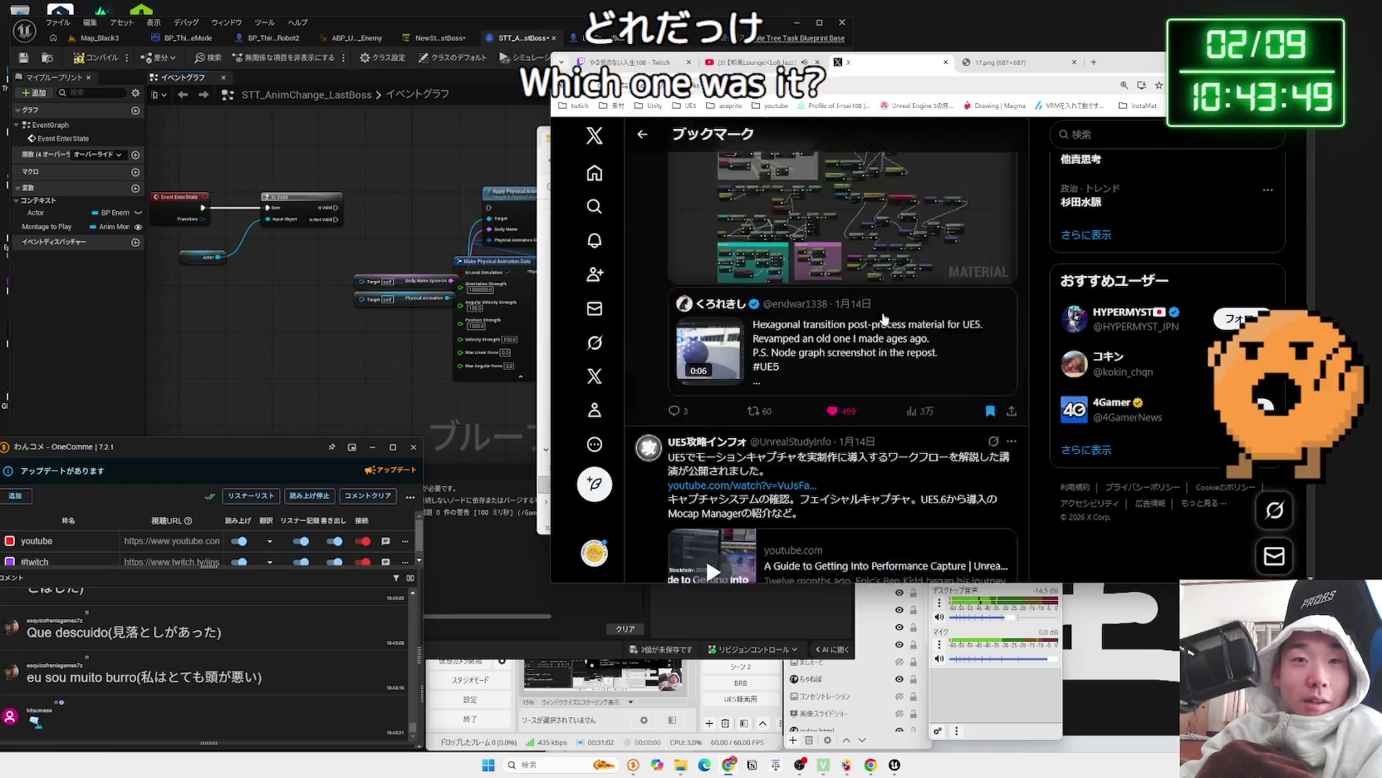
scroll(884, 317, "down", 15)
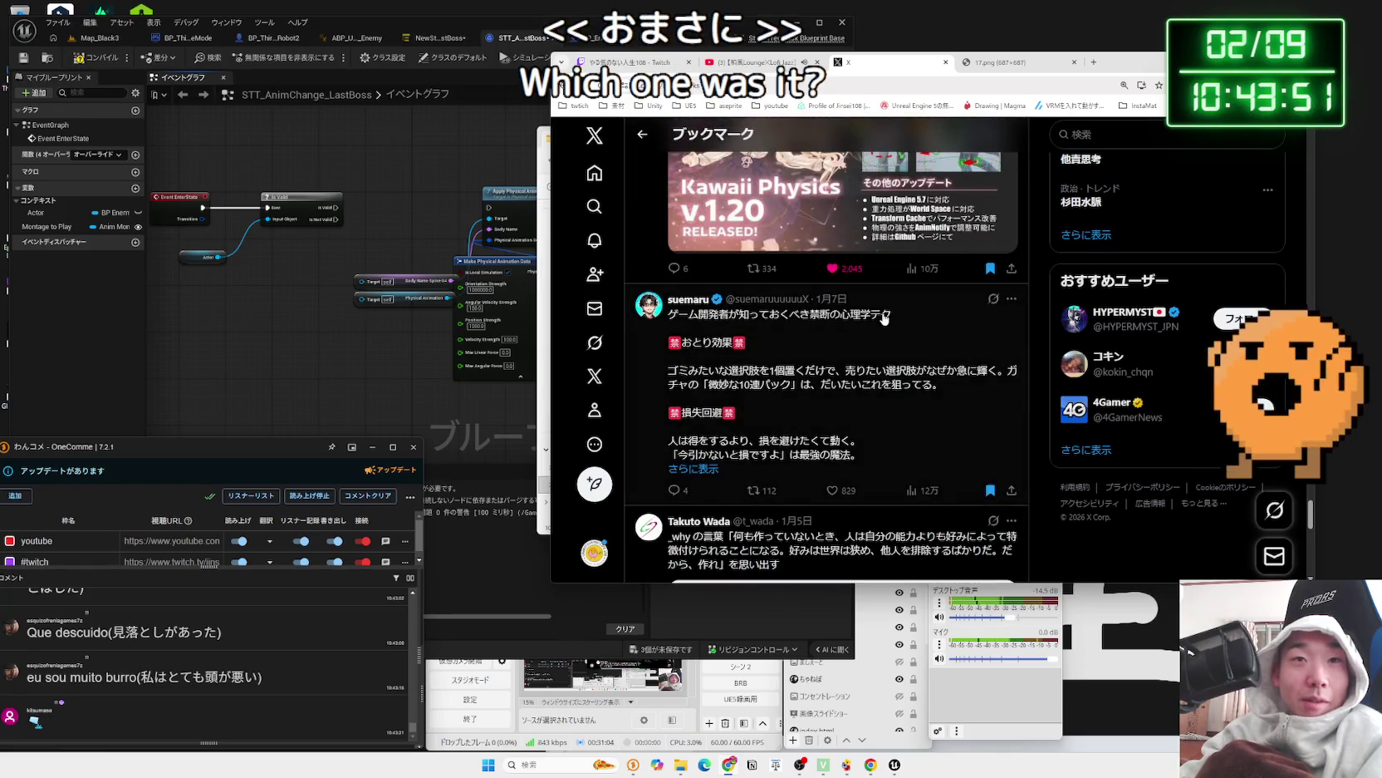
scroll(884, 317, "up", 3)
scroll(884, 317, "down", 6)
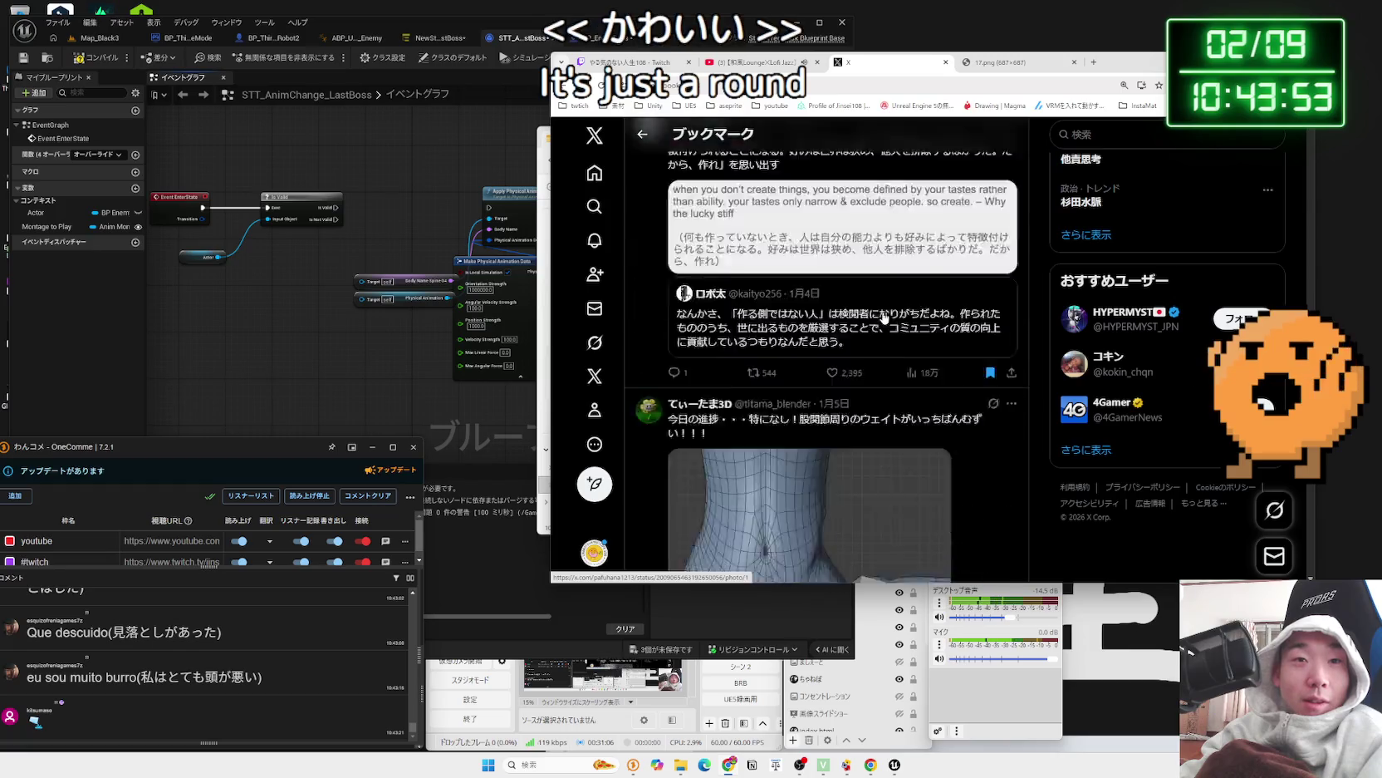
scroll(884, 317, "down", 5)
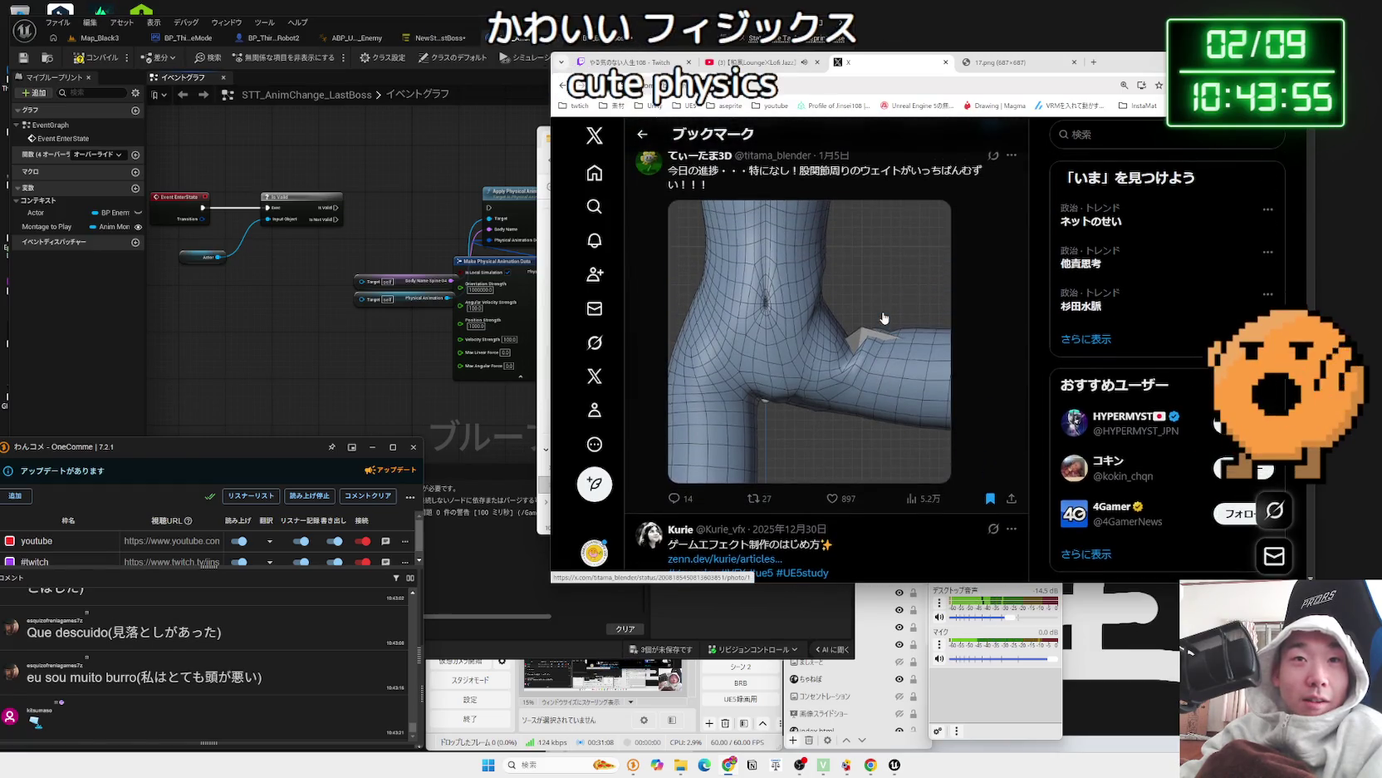
left_click(884, 317)
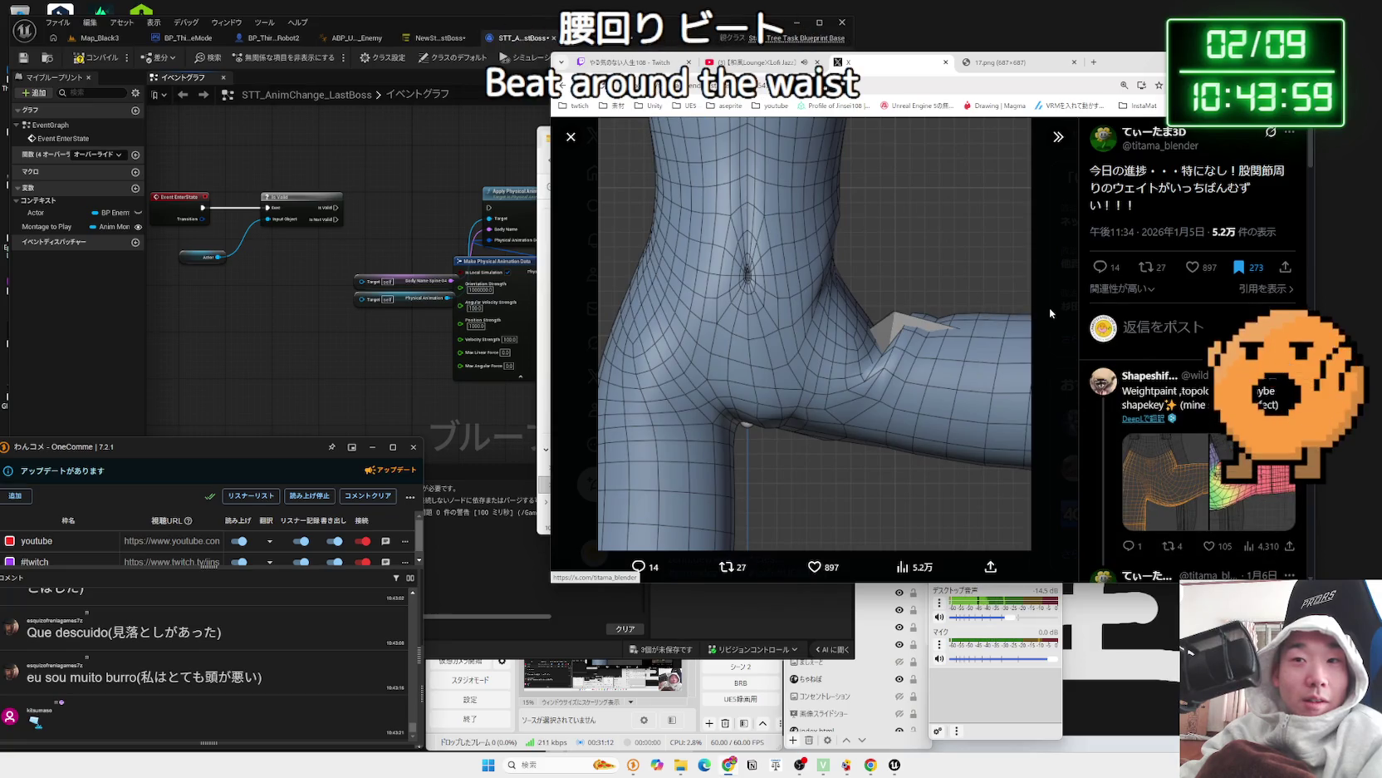
- Open the weightpaint-and-topology reply, view its mesh and colour weight-paint images, then return to bookmarks
left_click(1155, 395)
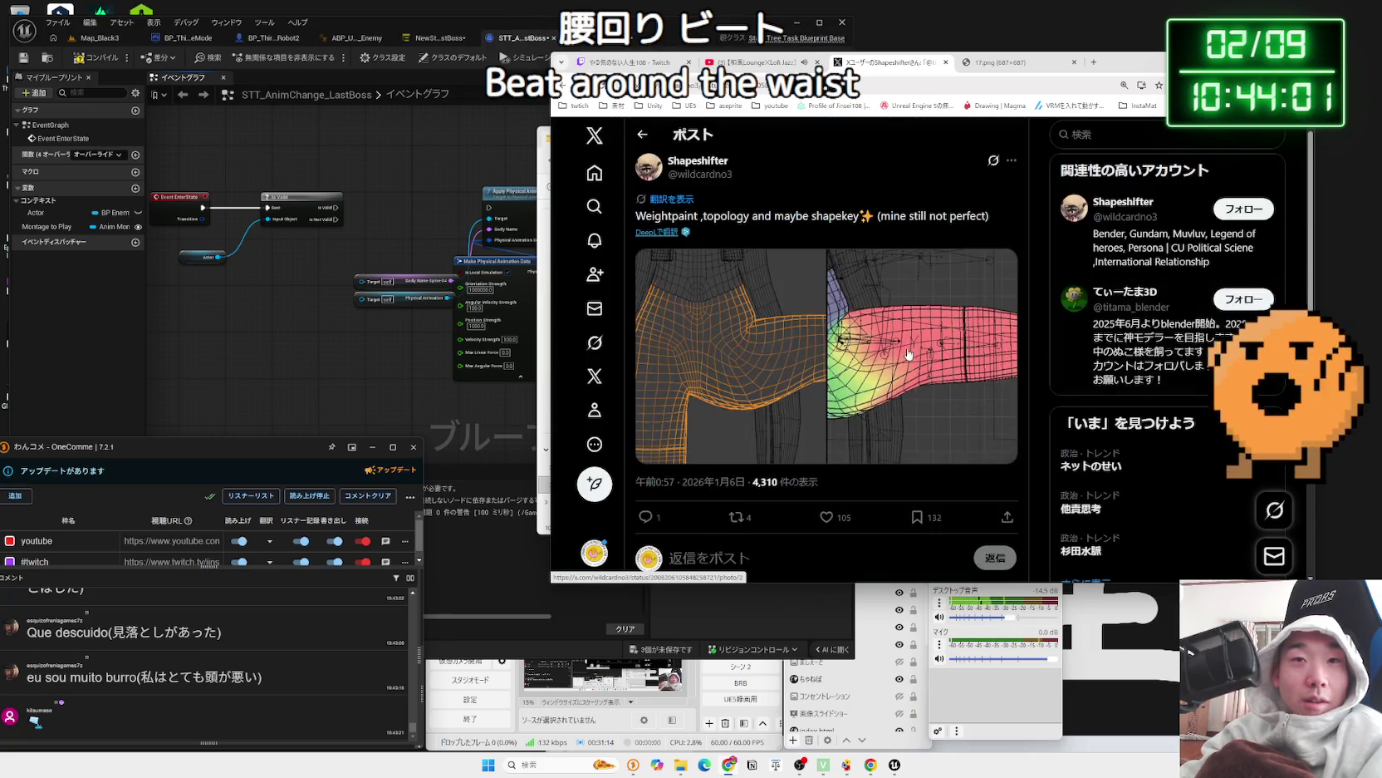
left_click(908, 354)
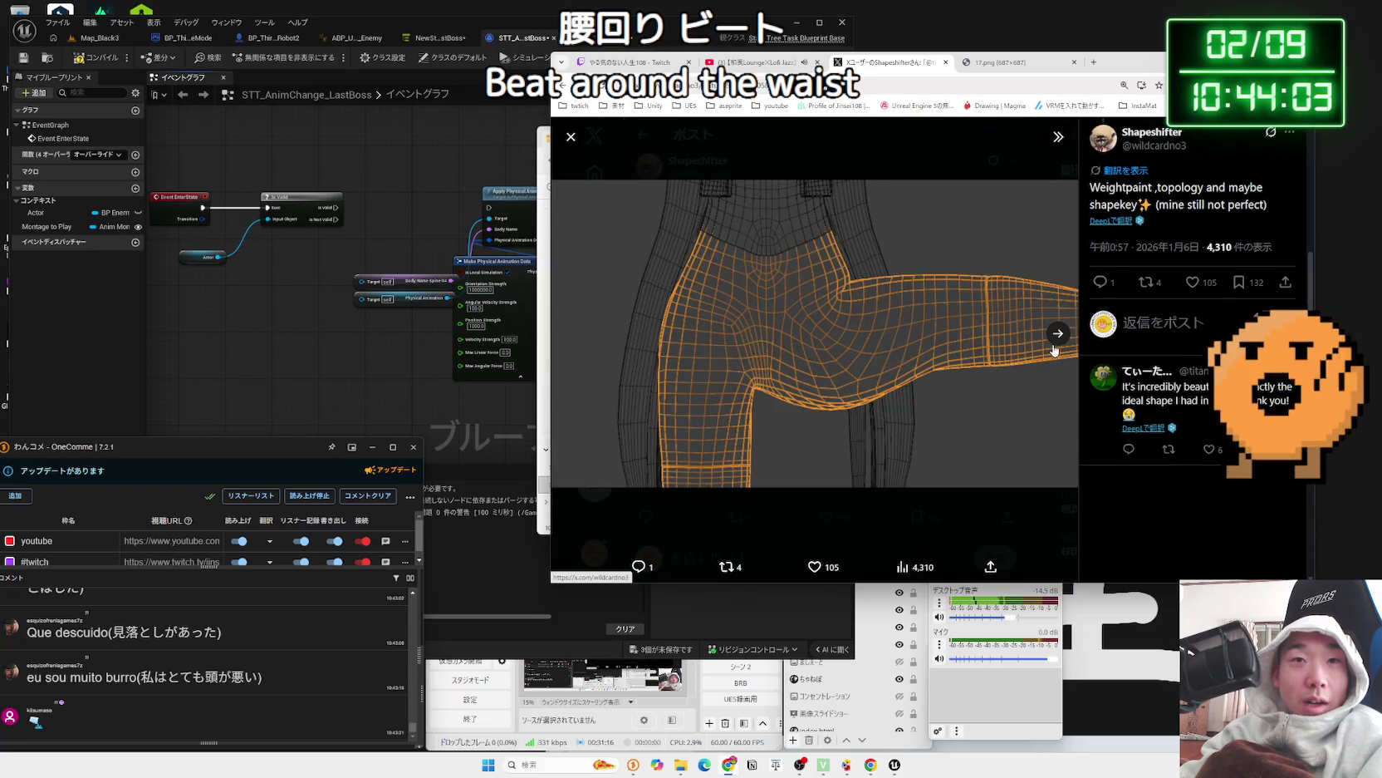
left_click(1063, 335)
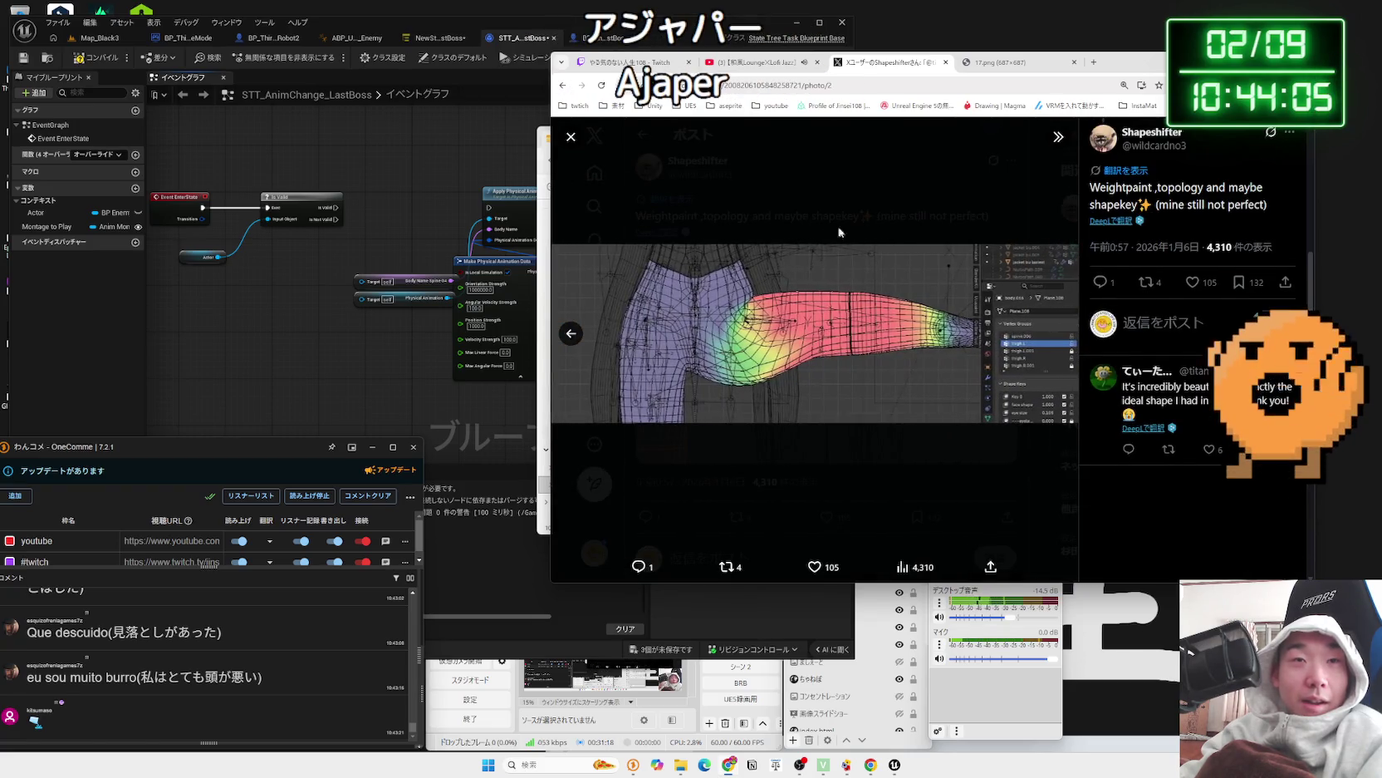
left_click(824, 218)
left_click(645, 136)
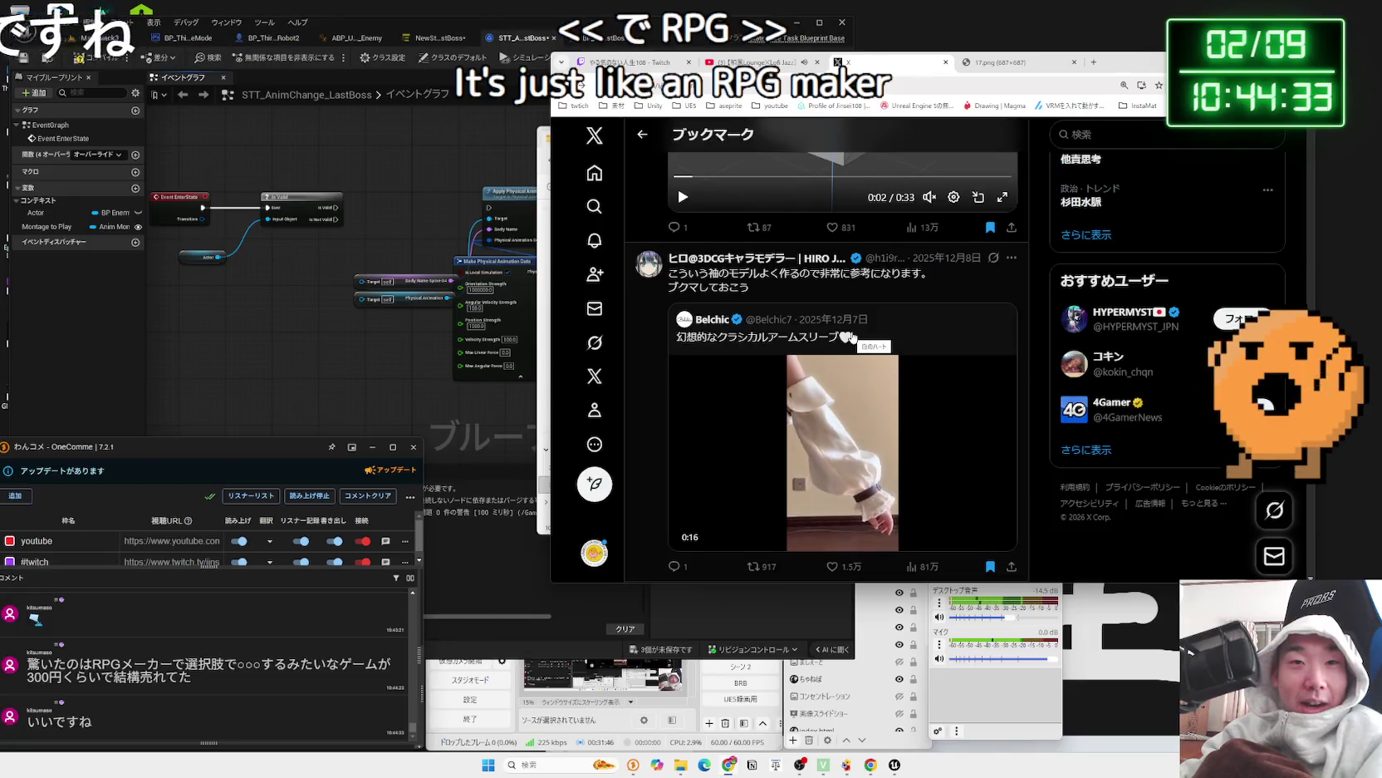
- Scroll down the bookmarks, past the sleeve video, to the TetrahedronMesh morph post
scroll(936, 382, "down", 2)
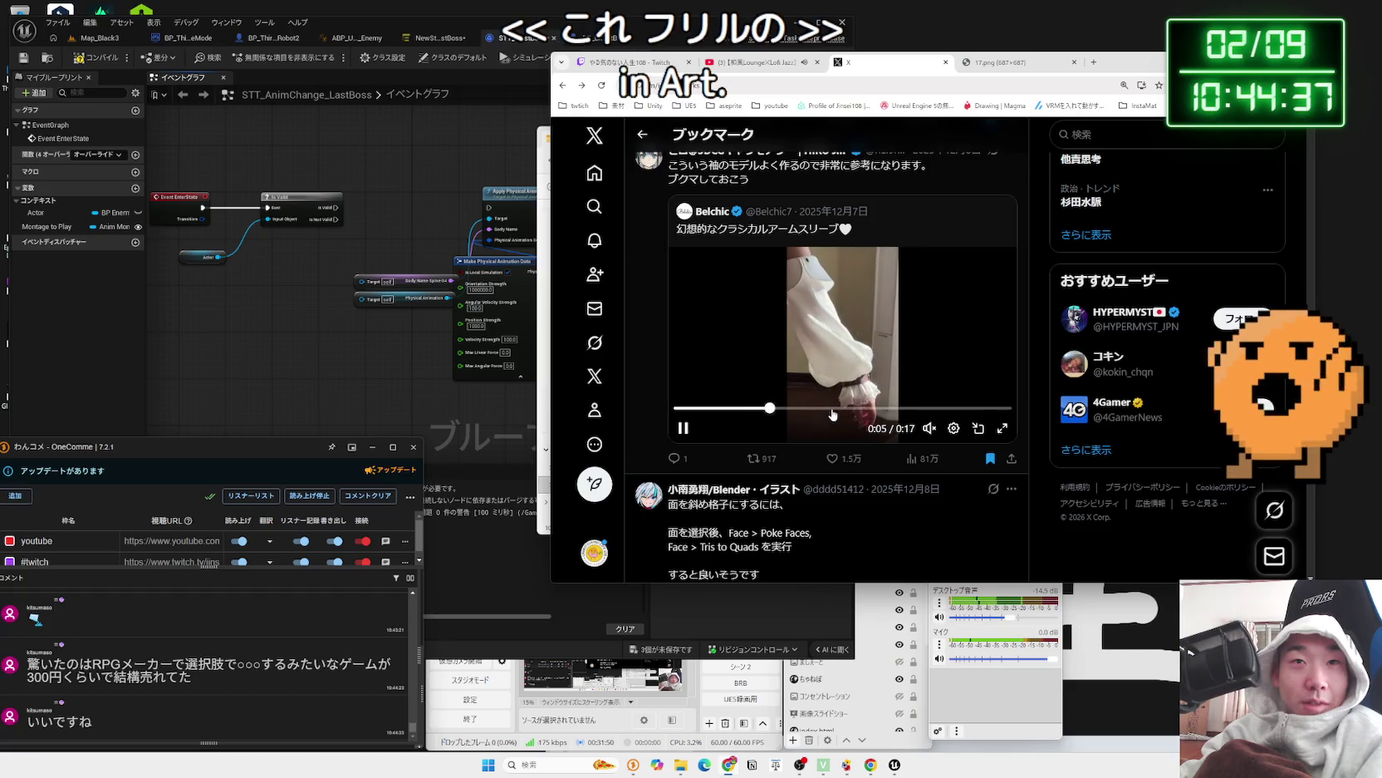
scroll(914, 374, "down", 15)
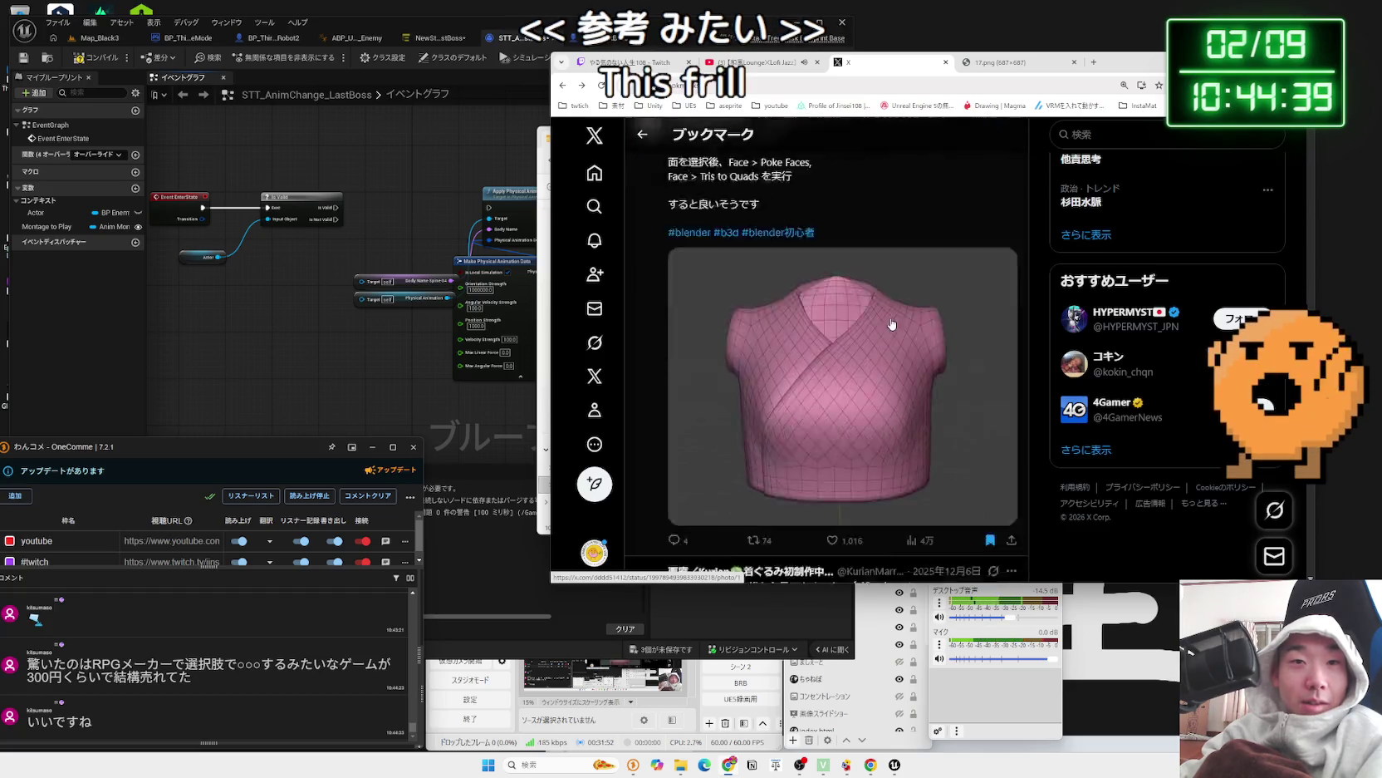
scroll(890, 323, "down", 15)
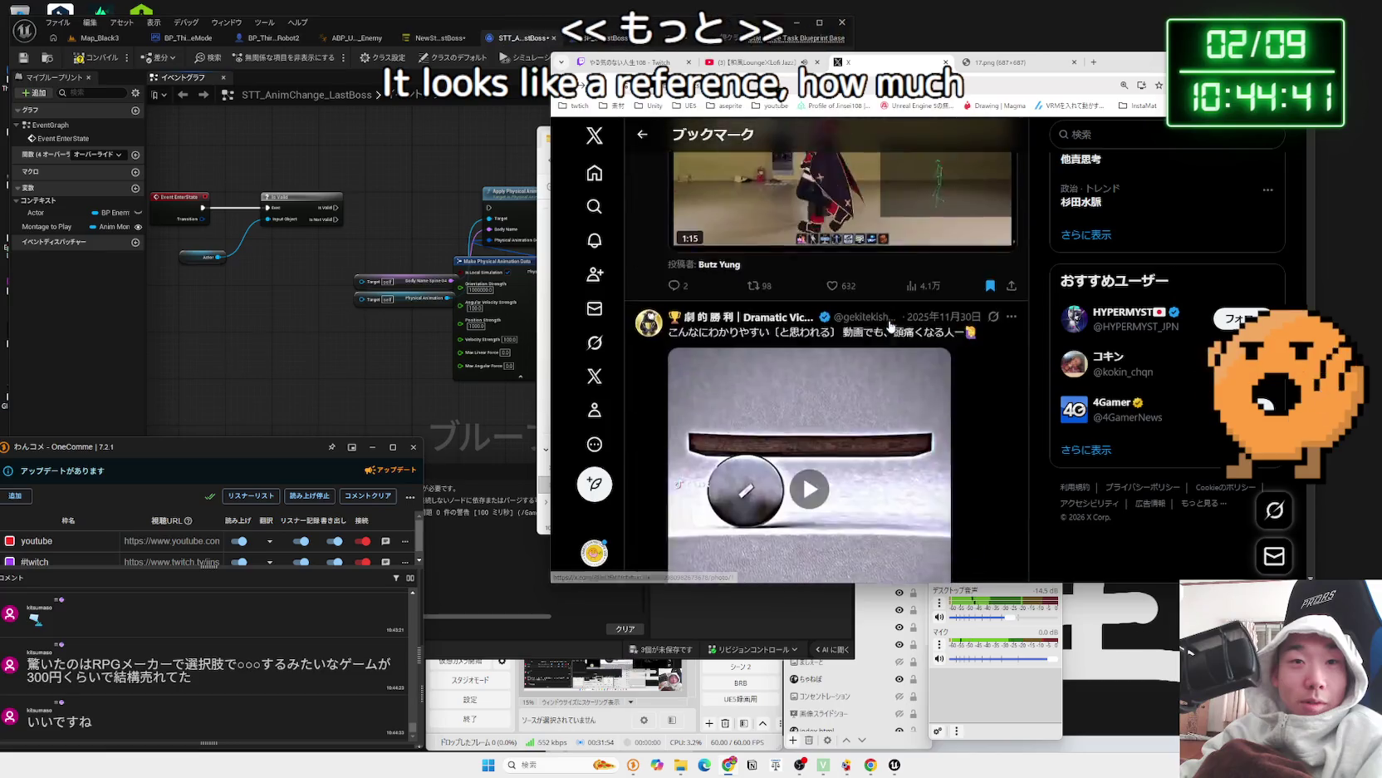
scroll(890, 323, "down", 10)
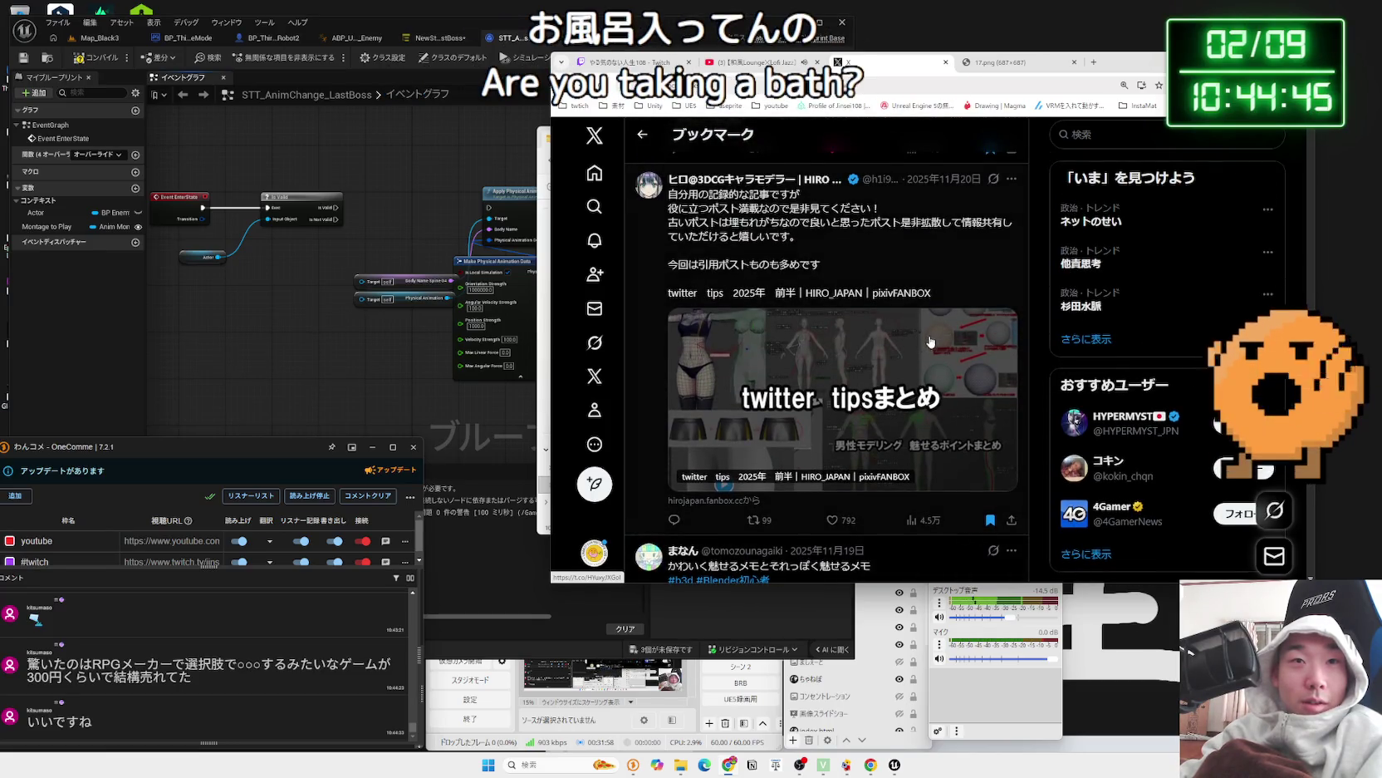
scroll(931, 340, "down", 10)
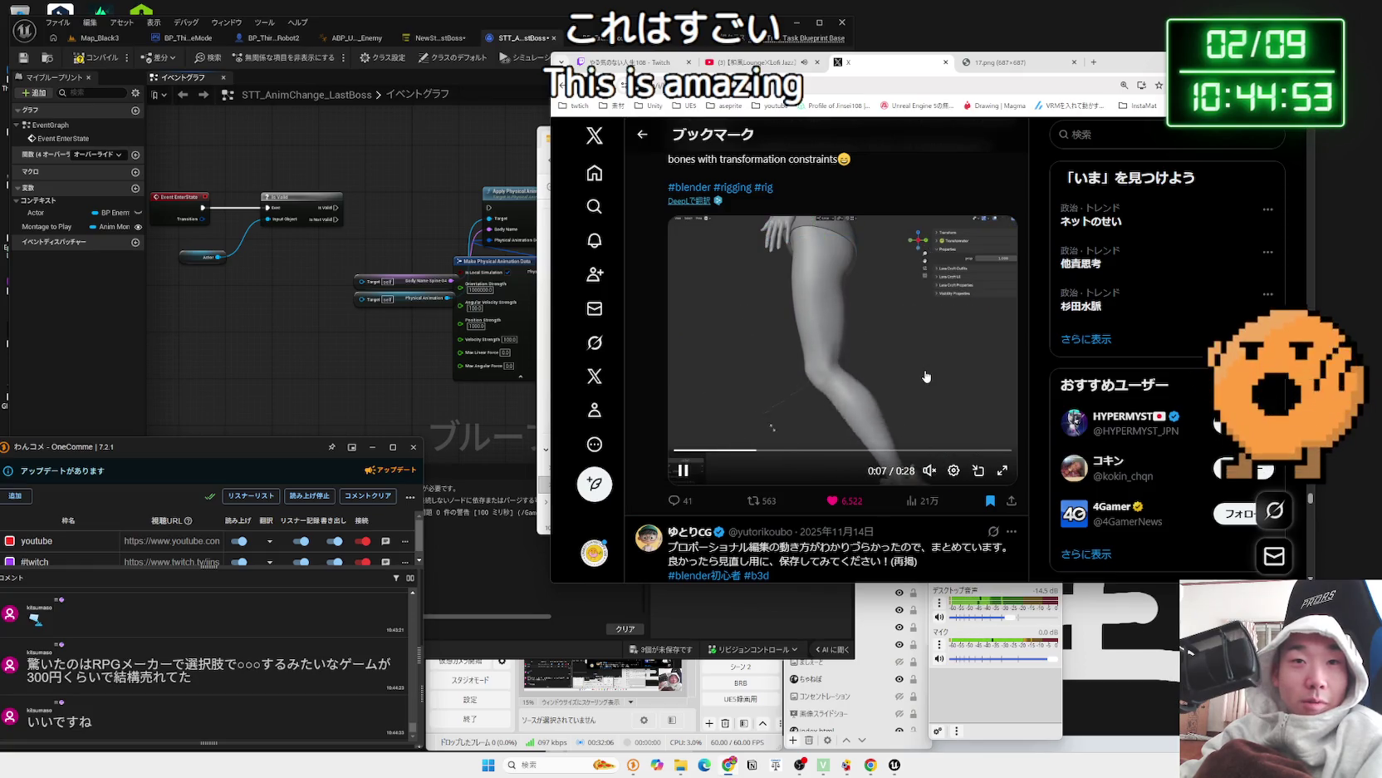
scroll(927, 376, "down", 10)
scroll(926, 375, "up", 4)
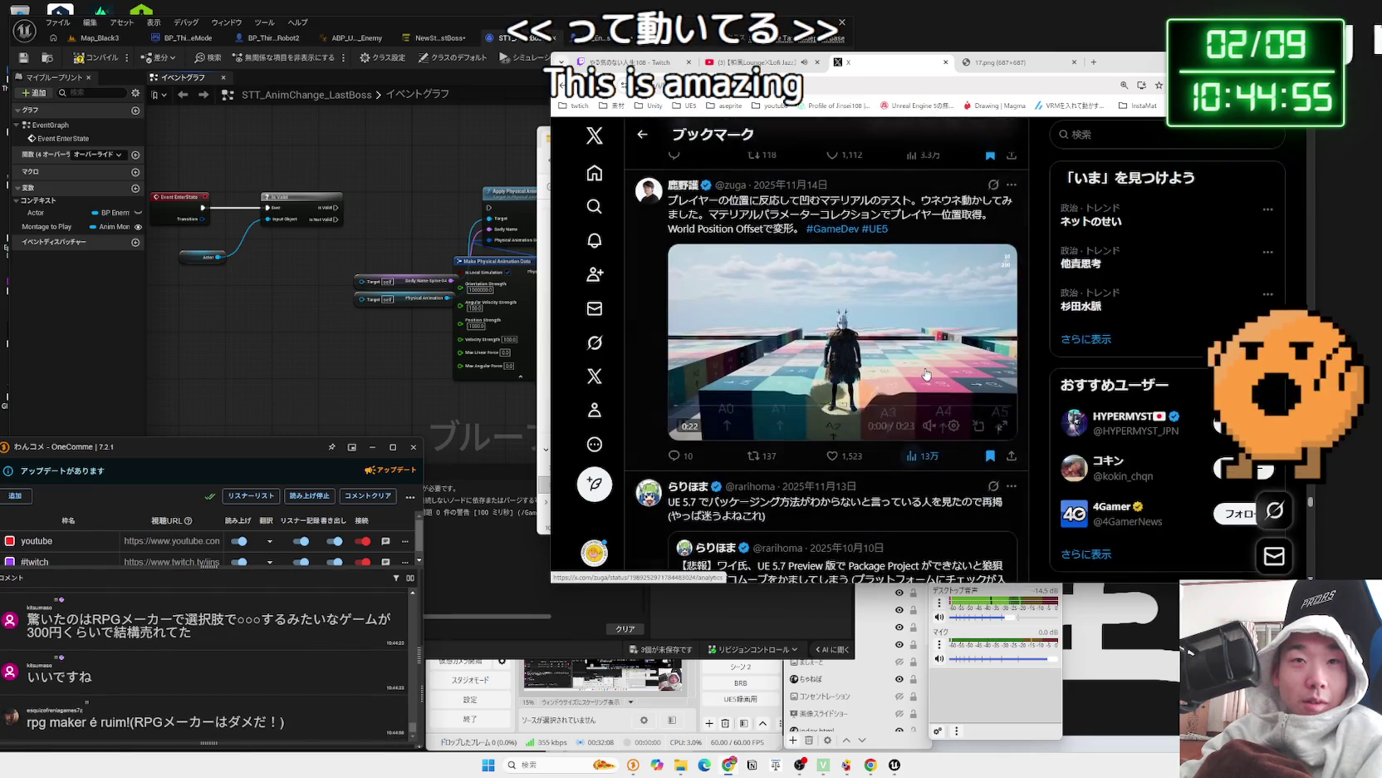
scroll(926, 373, "down", 5)
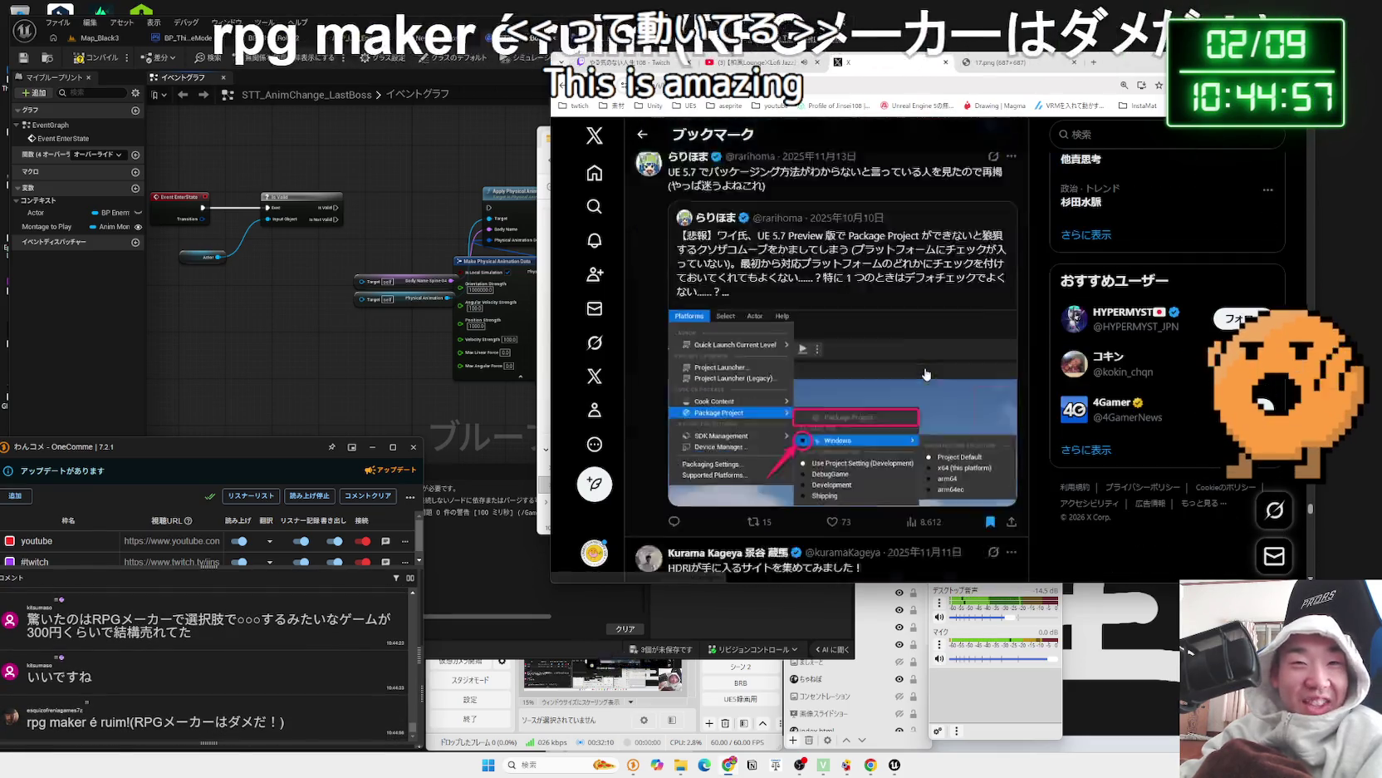
scroll(926, 374, "down", 12)
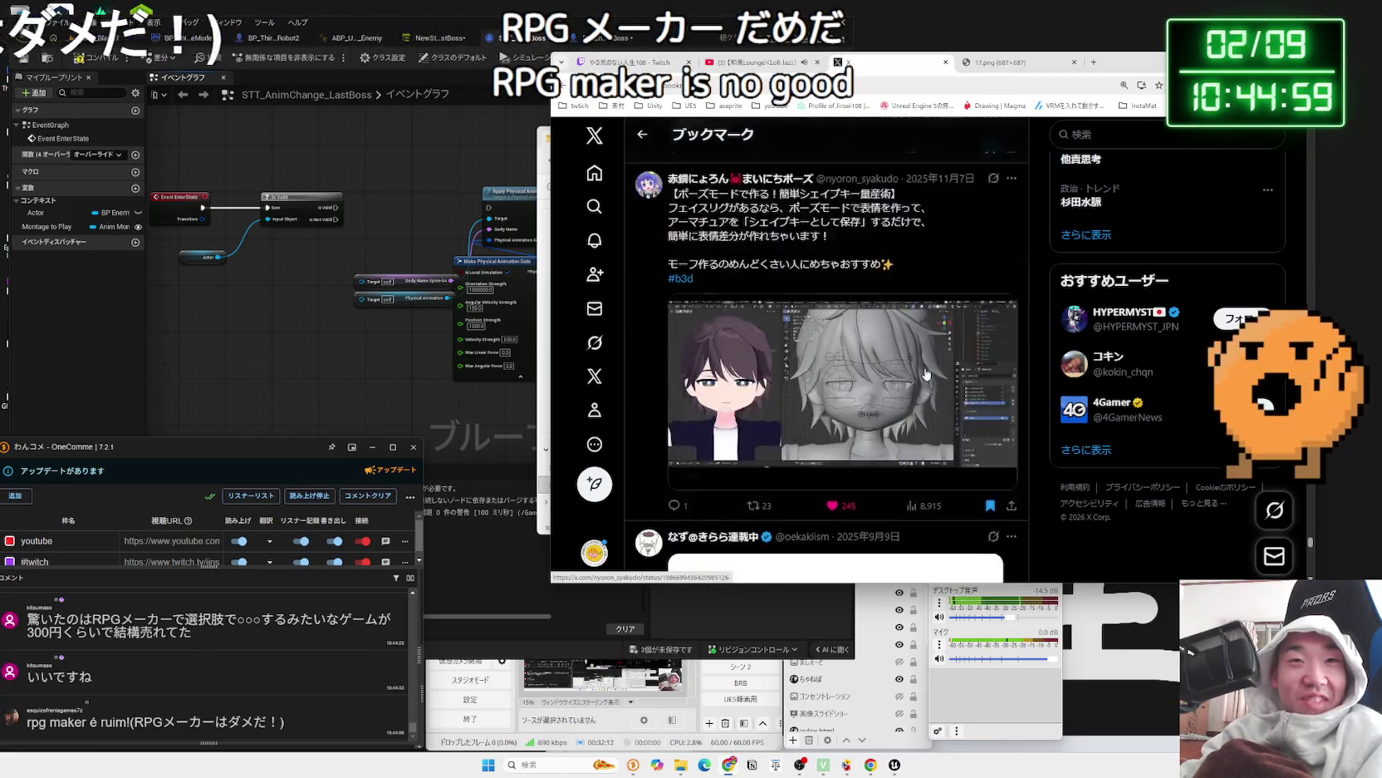
scroll(926, 374, "down", 15)
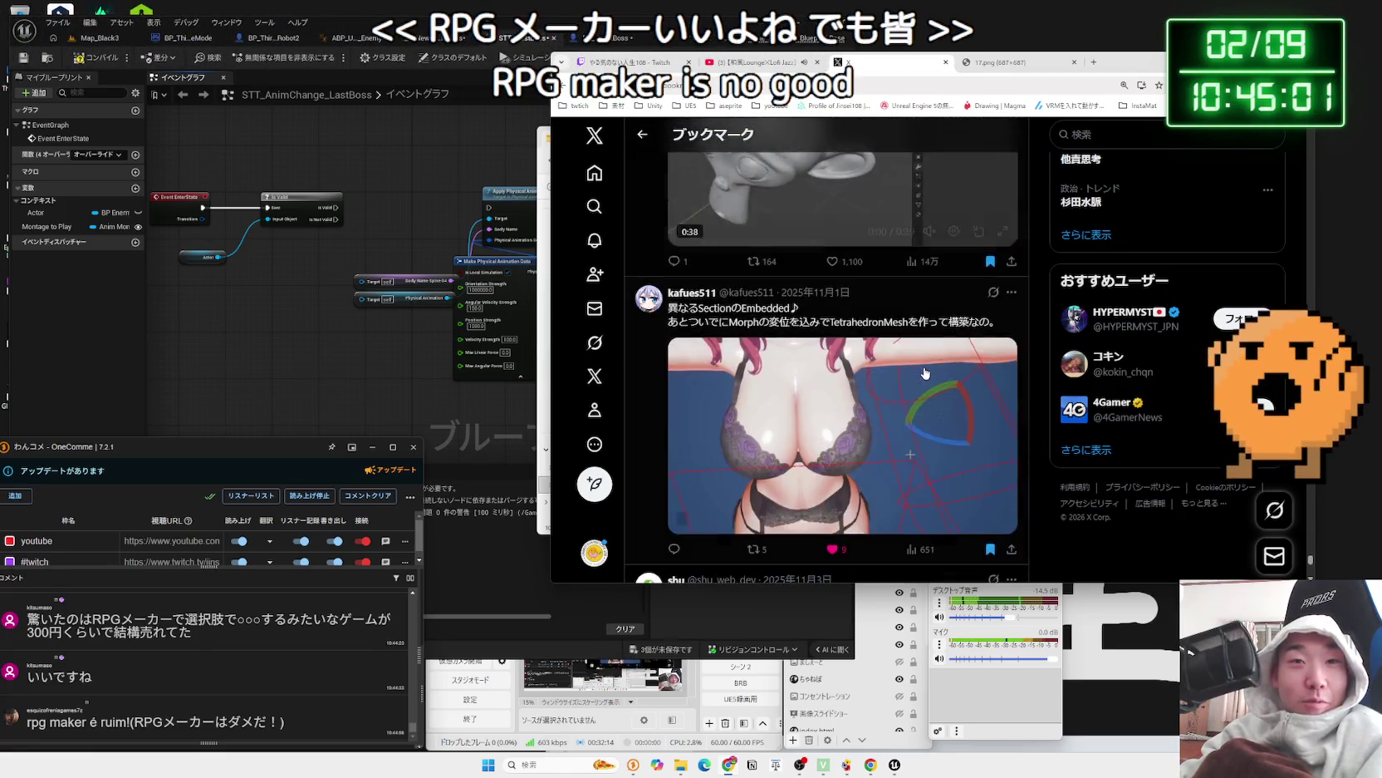
scroll(924, 367, "up", 1)
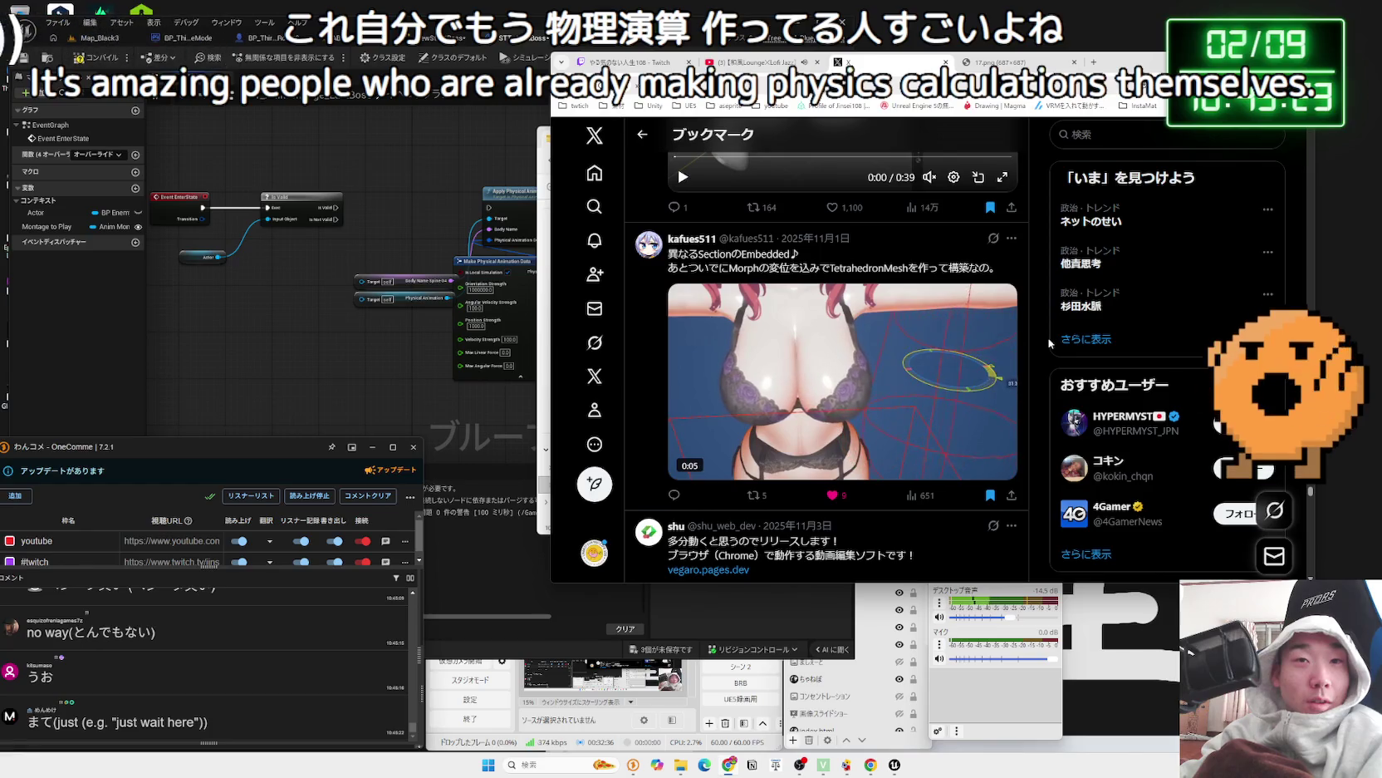
- Scroll back and forth through the bookmarks looking for the Blender thigh-squish rigging video
scroll(1050, 343, "down", 7)
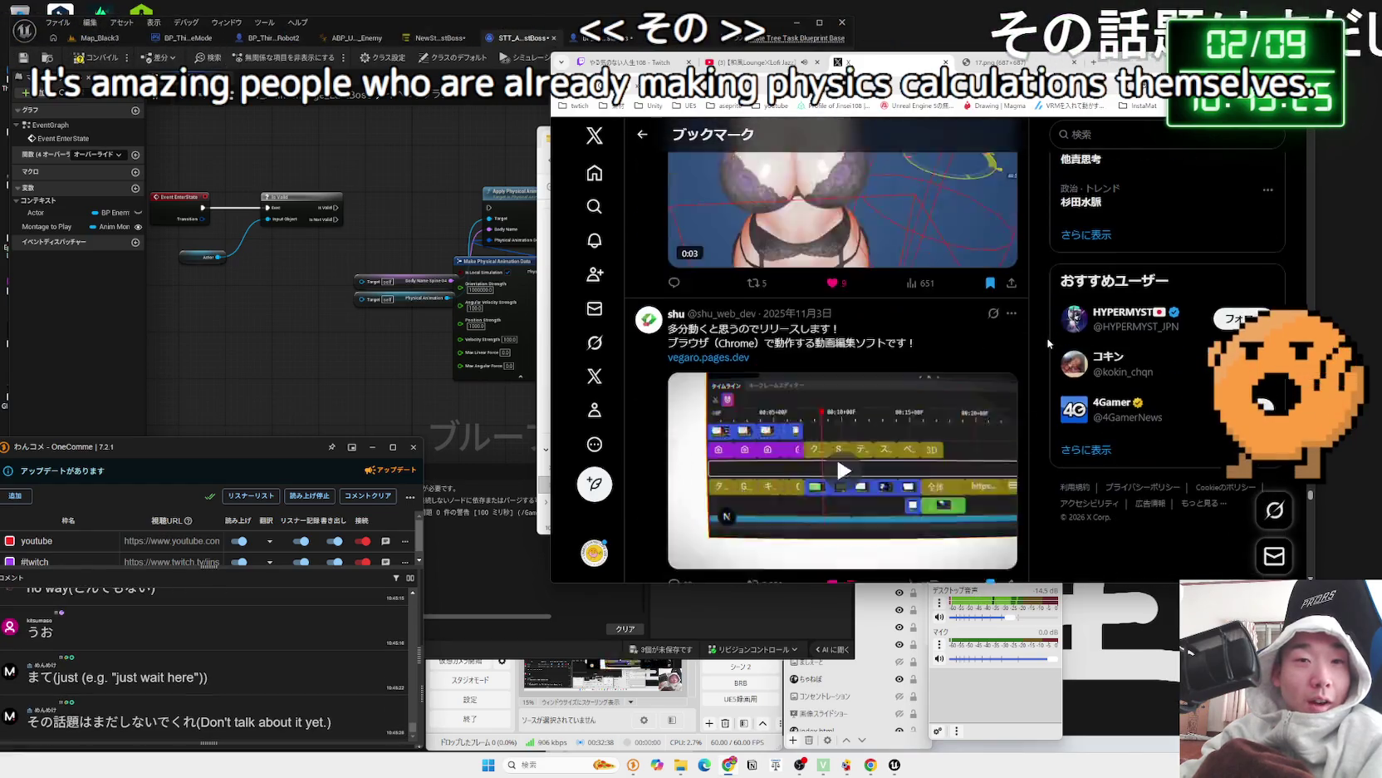
scroll(1050, 343, "down", 15)
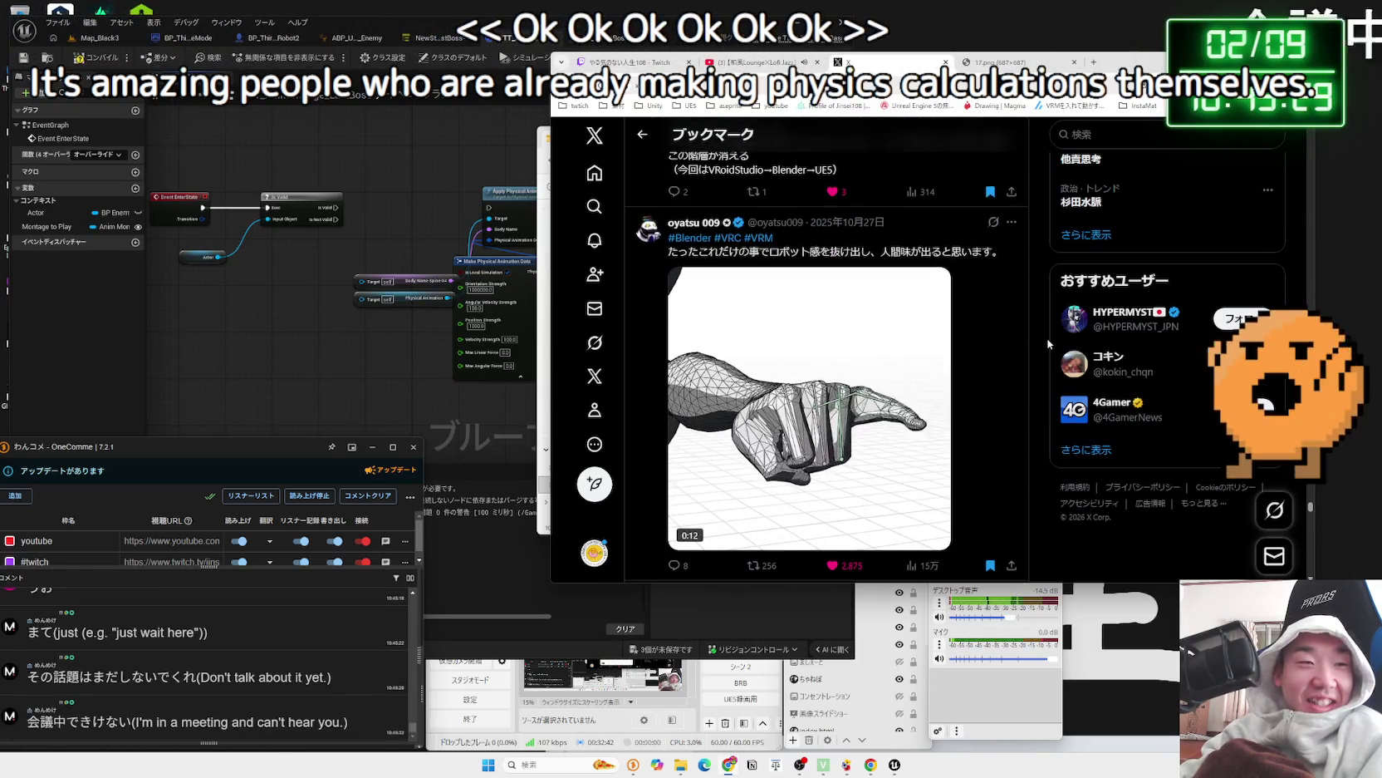
scroll(1049, 343, "down", 10)
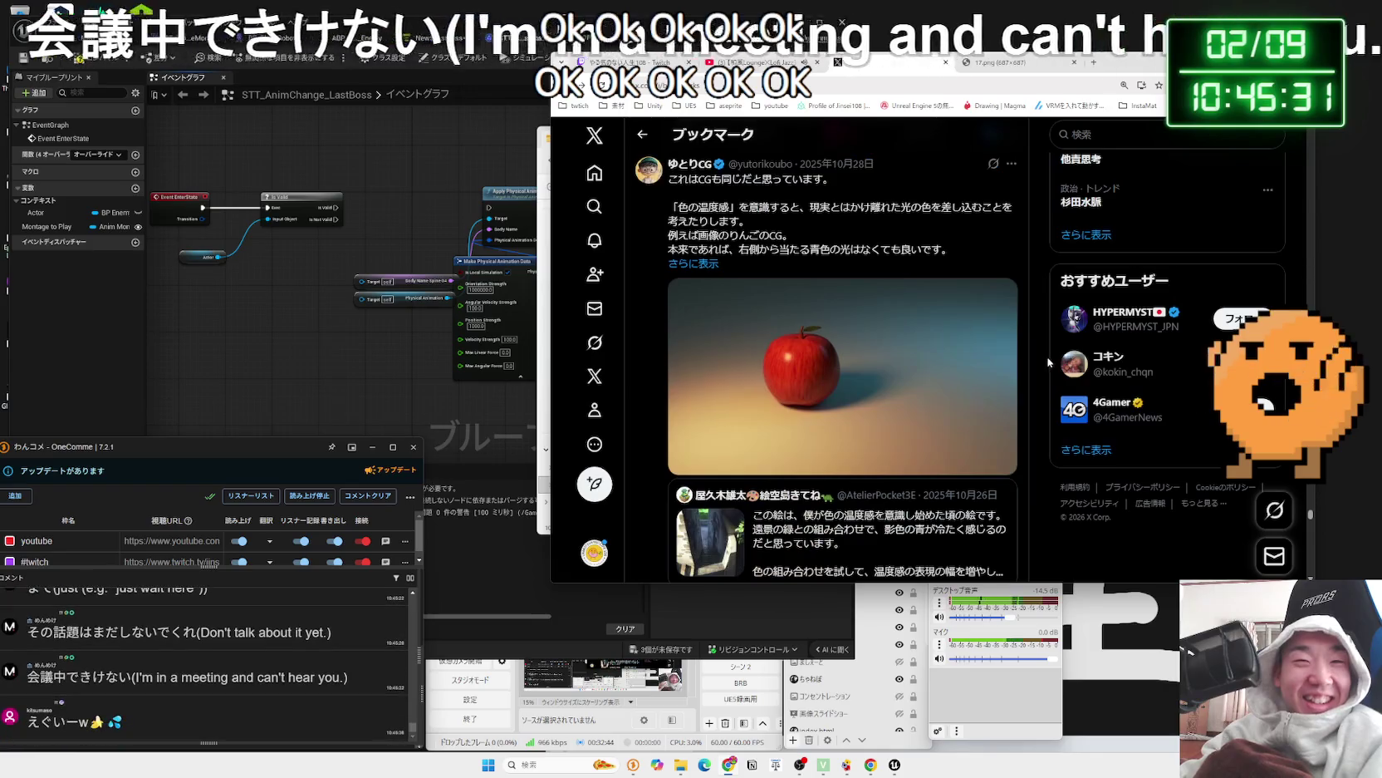
scroll(1049, 362, "down", 3)
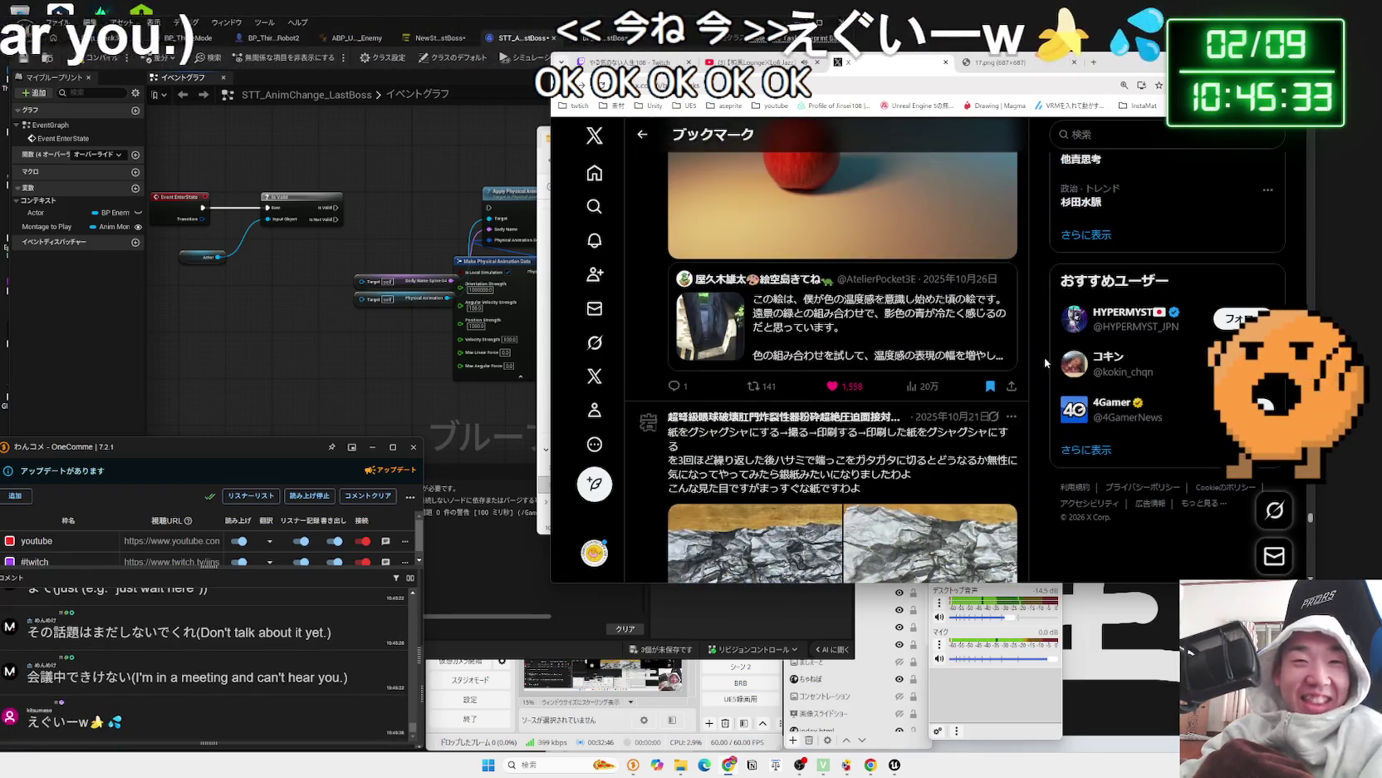
scroll(1043, 349, "up", 15)
scroll(1038, 343, "down", 10)
scroll(1038, 341, "up", 2)
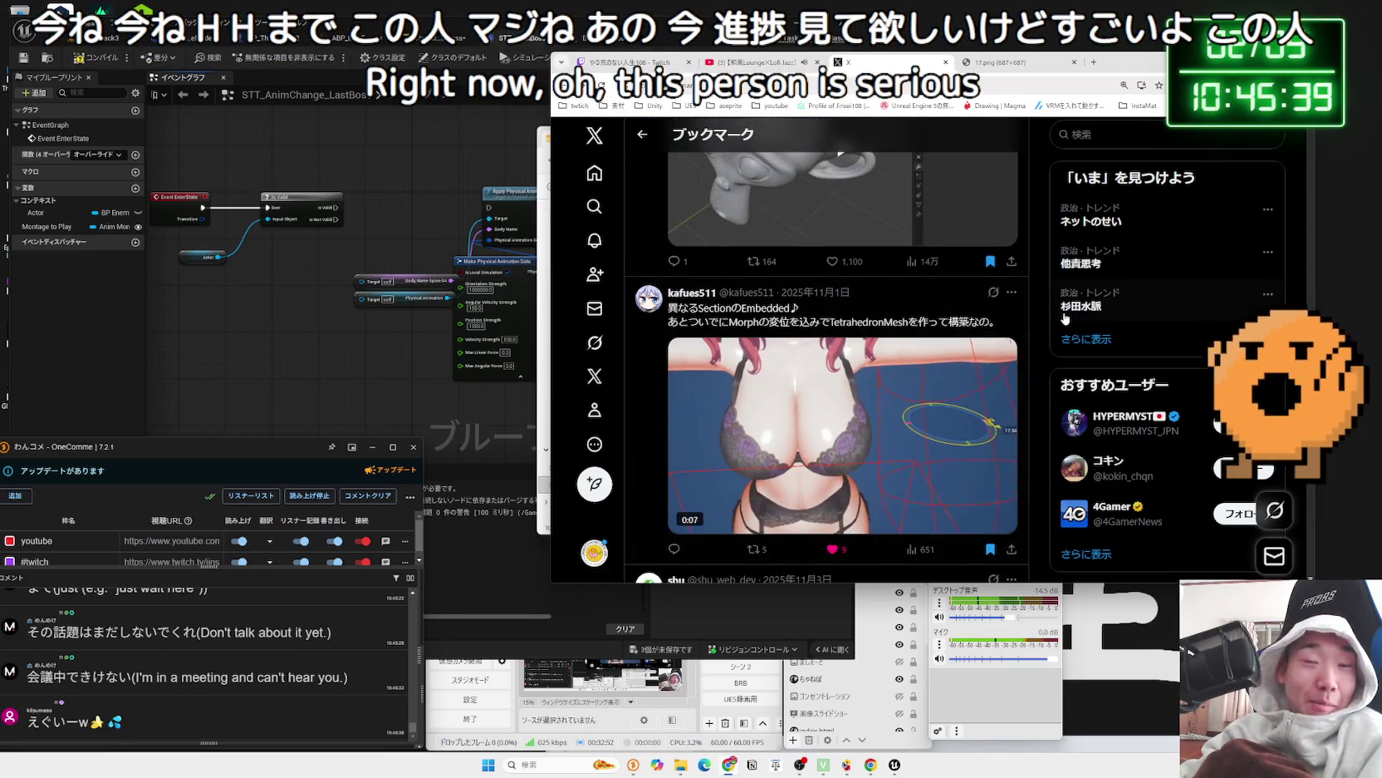
scroll(1051, 326, "up", 8)
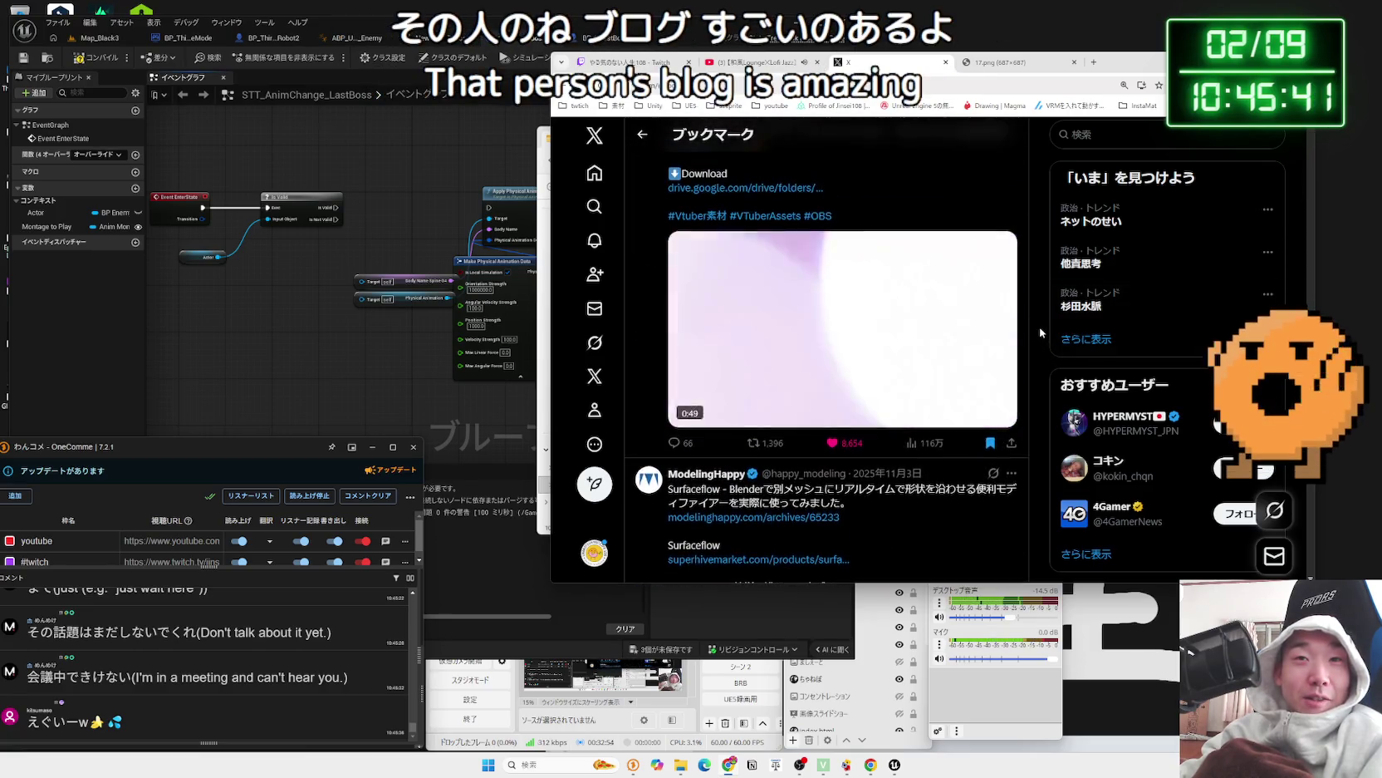
scroll(1040, 333, "up", 3)
scroll(1040, 332, "up", 8)
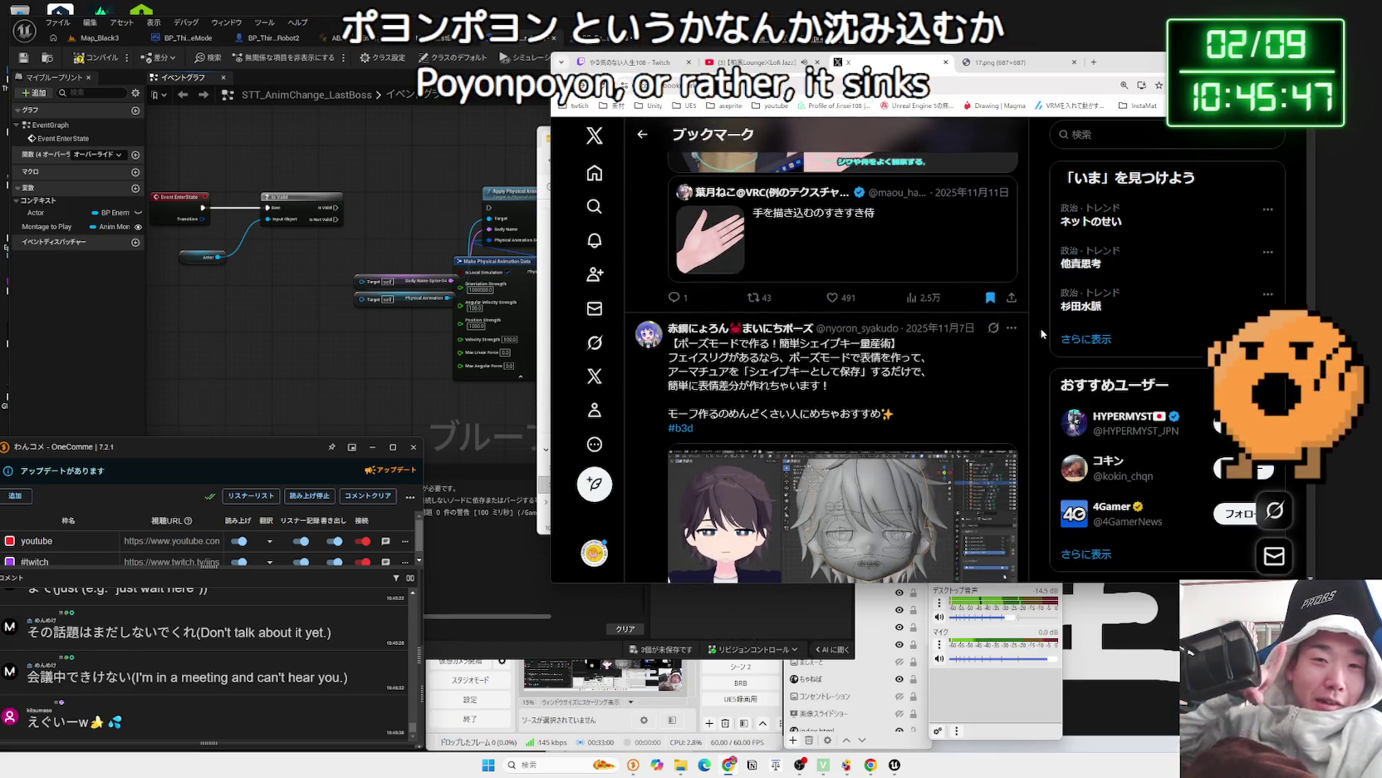
scroll(1042, 334, "down", 5)
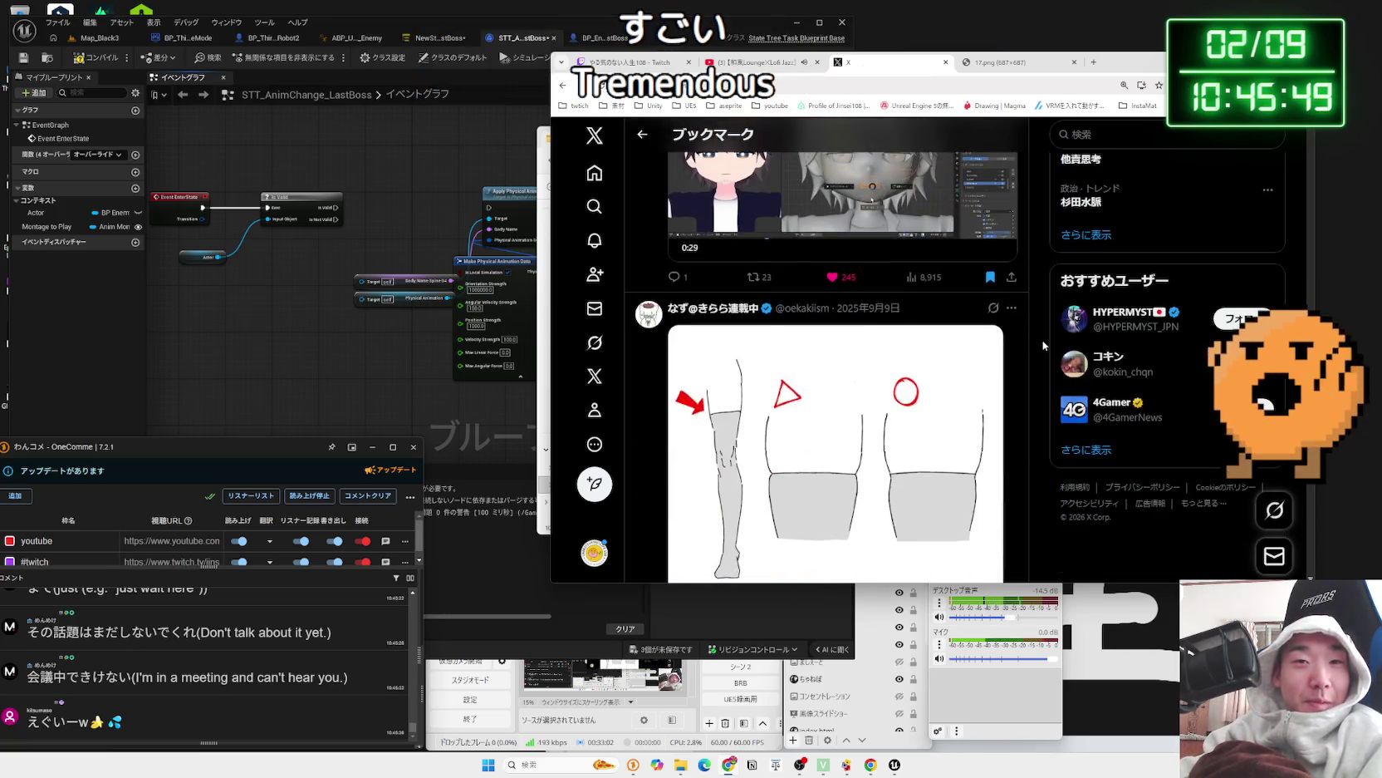
scroll(1045, 340, "up", 4)
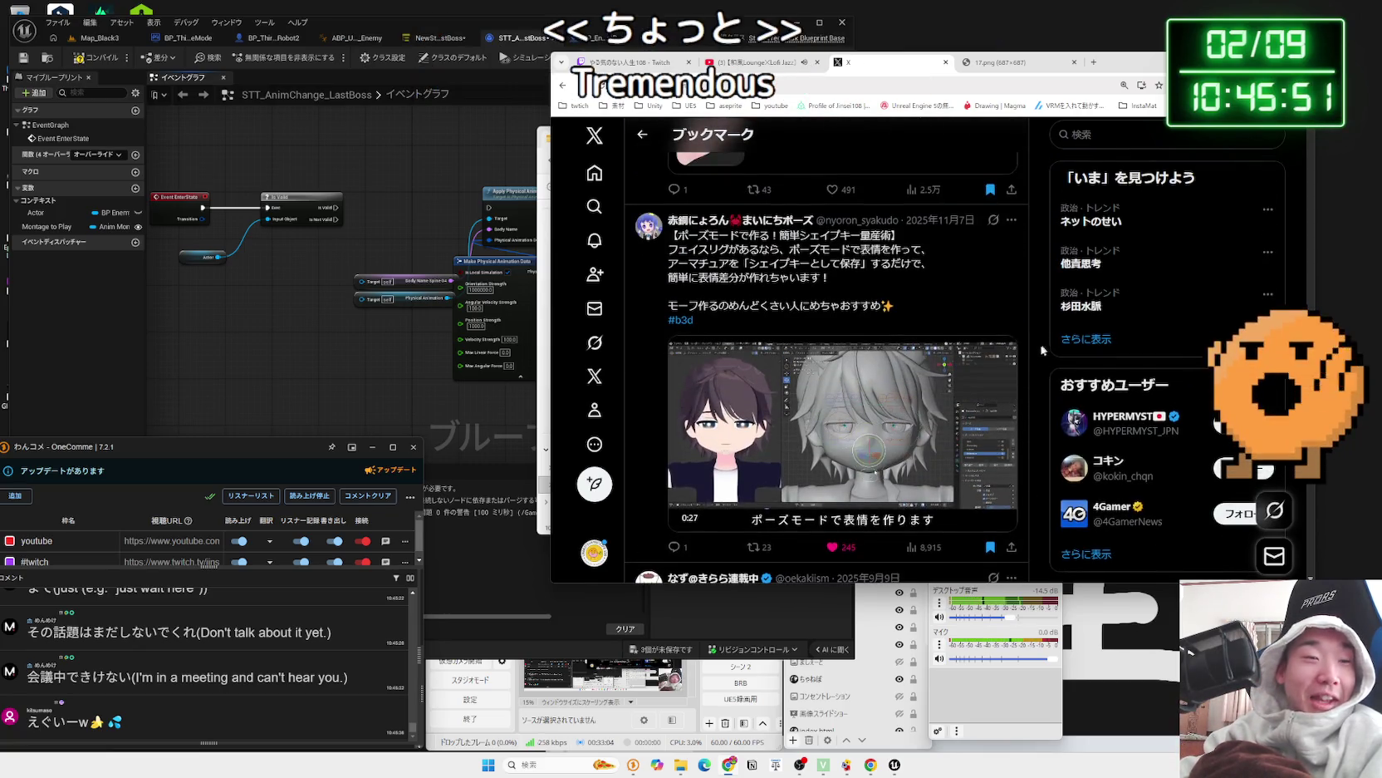
- Settle on the shape-key leg rigging video and restart it near its start
scroll(1045, 348, "down", 15)
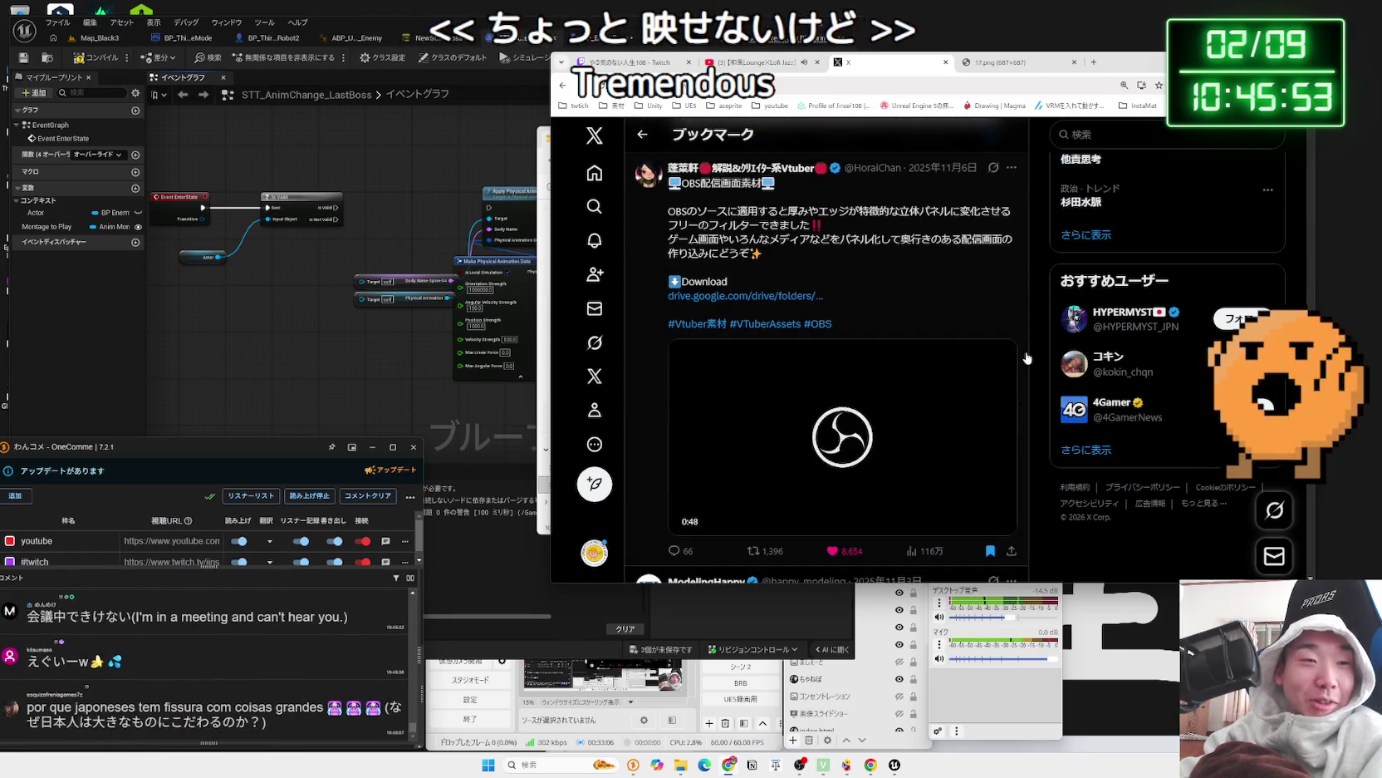
scroll(1027, 358, "down", 5)
scroll(1028, 354, "up", 6)
scroll(1029, 349, "up", 10)
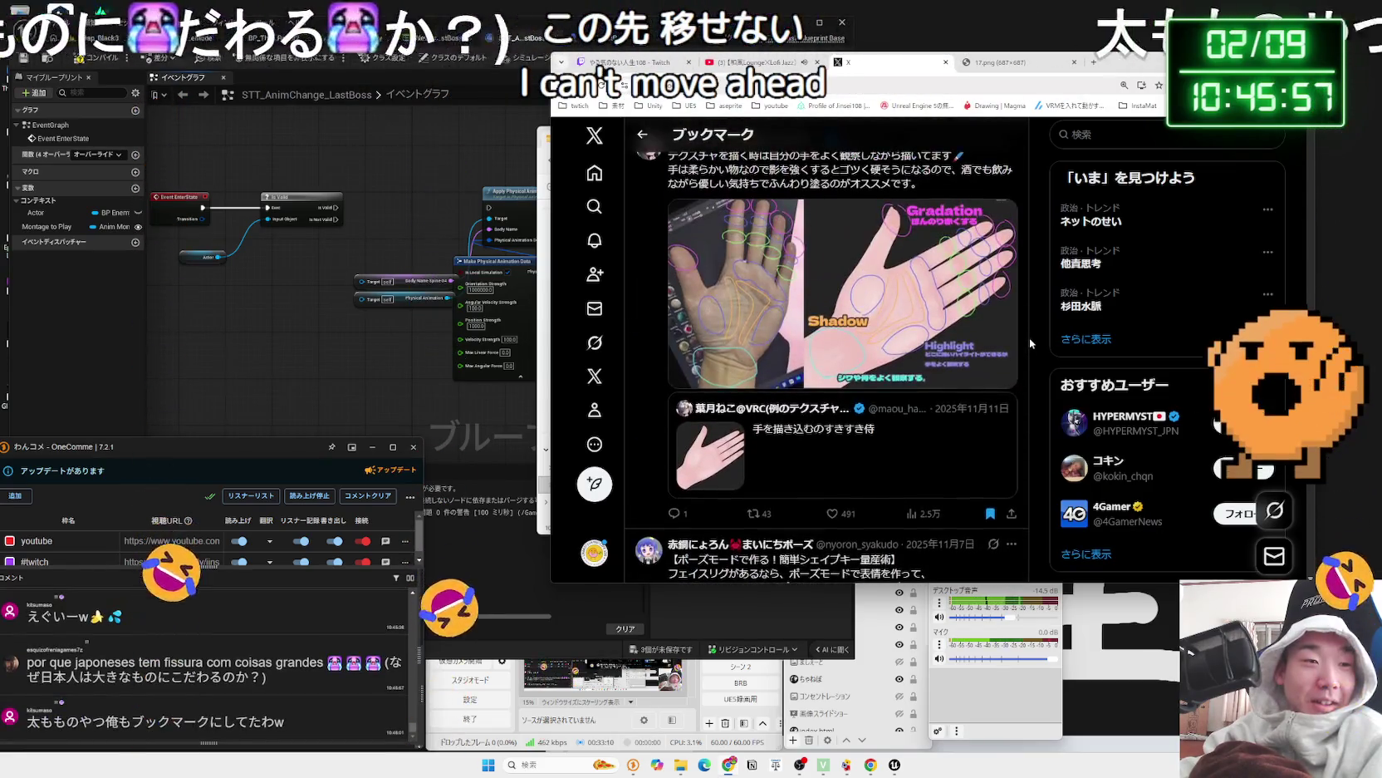
scroll(1031, 342, "up", 6)
scroll(1030, 341, "down", 8)
scroll(1034, 346, "up", 3)
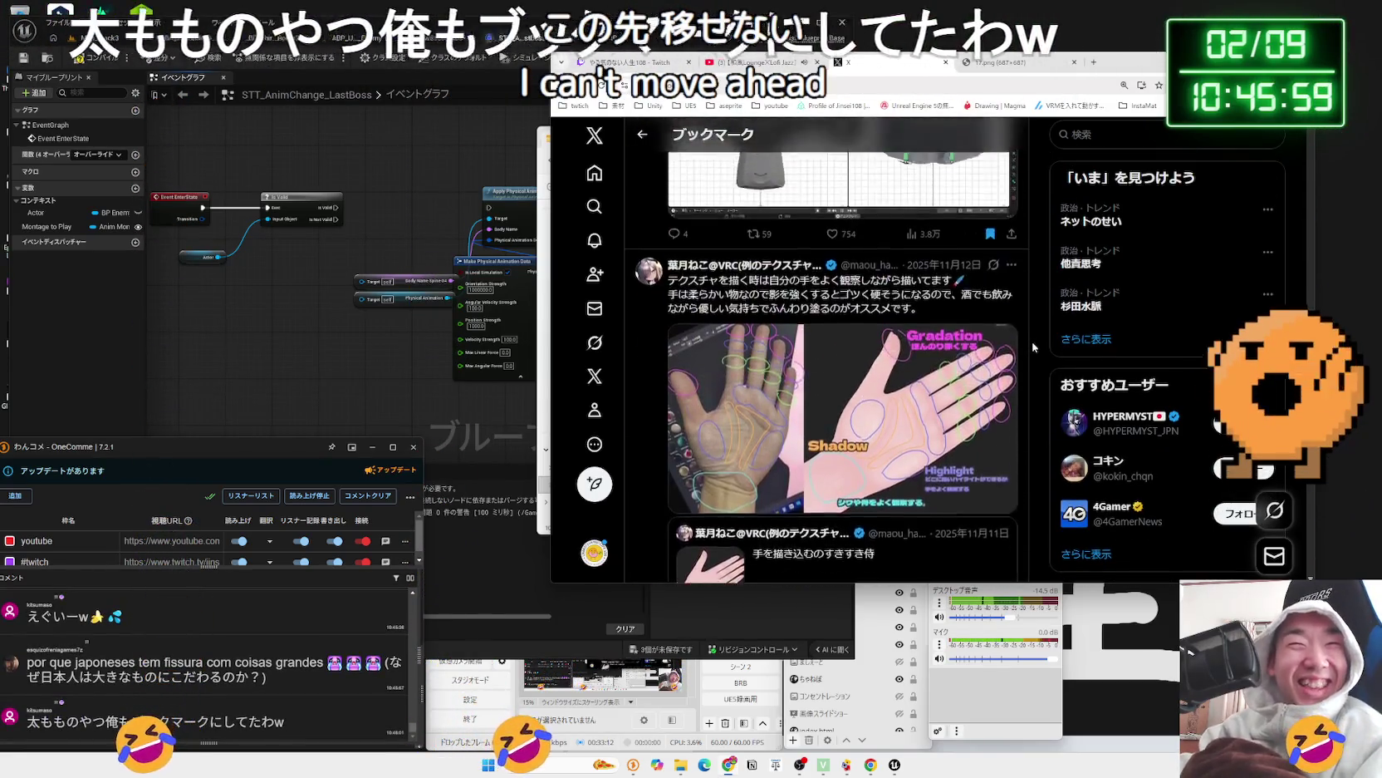
scroll(1034, 347, "up", 10)
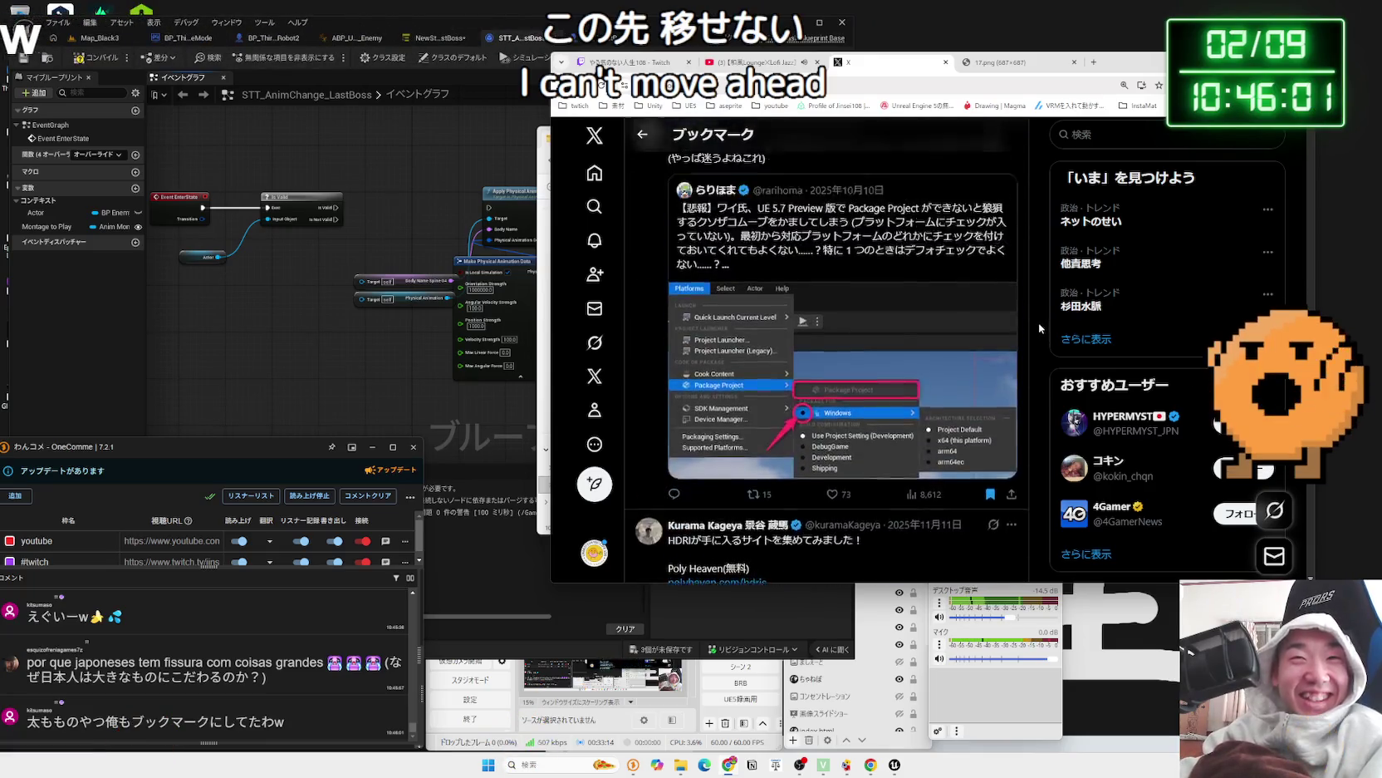
scroll(1040, 322, "down", 10)
scroll(1039, 321, "up", 5)
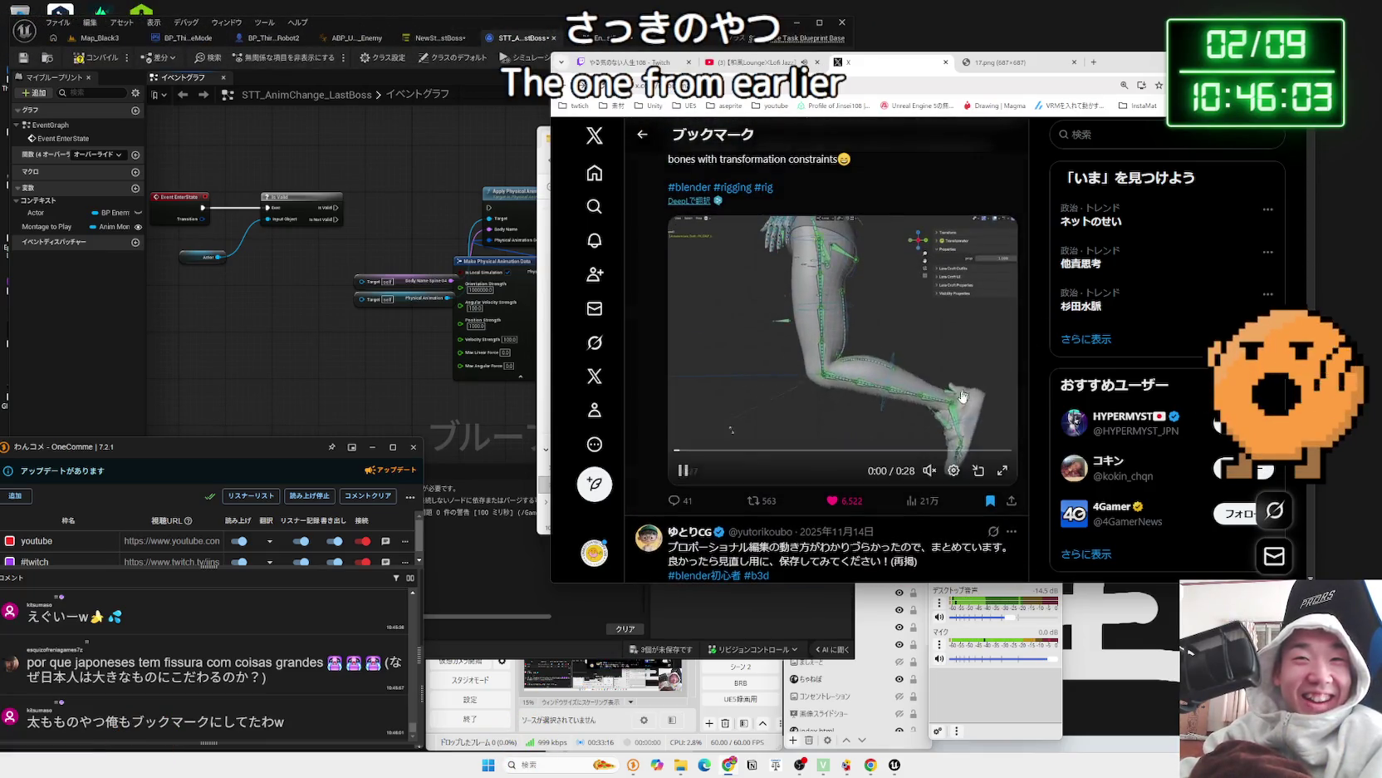
scroll(964, 392, "up", 3)
scroll(957, 400, "down", 1)
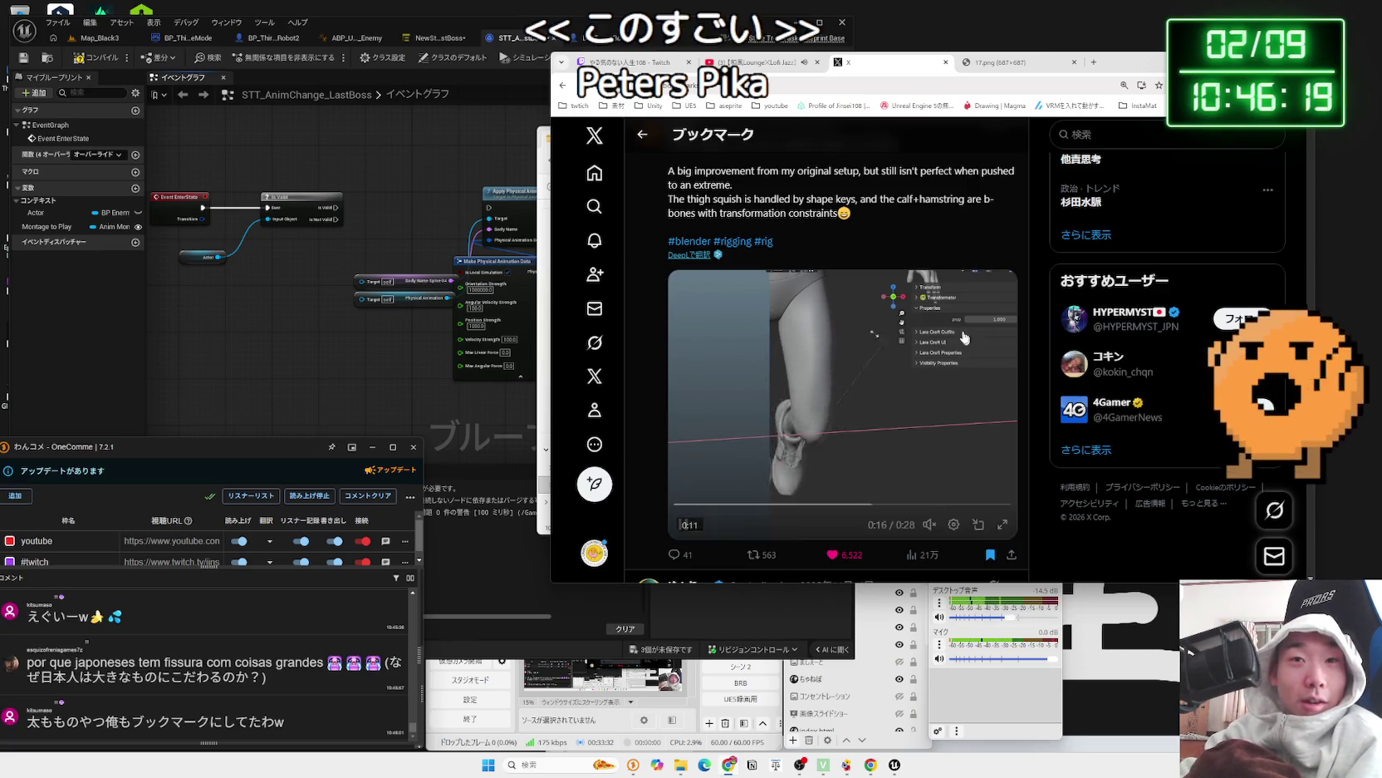
left_click(723, 504)
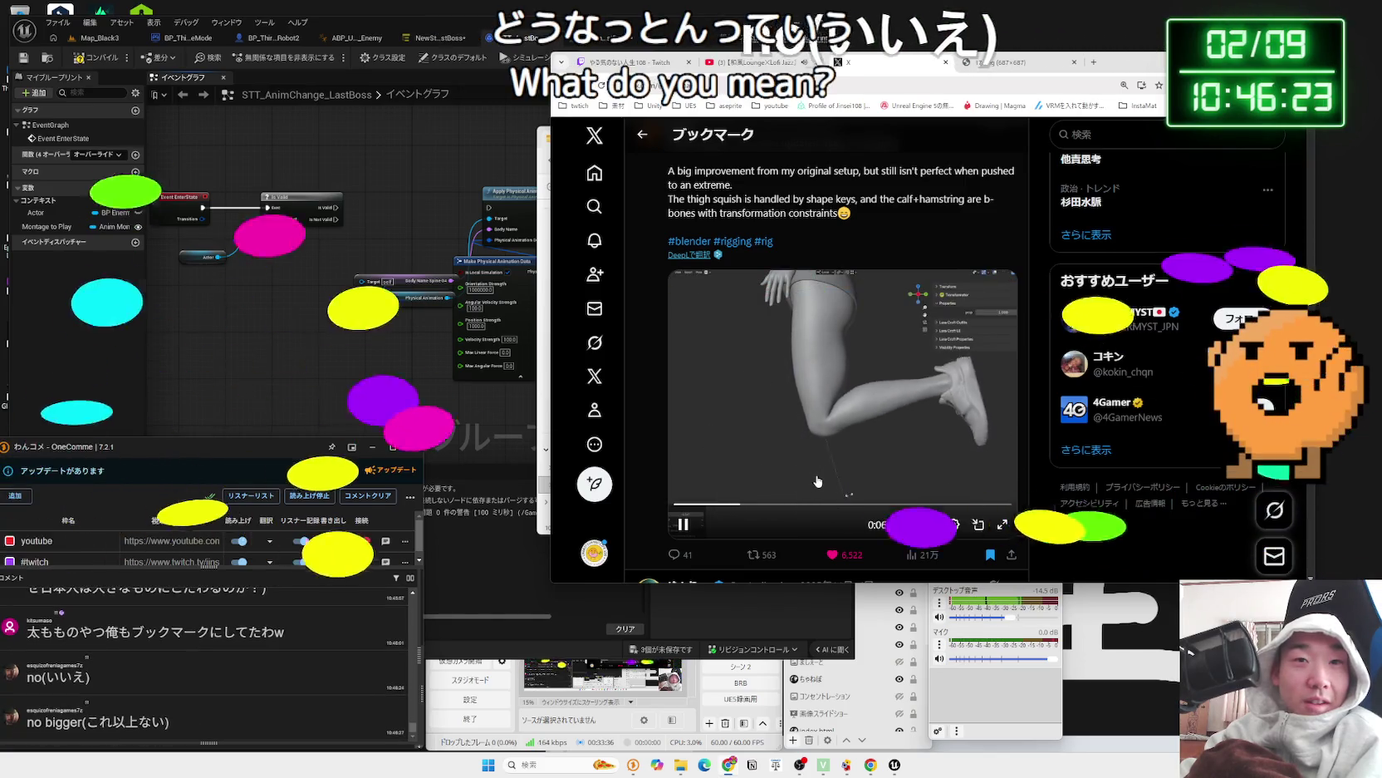
- Pause the leg rigging video and open the tights leg-drawing comparison at full size
left_click(818, 481)
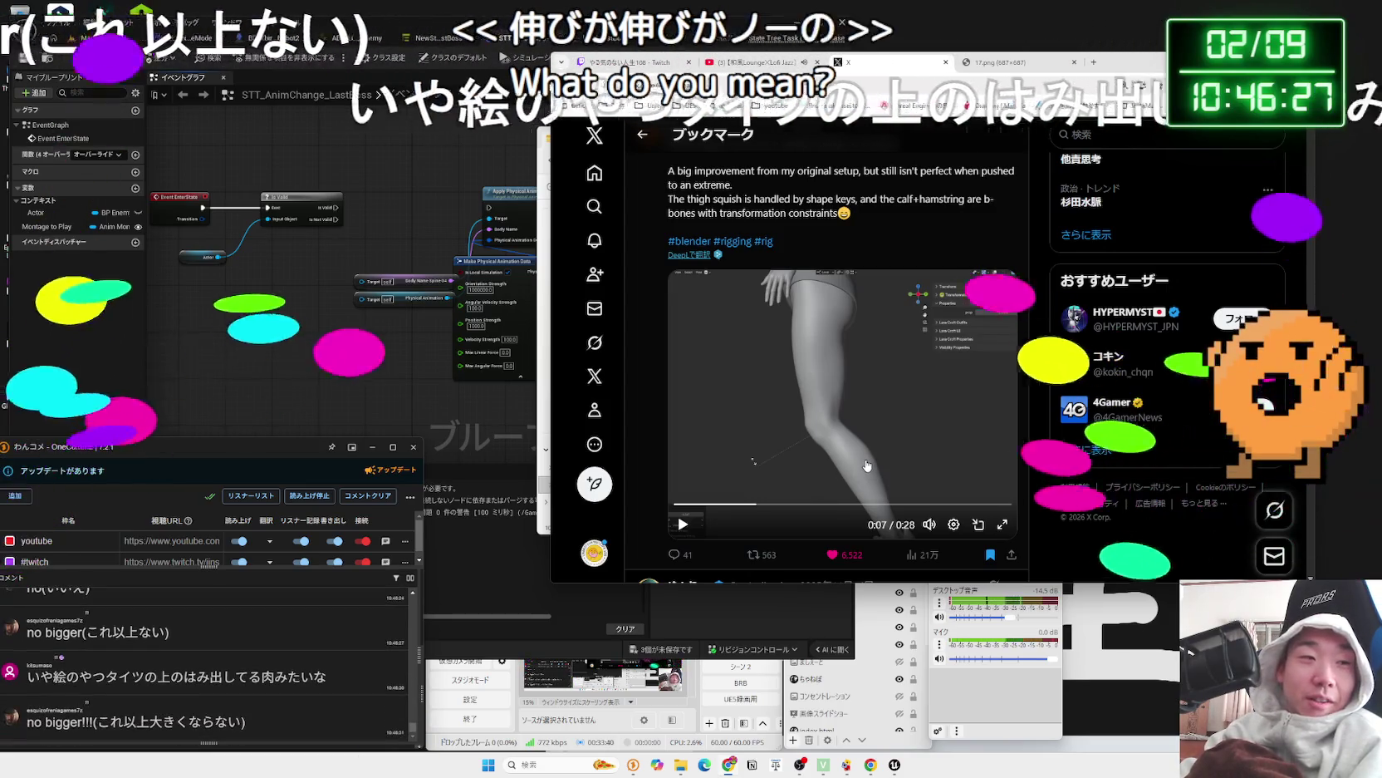
scroll(864, 466, "down", 10)
scroll(864, 465, "down", 15)
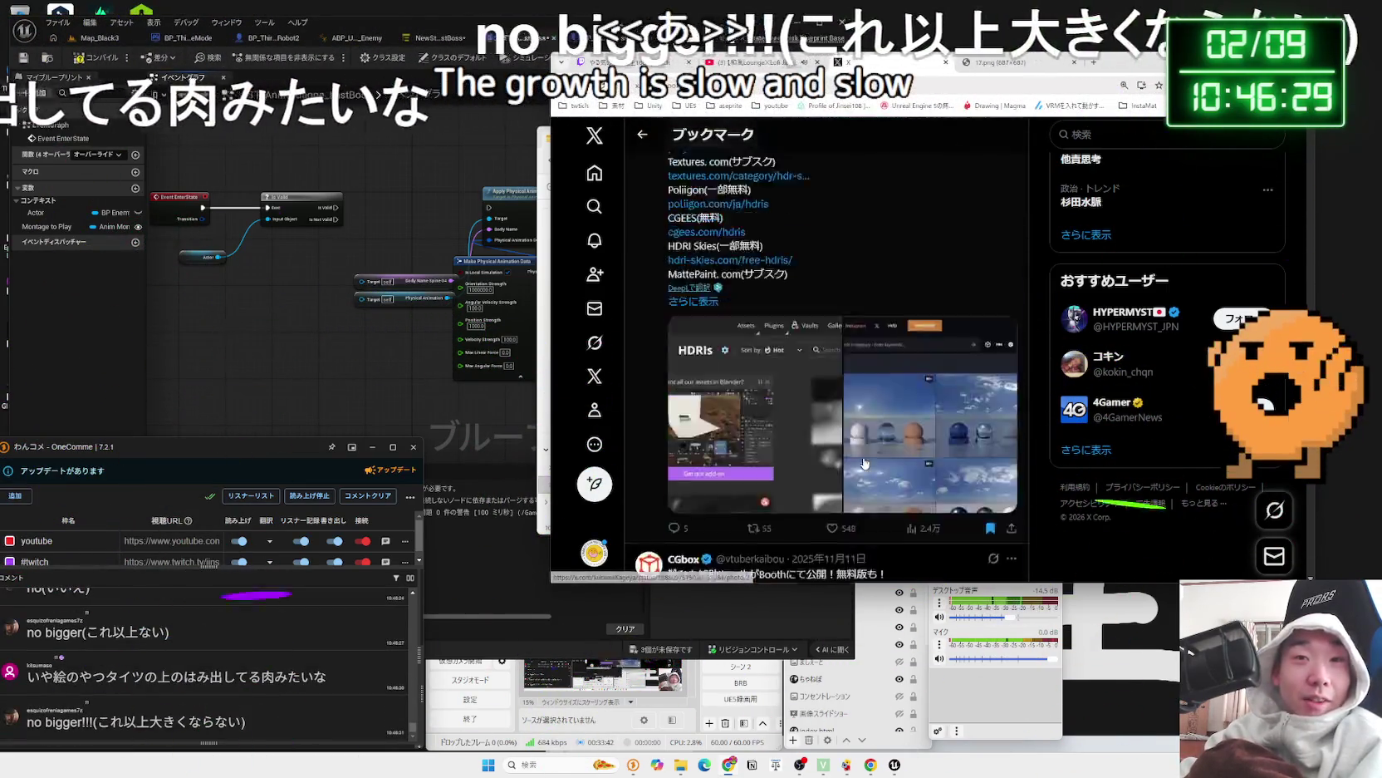
scroll(863, 461, "up", 15)
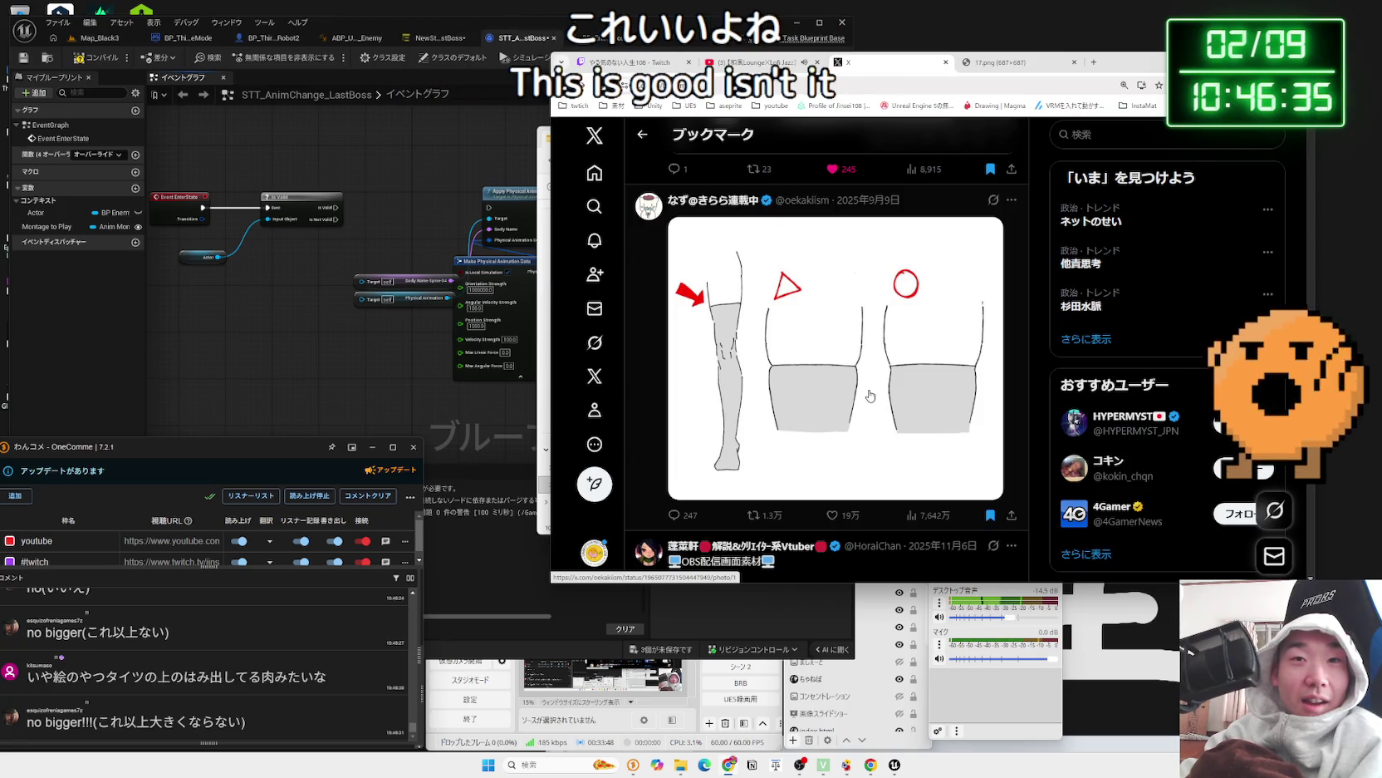
left_click(869, 395)
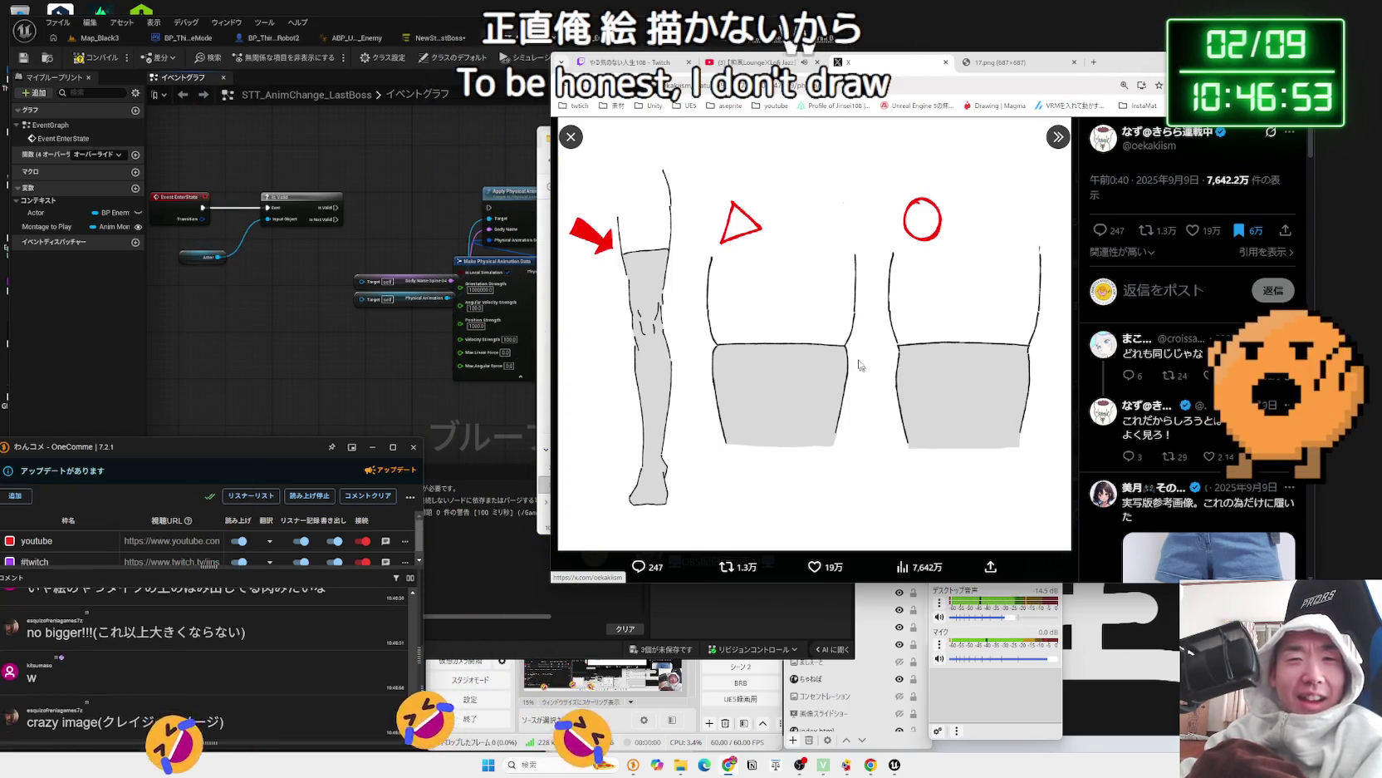
- Close the full-size leg drawing to return to the Bookmarks feed
left_click(570, 135)
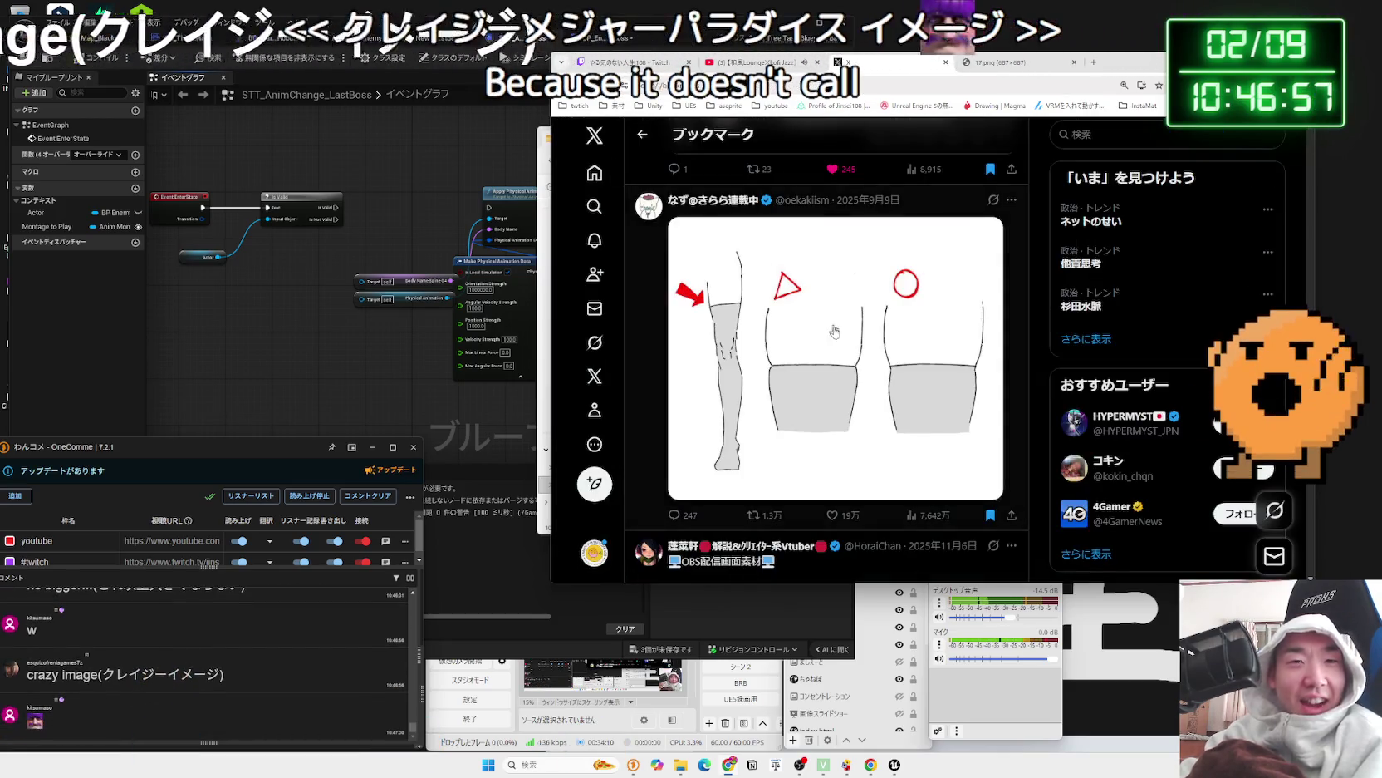
- Scroll down to the game-feel demos post and shift the browser window up and left
scroll(842, 343, "down", 3)
scroll(842, 343, "up", 5)
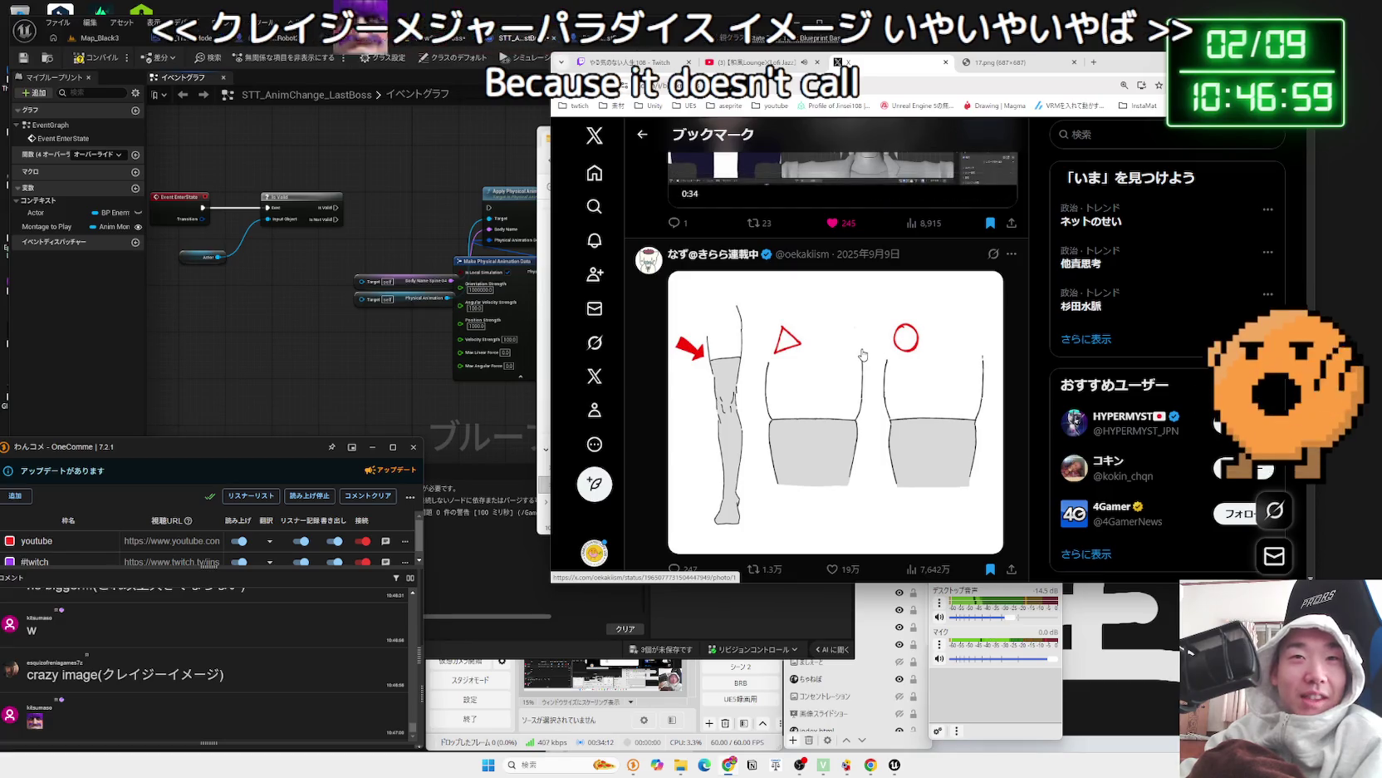
scroll(848, 342, "down", 12)
scroll(857, 340, "down", 15)
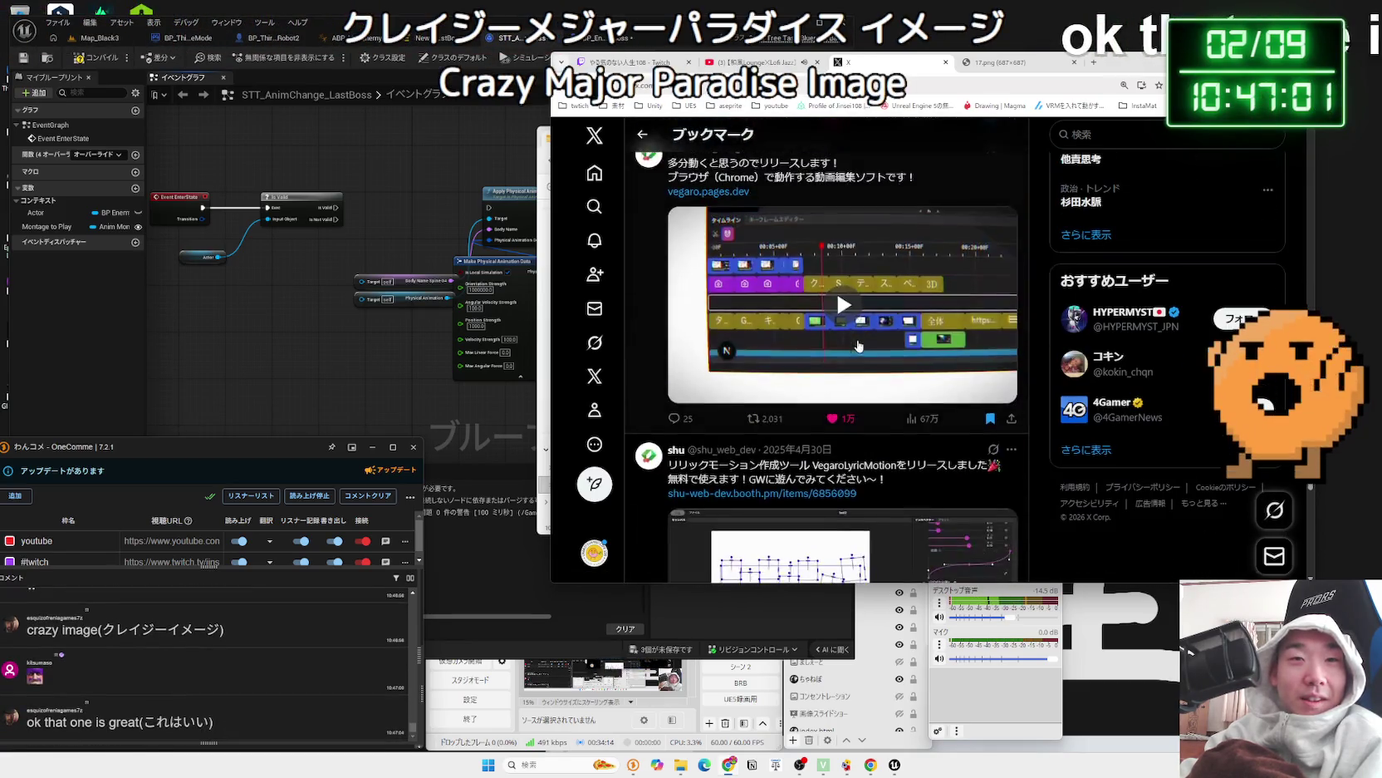
scroll(859, 345, "down", 12)
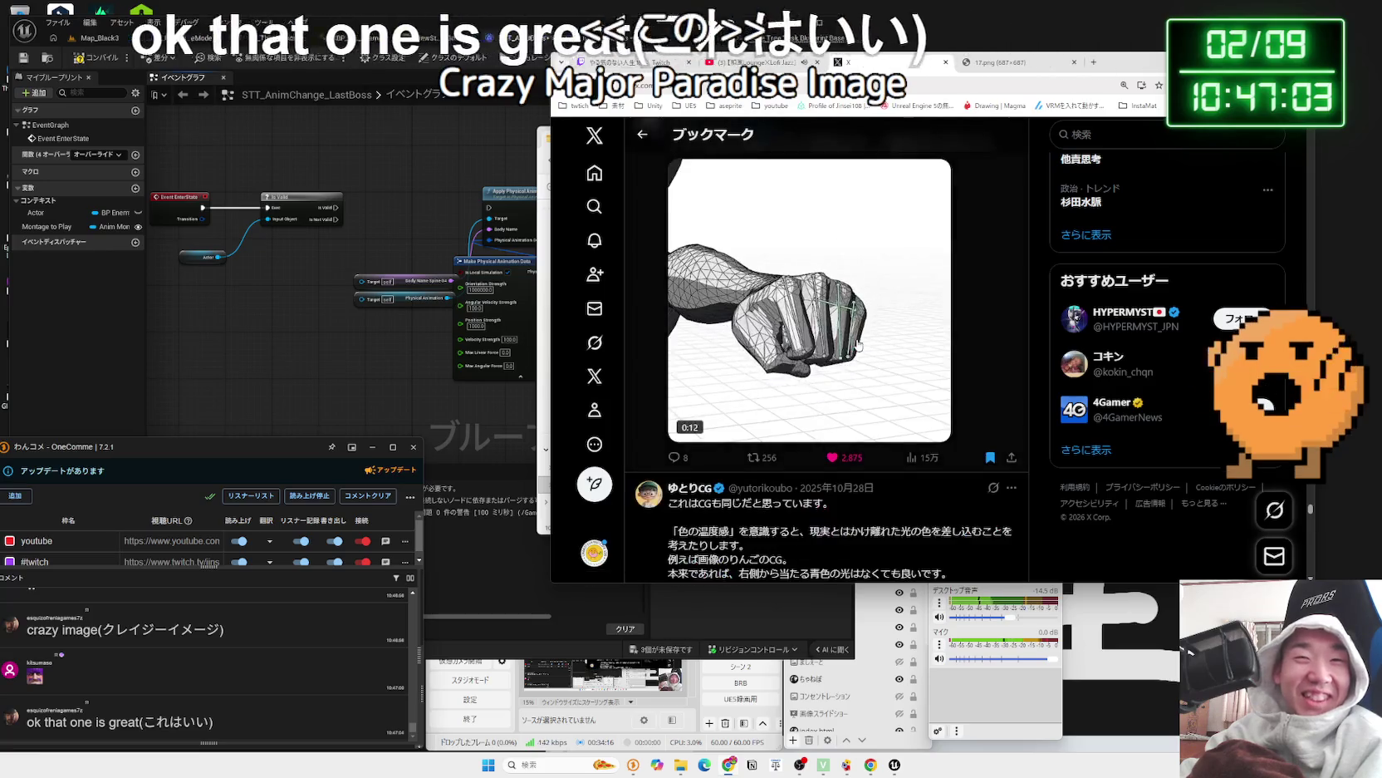
scroll(858, 345, "down", 15)
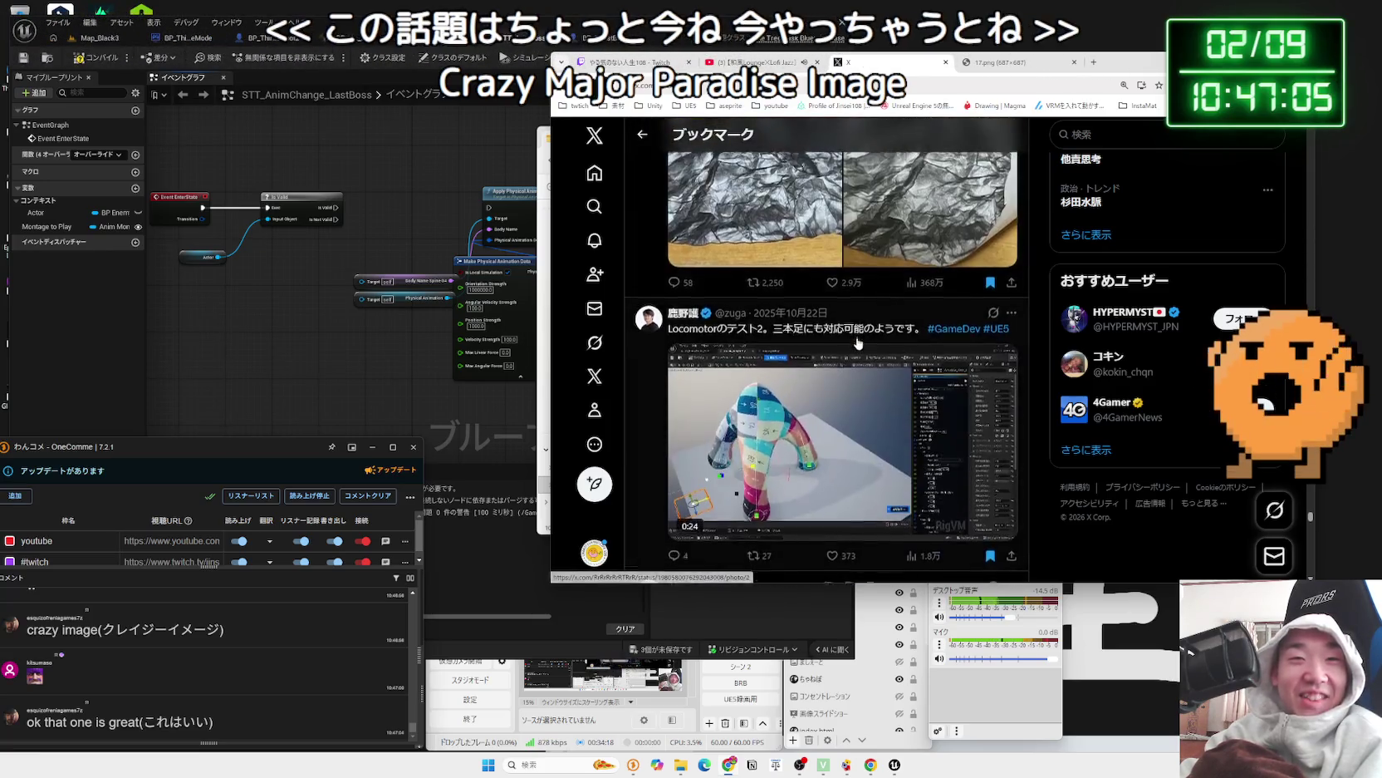
scroll(858, 341, "down", 12)
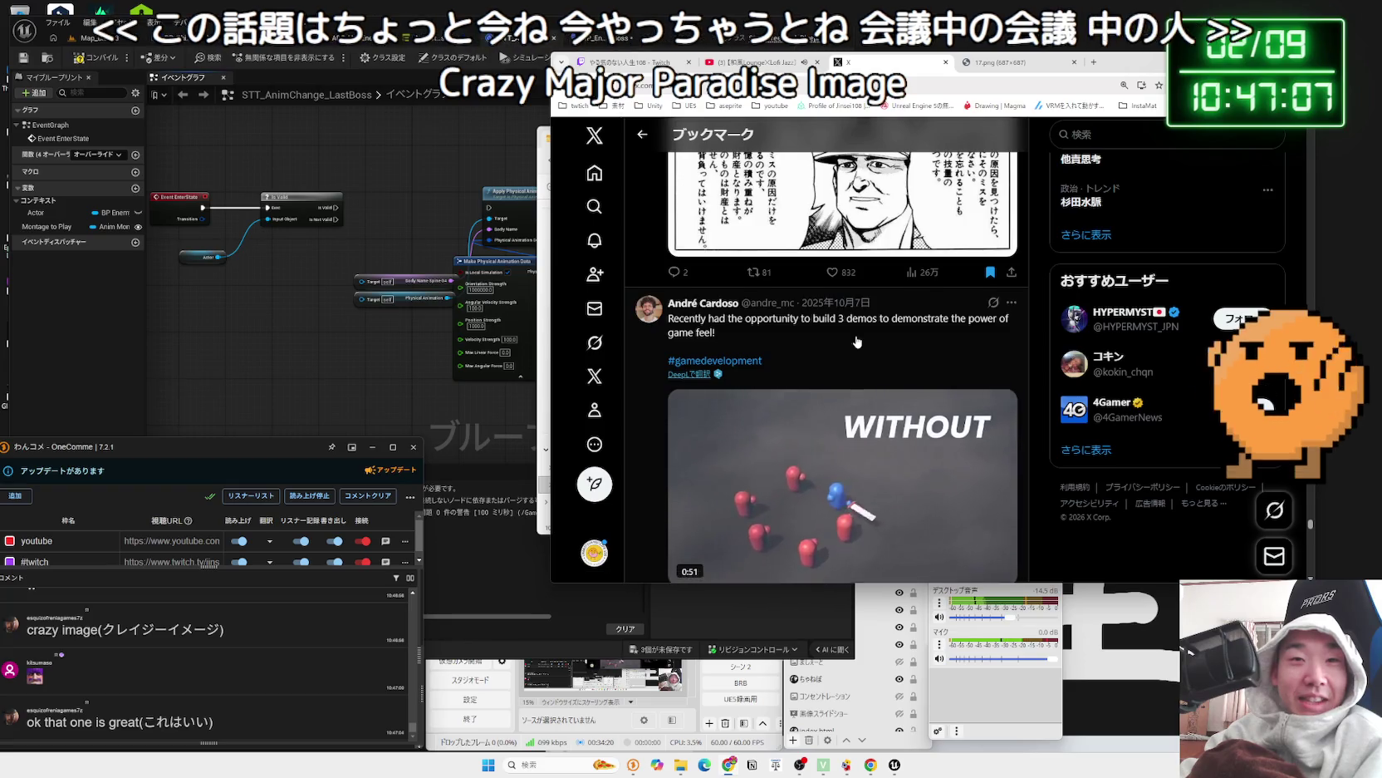
scroll(858, 341, "up", 5)
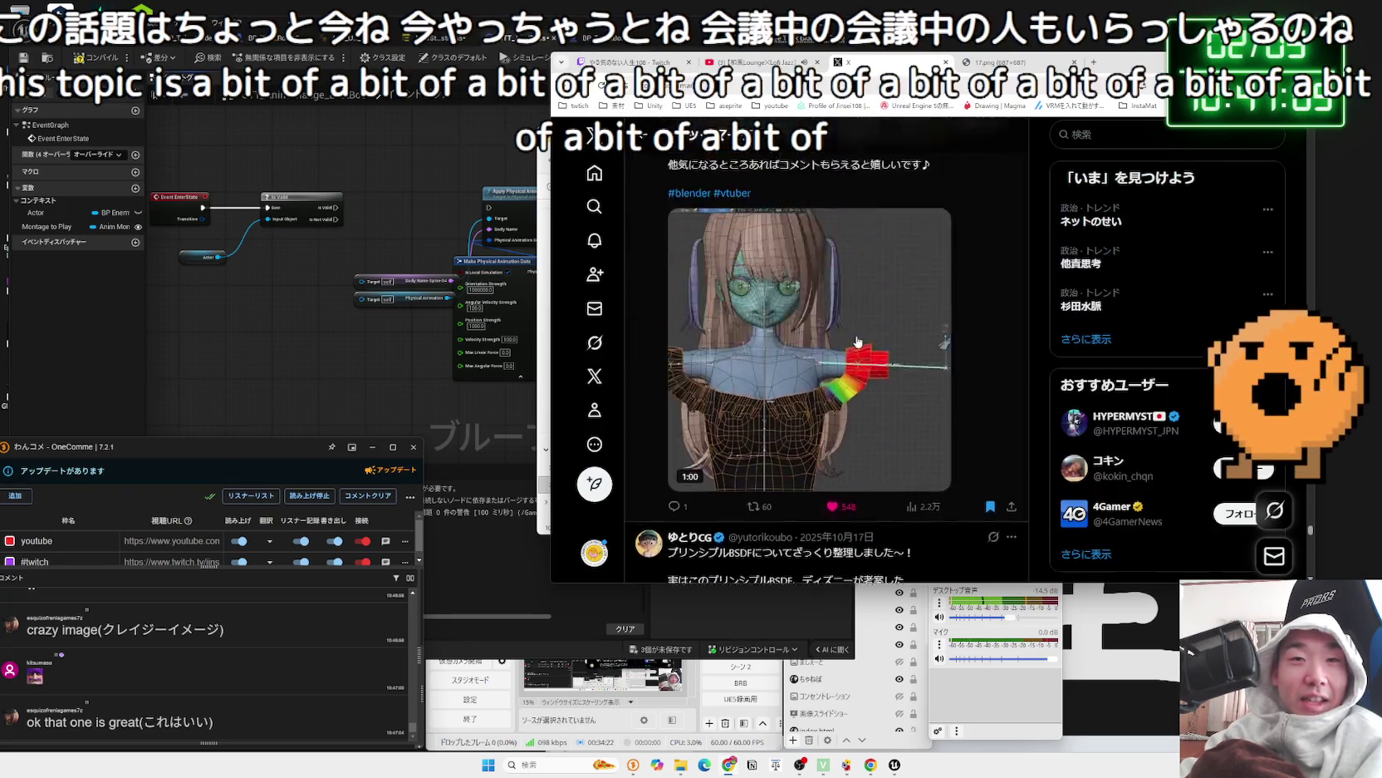
left_click_drag(1130, 62, 1009, 35)
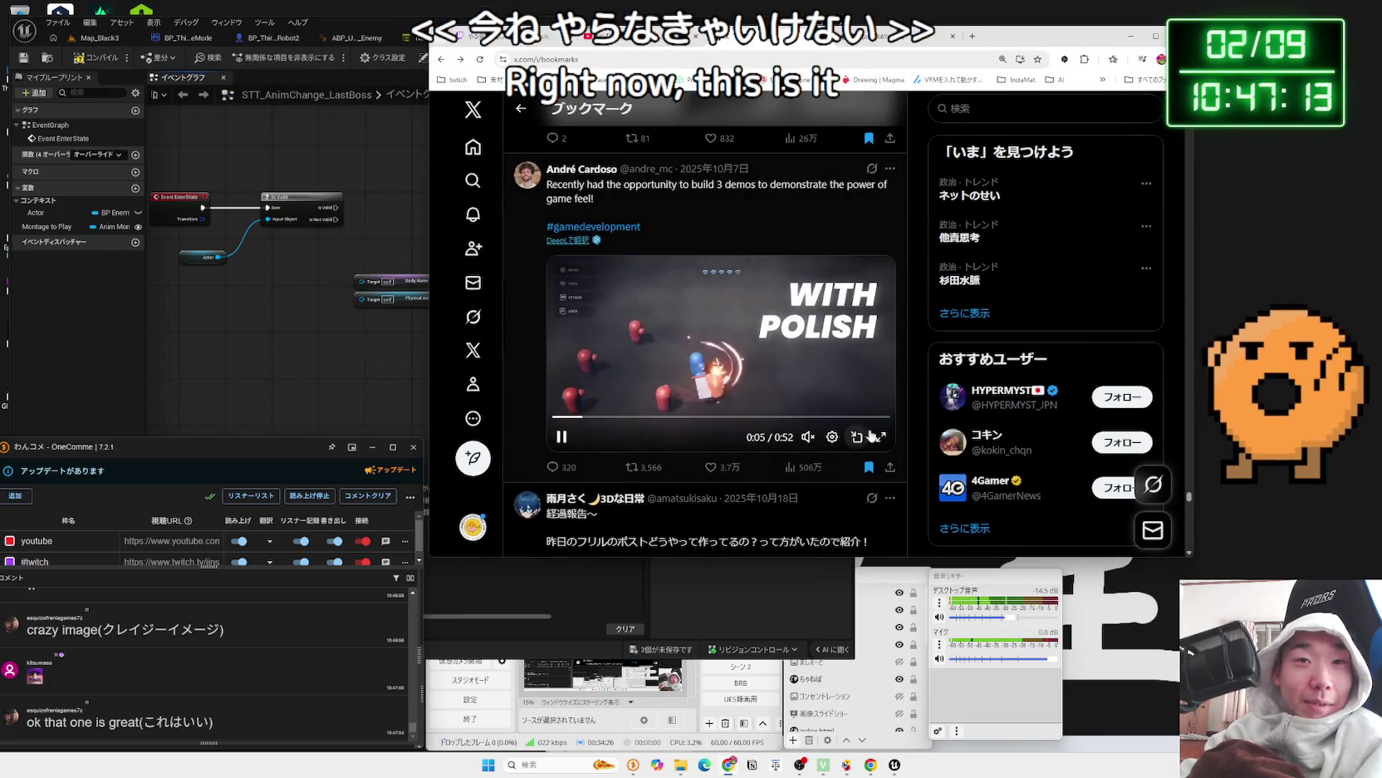
- Unmute and play the game-feel demo video, replaying it from the start and from around 0:19
left_click(804, 437)
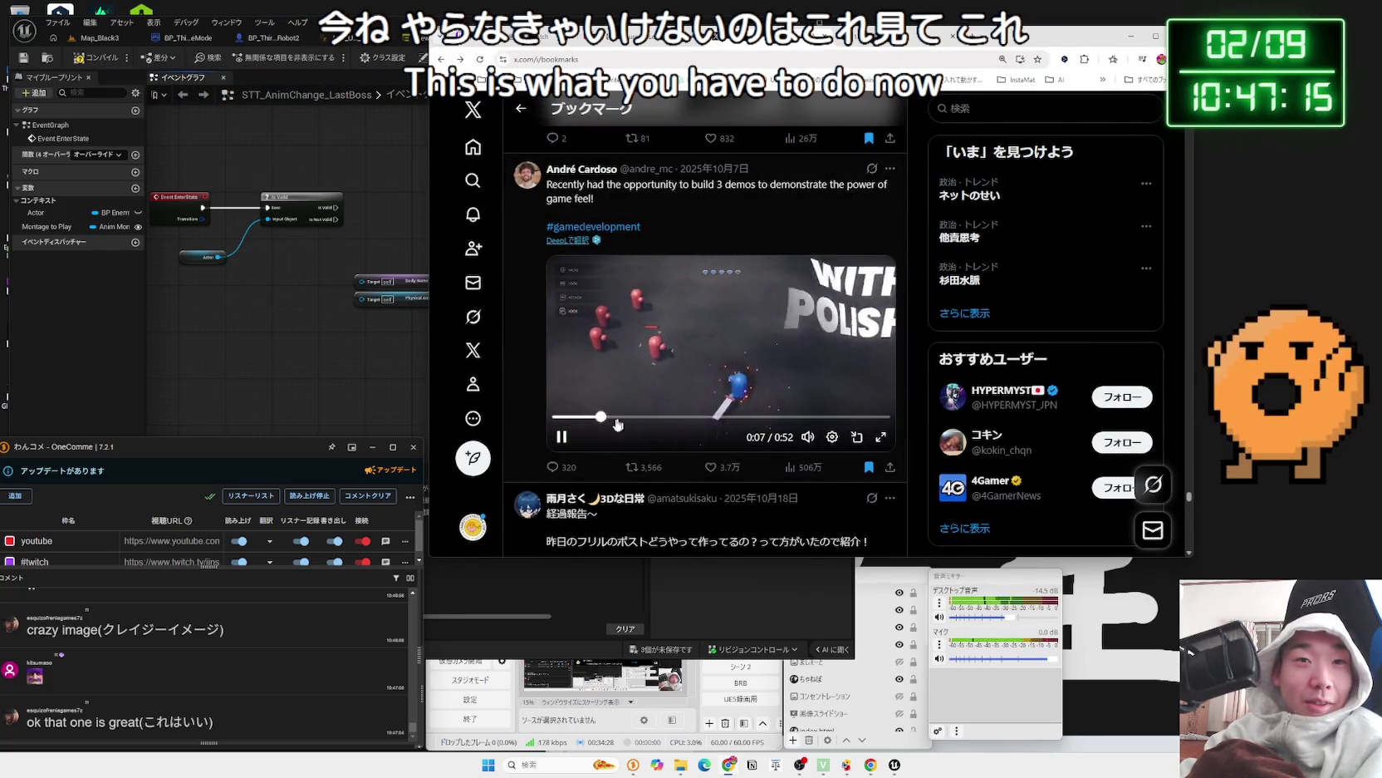
left_click(558, 439)
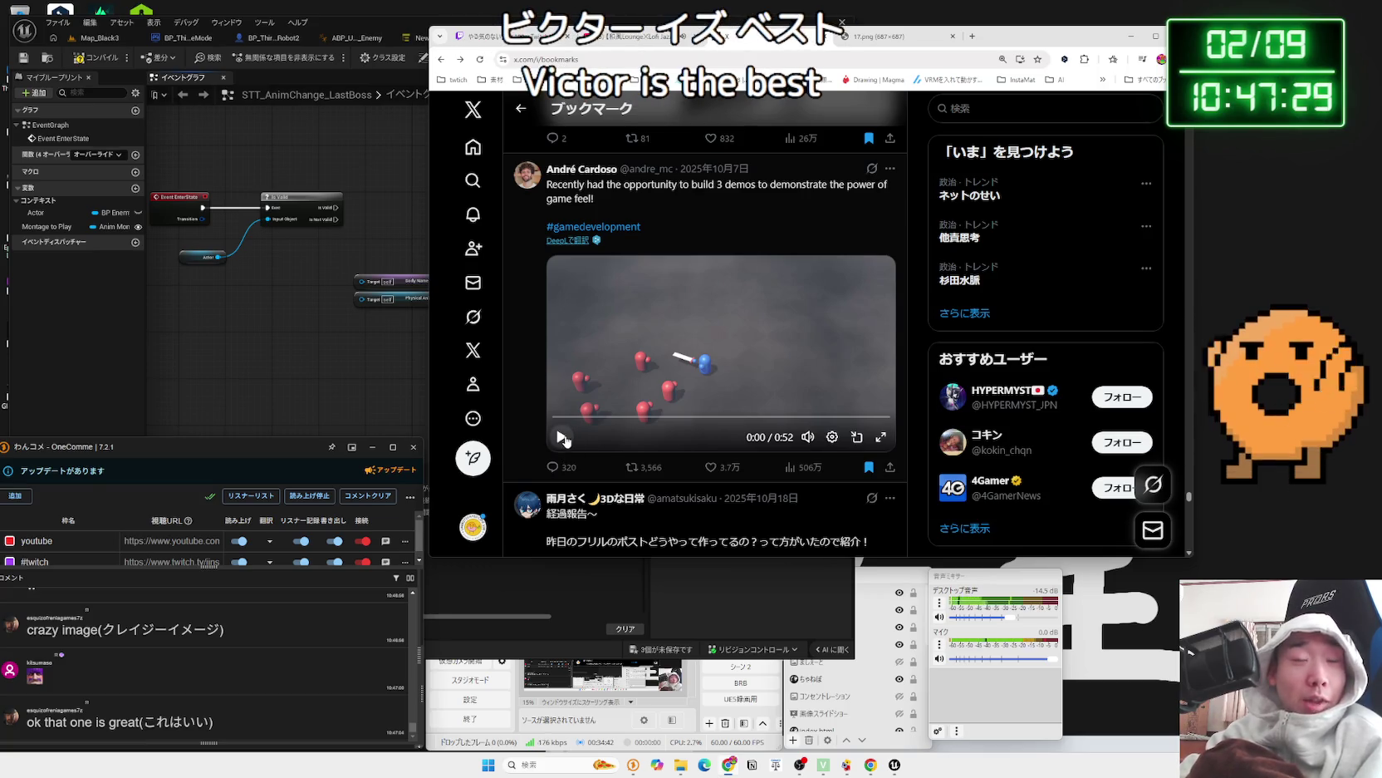
left_click(563, 437)
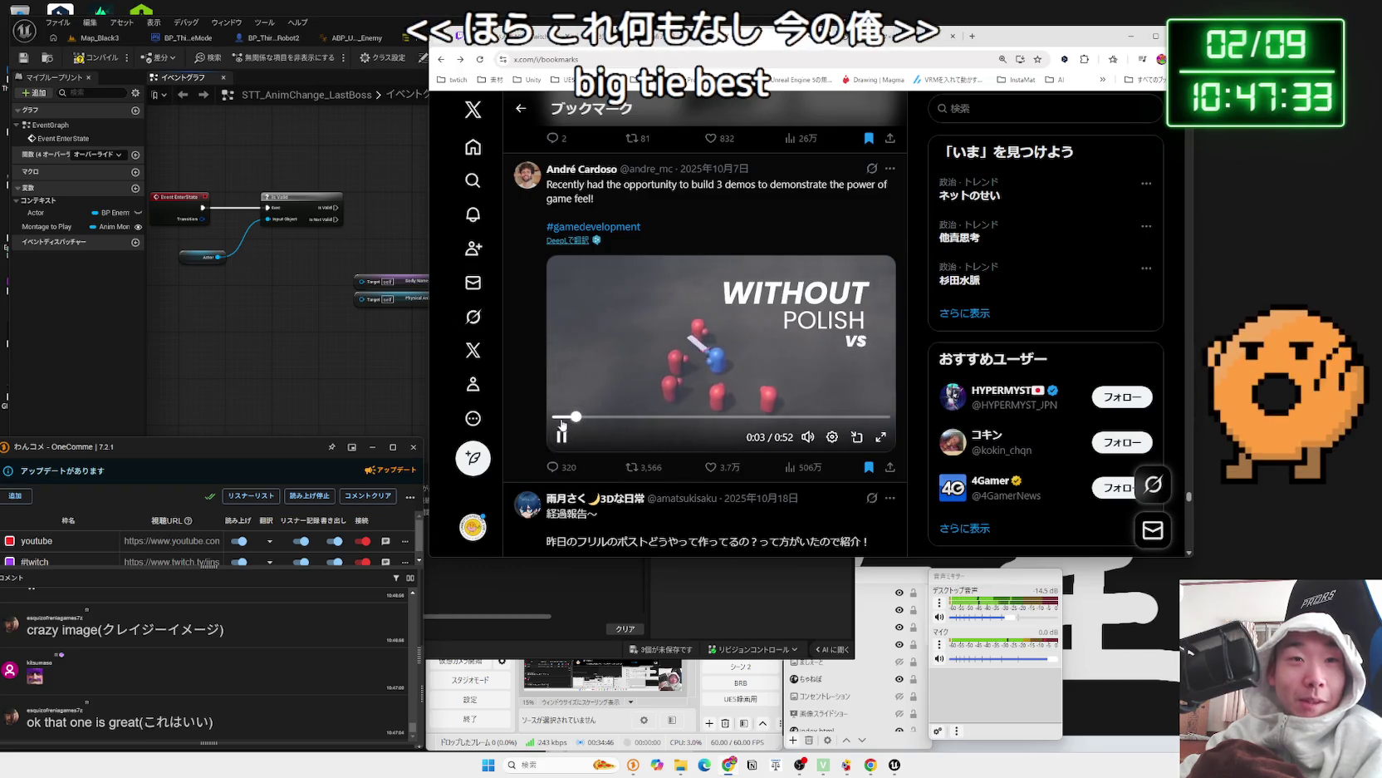
left_click(556, 416)
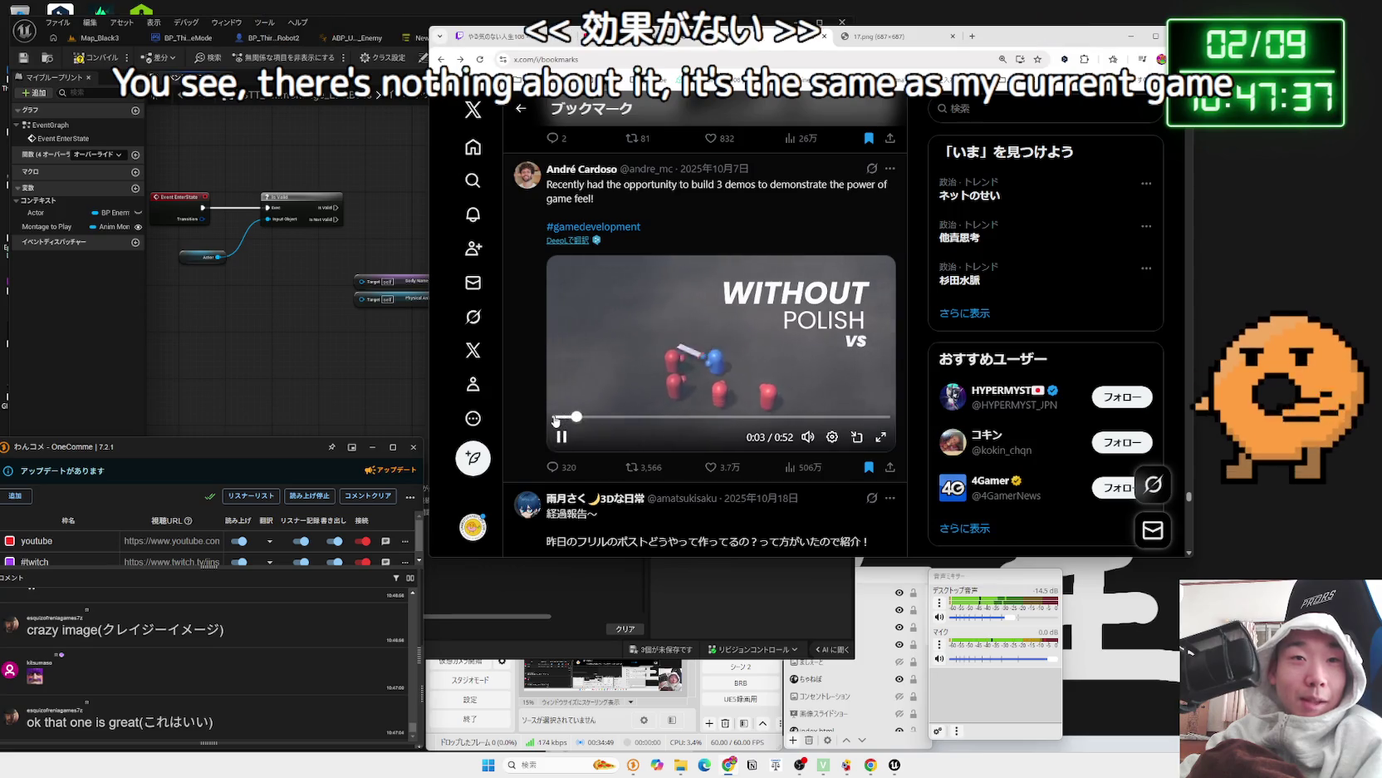
left_click(556, 416)
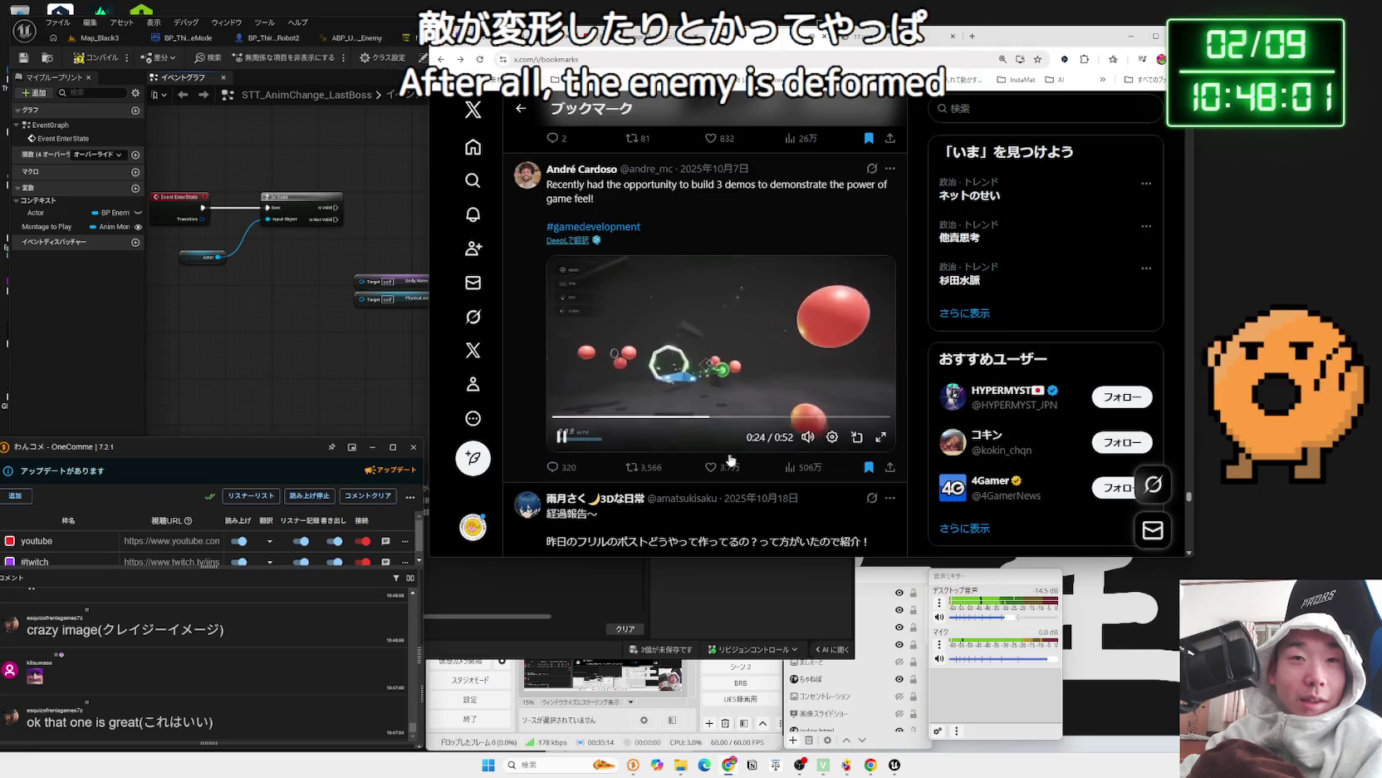
left_click(683, 417)
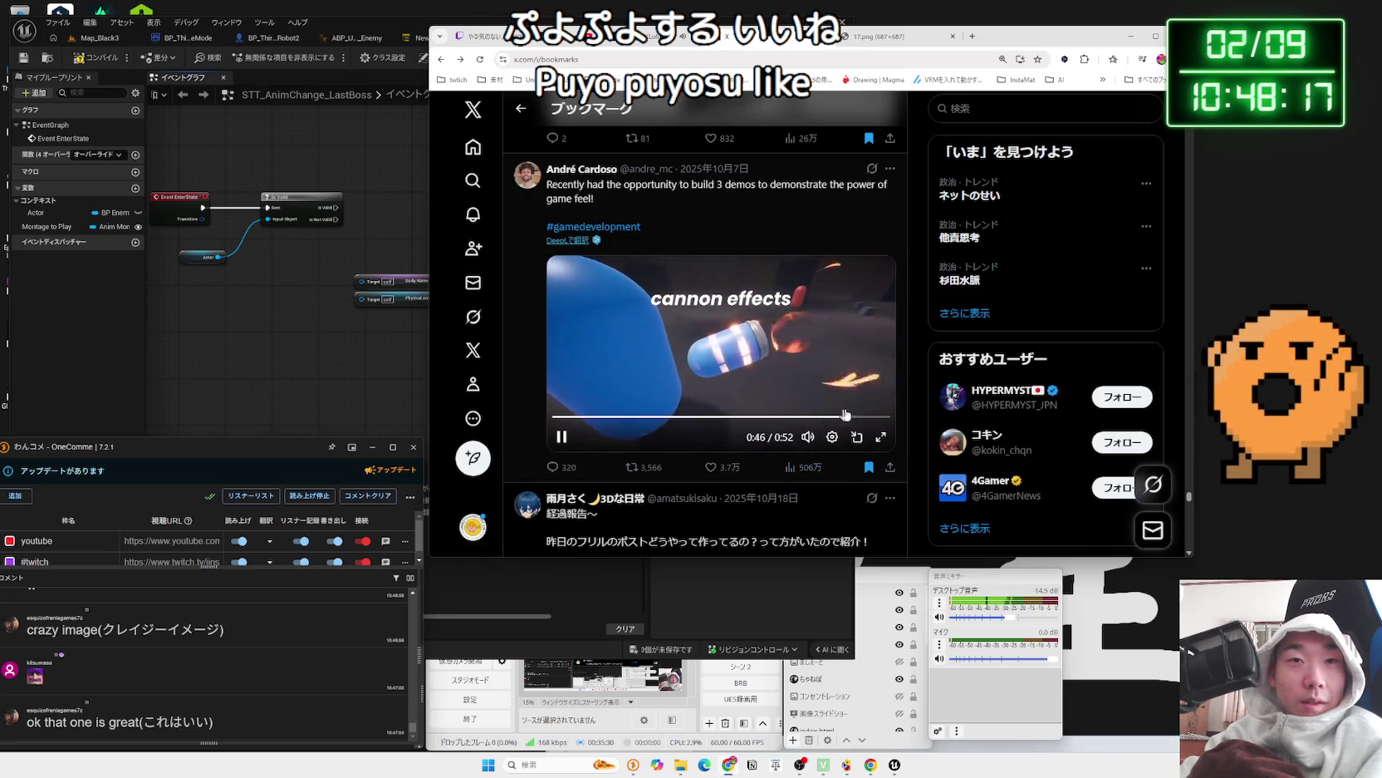
- Jump the game-feel video back to its WITH POLISH part and scroll further down the bookmarks
mouse_move(878, 419)
left_mouse_down()
mouse_move(889, 416)
mouse_move(796, 416)
left_mouse_up()
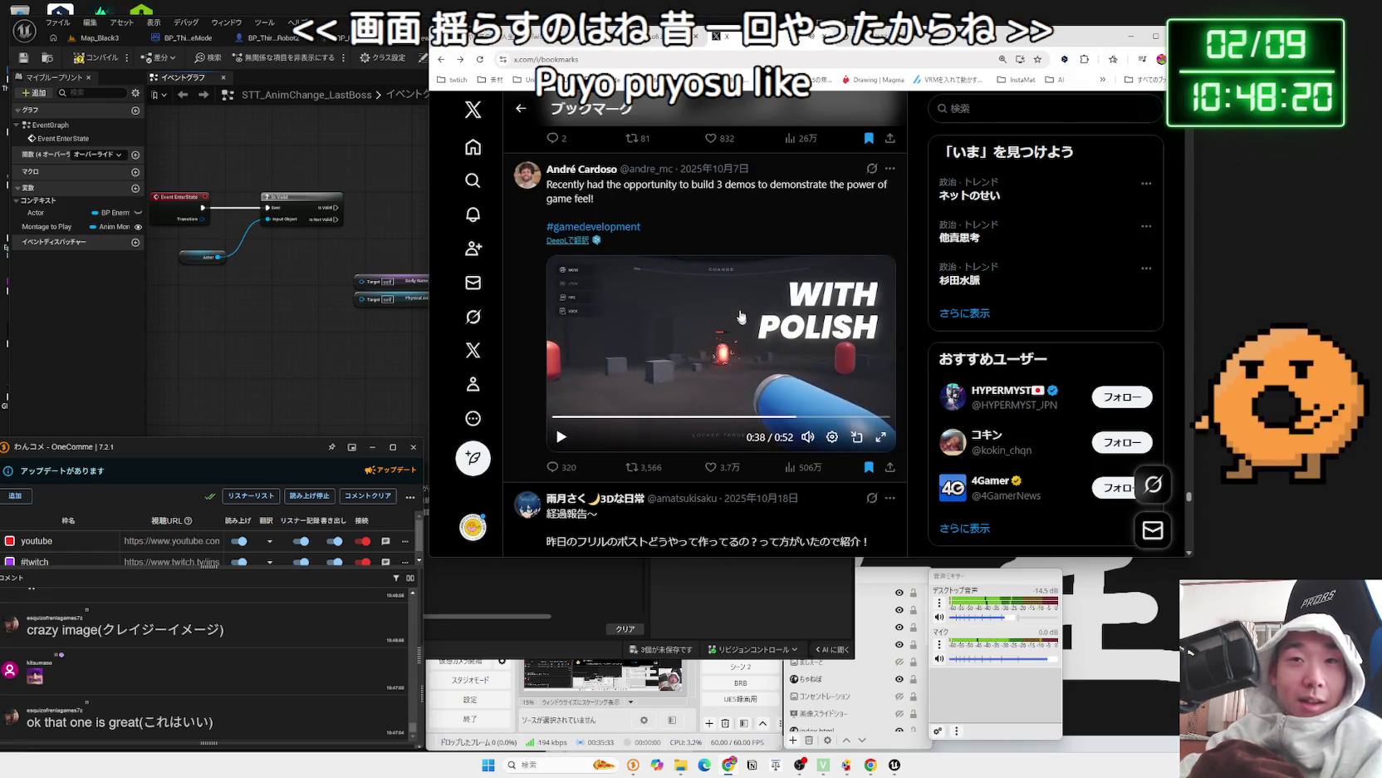
scroll(741, 316, "down", 15)
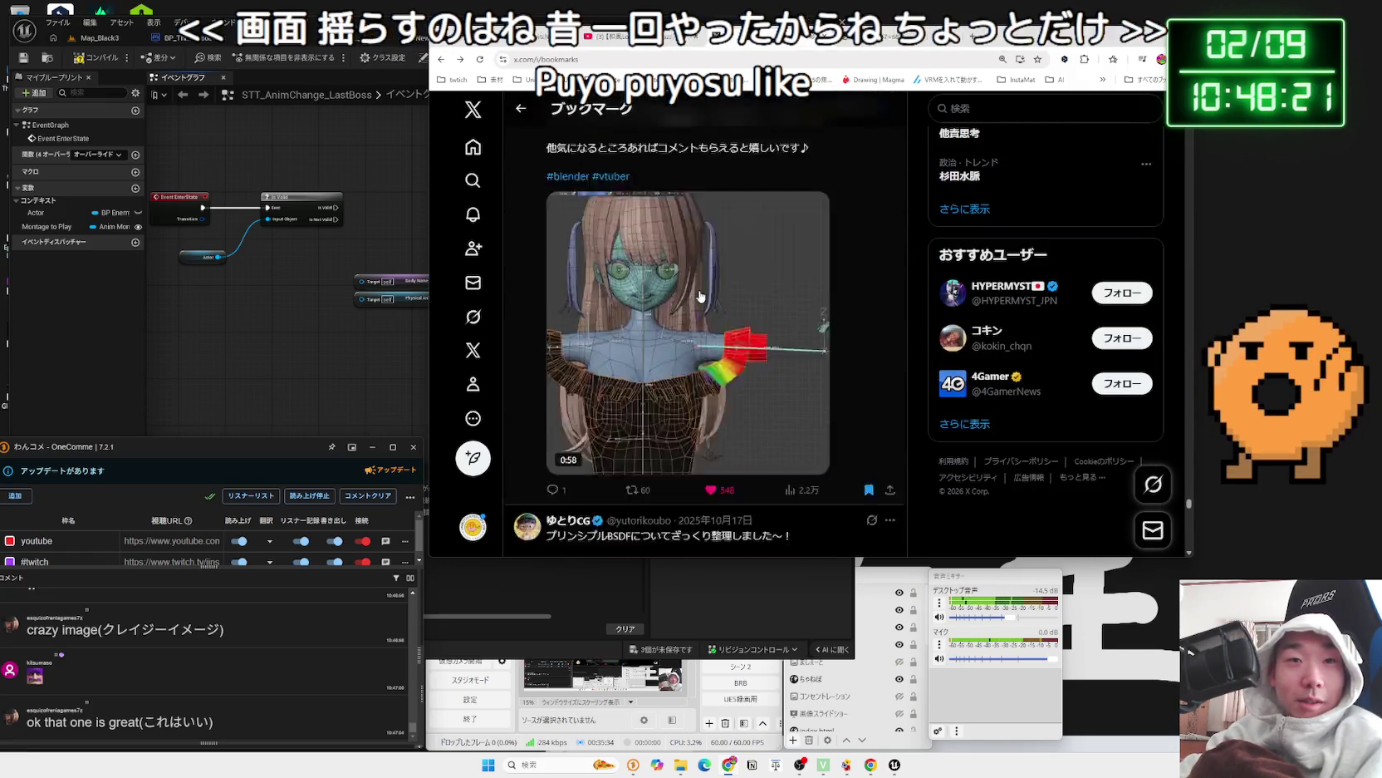
scroll(701, 295, "down", 4)
scroll(701, 296, "down", 5)
scroll(751, 298, "down", 5)
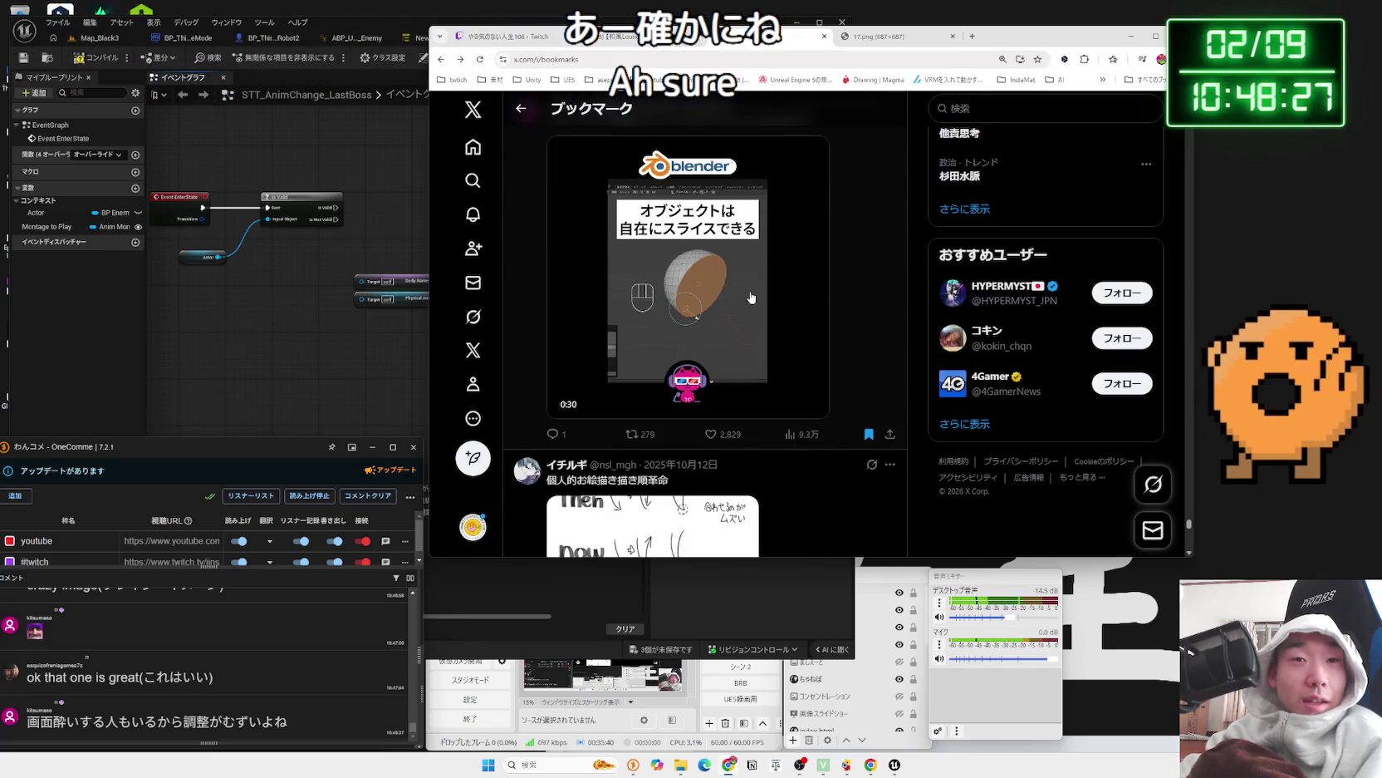
scroll(751, 297, "up", 1)
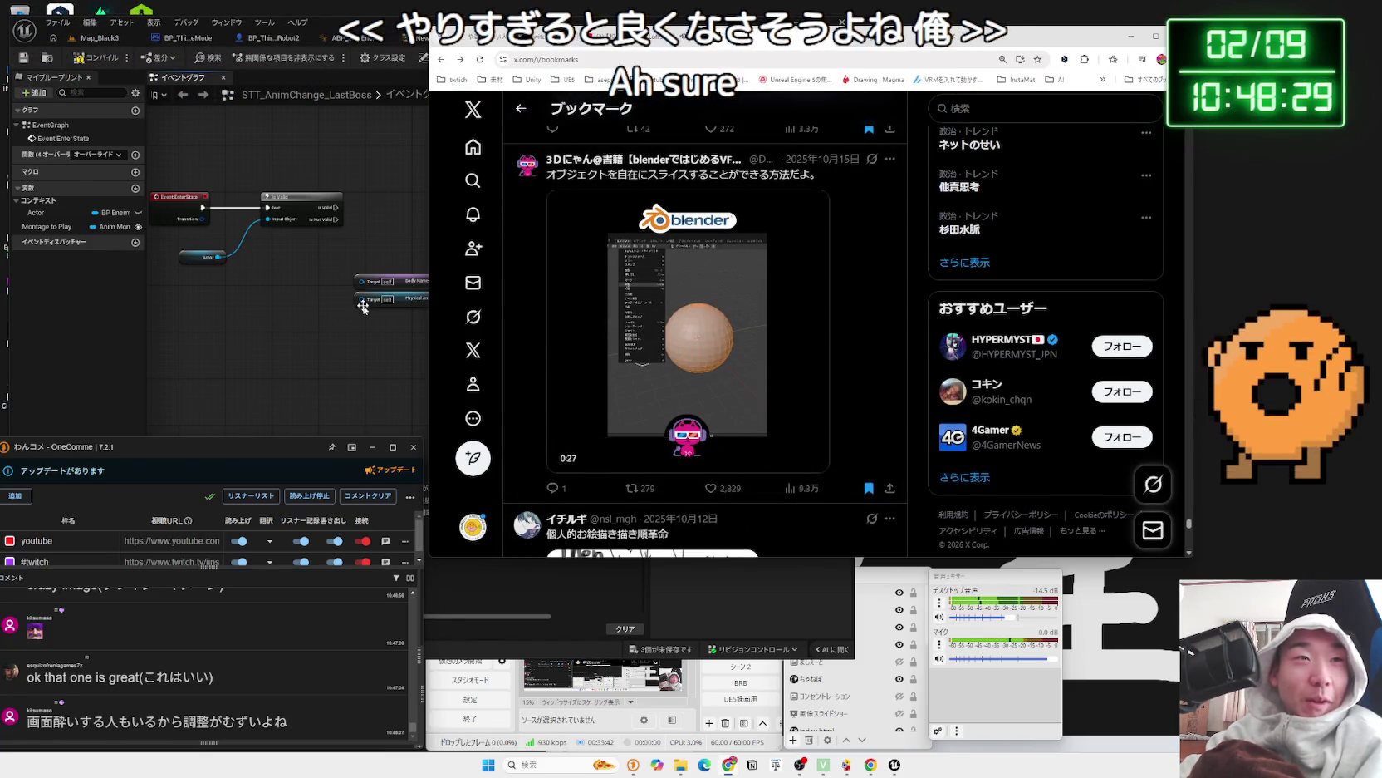
scroll(720, 324, "down", 3)
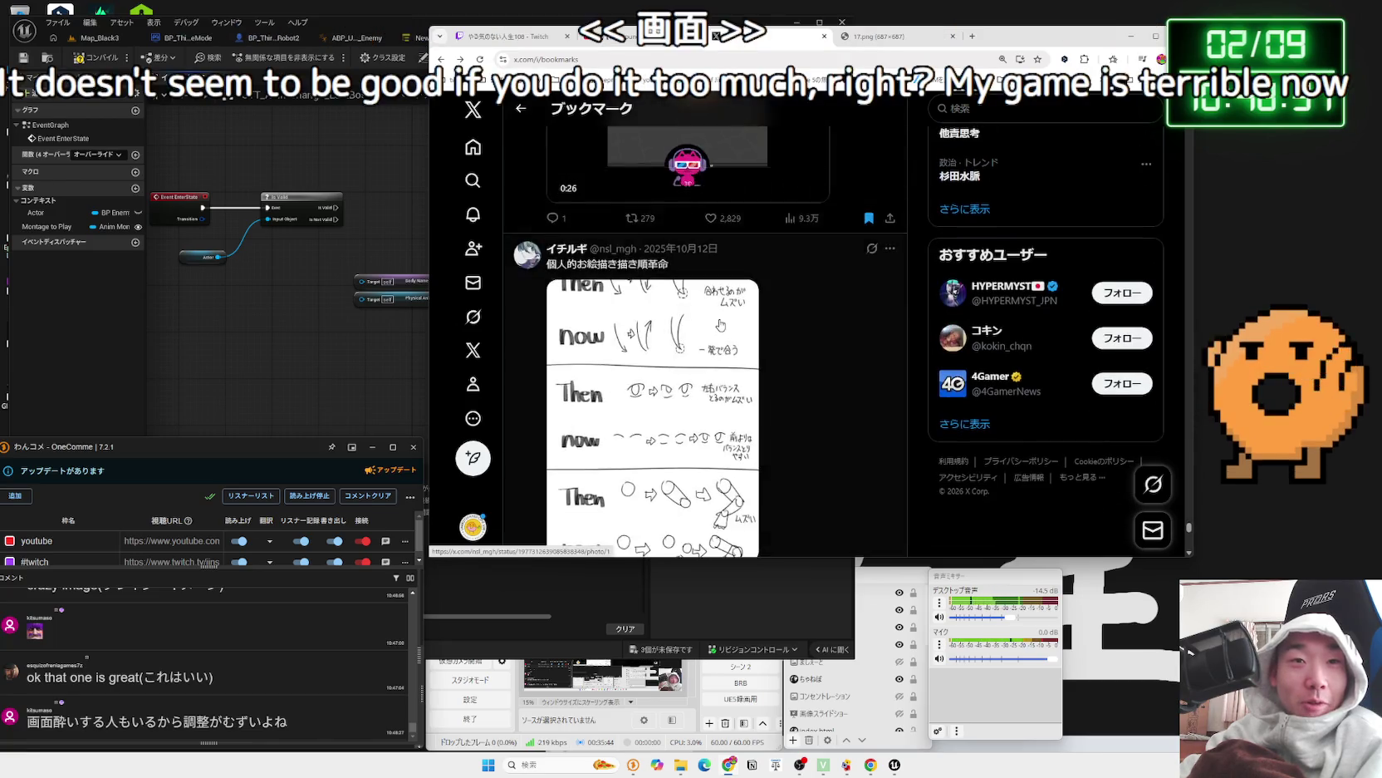
- Scroll down to the Recoil Bones Tutorial post and enlarge its image
scroll(720, 324, "down", 6)
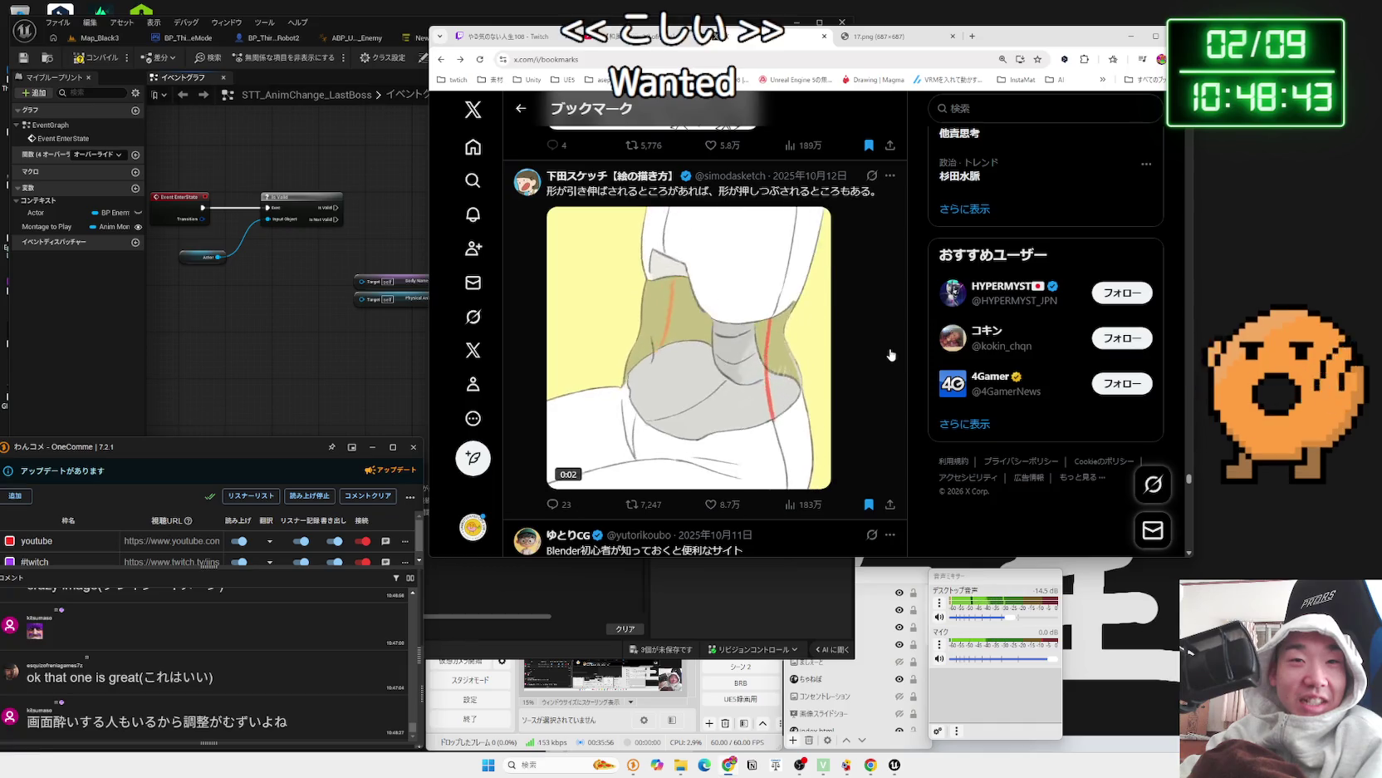
scroll(793, 347, "down", 15)
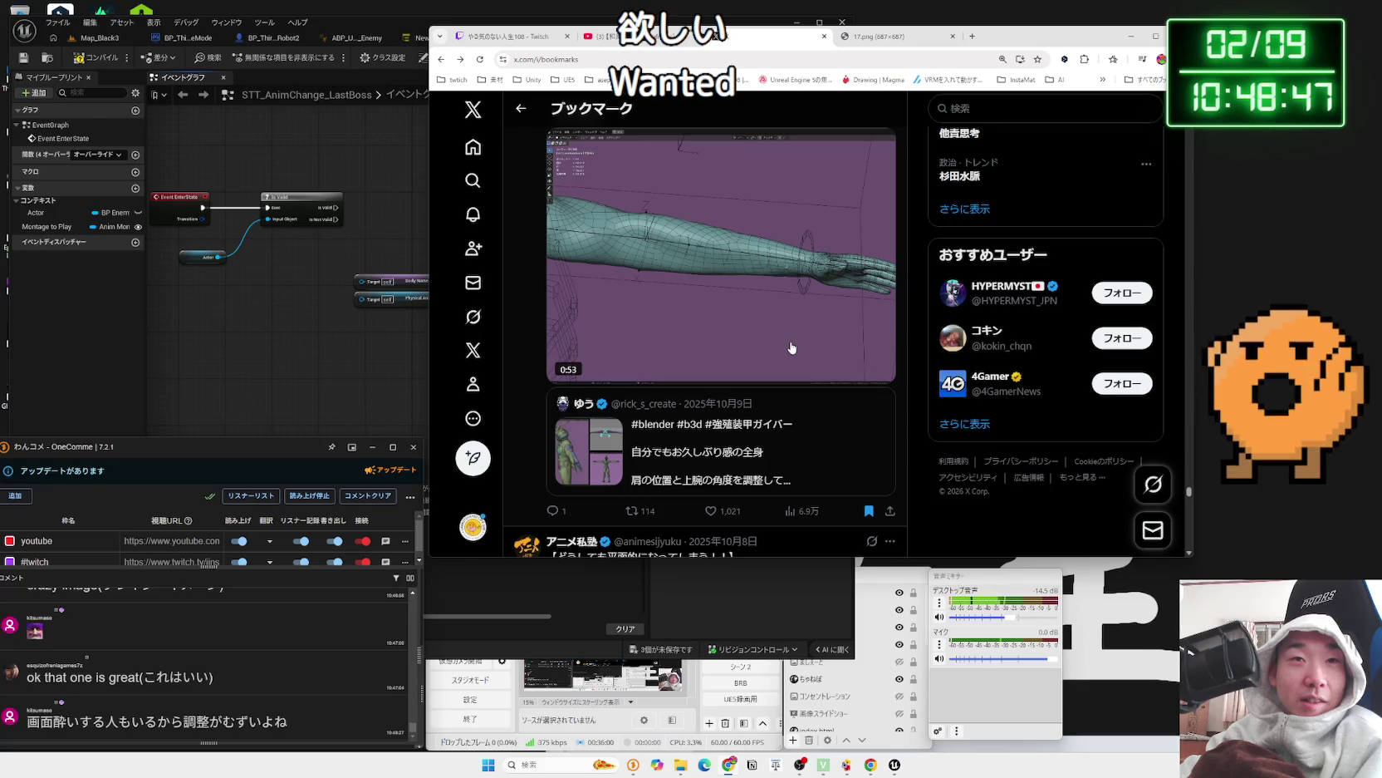
scroll(792, 347, "down", 10)
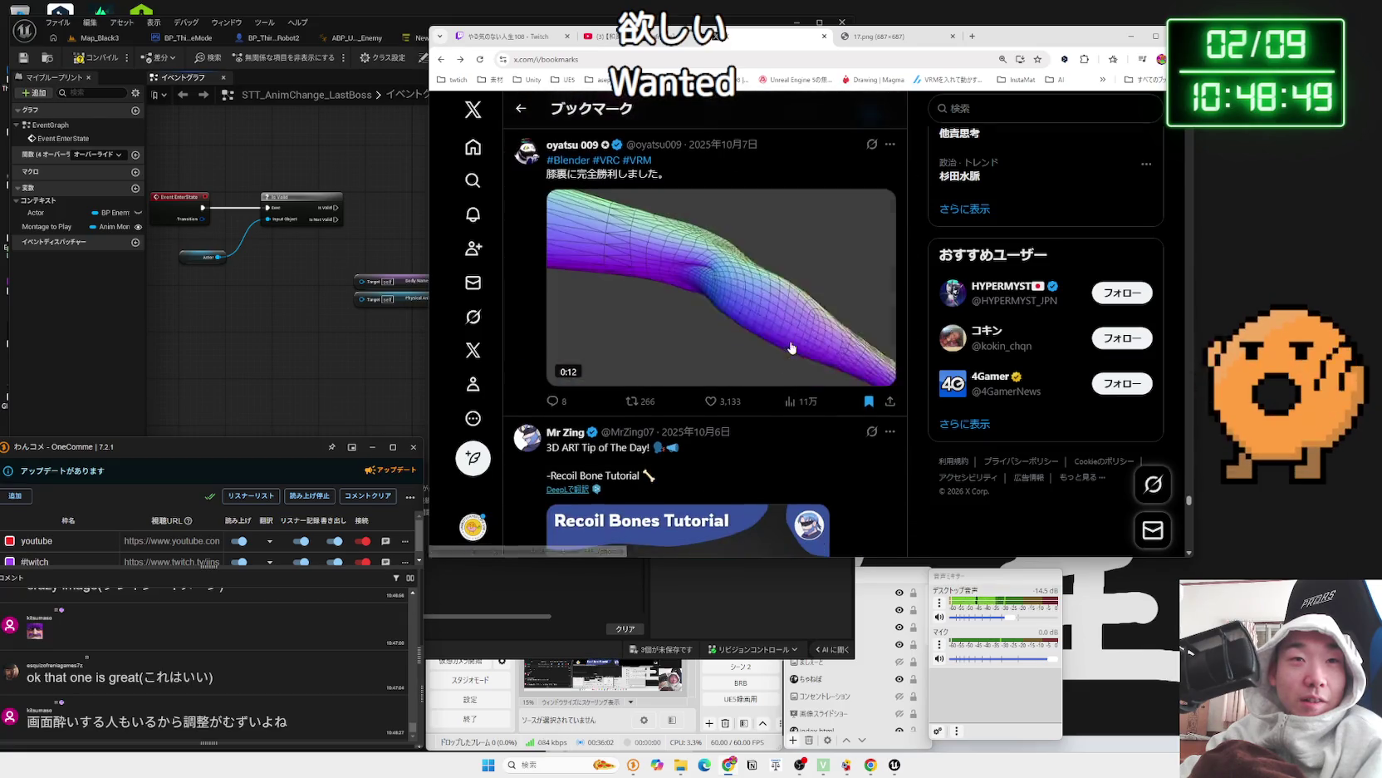
scroll(792, 348, "up", 8)
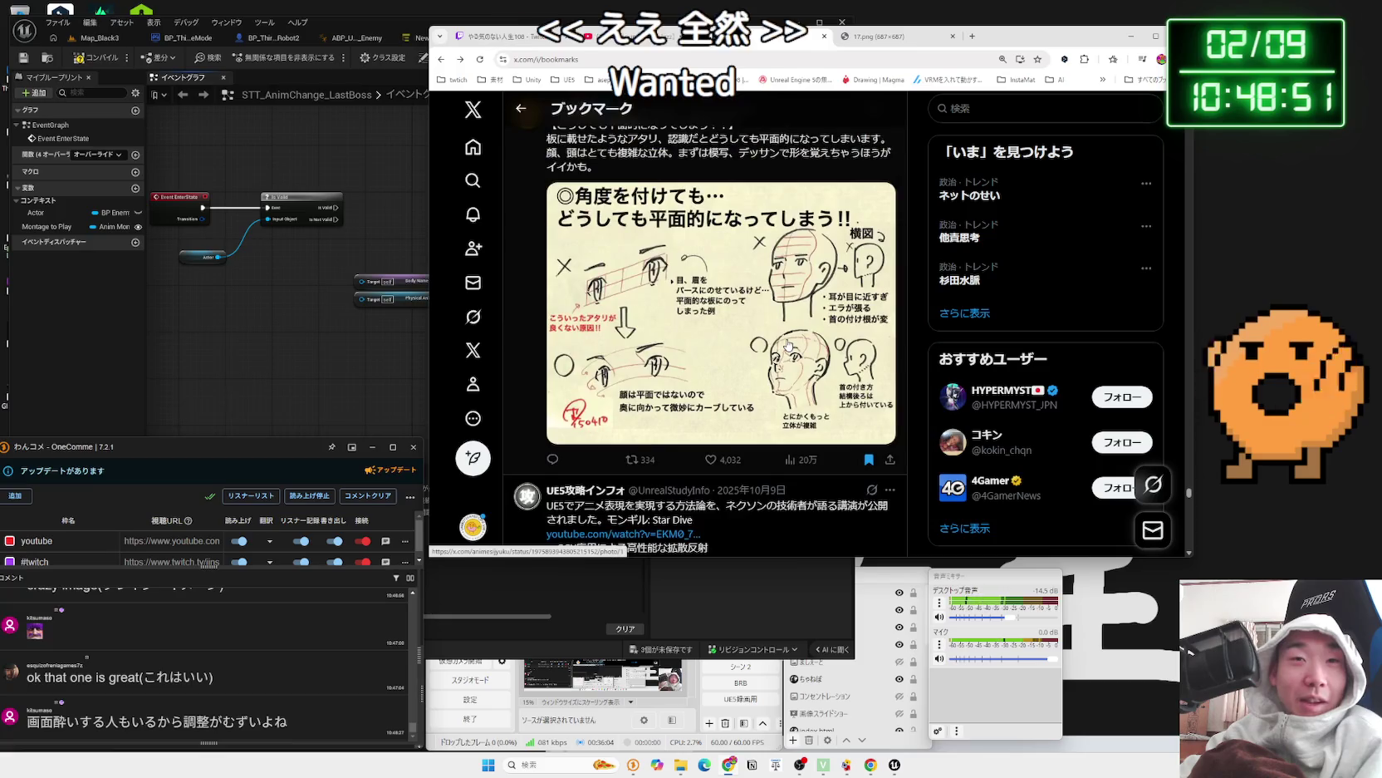
scroll(781, 349, "down", 4)
scroll(773, 352, "down", 8)
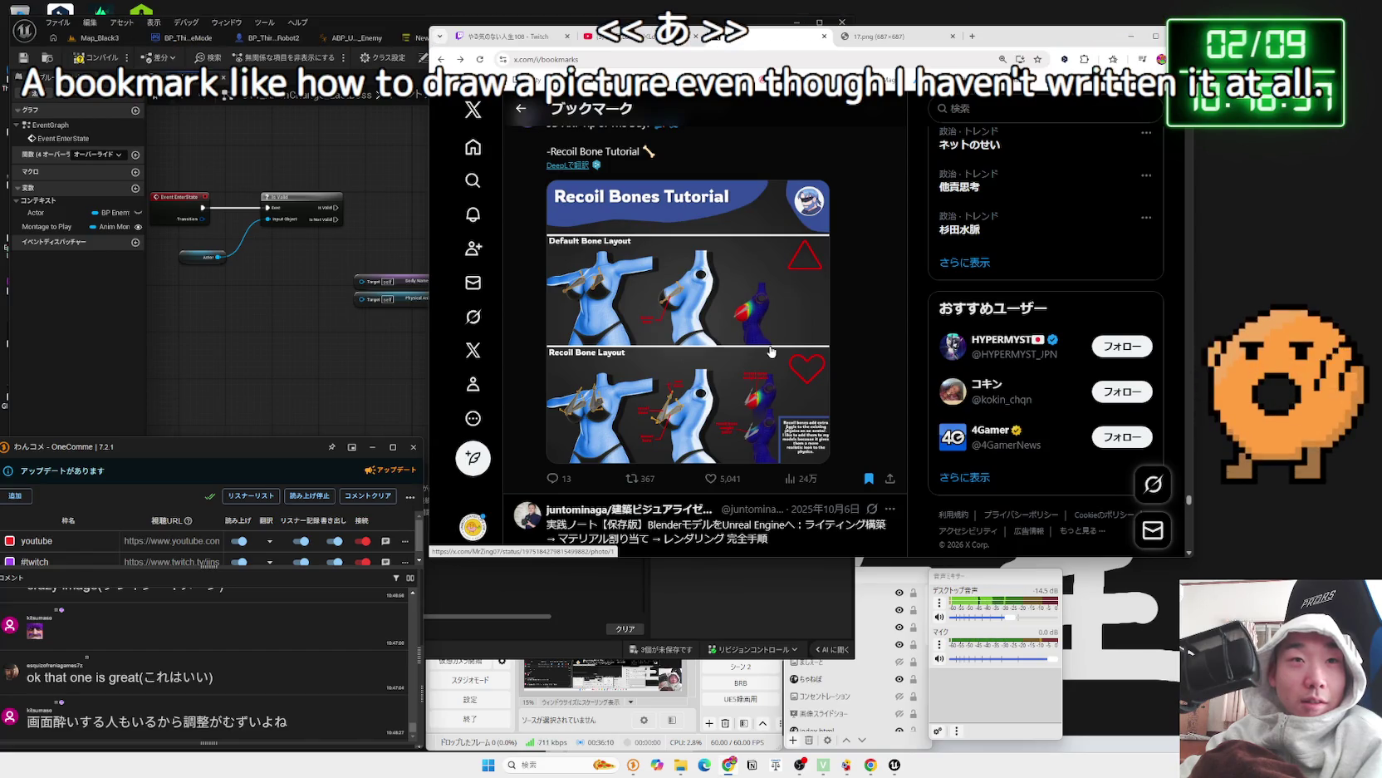
left_click(771, 351)
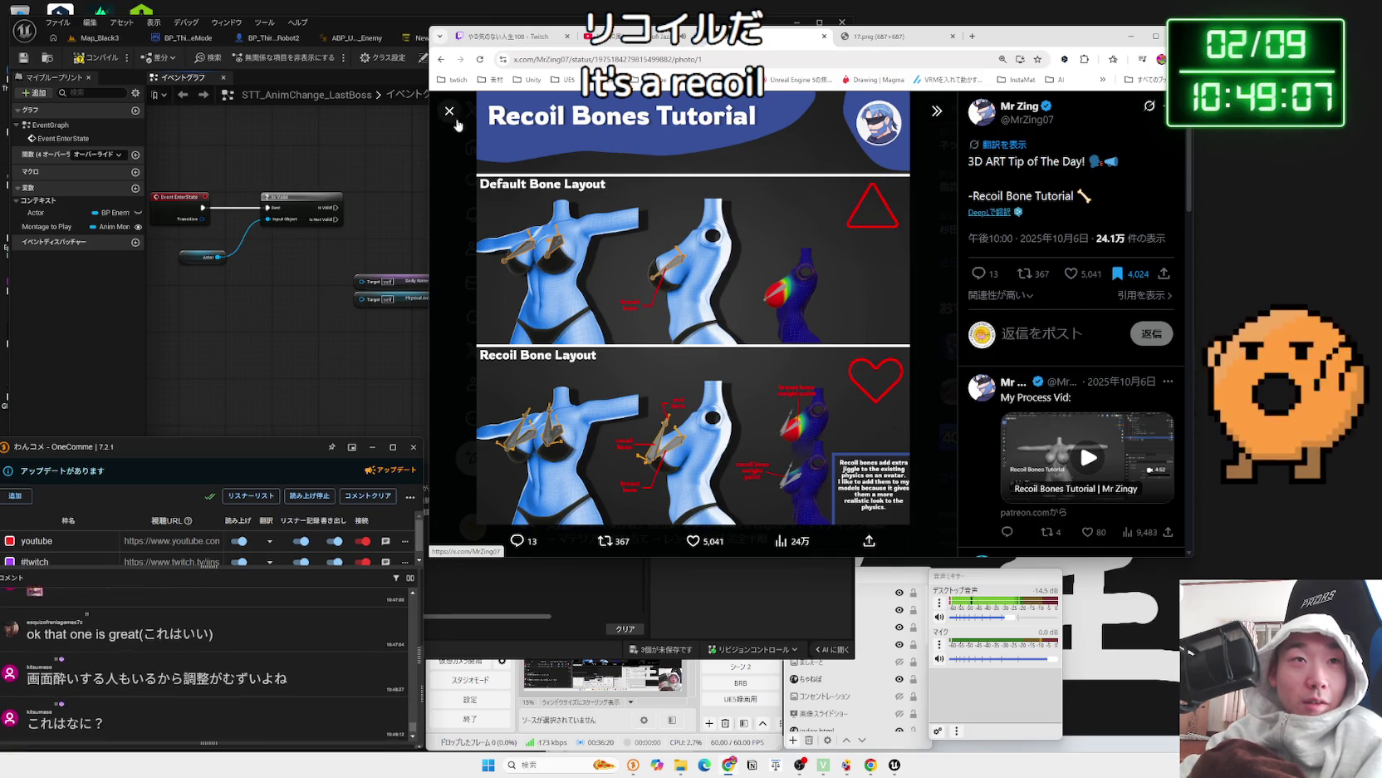
- Close the enlarged Recoil Bones Tutorial image
left_click(696, 316)
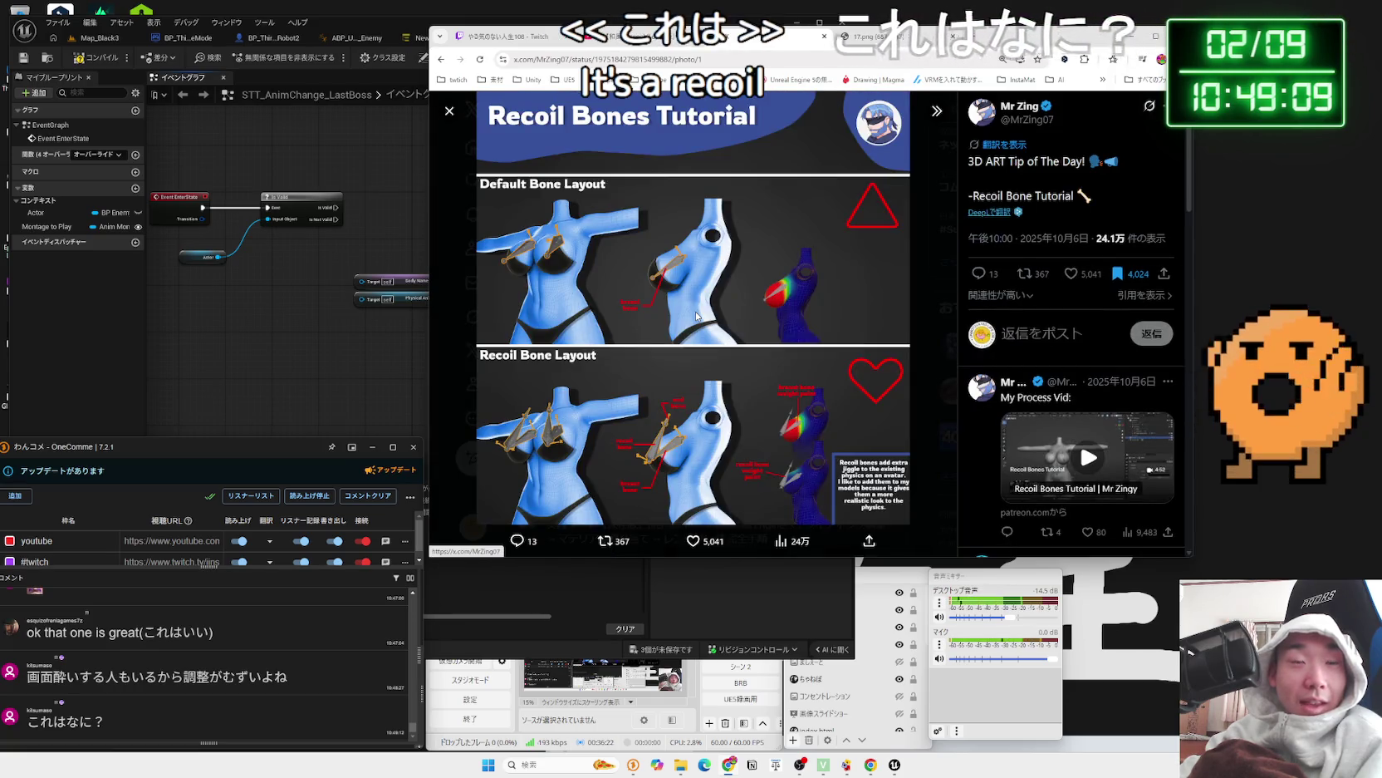
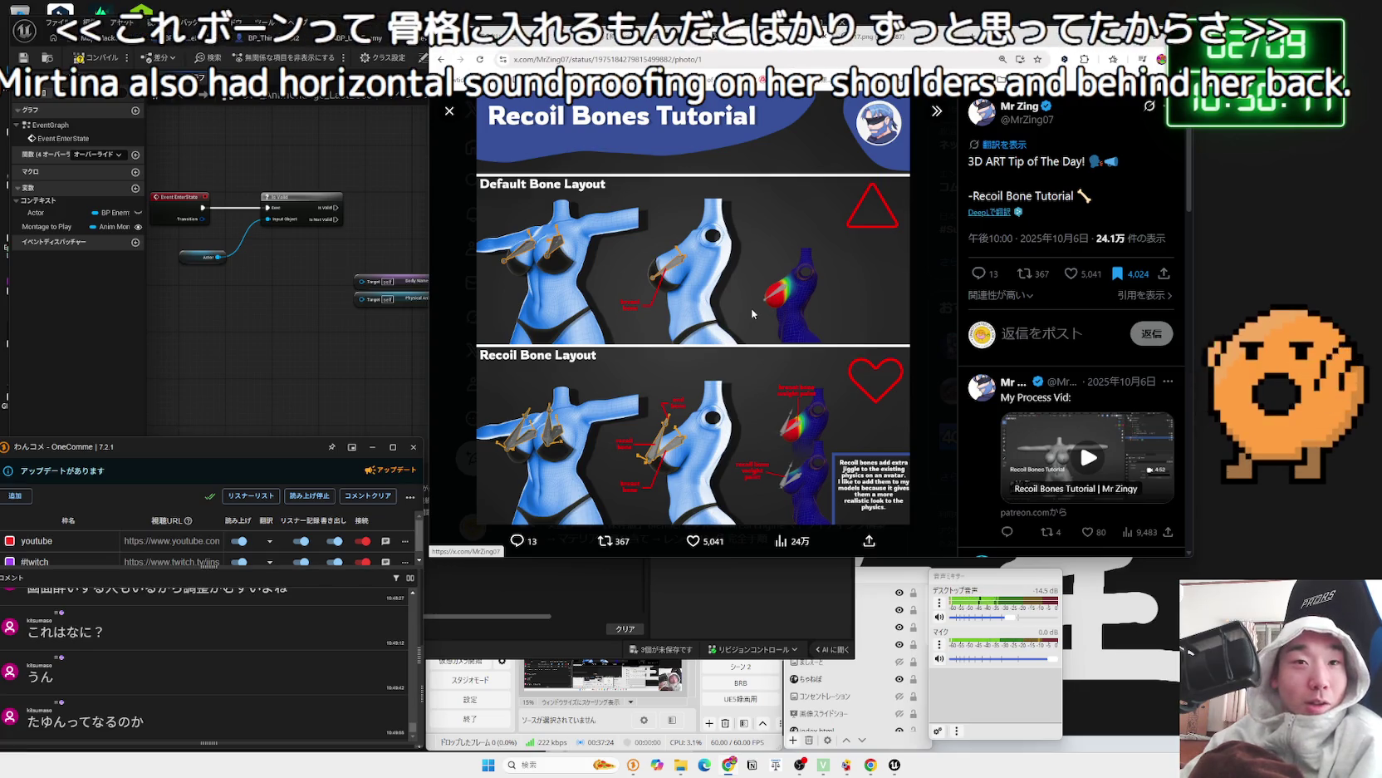
- Close the Recoil Bones Tutorial image and scroll the bookmarks down to the Texture Stencil with Blender post
key("Escape")
scroll(712, 319, "down", 3)
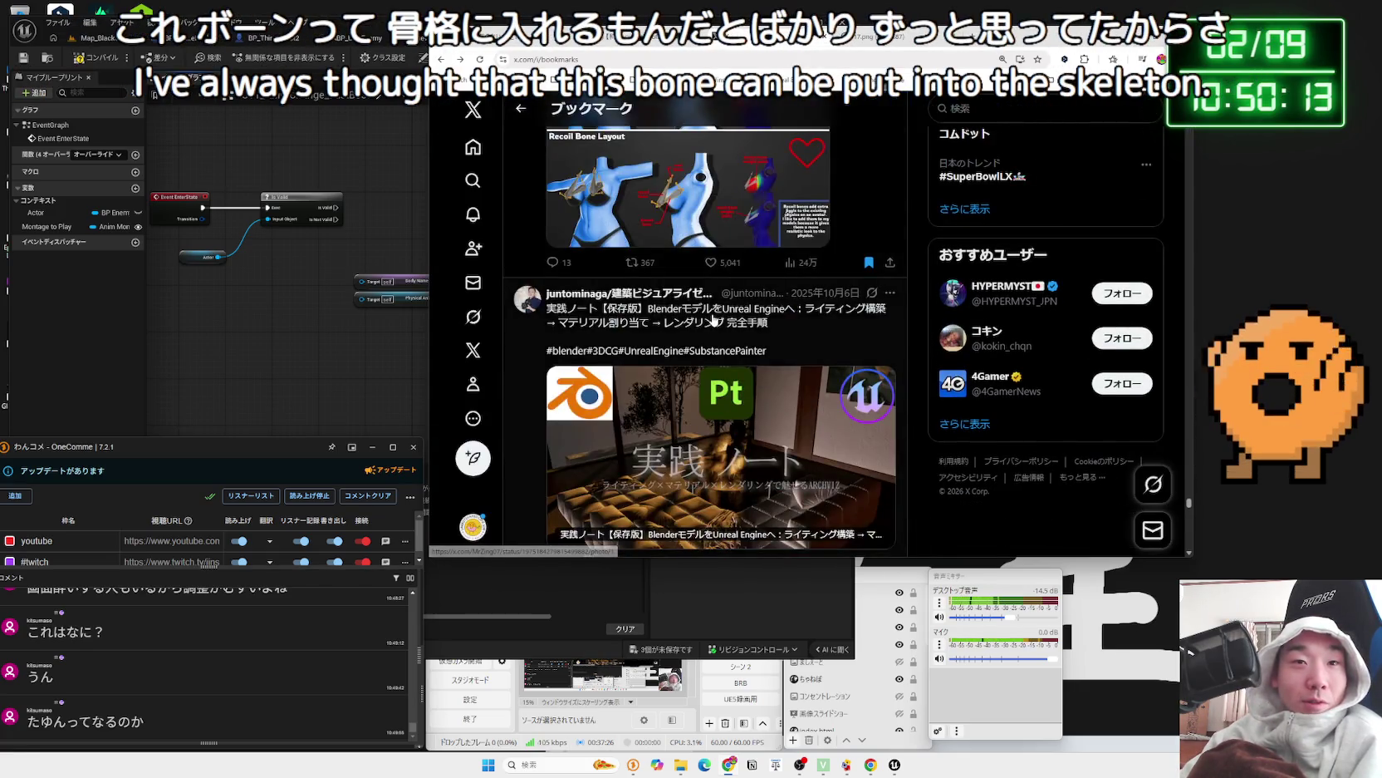
scroll(713, 320, "down", 10)
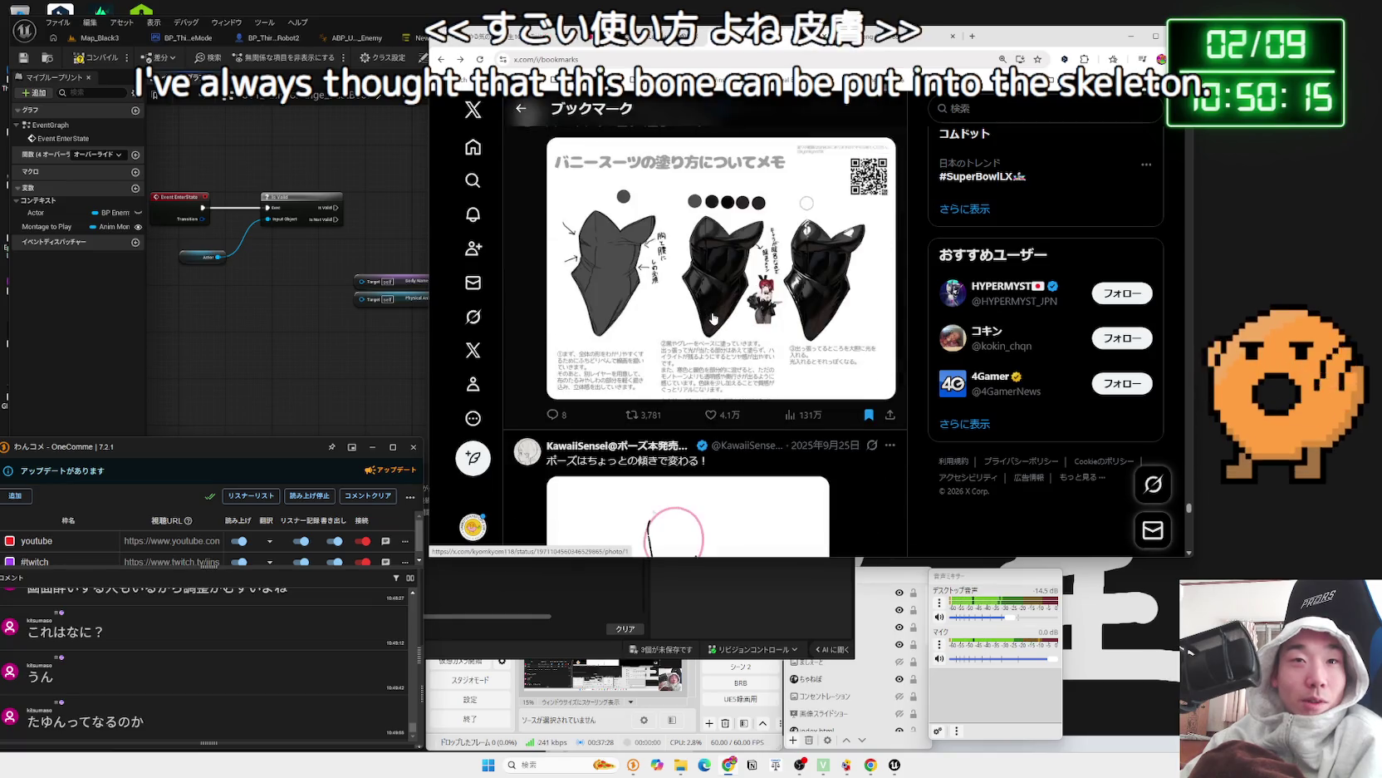
scroll(713, 319, "down", 4)
scroll(790, 333, "up", 6)
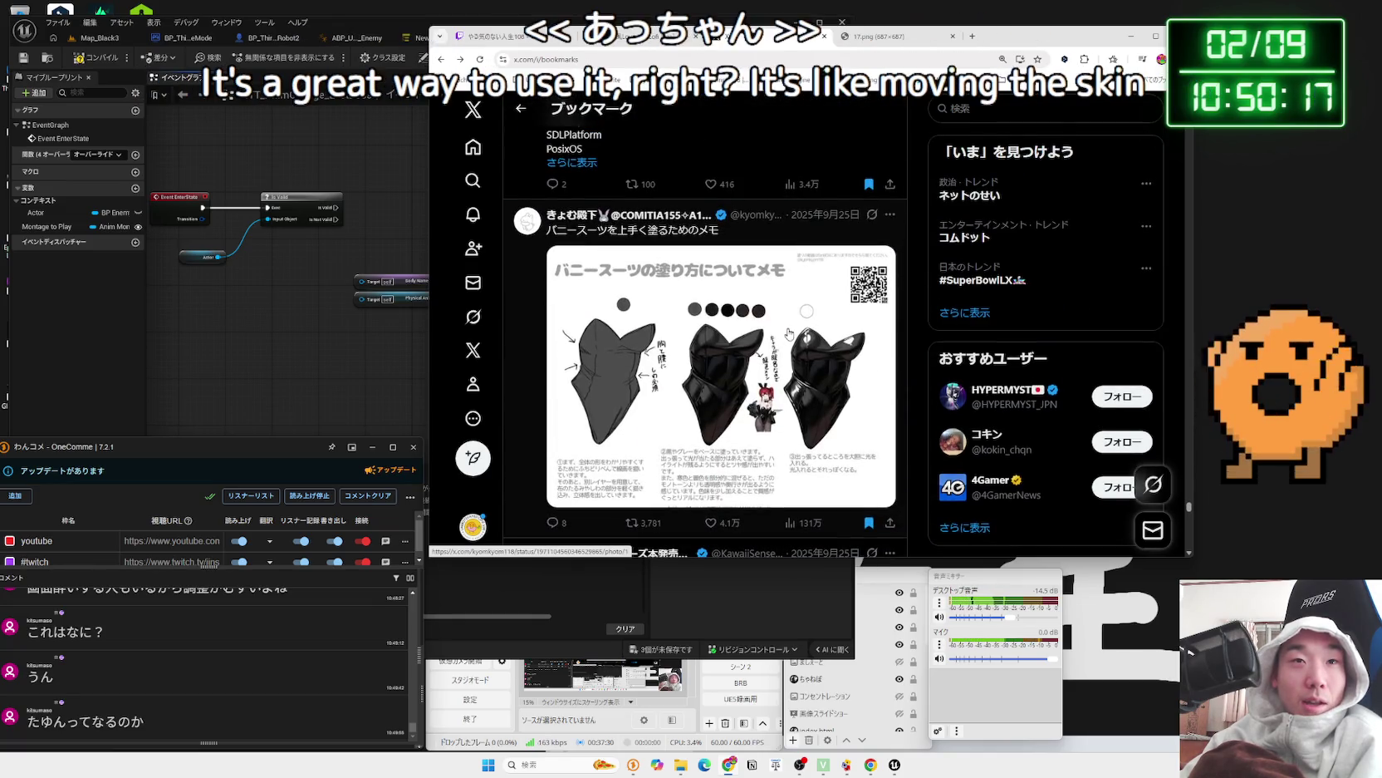
scroll(790, 334, "down", 1)
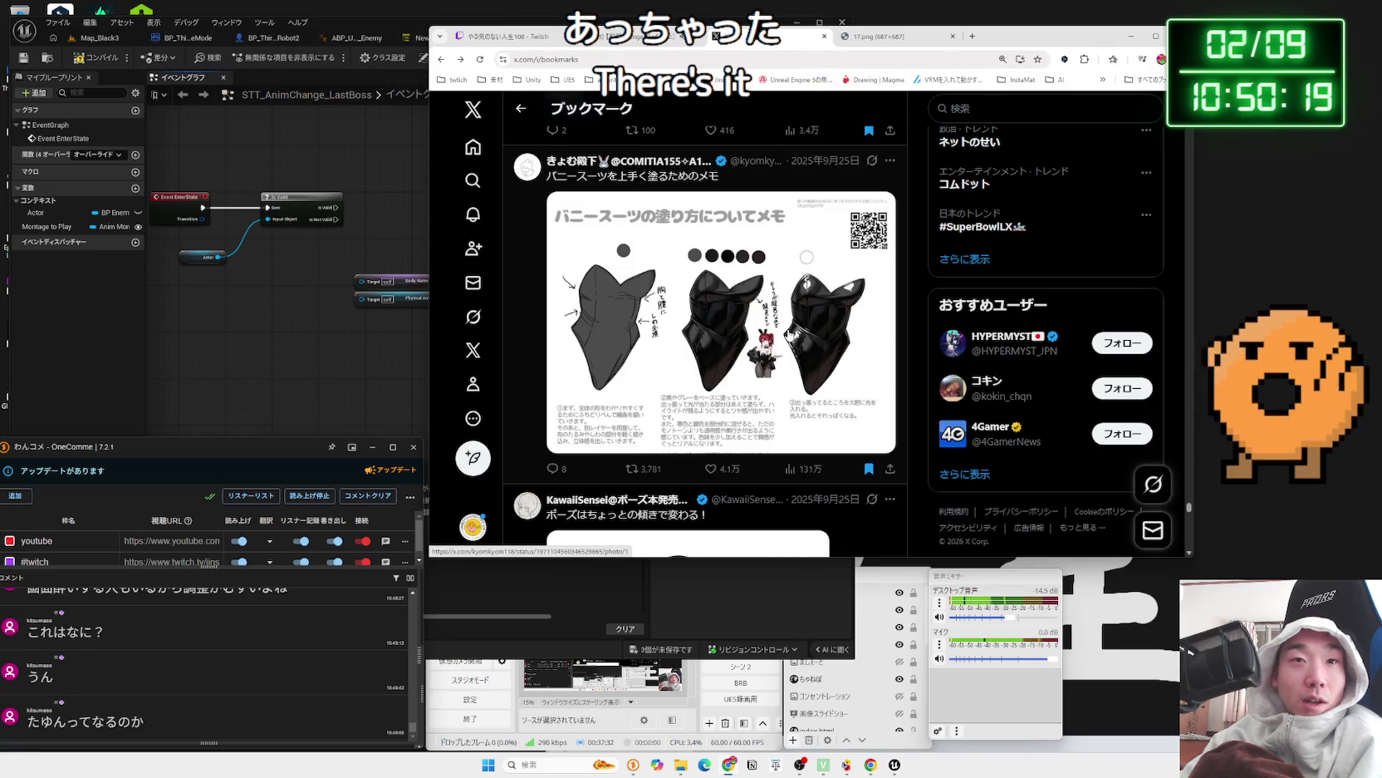
scroll(786, 333, "down", 5)
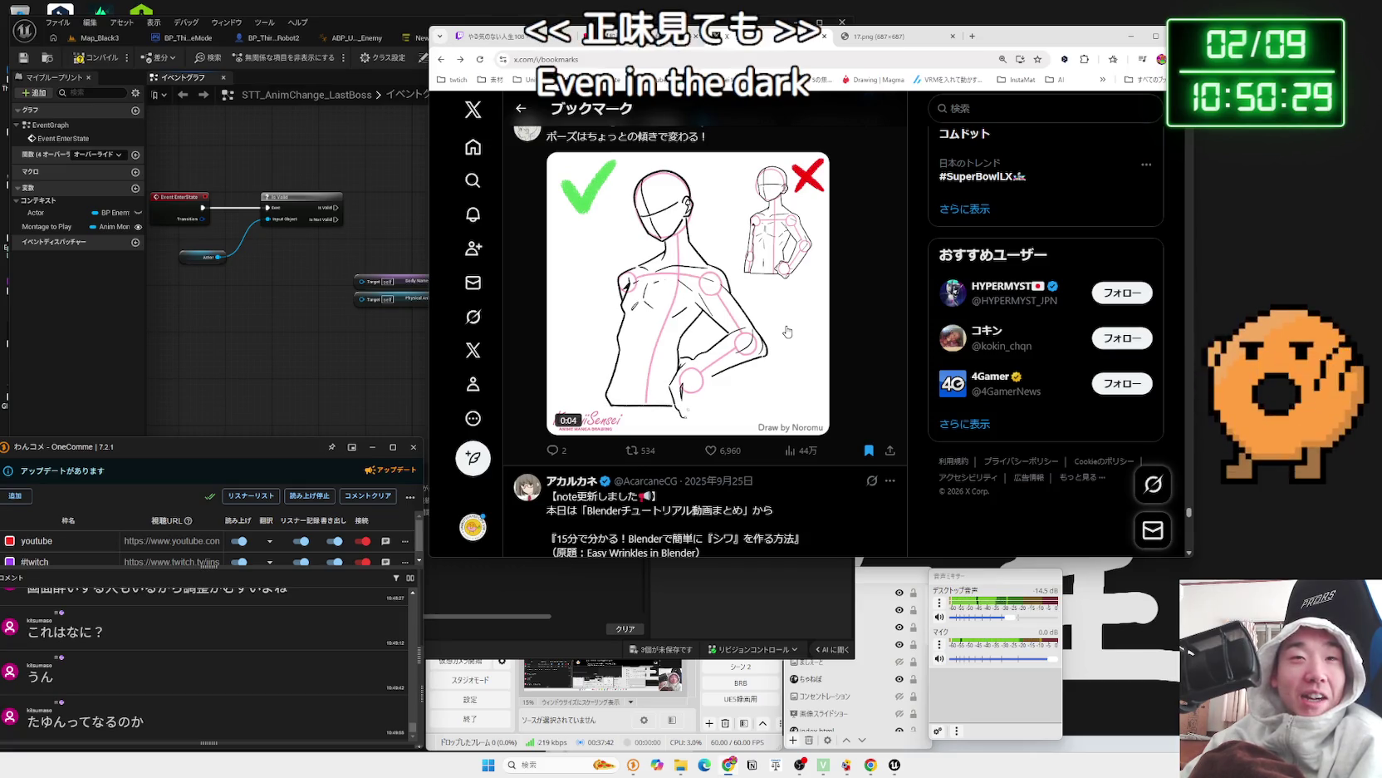
scroll(788, 332, "down", 4)
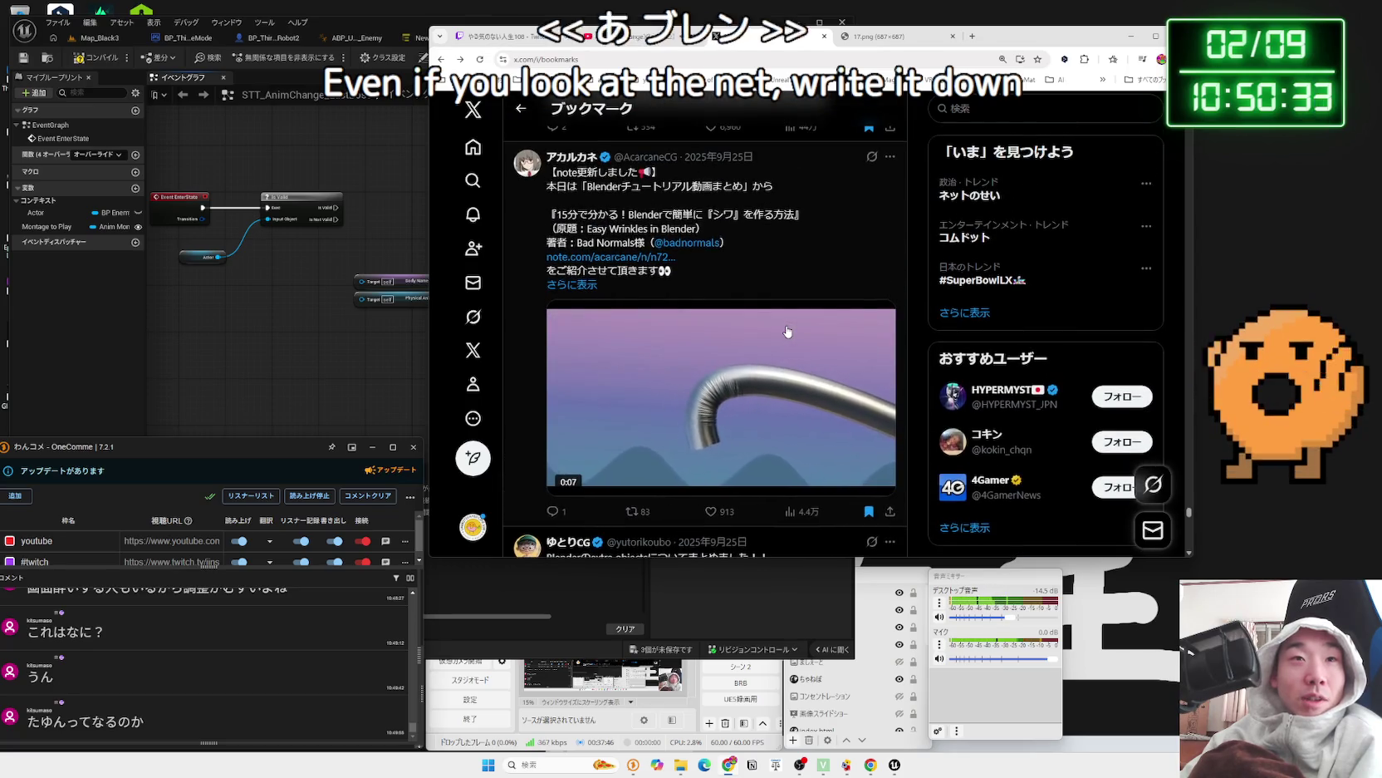
scroll(788, 332, "down", 1)
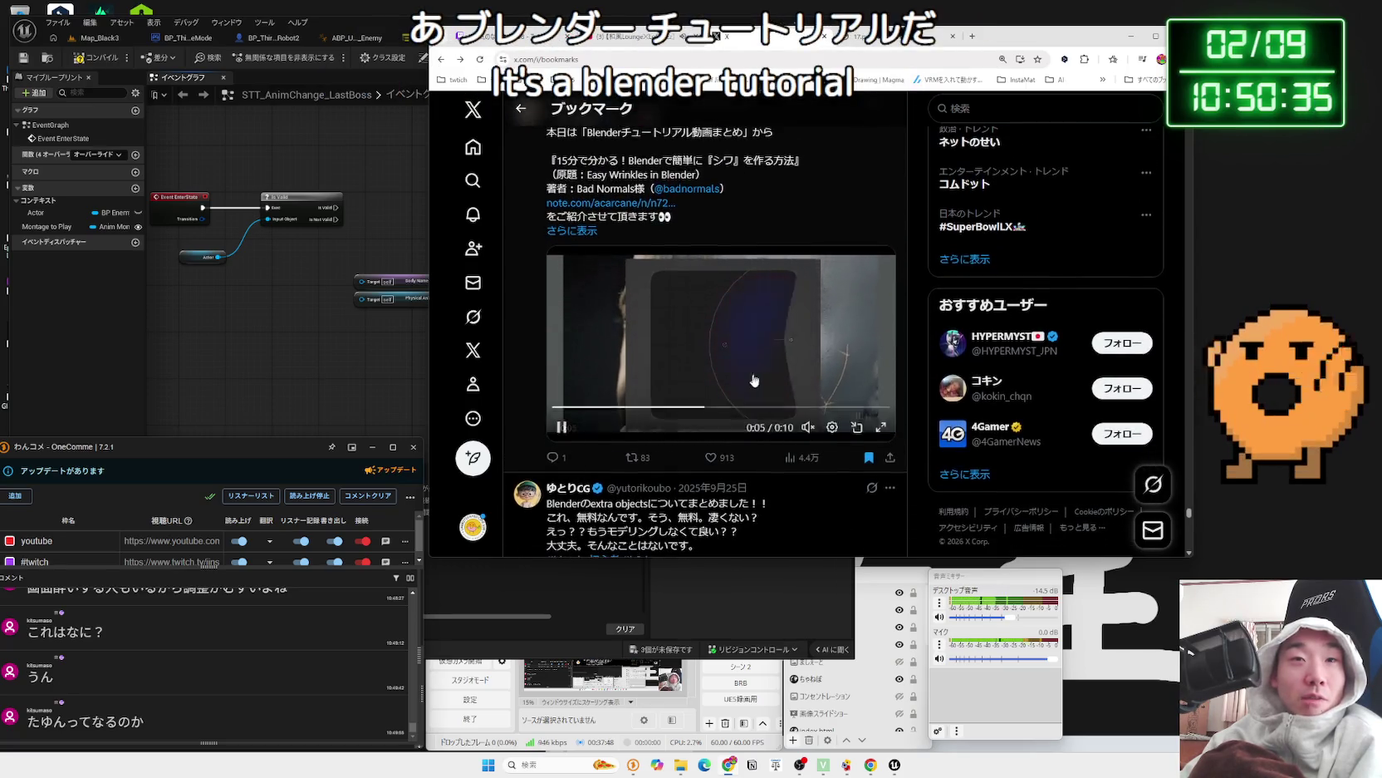
scroll(791, 364, "down", 4)
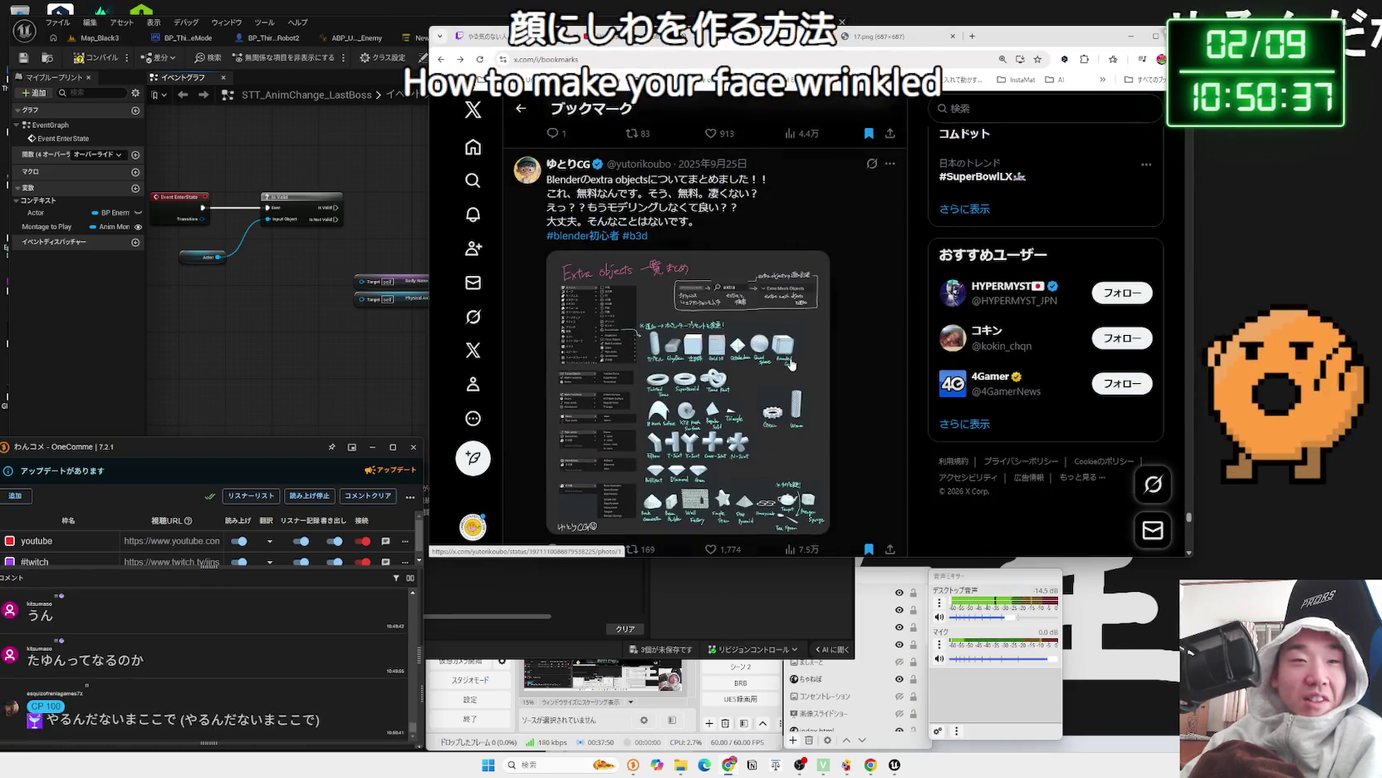
scroll(791, 363, "down", 8)
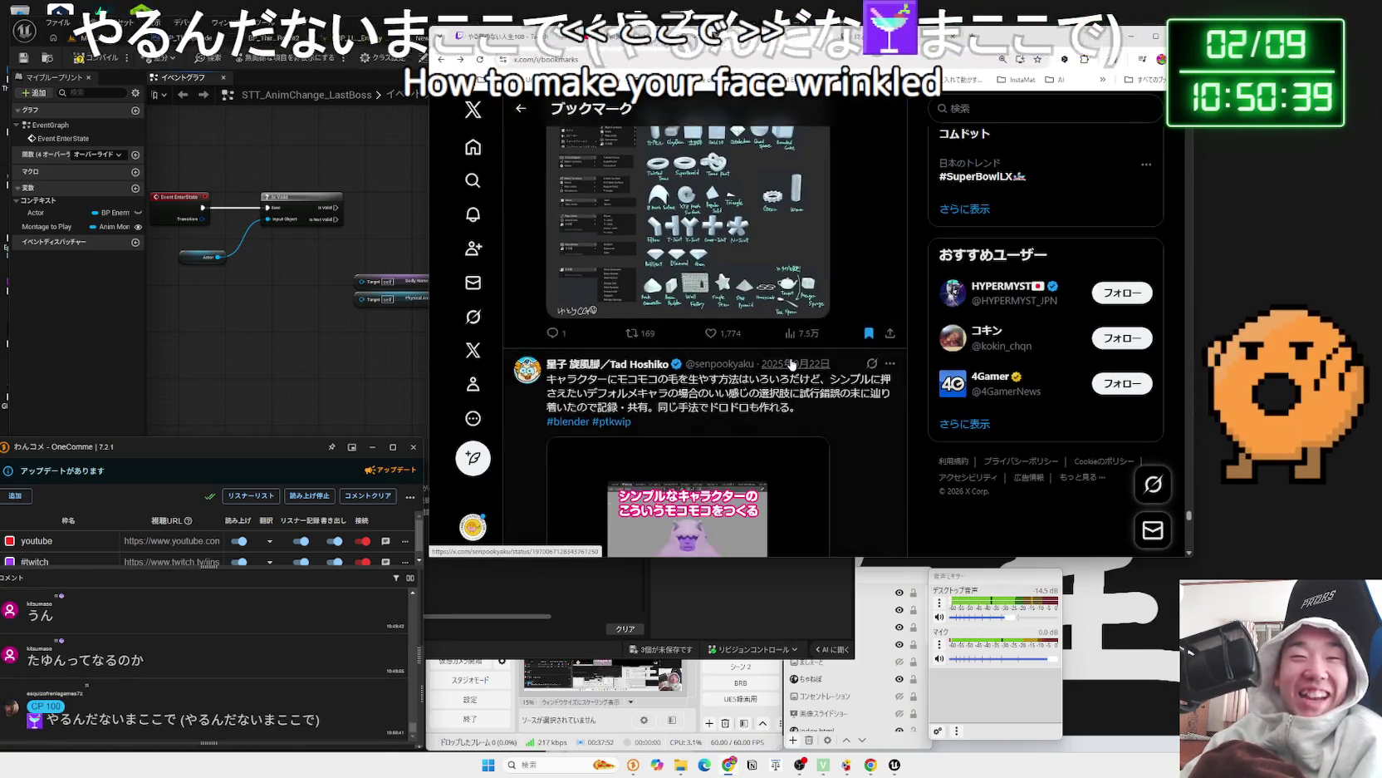
scroll(791, 363, "down", 15)
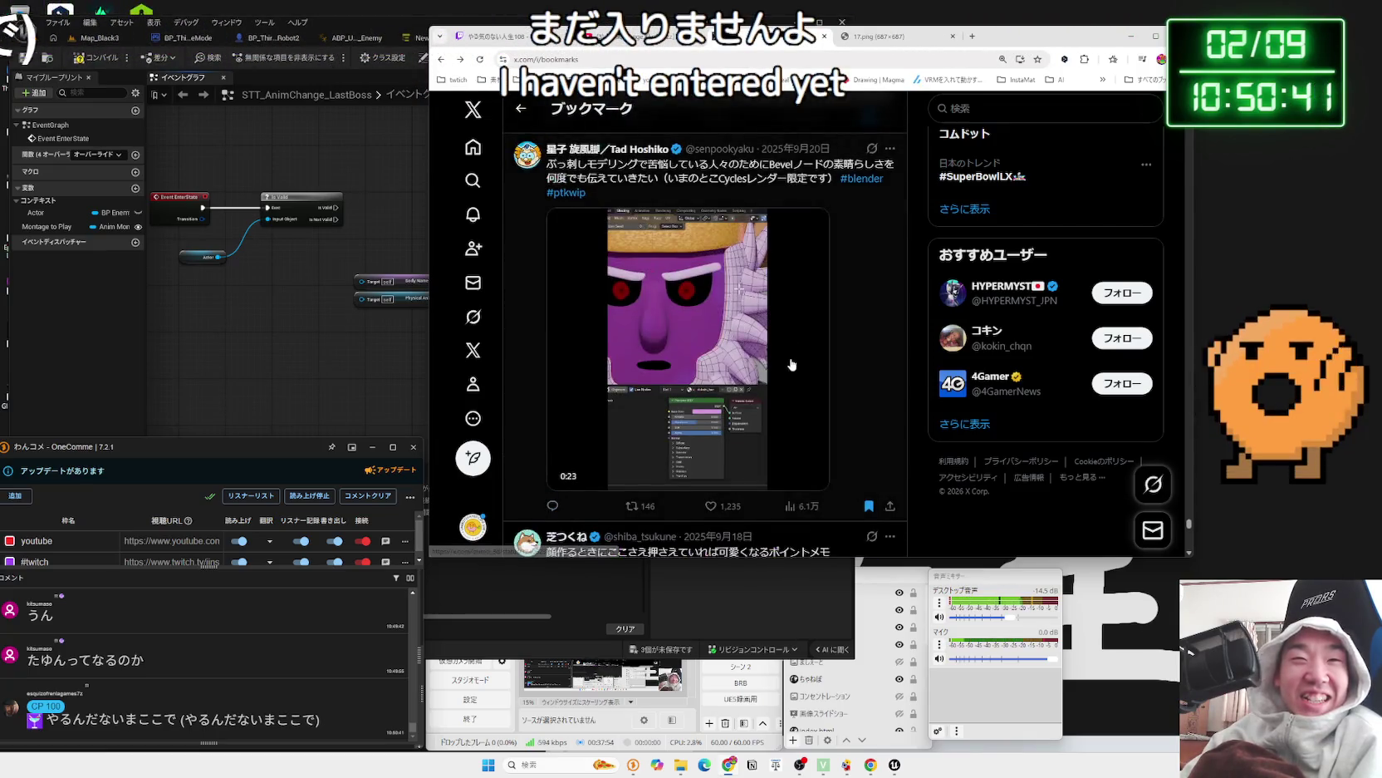
scroll(790, 363, "down", 10)
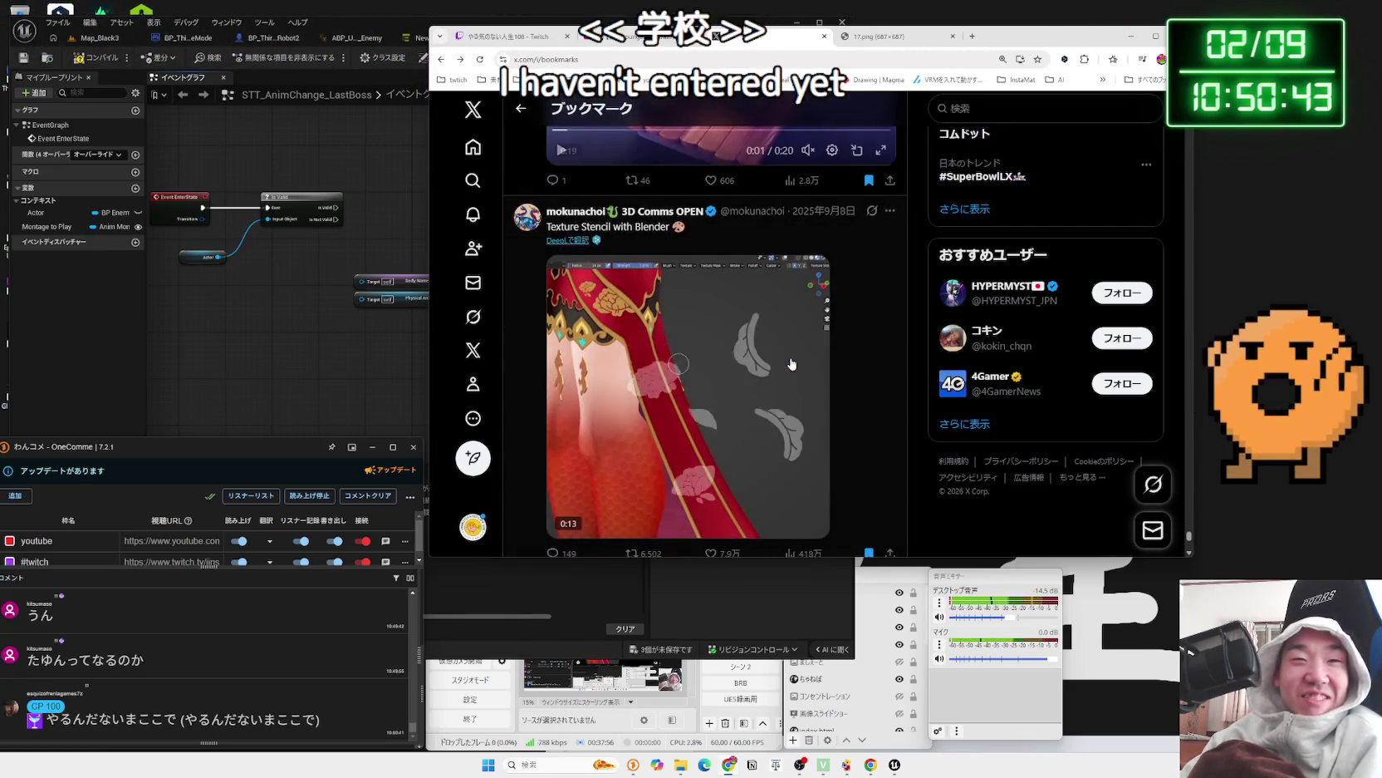
scroll(791, 363, "up", 2)
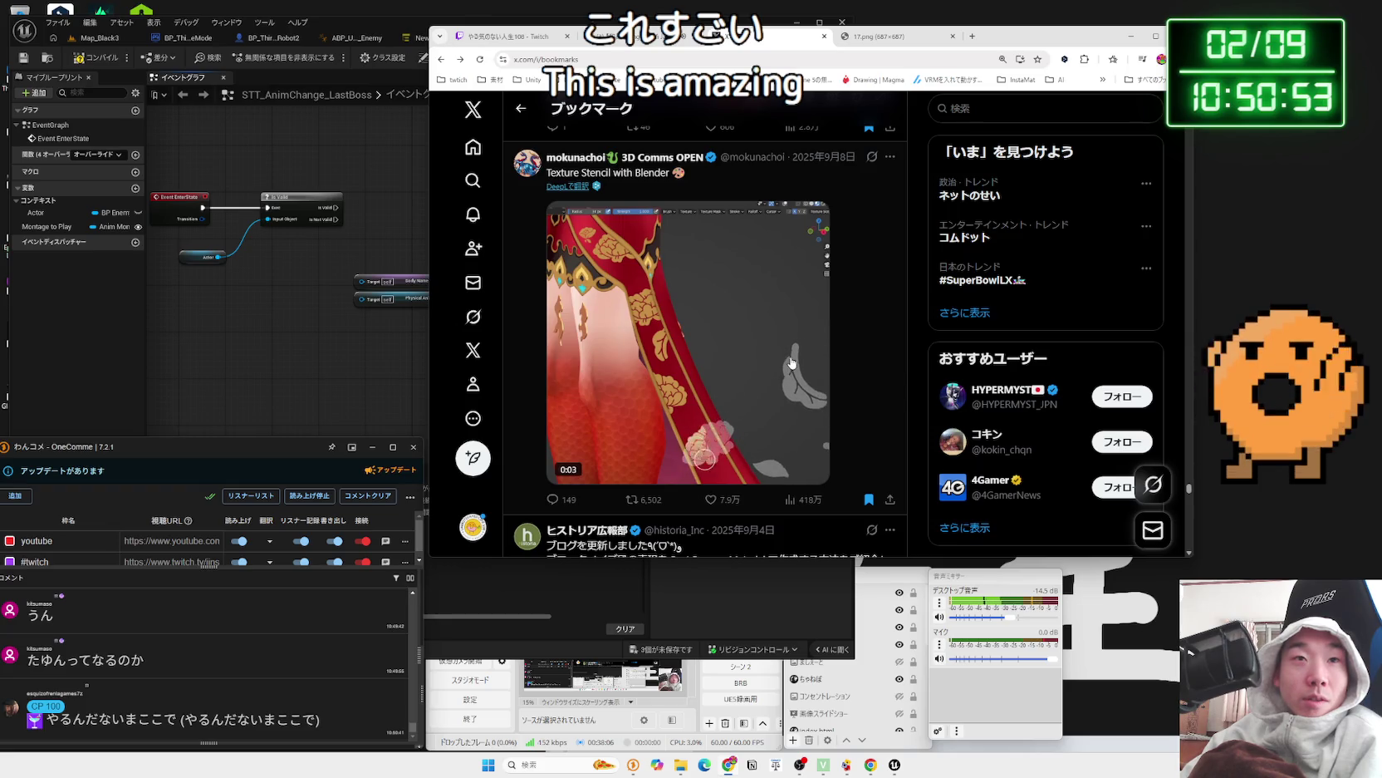
- Translate the Texture Stencil with Blender post with DeepL
left_click(564, 189)
mouse_move(761, 319)
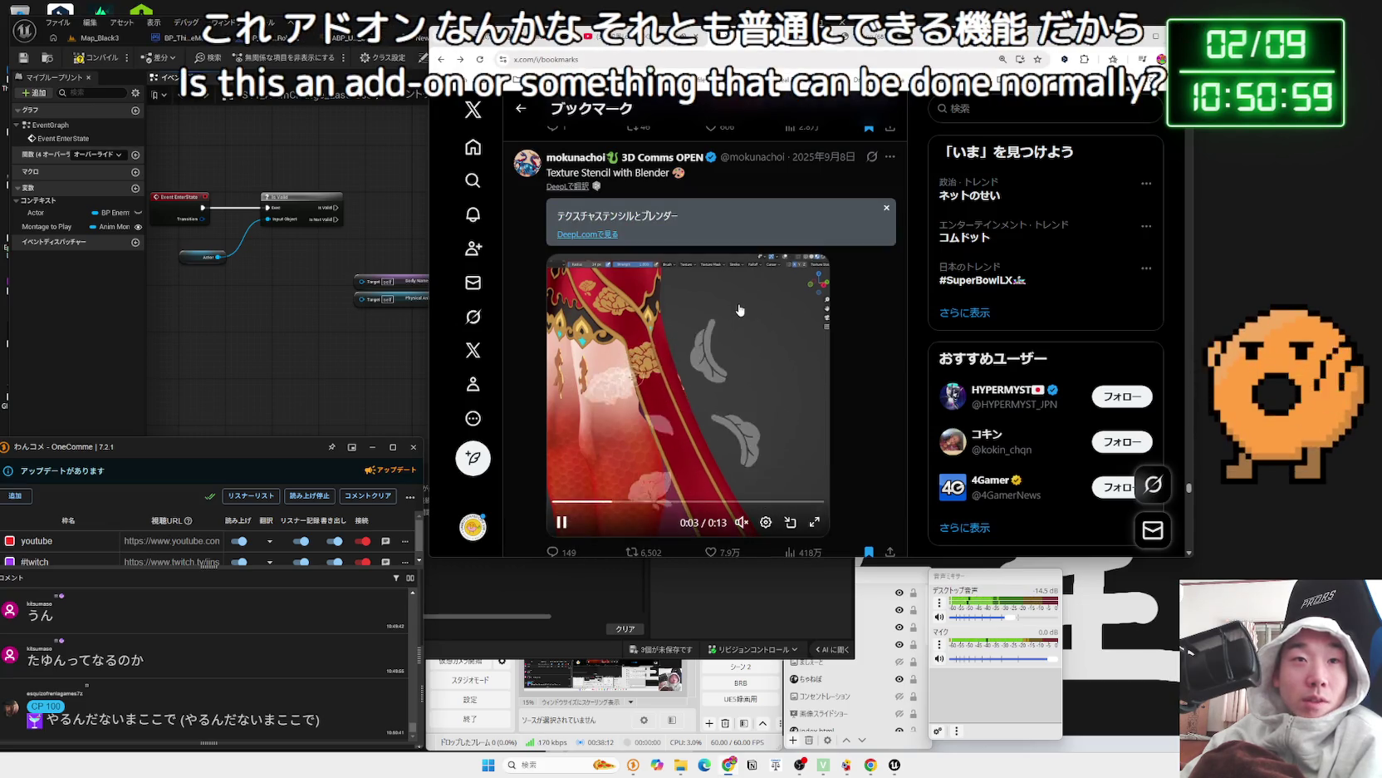
scroll(748, 312, "down", 1)
scroll(744, 310, "down", 4)
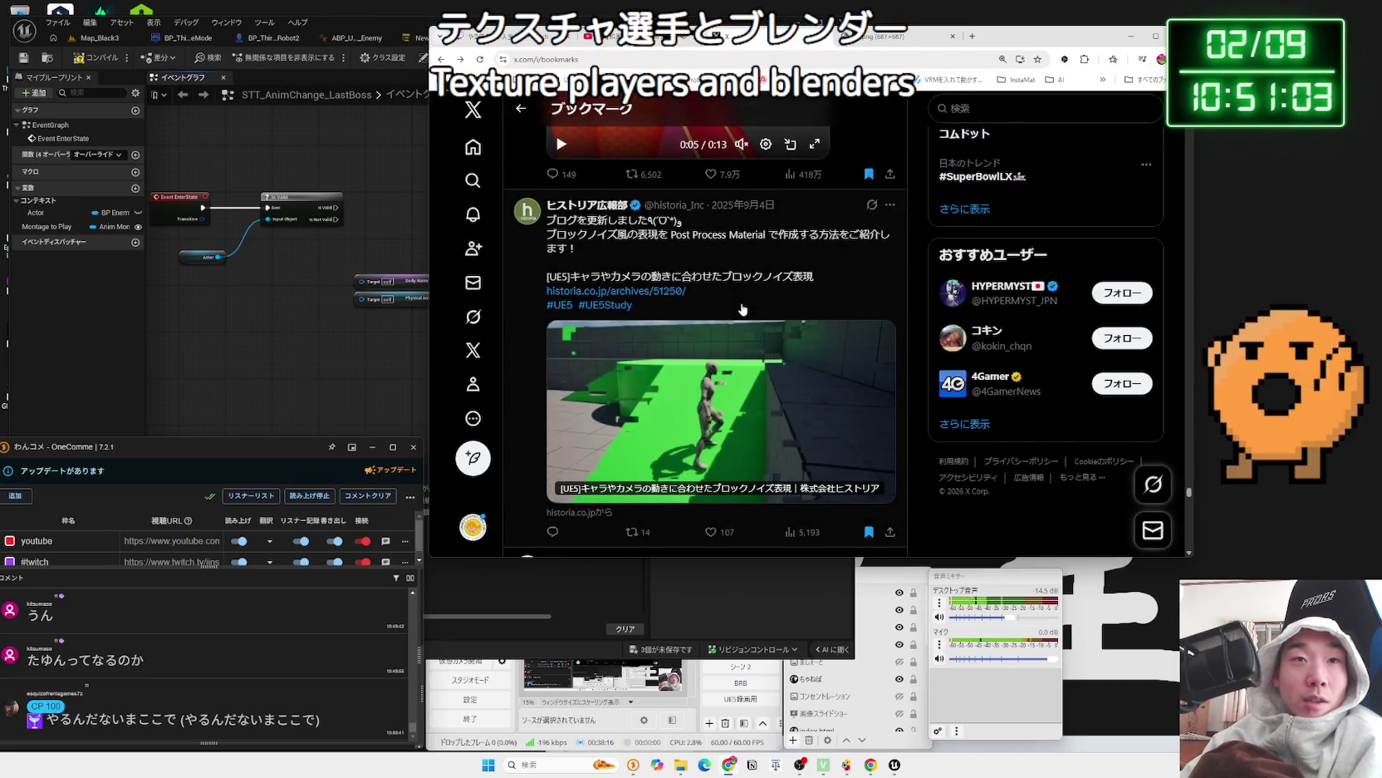
scroll(742, 309, "down", 4)
scroll(741, 308, "up", 3)
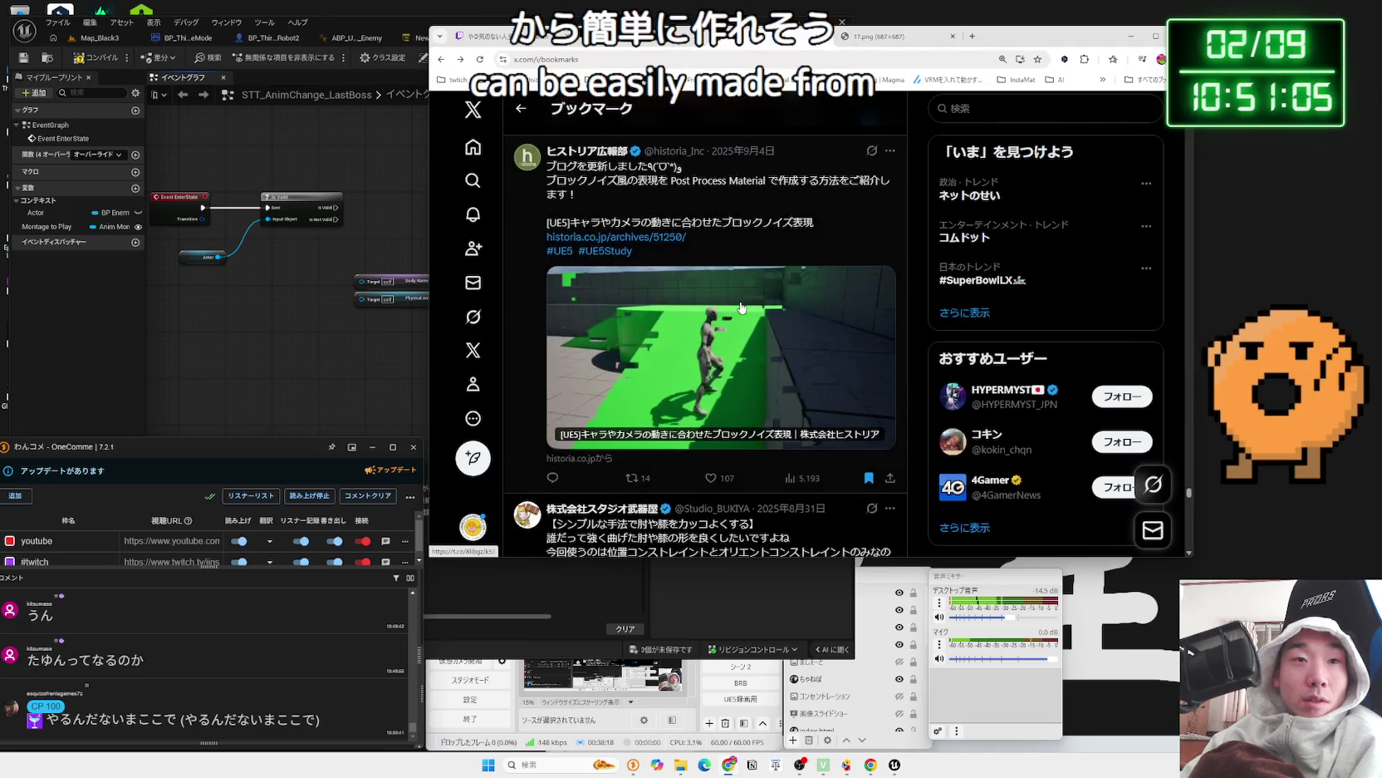
- Scroll further through the bookmarks and open the tiger puppet video full screen
scroll(742, 307, "down", 15)
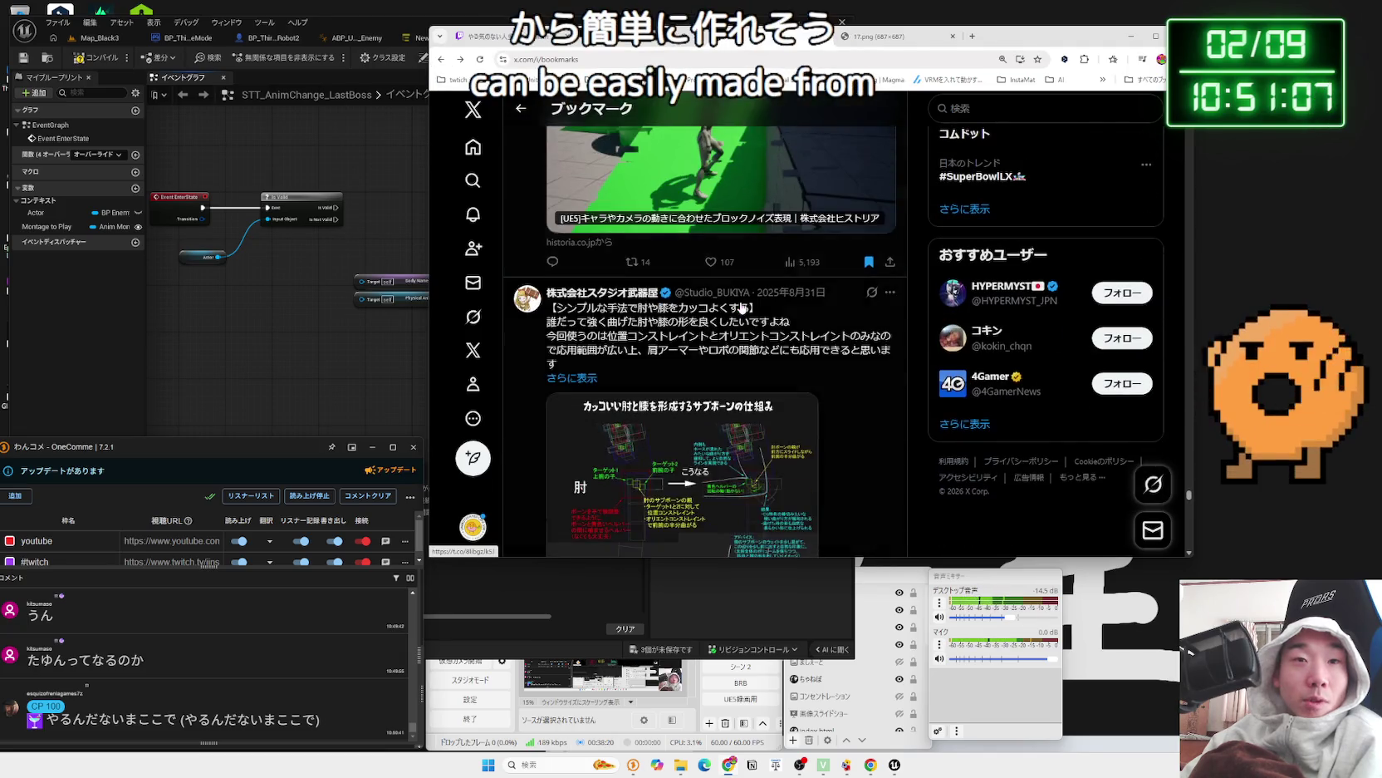
scroll(739, 309, "down", 7)
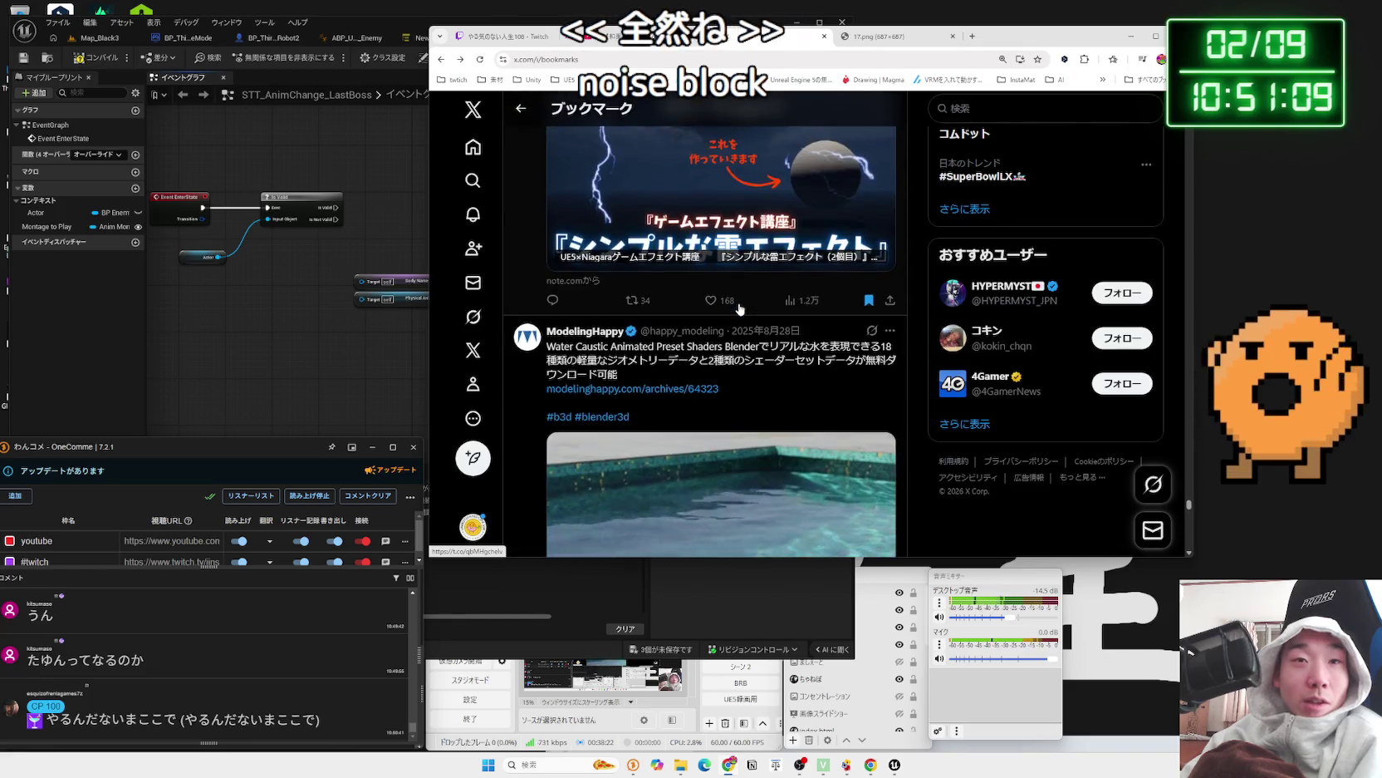
scroll(742, 310, "up", 4)
scroll(742, 309, "down", 5)
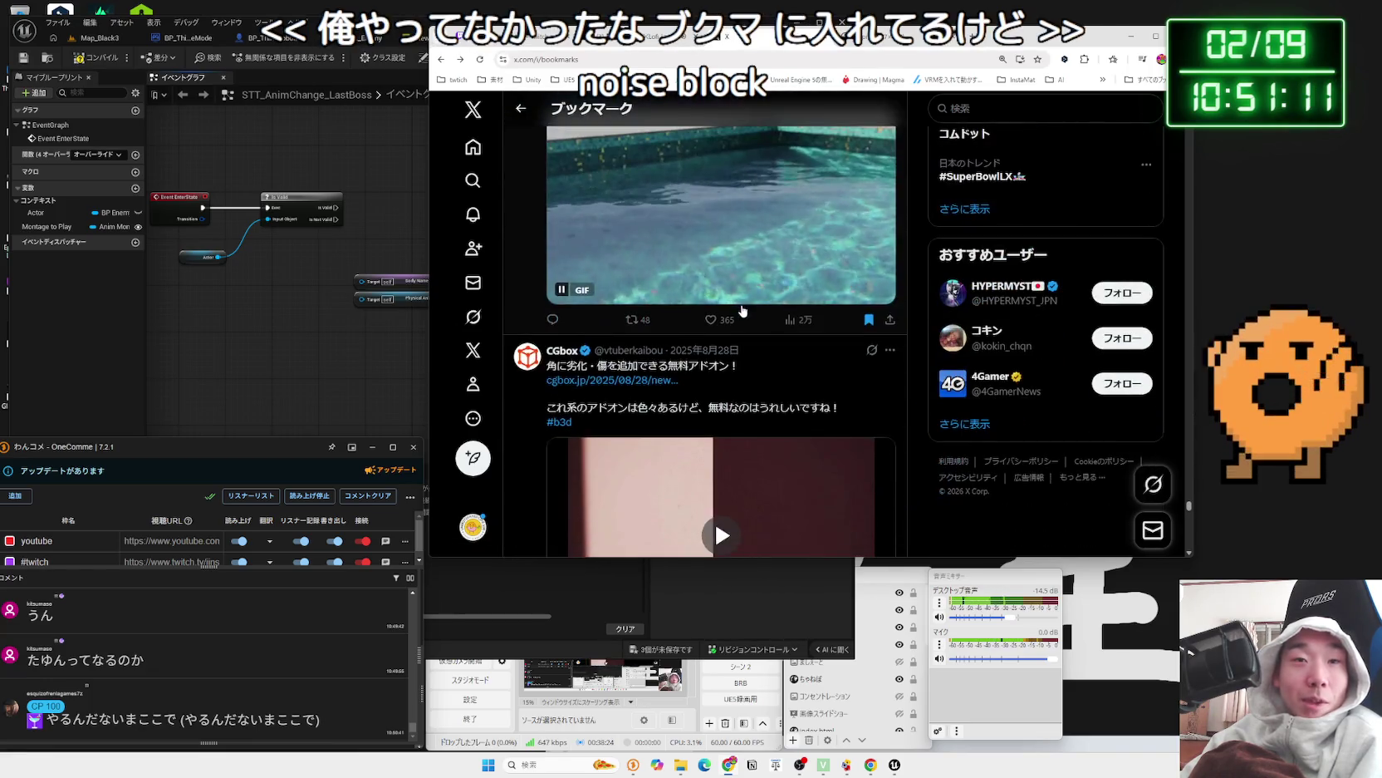
scroll(743, 308, "up", 7)
scroll(746, 309, "down", 8)
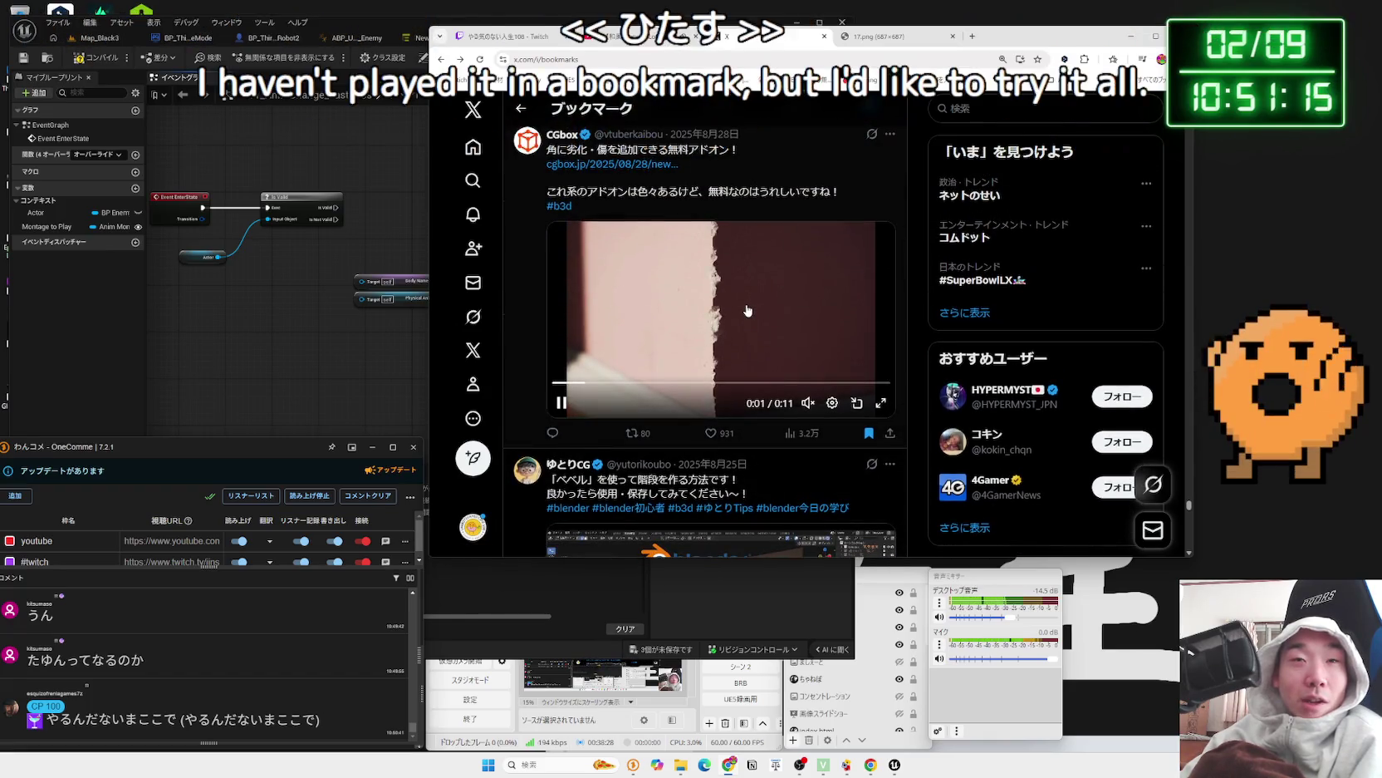
scroll(747, 309, "down", 10)
scroll(748, 310, "down", 3)
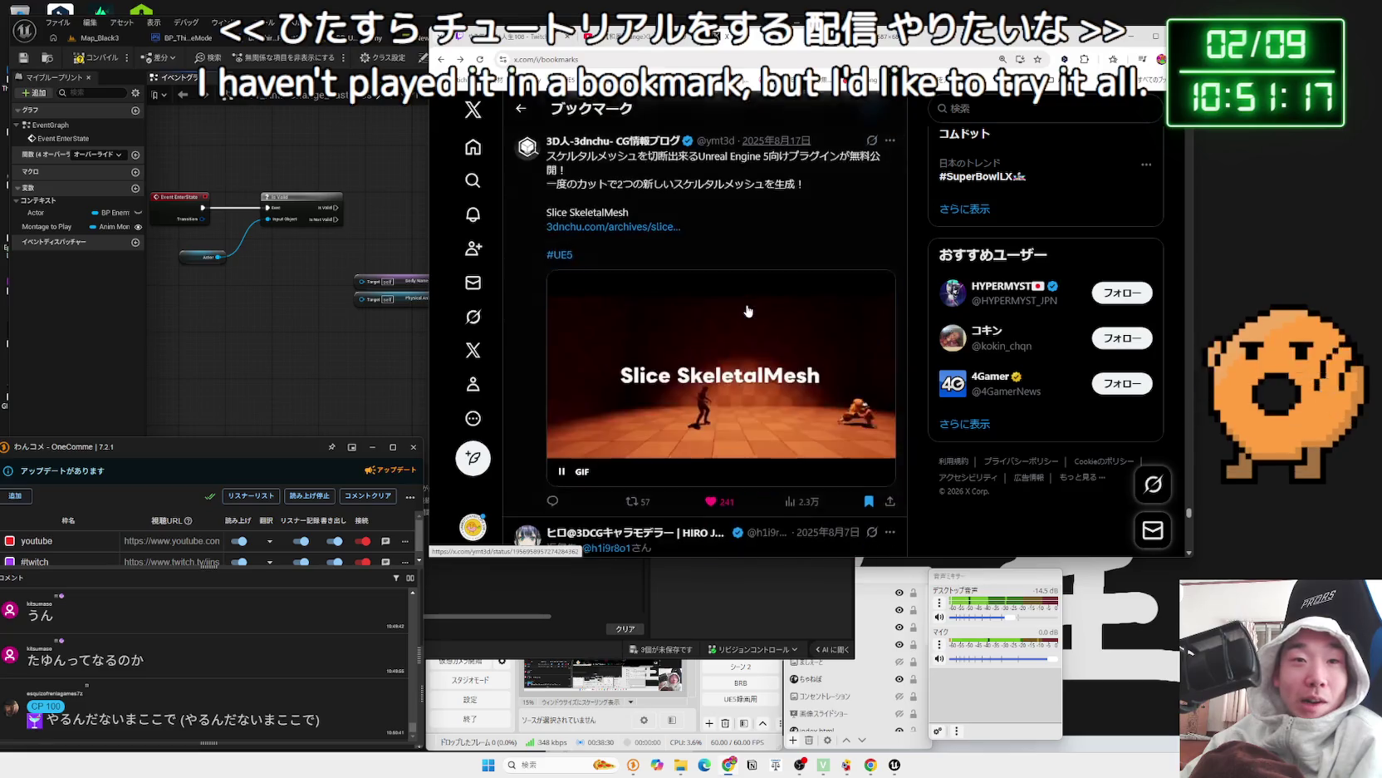
scroll(748, 310, "down", 15)
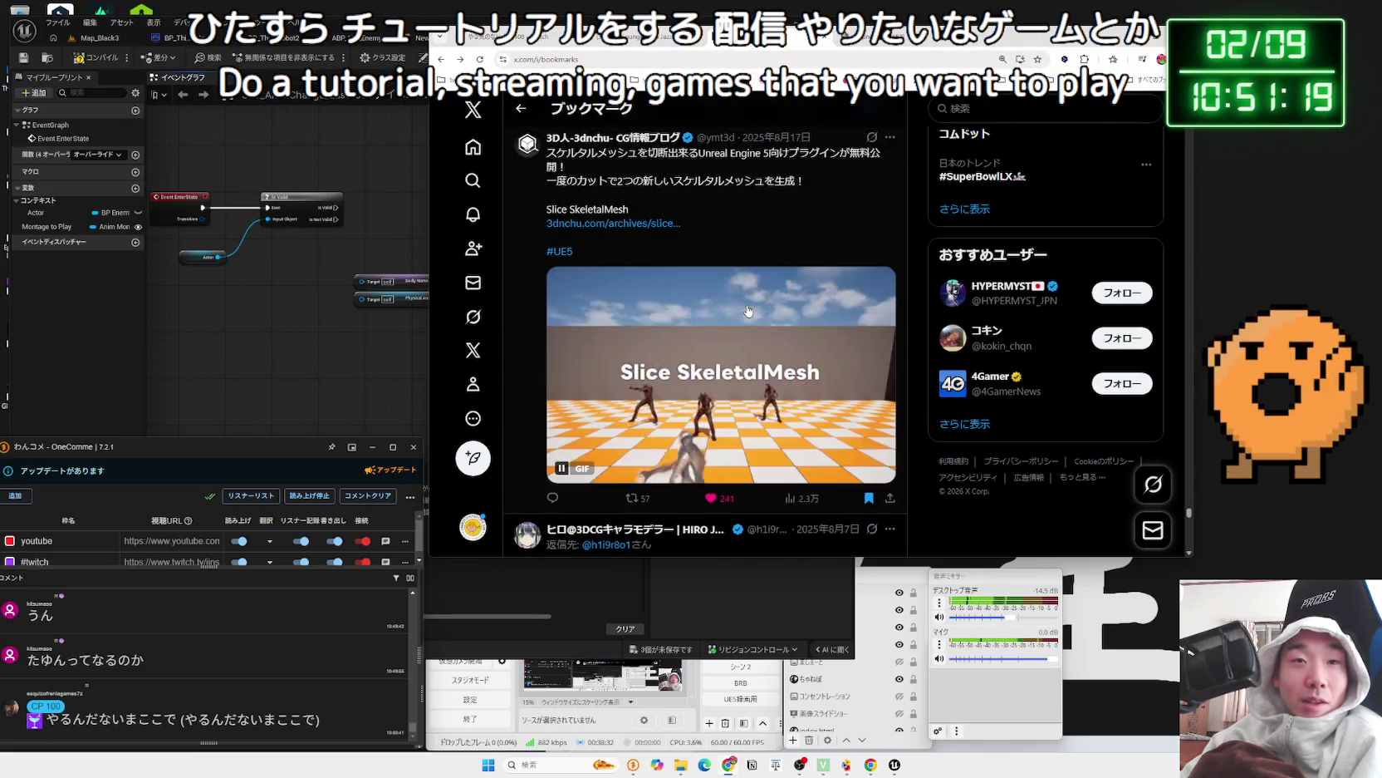
scroll(748, 311, "down", 10)
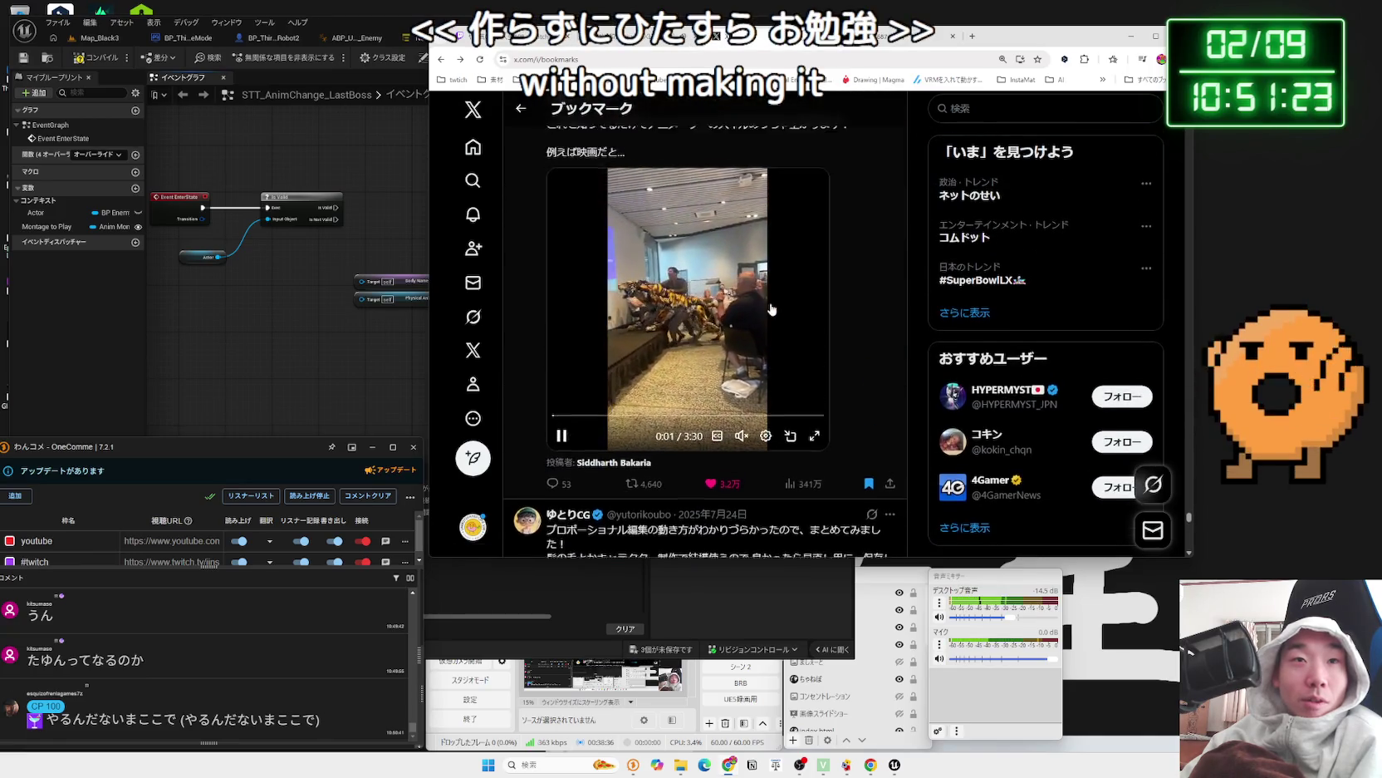
scroll(682, 349, "up", 2)
scroll(607, 388, "down", 2)
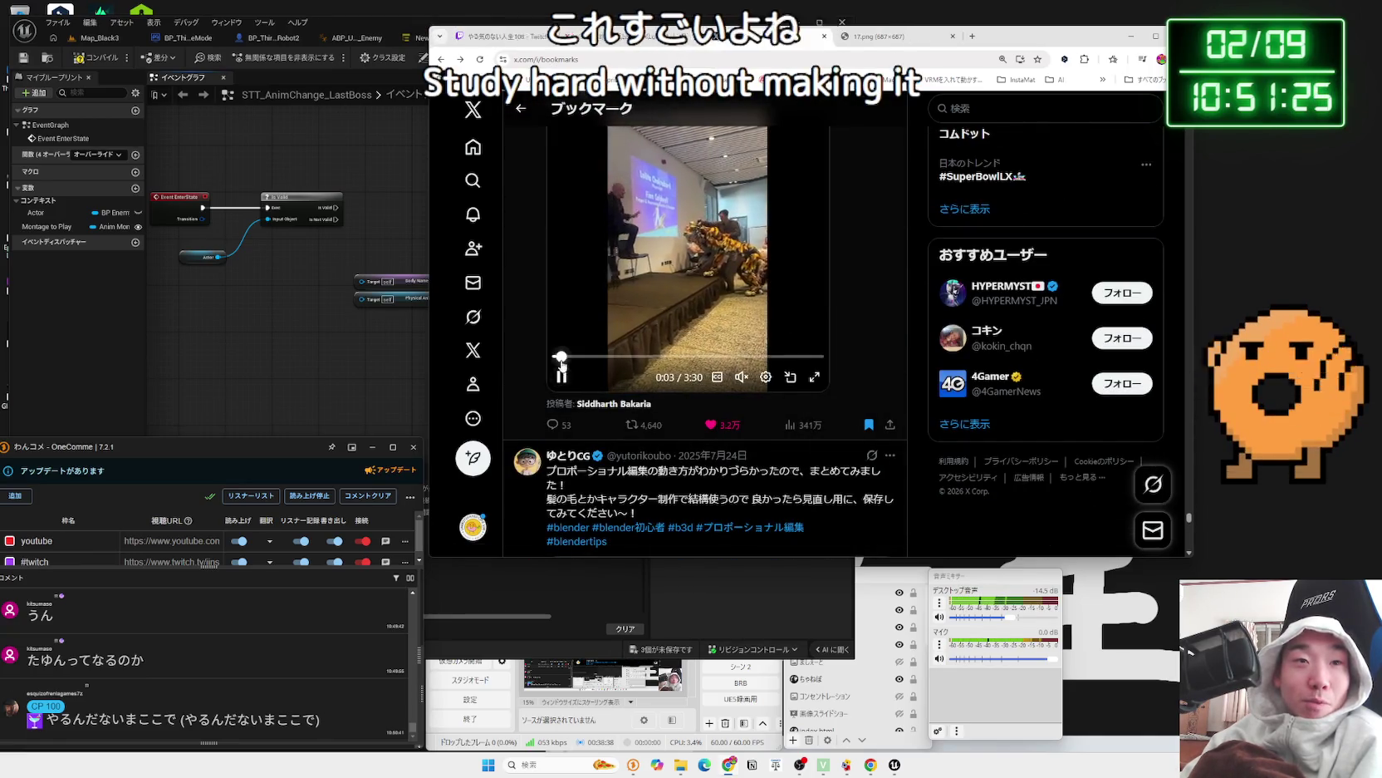
double_click(606, 378)
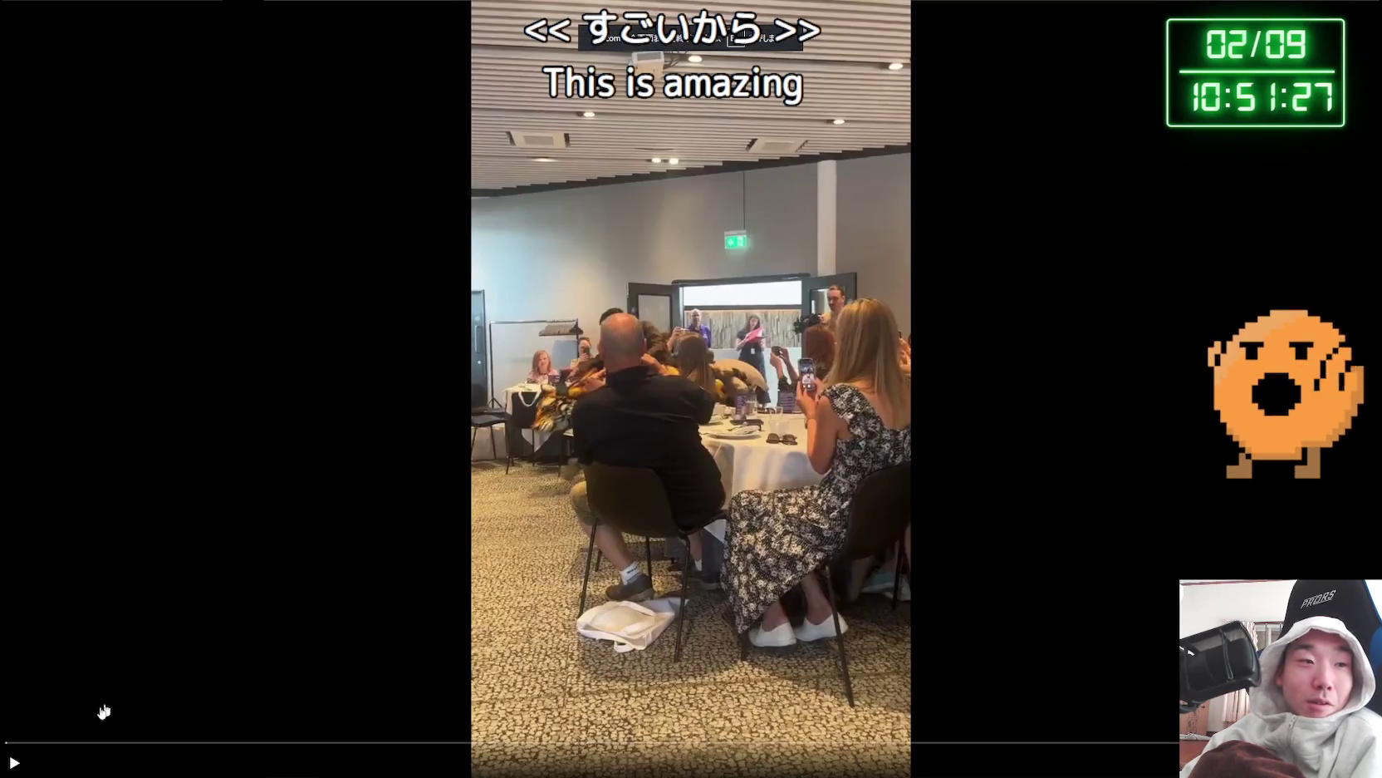
- Start the full-screen tiger puppet video, watch it to the end, then exit full screen
left_click(13, 763)
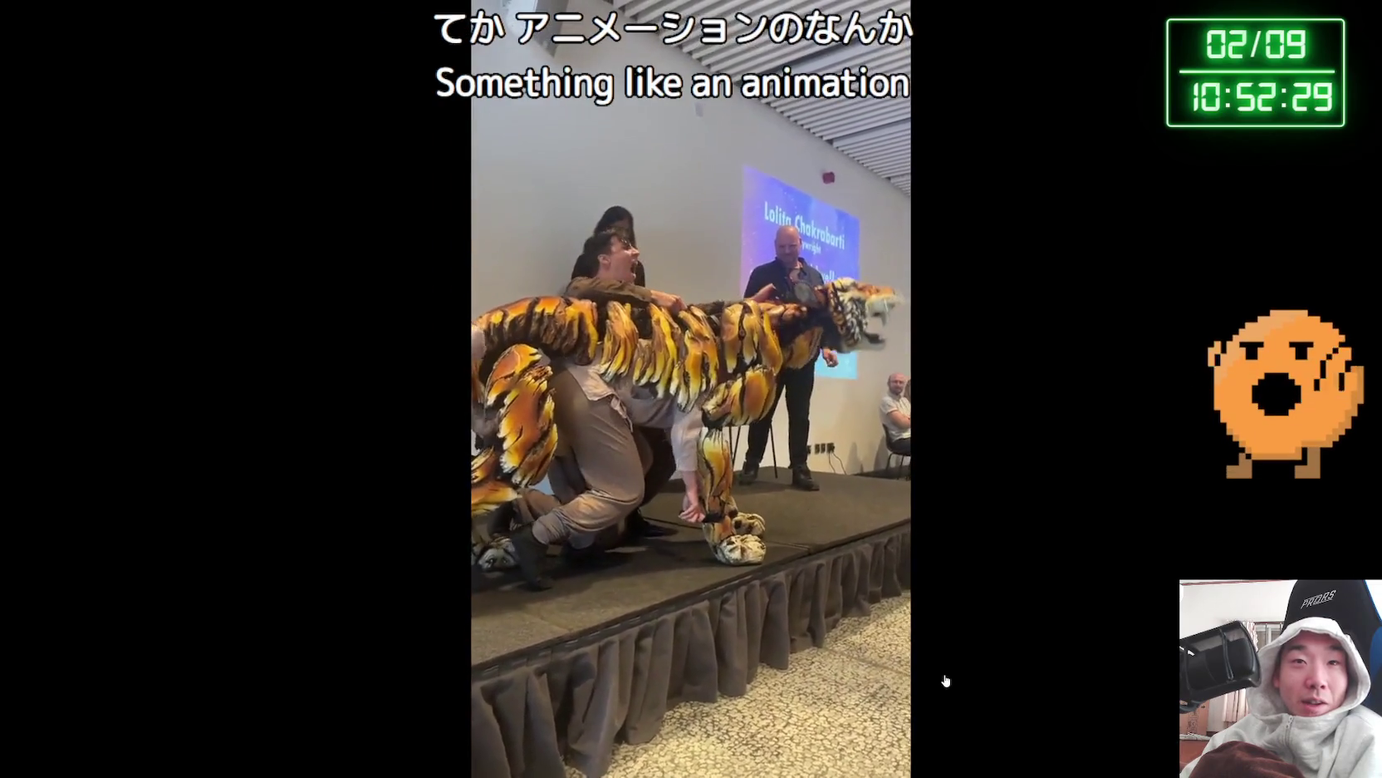
mouse_move(978, 670)
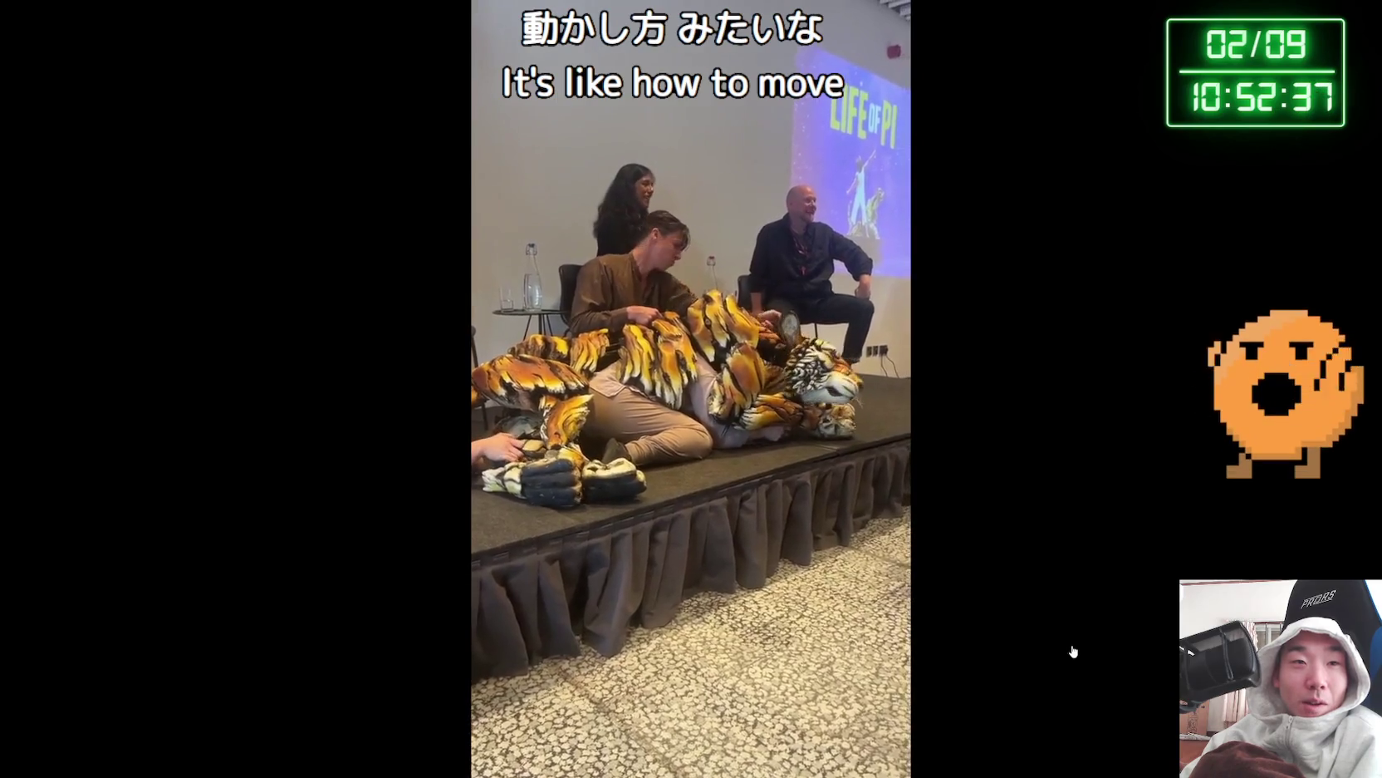
mouse_move(1074, 652)
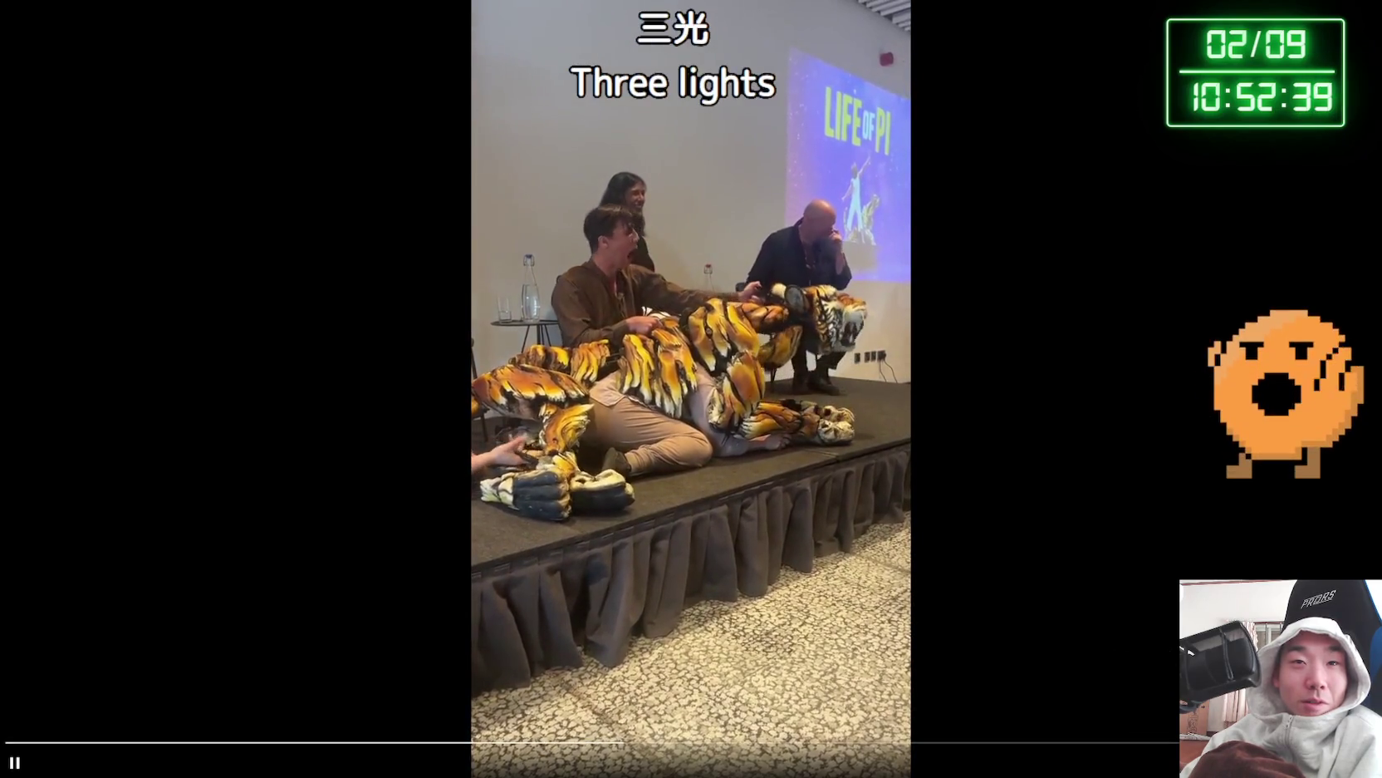
key("Escape")
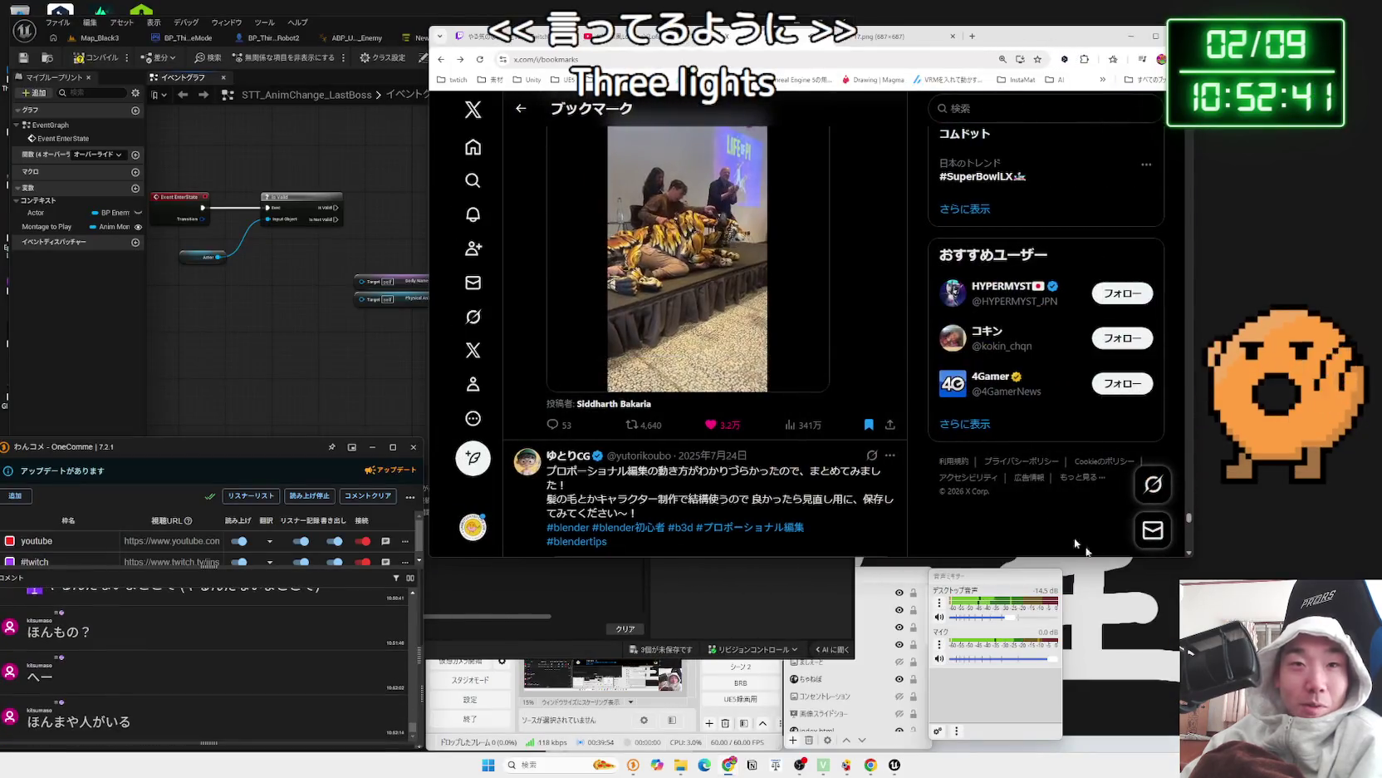
scroll(736, 284, "down", 1)
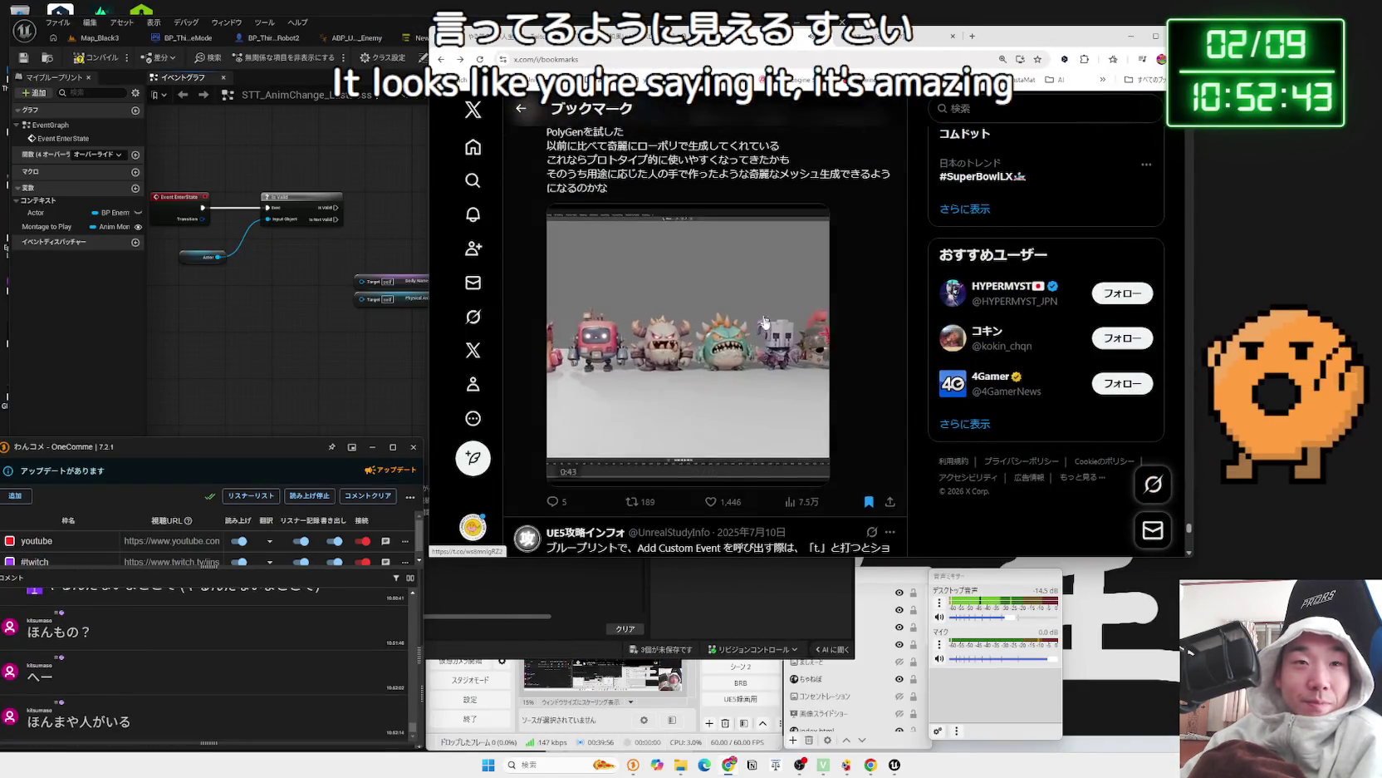
scroll(770, 323, "down", 5)
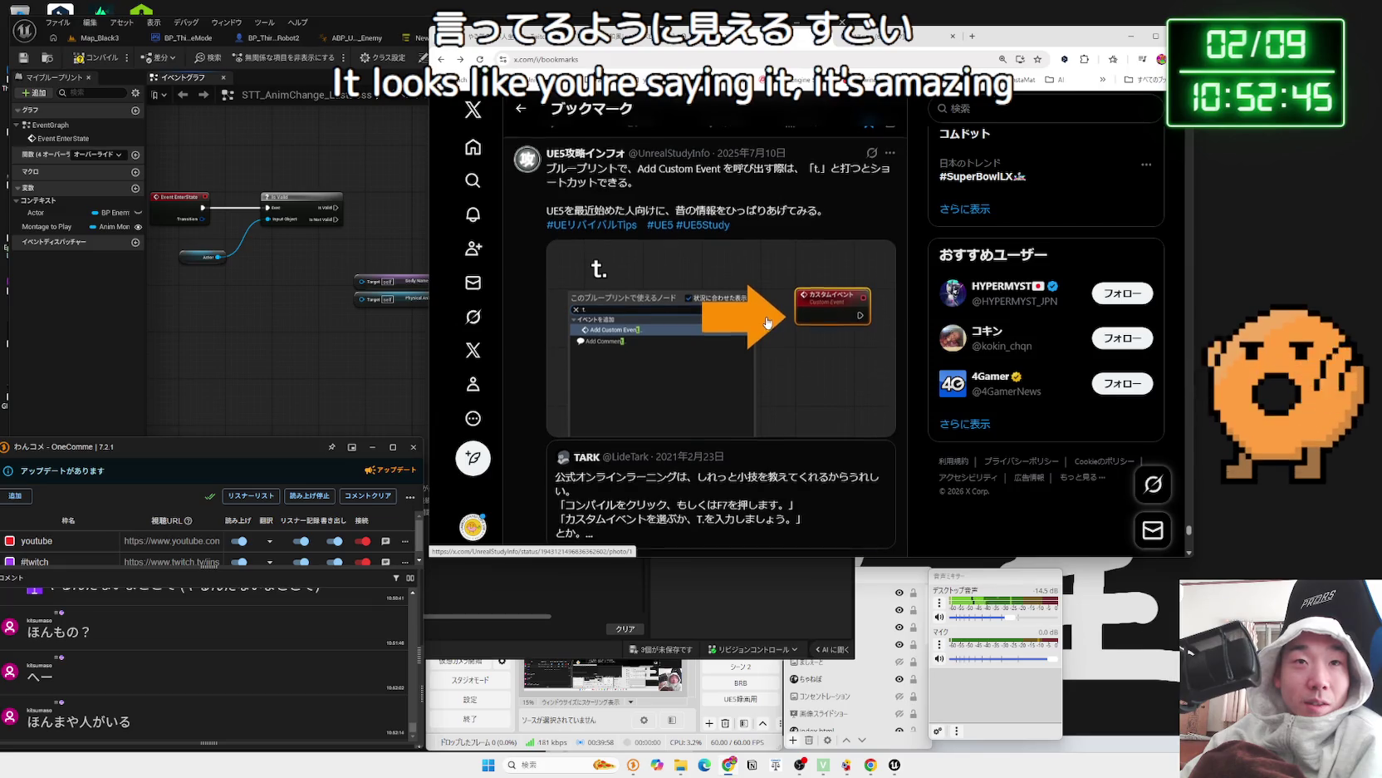
scroll(767, 323, "down", 10)
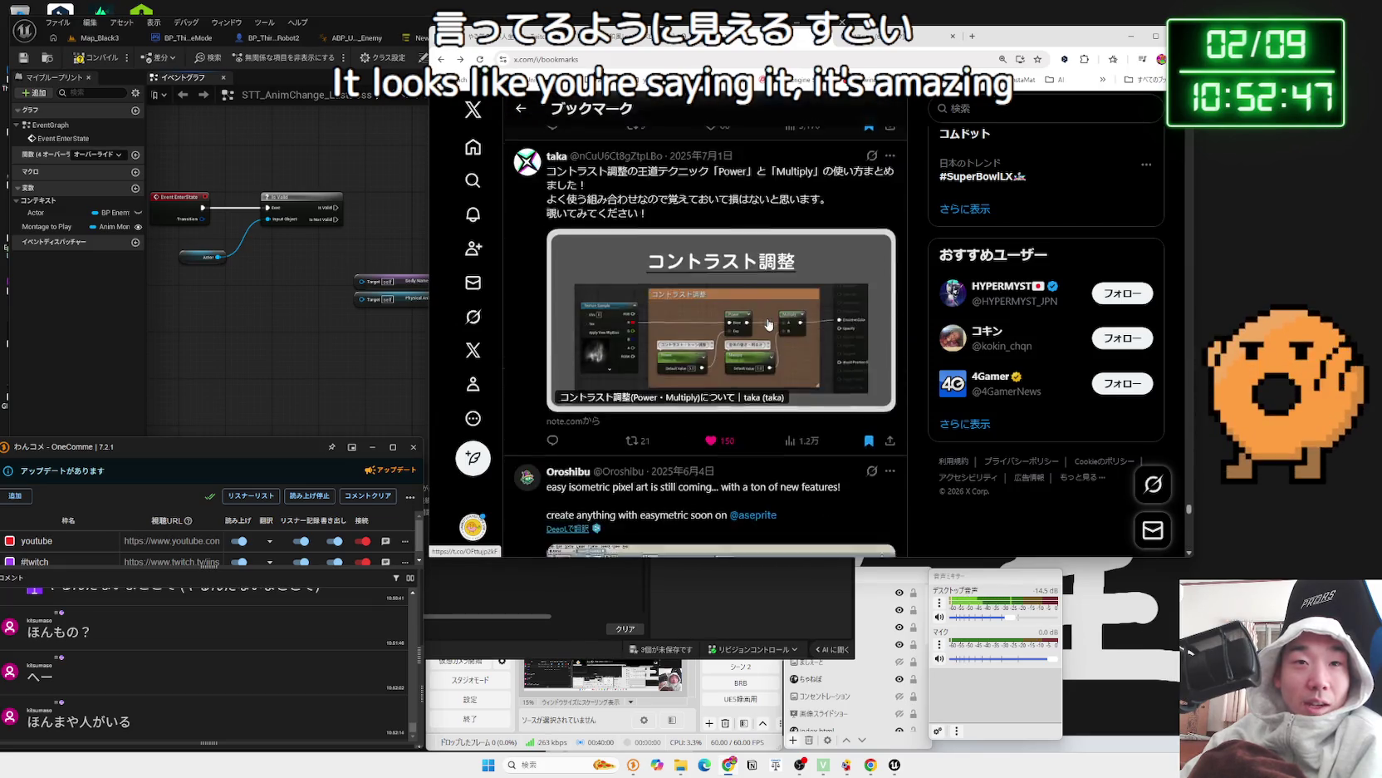
scroll(769, 323, "down", 15)
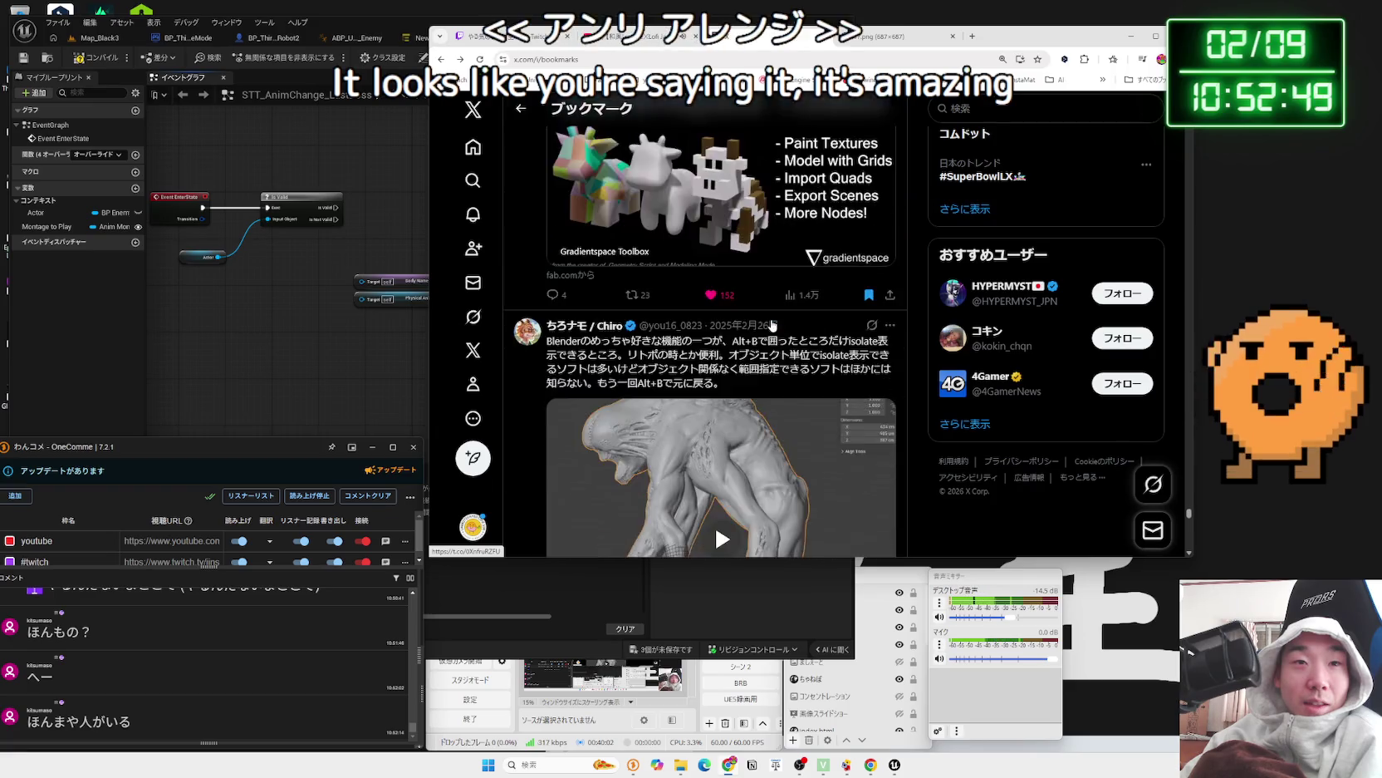
scroll(772, 326, "up", 2)
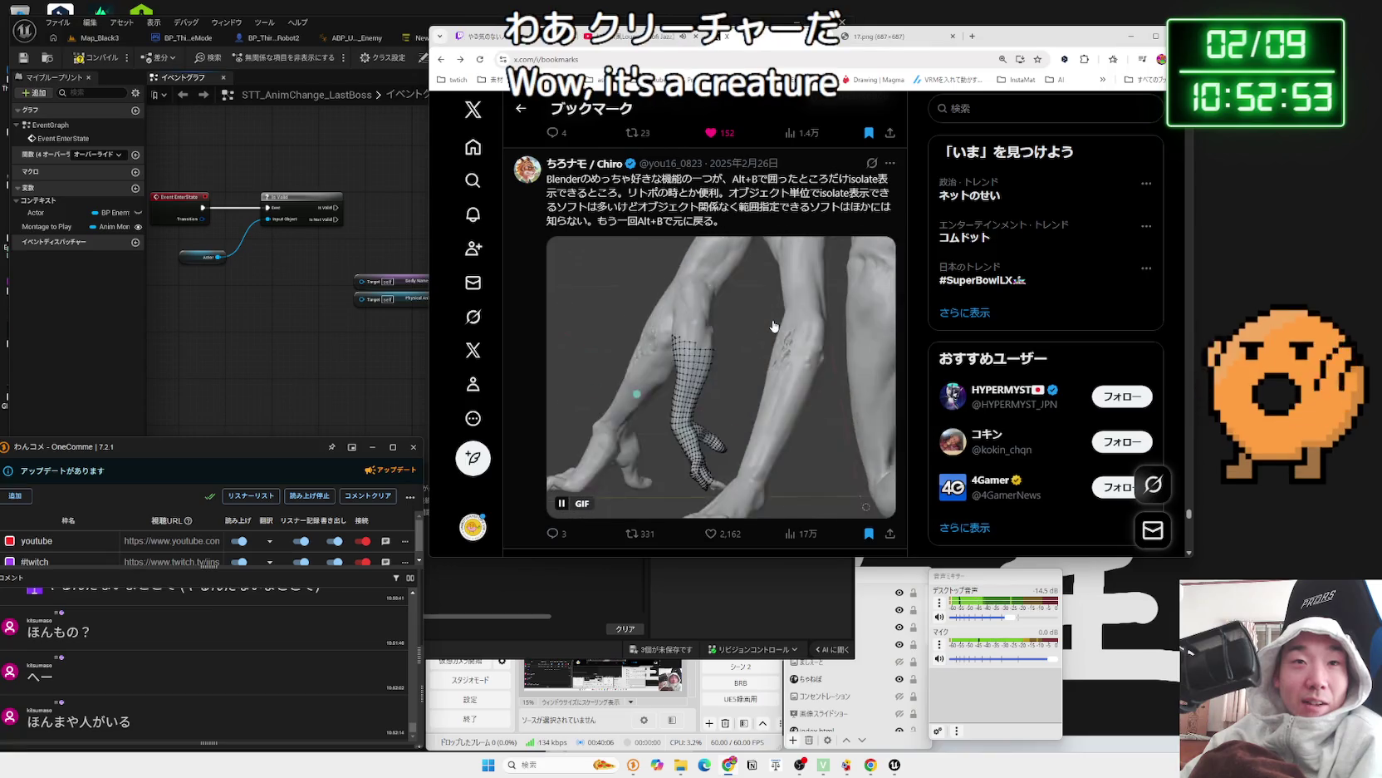
scroll(773, 326, "down", 5)
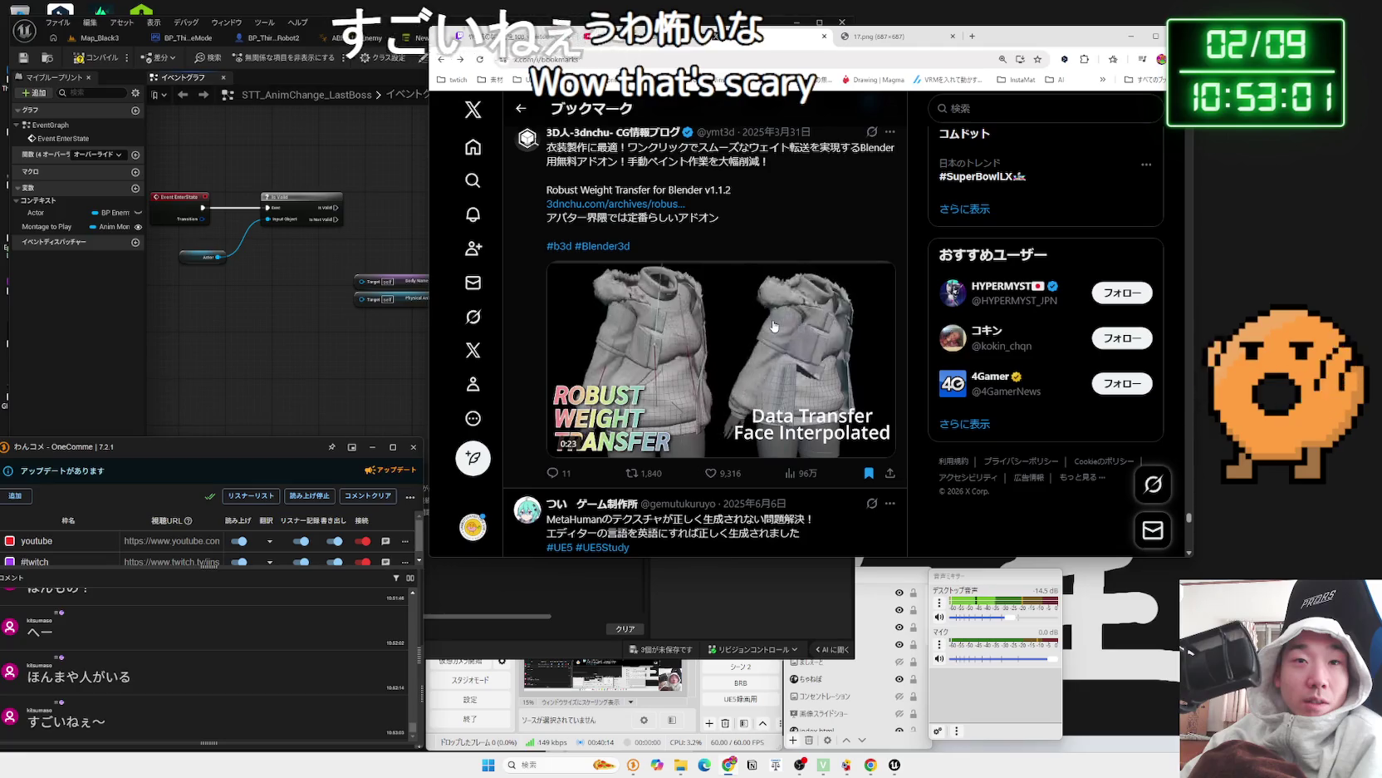
scroll(772, 326, "down", 5)
scroll(773, 326, "down", 15)
scroll(776, 329, "down", 15)
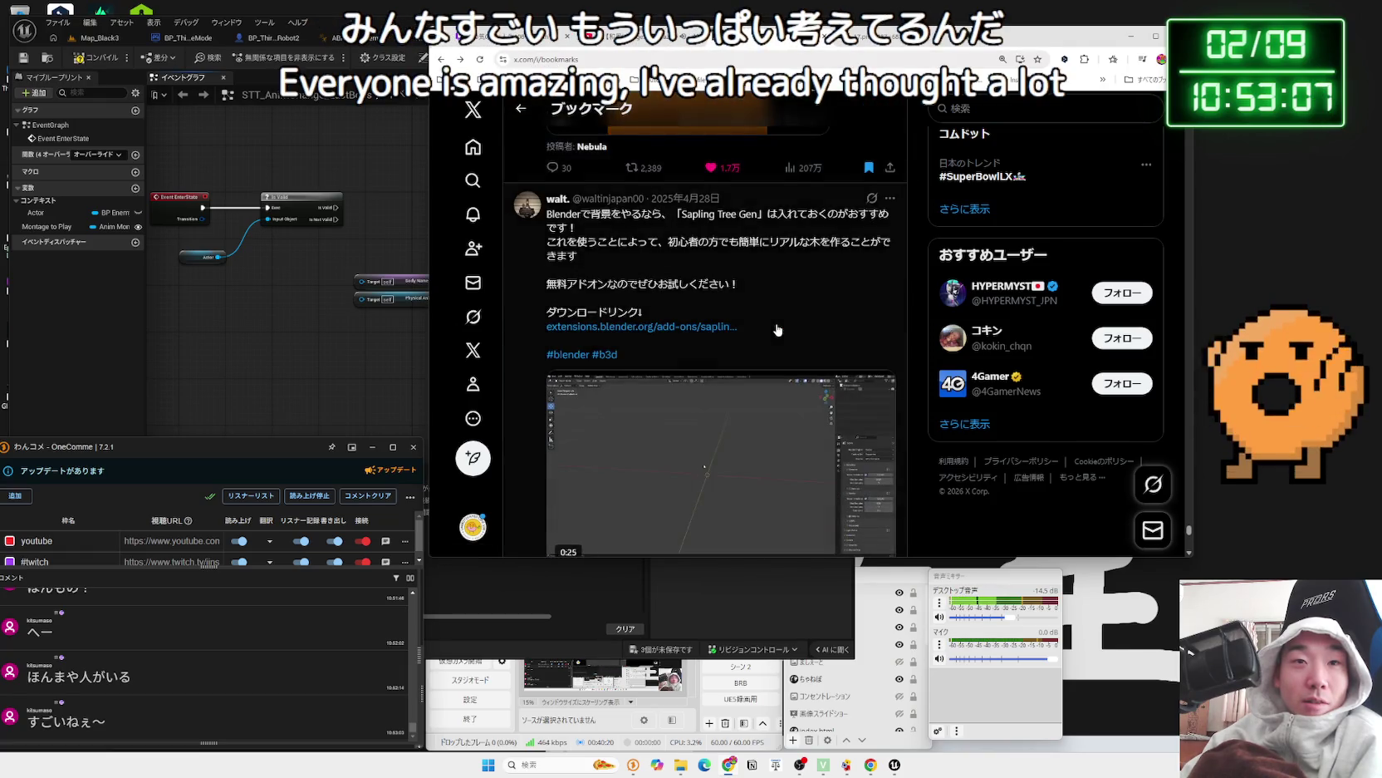
scroll(776, 329, "down", 15)
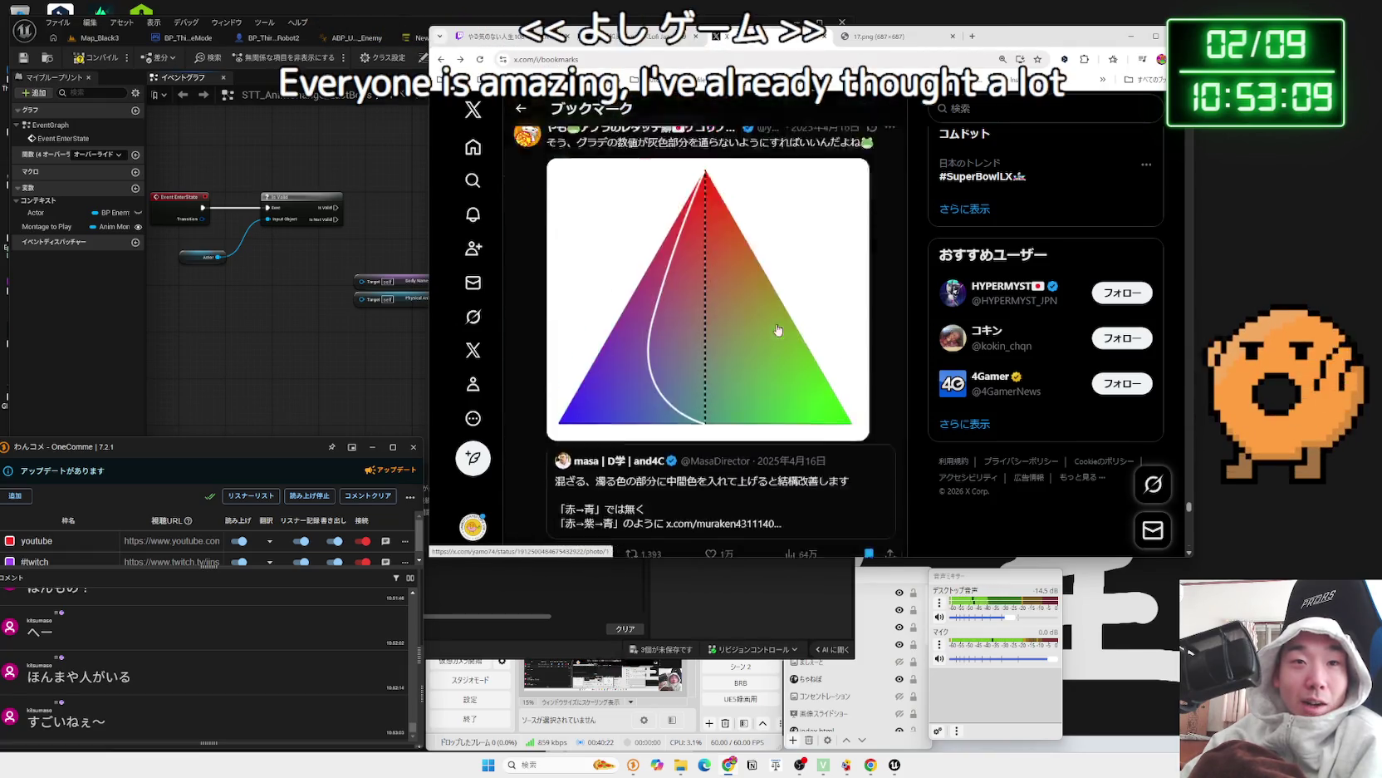
scroll(777, 329, "down", 12)
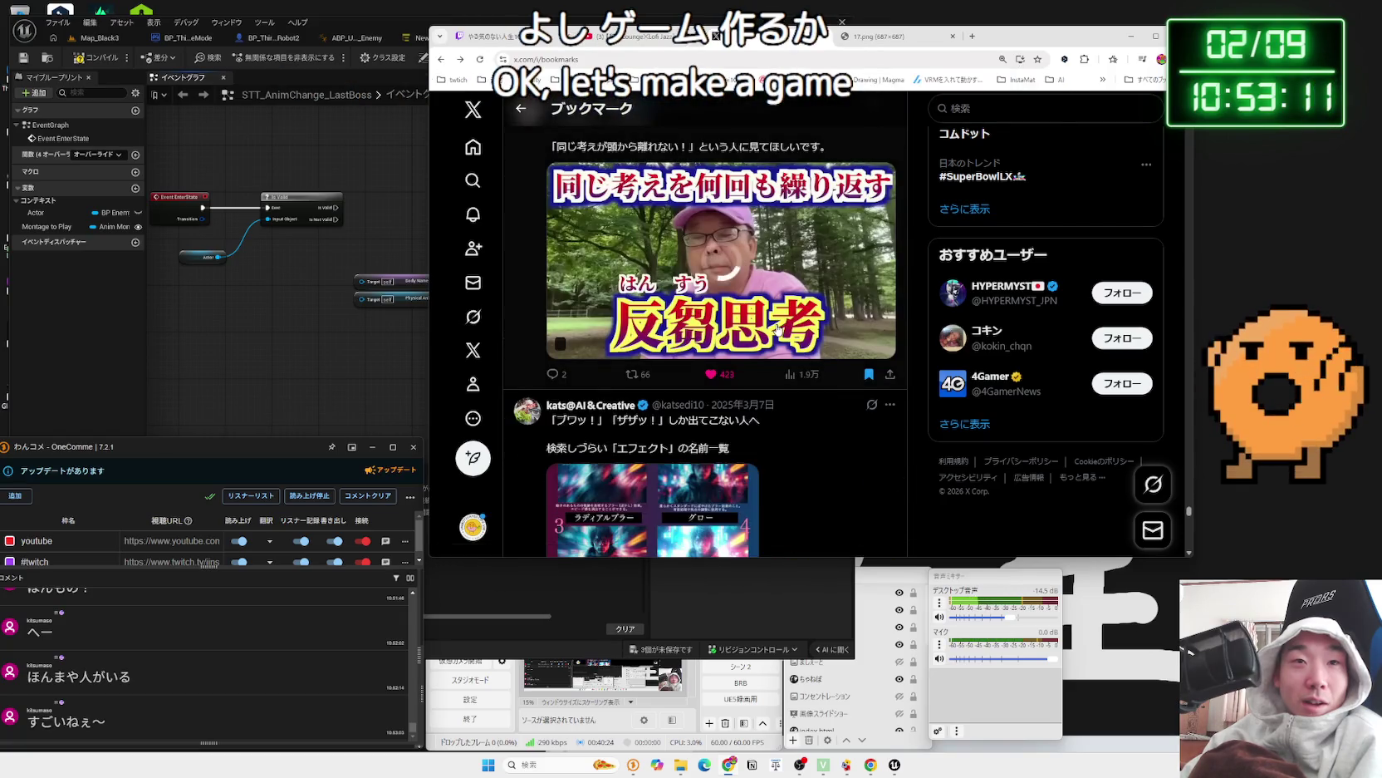
scroll(777, 329, "down", 10)
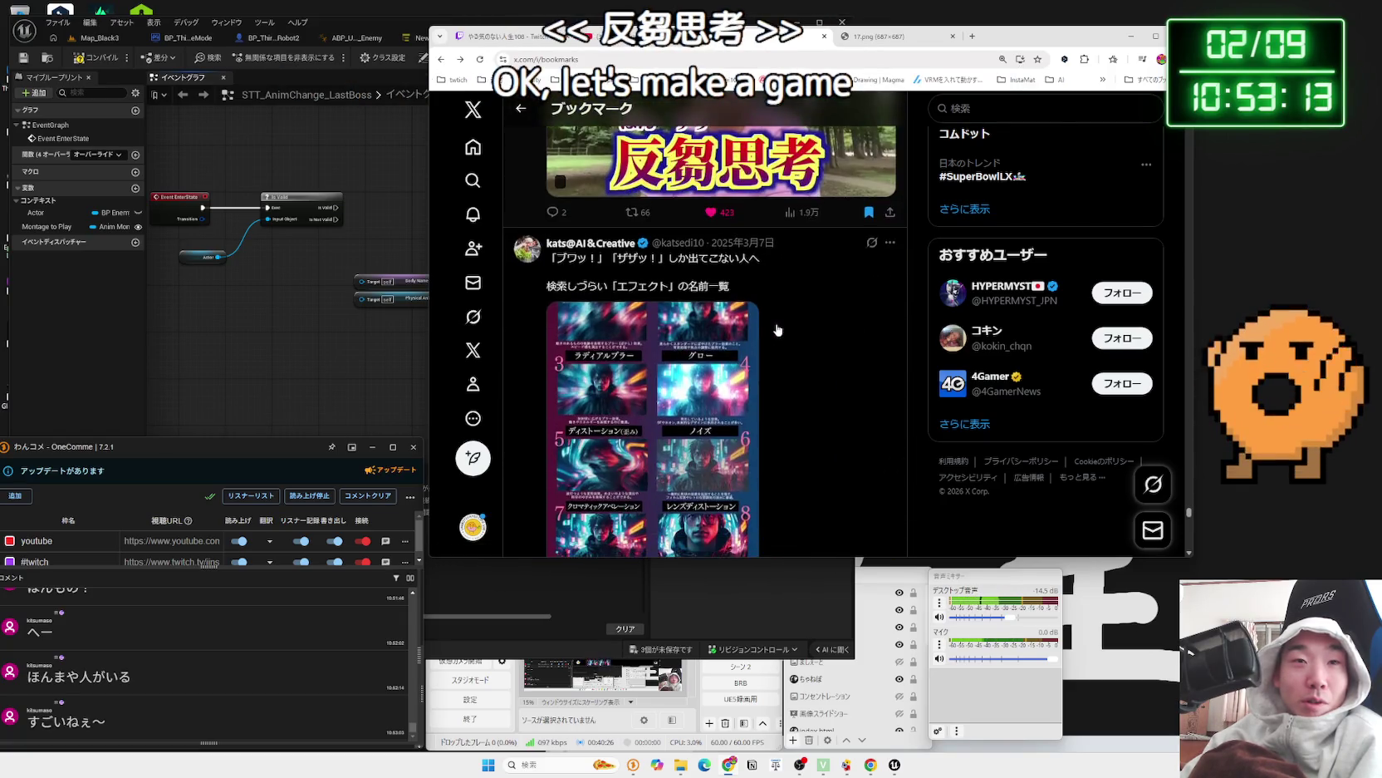
scroll(778, 330, "down", 8)
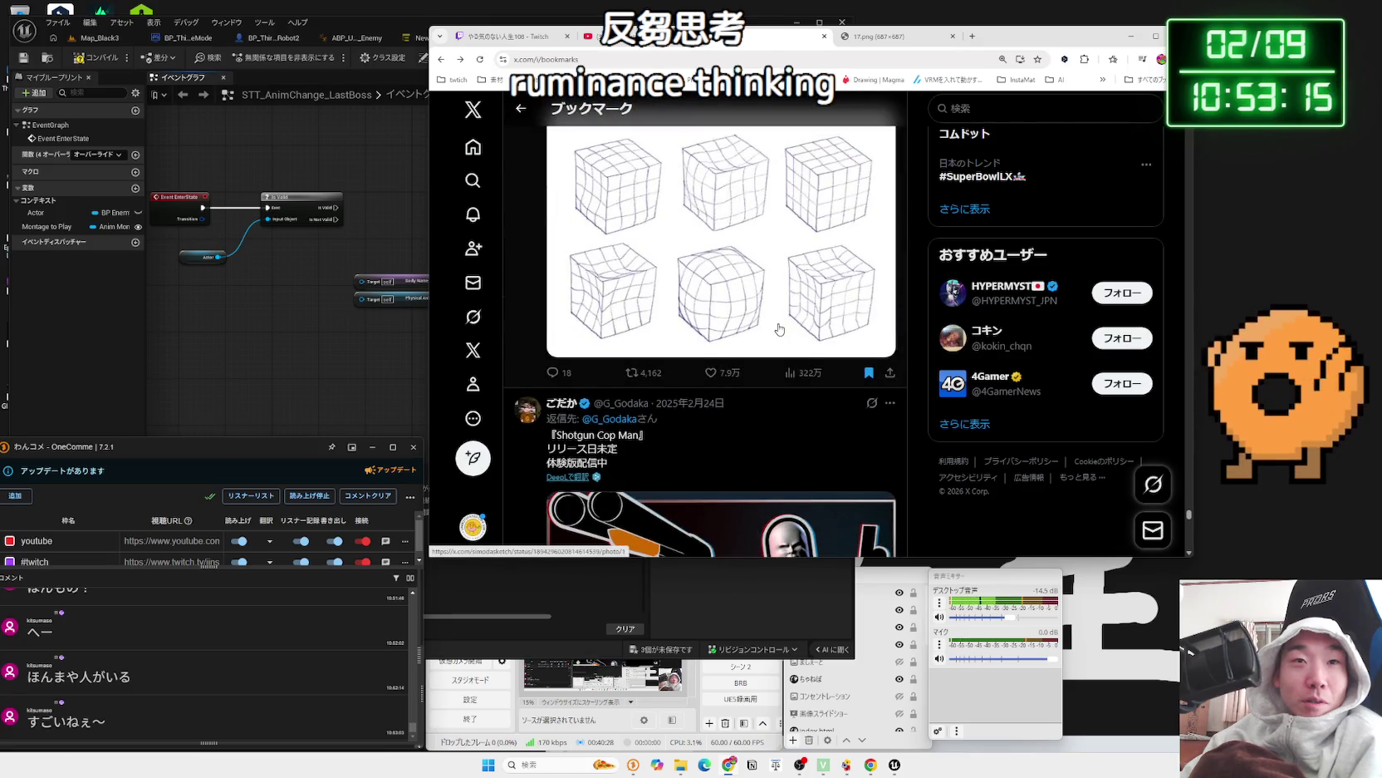
scroll(779, 329, "up", 2)
left_click(779, 329)
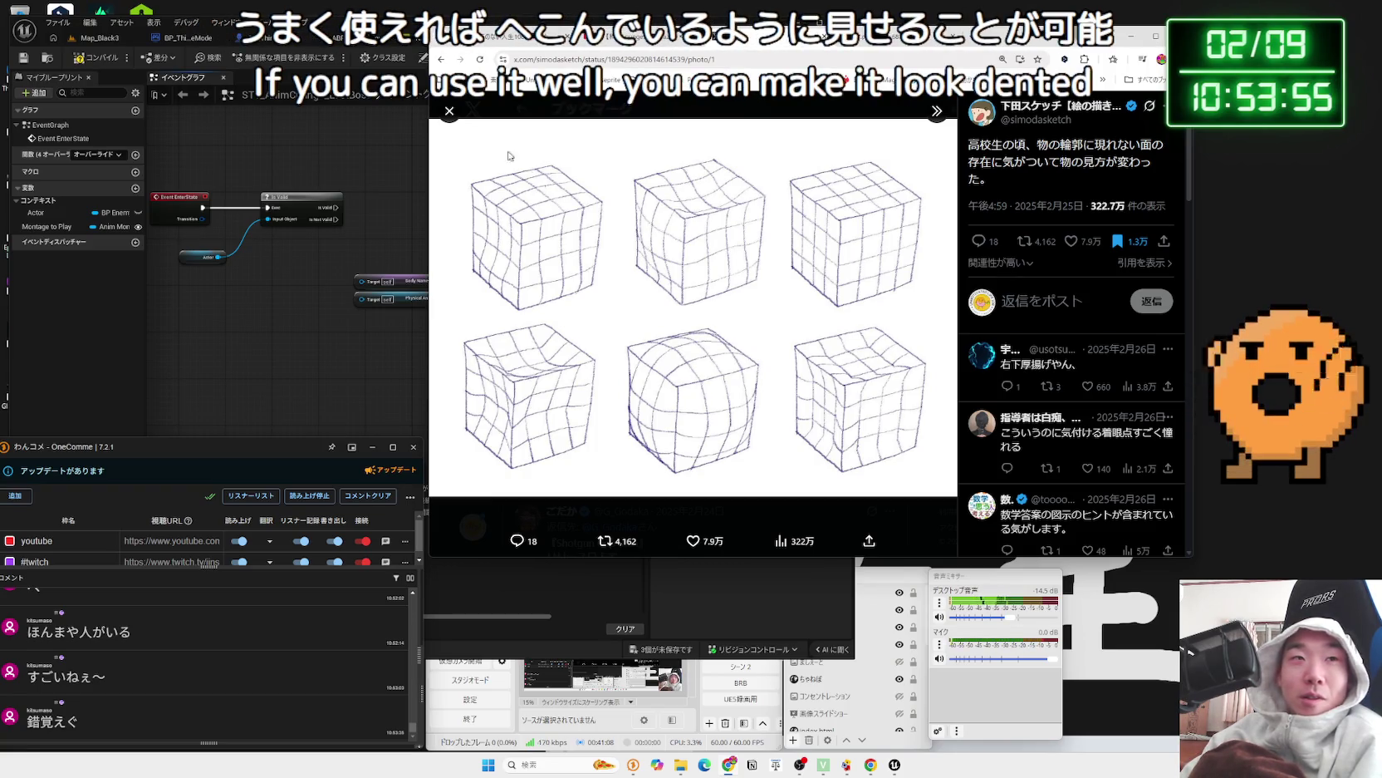
- Close the enlarged cube image and scroll further down the bookmarks
left_click(442, 114)
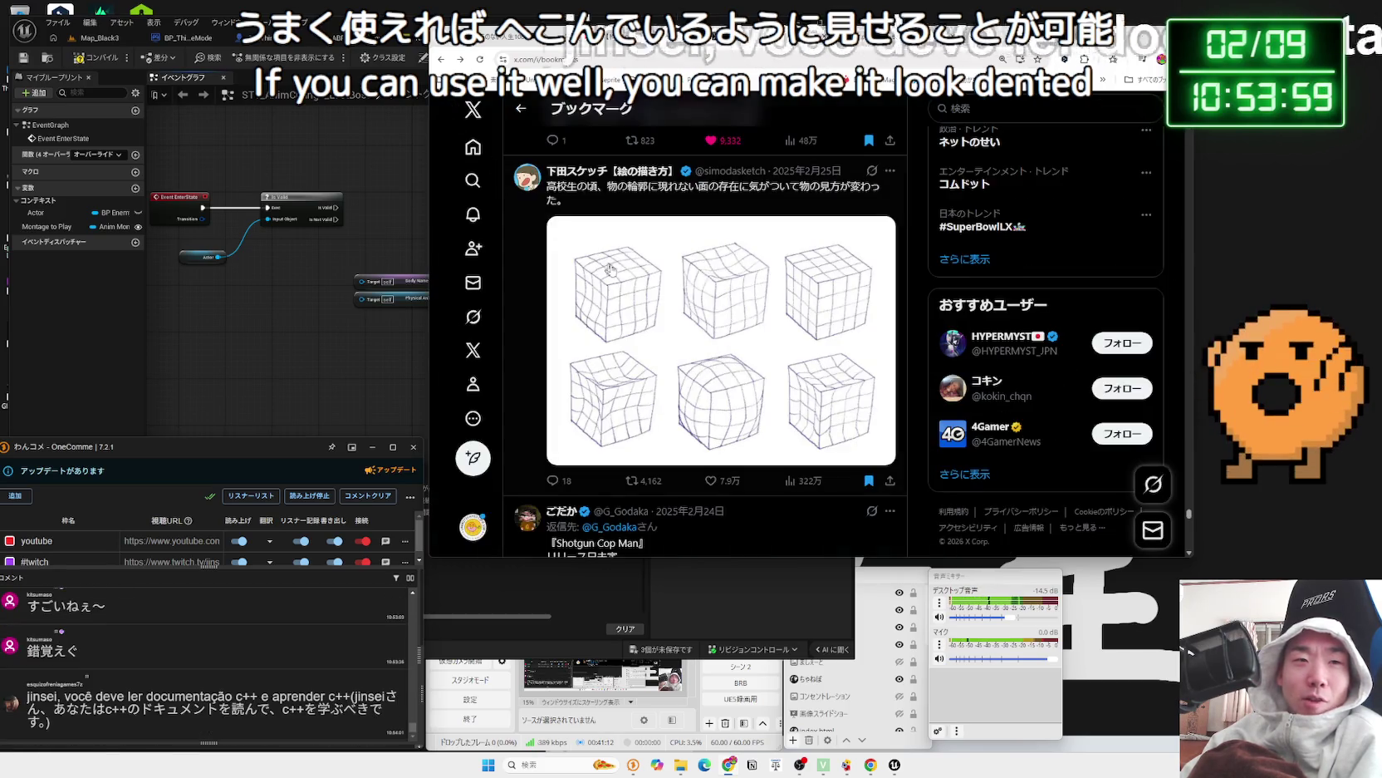
scroll(731, 332, "down", 3)
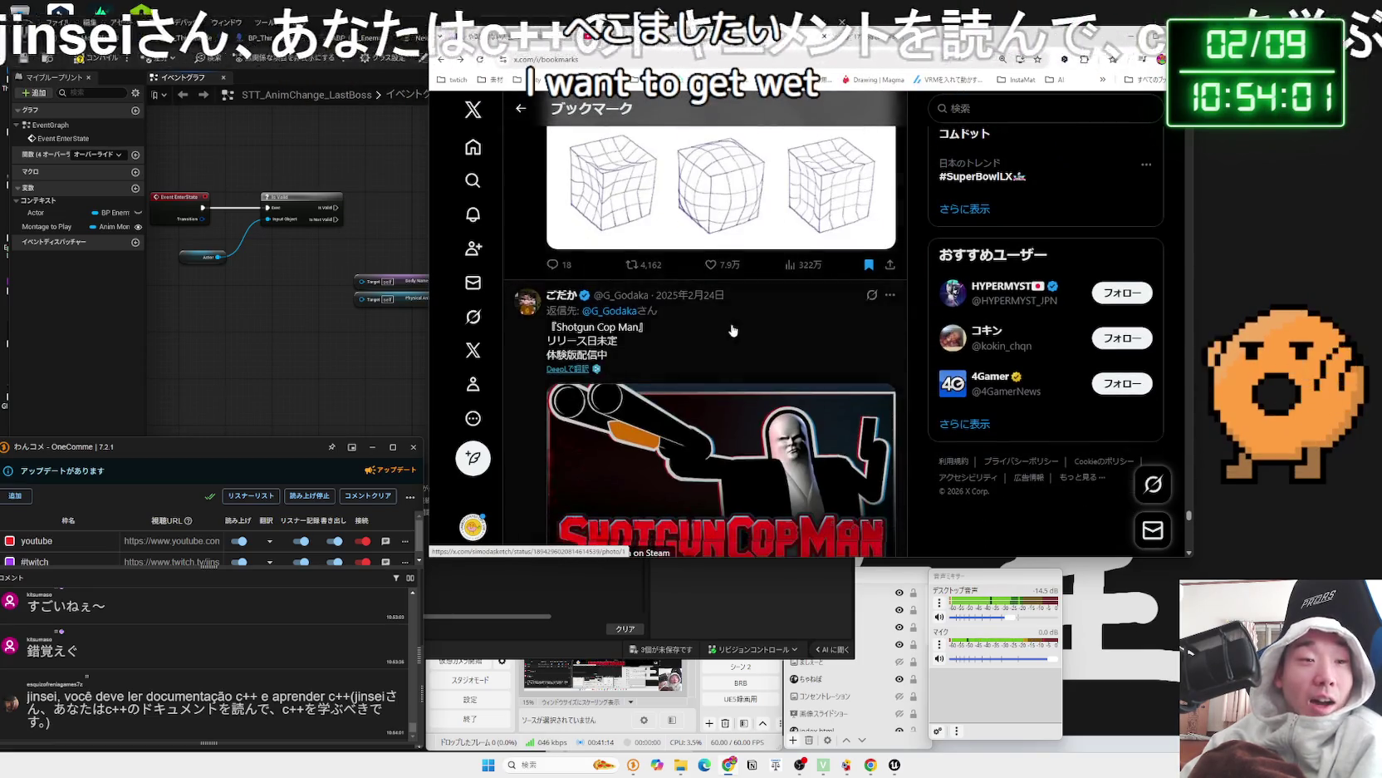
scroll(733, 330, "down", 12)
scroll(732, 331, "down", 15)
scroll(734, 332, "down", 15)
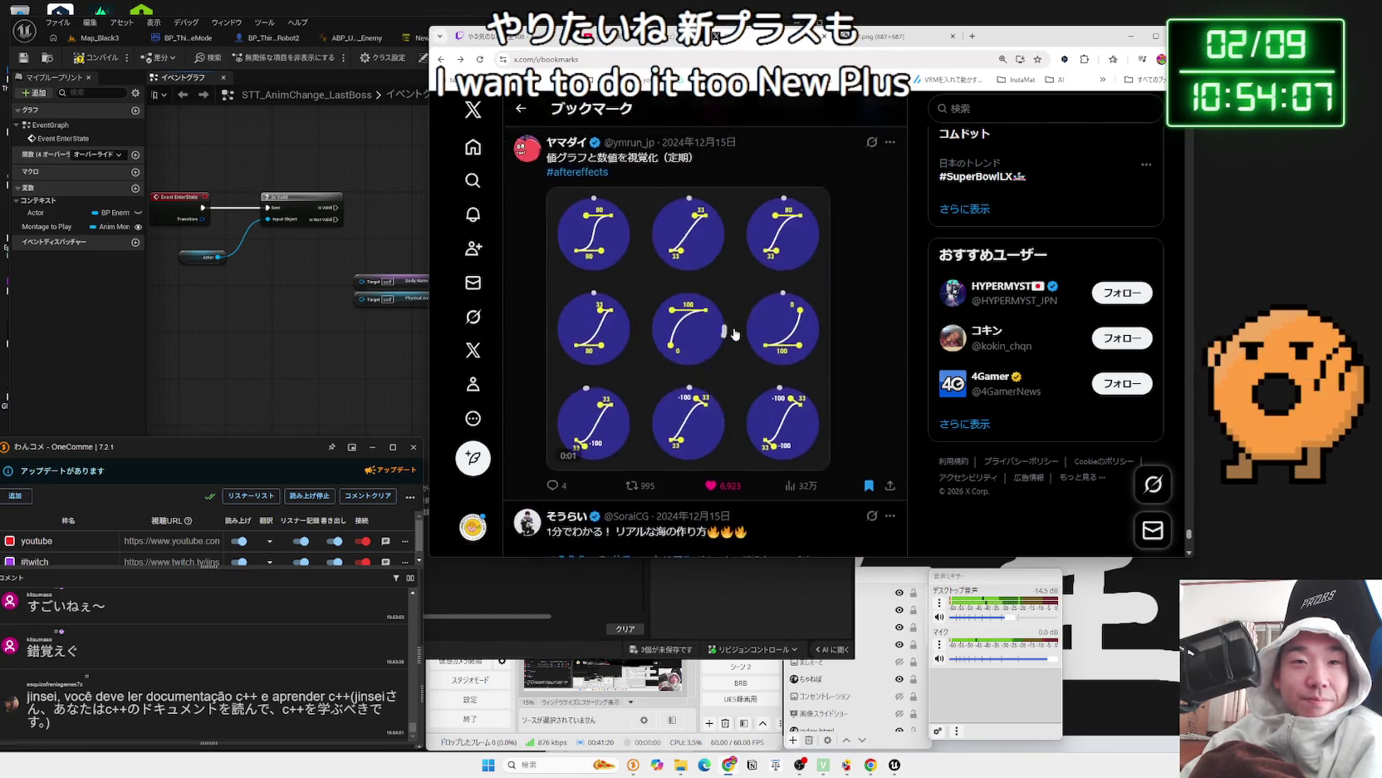
scroll(734, 332, "down", 10)
- Go to the X home feed, shift the browser window right, and switch to the 17.png Valentine tab
left_click(482, 148)
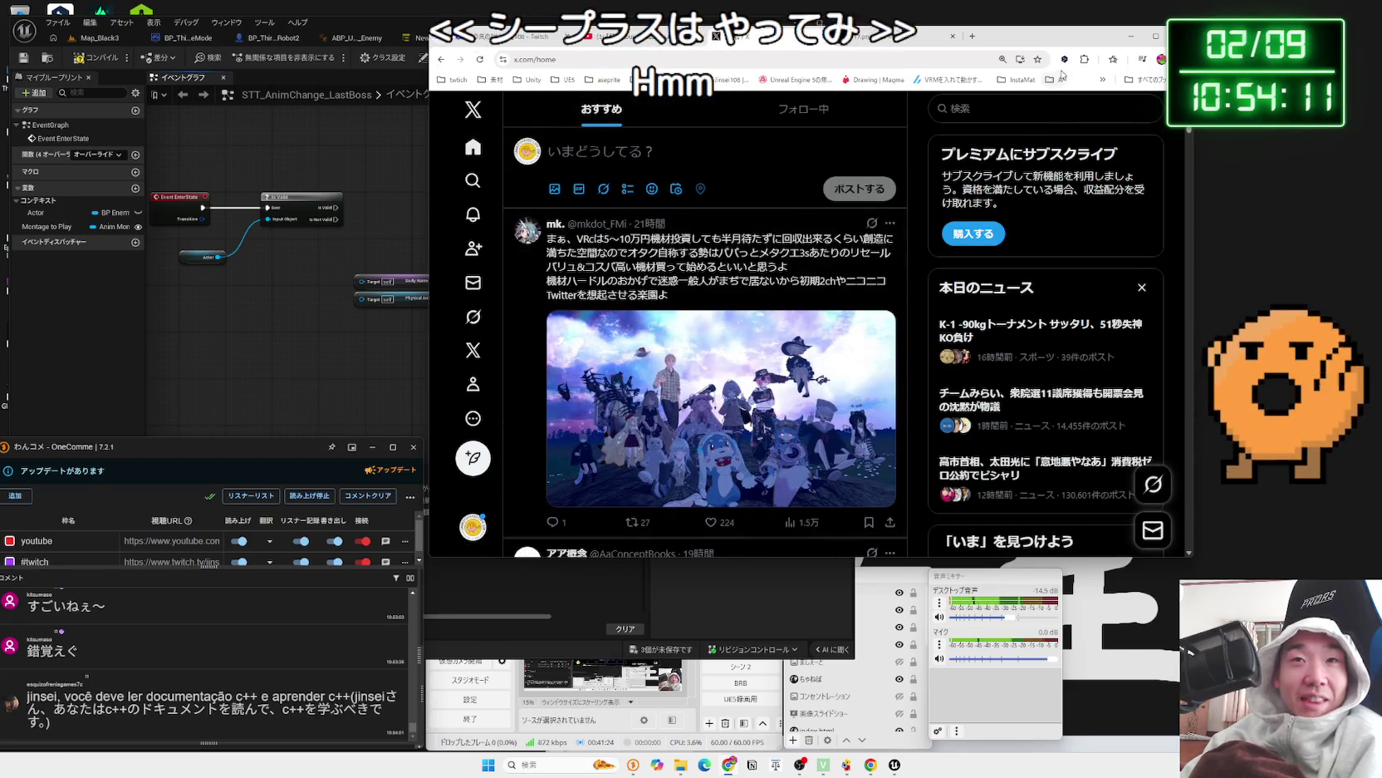
left_click_drag(822, 44, 1009, 47)
left_click(1072, 38)
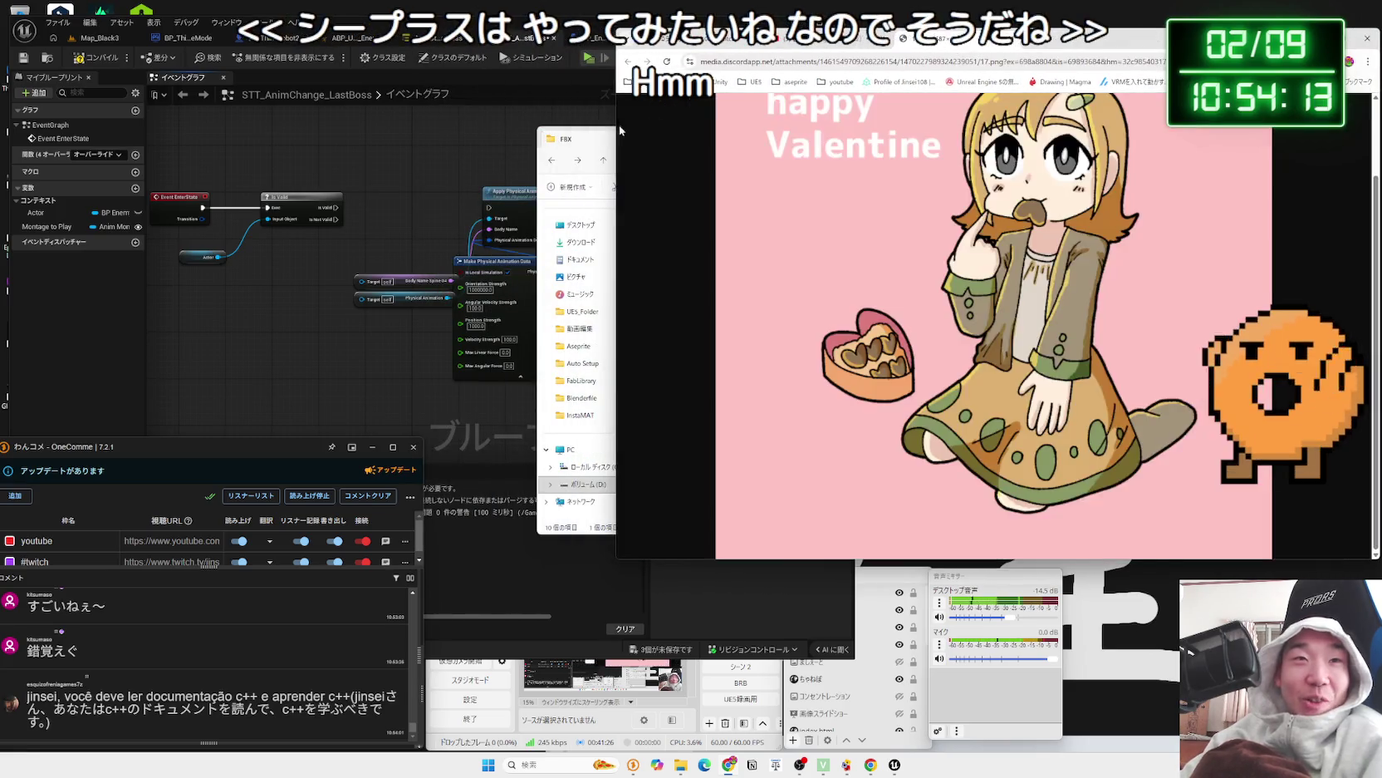
- Back in Unreal Editor, select the physical animation nodes and set them aside from the graph
left_click(582, 133)
left_click(466, 126)
left_click(465, 126)
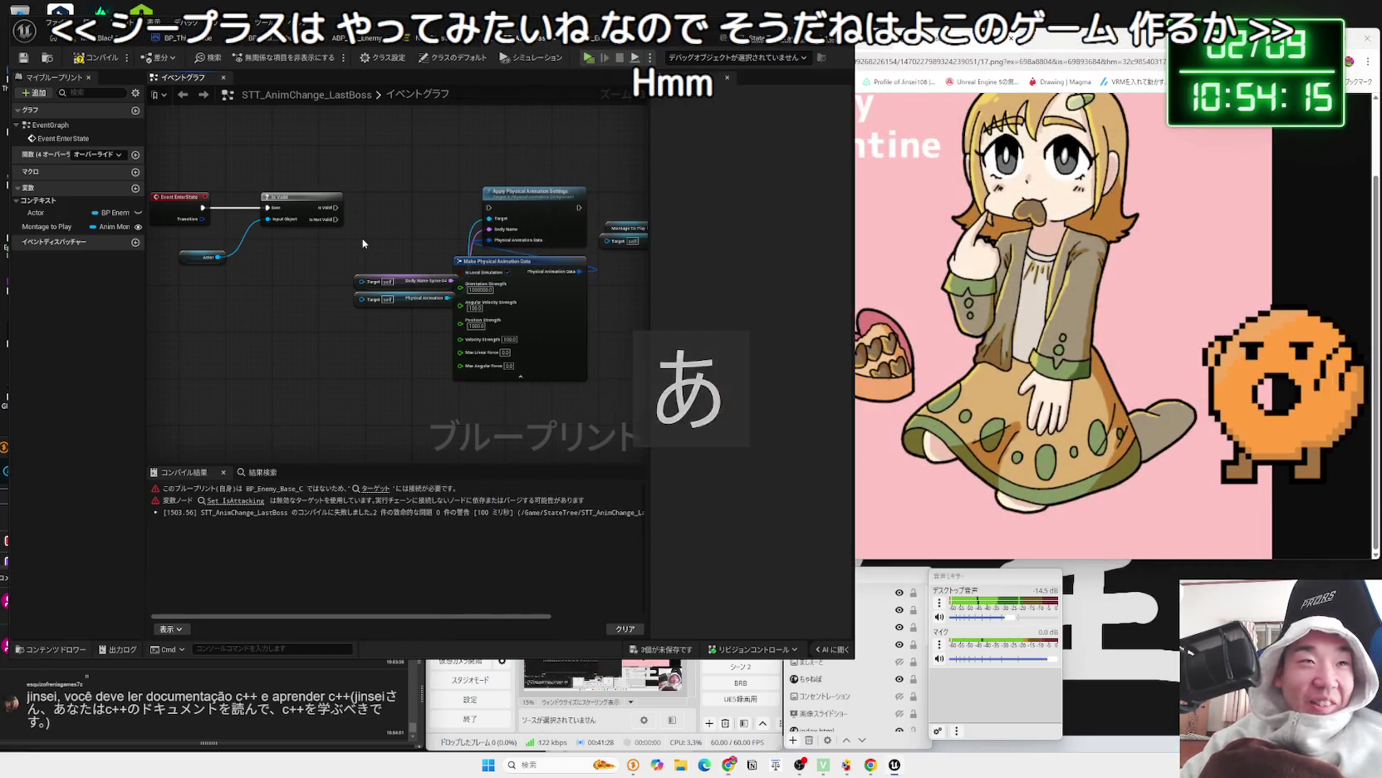
scroll(573, 345, "up", 2)
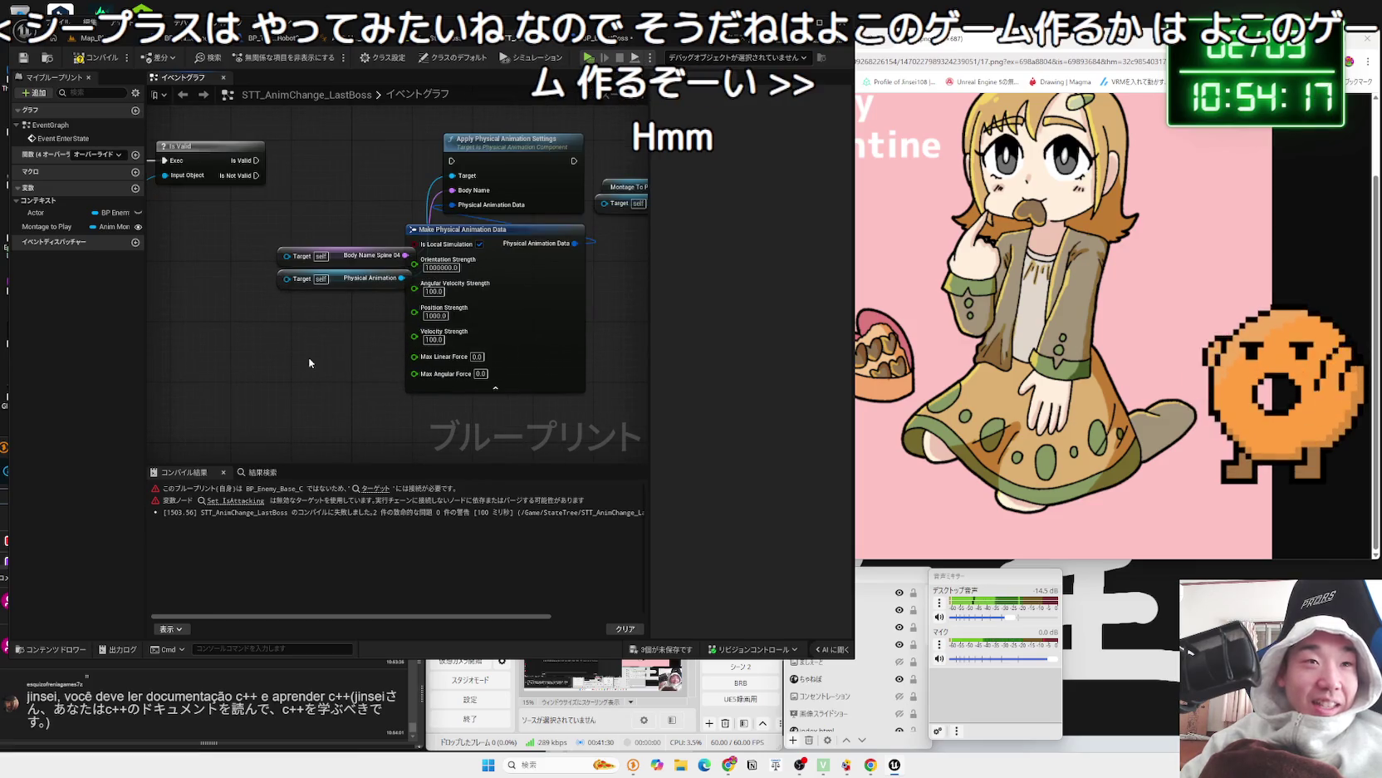
left_click_drag(548, 399, 231, 194)
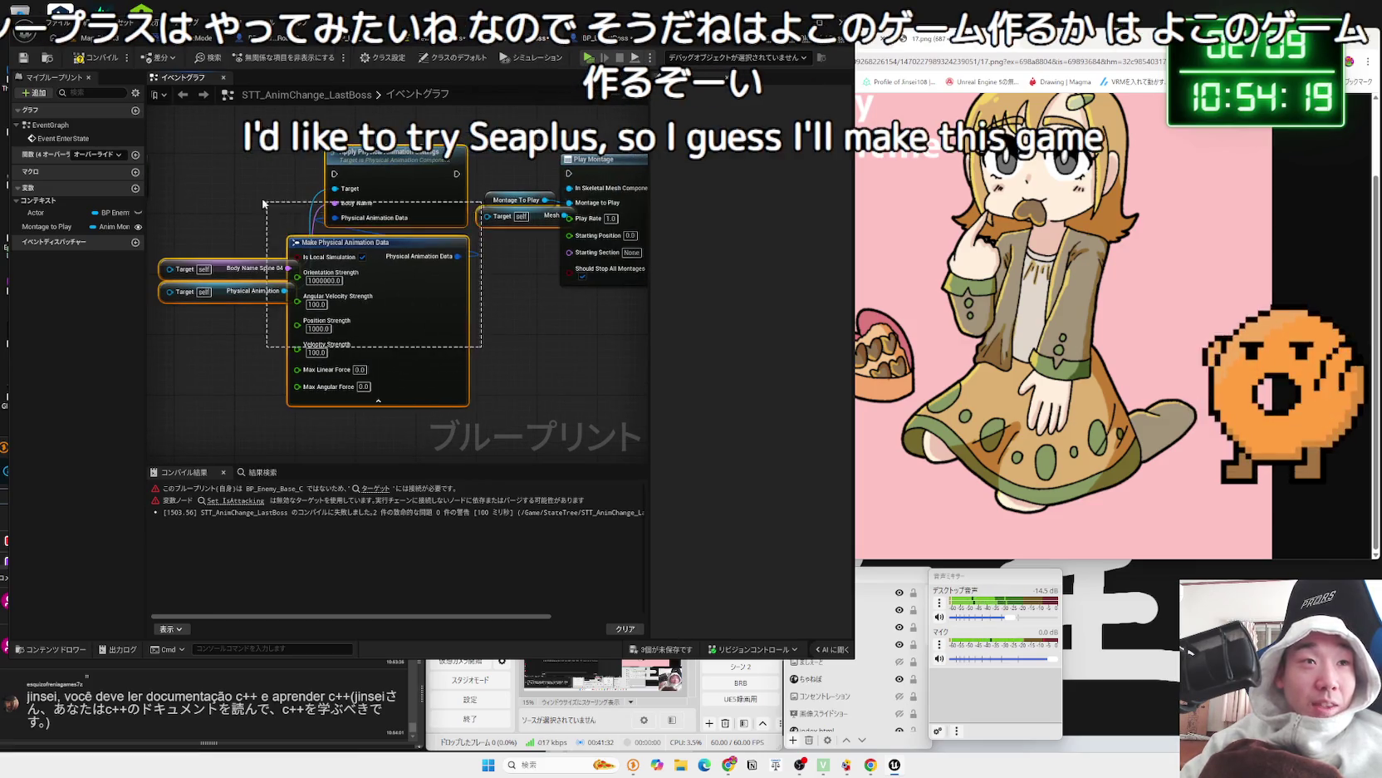
right_click(295, 241)
left_click(408, 329)
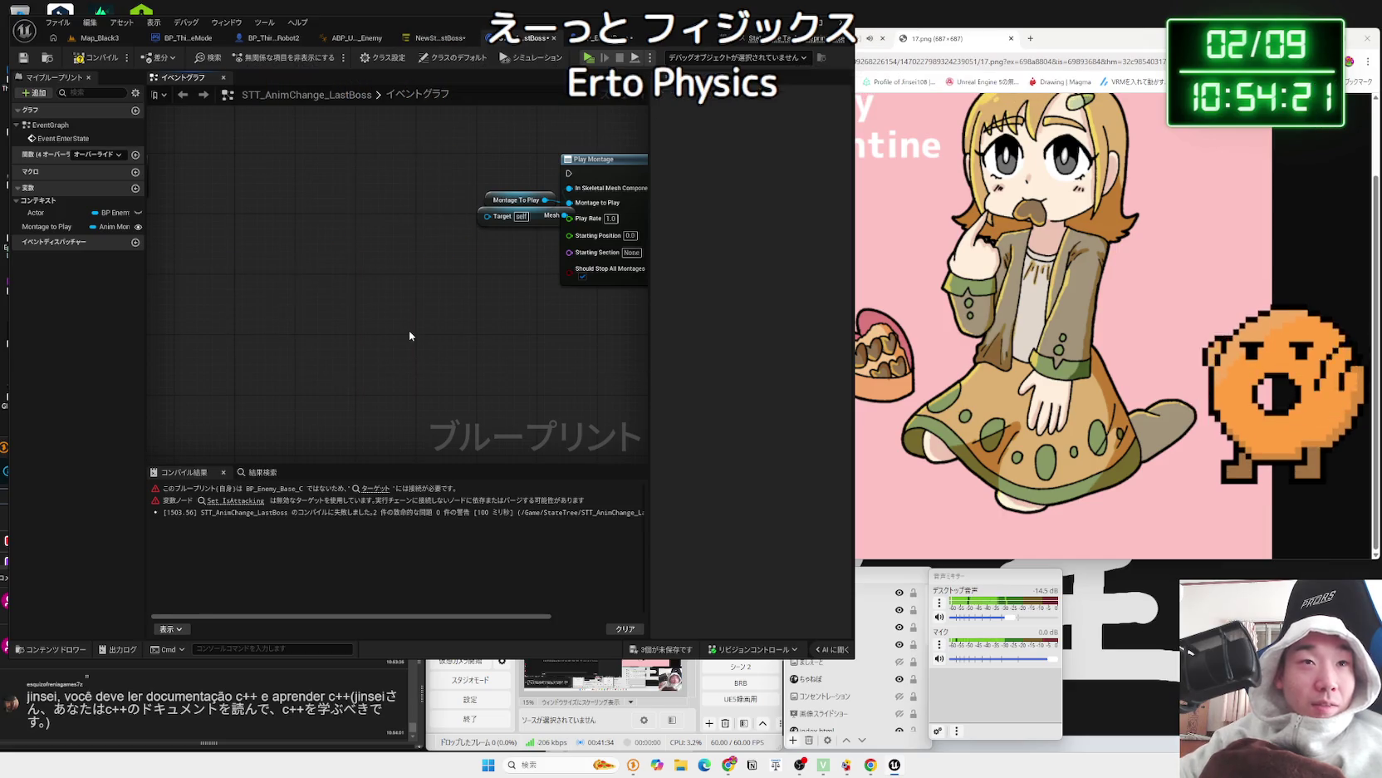
- Pan the graph to bring Play Montage and the Set and physical animation nodes into view
scroll(409, 336, "down", 3)
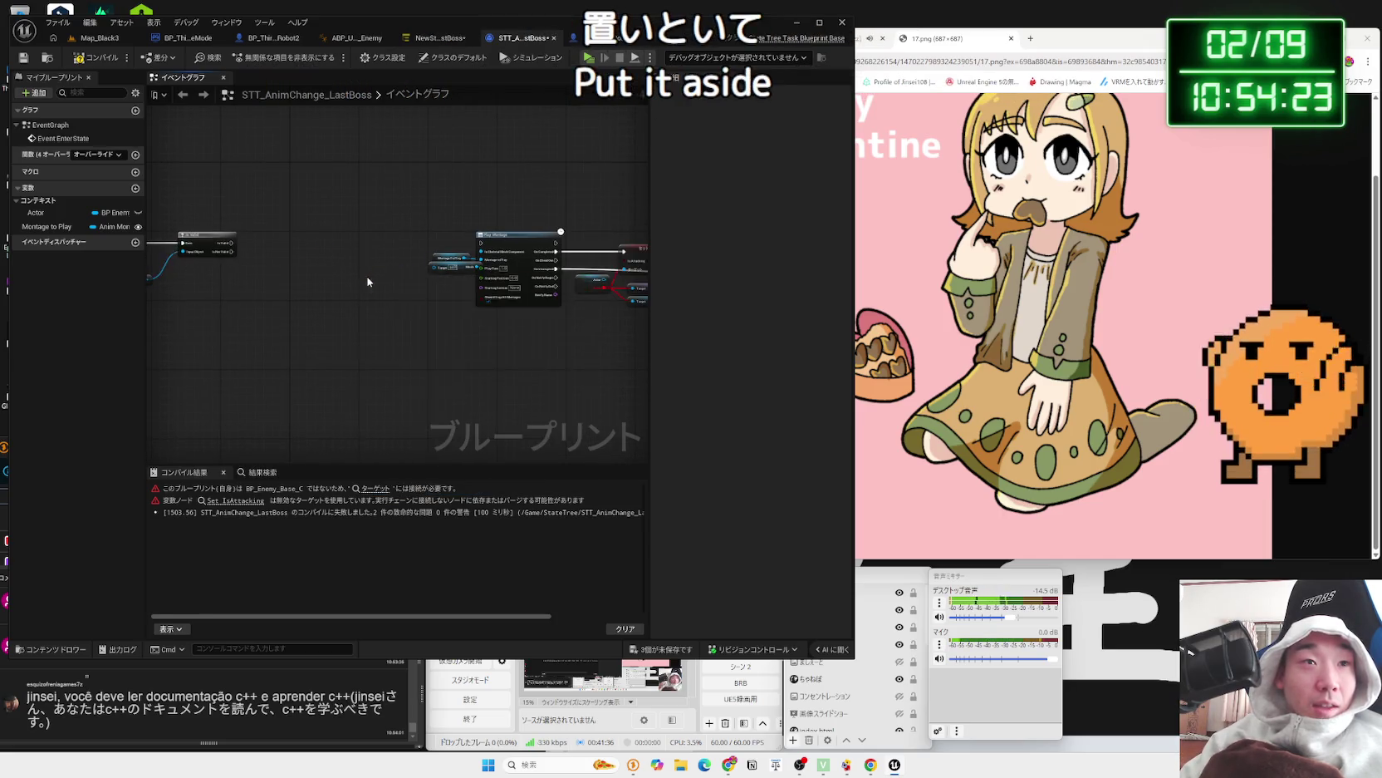
left_click_drag(368, 282, 295, 284)
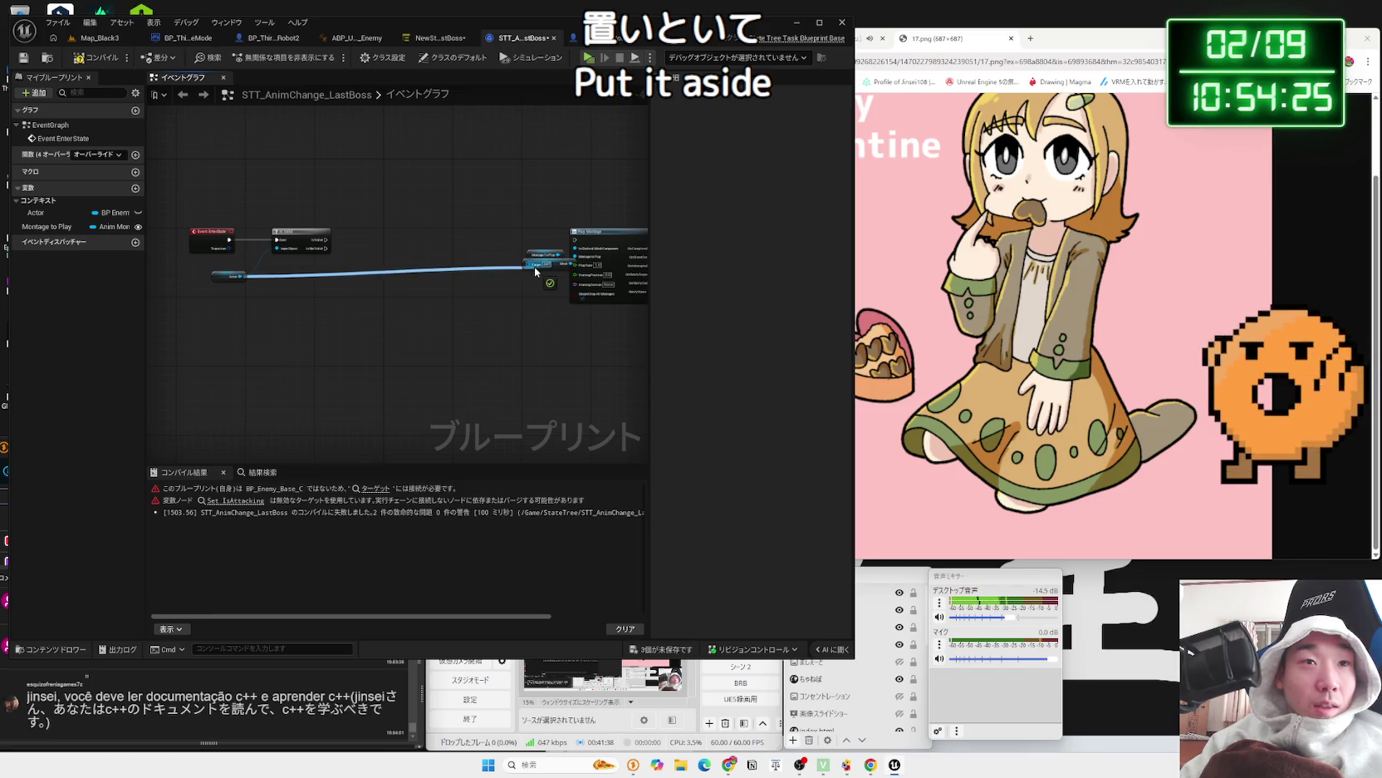
left_click_drag(562, 265, 431, 207)
left_click_drag(515, 231, 358, 233)
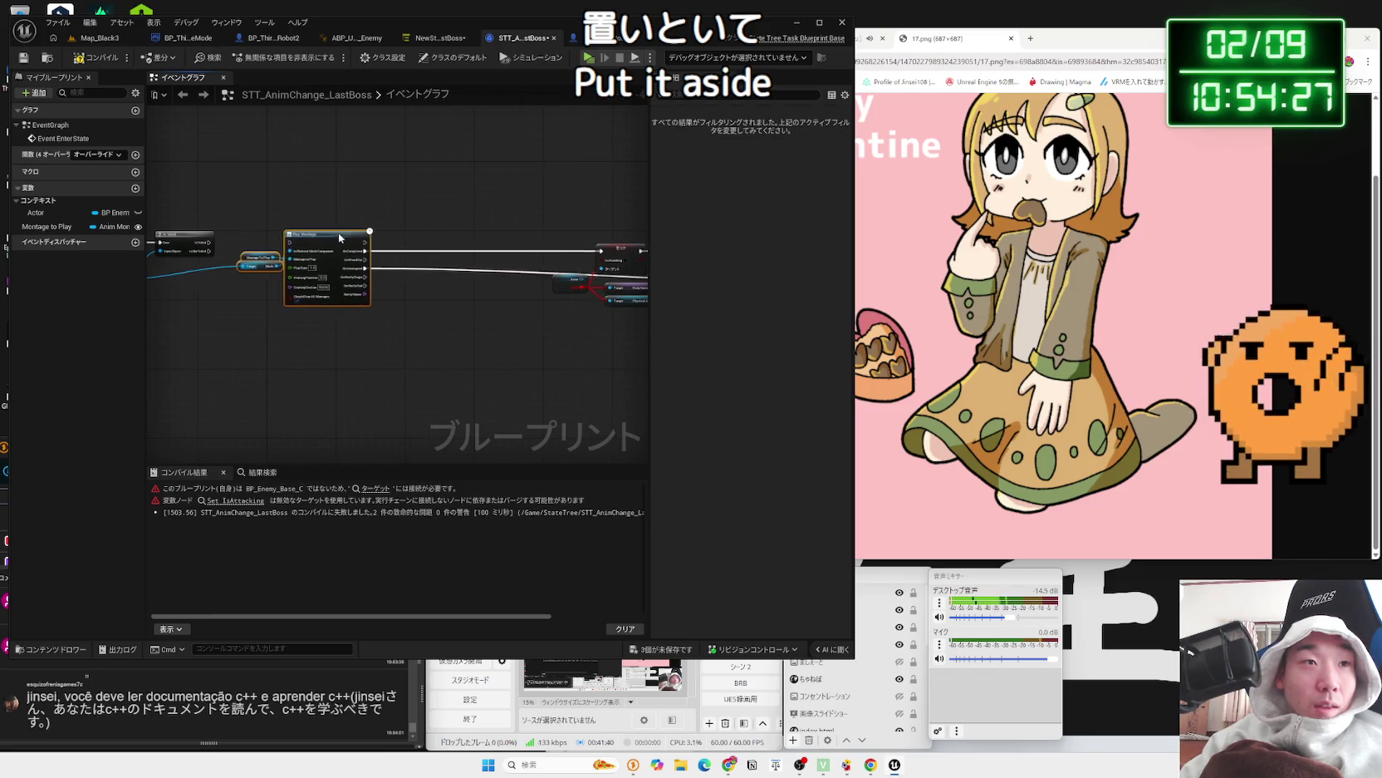
scroll(201, 247, "up", 3)
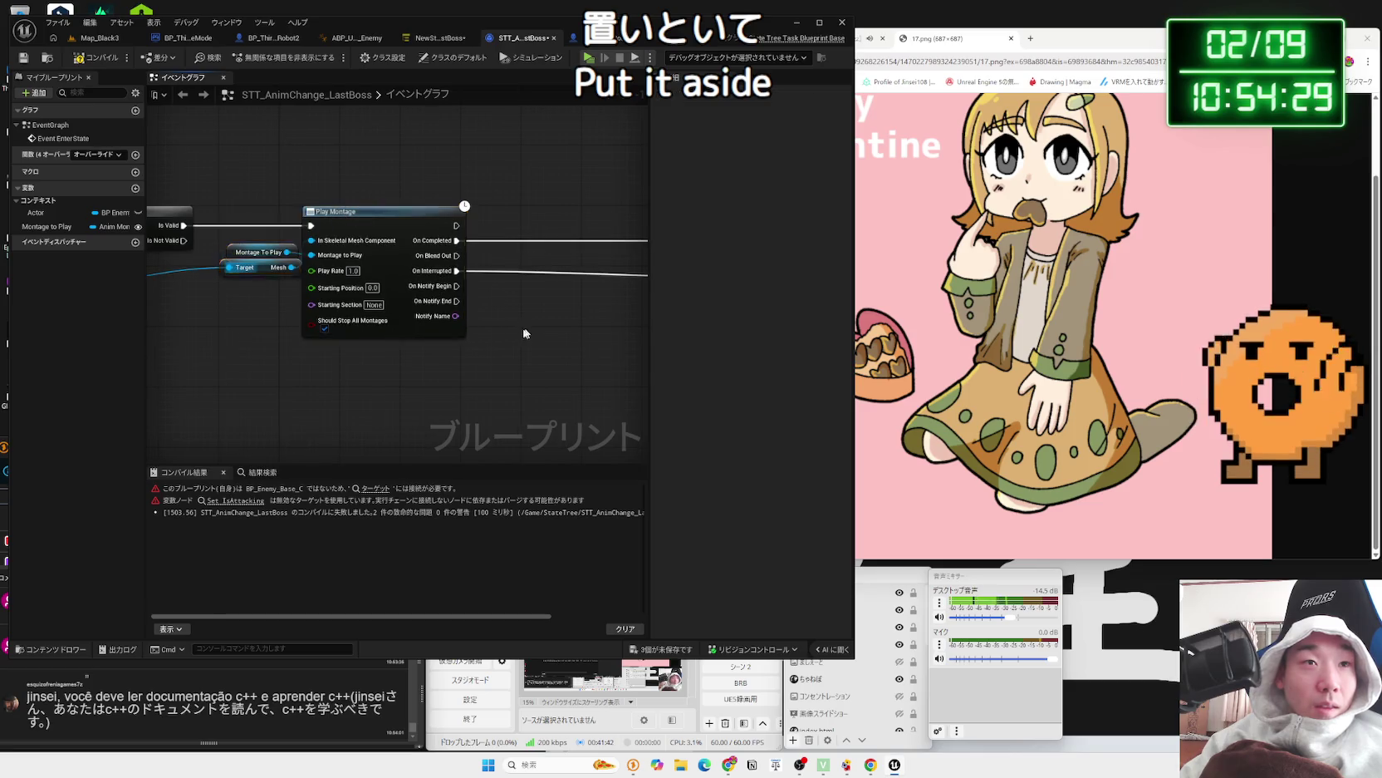
scroll(347, 218, "down", 2)
mouse_move(347, 218)
left_mouse_down()
mouse_move(308, 211)
mouse_move(535, 340)
left_mouse_up()
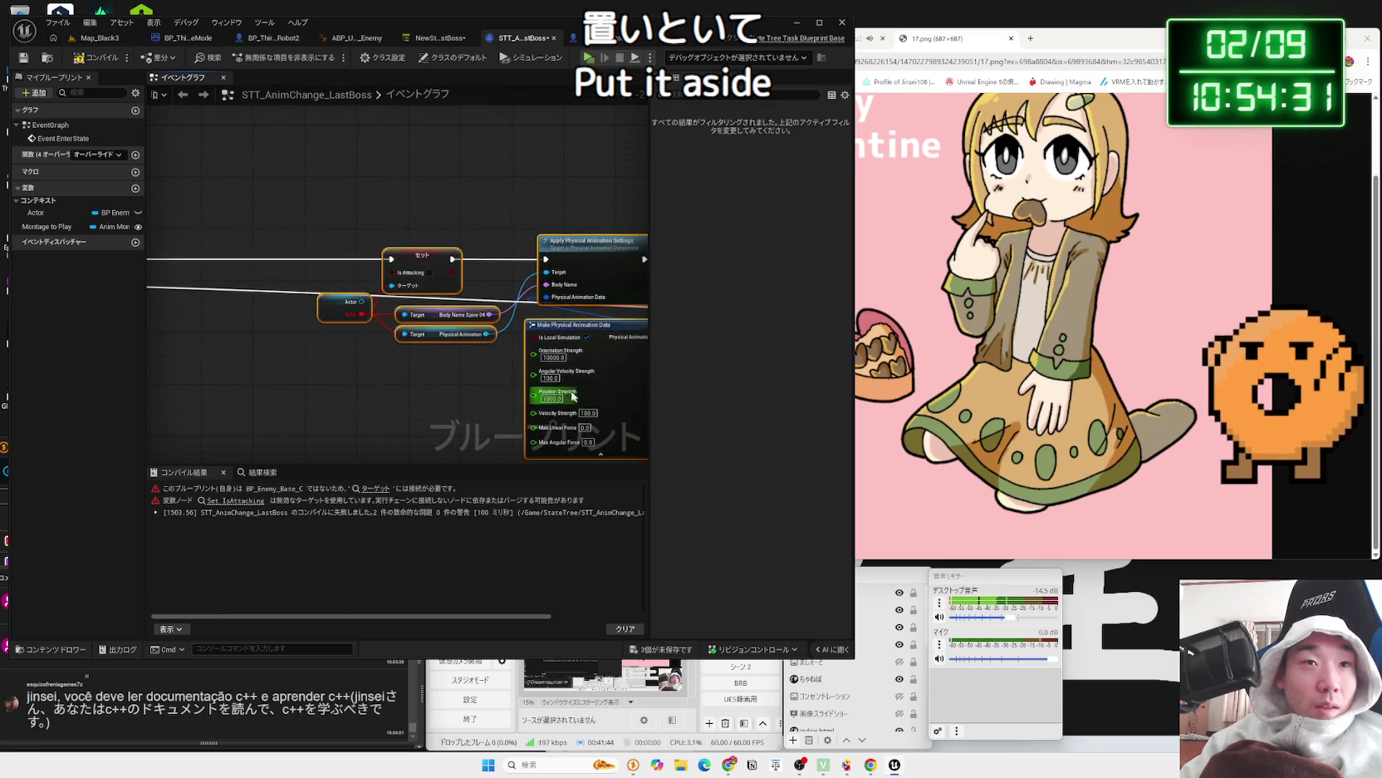
scroll(607, 271, "down", 2)
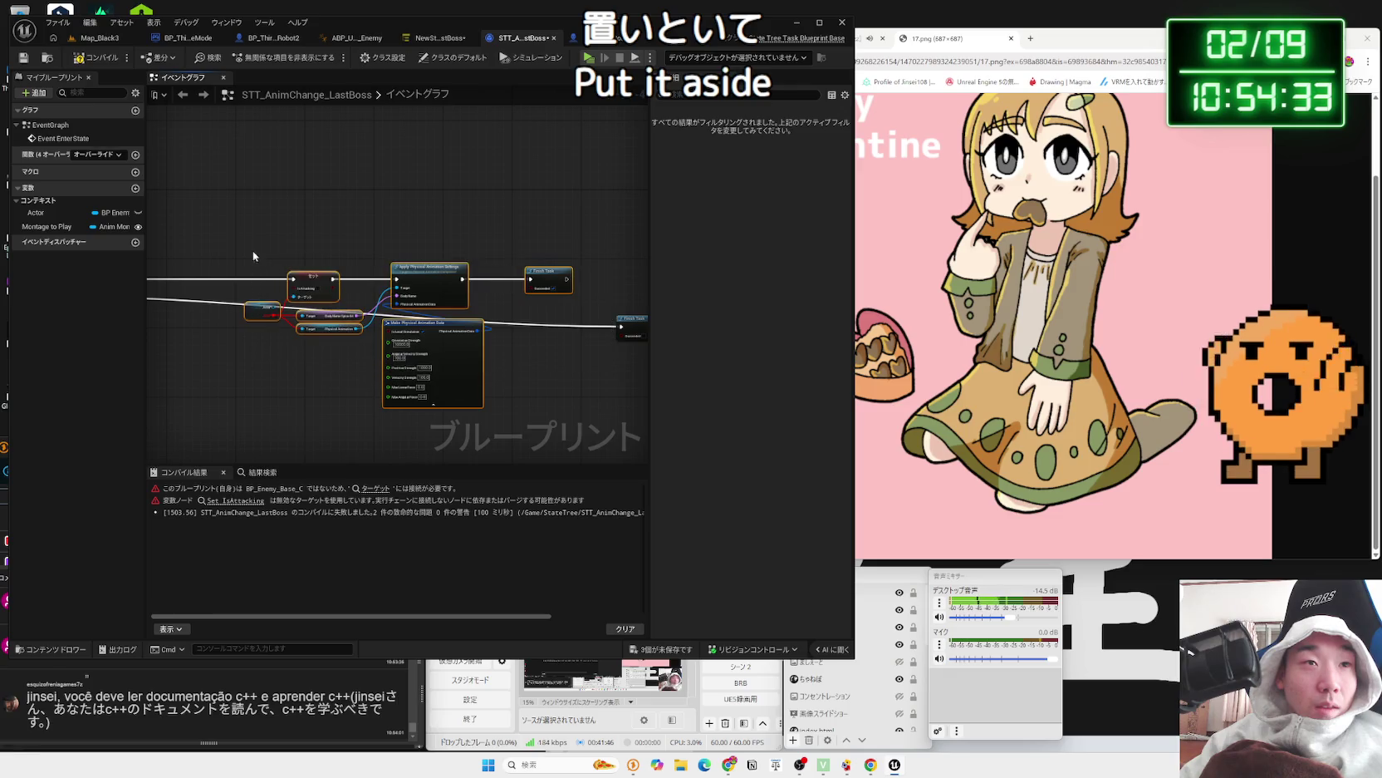
left_click_drag(366, 316, 480, 317)
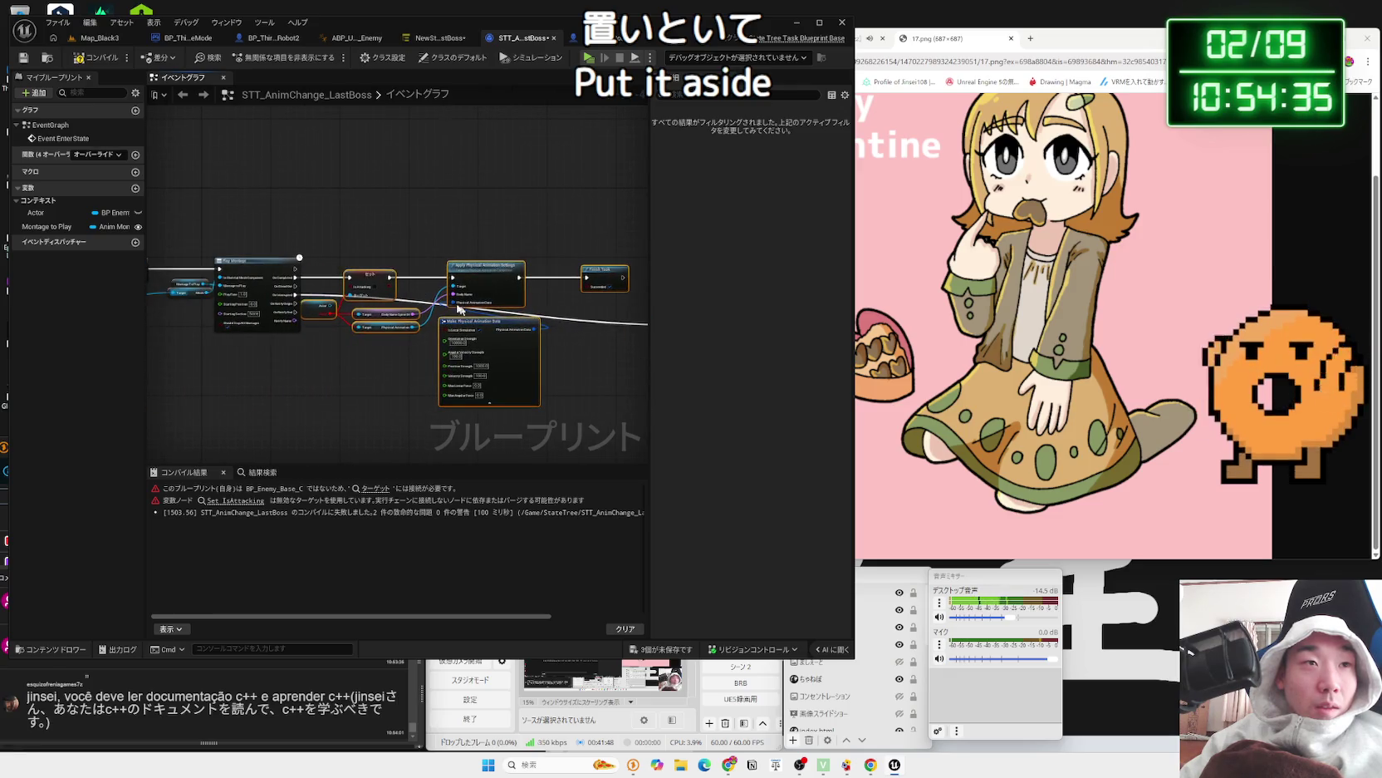
- Select the Actor variable node and pull a wire from it to search for Is Attacking
mouse_move(324, 253)
left_mouse_down()
mouse_move(581, 333)
mouse_move(236, 387)
mouse_move(419, 278)
left_mouse_up()
left_click(332, 363)
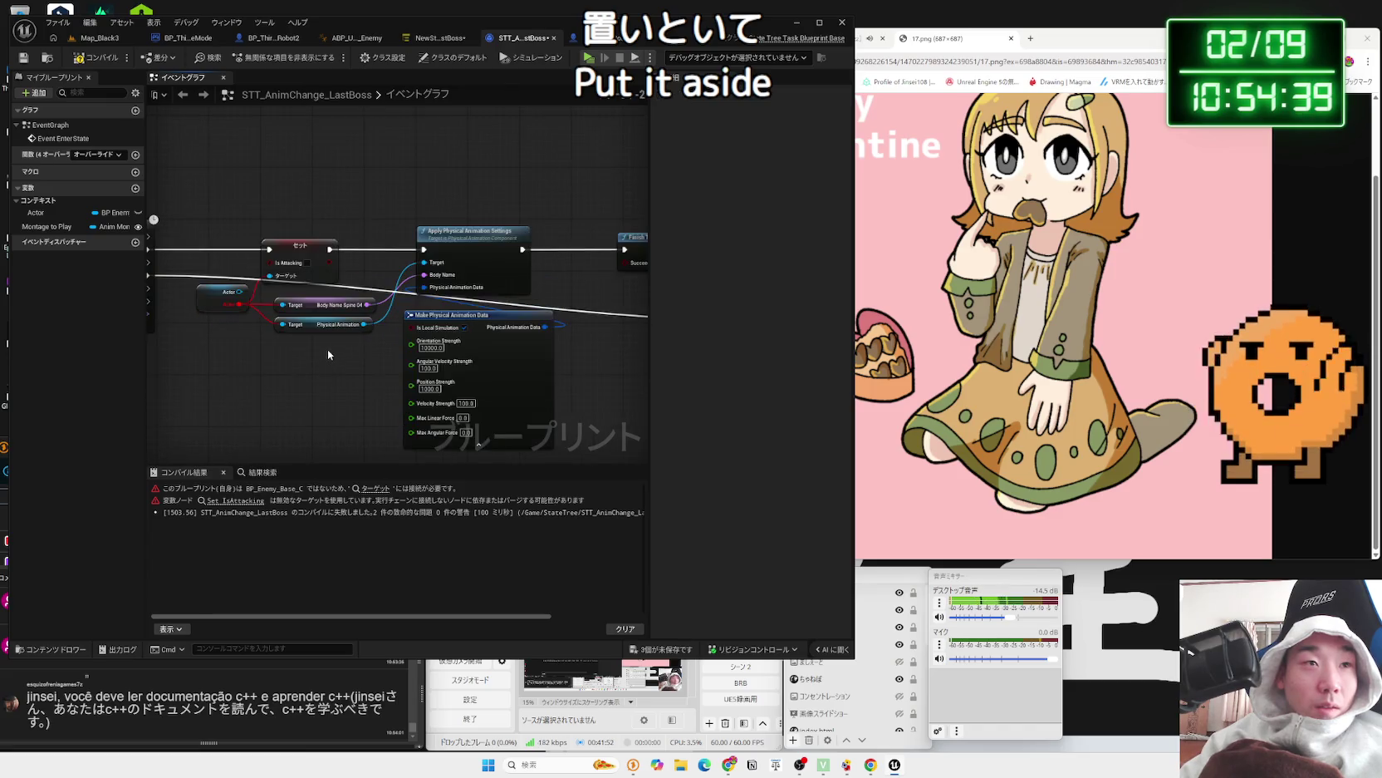
scroll(327, 349, "up", 4)
left_click(318, 297)
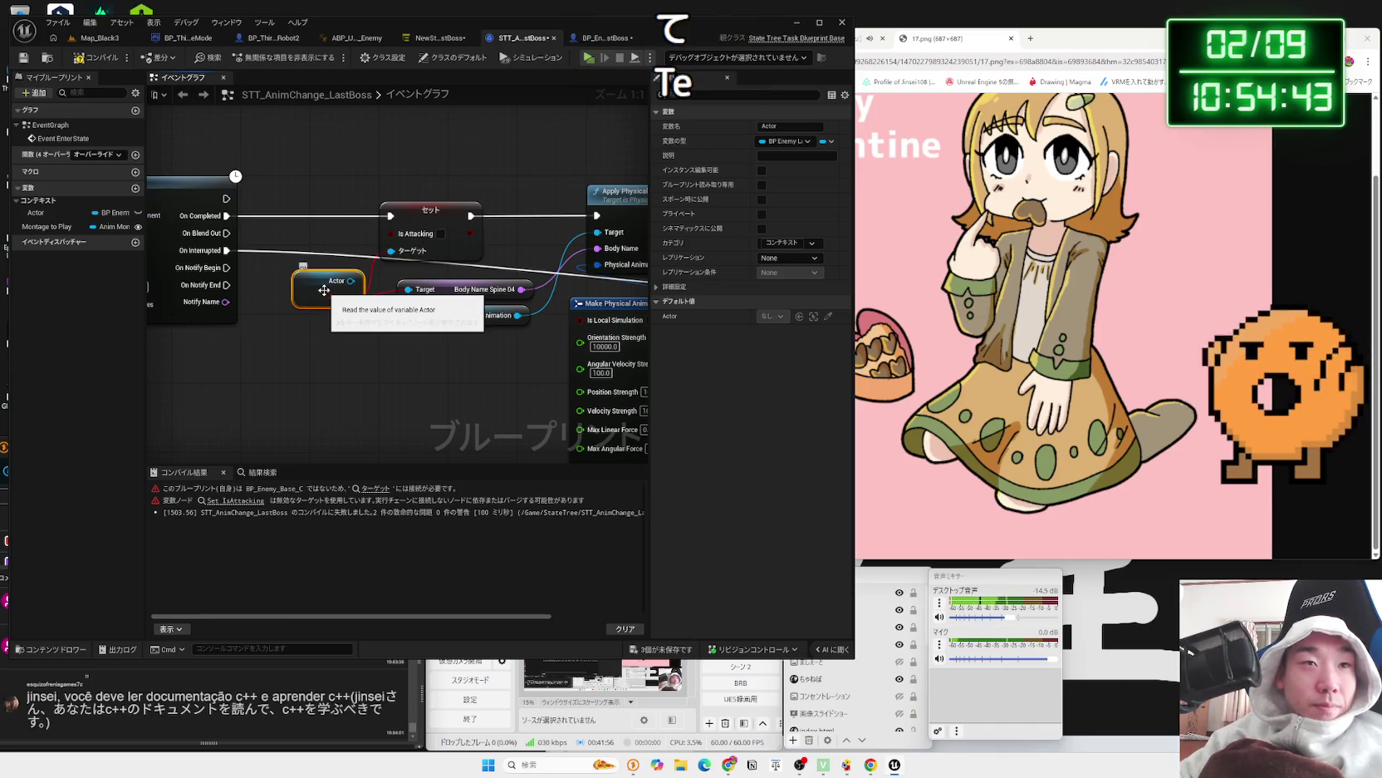
mouse_move(324, 290)
left_mouse_down()
mouse_move(461, 336)
mouse_move(579, 328)
left_mouse_up()
mouse_move(253, 305)
left_mouse_down()
mouse_move(357, 333)
mouse_move(348, 360)
left_mouse_up()
- Add a Set Is Attacking node for the Actor, tick Is Attacking, and place it after Is Valid
type("is")
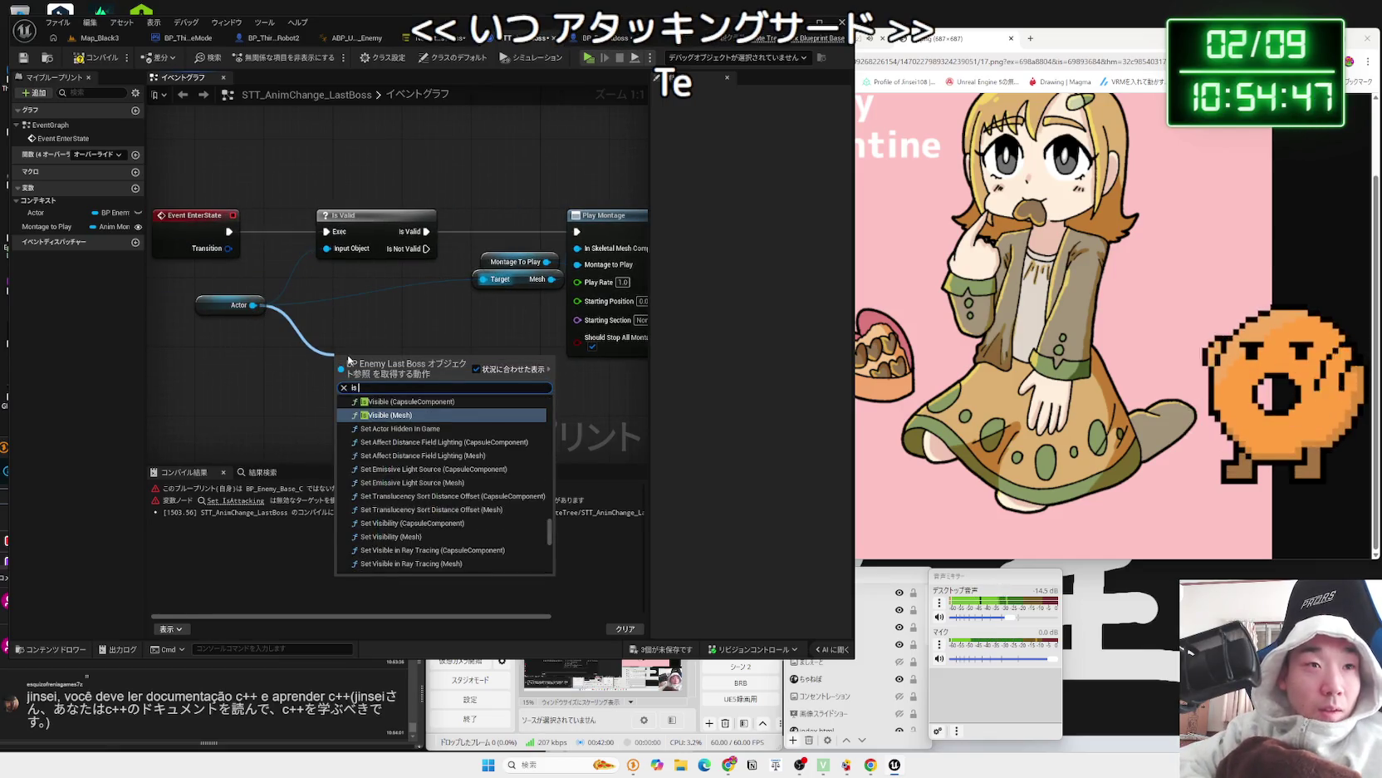
type("attacking")
left_click(406, 470)
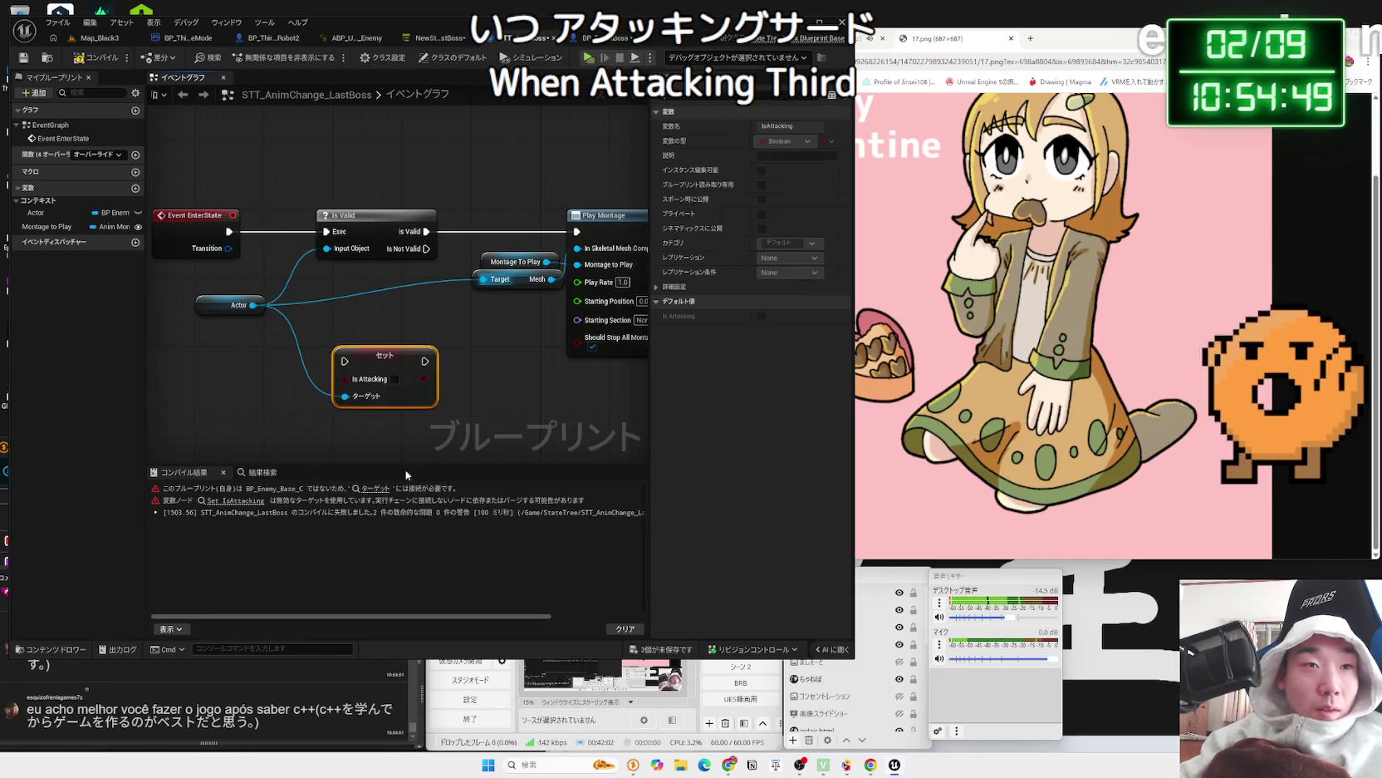
left_click(396, 379)
left_click_drag(371, 196, 194, 300)
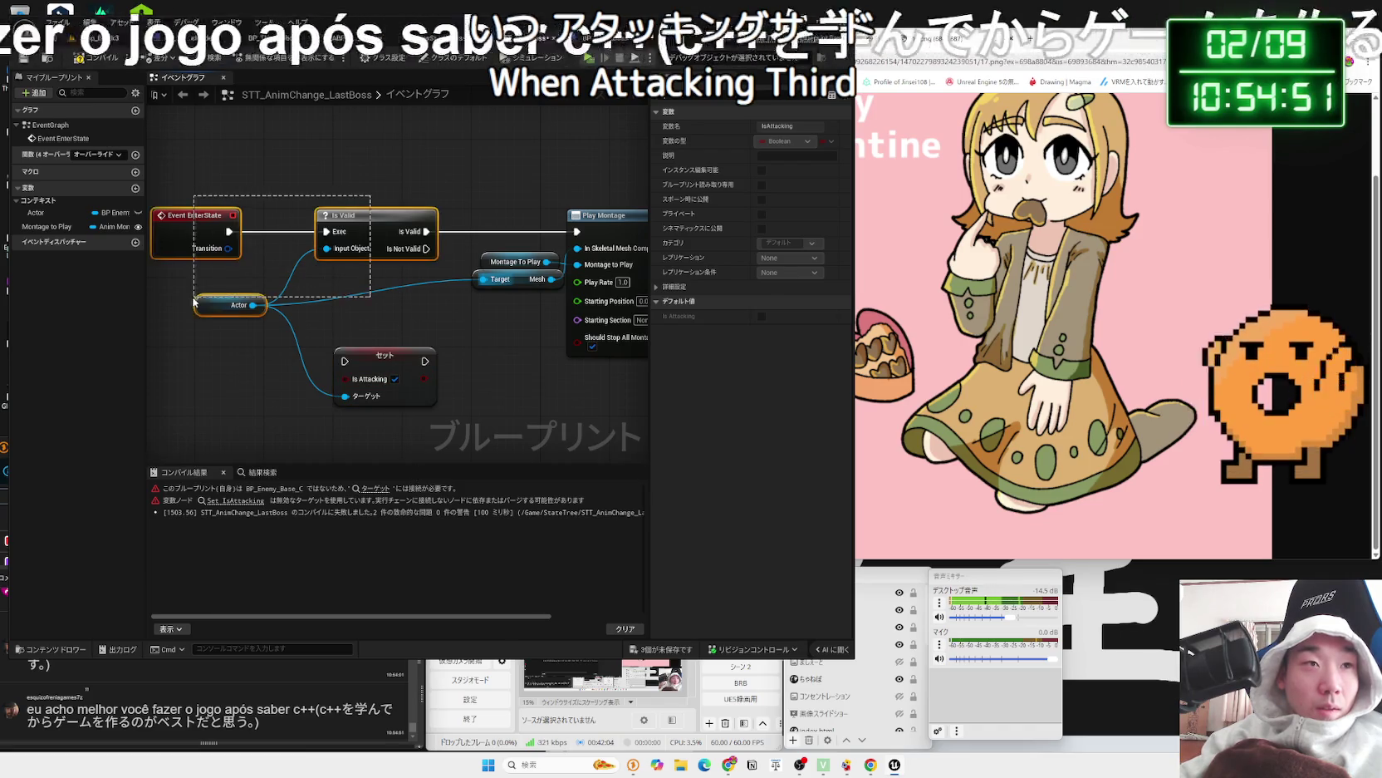
left_click_drag(357, 215, 271, 216)
mouse_move(385, 356)
left_mouse_down()
mouse_move(411, 226)
mouse_move(373, 235)
mouse_move(449, 235)
left_mouse_up()
- Move both Finish Task nodes beside the right-hand Set IsAttacking node
mouse_move(504, 293)
left_mouse_down()
mouse_move(355, 362)
mouse_move(360, 338)
mouse_move(297, 324)
mouse_move(178, 332)
left_mouse_up()
left_click_drag(531, 324, 274, 328)
left_click(421, 249)
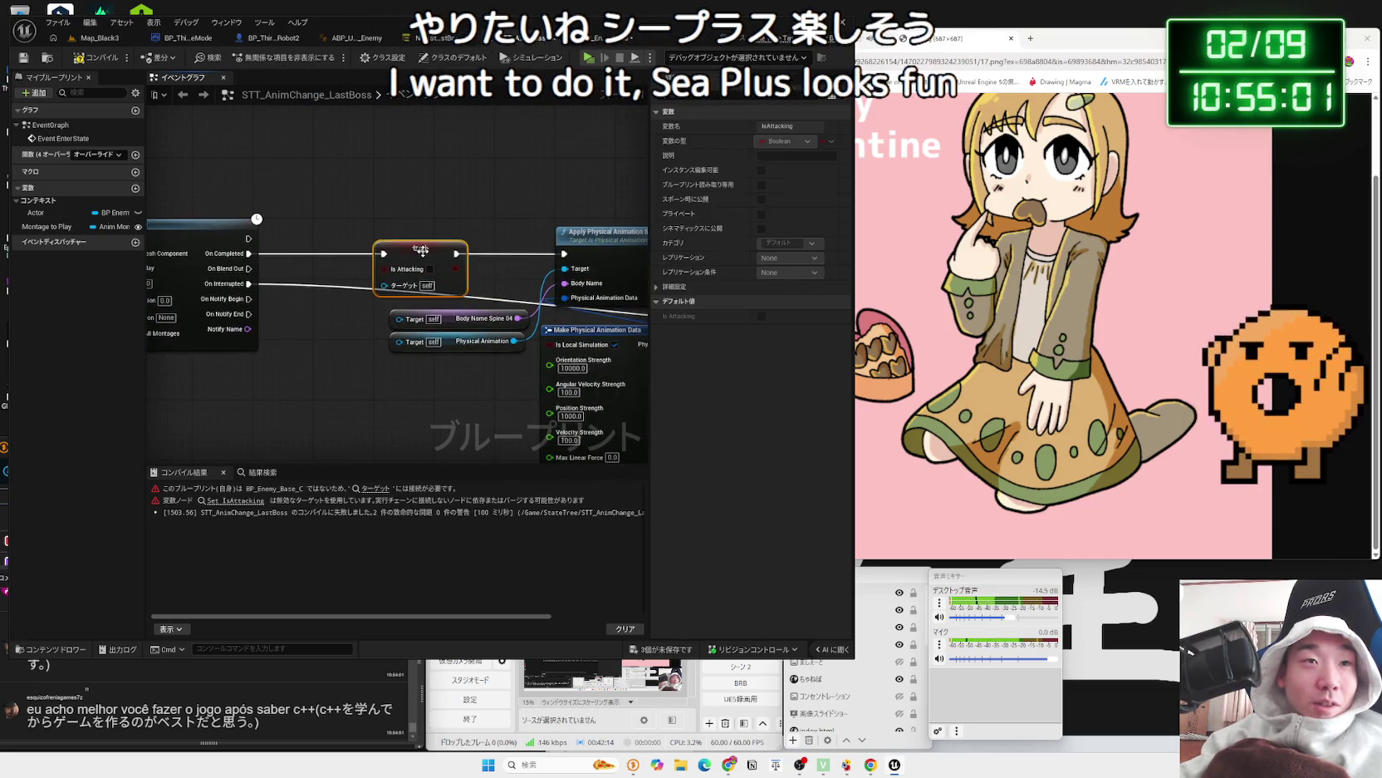
mouse_move(443, 274)
left_mouse_down()
mouse_move(476, 265)
mouse_move(480, 241)
left_mouse_up()
left_click(372, 243)
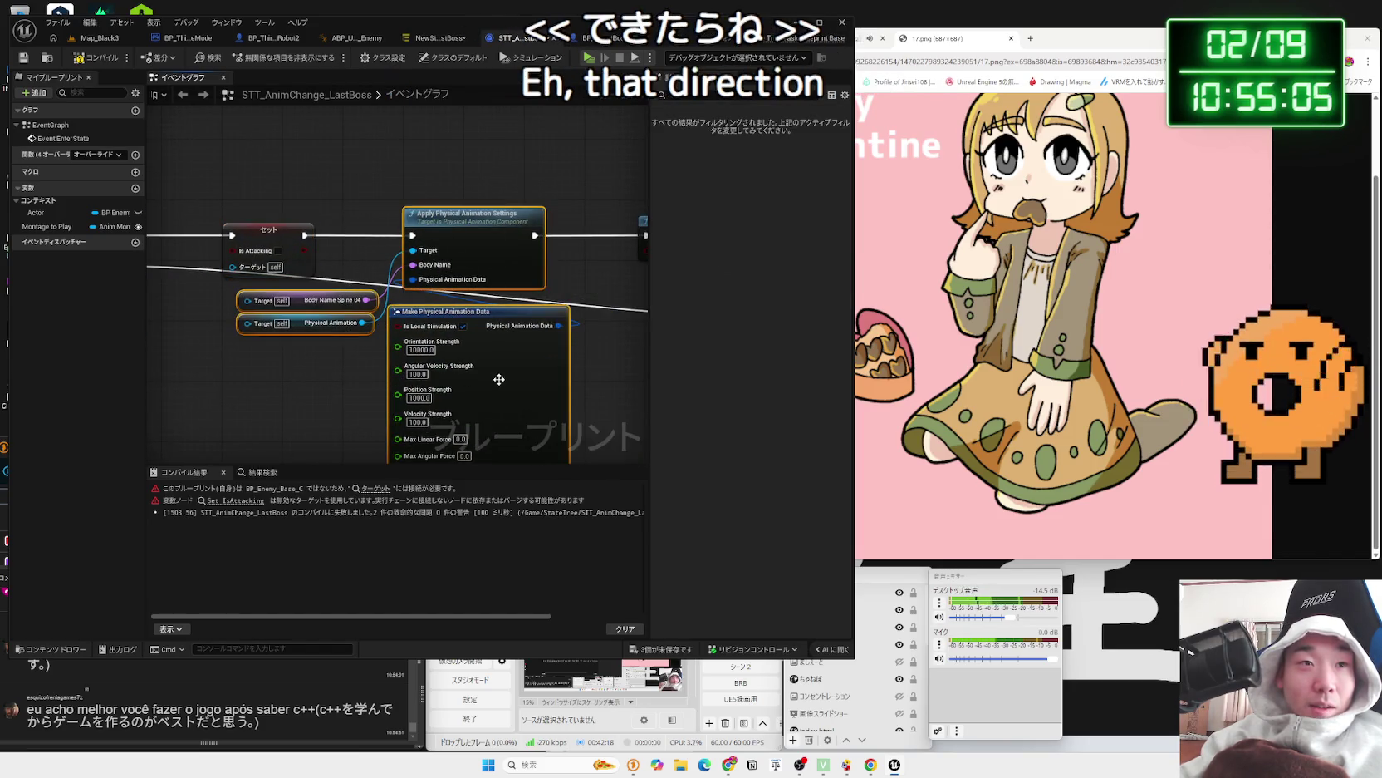
scroll(410, 348, "down", 5)
left_click_drag(410, 348, 360, 344)
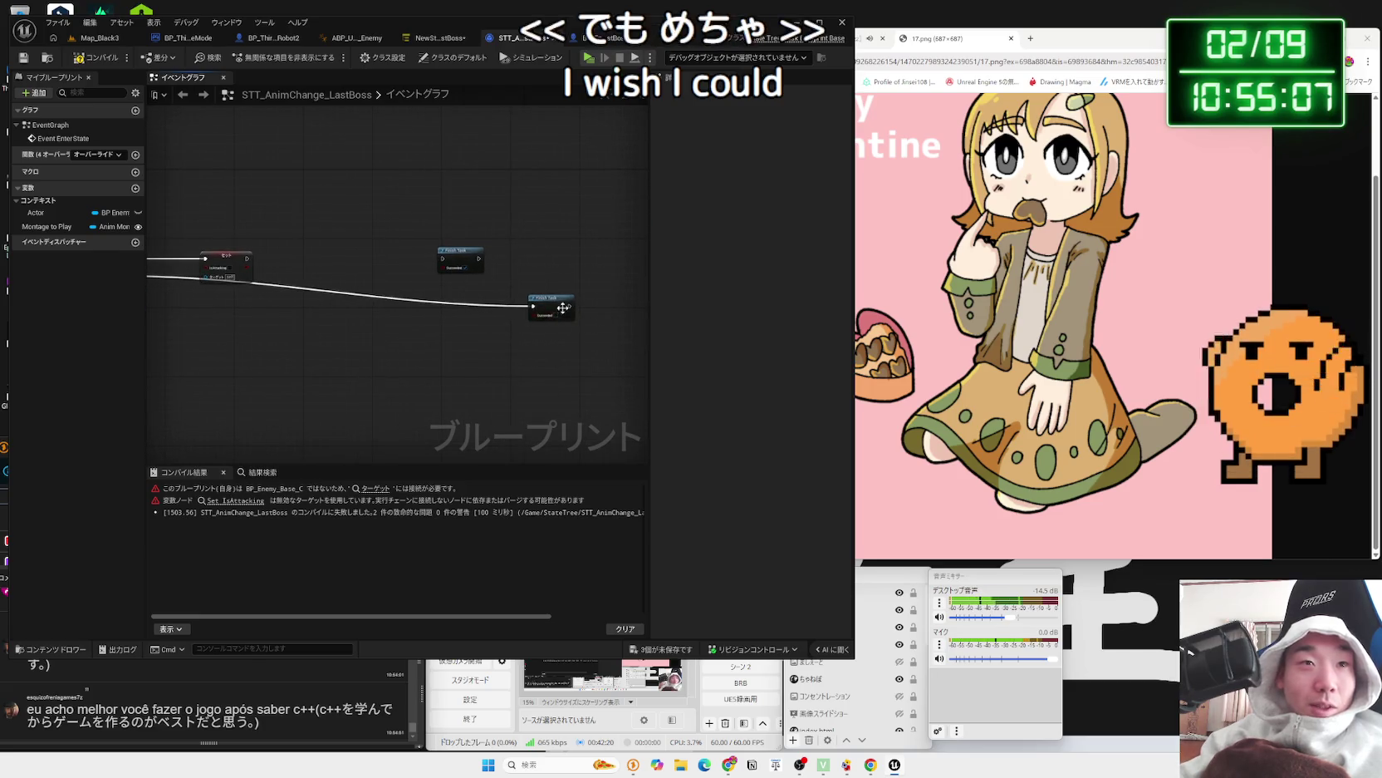
left_click_drag(551, 308, 235, 300)
left_click_drag(460, 260, 265, 257)
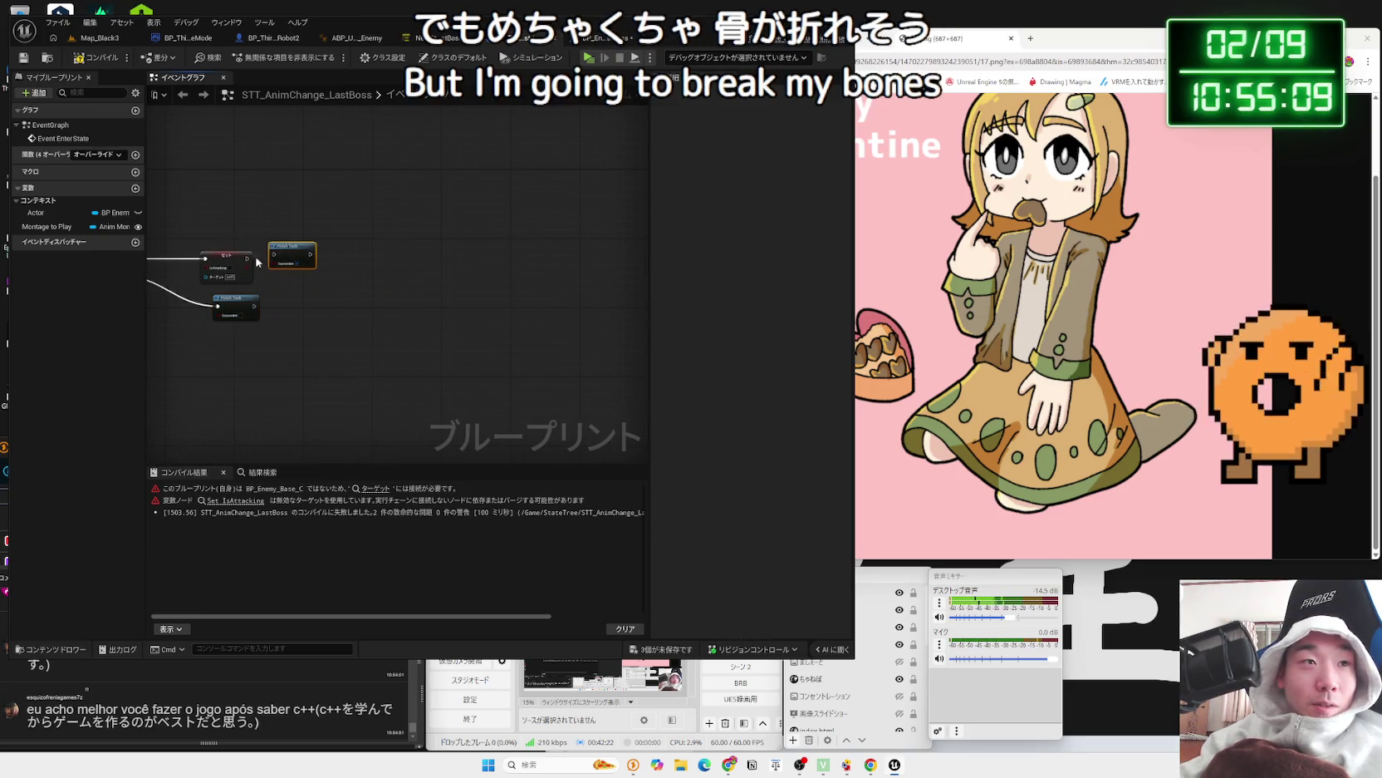
left_click_drag(270, 291, 387, 303)
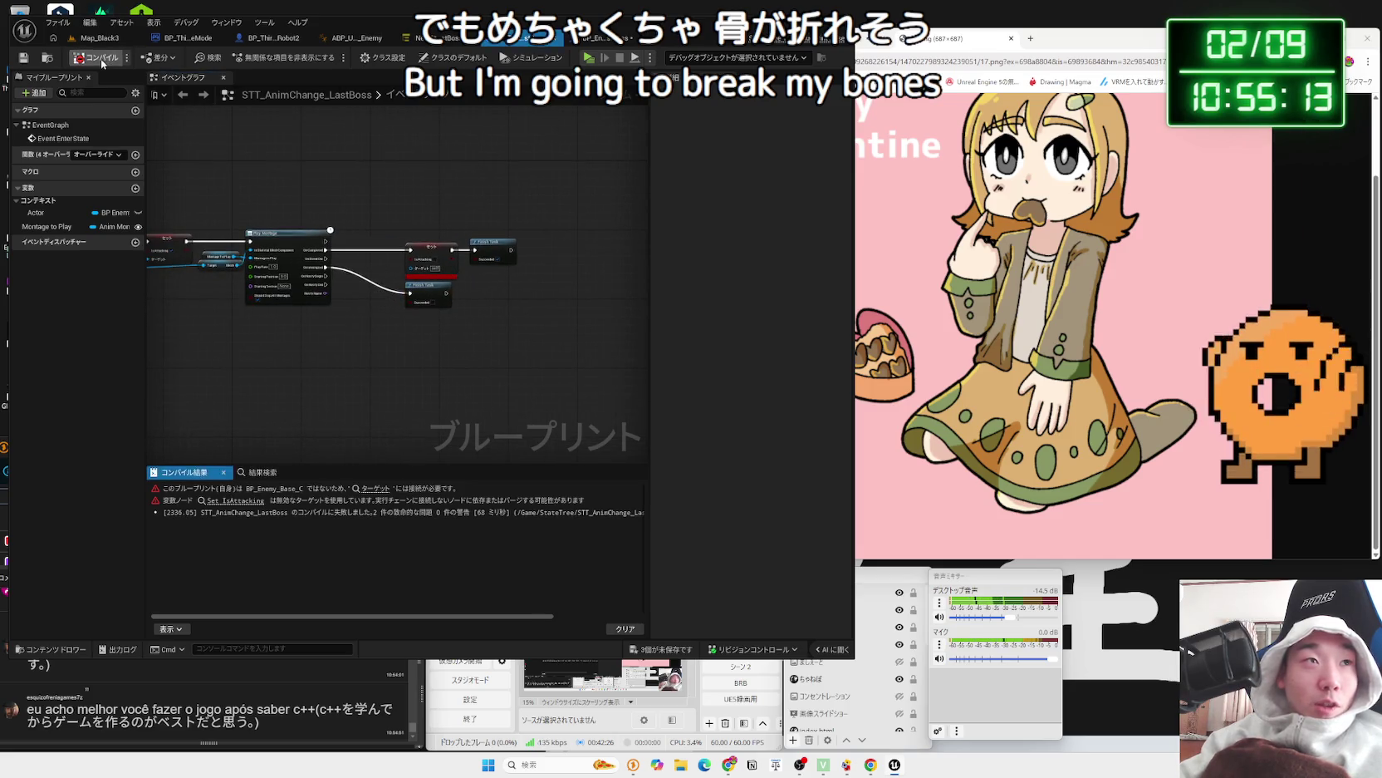
scroll(291, 171, "up", 4)
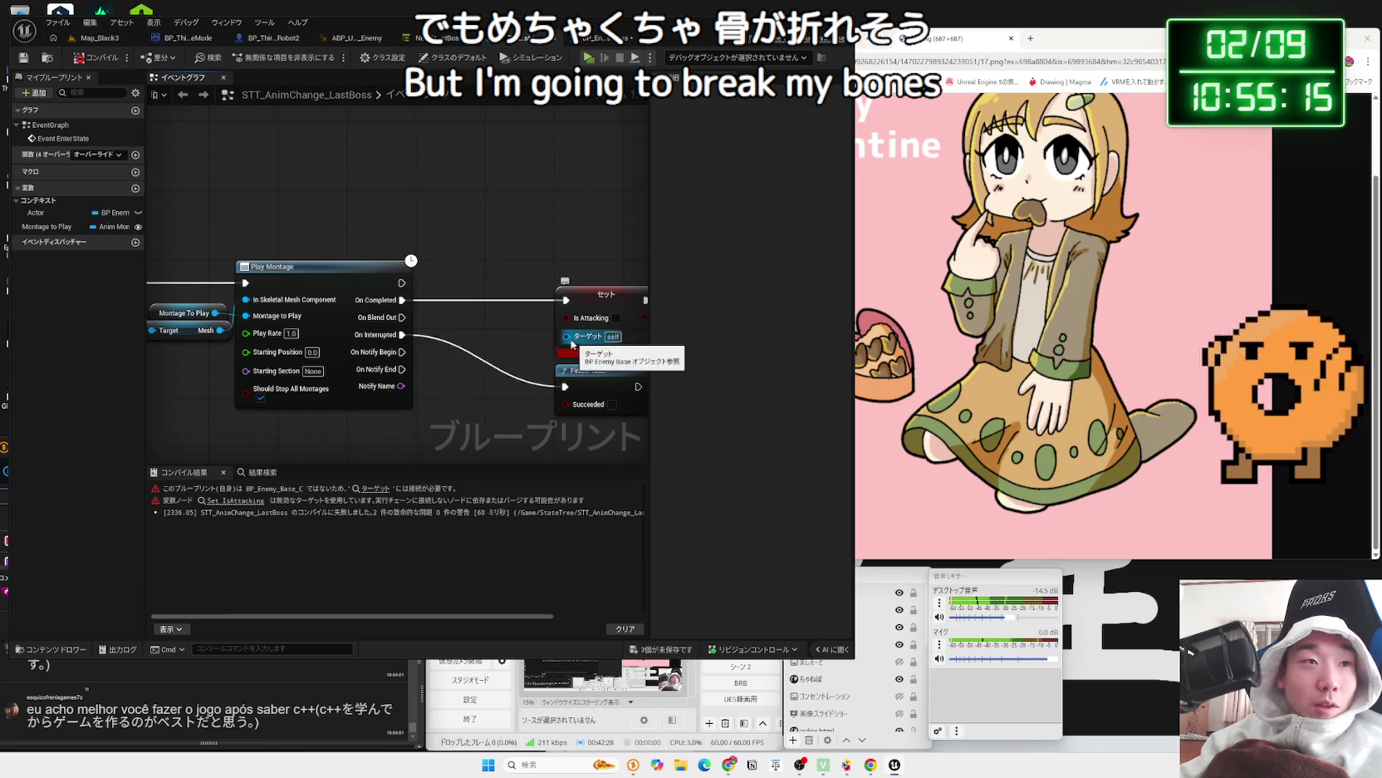
left_click_drag(397, 342, 615, 322)
- Connect the Actor getter to the Set node's Target pin
left_click_drag(158, 318, 503, 334)
mouse_move(266, 318)
left_mouse_down()
mouse_move(154, 316)
mouse_move(584, 319)
mouse_move(166, 316)
mouse_move(237, 317)
left_mouse_up()
left_click(216, 321)
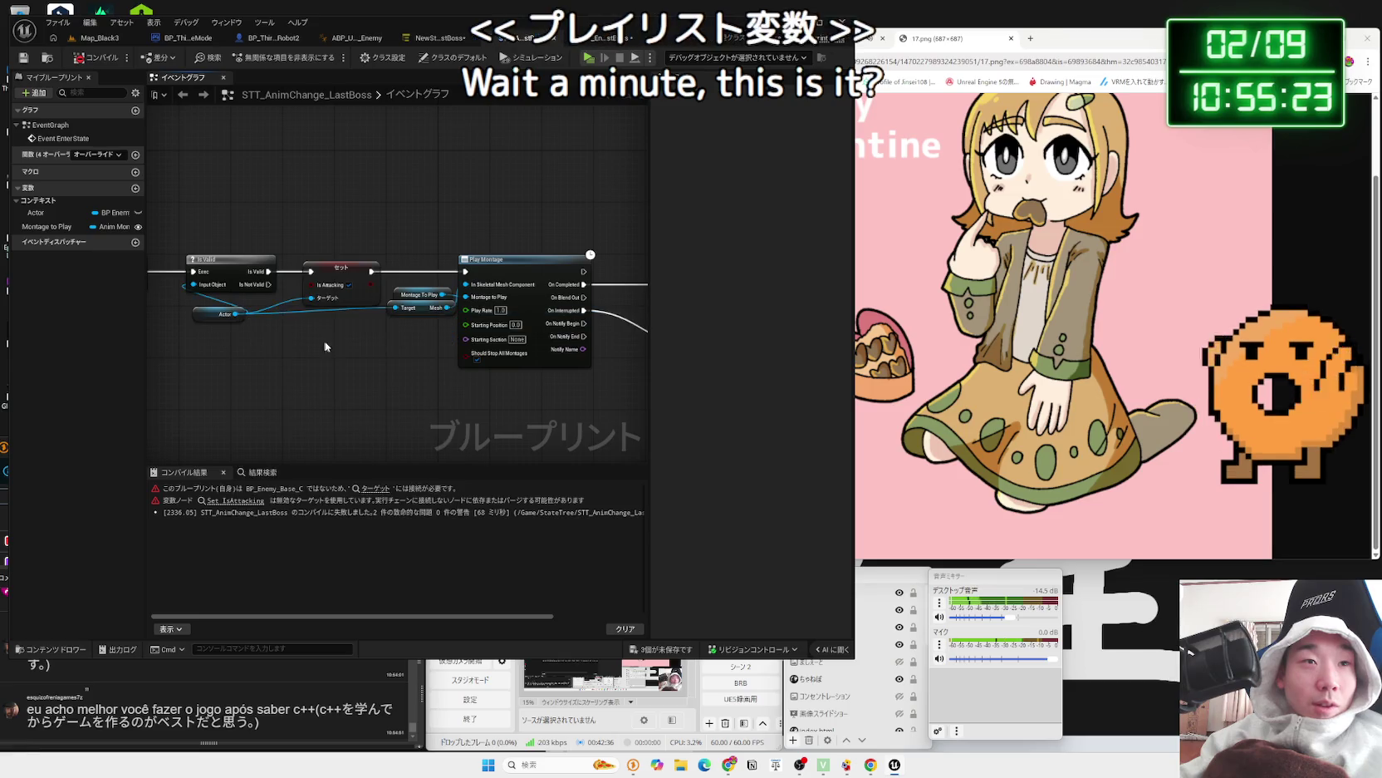
- Paste an Actor getter, add a new Set Is Attacking node from it, and delete the old one
scroll(338, 358, "up", 2)
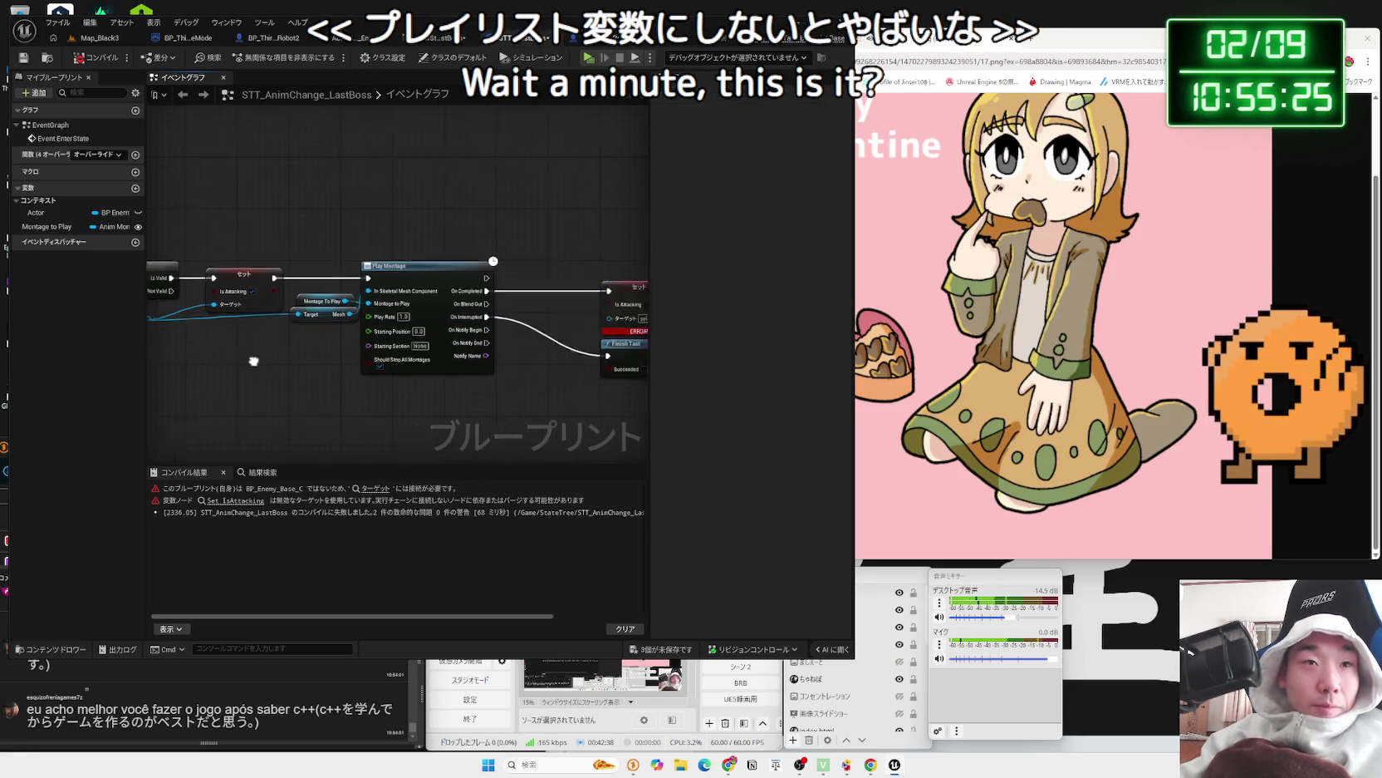
key("ctrl+v")
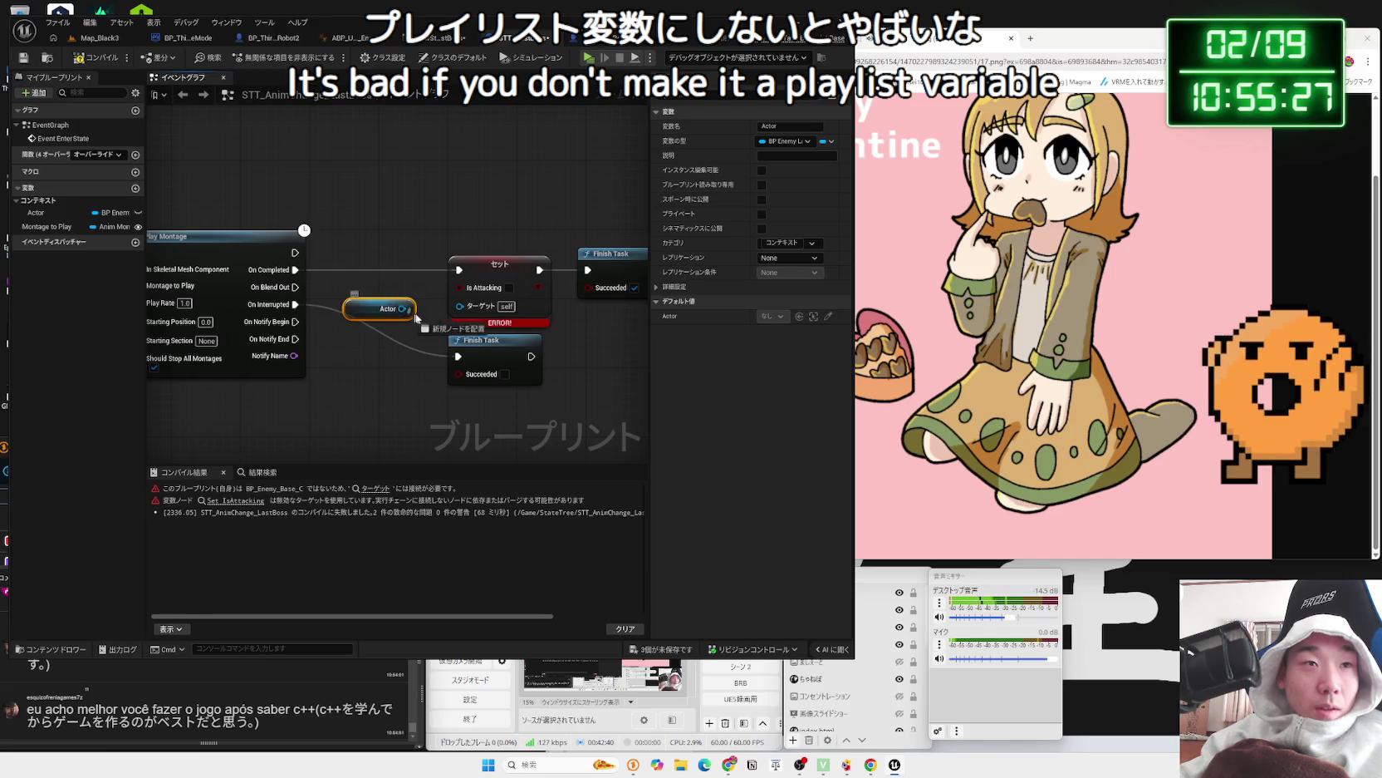
left_click_drag(408, 314, 416, 320)
type("is atta")
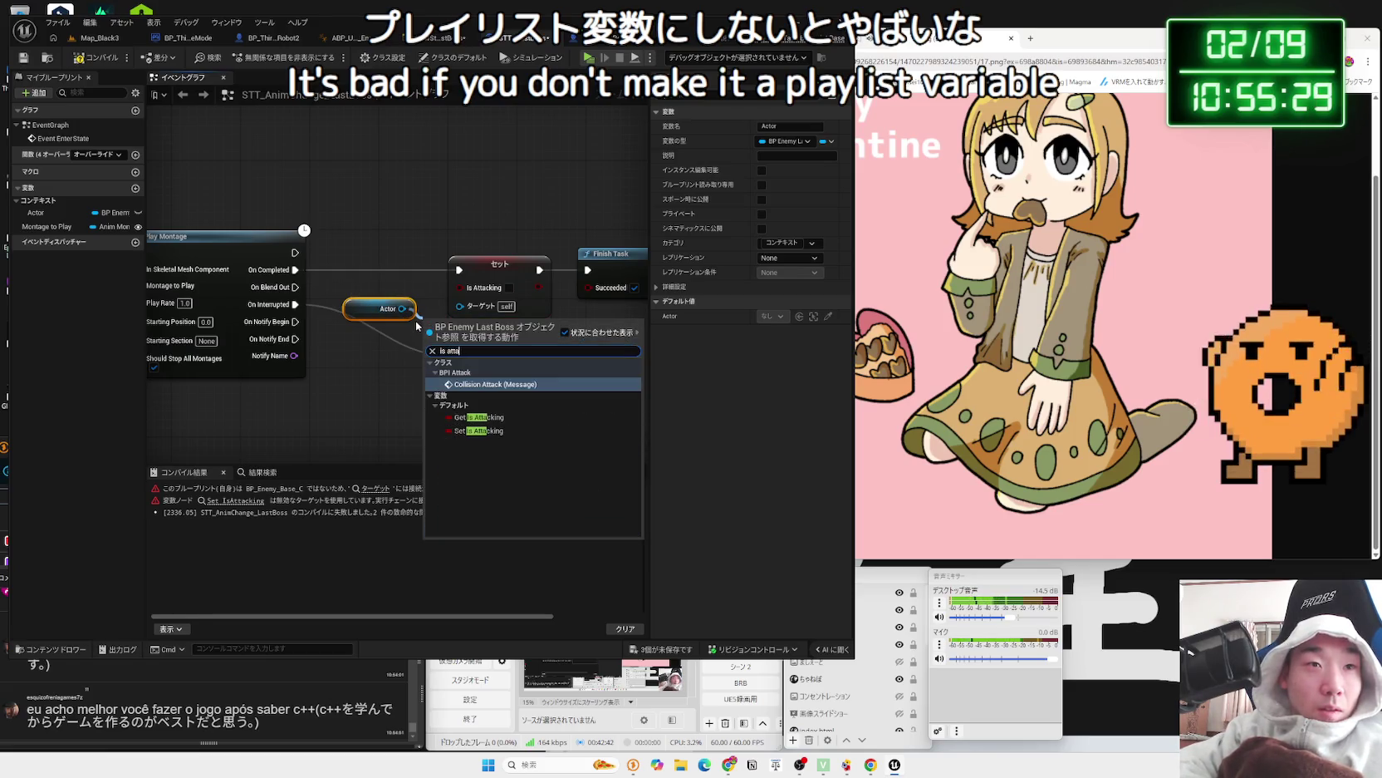
left_click(459, 430)
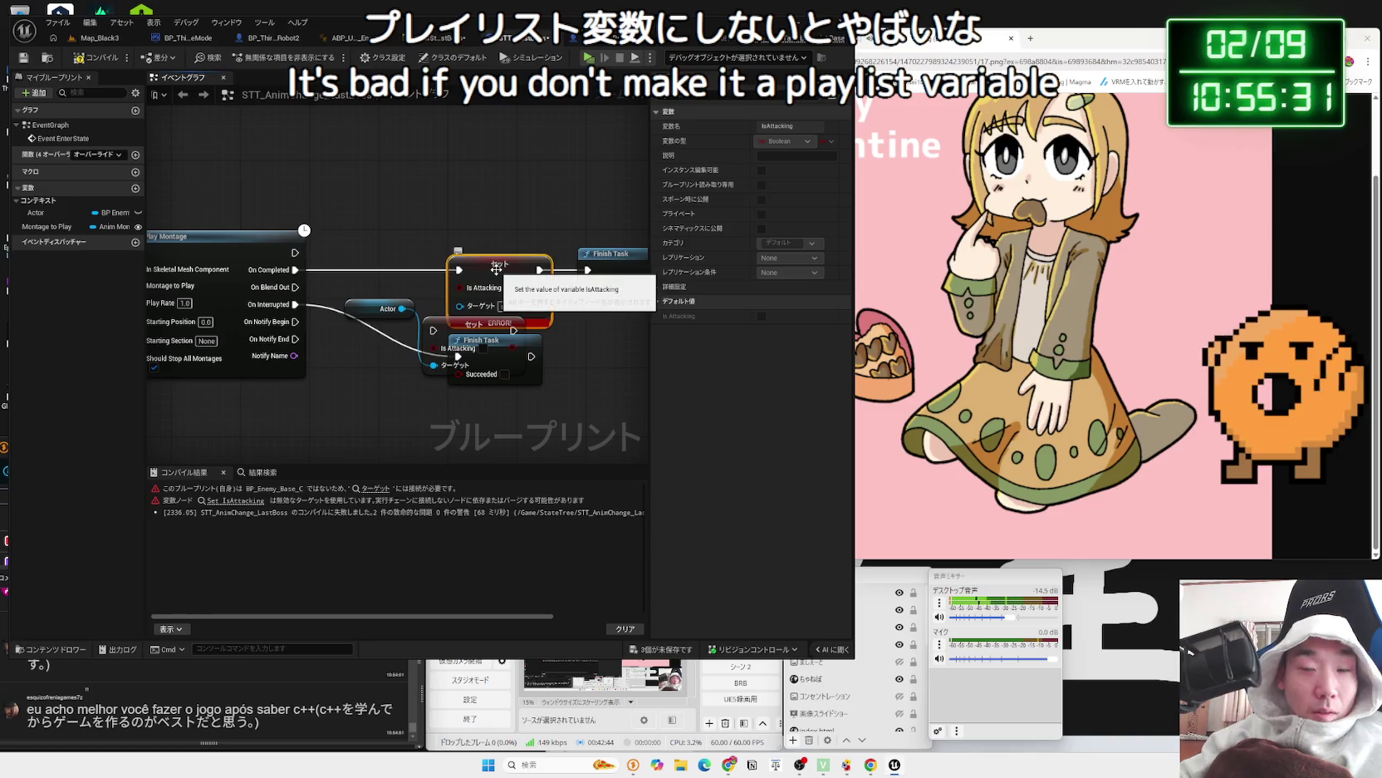
key("Delete")
- Move the new Set node up and promote Play Montage's Play Rate pin to a Play Rate variable
left_click_drag(459, 321, 455, 263)
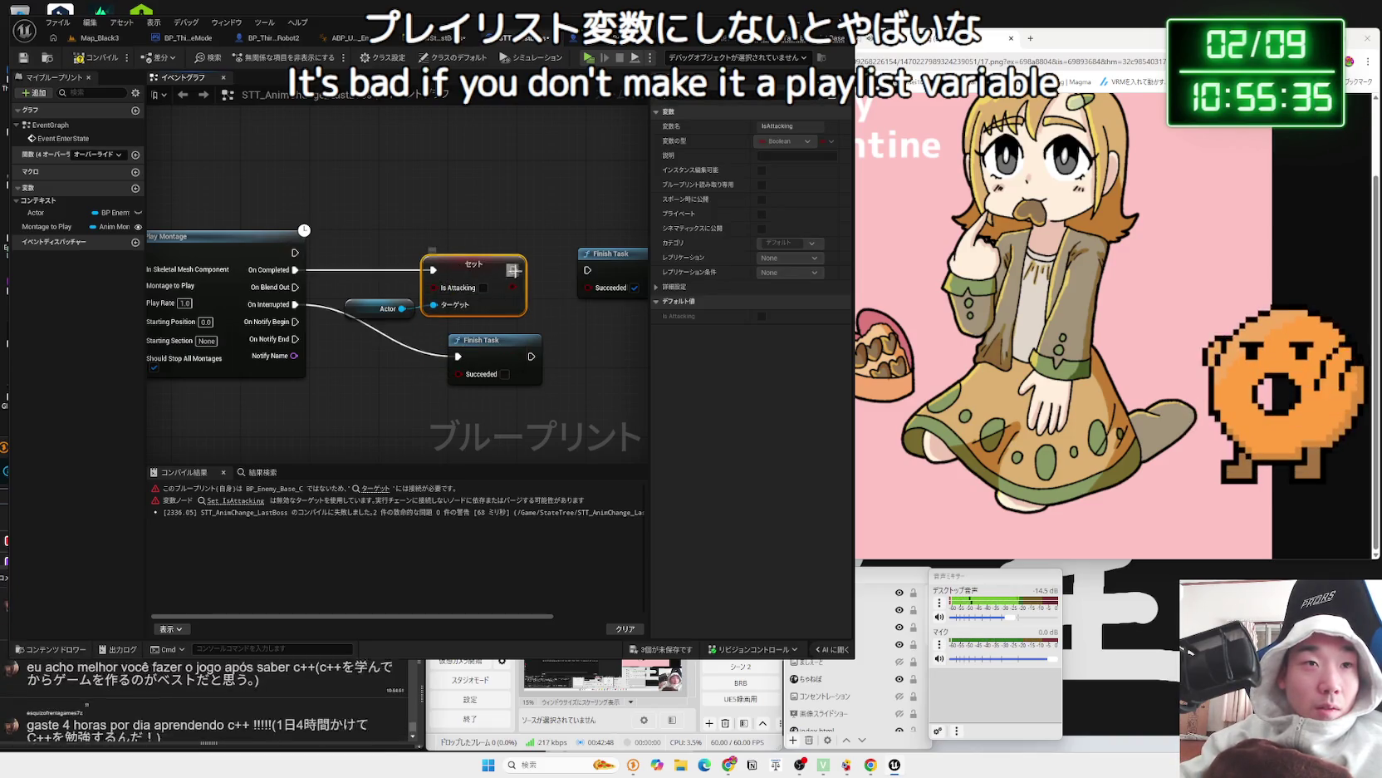
mouse_move(210, 322)
left_mouse_down()
mouse_move(420, 309)
mouse_move(280, 353)
mouse_move(315, 338)
left_mouse_up()
left_click(323, 392)
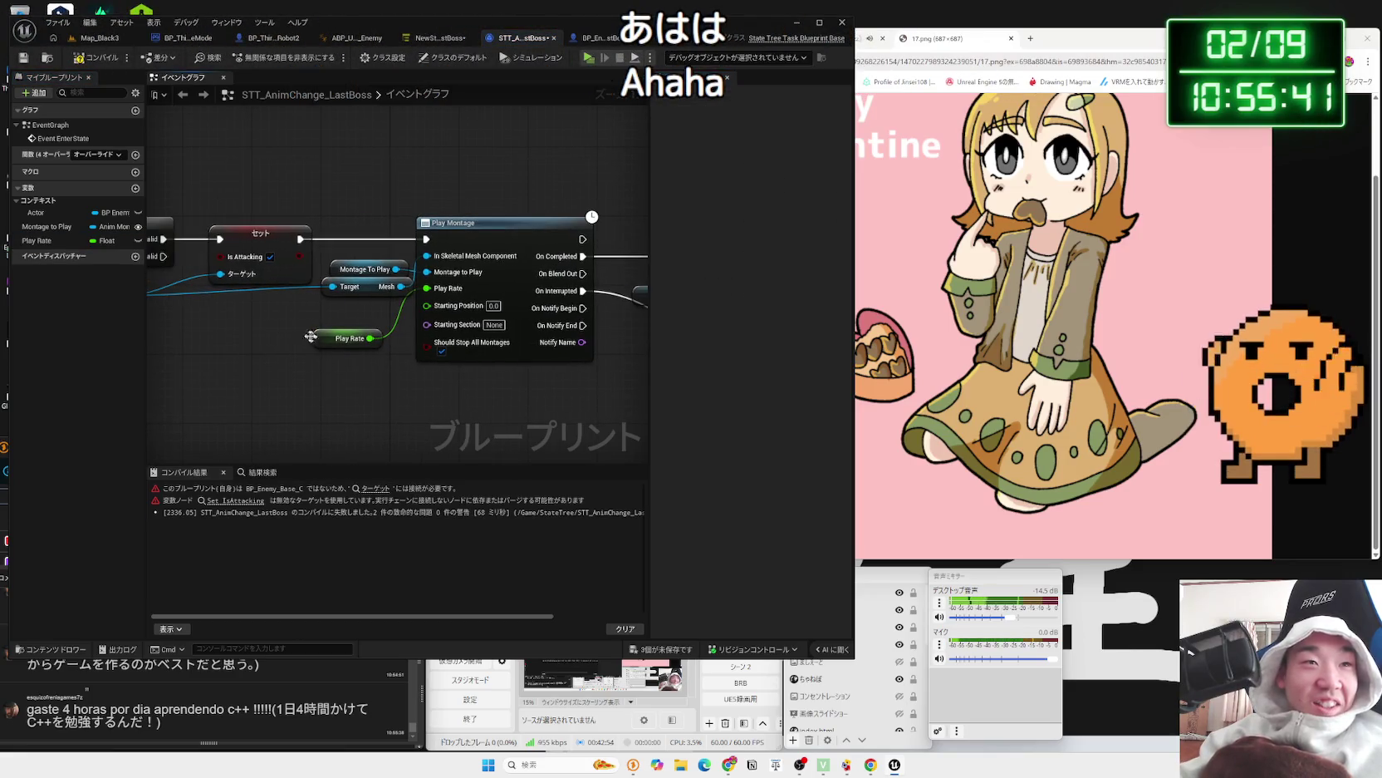
- Glance at the Map_Black3 and BP_Enemy_LastBoss tabs, then compile the STT_AnimChange_LastBoss task
left_click(94, 39)
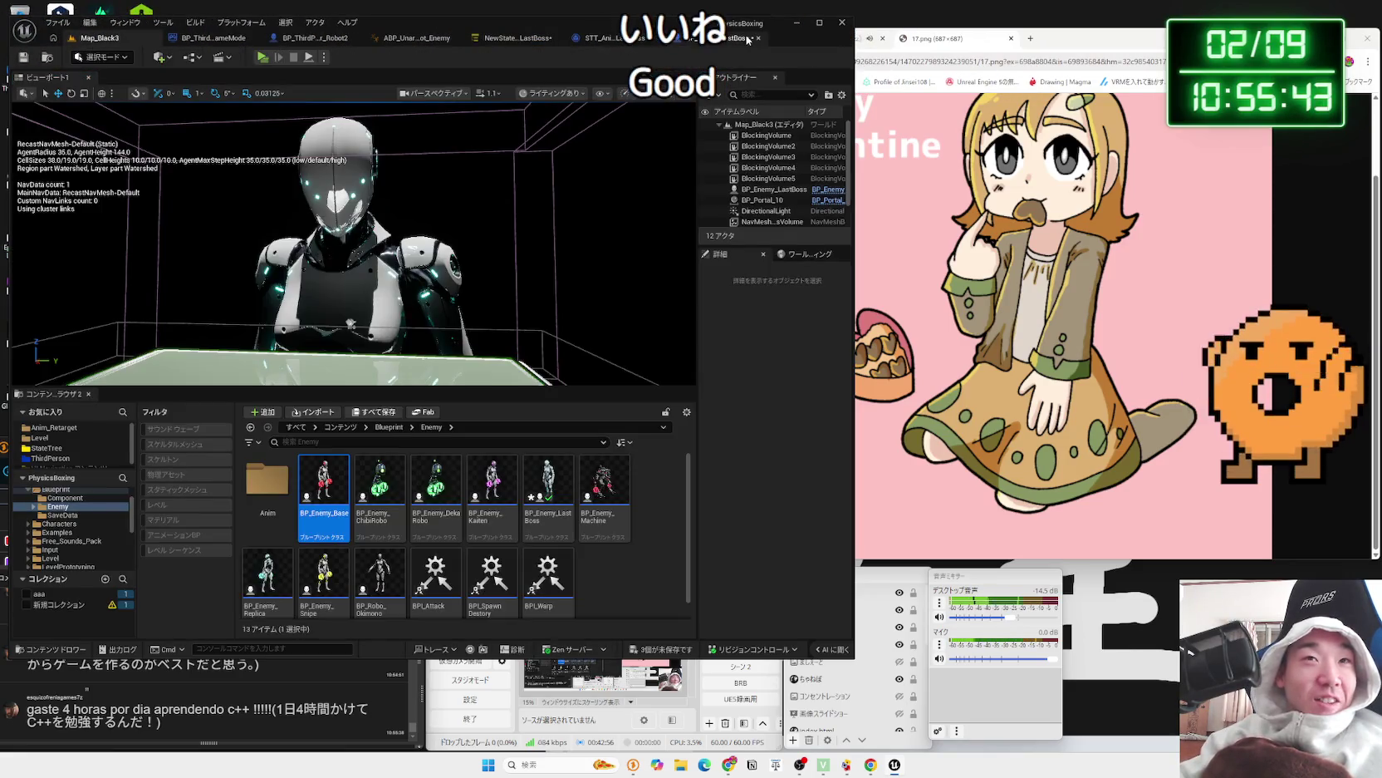
left_click(735, 37)
left_click(569, 42)
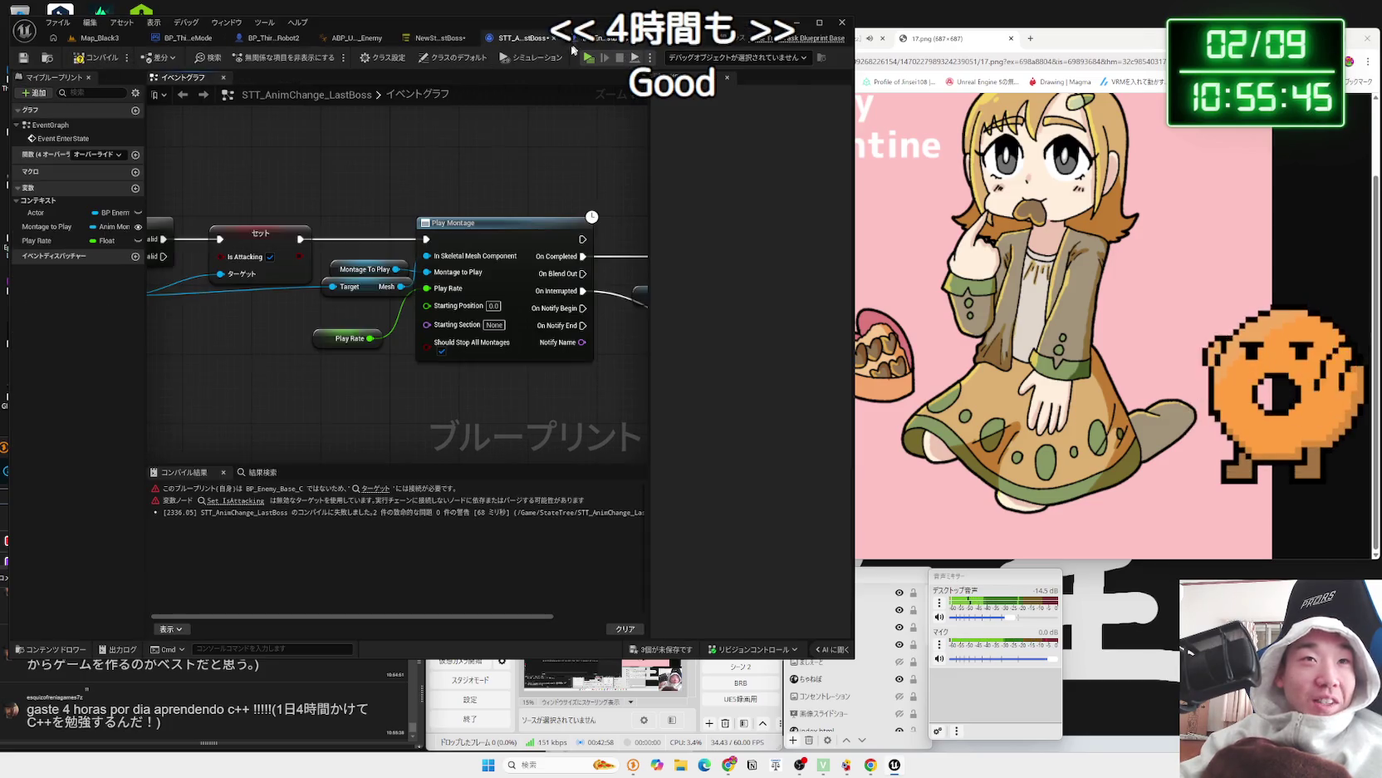
left_click(344, 339)
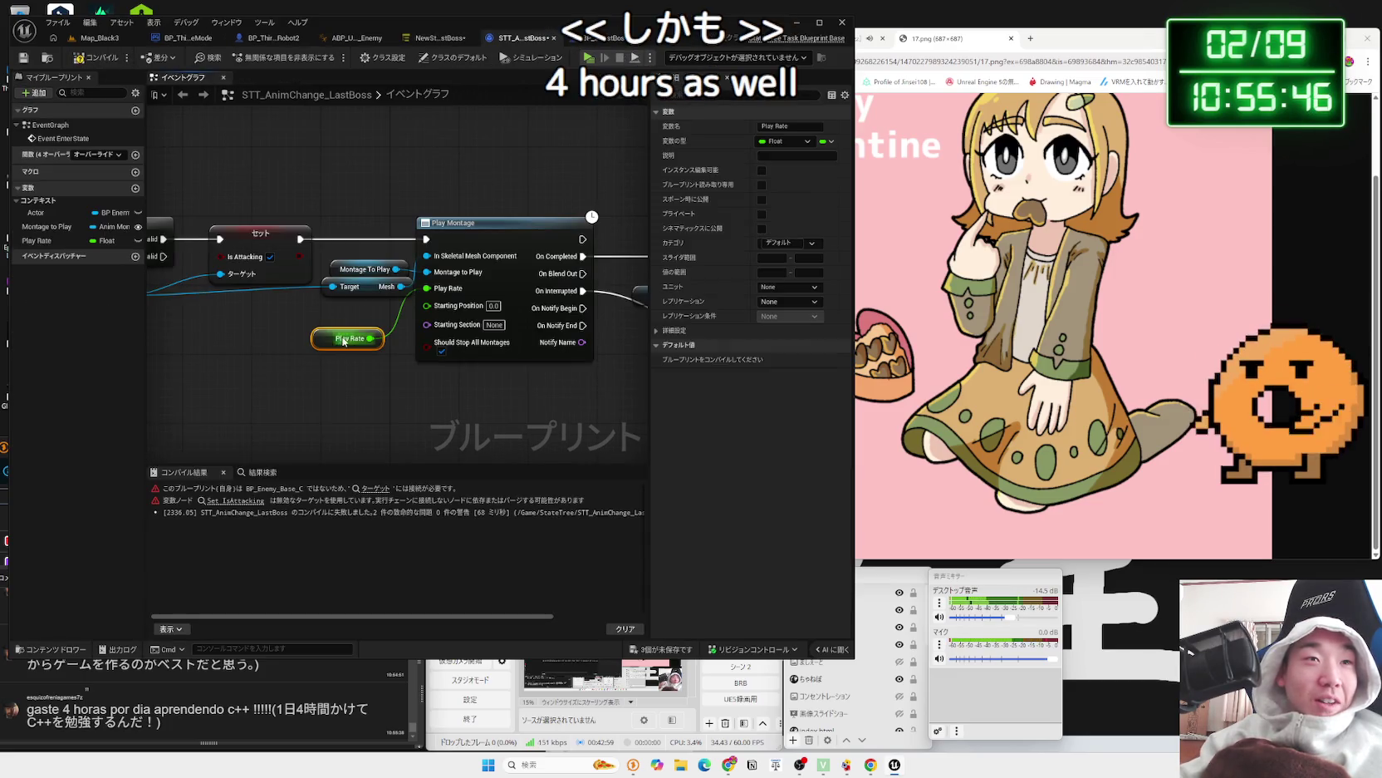
left_click(99, 65)
- Move the Play Rate node beside Play Montage and save all unsaved assets
left_click_drag(349, 339, 375, 312)
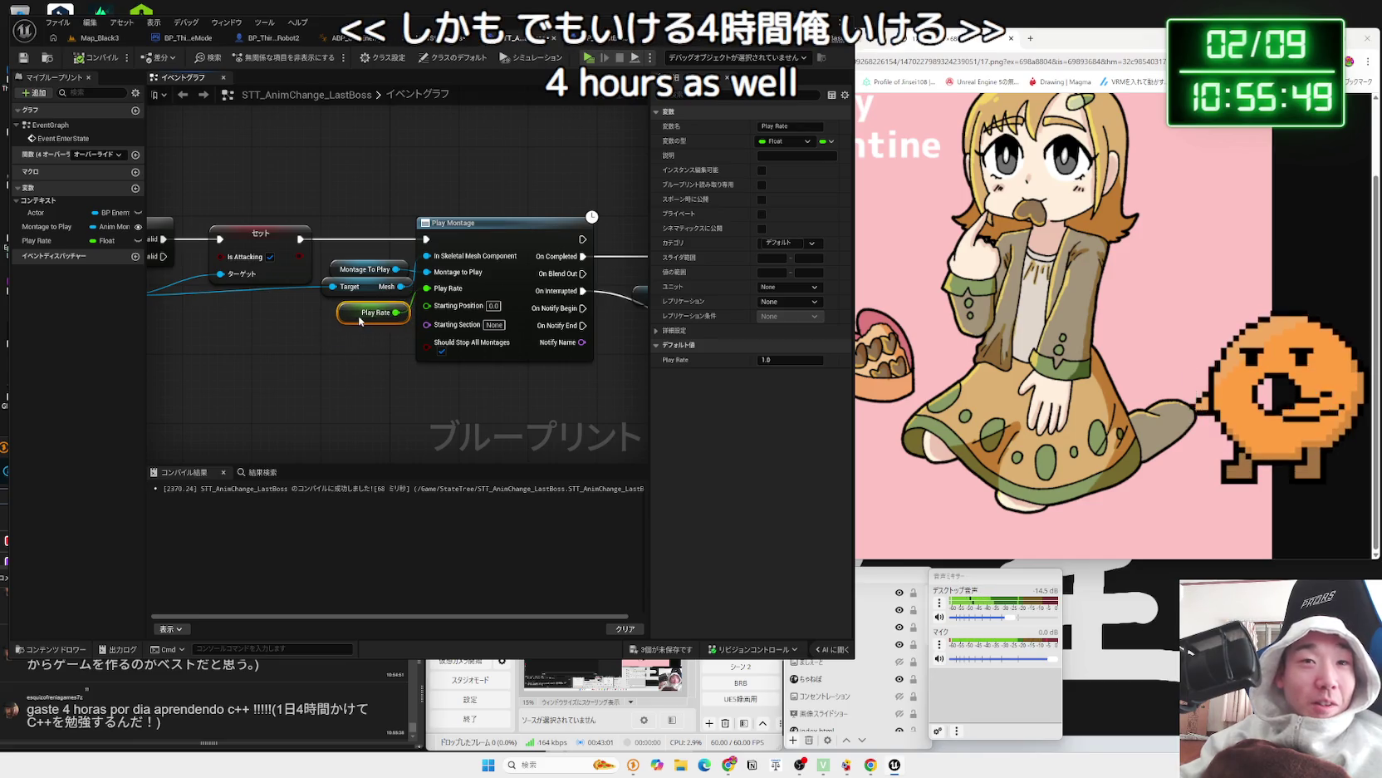
left_click(398, 373)
left_click(677, 649)
left_click(753, 508)
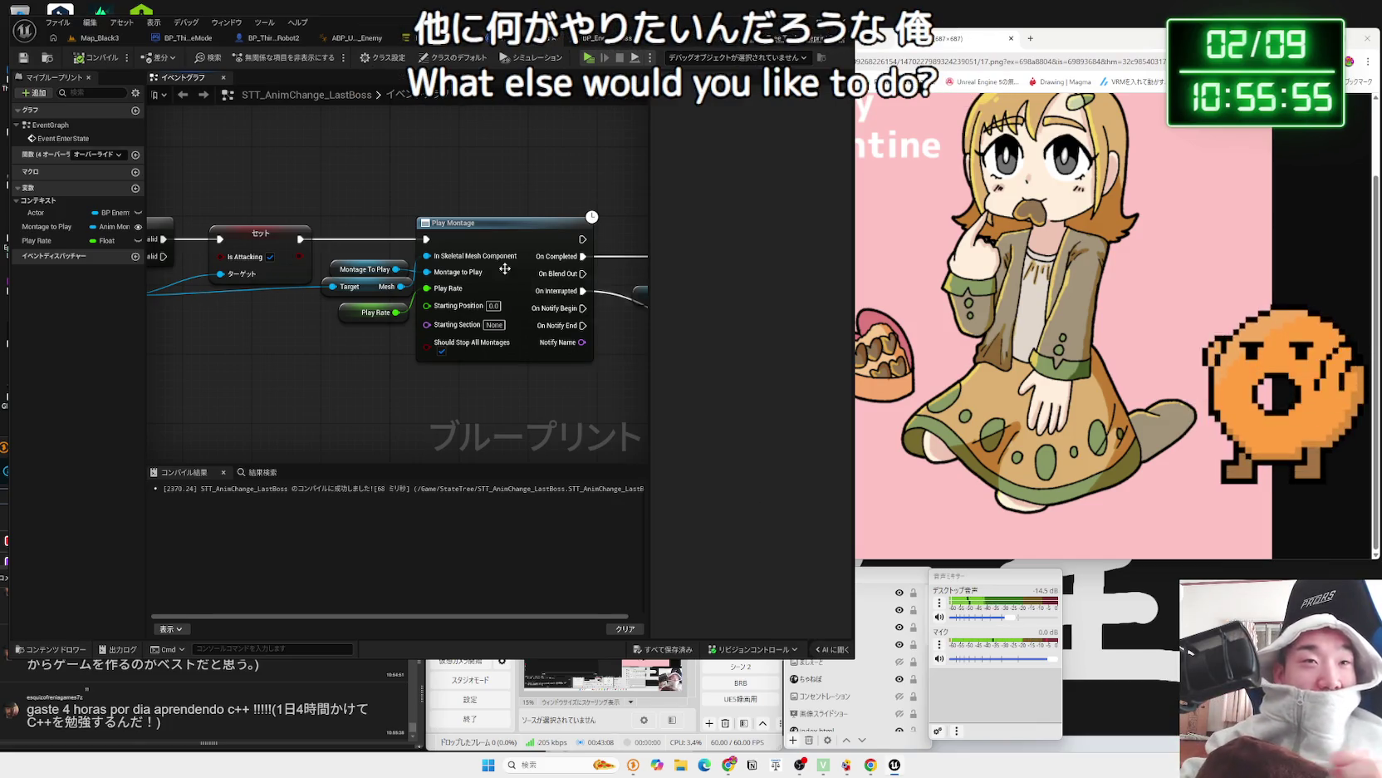
- Arrange the Actor getter, Set node and both Finish Task nodes into a compact layout
left_click(369, 315)
left_click(375, 348)
left_click_drag(367, 244, 418, 238)
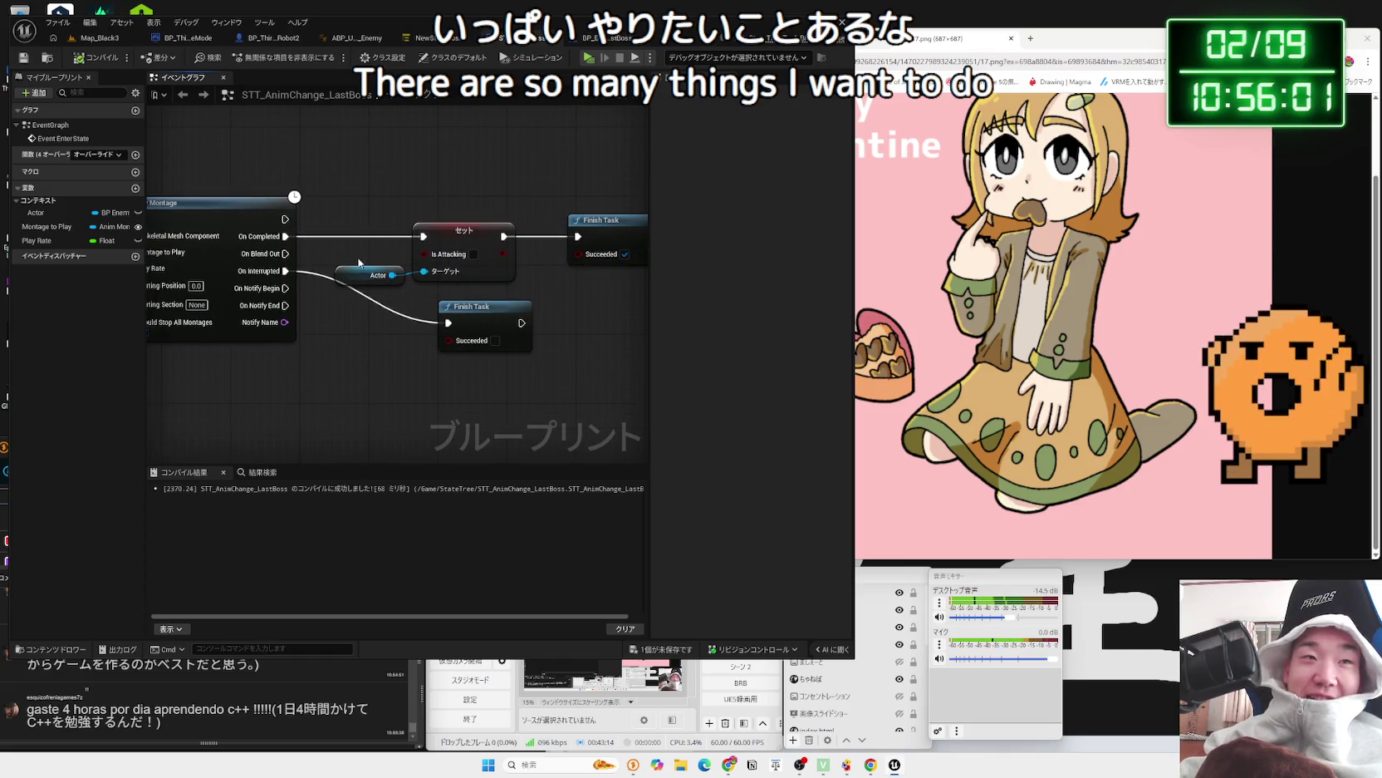
left_click_drag(358, 273, 365, 264)
left_click_drag(463, 231, 438, 231)
left_click_drag(589, 220, 526, 219)
left_click_drag(482, 306, 431, 299)
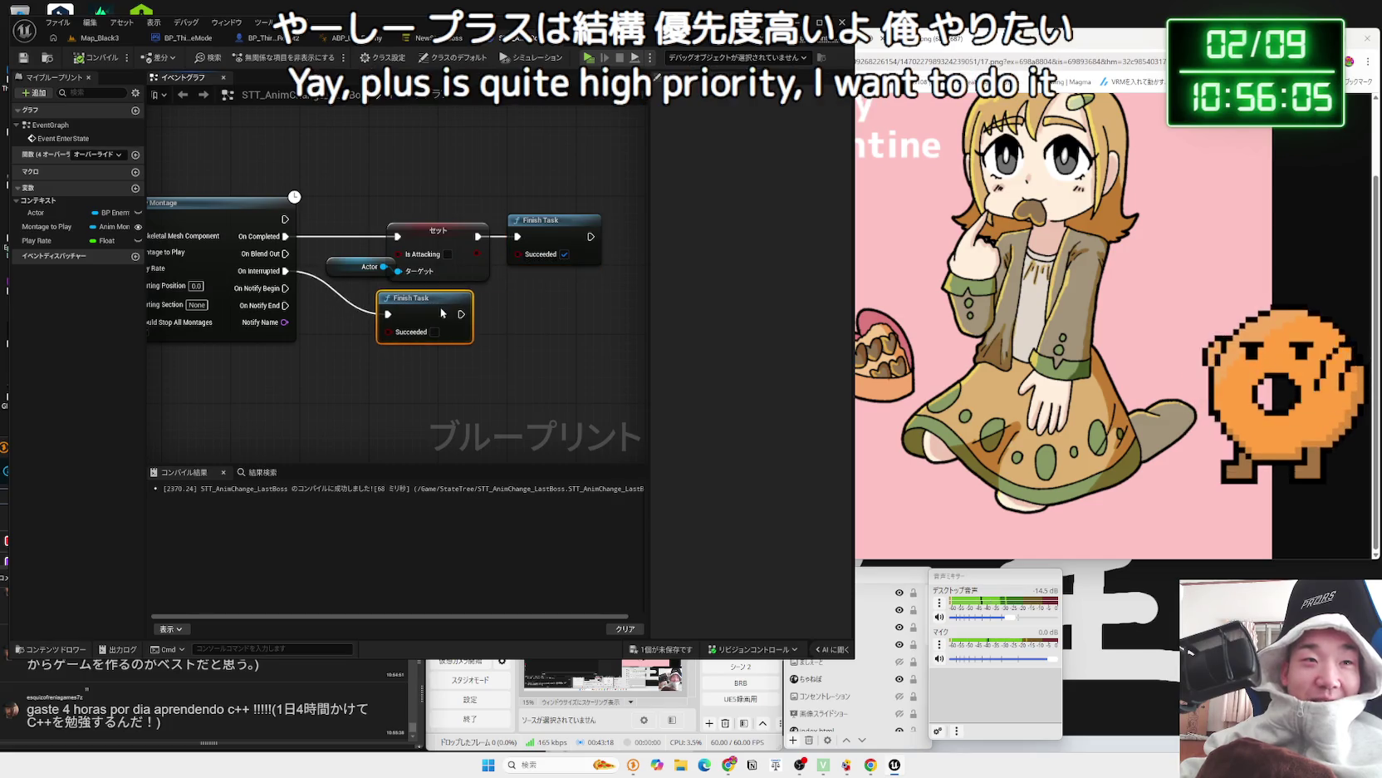
- Pan back across Play Montage and Event EnterState, then check the boss StateTree tab and return
left_click_drag(345, 342, 659, 355)
left_click_drag(389, 343, 363, 313)
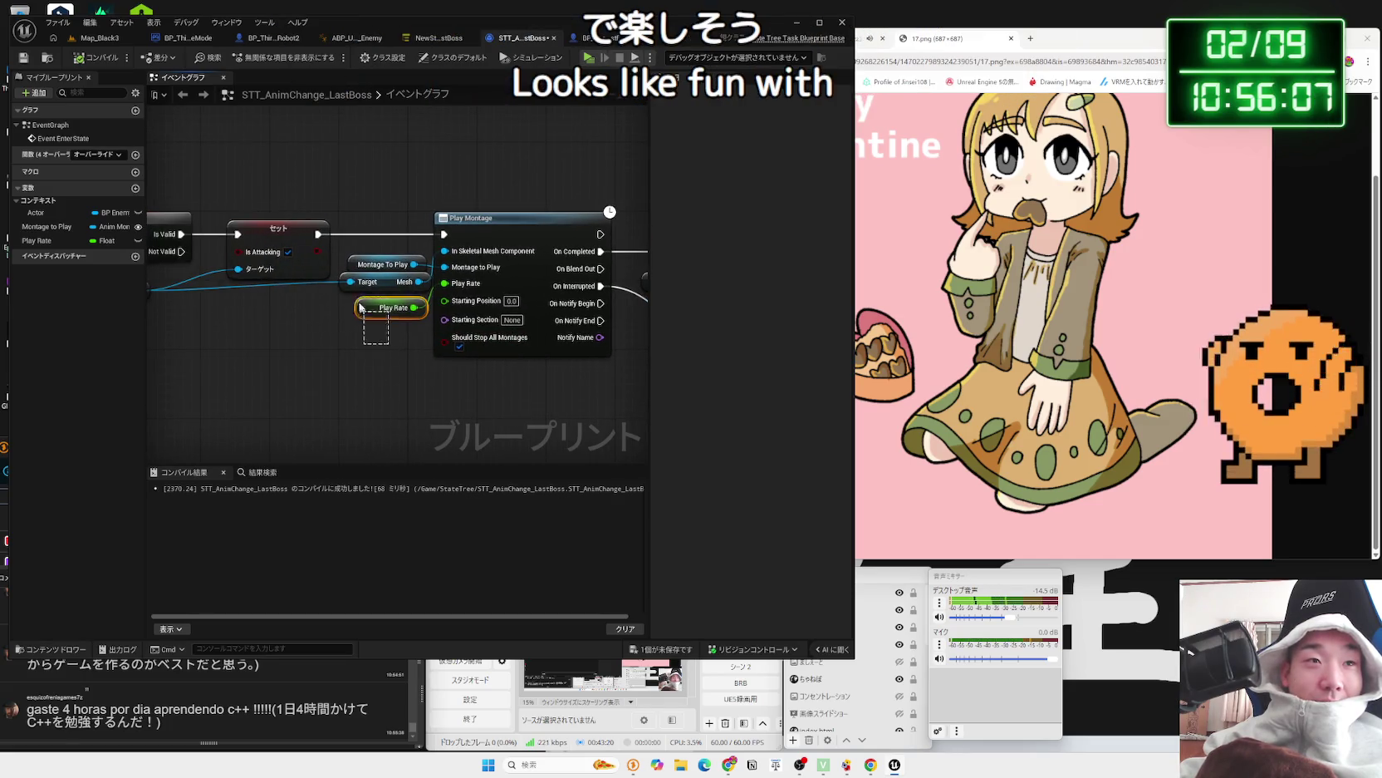
mouse_move(173, 202)
left_mouse_down()
mouse_move(402, 200)
mouse_move(370, 239)
left_mouse_up()
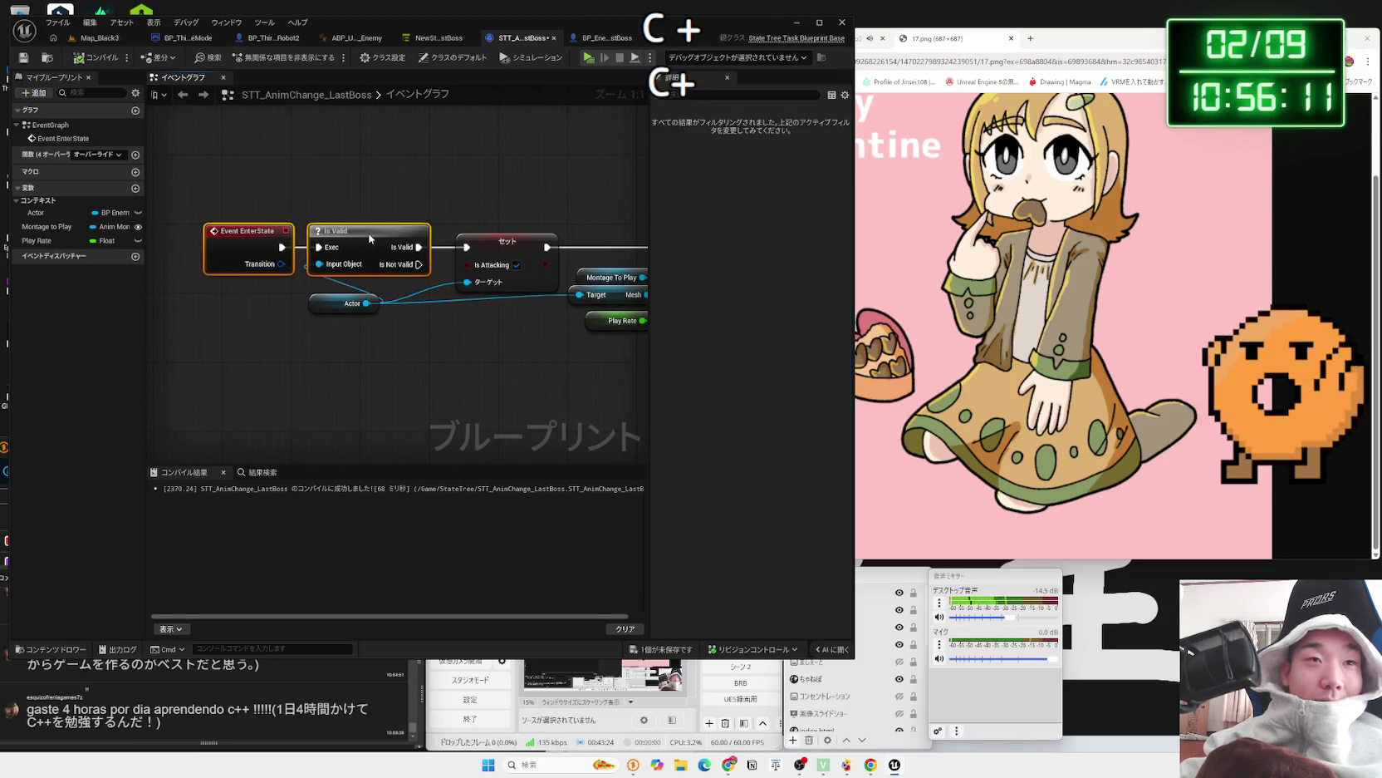
left_click_drag(502, 217, 352, 218)
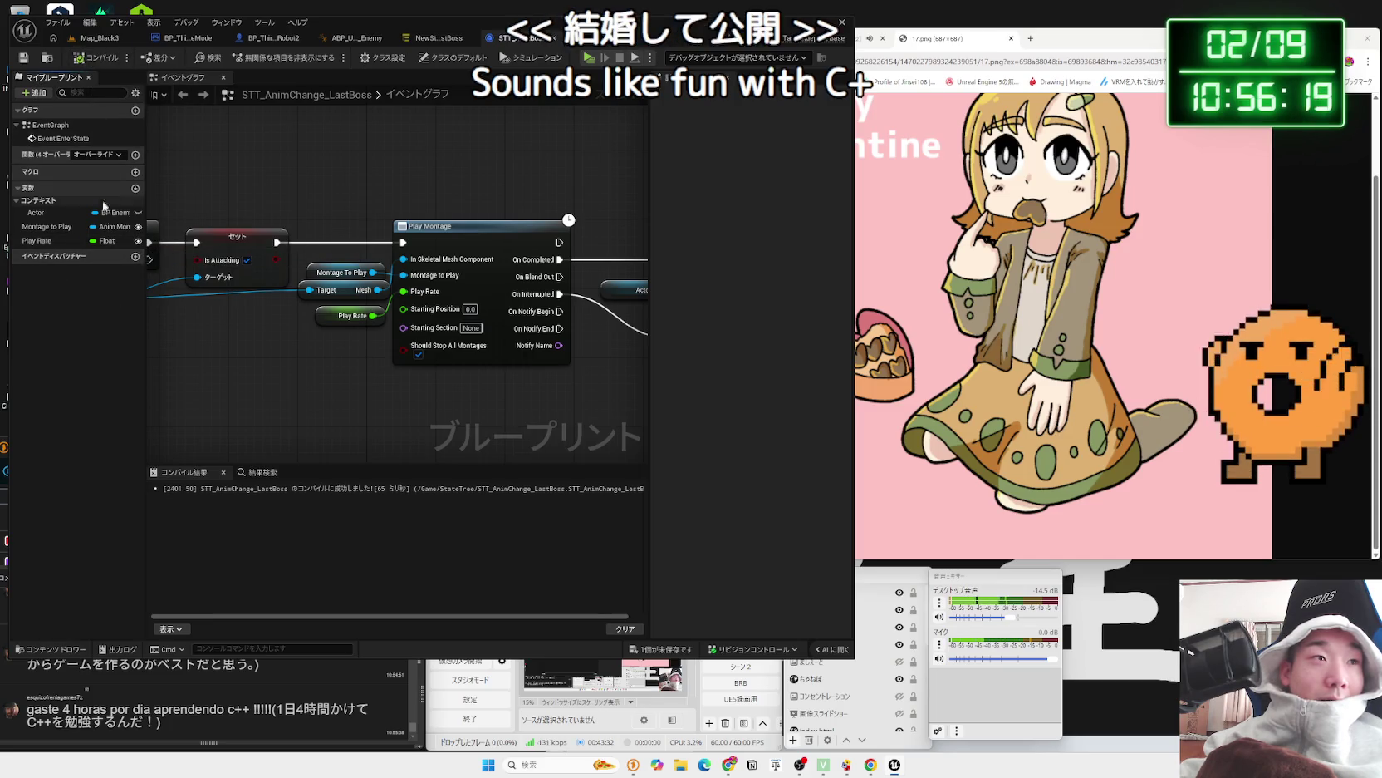
left_click(431, 38)
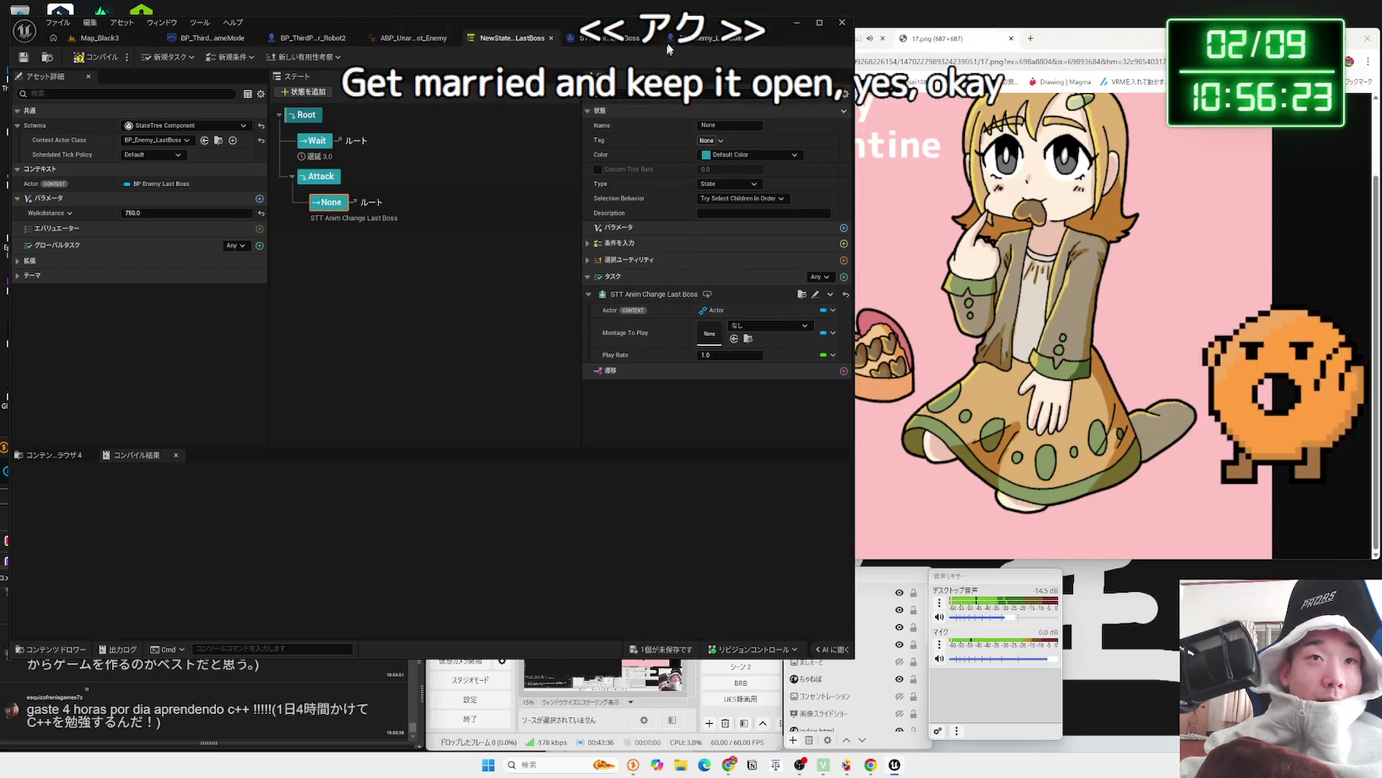
left_click(544, 38)
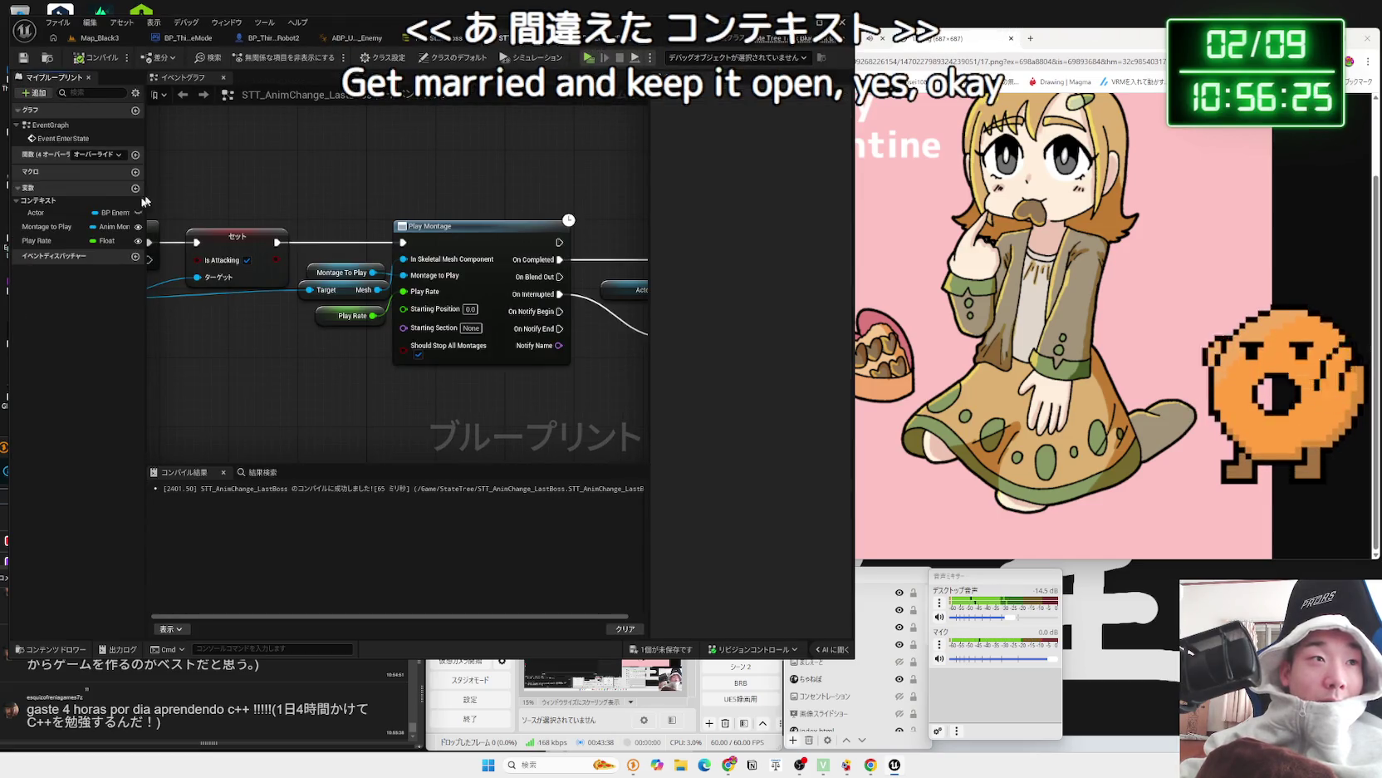
- Save the STT_AnimChange_LastBoss task and switch back to the boss StateTree editor
left_click(41, 240)
left_click(94, 310)
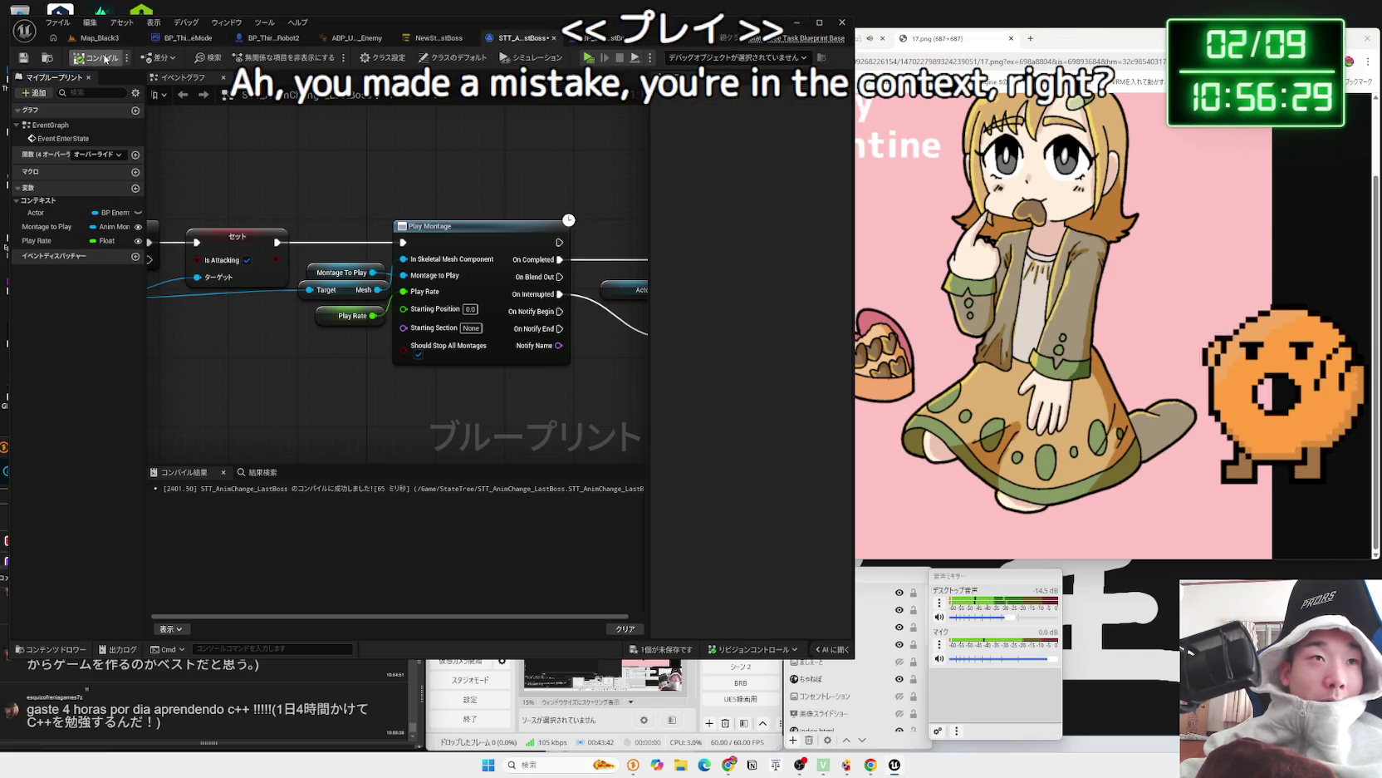
left_click(678, 654)
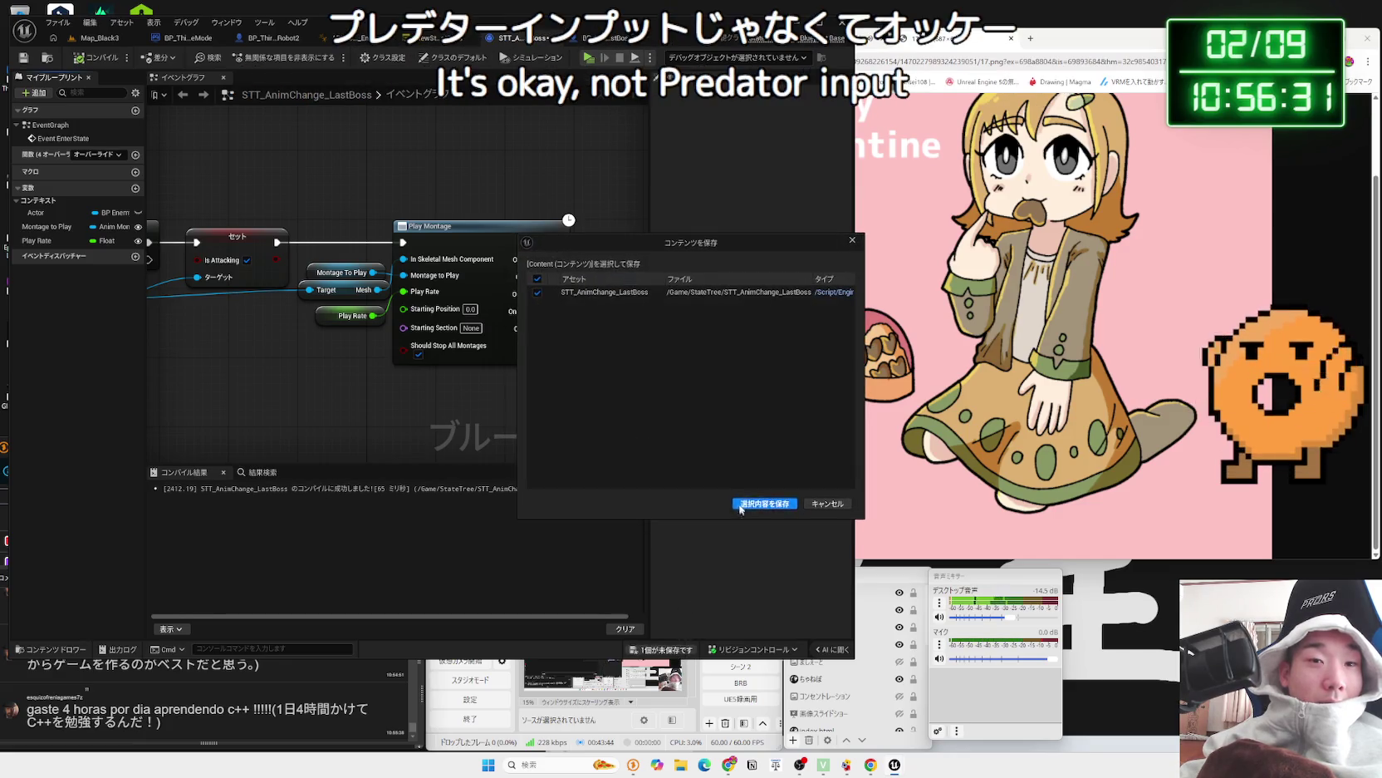
left_click(750, 503)
left_click(521, 41)
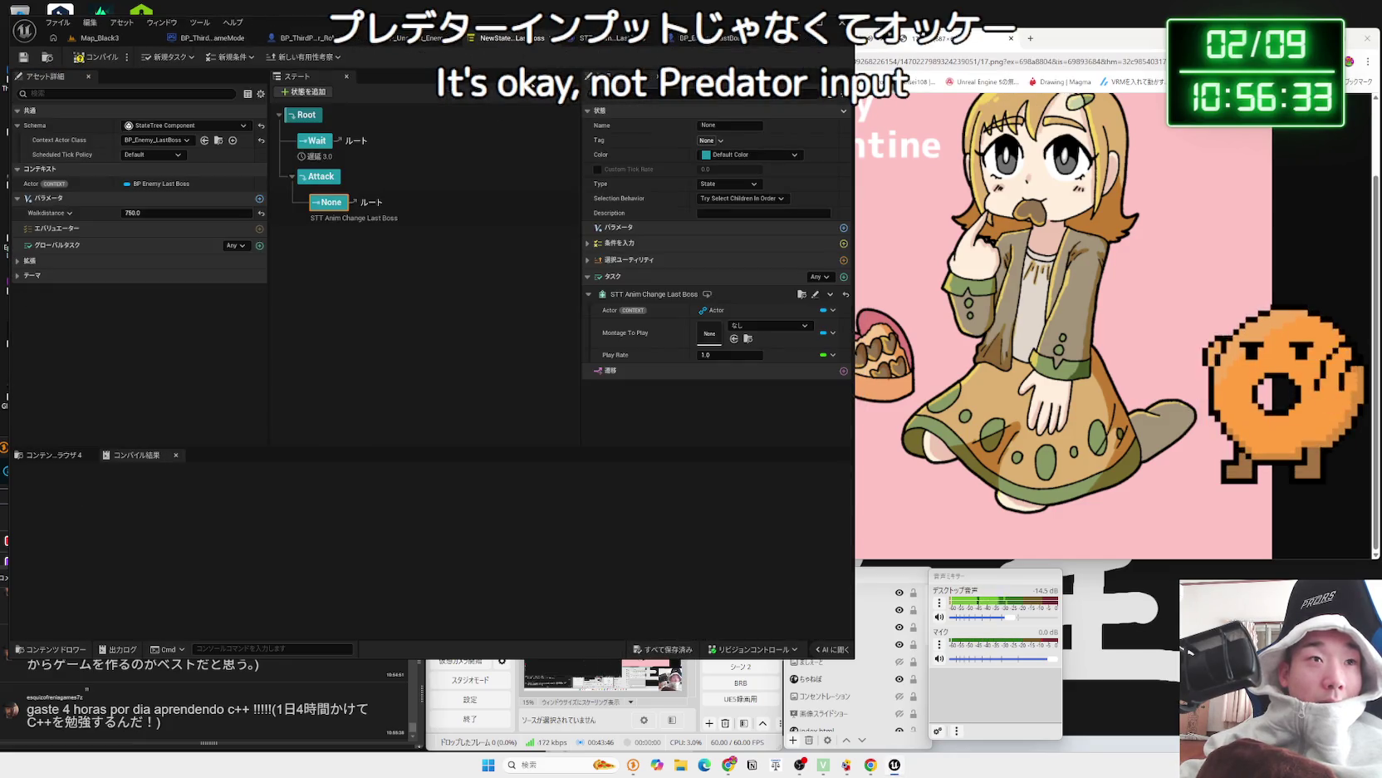
- Filter the montage list by 'da' and choose MM_Robot_Daipan_Montage as the task's montage
left_click(769, 325)
scroll(831, 516, "down", 5)
scroll(838, 538, "down", 3)
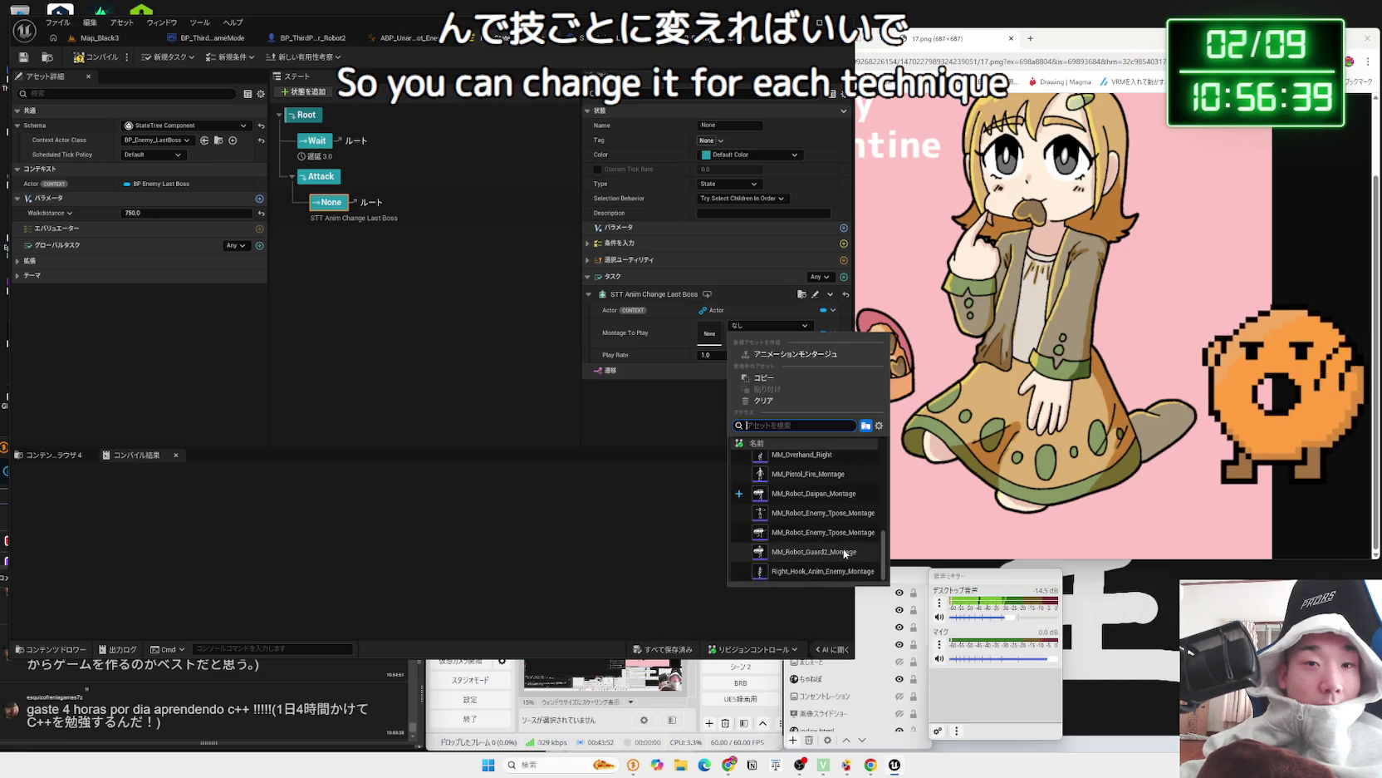
scroll(843, 500, "up", 1)
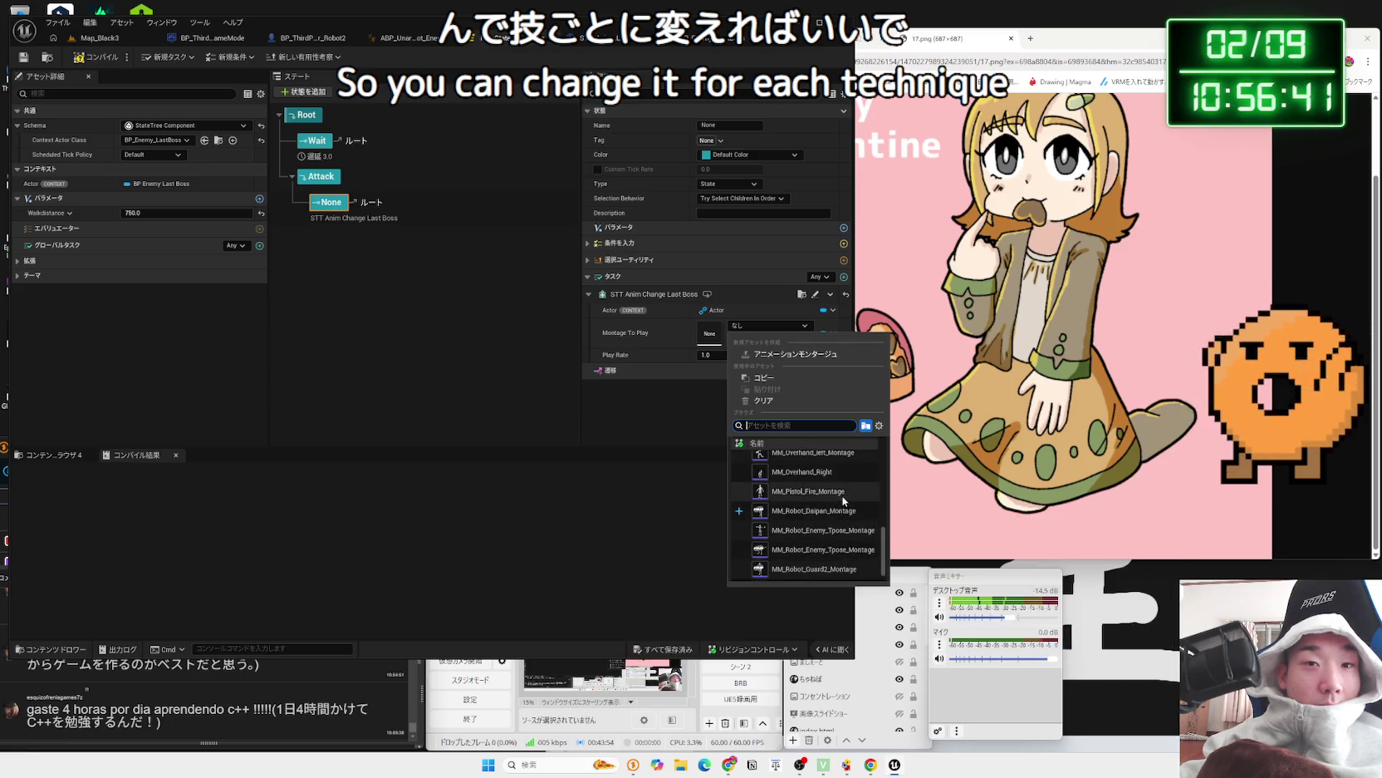
scroll(844, 515, "up", 5)
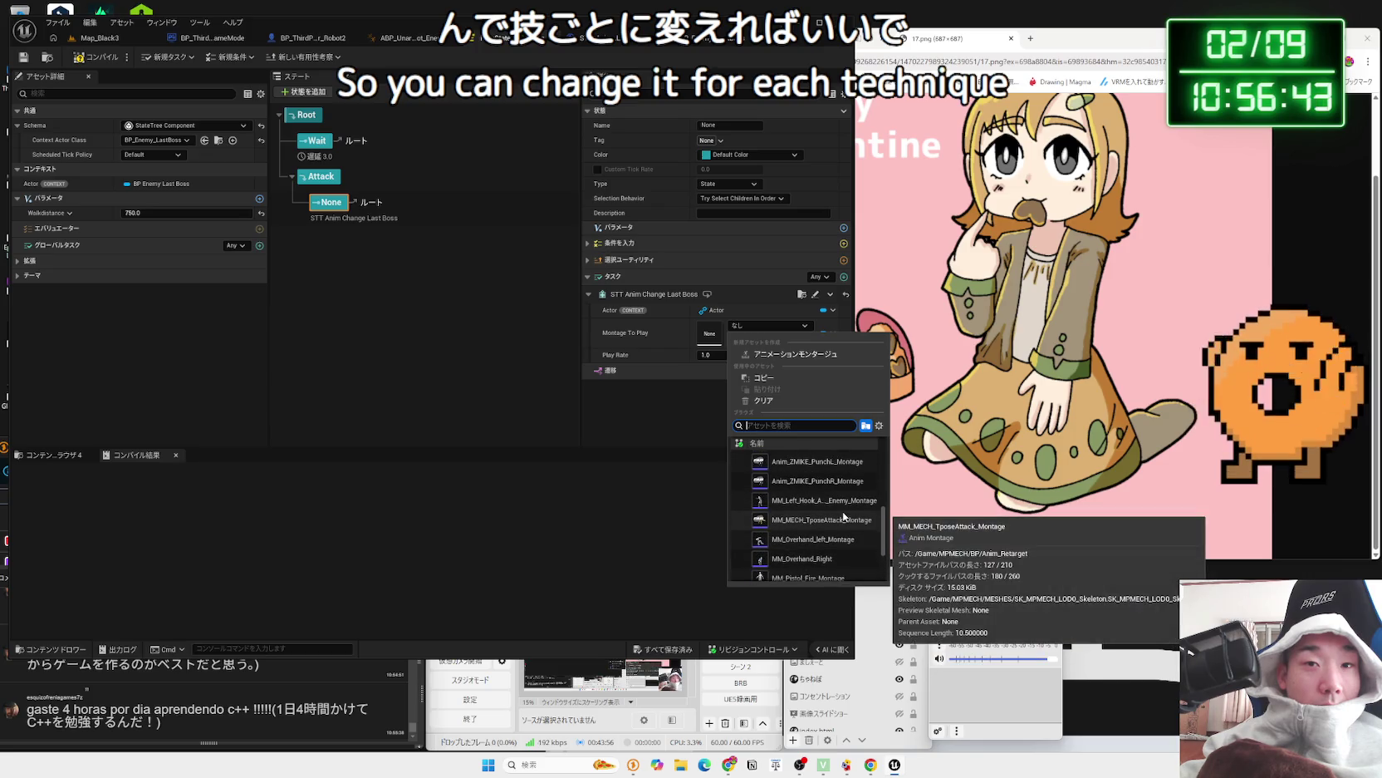
scroll(847, 501, "up", 5)
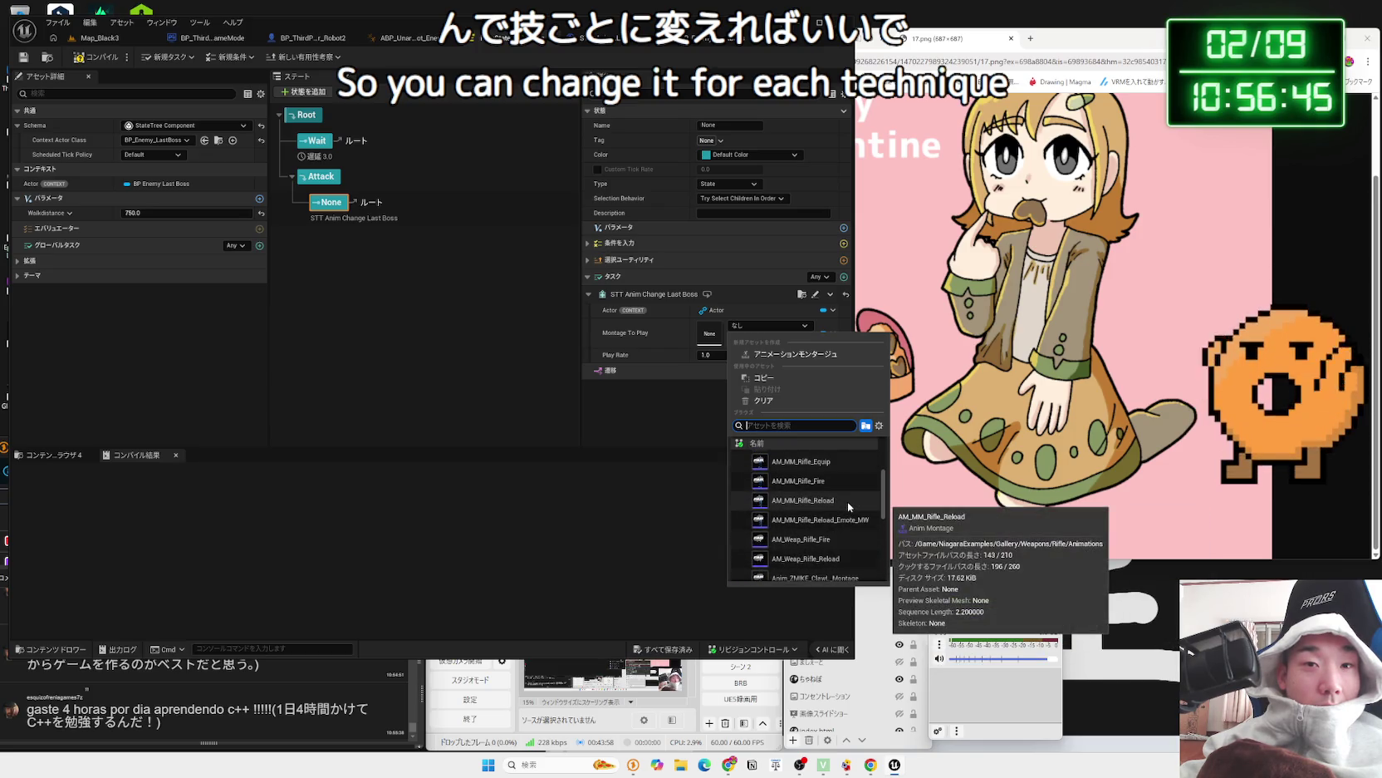
scroll(848, 501, "down", 10)
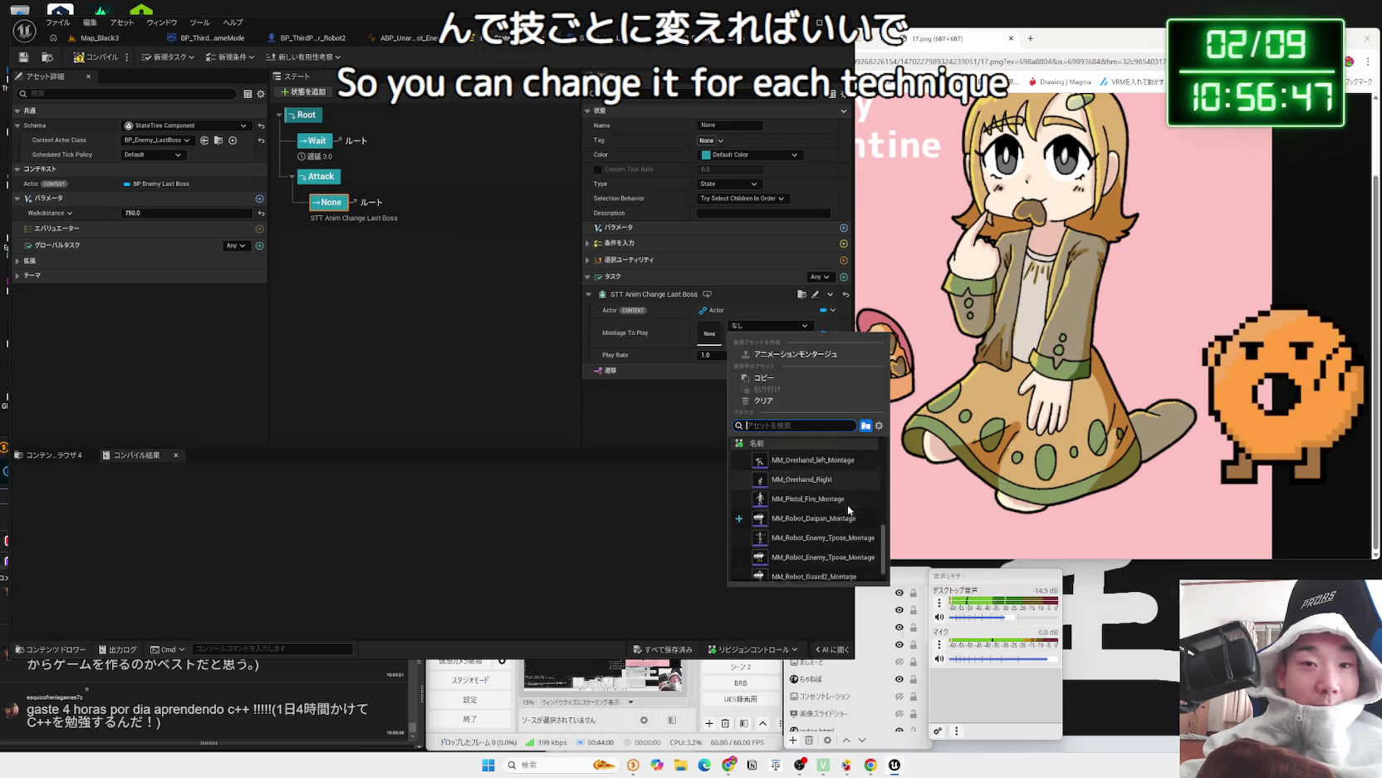
left_click(805, 425)
type("dai")
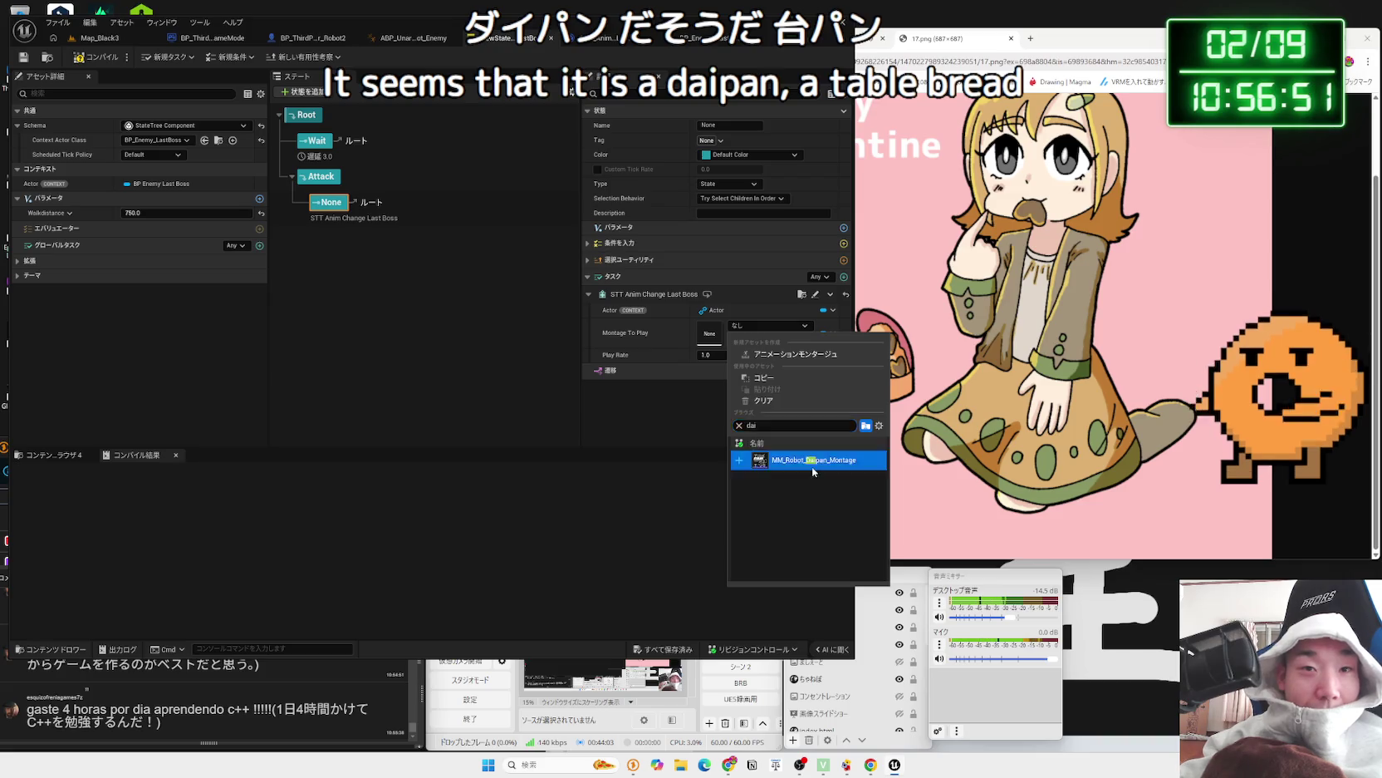
left_click(813, 462)
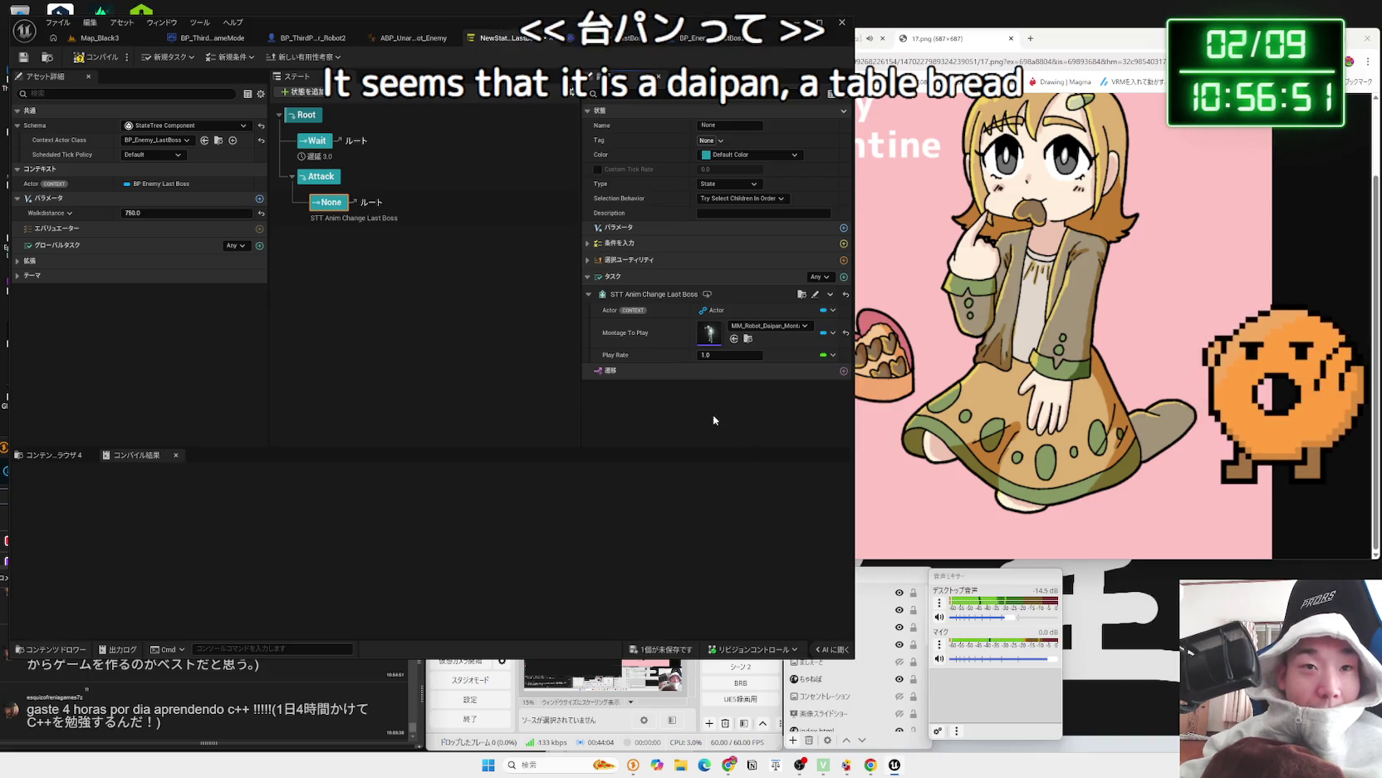
- Set the task's Play Rate to 0.2
left_click(748, 356)
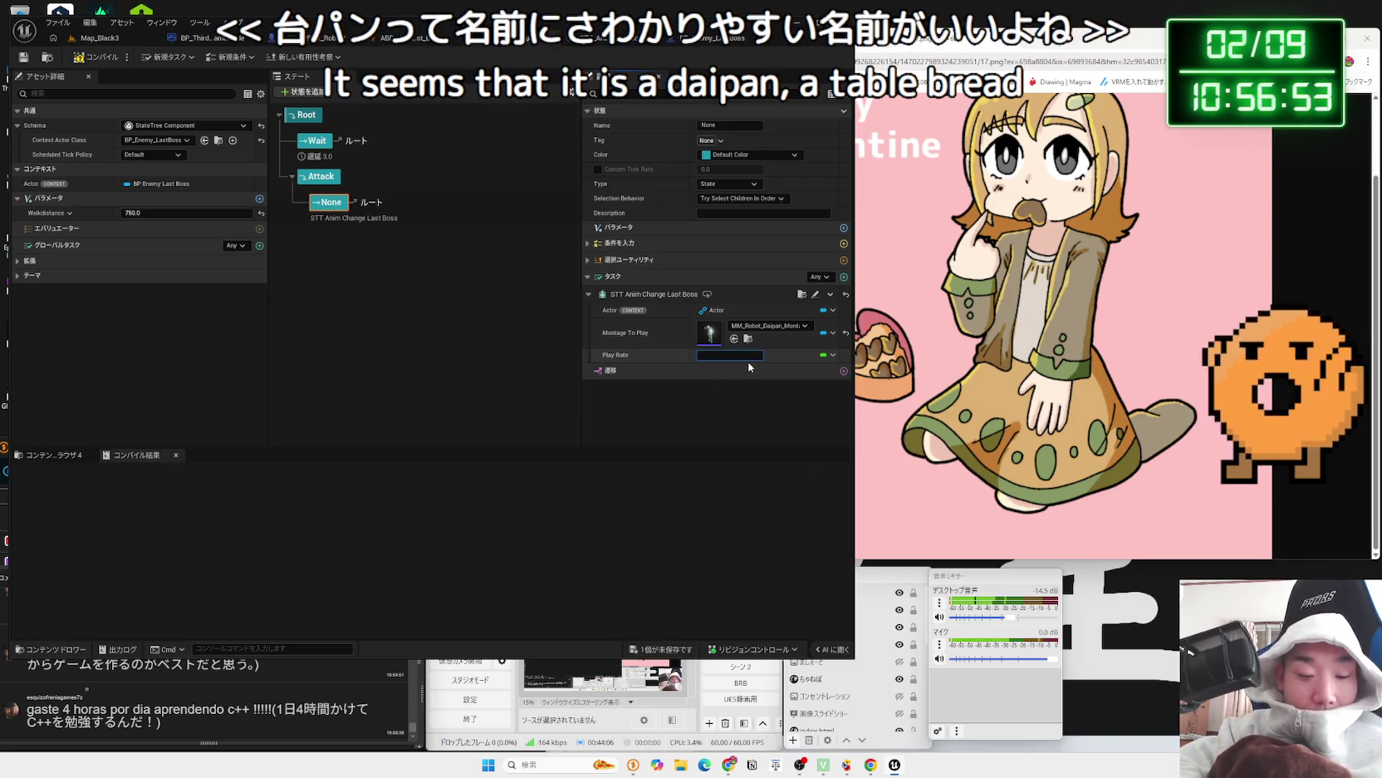
type("1")
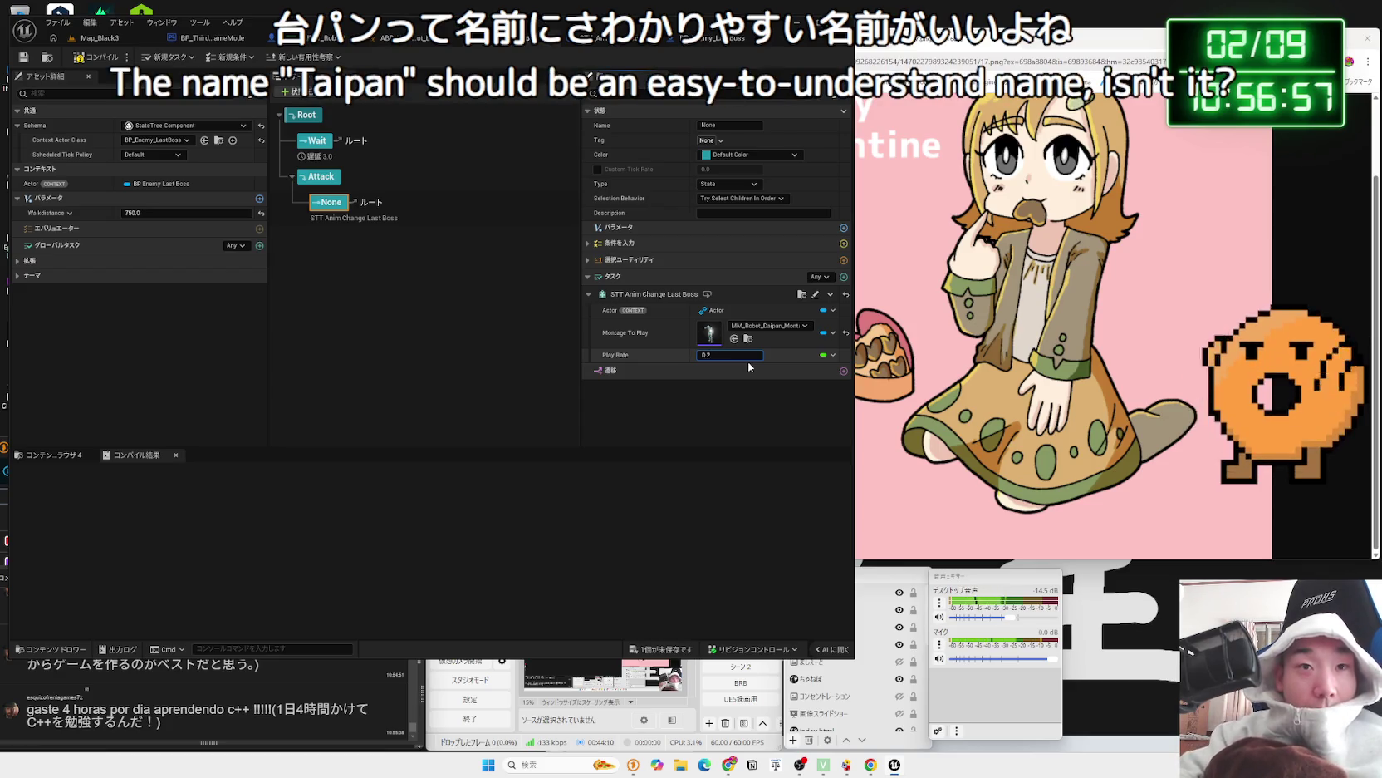
key("Return")
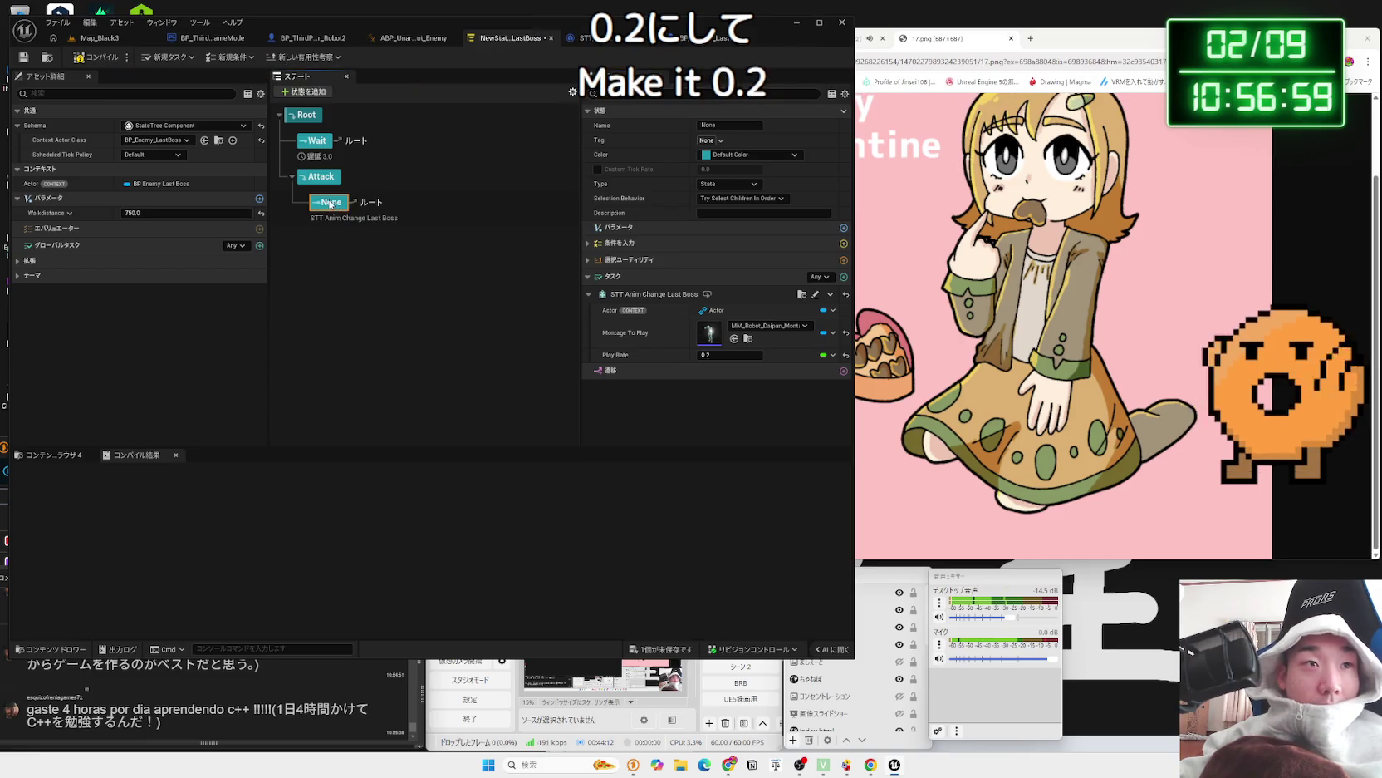
- Duplicate the None state and add another sibling state under Attack
right_click(320, 204)
left_click(308, 220)
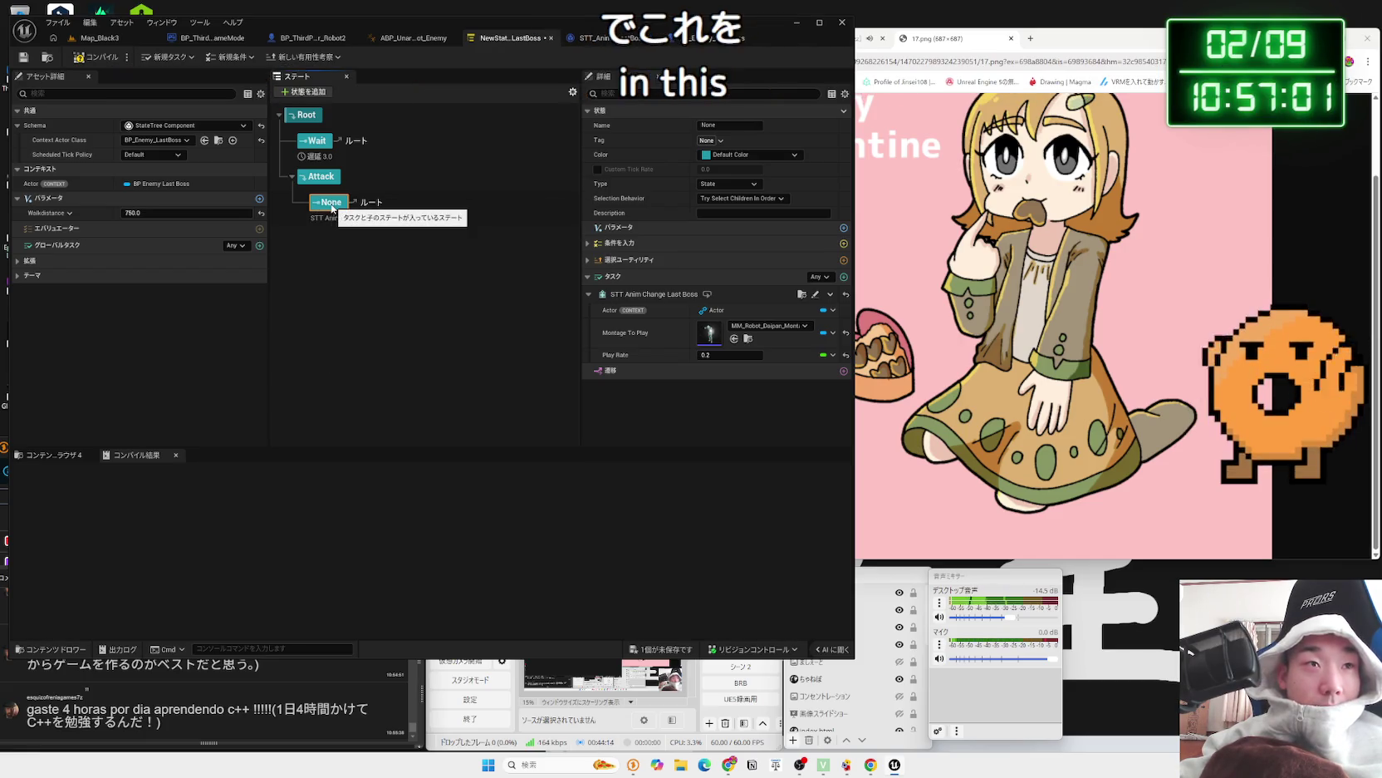
right_click(332, 208)
mouse_move(382, 273)
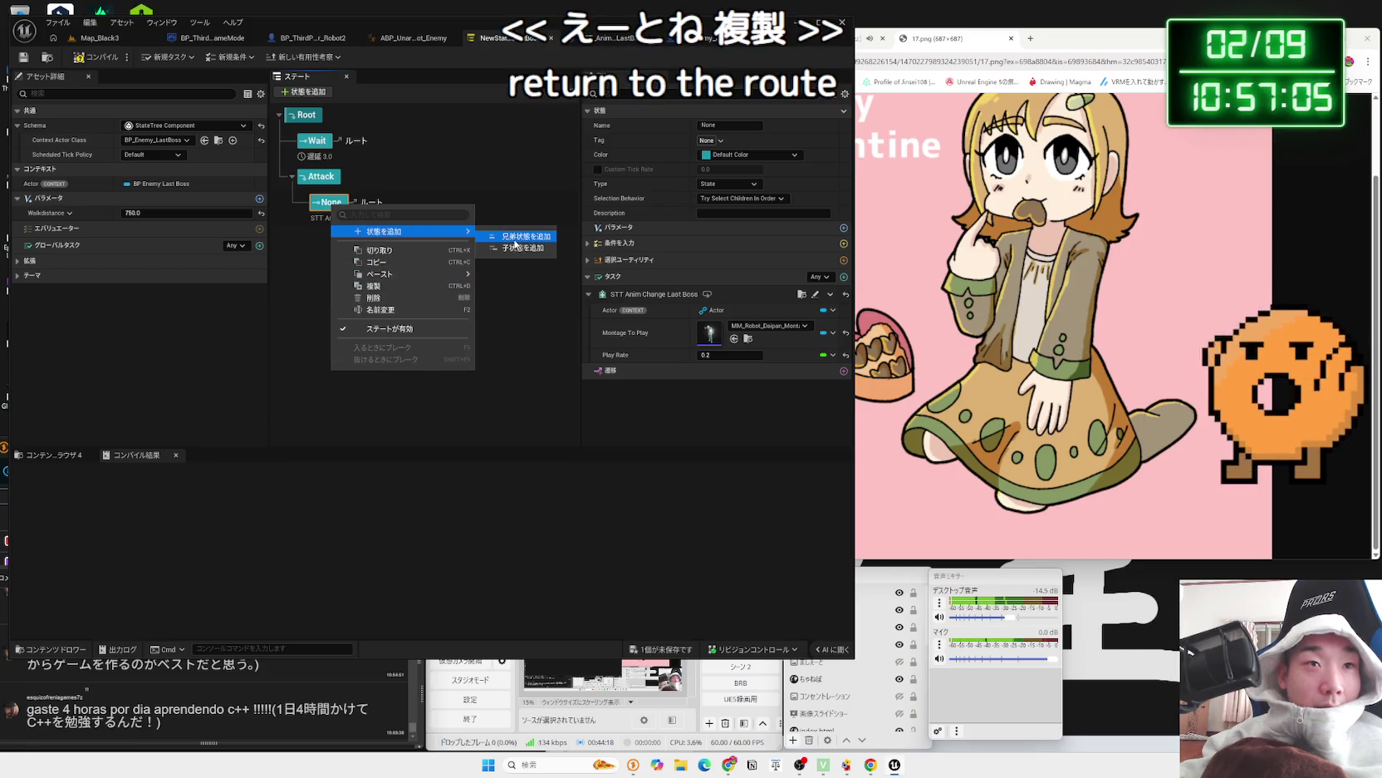
left_click(380, 286)
right_click(334, 240)
right_click(335, 241)
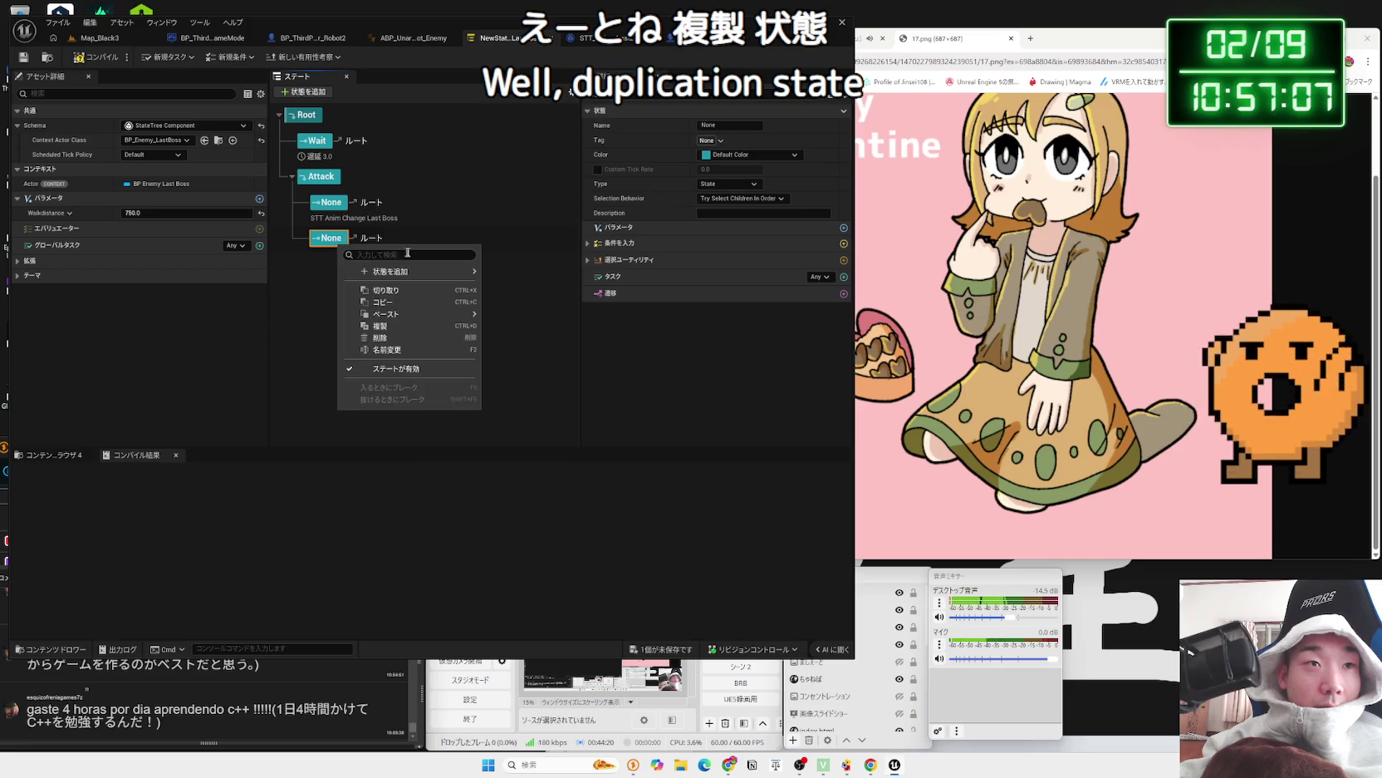
left_click(511, 276)
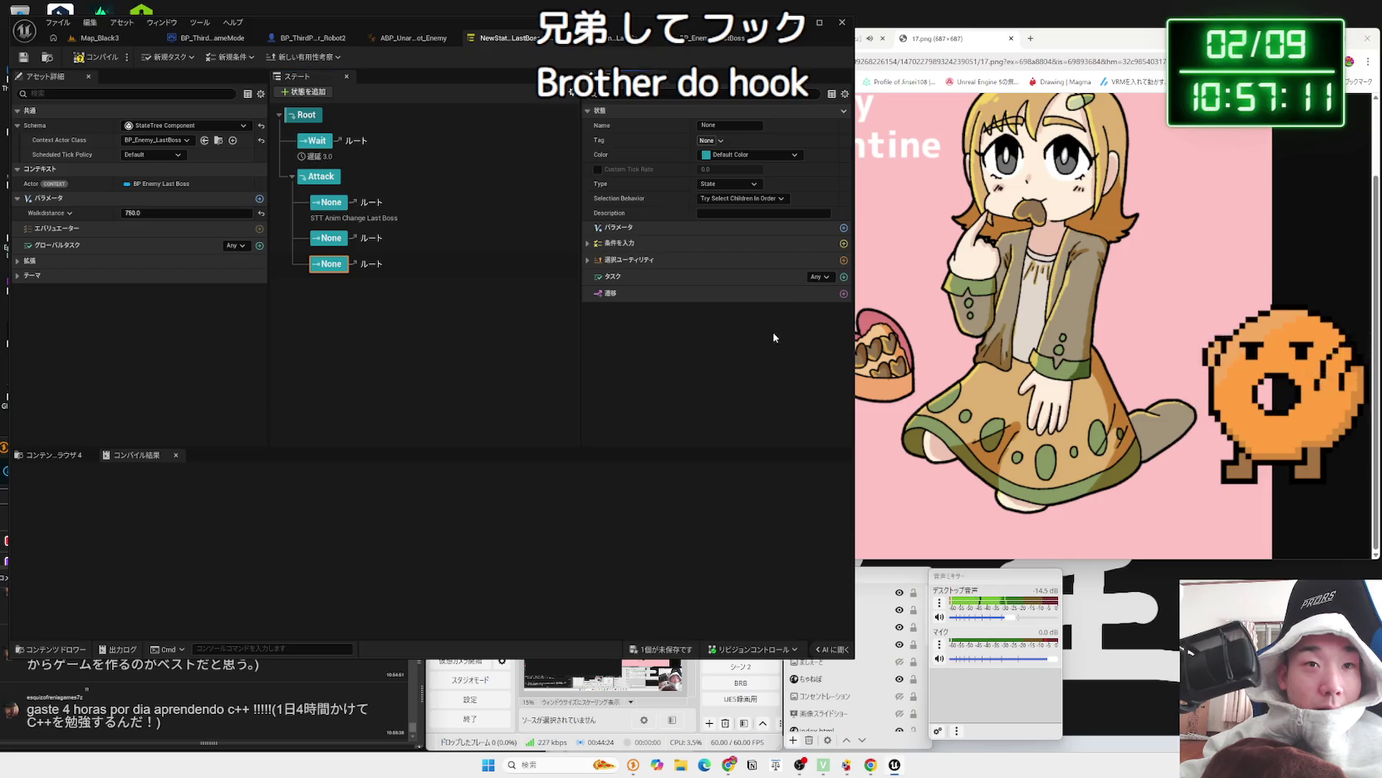
- Give the new state an STT Anim Change Last Boss task
left_click(844, 277)
scroll(916, 364, "down", 3)
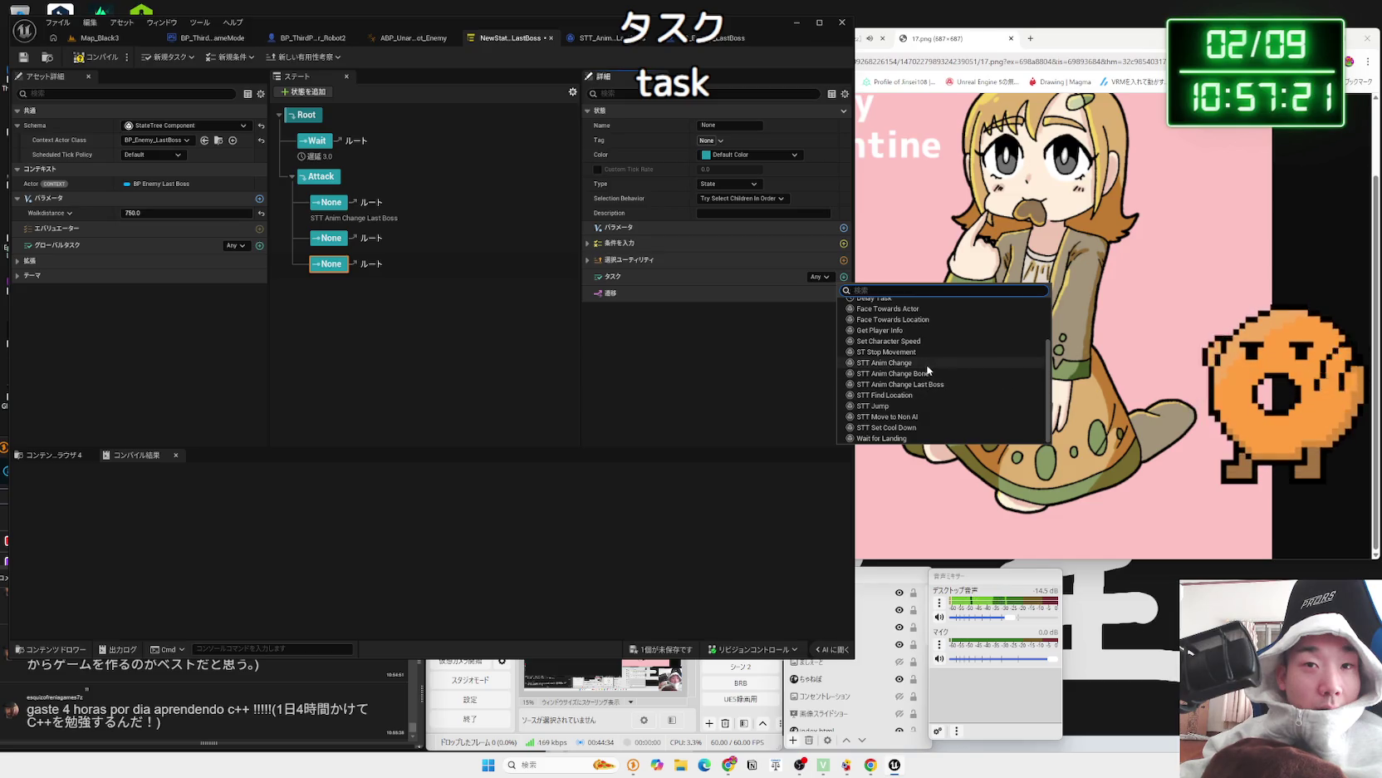
left_click(933, 384)
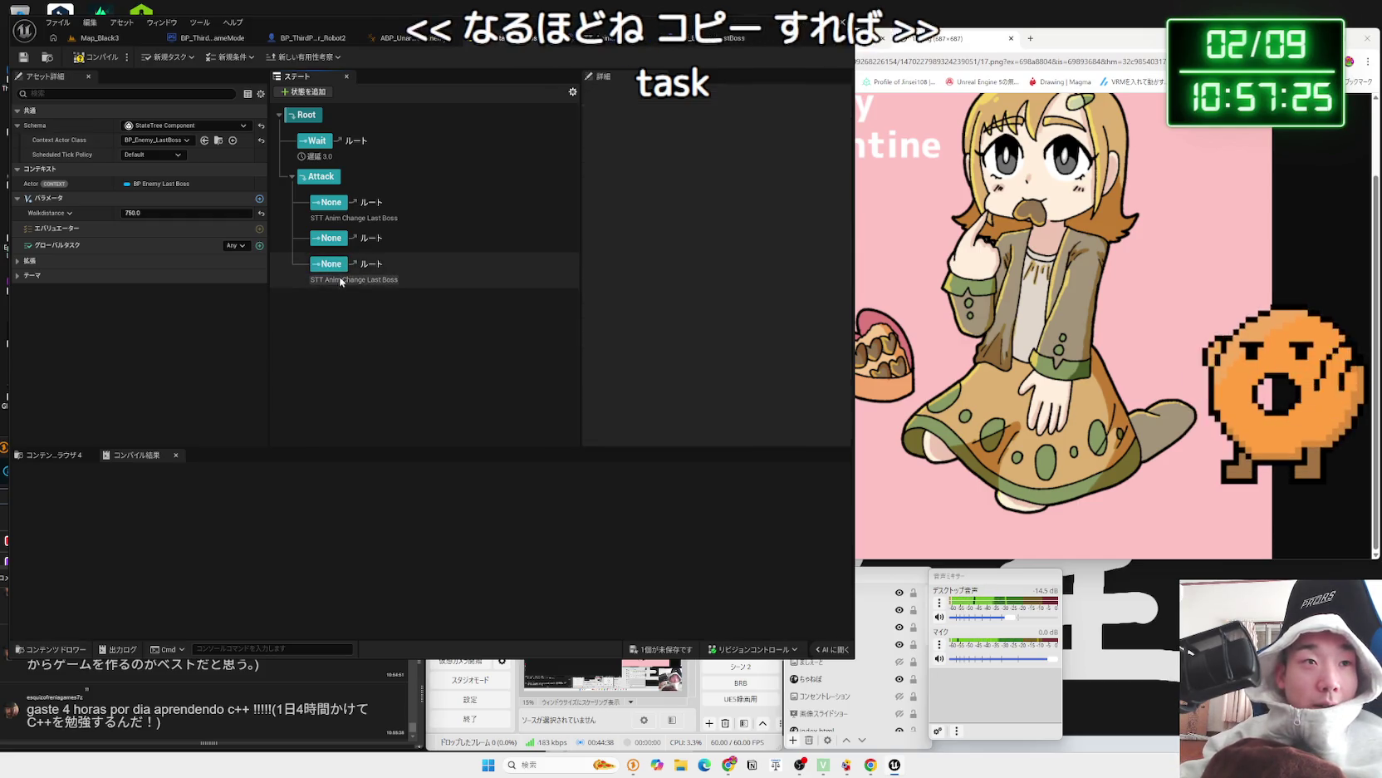
- Delete the extra third state and set the second child's Play Rate to 0.1
key("Delete")
left_click(331, 238)
left_click(589, 294)
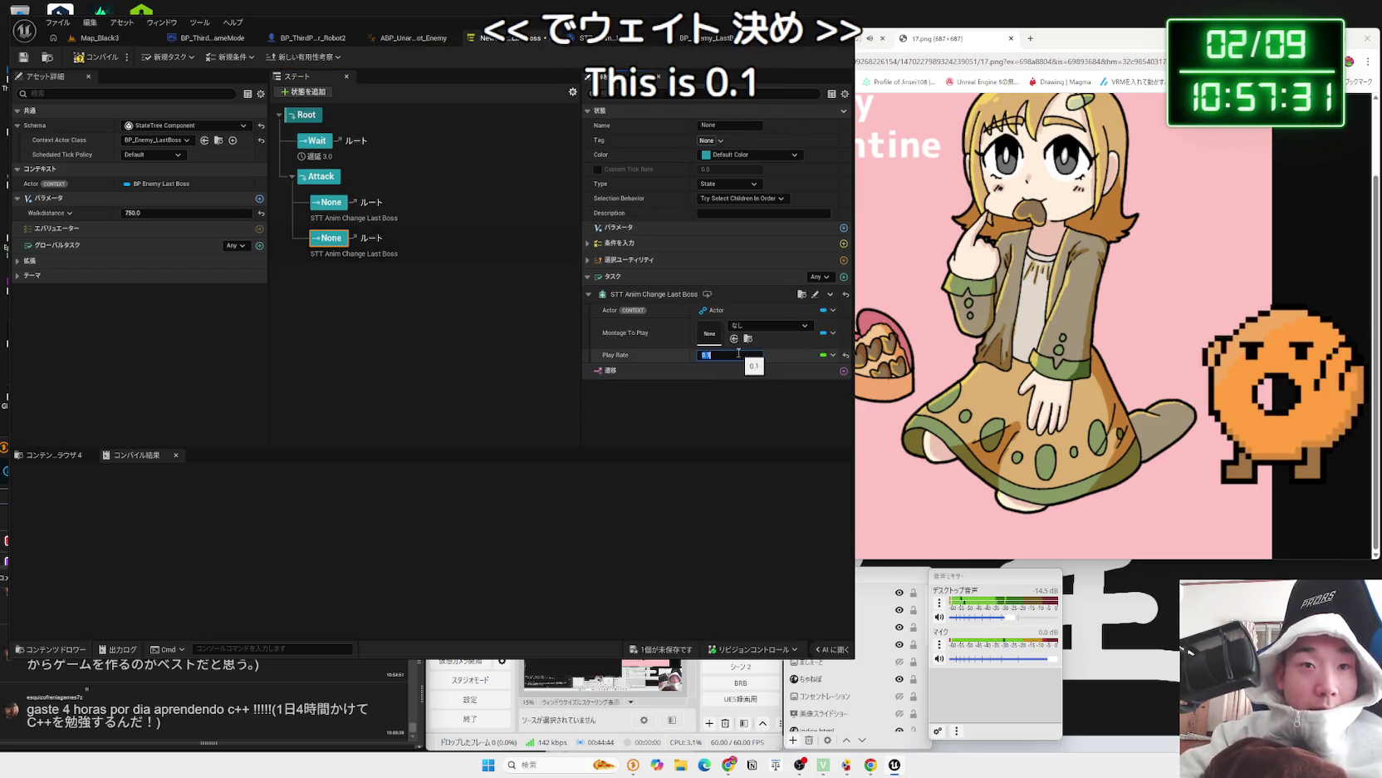
type("1")
- Search 'hook' and set the second child's montage to MM_Left_Hook_Anim_Enemy_Montage
left_click(759, 326)
scroll(801, 494, "down", 3)
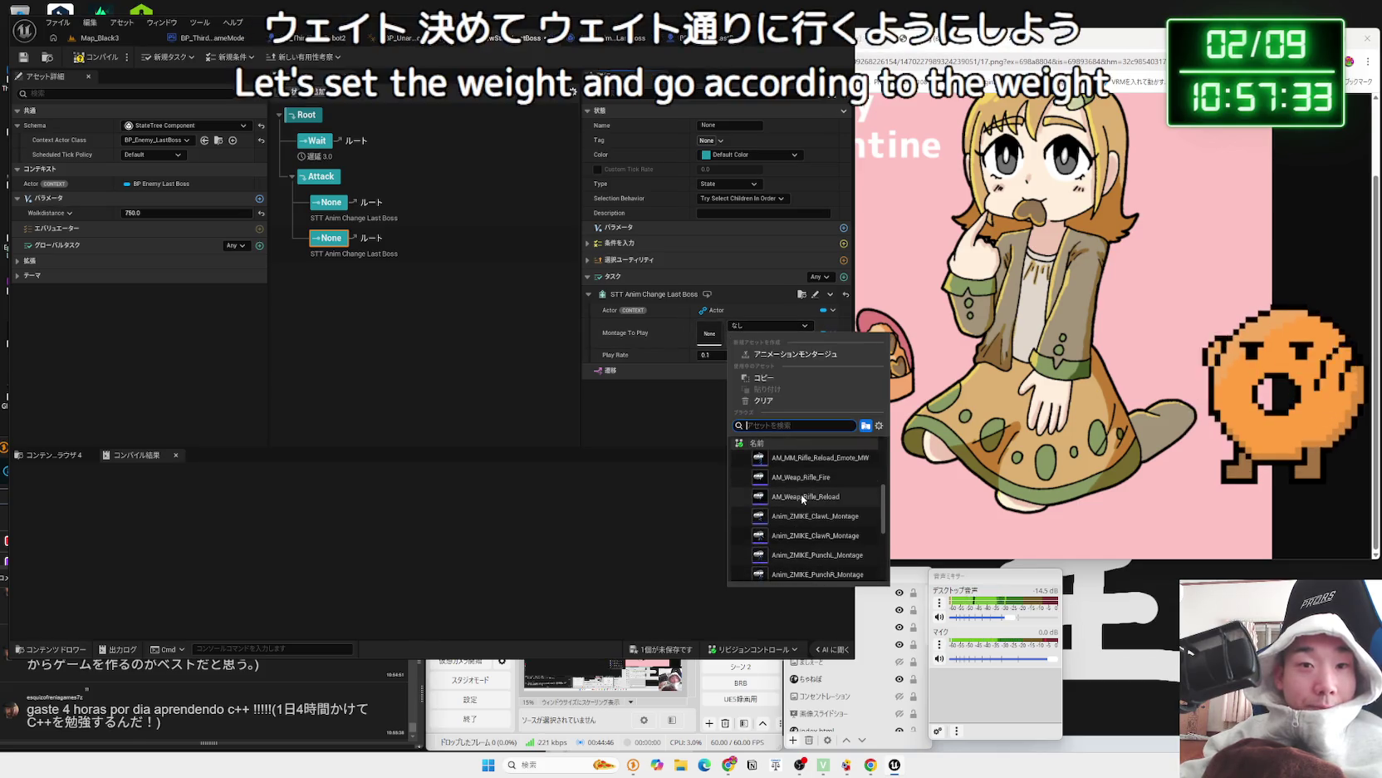
type("hook")
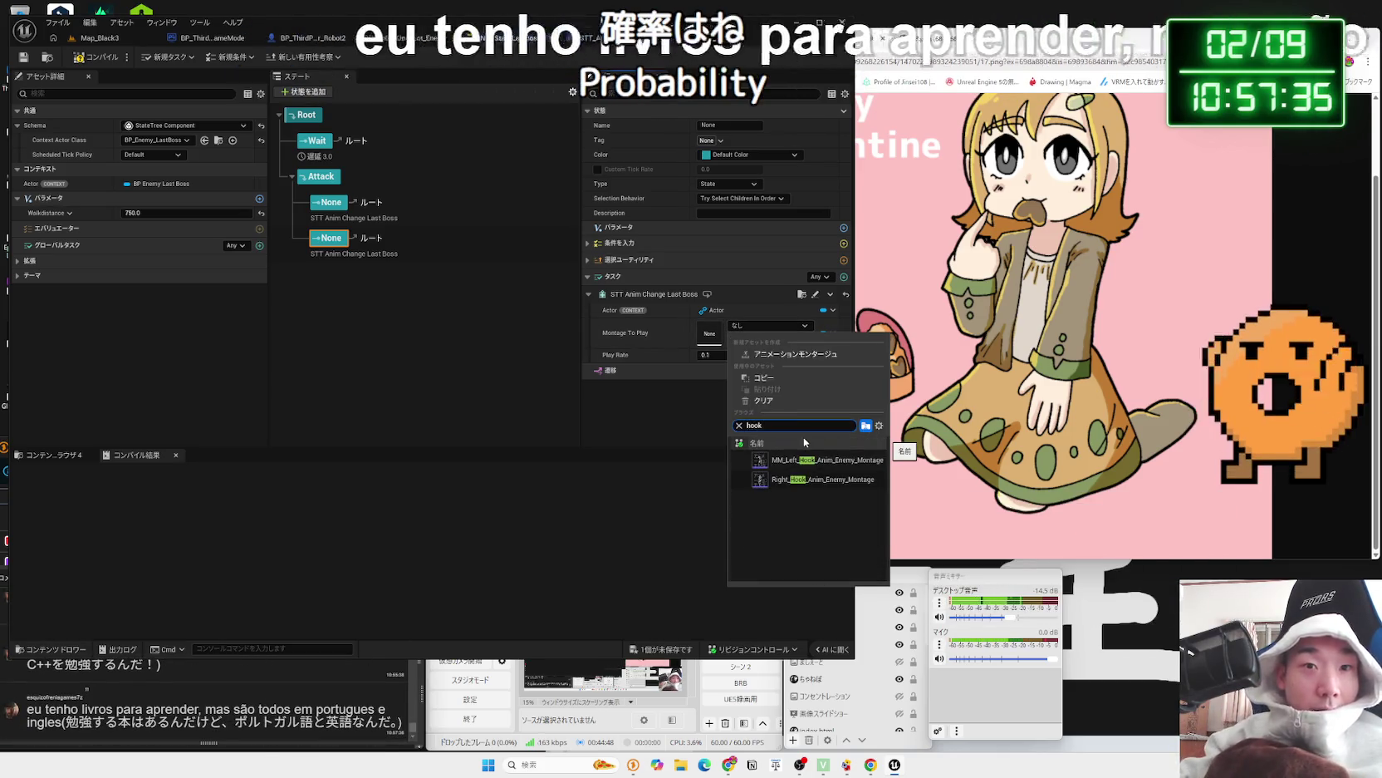
left_click(820, 462)
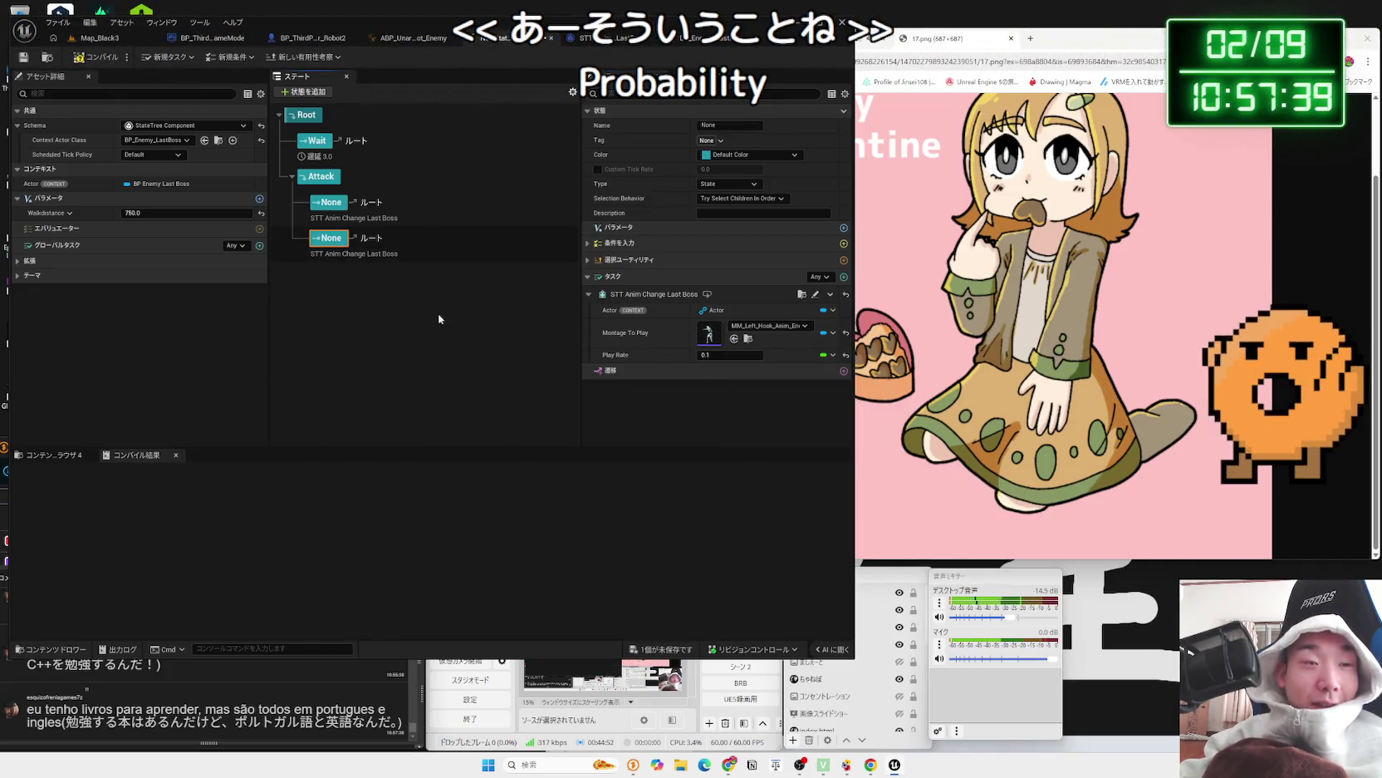
- Rename the second child LeftHook, recheck the first state, and switch to a new browser tab
type("L")
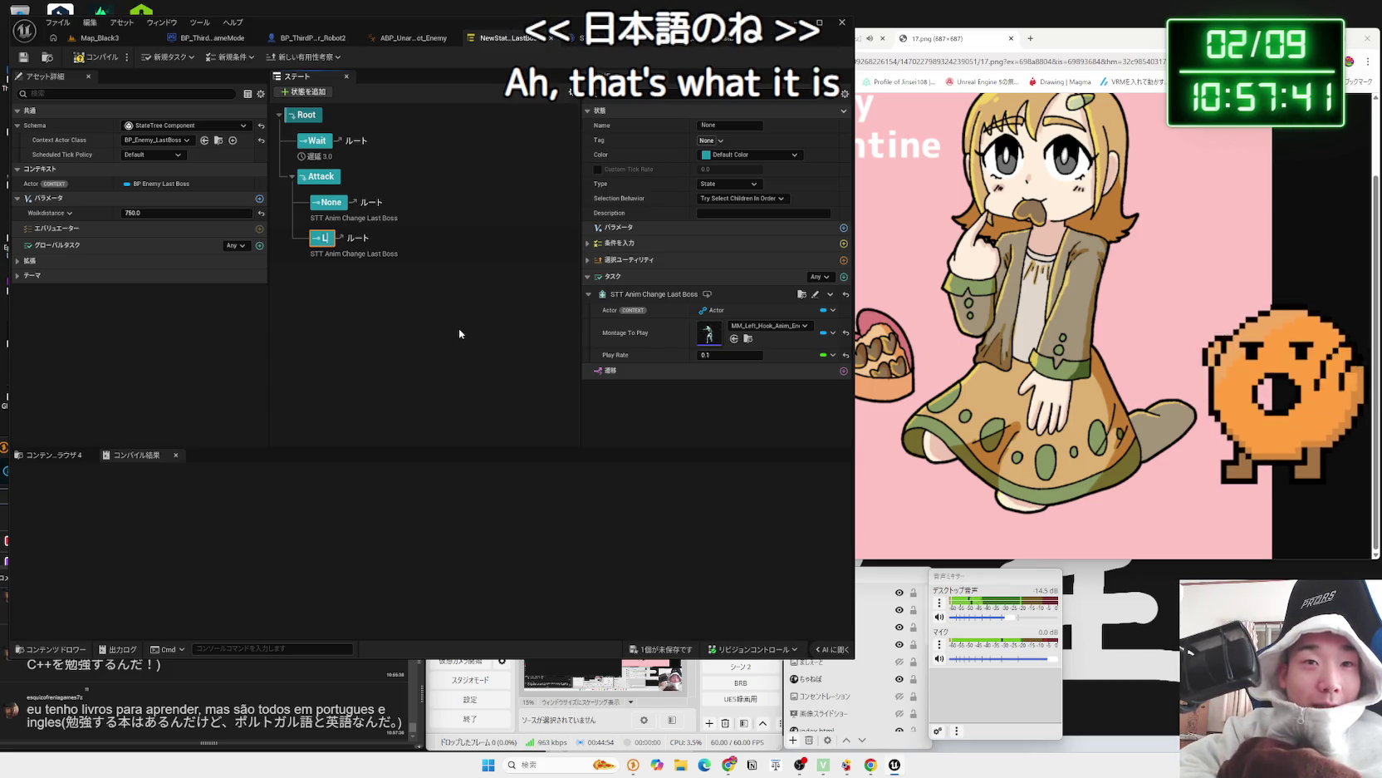
type("eftHook")
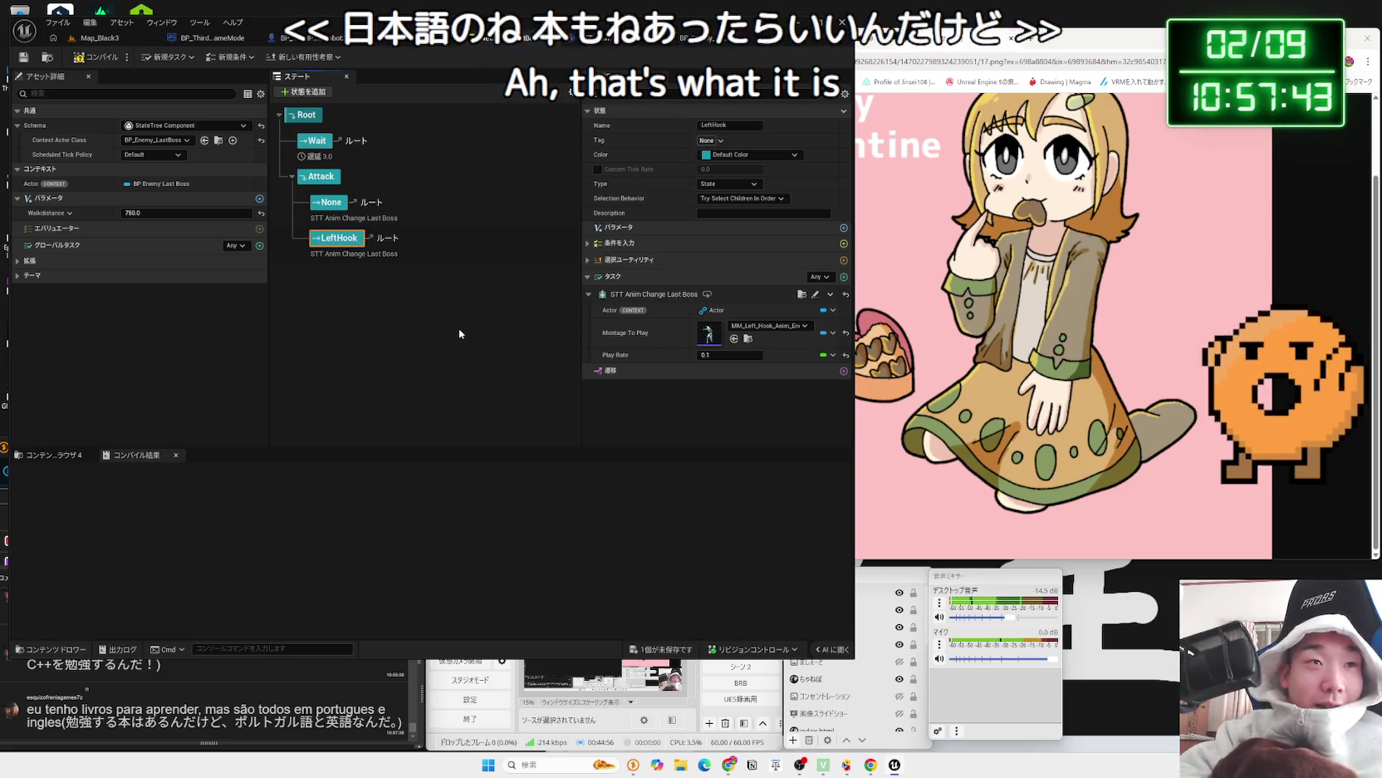
left_click(458, 328)
left_click(341, 239)
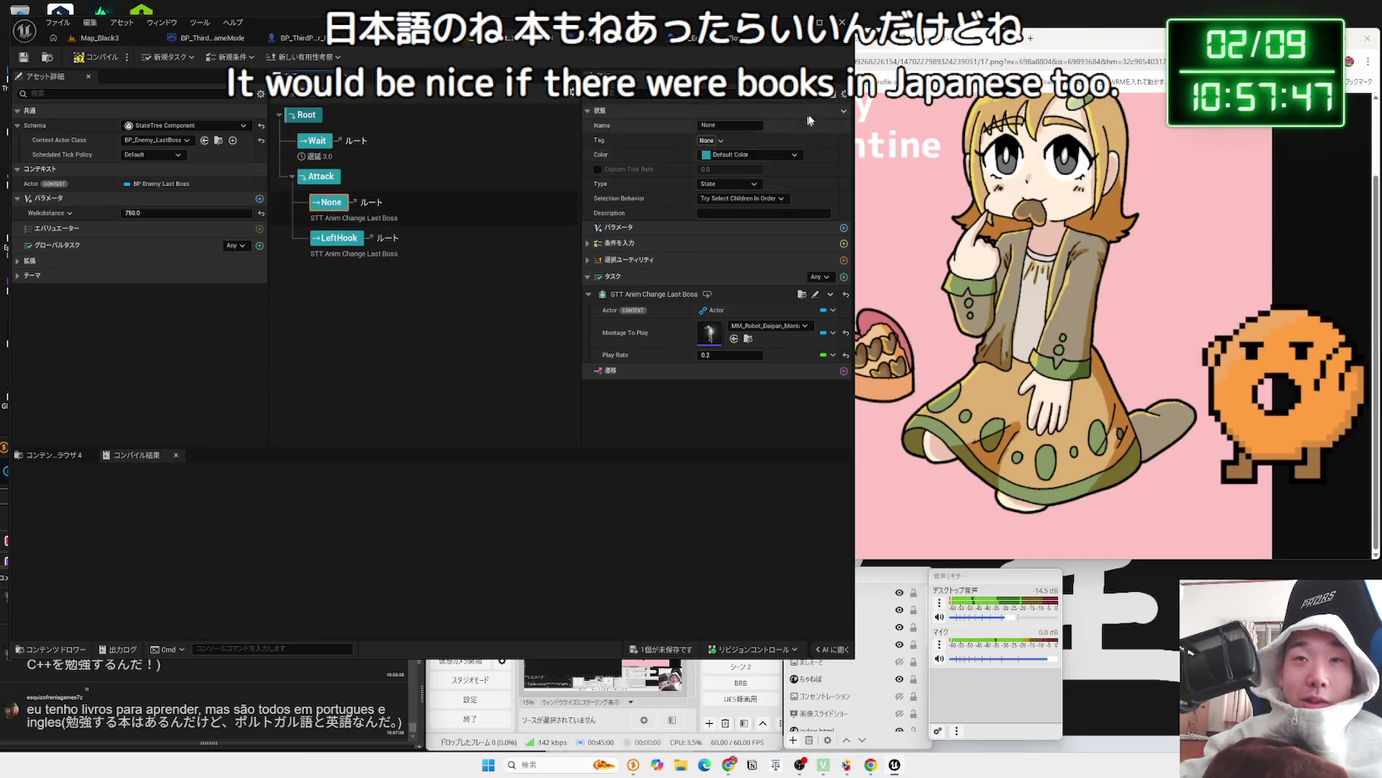
left_click(1087, 41)
left_click(1031, 38)
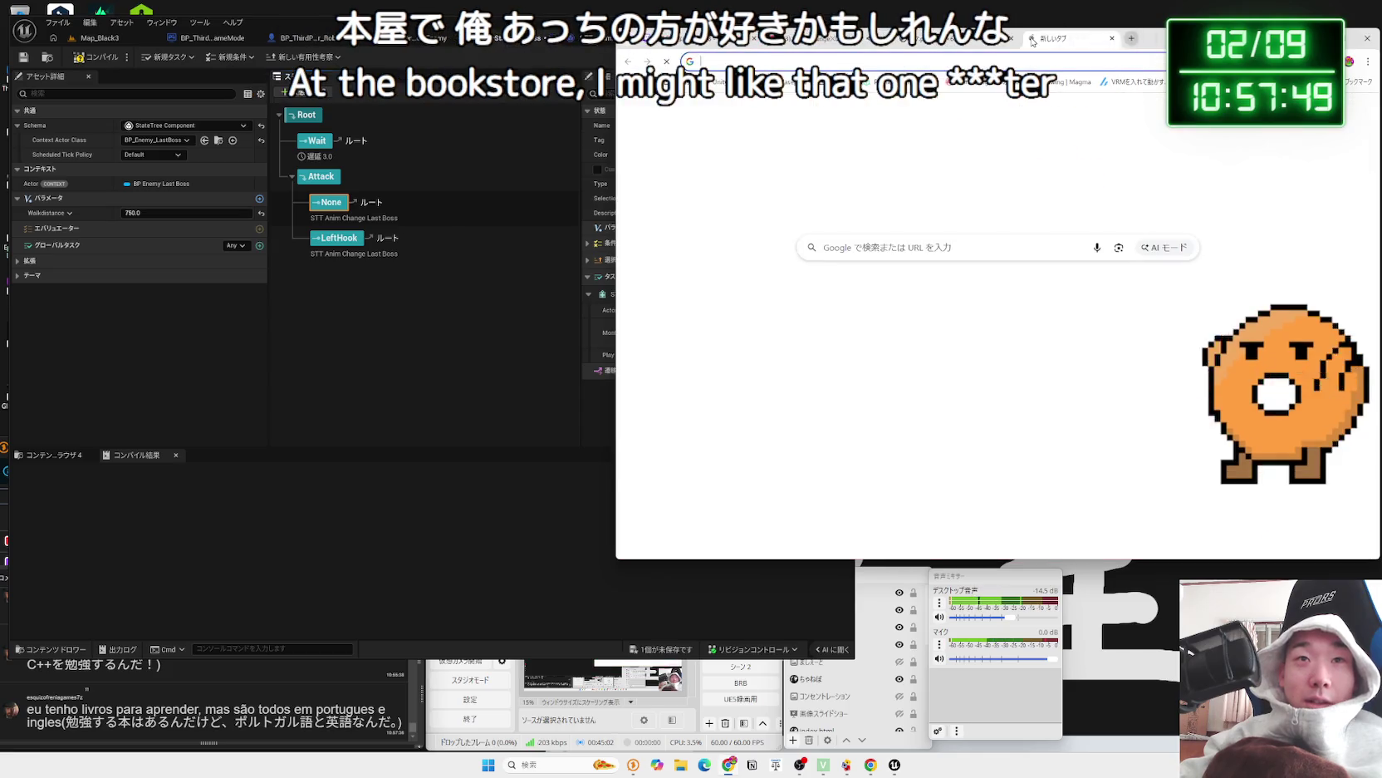
- Search for 'Youtube C++' and look over the results
type("You")
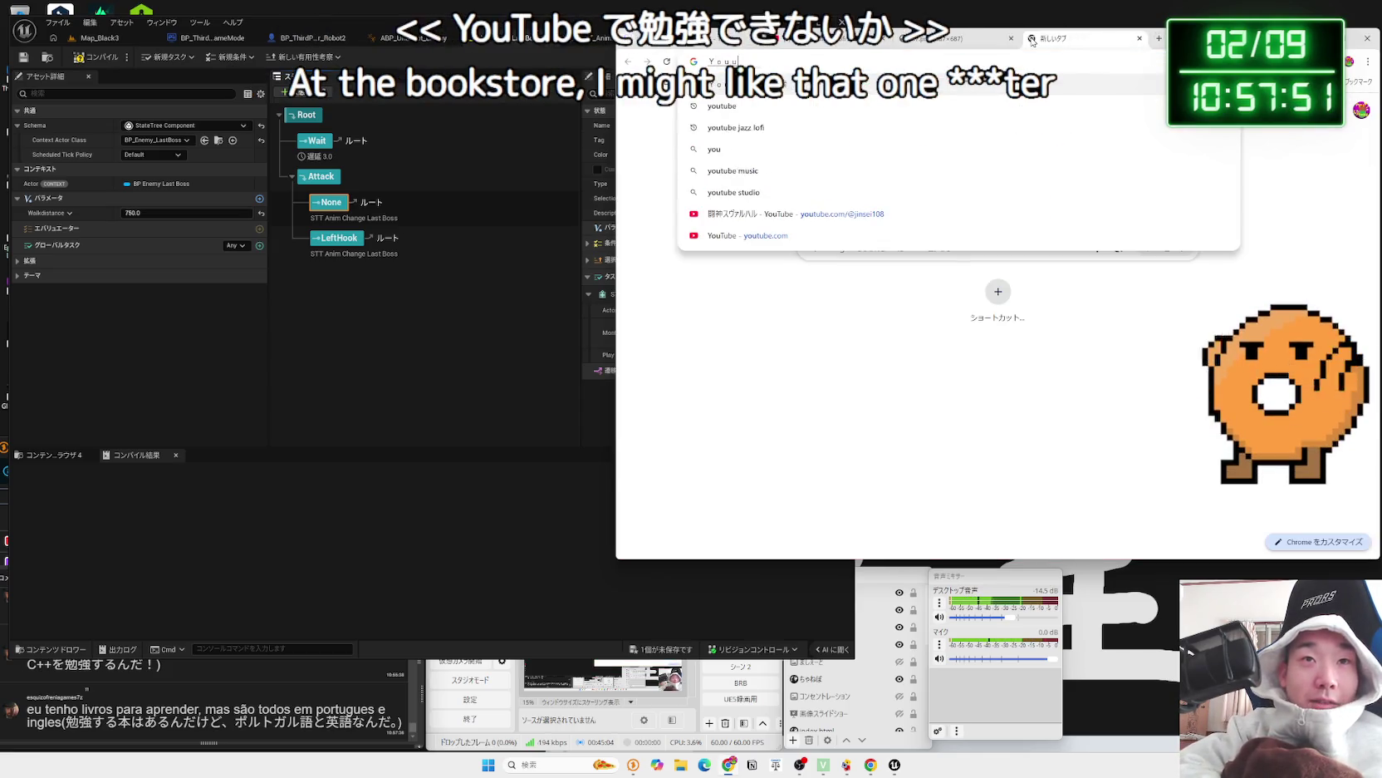
type("tube C++")
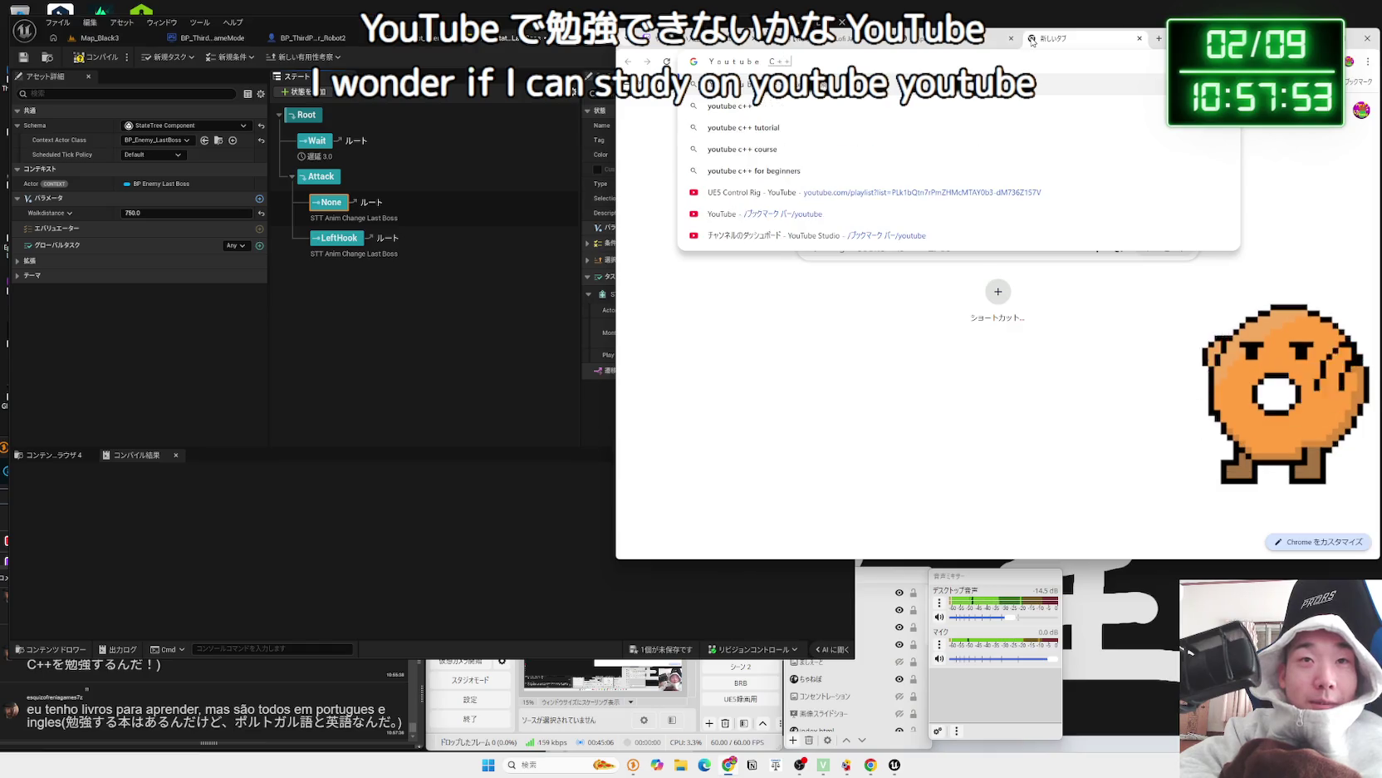
key("Return")
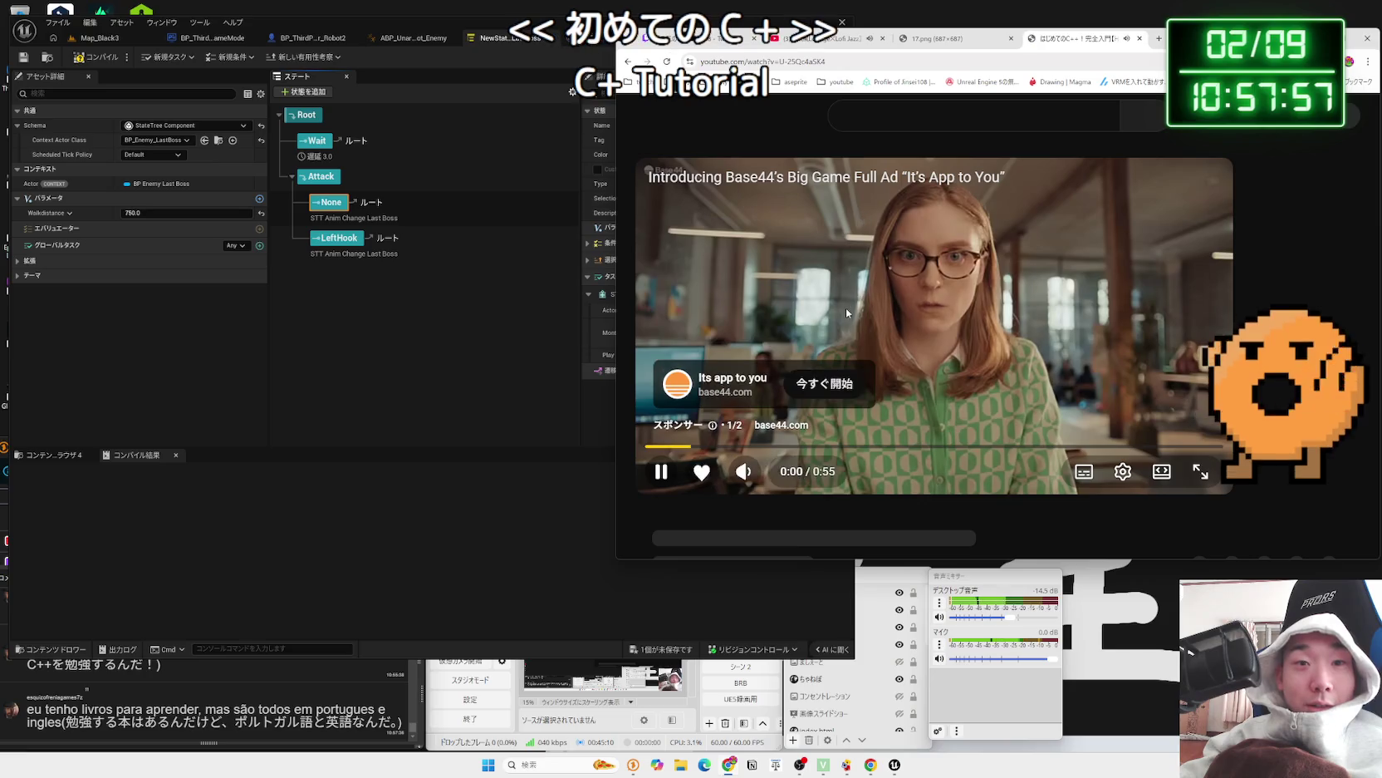
scroll(847, 314, "down", 3)
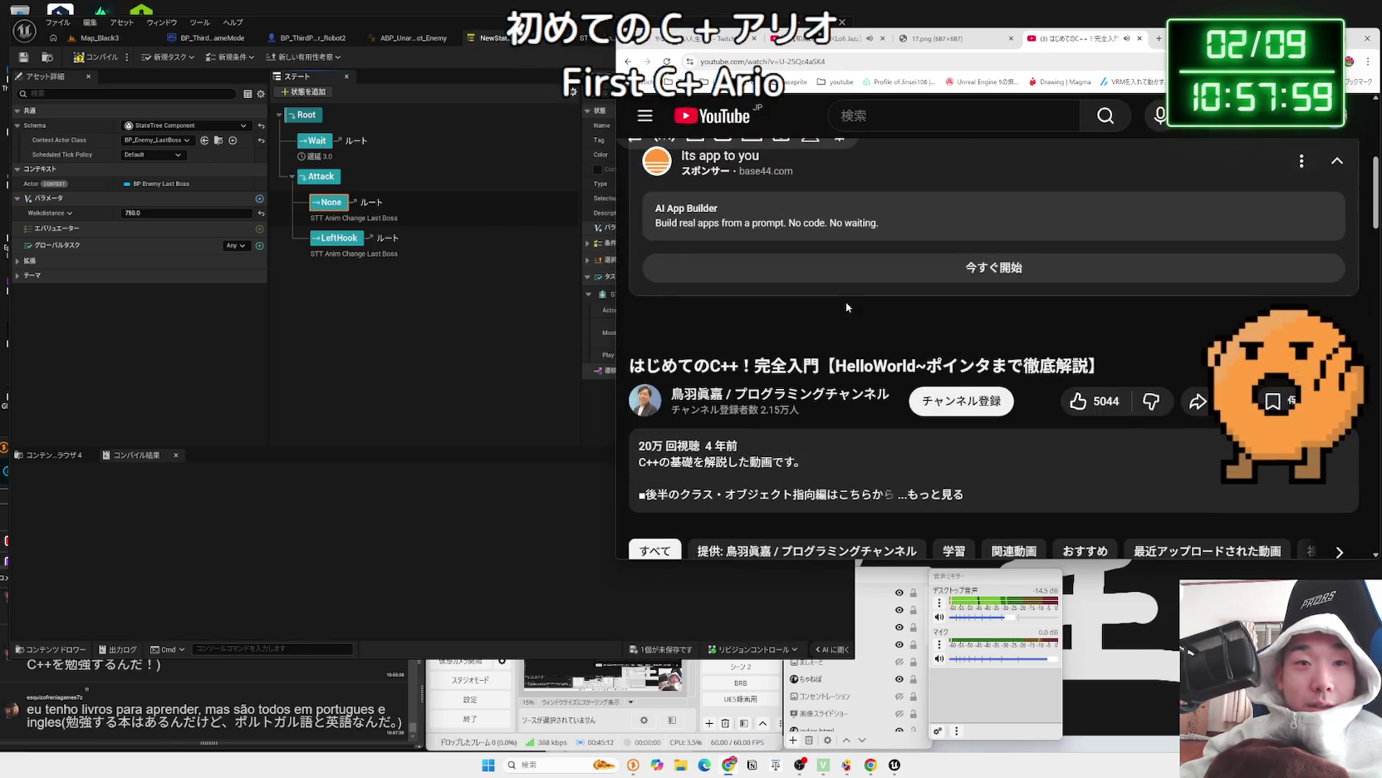
scroll(846, 301, "up", 3)
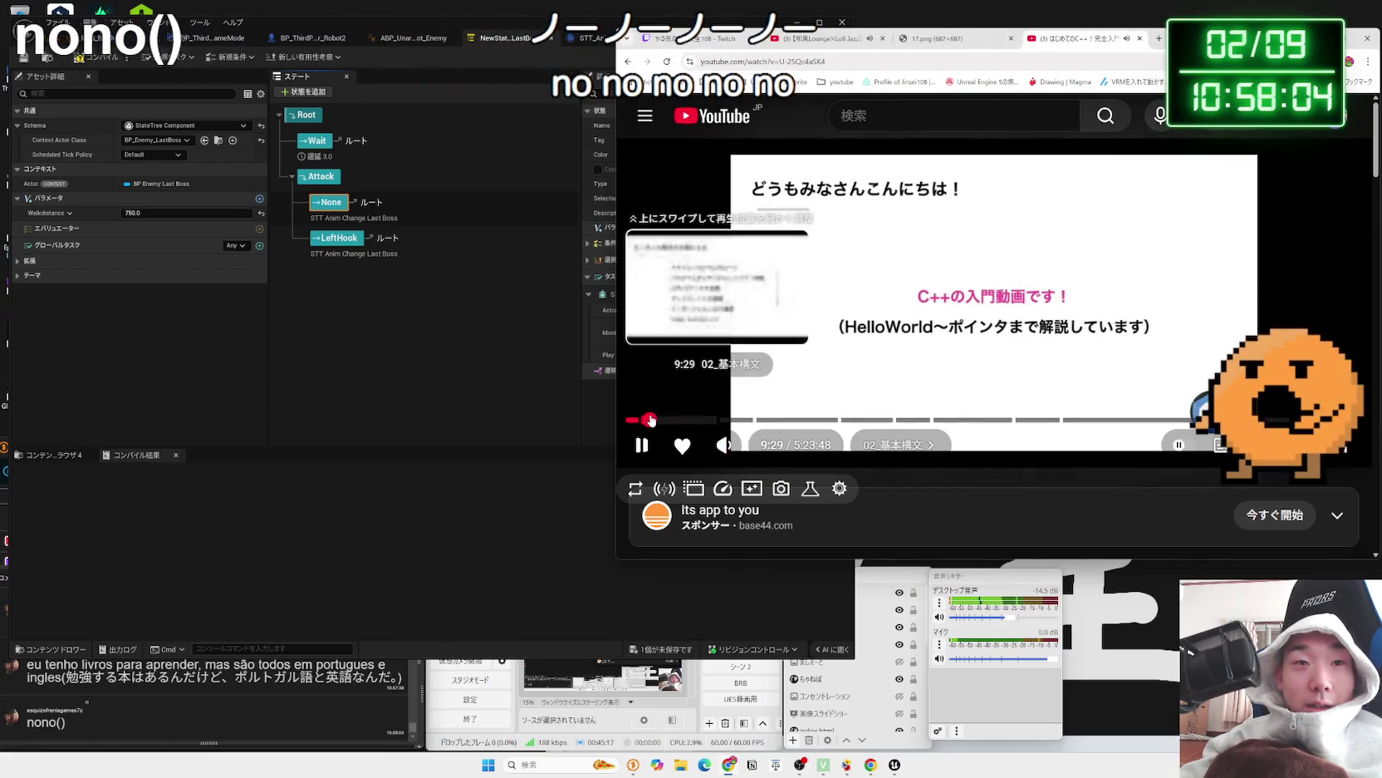
- Skip the C++ tutorial ahead to about 1:16:49 on data type sizes and pause it
left_click(681, 421)
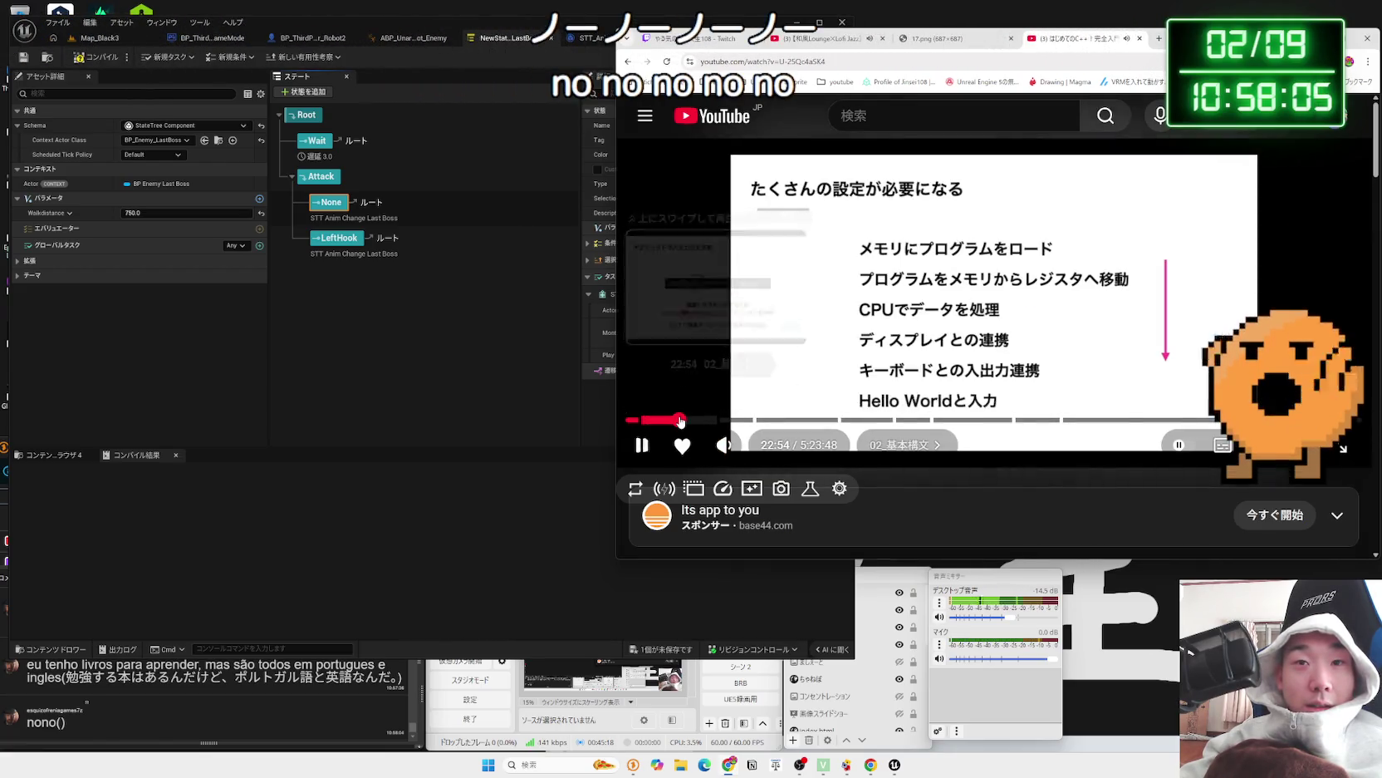
left_click(698, 421)
left_click(720, 420)
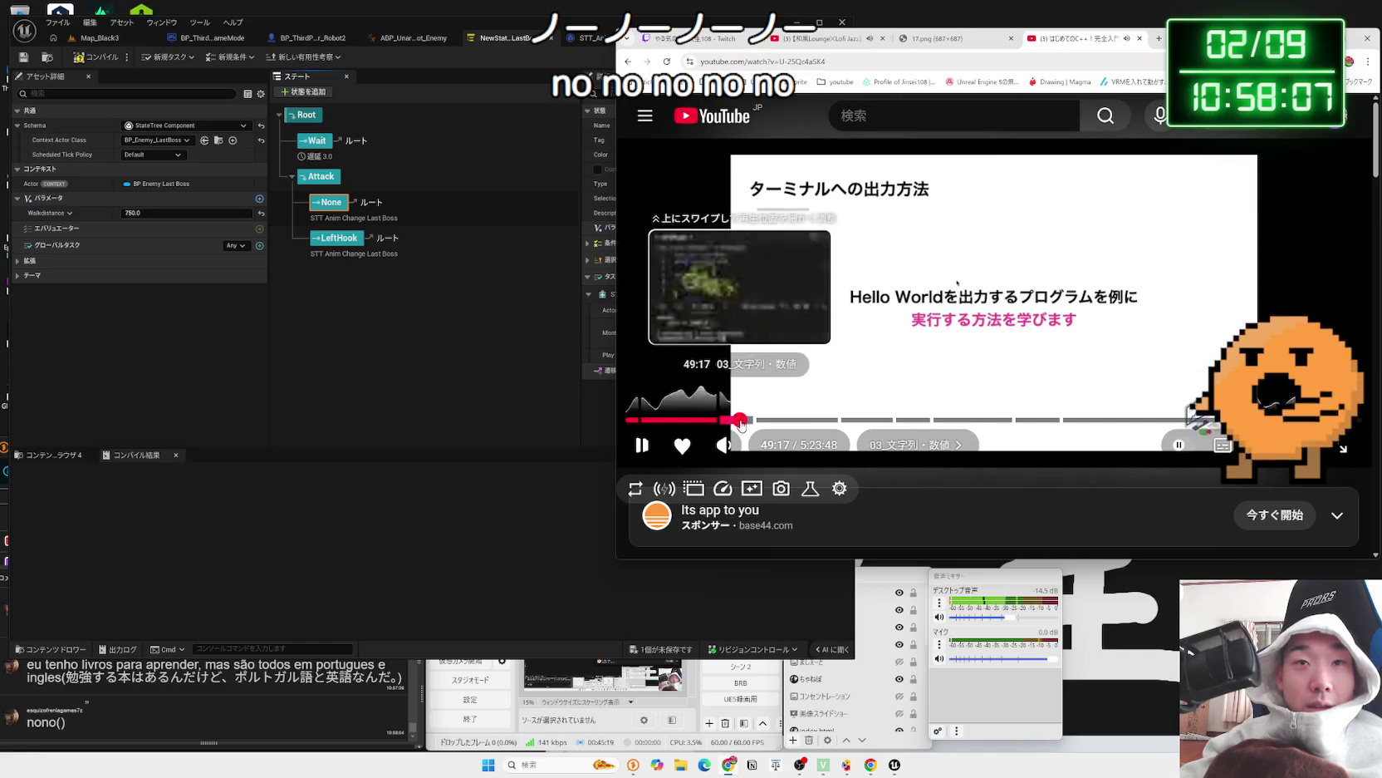
left_click(741, 421)
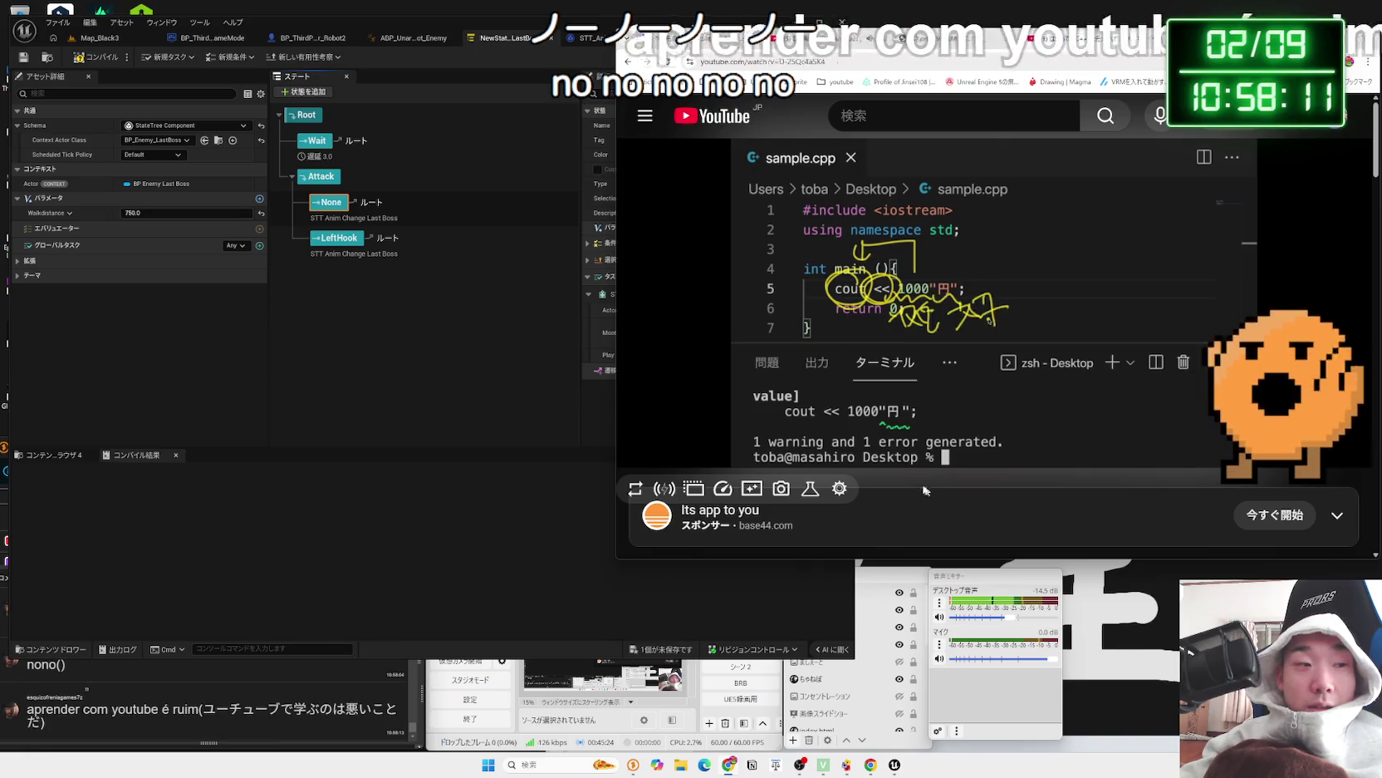
left_click_drag(745, 422, 805, 424)
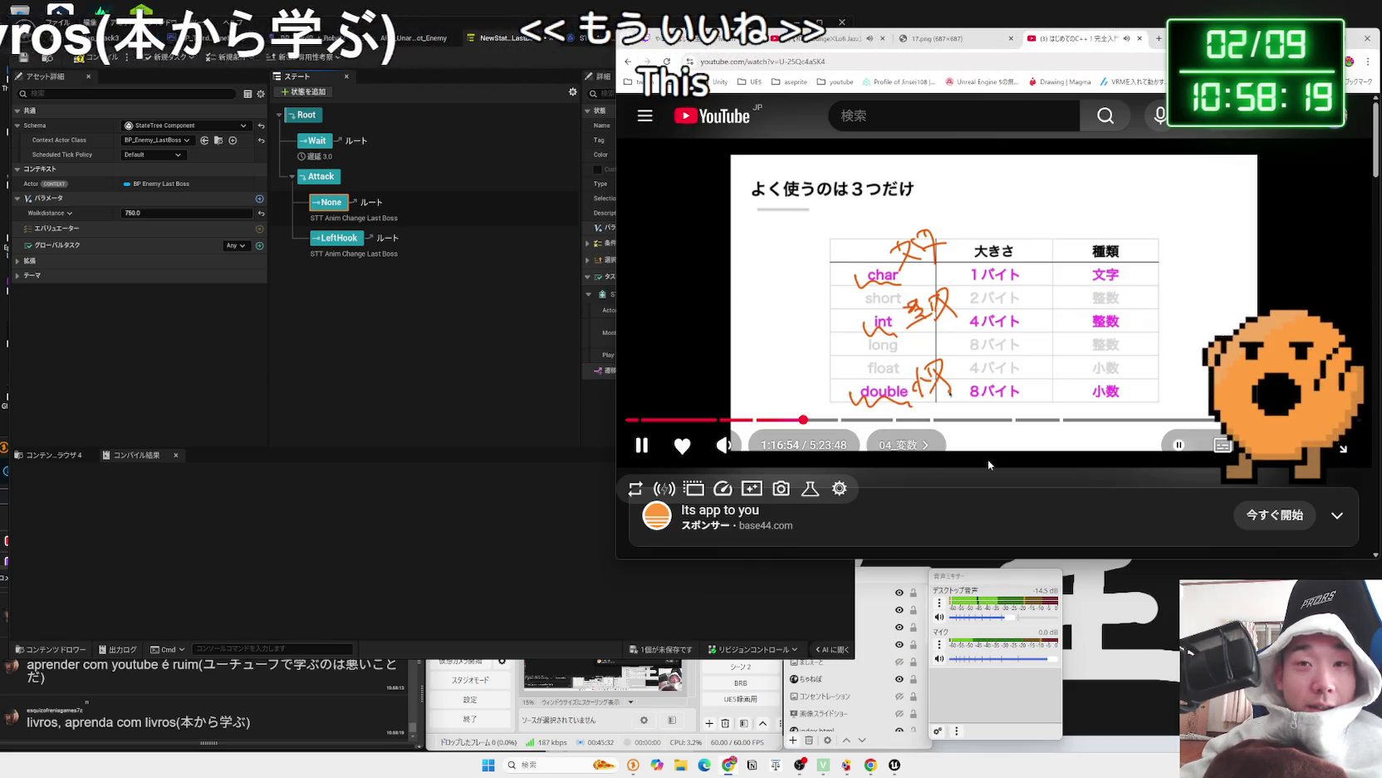
left_click(926, 413)
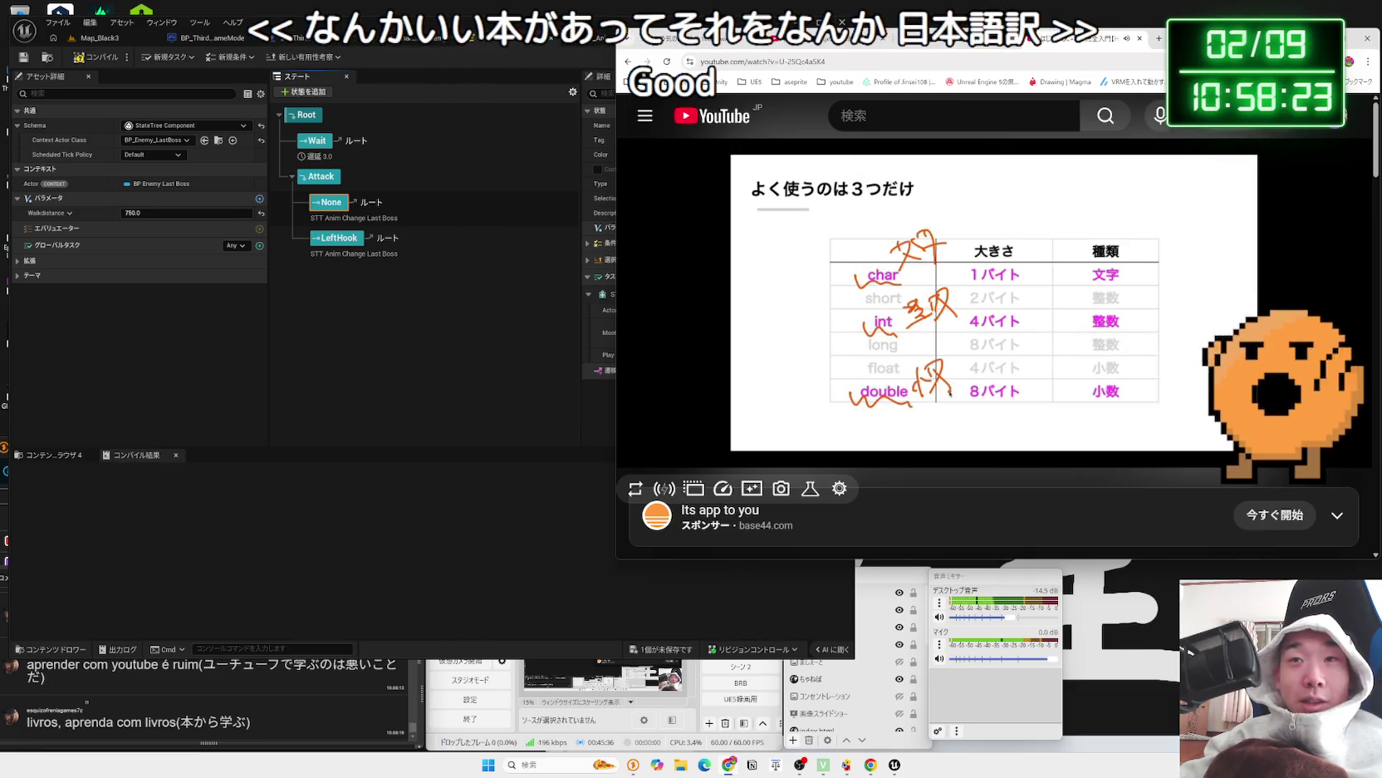
left_click(1159, 38)
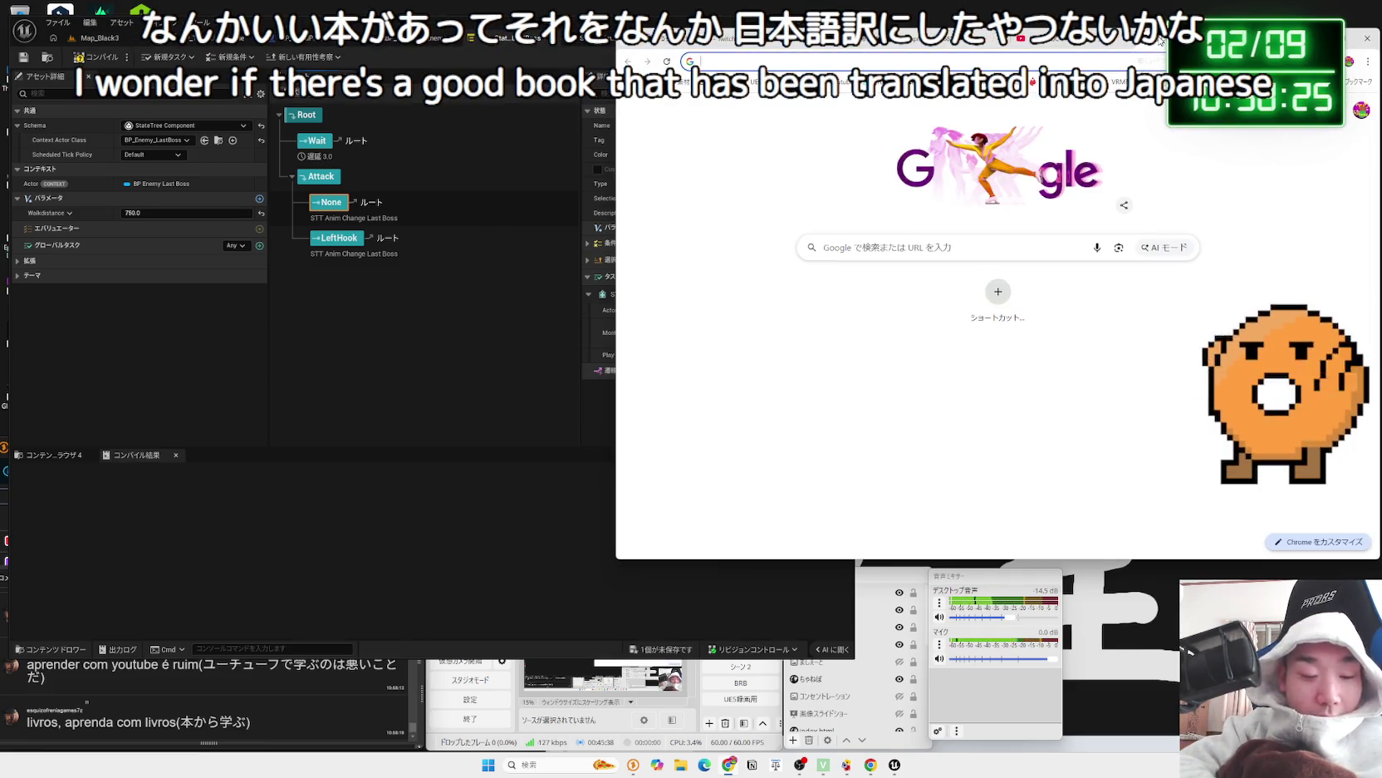
- Search Google for 'C++ 勉強 本'
type("C++ べんk")
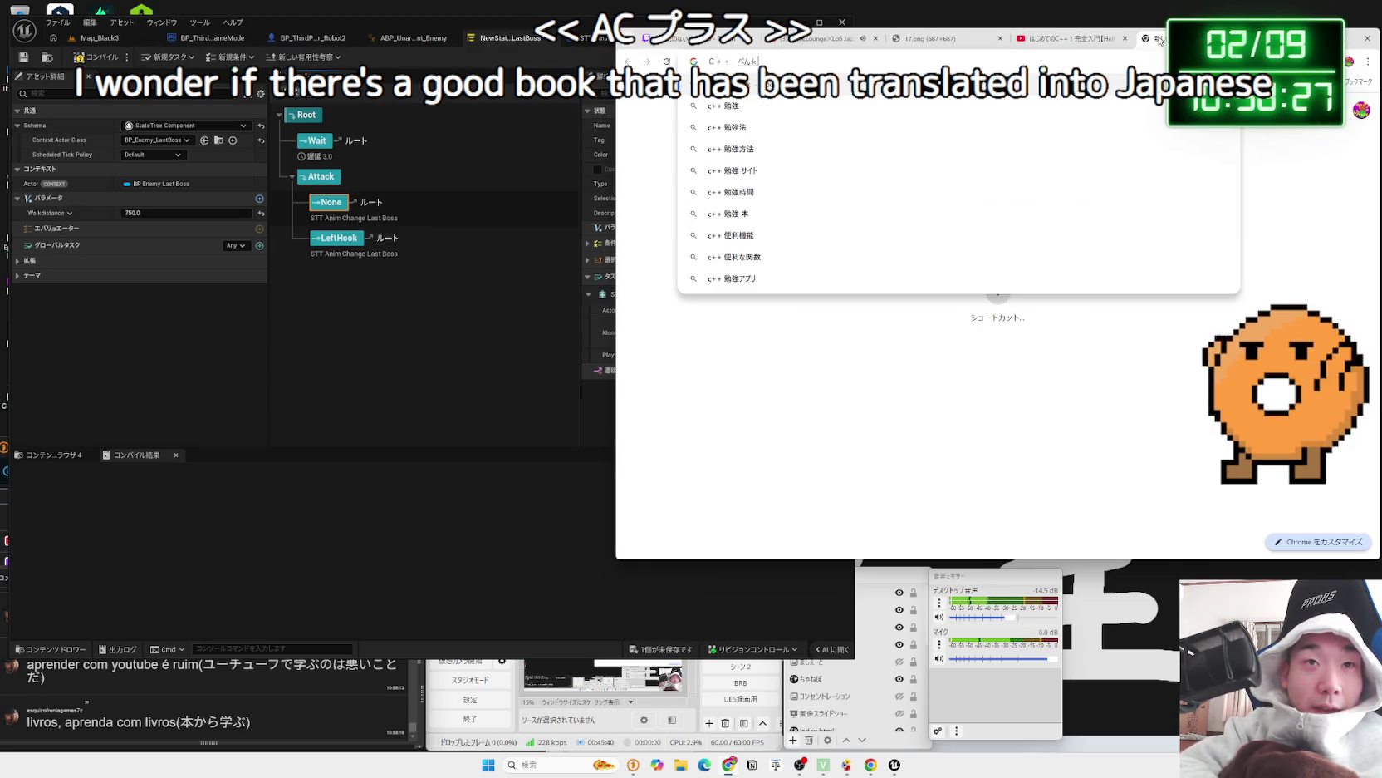
type("you")
key("space")
key("Return")
key("Return")
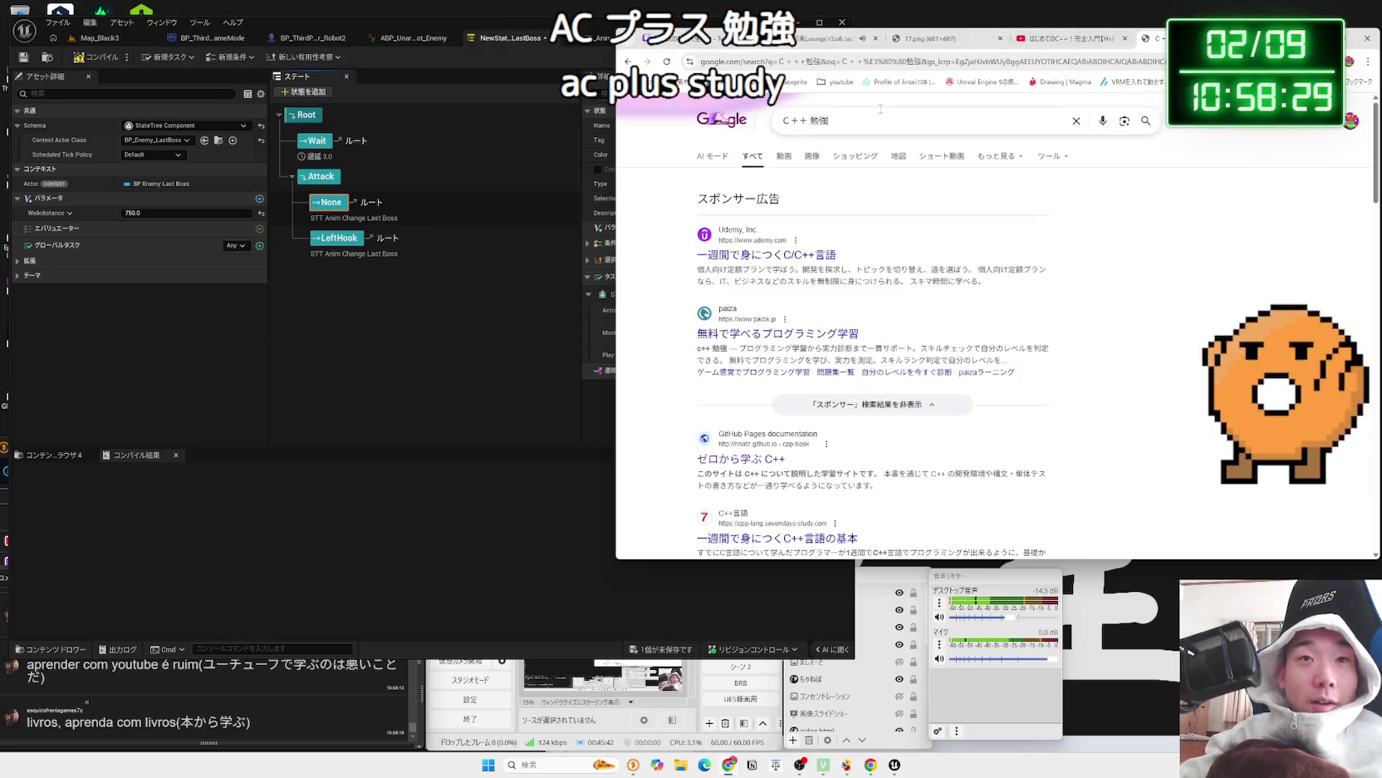
left_click(881, 109)
type("本")
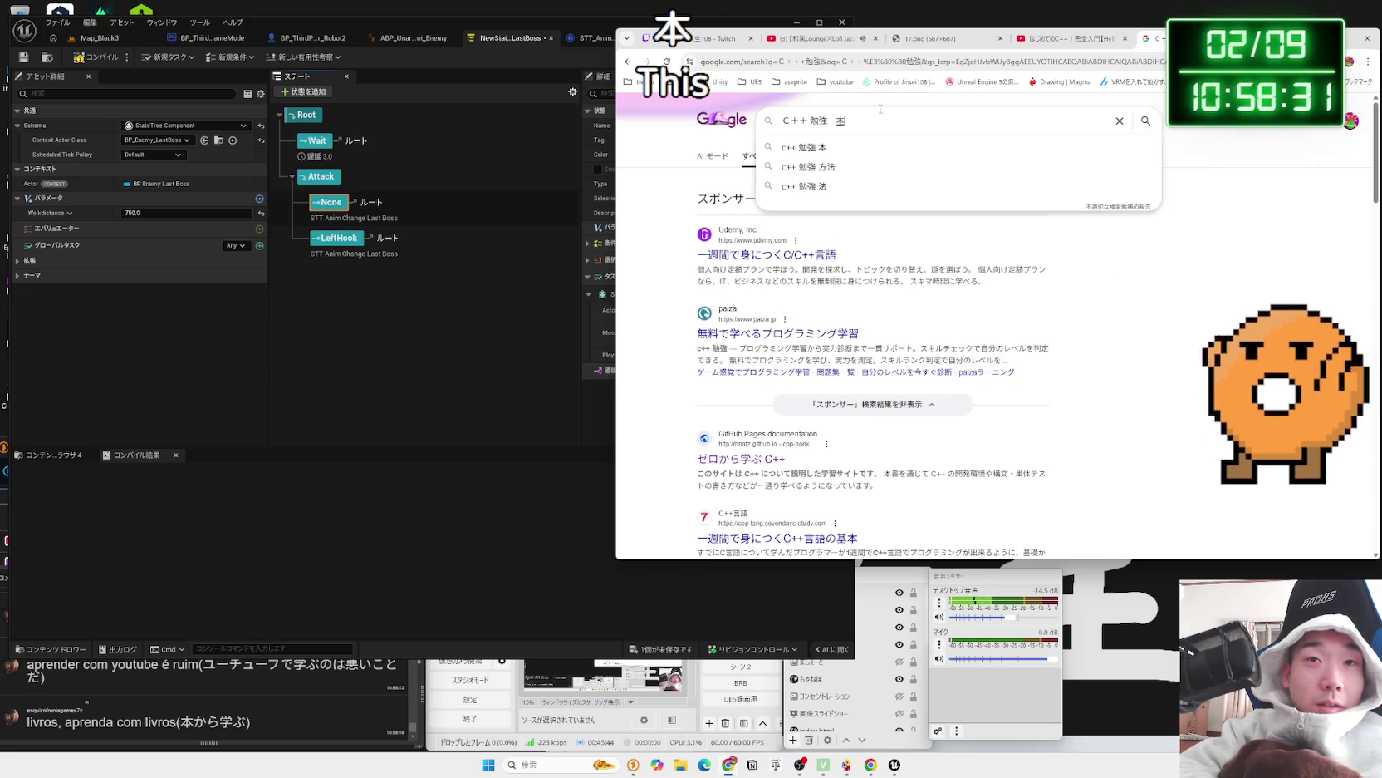
key("Return")
- Open the Amazon results and open two C++ books, including ゲームプログラミングC++, in background tabs
scroll(744, 336, "down", 10)
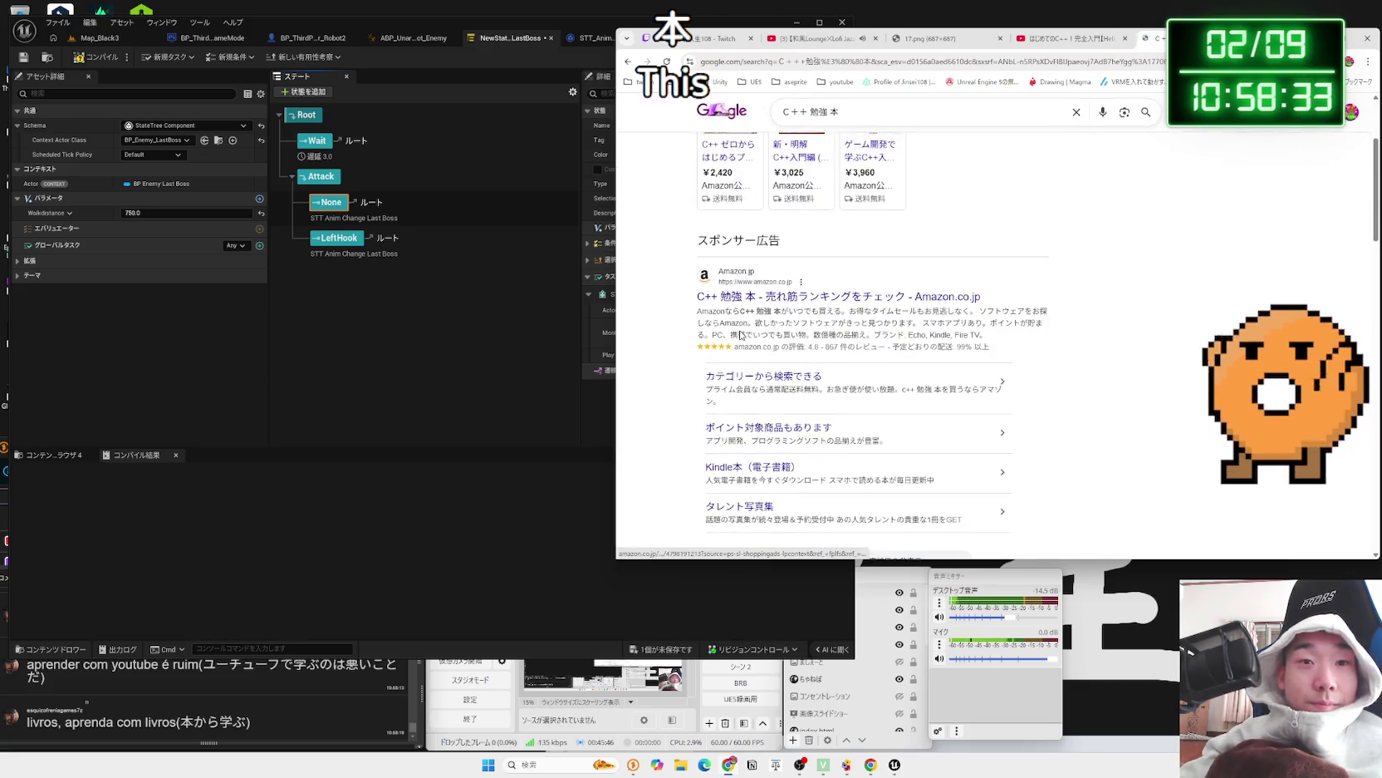
left_click(818, 293)
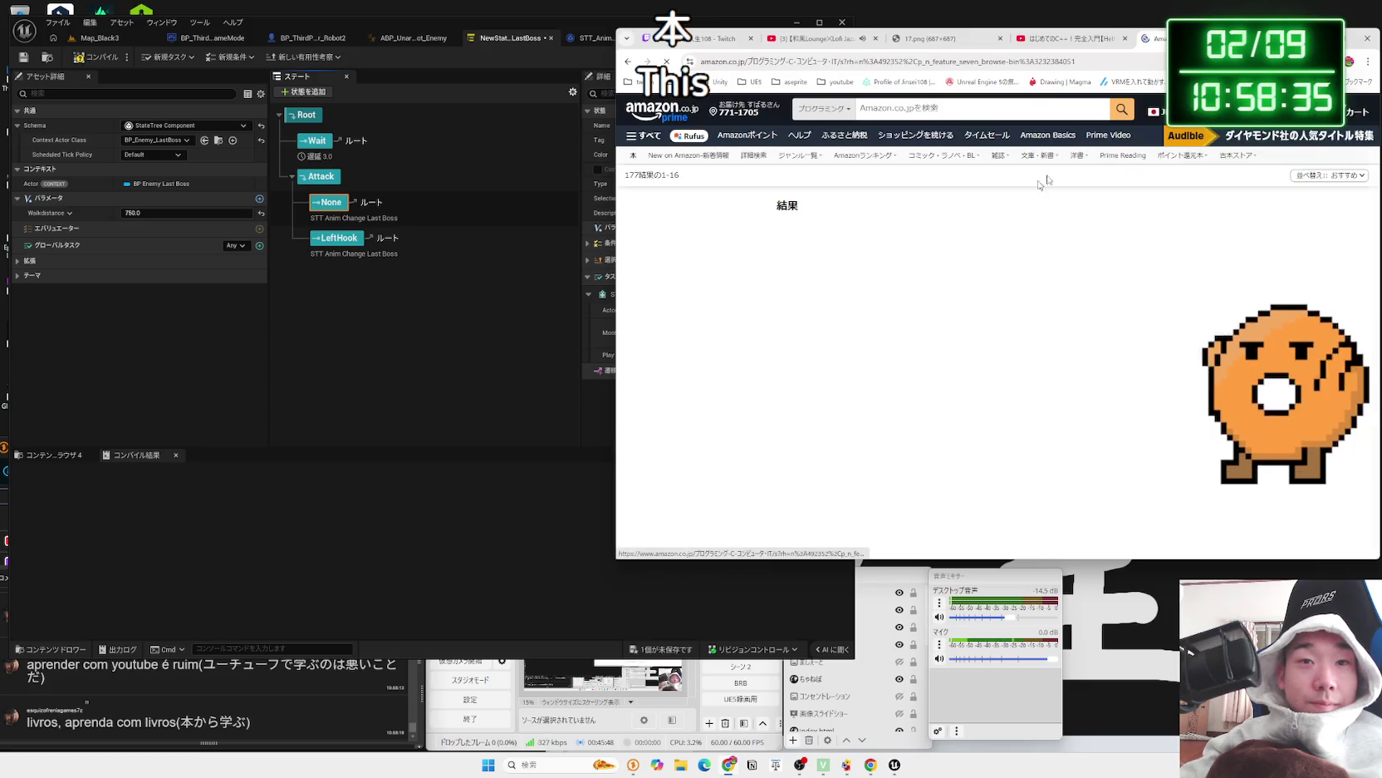
left_click_drag(1288, 38, 1051, 50)
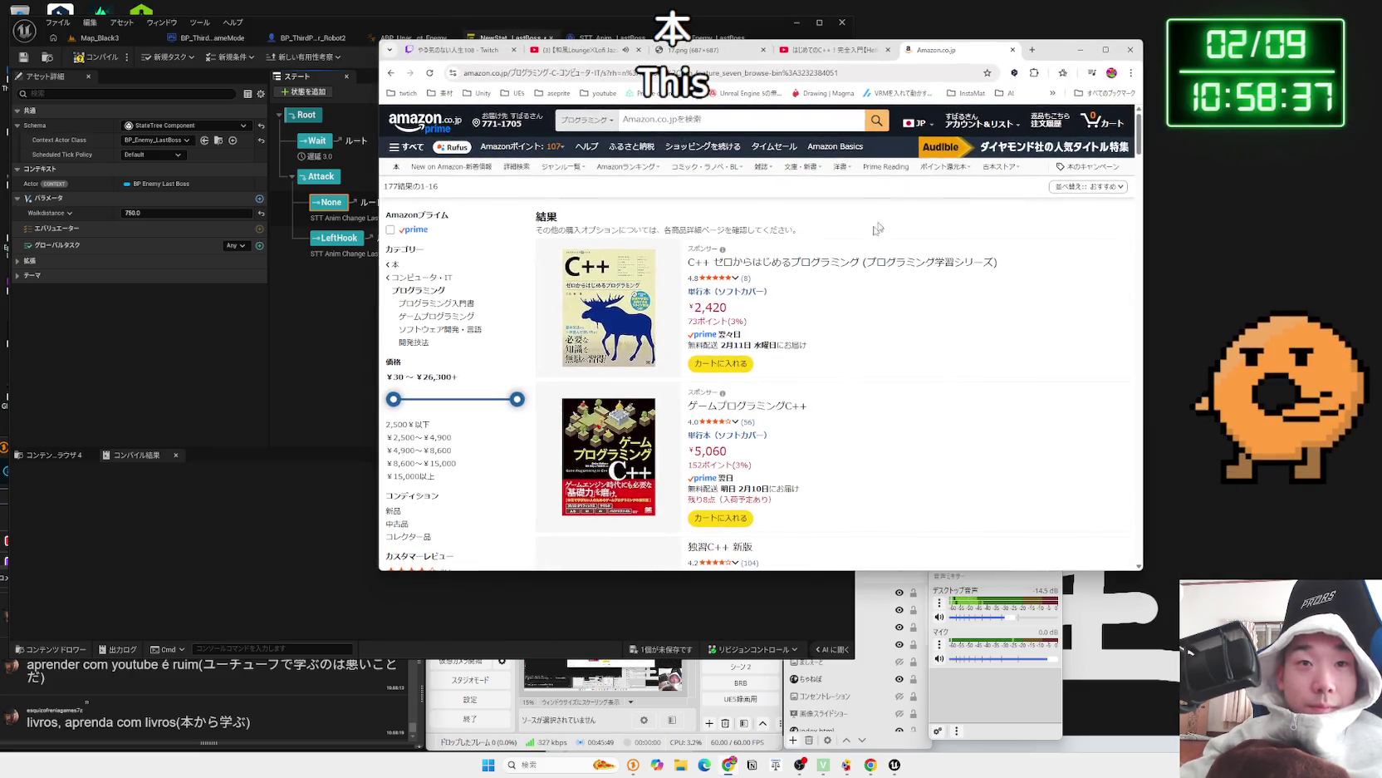
middle_click(801, 271)
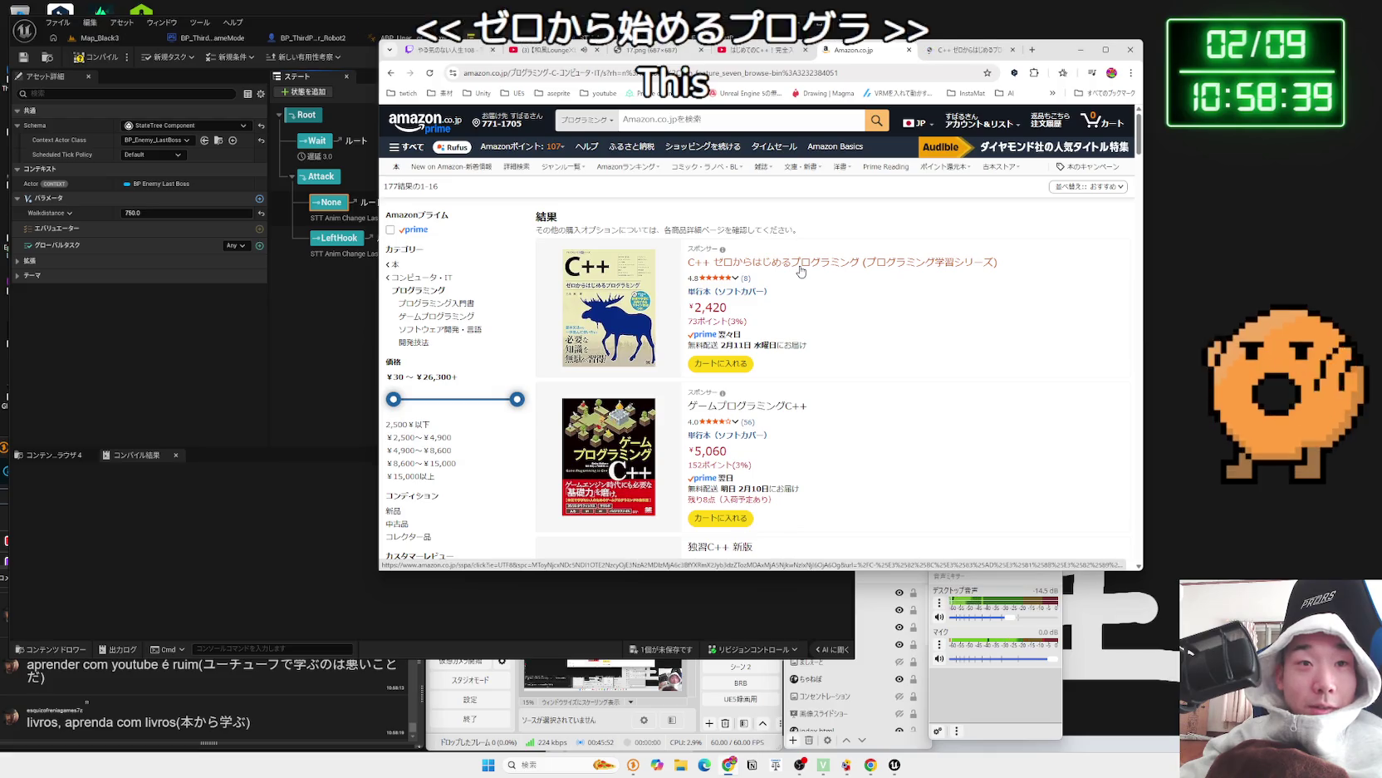
scroll(801, 271, "down", 1)
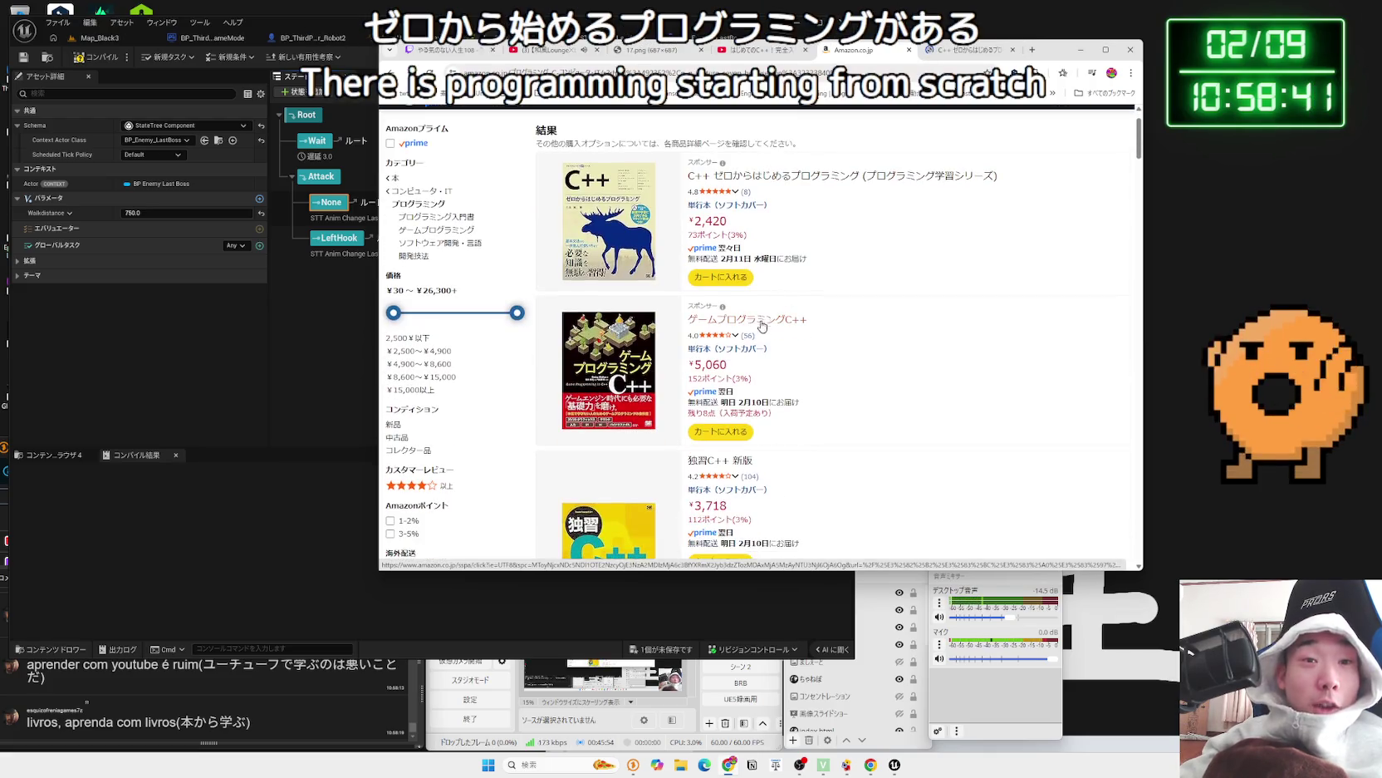
middle_click(761, 318)
scroll(761, 318, "down", 3)
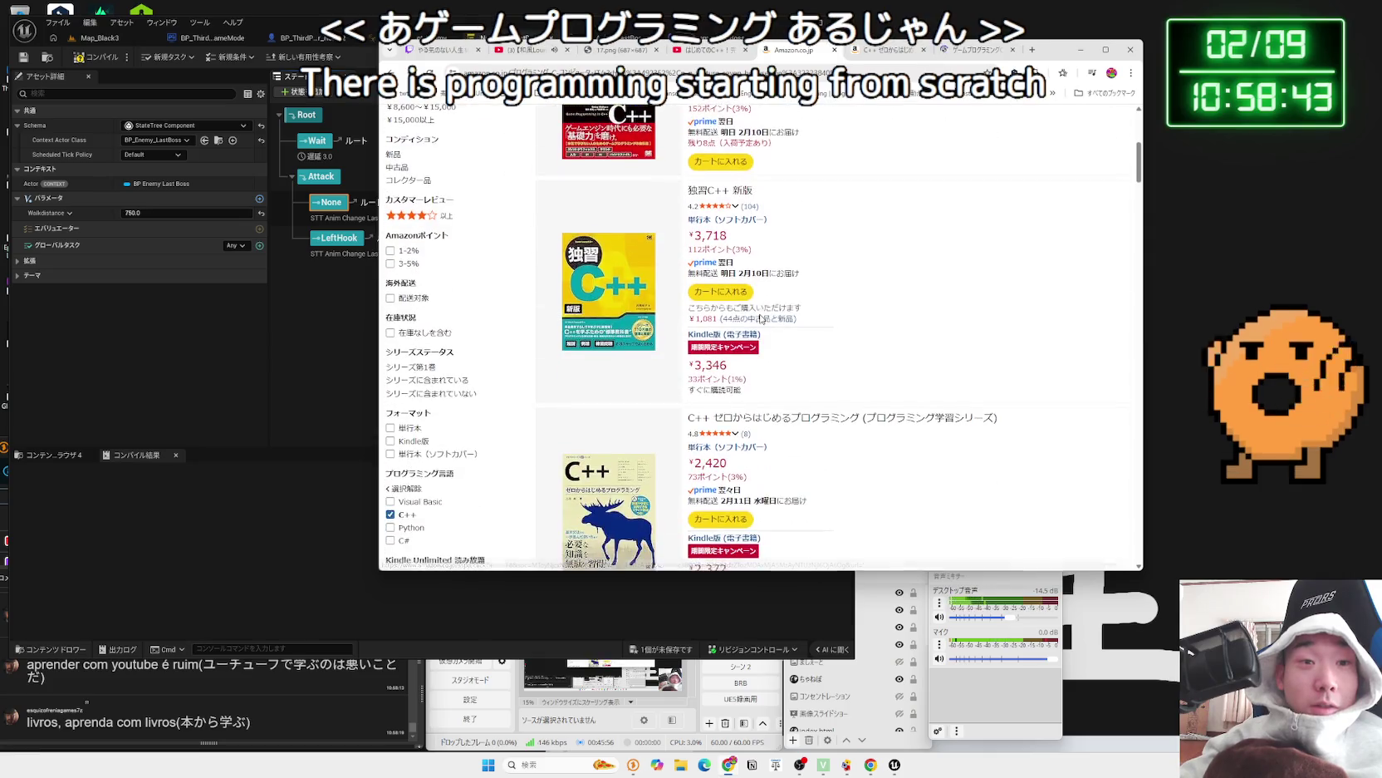
- On the ゲームプログラミングC++ page, expand the full description and chapter list
left_click(889, 49)
left_click(964, 49)
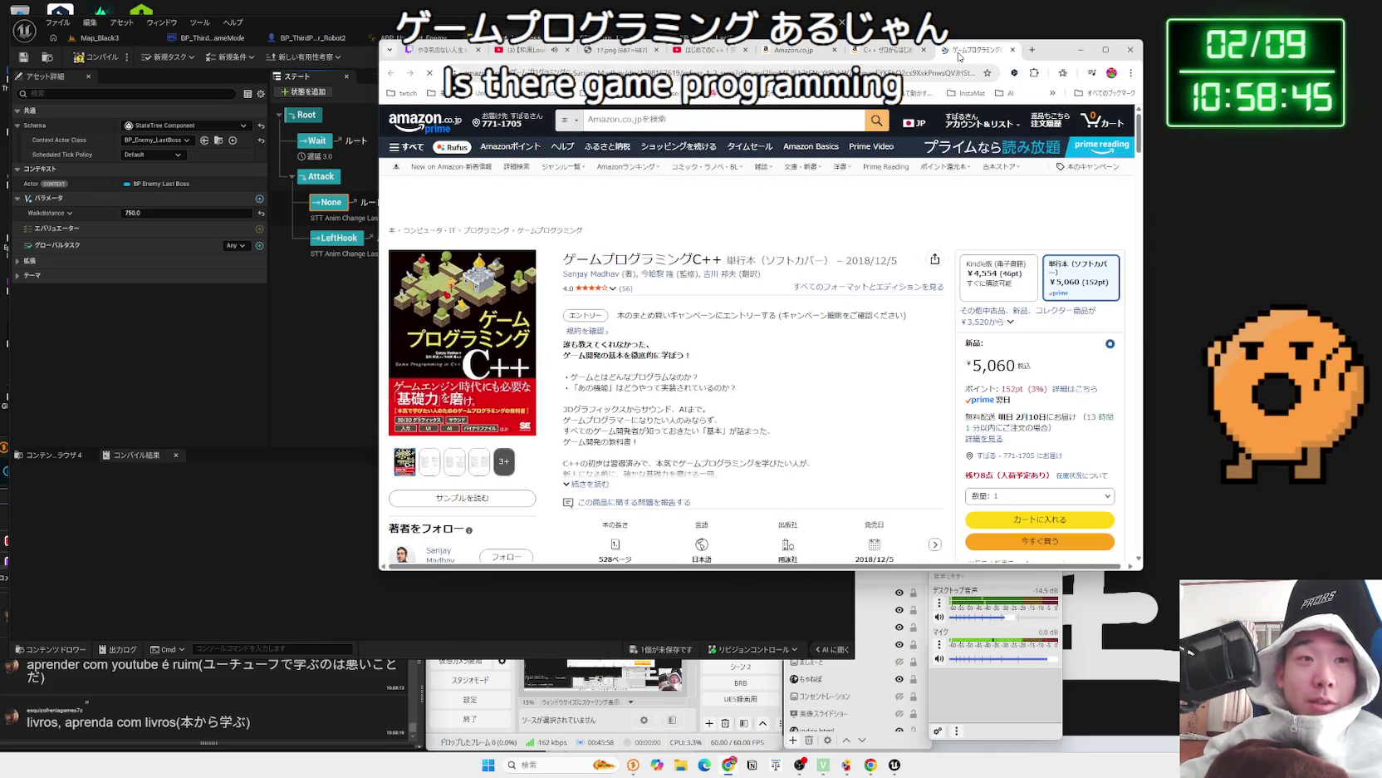
scroll(726, 318, "down", 2)
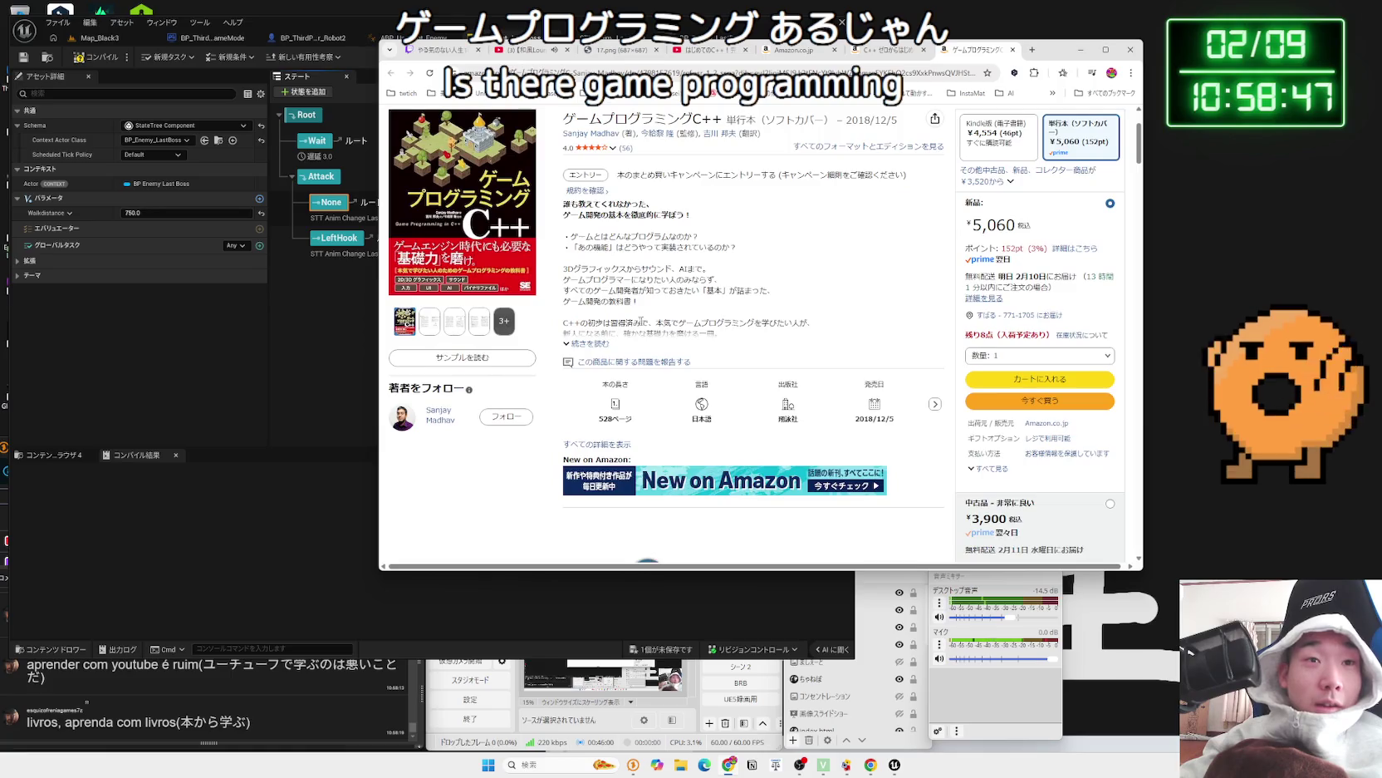
left_click(584, 344)
mouse_move(702, 339)
left_mouse_down()
mouse_move(732, 514)
mouse_move(694, 365)
mouse_move(708, 520)
mouse_move(565, 372)
left_mouse_up()
left_click(691, 361)
left_click(706, 415)
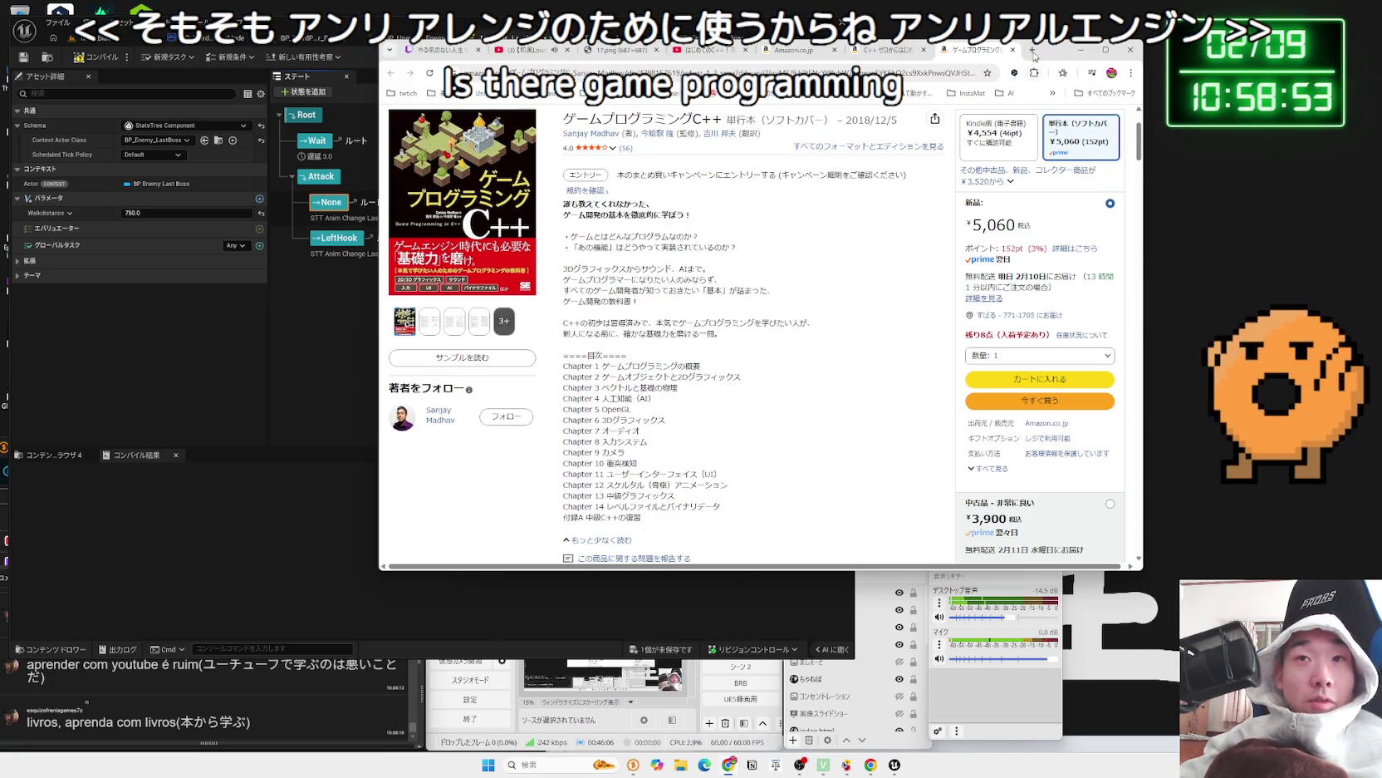
left_click(1031, 50)
- Search Google for 'UE5 C++' and read the Zenn book 'Unreal Engine 5から始める C++ & Blueprint'
type("UE")
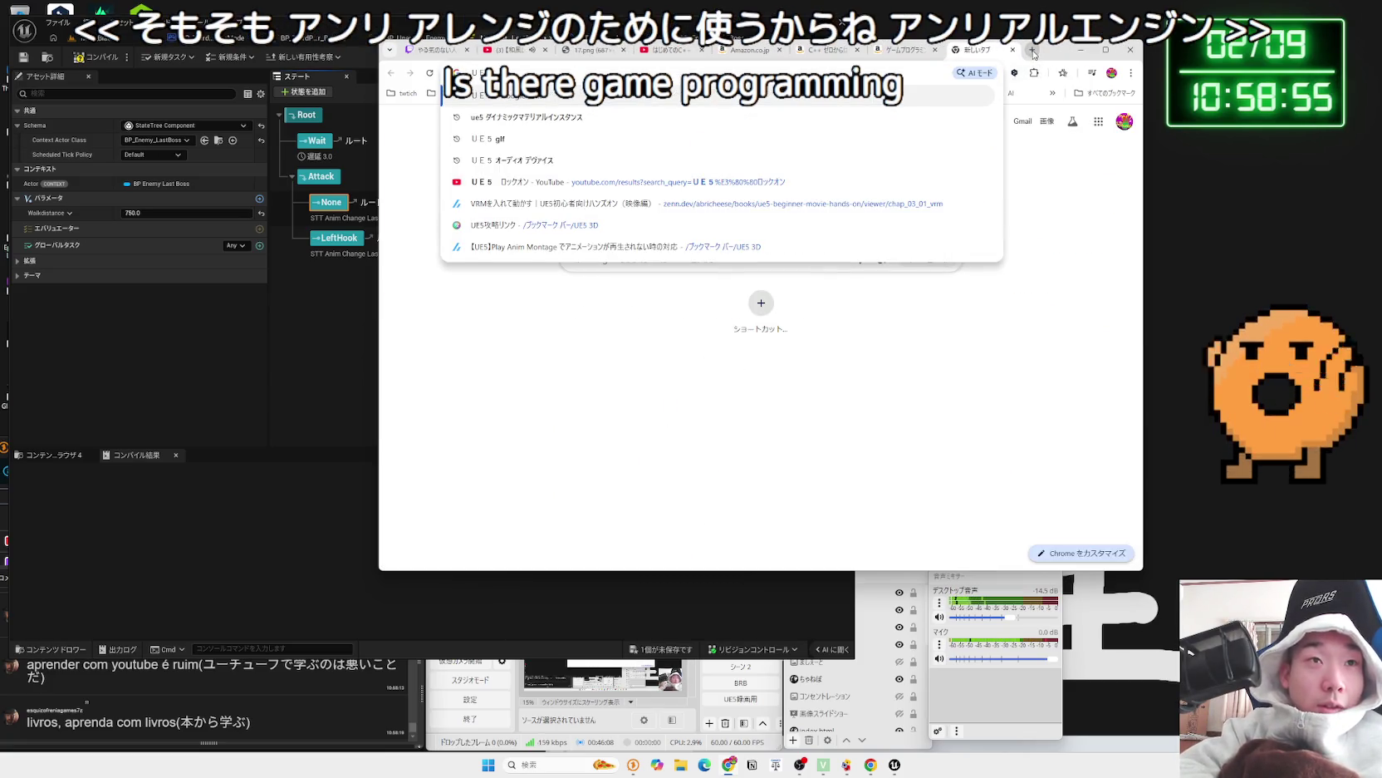
type("5 C++")
key("Return")
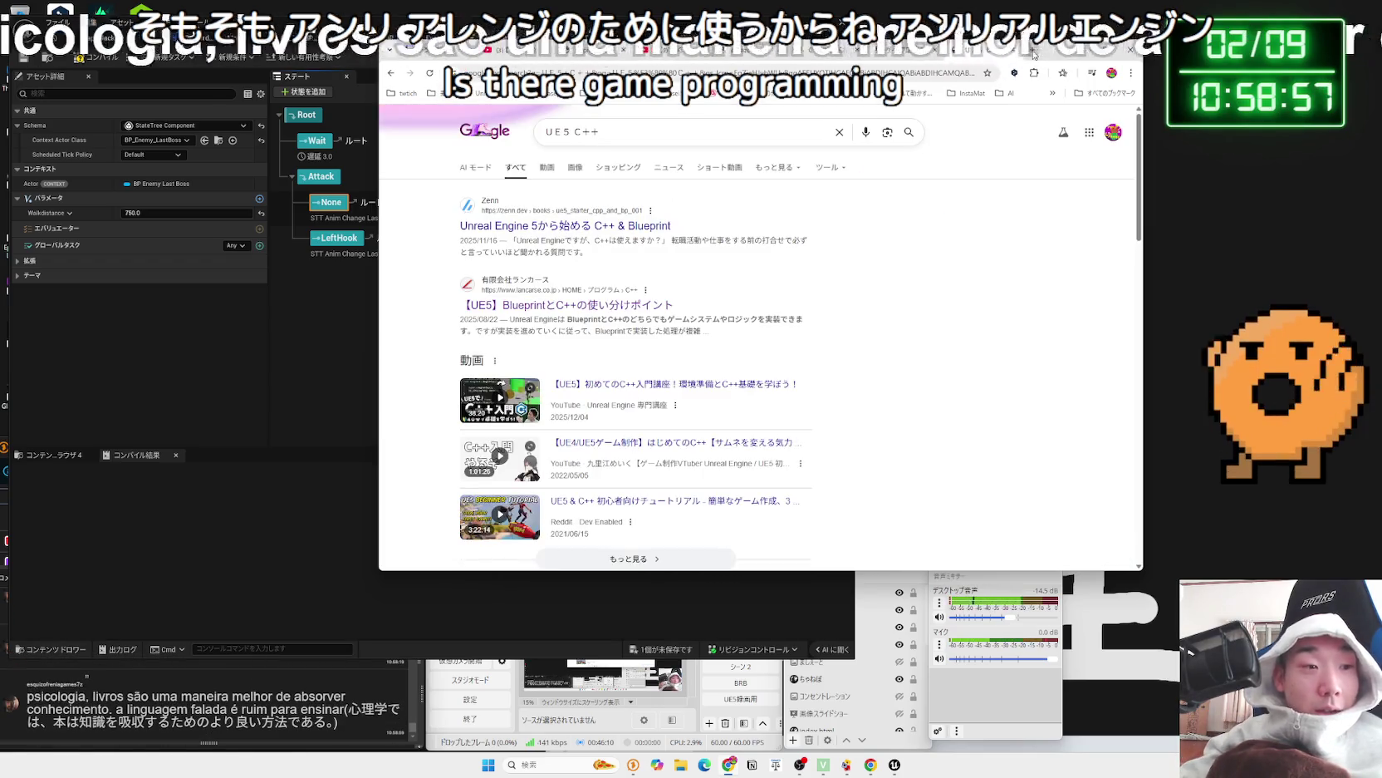
left_click(633, 227)
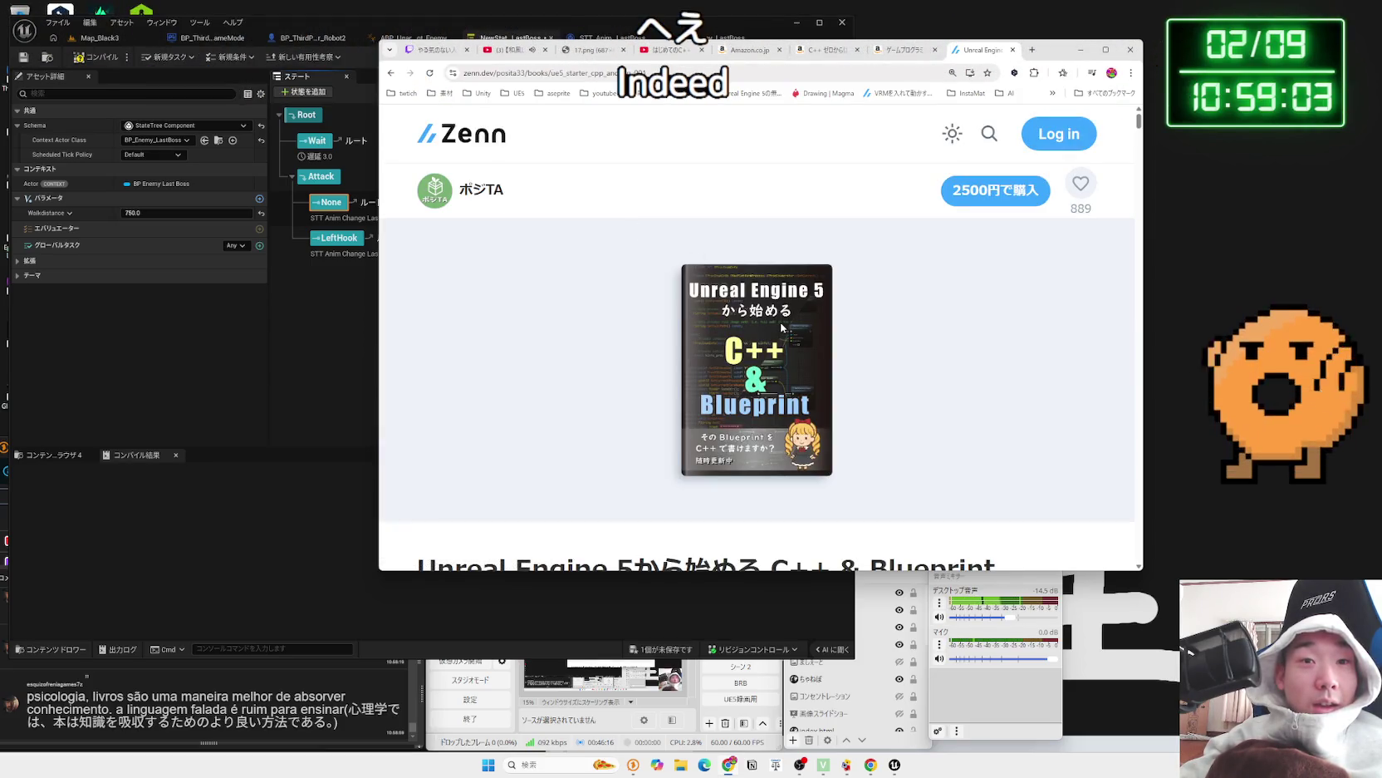
scroll(780, 328, "down", 5)
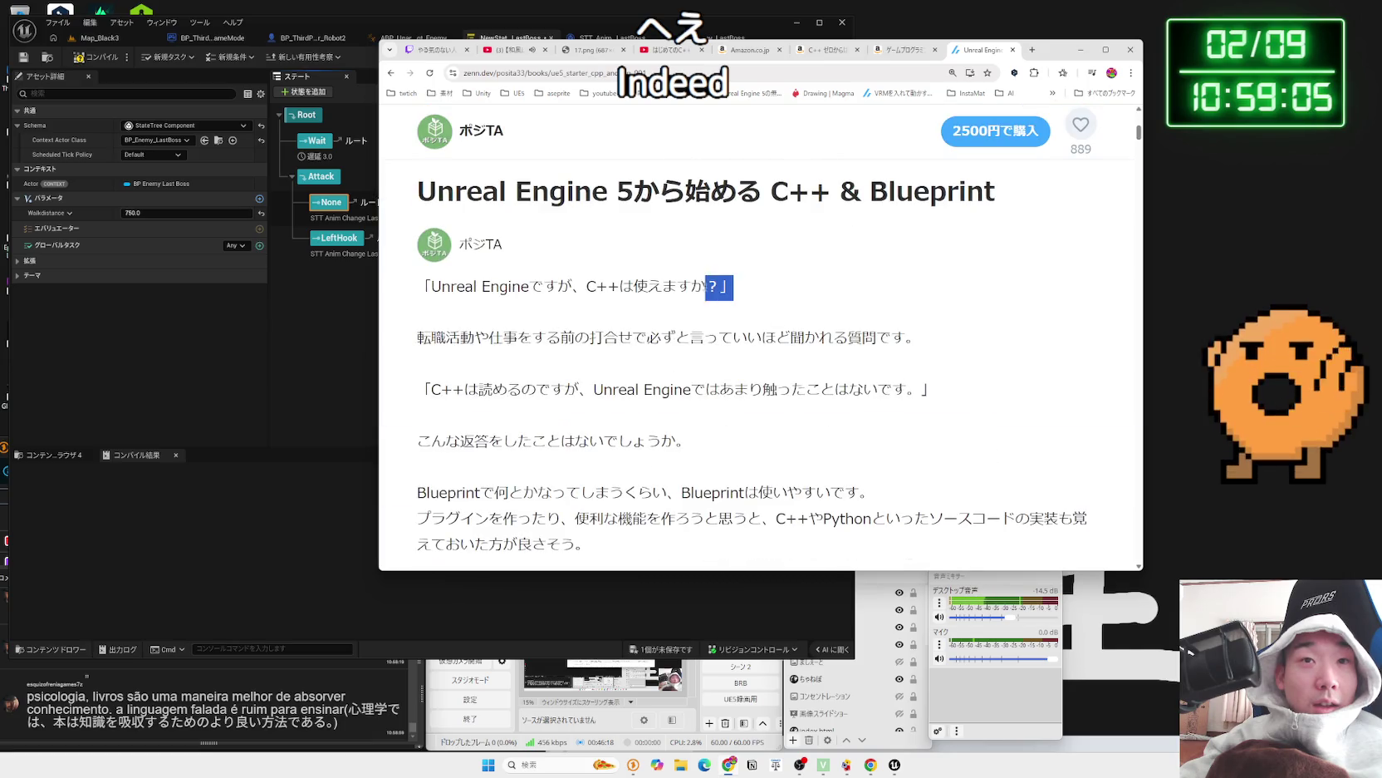
left_click_drag(431, 286, 691, 286)
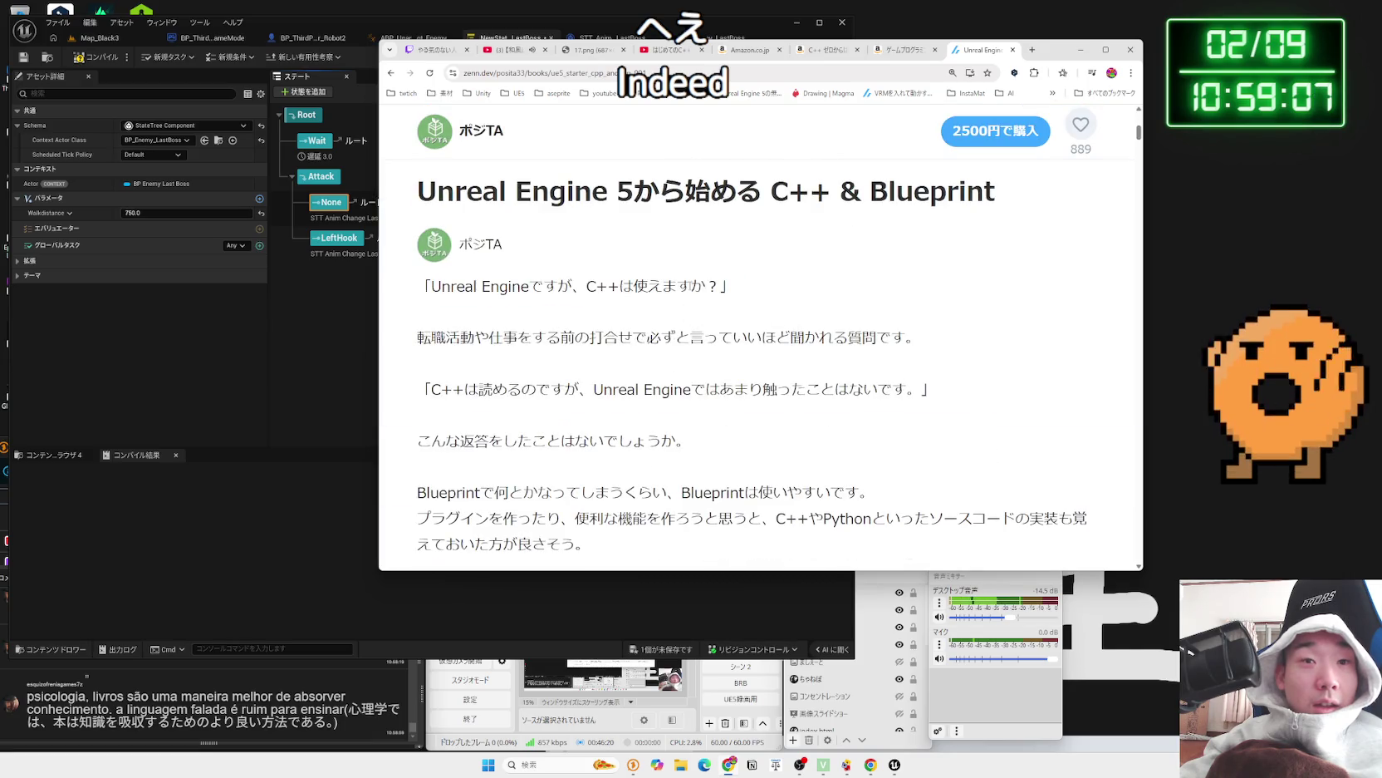
scroll(689, 285, "down", 2)
scroll(690, 285, "down", 4)
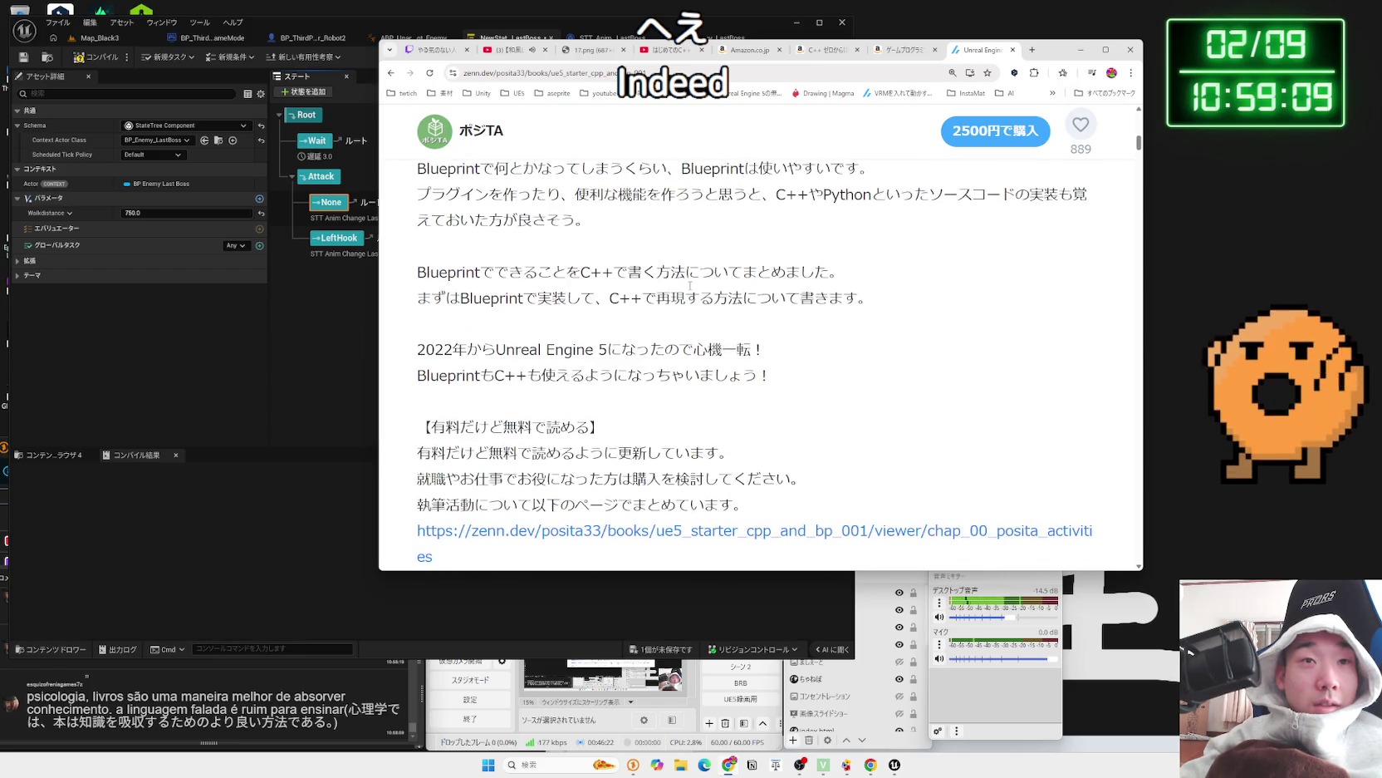
scroll(690, 285, "up", 1)
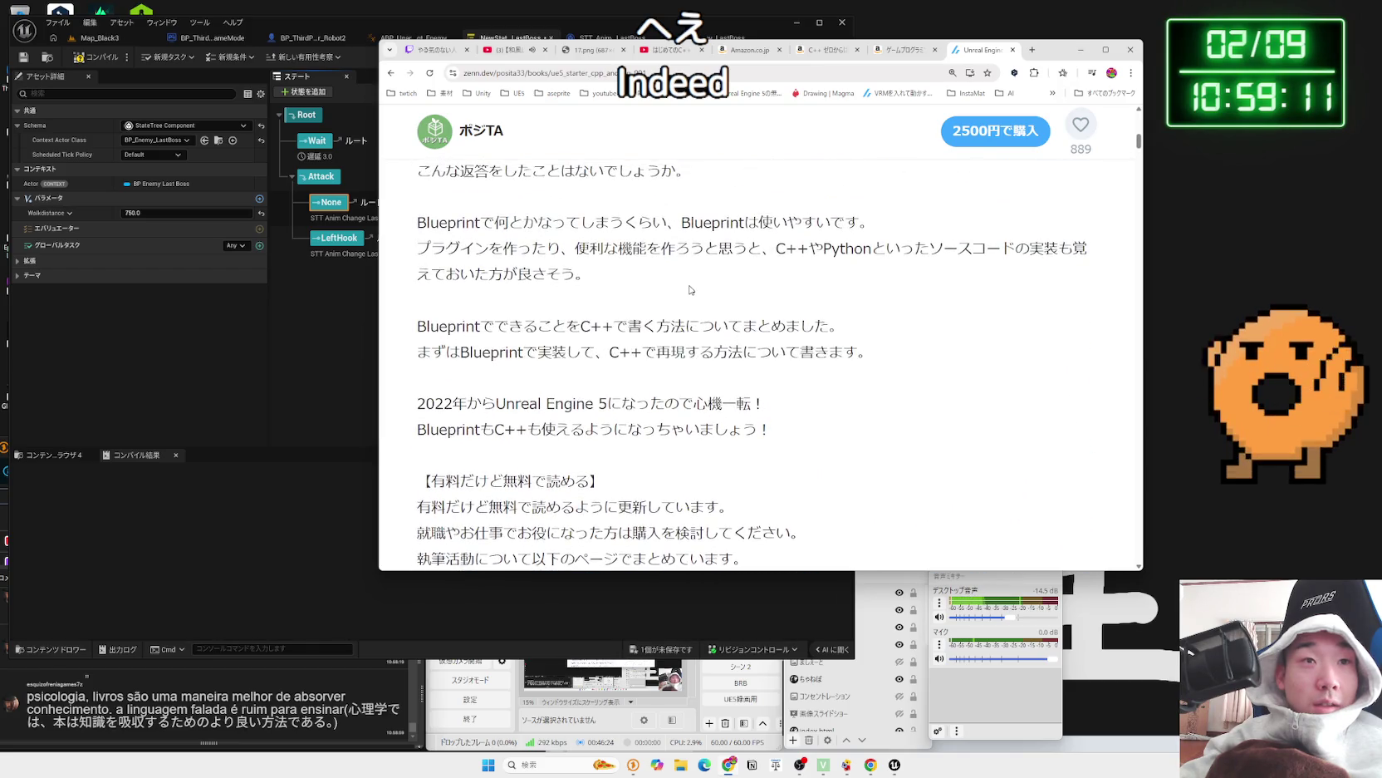
scroll(689, 290, "down", 1)
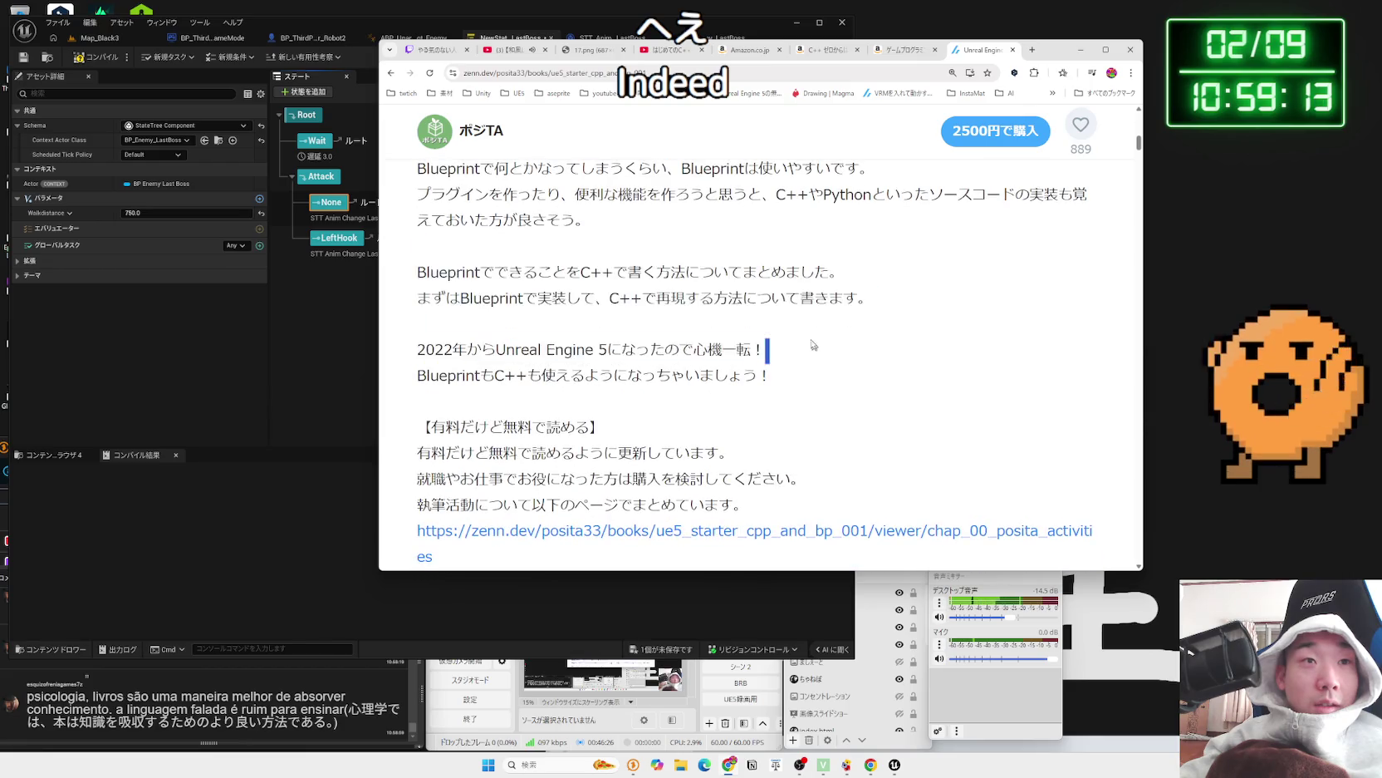
scroll(715, 249, "down", 12)
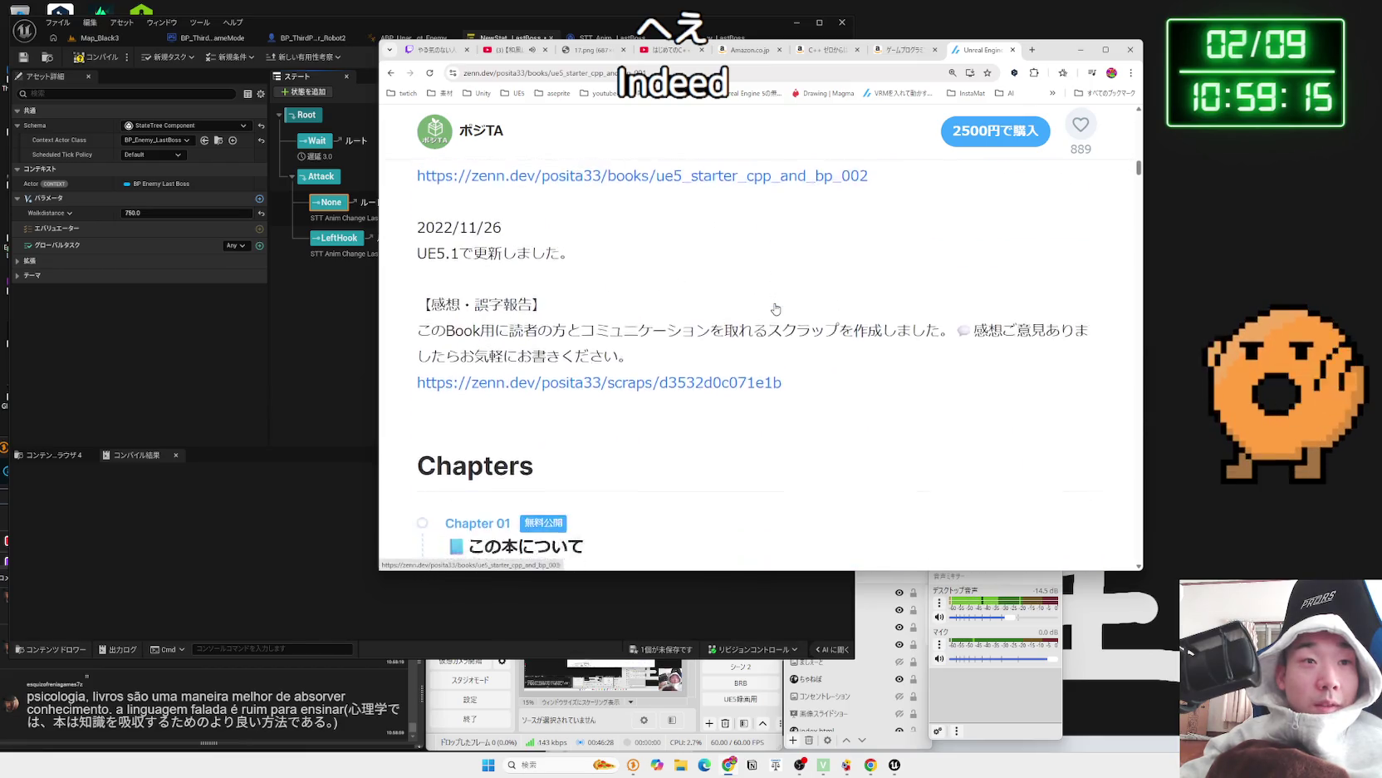
scroll(773, 309, "up", 6)
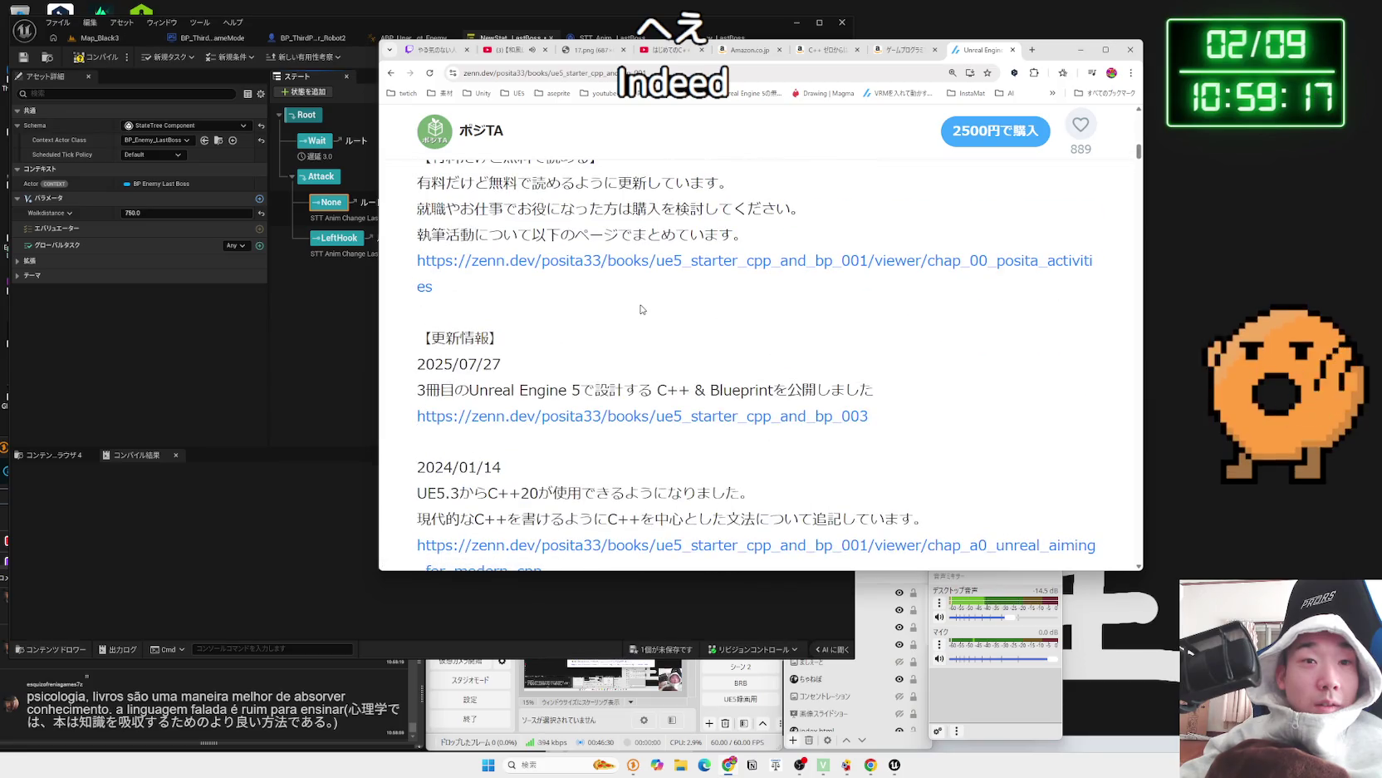
scroll(639, 309, "up", 2)
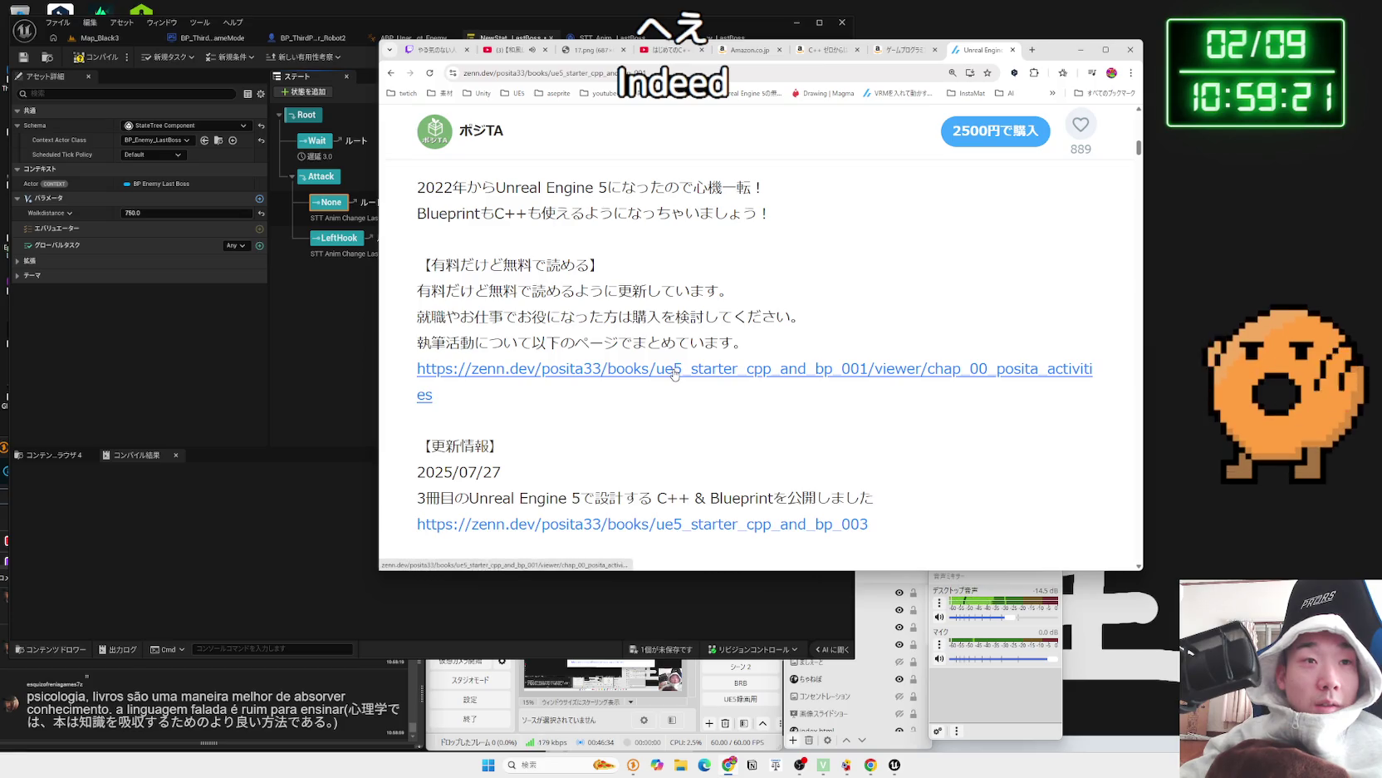
- Browse the author's activities page slideshow to the books slide, then close both Zenn tabs
left_click(675, 373)
scroll(672, 349, "down", 3)
scroll(672, 344, "down", 13)
scroll(671, 335, "up", 3)
scroll(672, 335, "up", 1)
left_click(1083, 313)
left_click(1084, 312)
left_click(1084, 314)
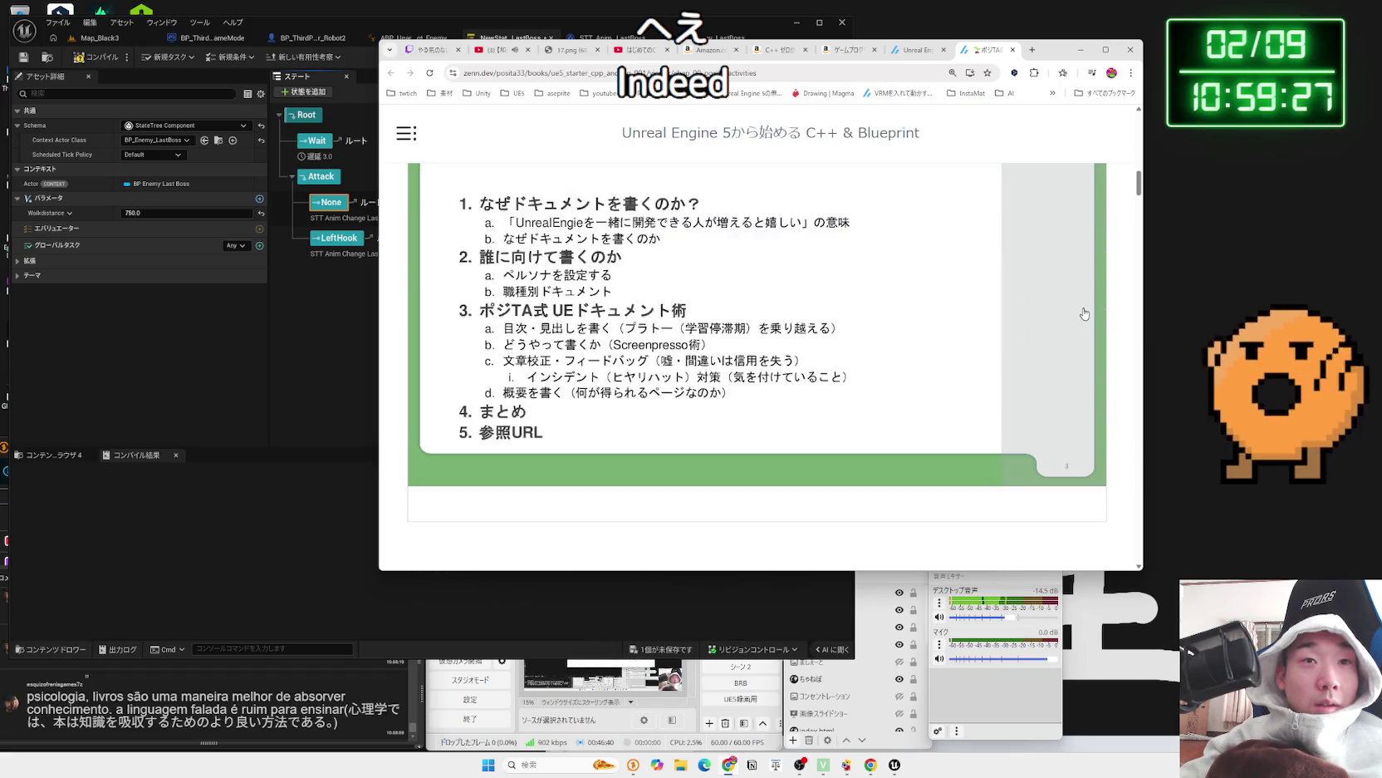
left_click(1084, 313)
left_click(1084, 314)
left_click(436, 323)
left_click(454, 323)
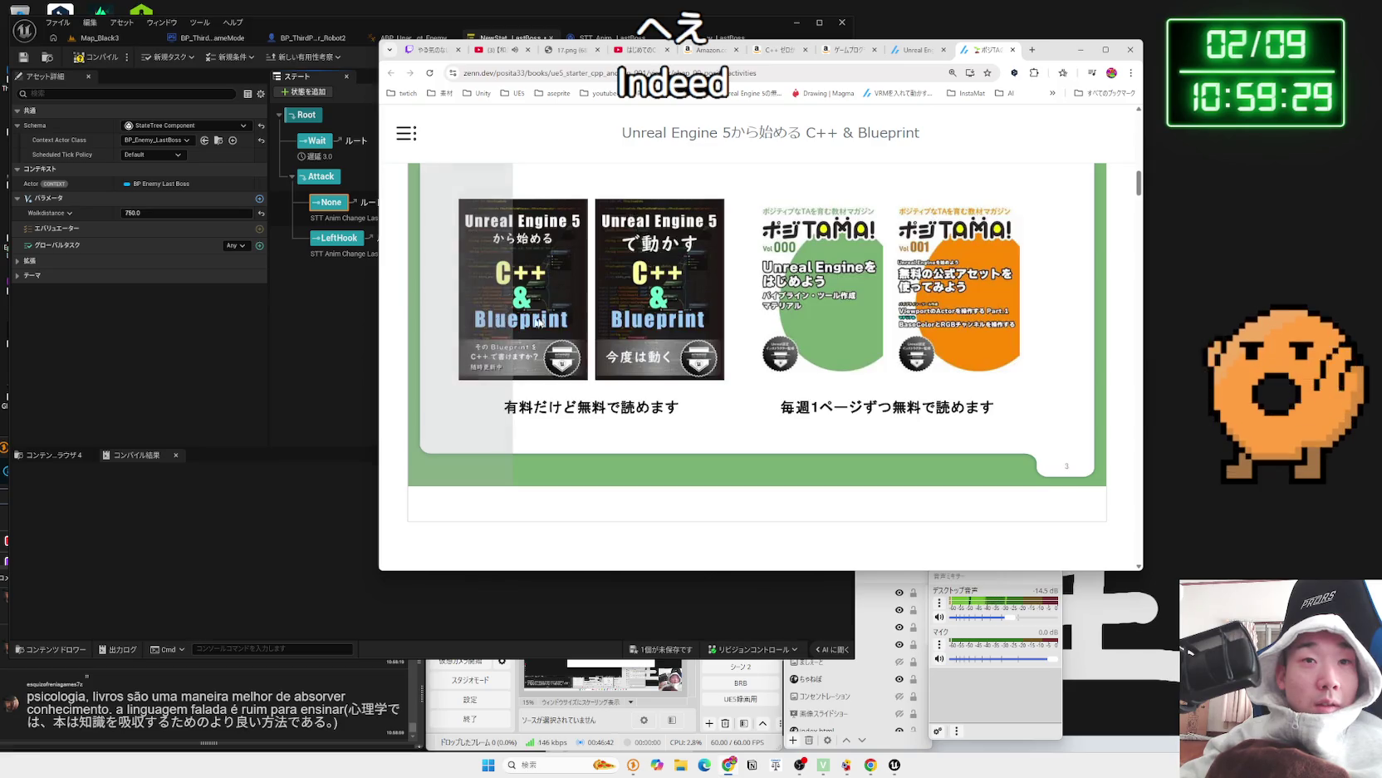
scroll(673, 292, "up", 1)
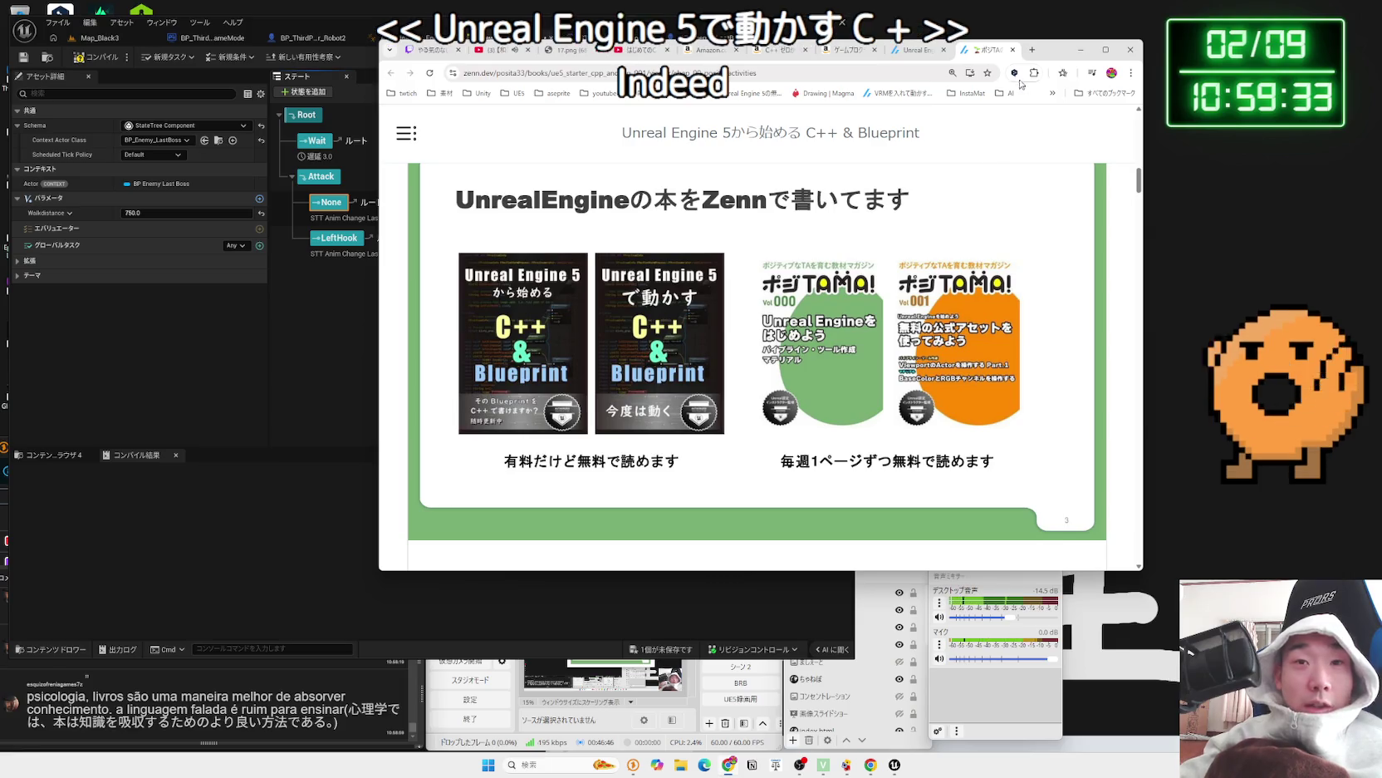
left_click(1013, 50)
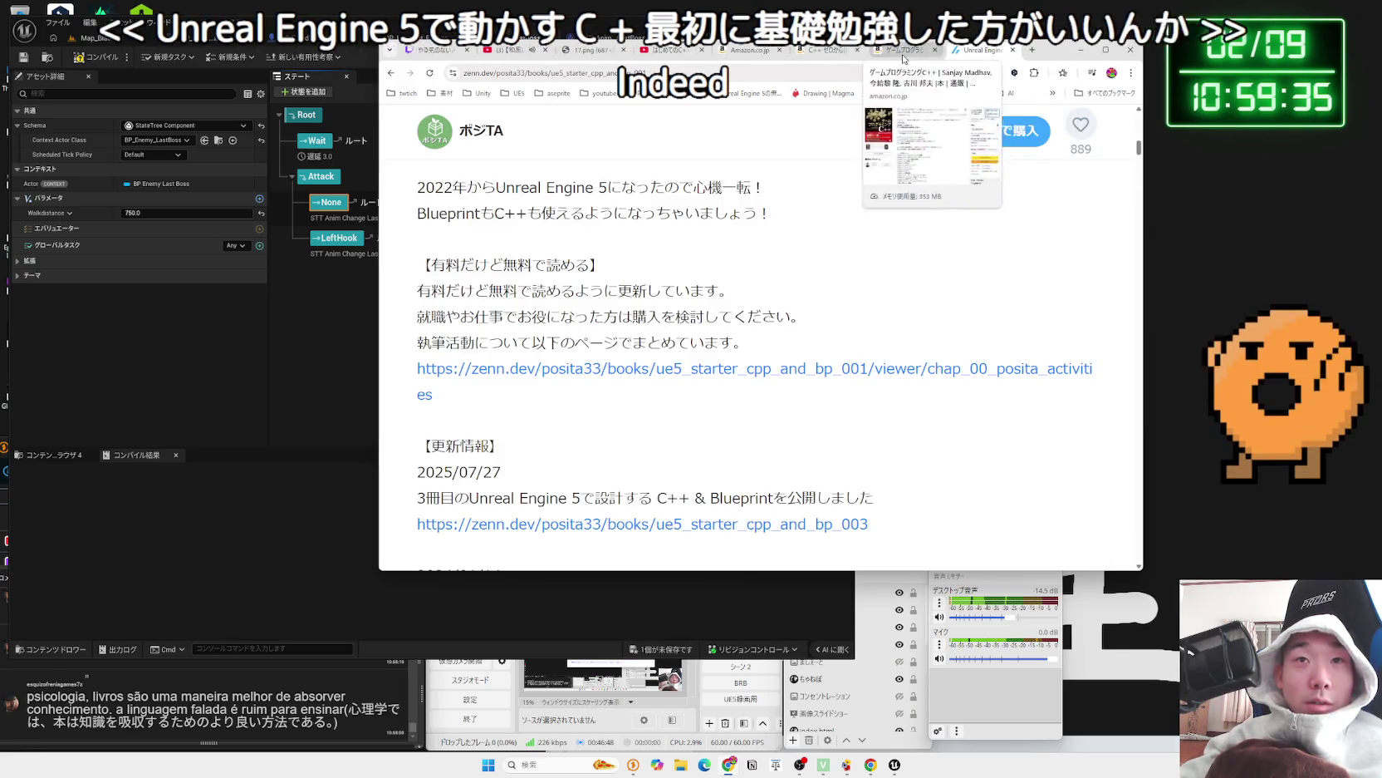
left_click(899, 50)
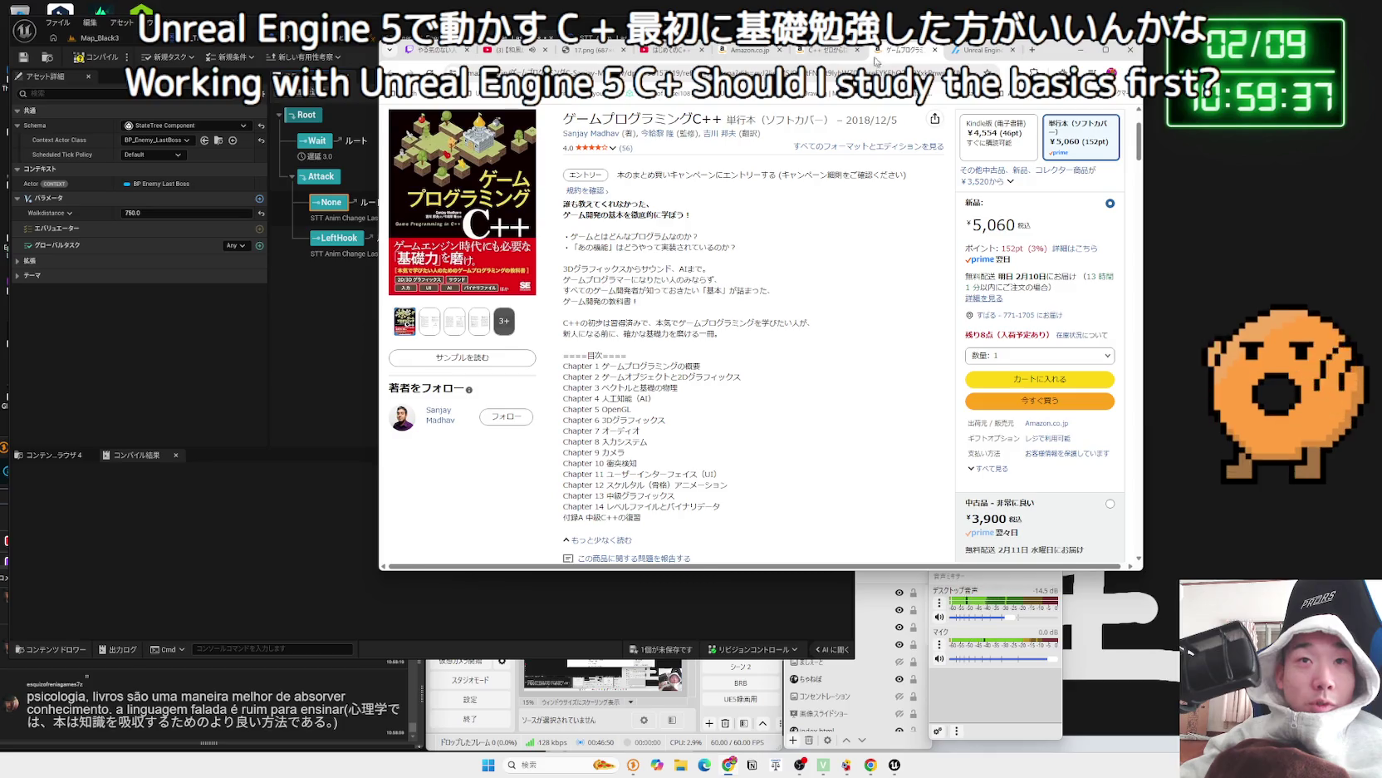
- Switch to the C++ ゼロからはじめるプログラミング Amazon page and expand its full description
key("ctrl+shift+Tab")
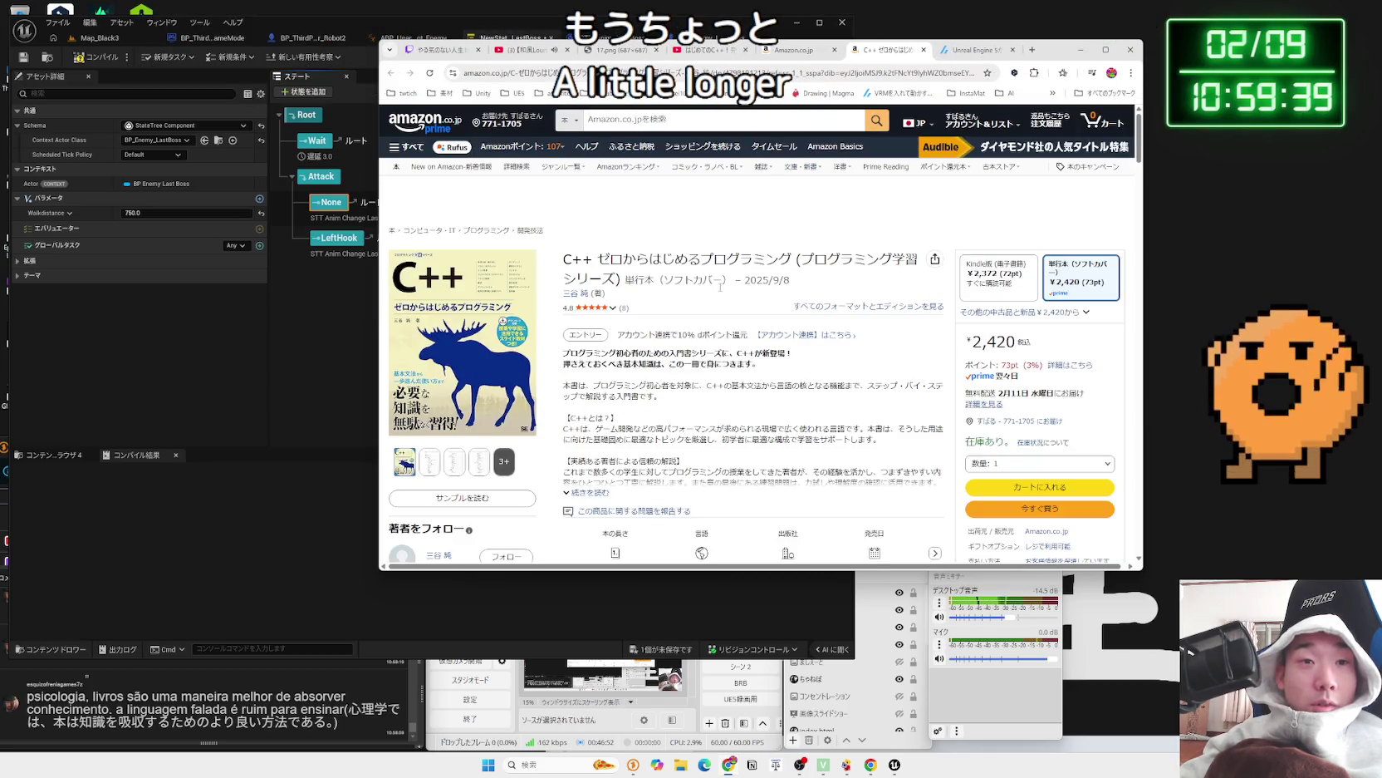
scroll(720, 287, "down", 2)
mouse_move(721, 290)
left_mouse_down()
mouse_move(845, 346)
mouse_move(565, 320)
left_mouse_up()
left_click(845, 345)
left_click(587, 352)
left_click(685, 314)
scroll(685, 314, "down", 5)
left_click_drag(689, 251, 581, 209)
left_click(582, 209)
- Read through the customer reviews, highlighting passages, then scroll back to the top
scroll(718, 285, "down", 10)
scroll(718, 285, "up", 10)
scroll(717, 285, "down", 12)
scroll(718, 285, "down", 5)
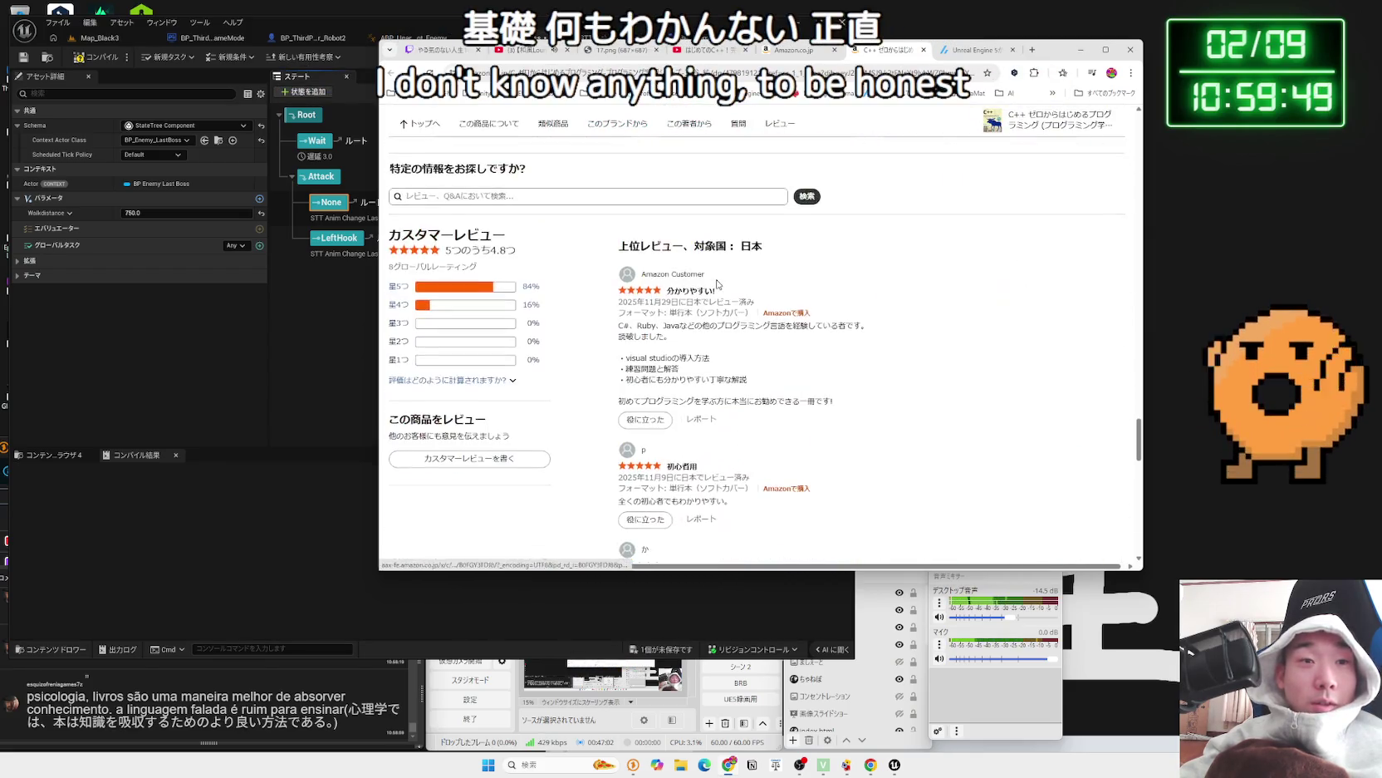
scroll(718, 285, "down", 1)
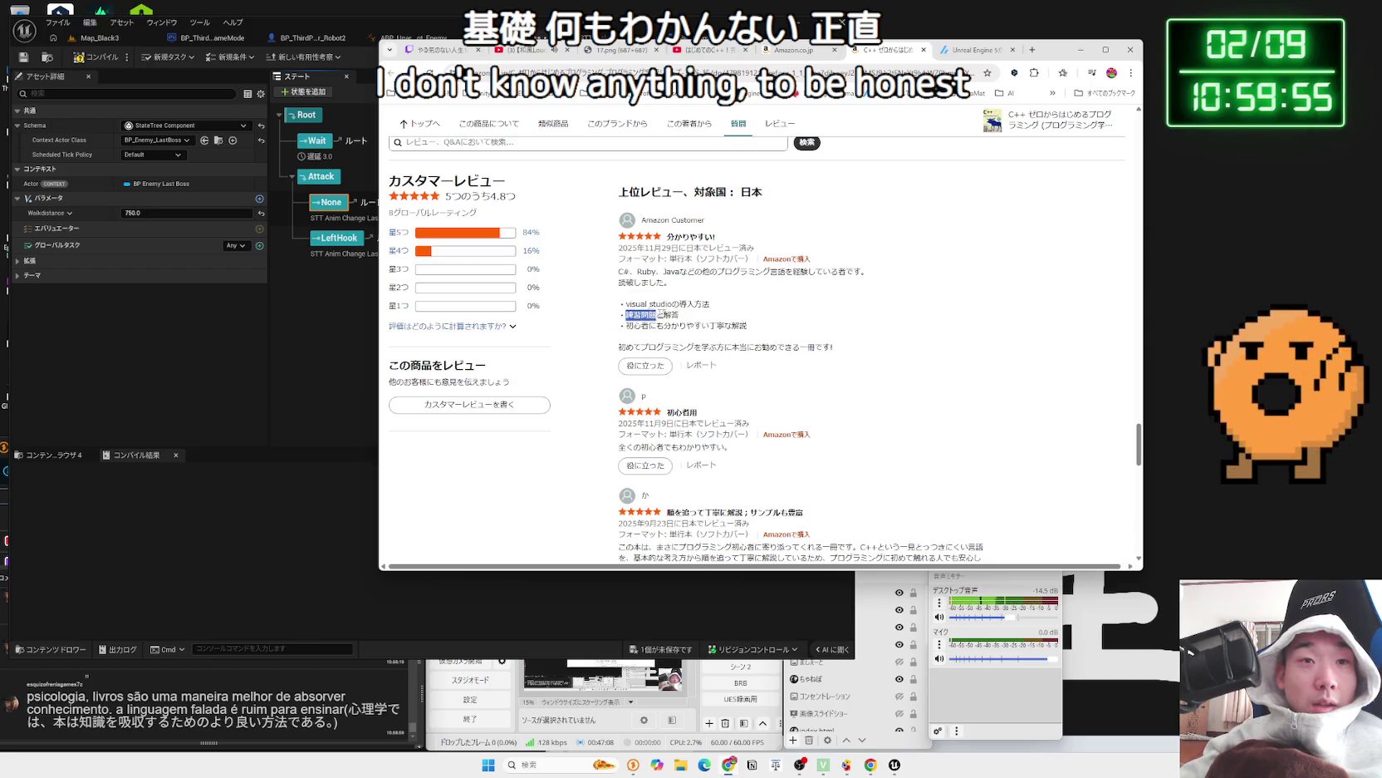
scroll(798, 324, "down", 5)
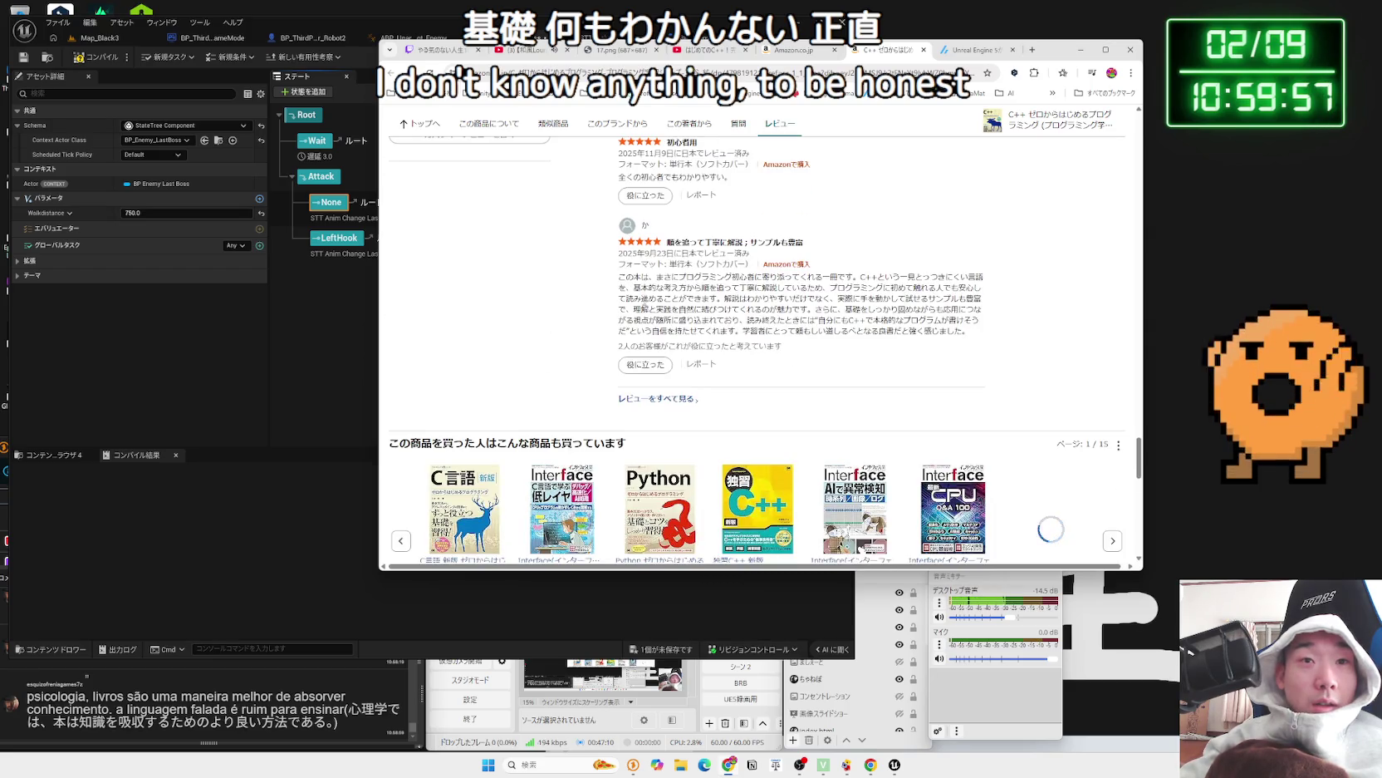
left_click_drag(777, 288, 942, 319)
left_click_drag(636, 288, 762, 298)
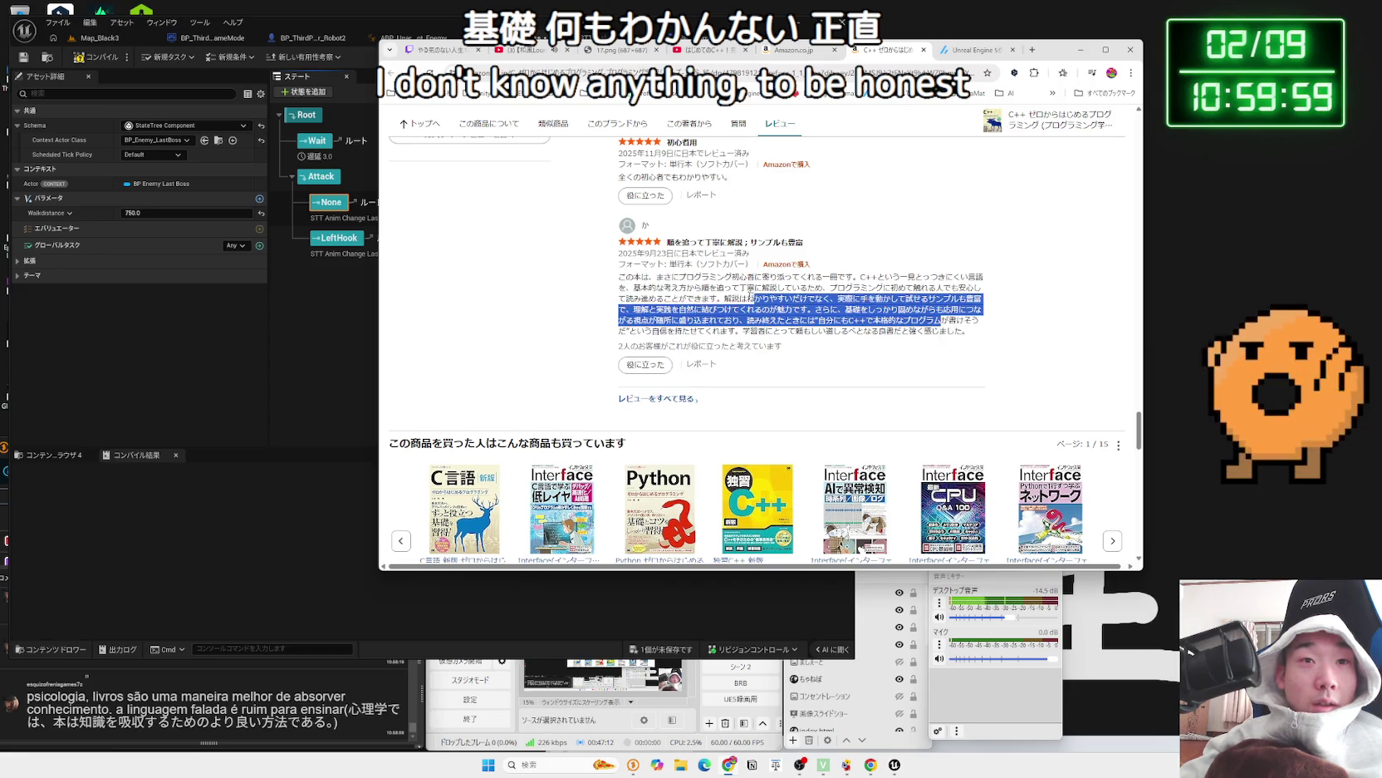
left_click_drag(633, 287, 709, 288)
mouse_move(928, 298)
left_mouse_down()
mouse_move(831, 298)
mouse_move(984, 298)
left_mouse_up()
left_click(848, 303)
scroll(847, 309, "up", 10)
scroll(848, 310, "up", 15)
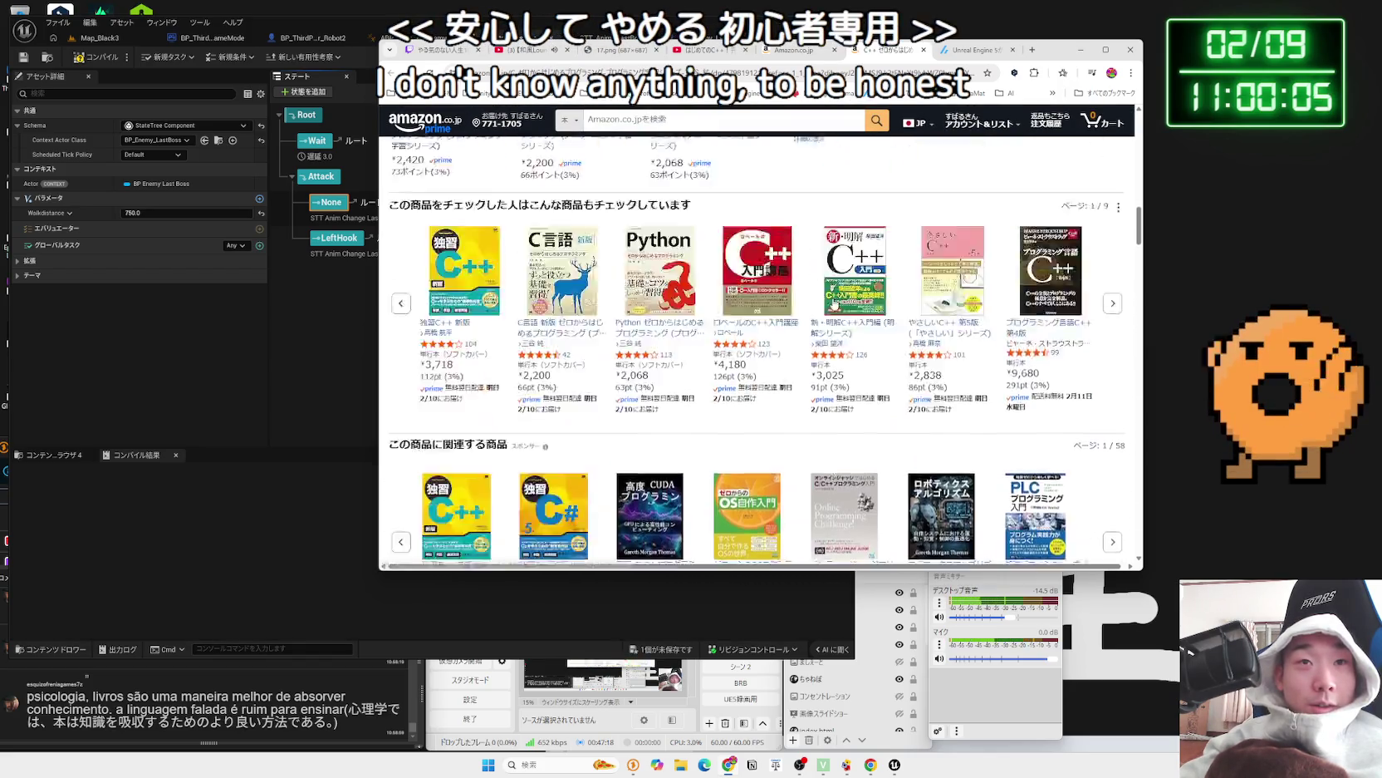
scroll(834, 303, "up", 20)
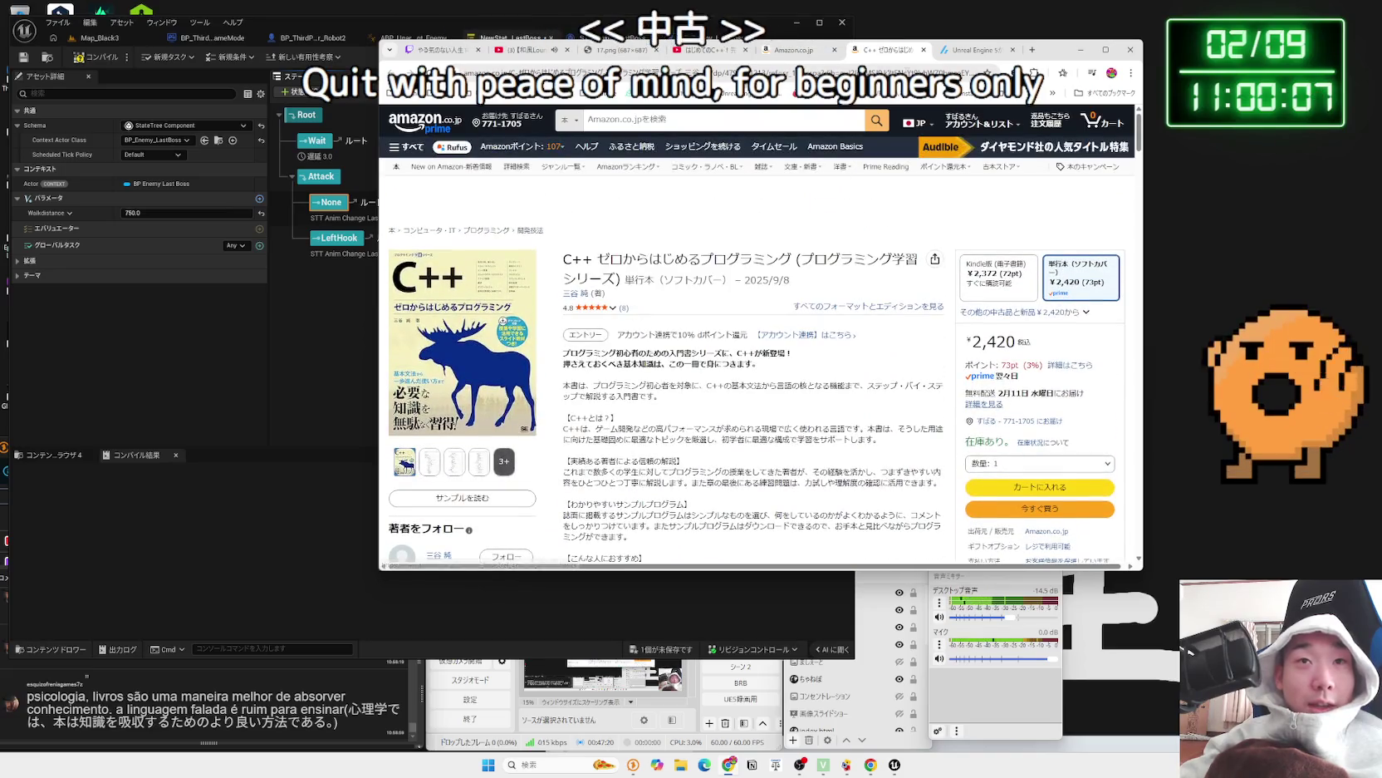
left_click(1032, 50)
- Search Google for '中古 C++ 本' and open the used 独習C++ listing on Rakuten
type("ち")
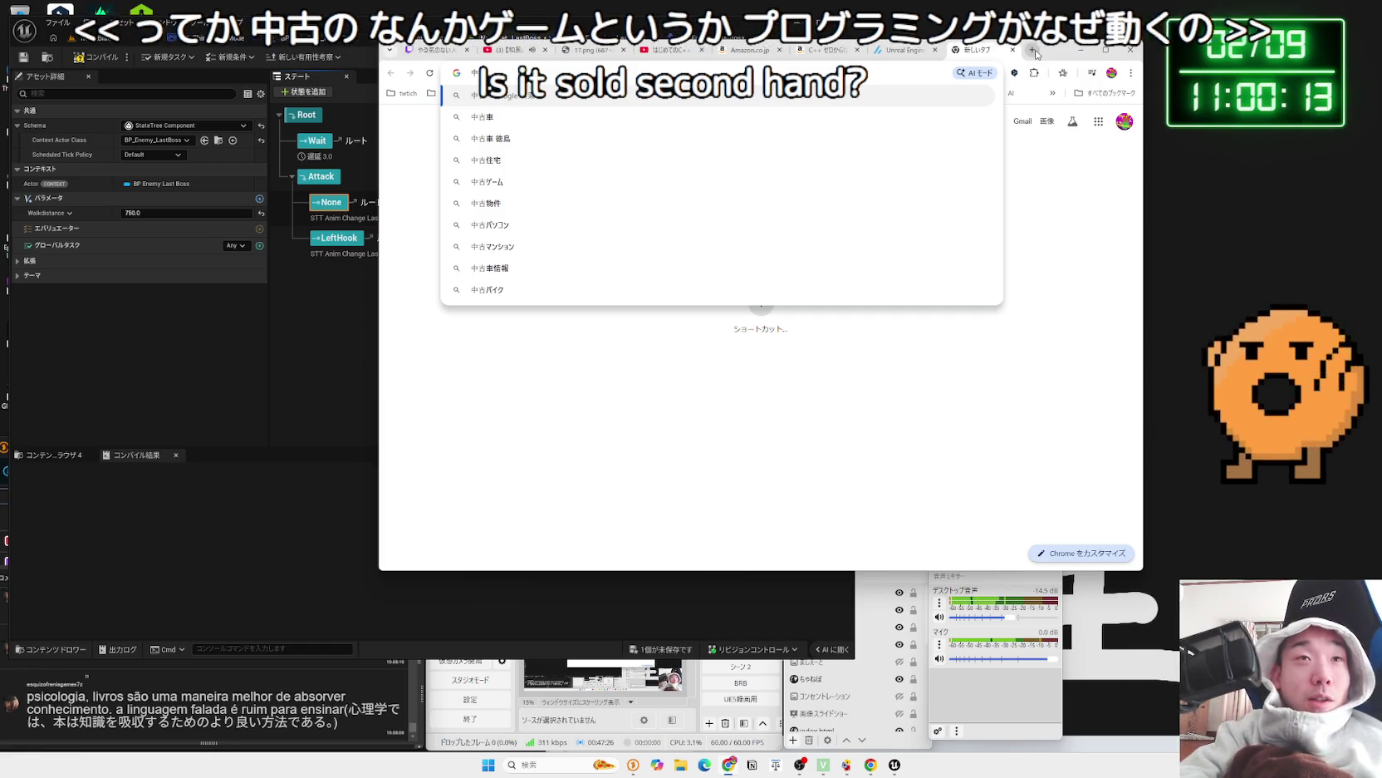
type(" か")
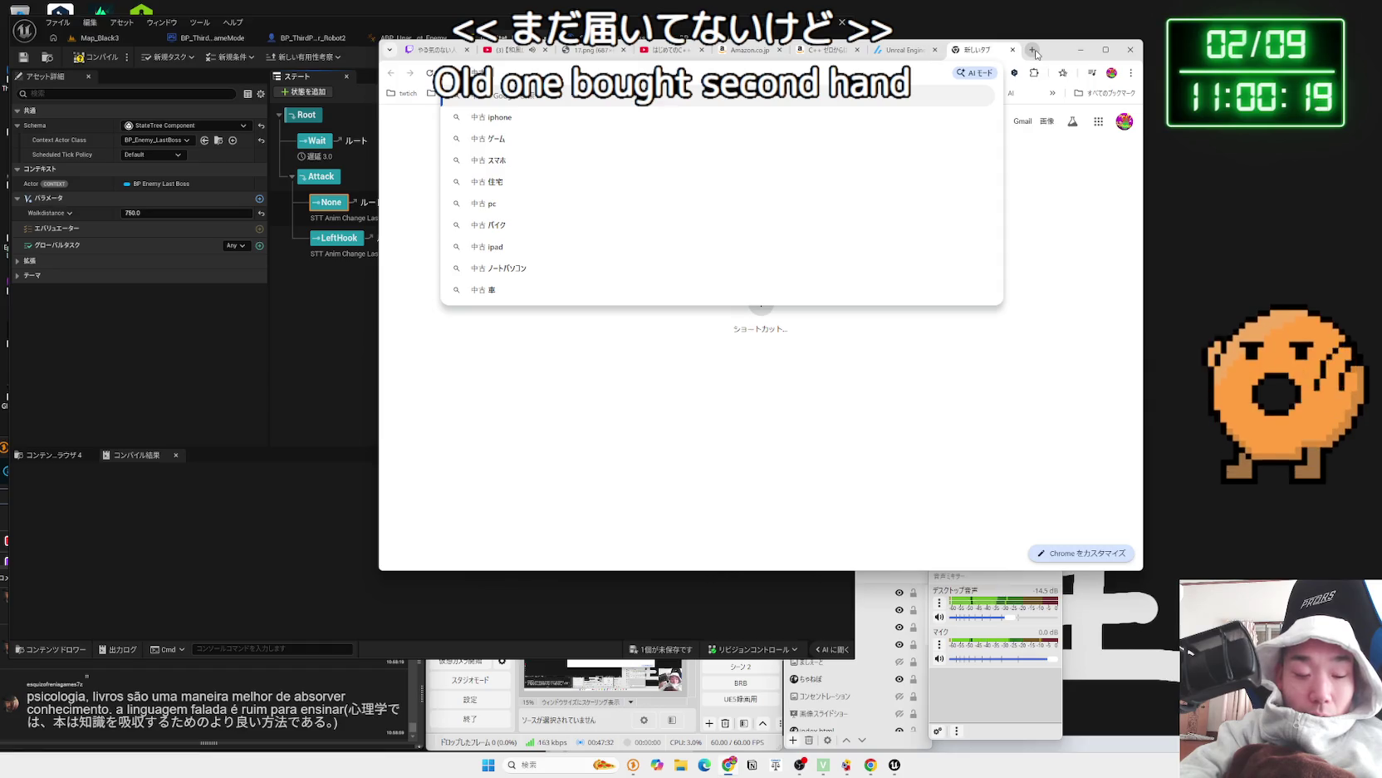
type("C++")
key("Return")
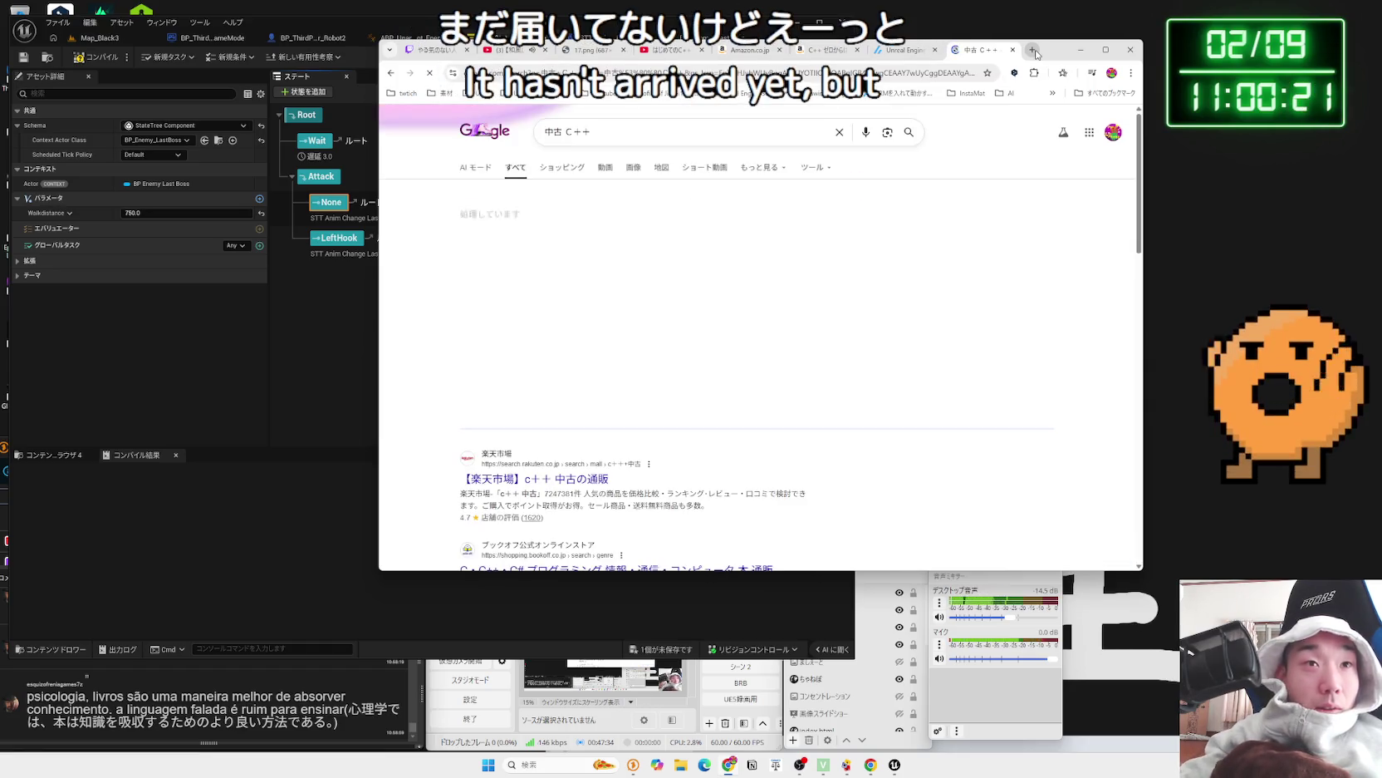
left_click(663, 133)
type("本")
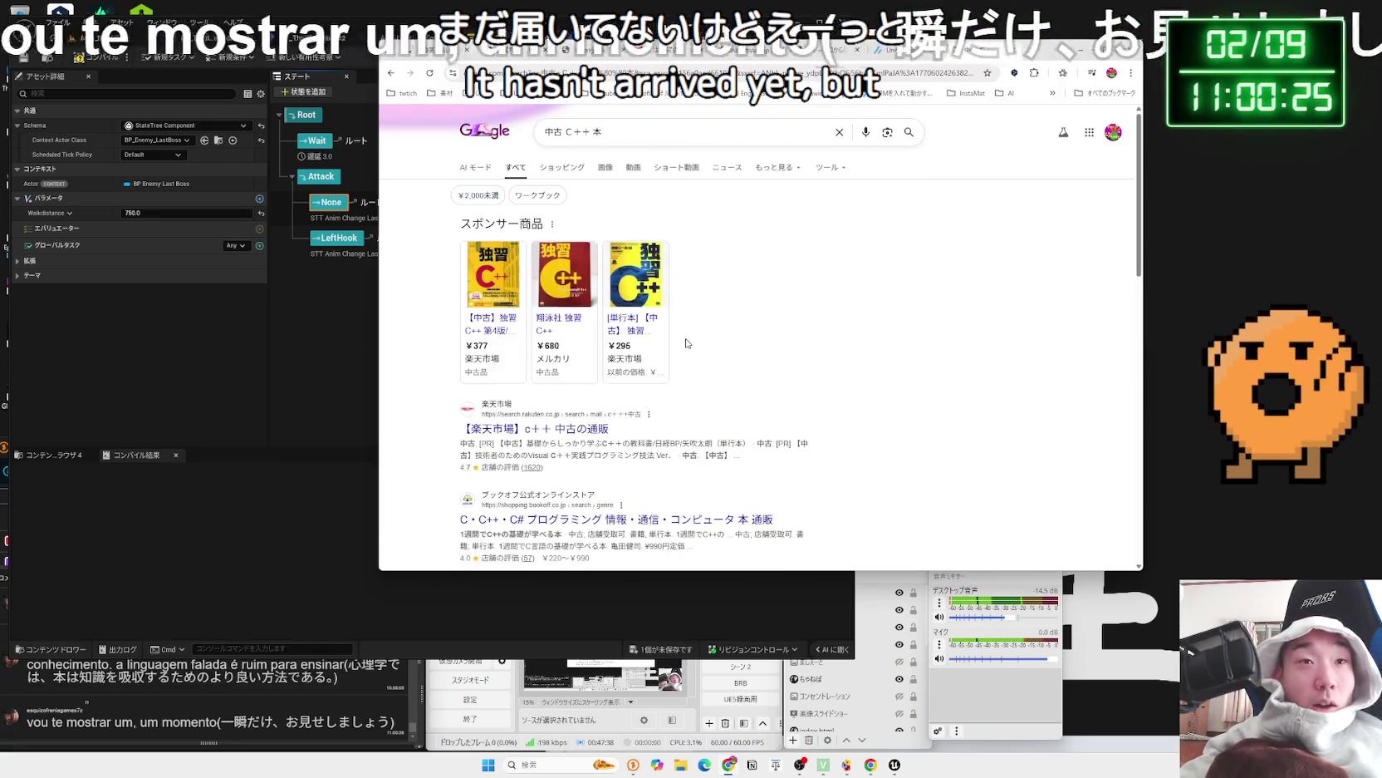
left_click(502, 329)
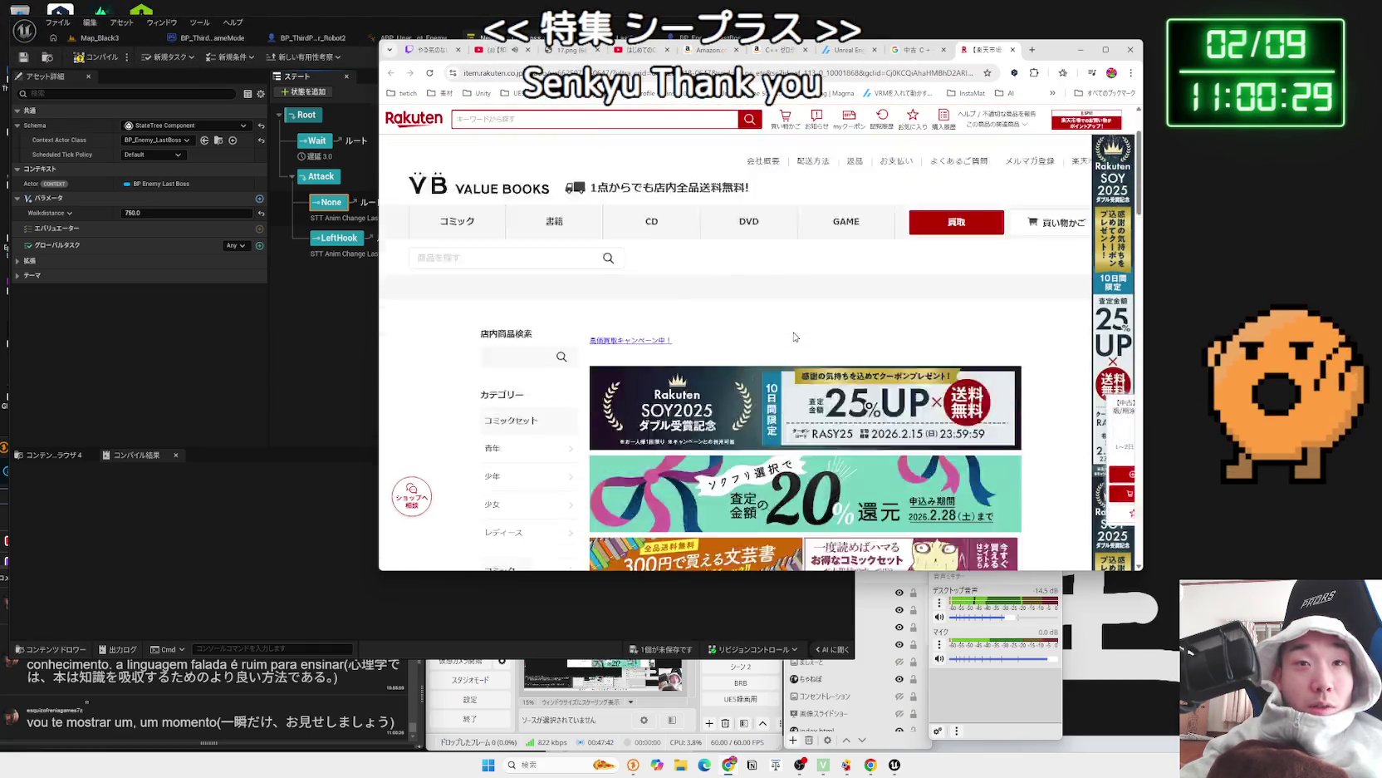
- Review the Rakuten listing for used 独習C++ 第3版 at 295円, then close it
scroll(795, 333, "down", 5)
scroll(789, 332, "up", 3)
scroll(757, 295, "up", 1)
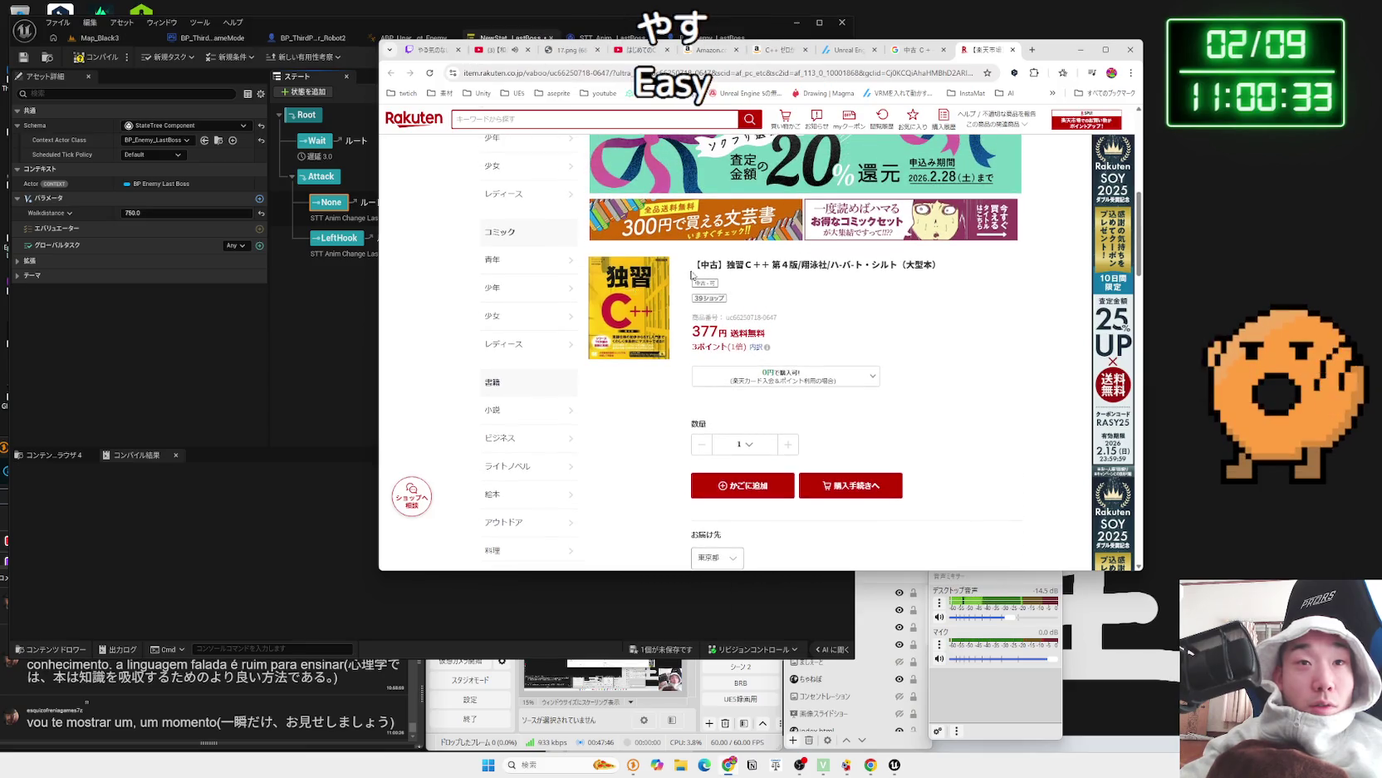
scroll(925, 280, "down", 8)
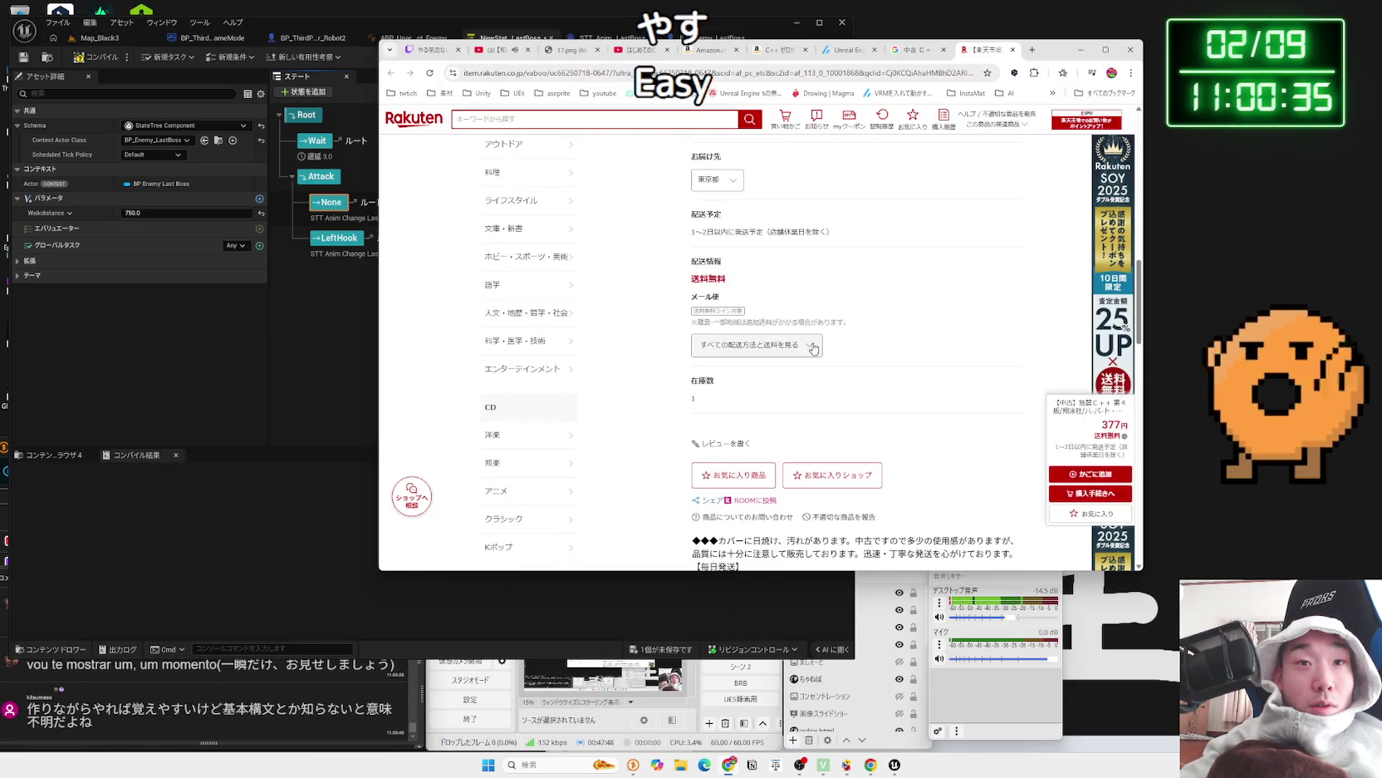
mouse_move(694, 150)
left_mouse_down()
mouse_move(694, 137)
mouse_move(688, 304)
left_mouse_up()
left_click(665, 319)
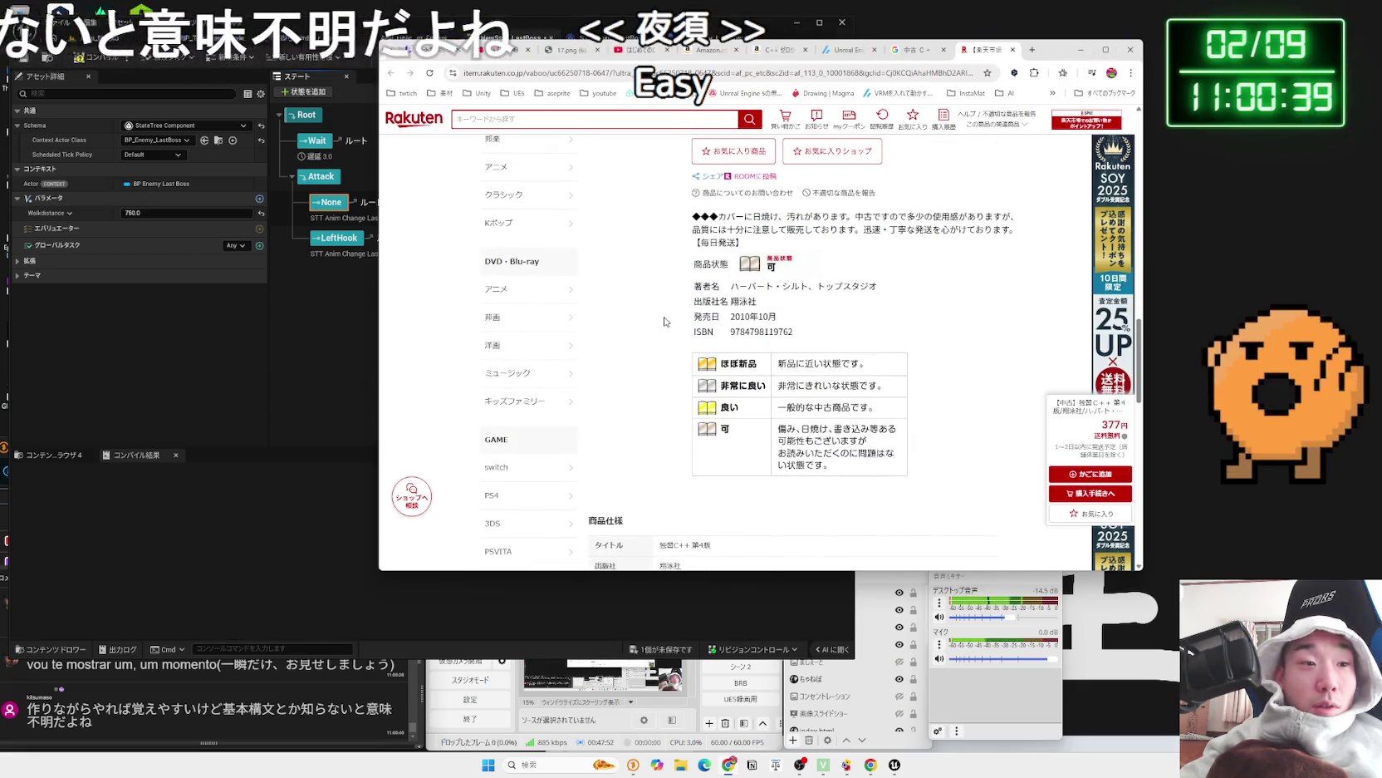
left_click(1013, 50)
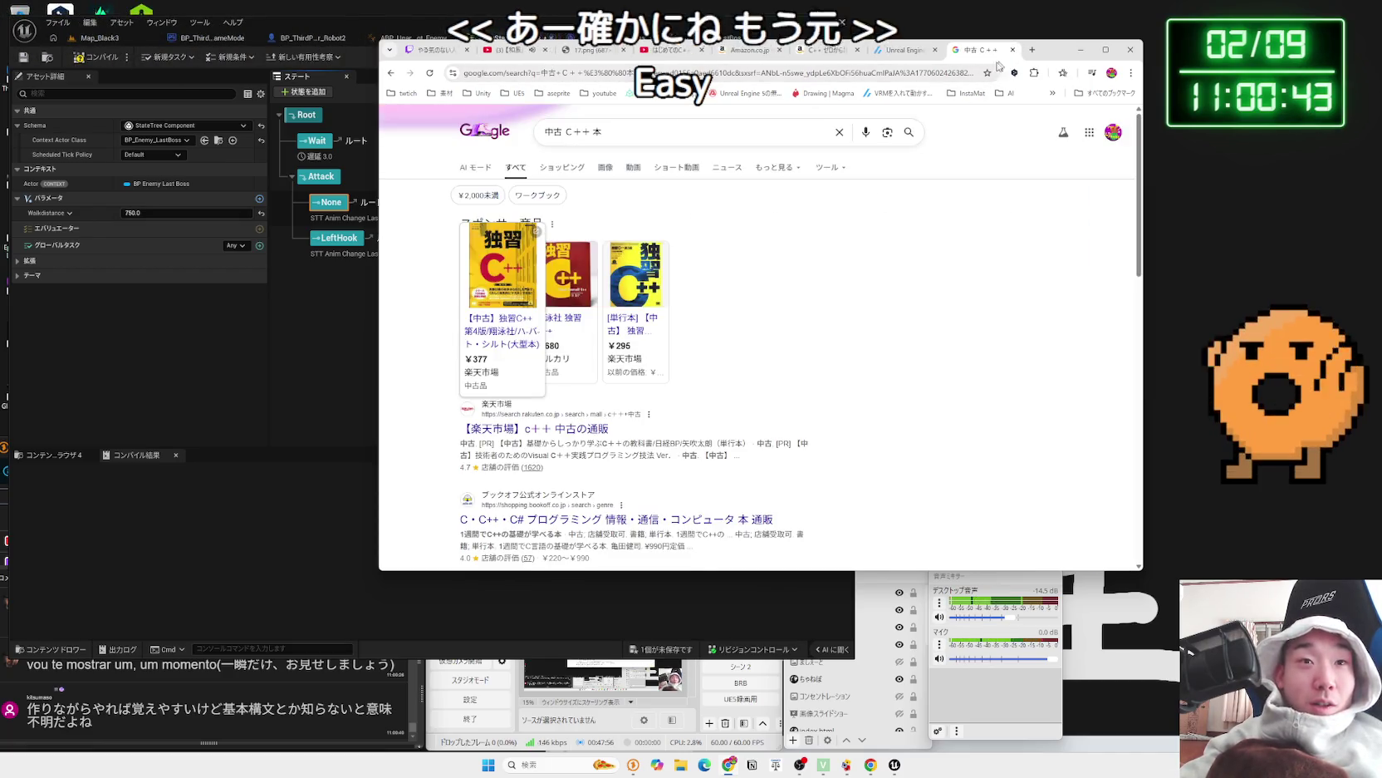
- Check the Mercari listing and photos for 決定版はじめてのC++, then return to the search results
scroll(746, 282, "down", 15)
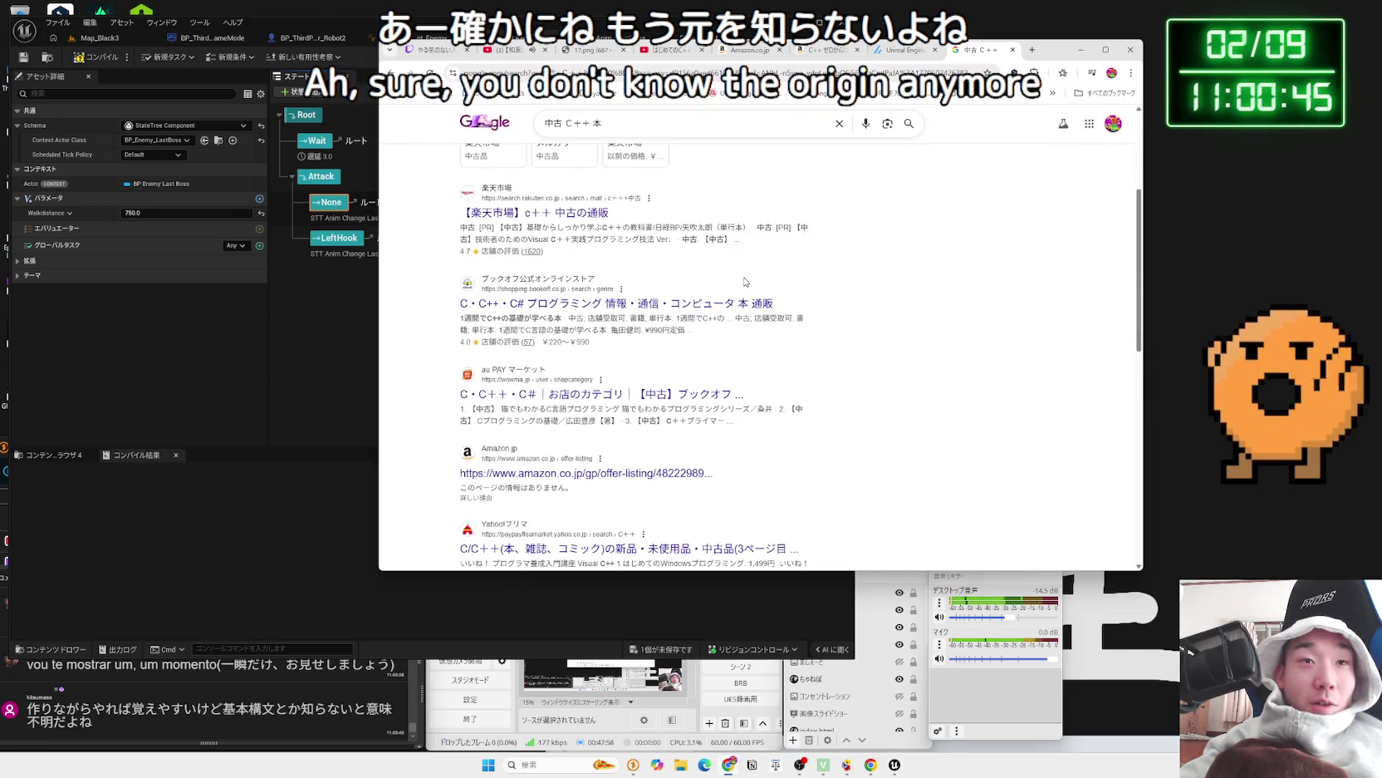
scroll(745, 281, "down", 1)
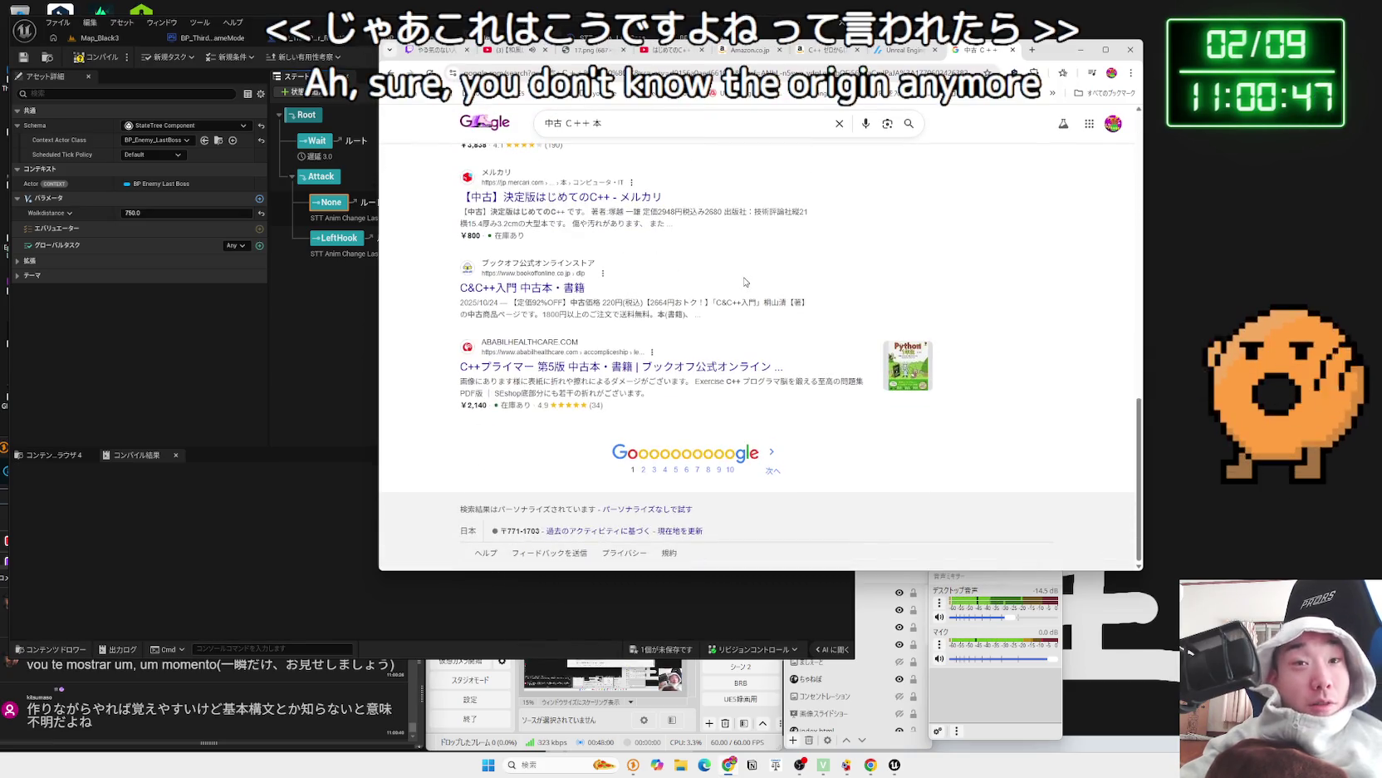
scroll(623, 325, "up", 3)
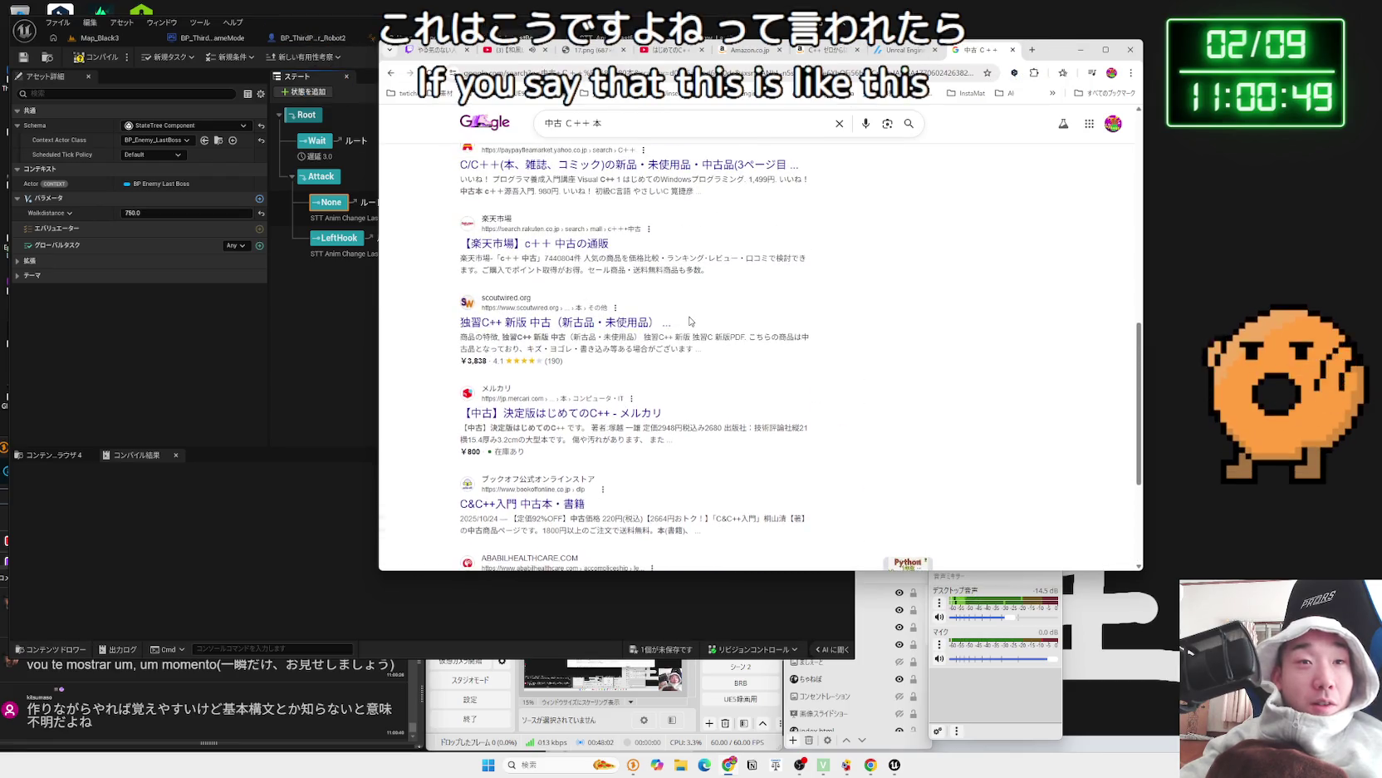
scroll(690, 320, "down", 2)
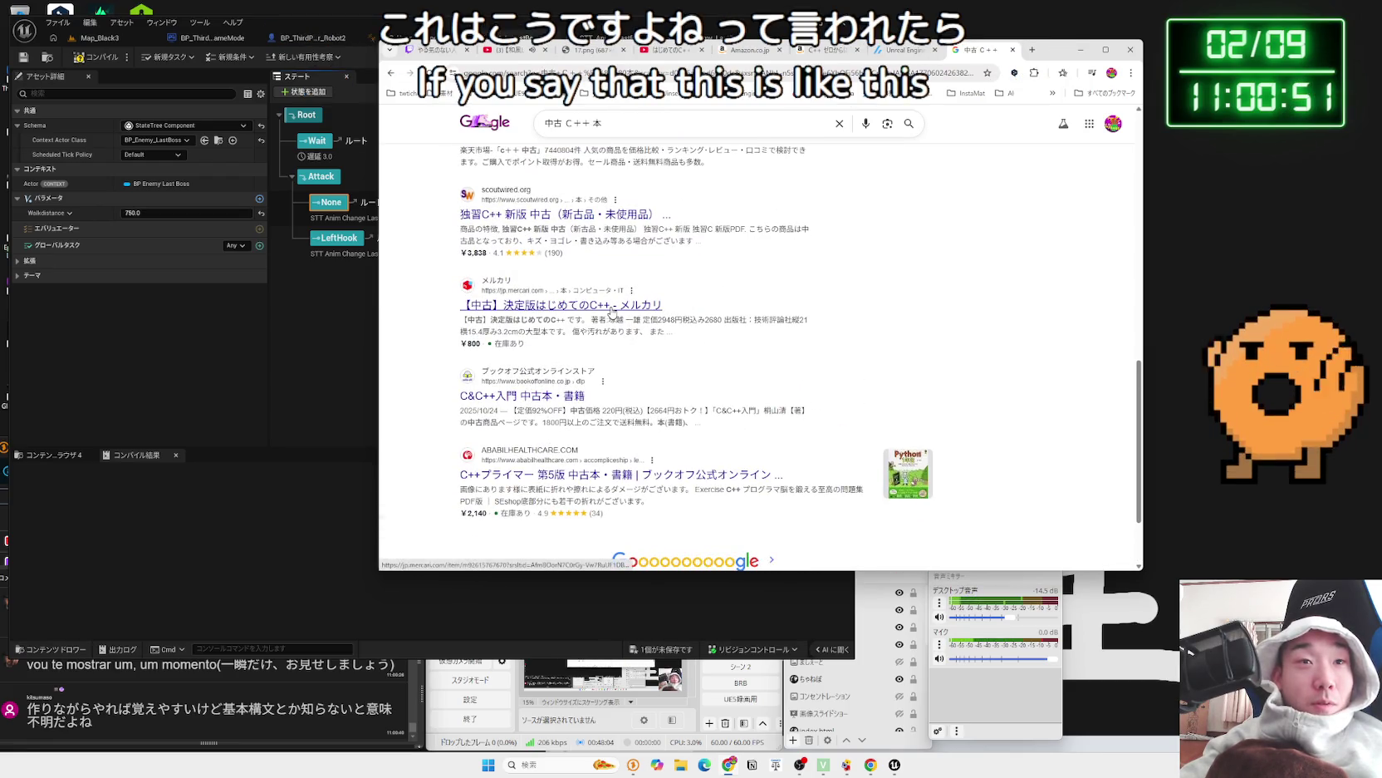
left_click(611, 307)
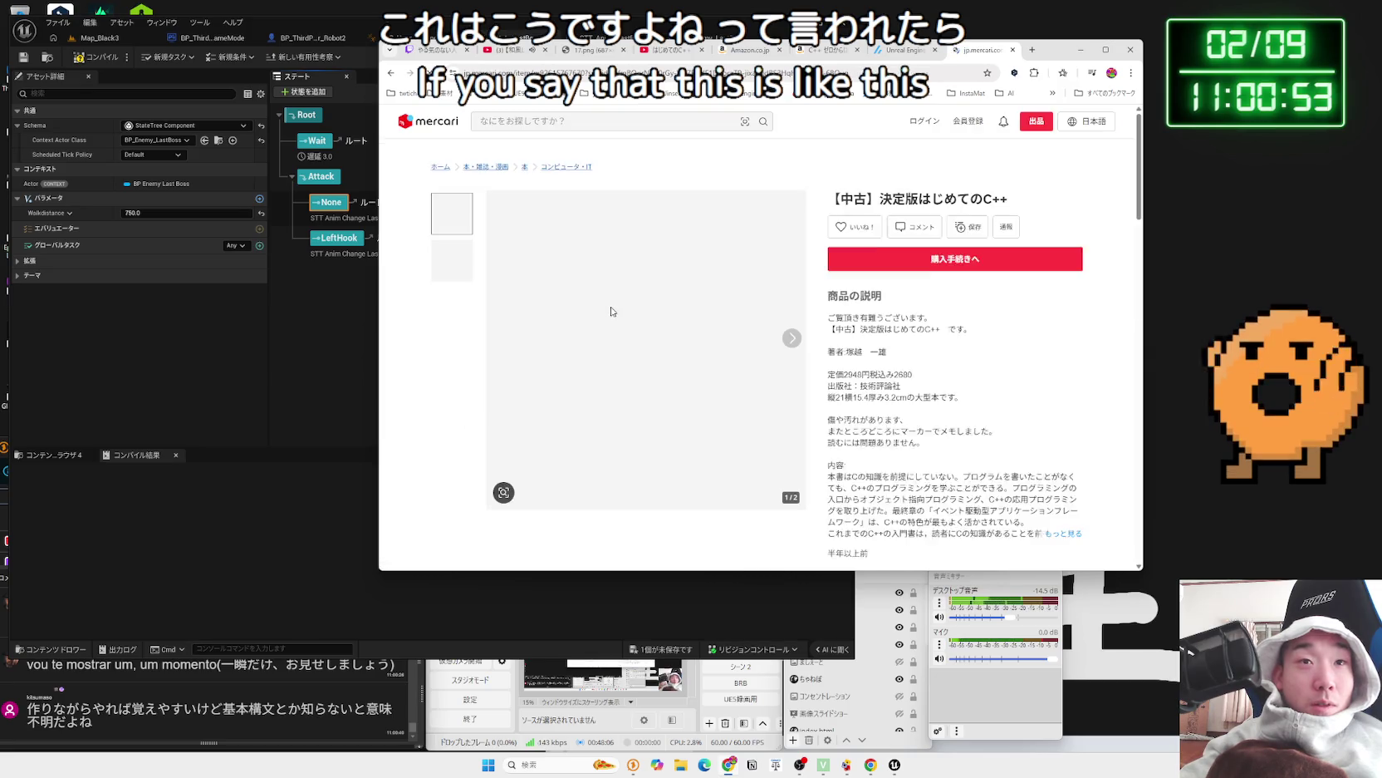
left_click(794, 337)
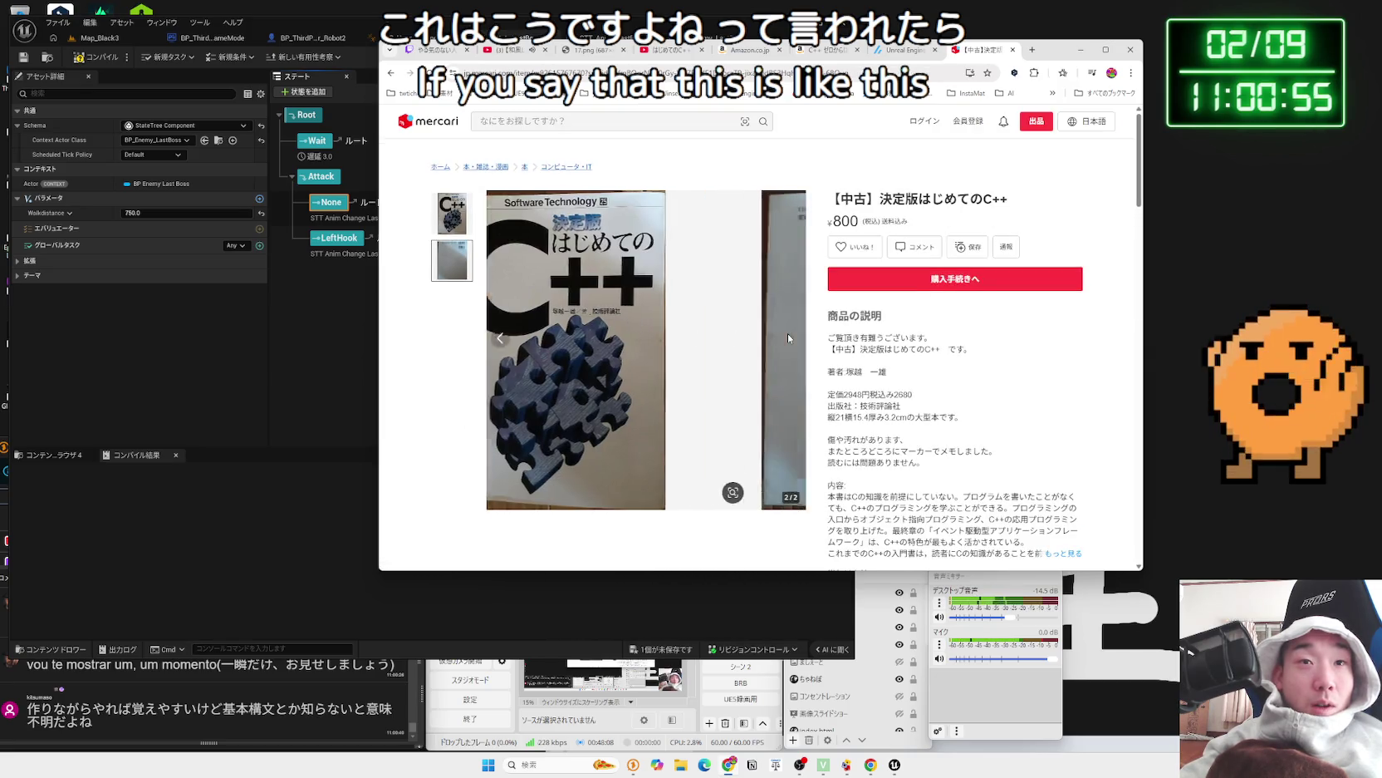
left_click(503, 338)
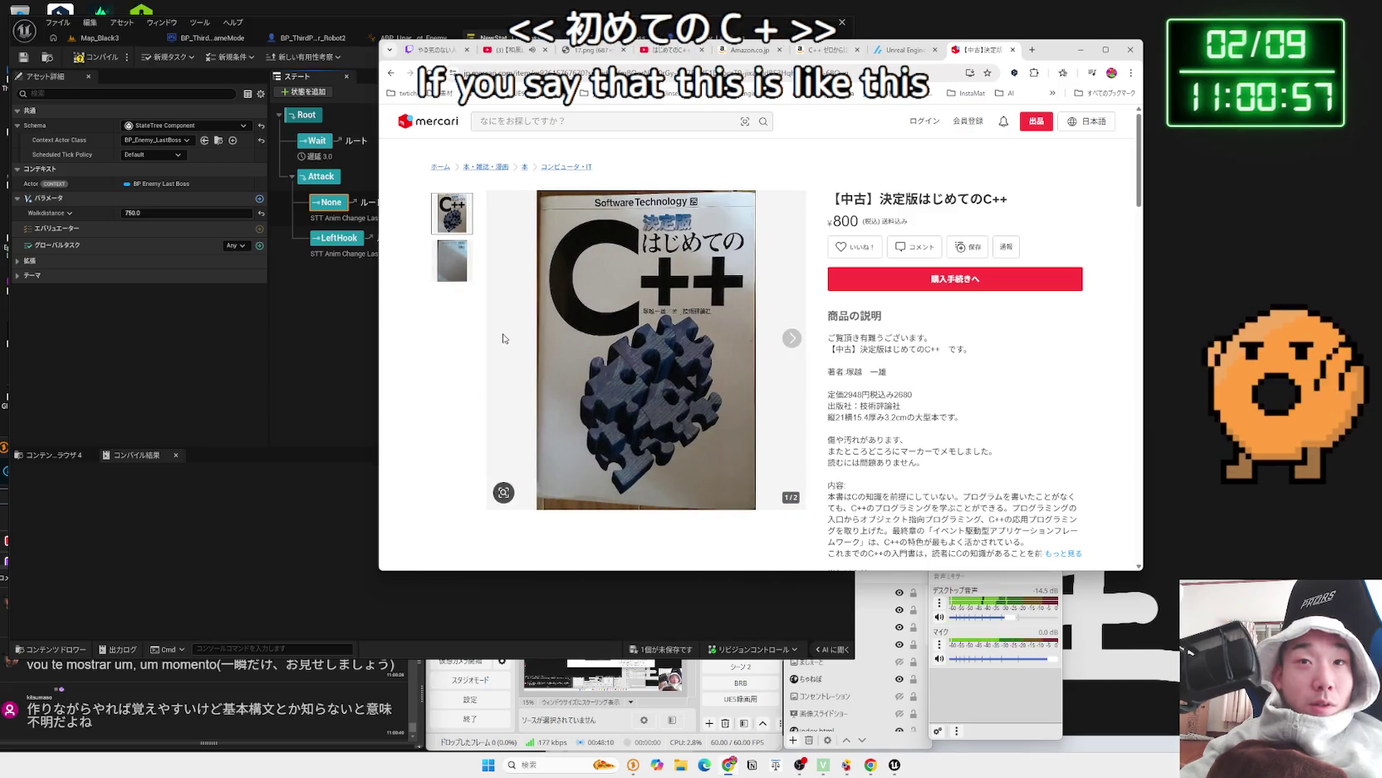
key("alt+Left")
- Browse the remaining Rakuten book listing, then close it to reveal Zenn's Unreal Engine book page
scroll(585, 323, "up", 5)
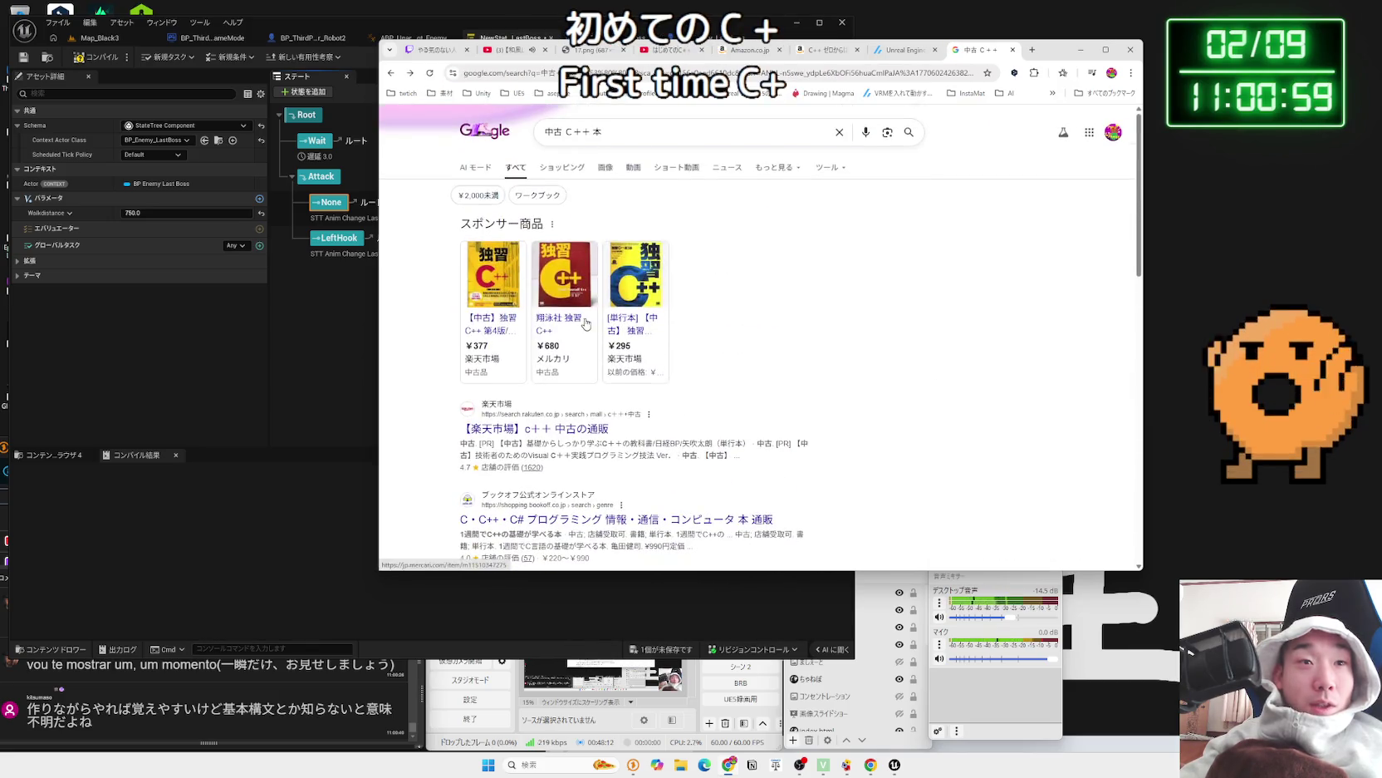
left_click(646, 133)
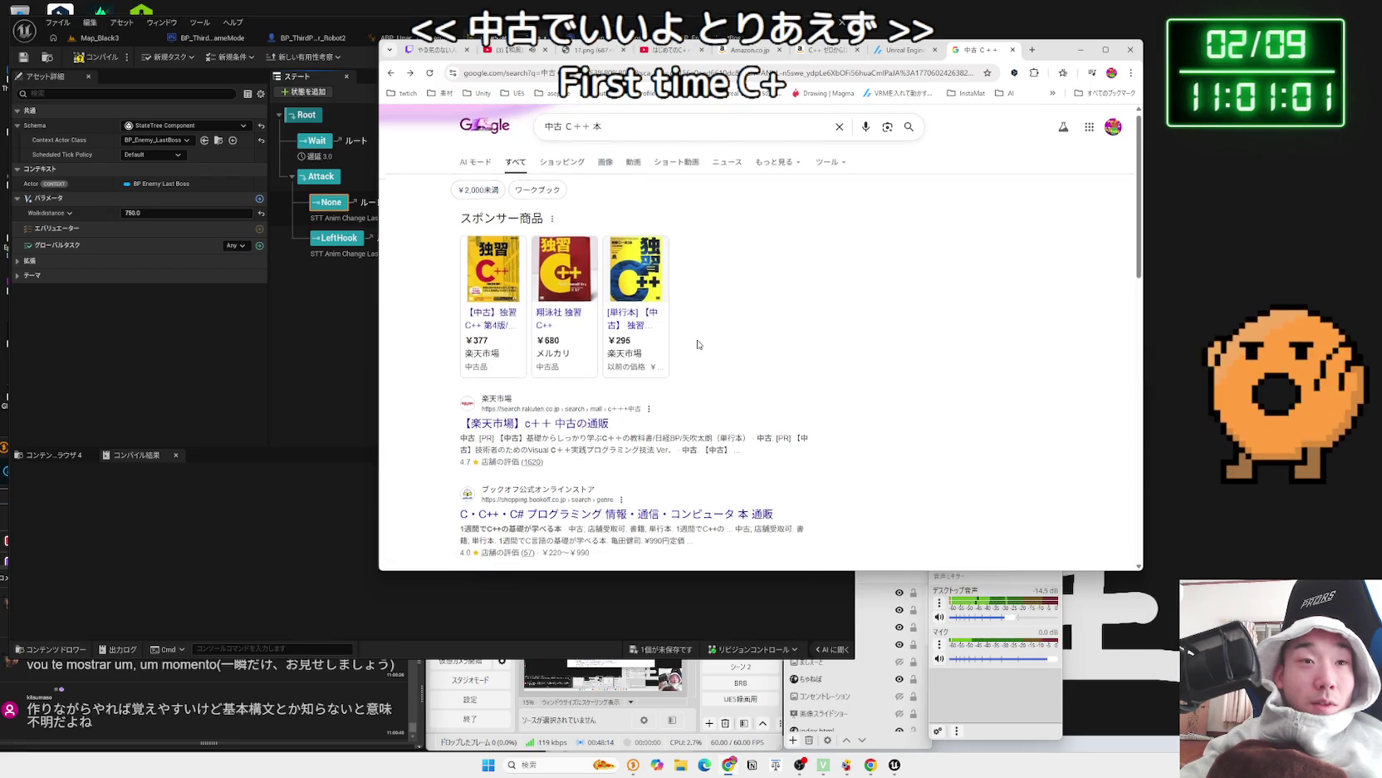
scroll(620, 315, "down", 2)
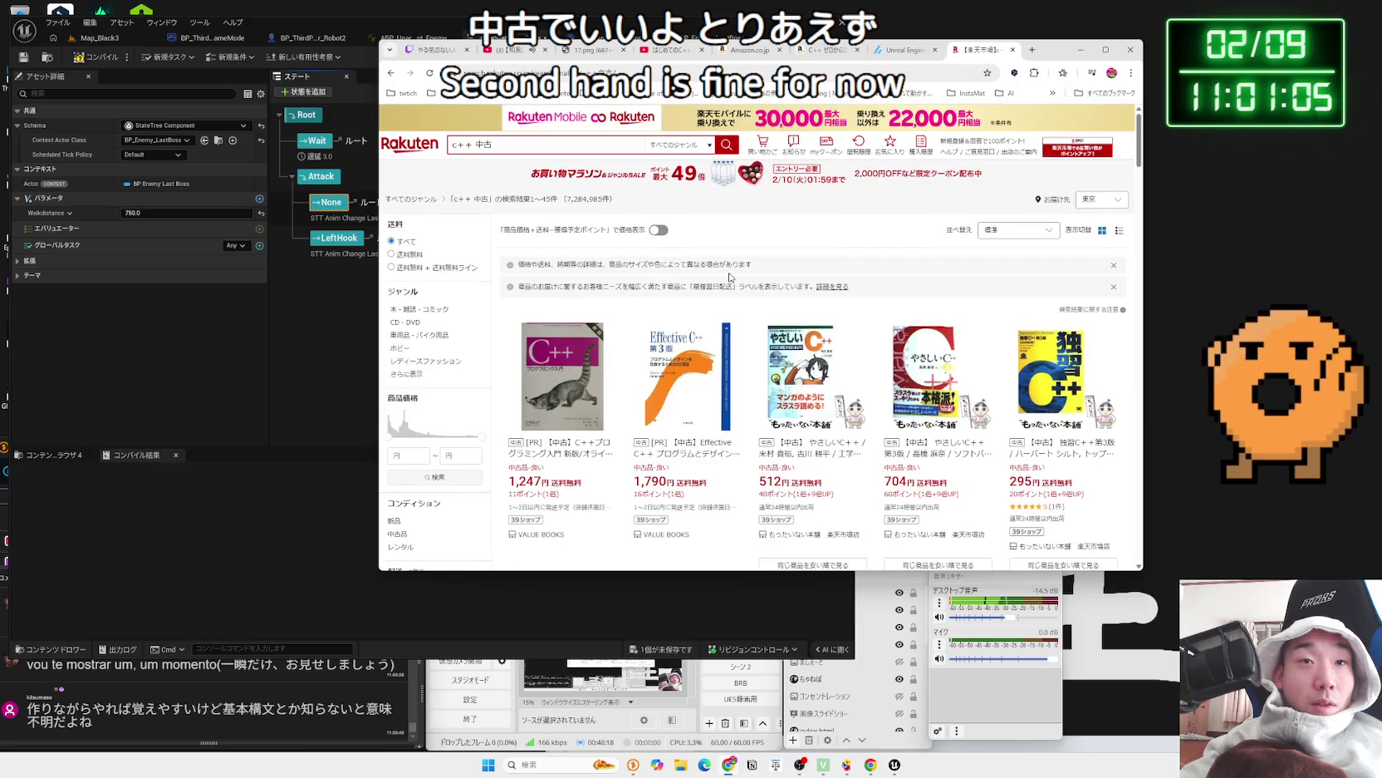
scroll(730, 277, "down", 2)
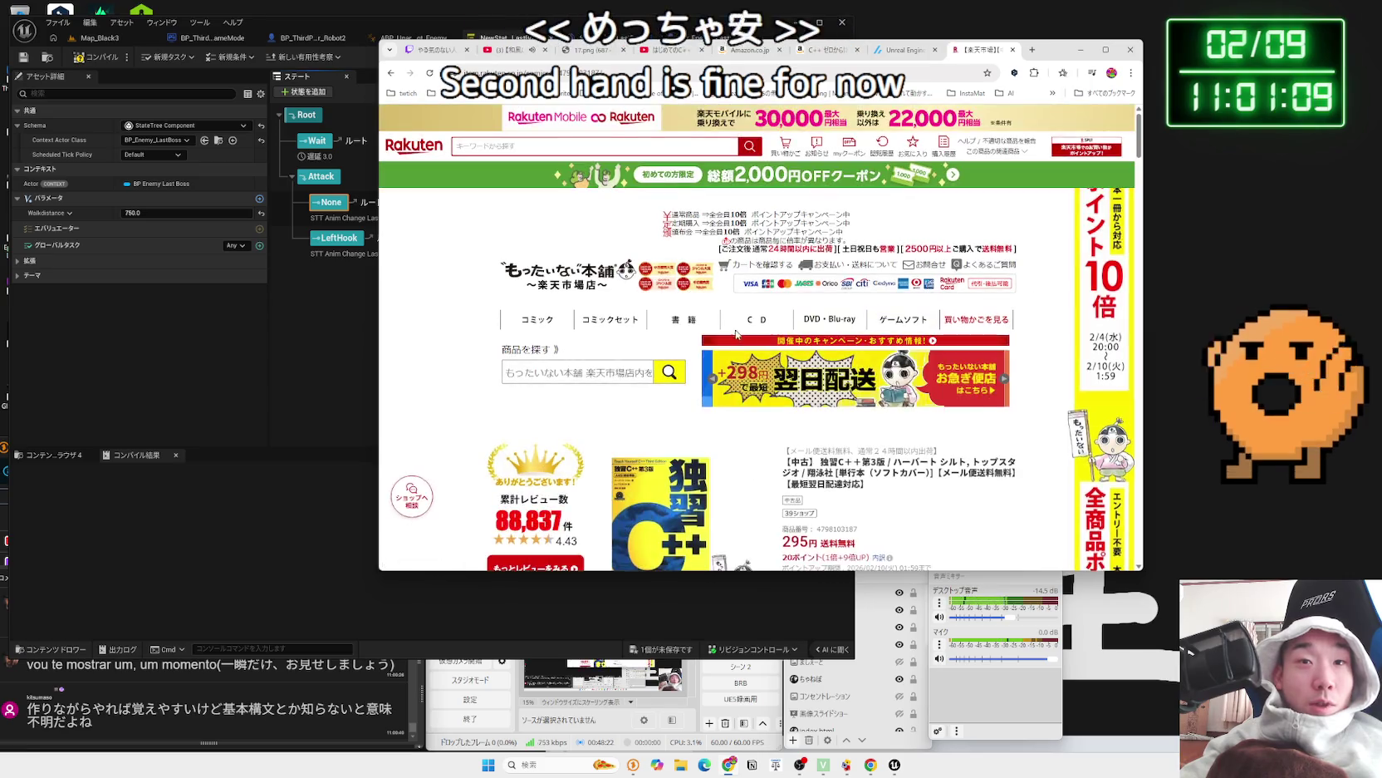
scroll(735, 336, "down", 5)
scroll(735, 336, "down", 5)
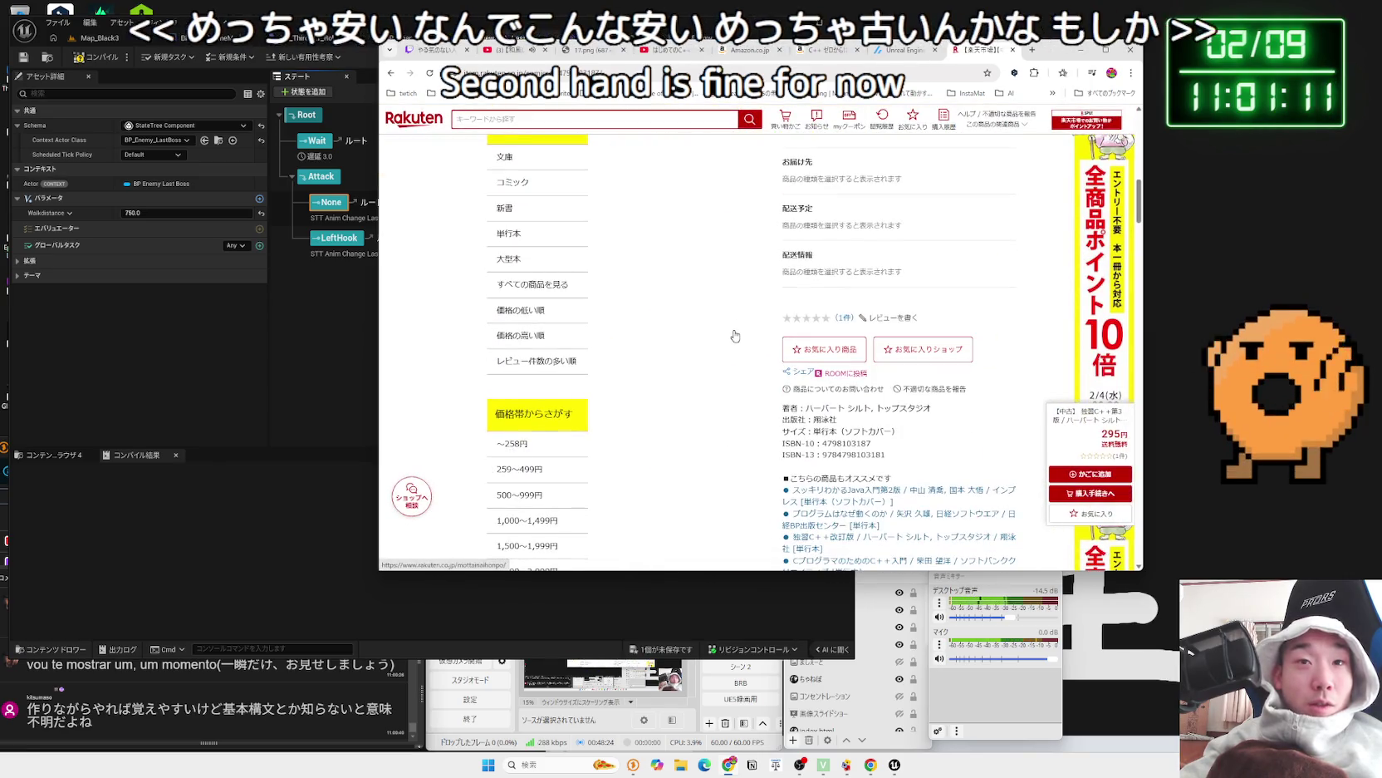
scroll(734, 329, "up", 10)
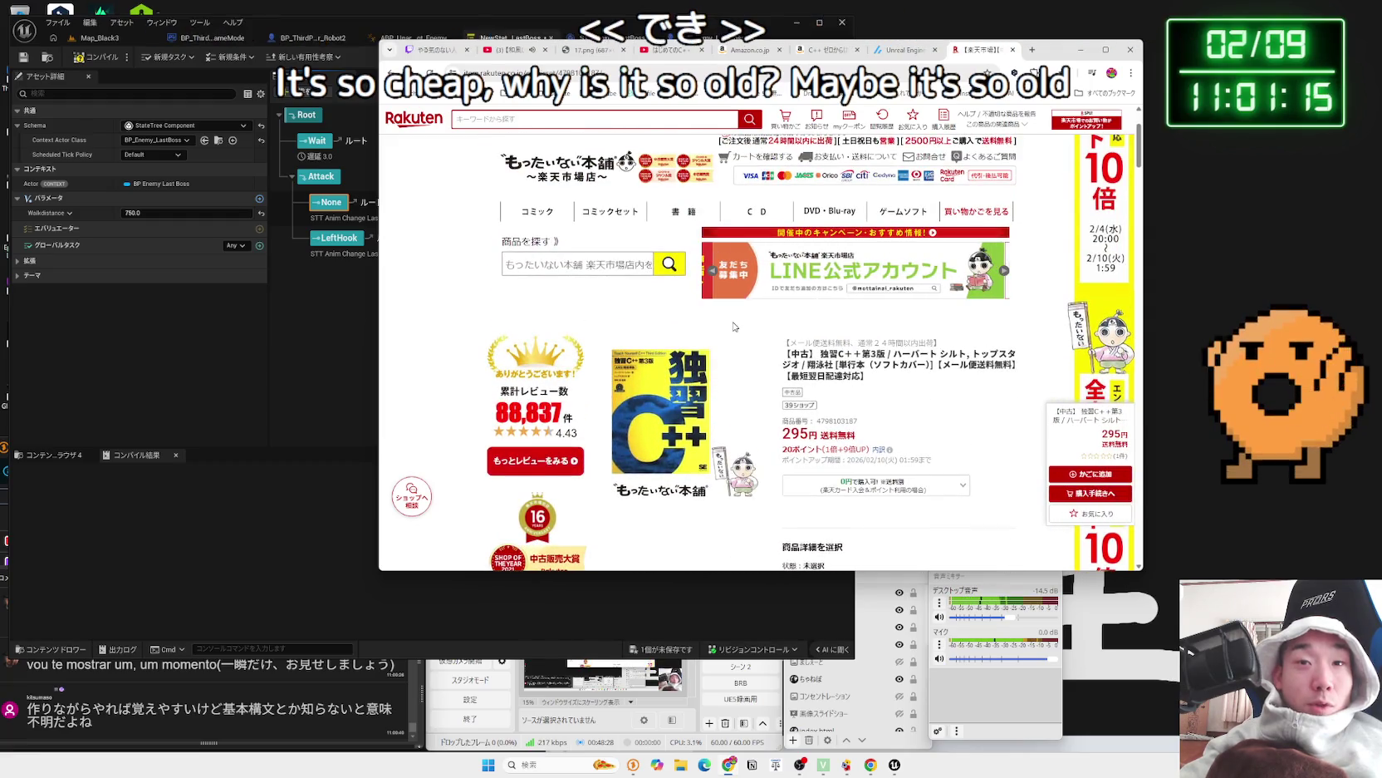
scroll(734, 326, "down", 10)
scroll(734, 327, "down", 5)
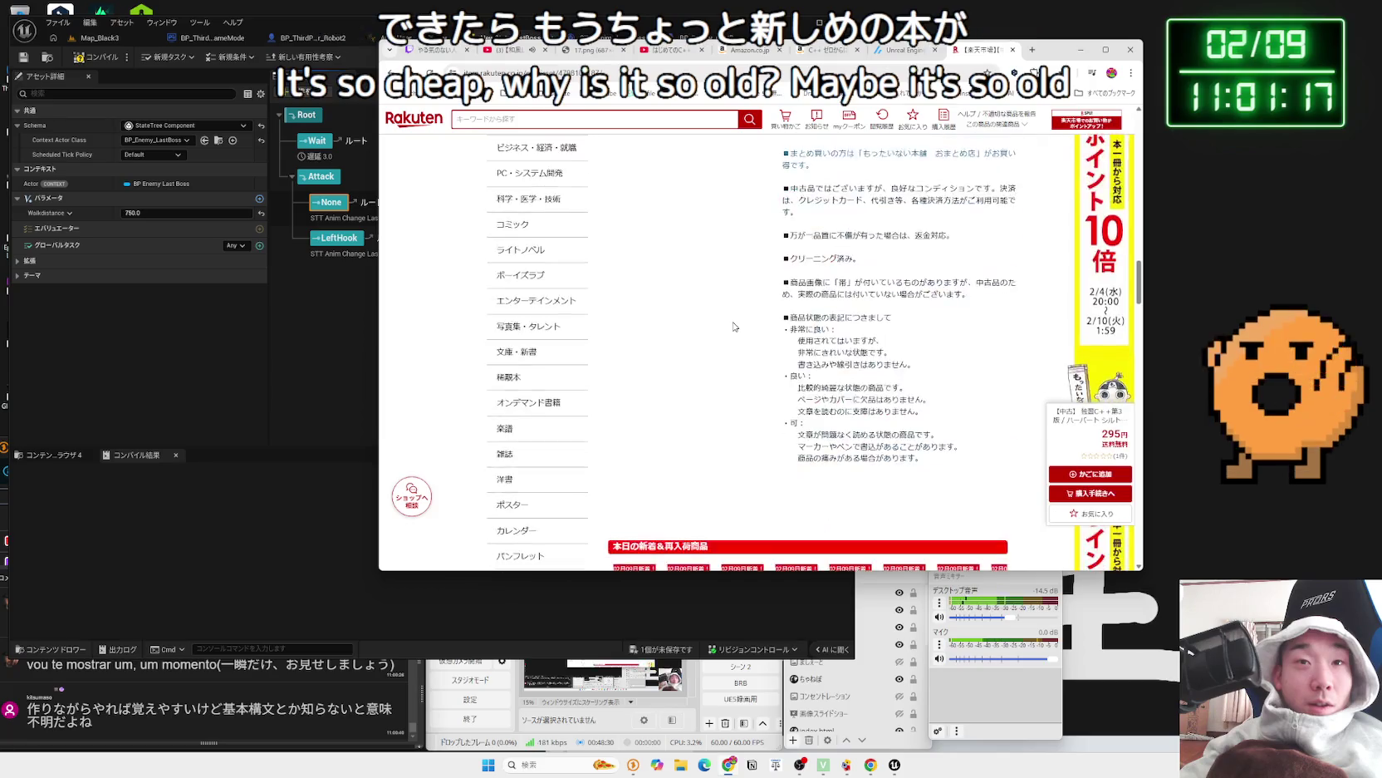
scroll(734, 327, "up", 4)
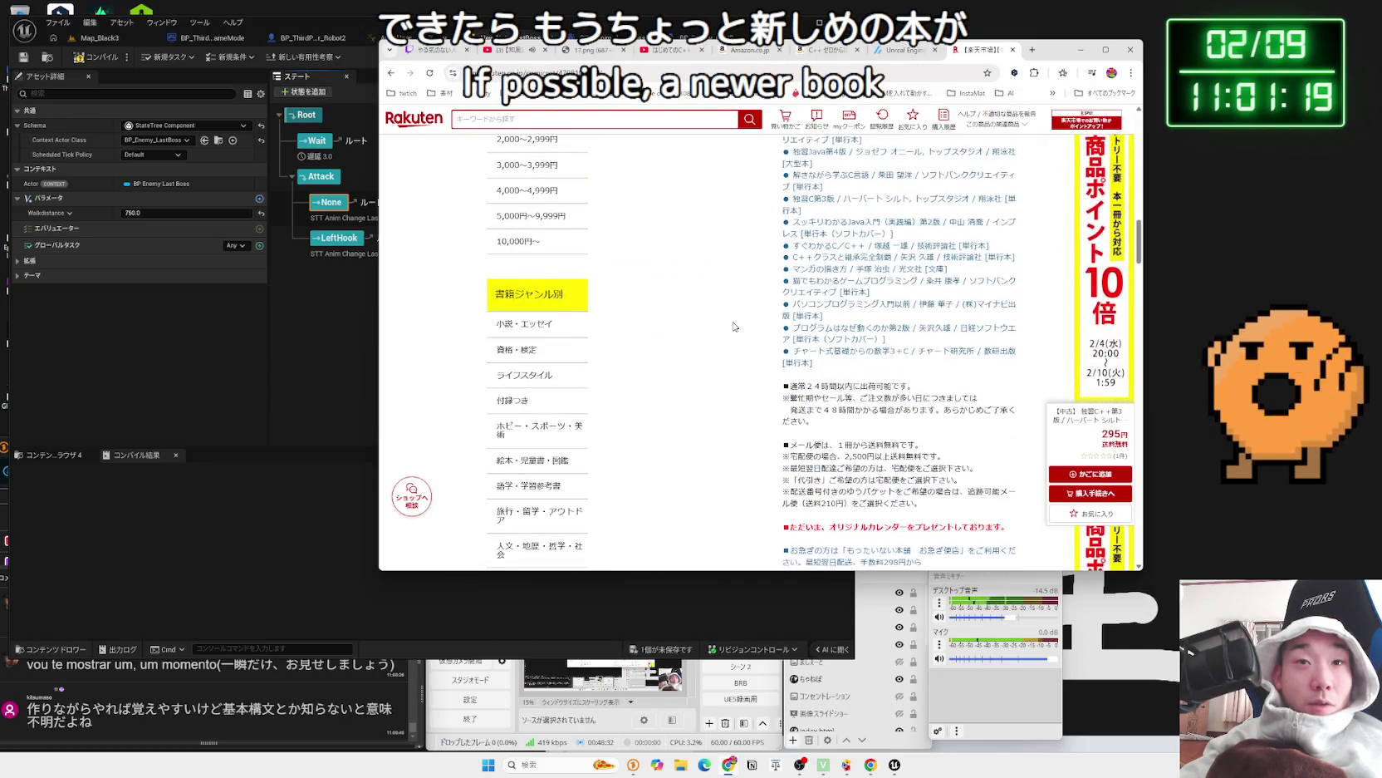
scroll(734, 326, "up", 5)
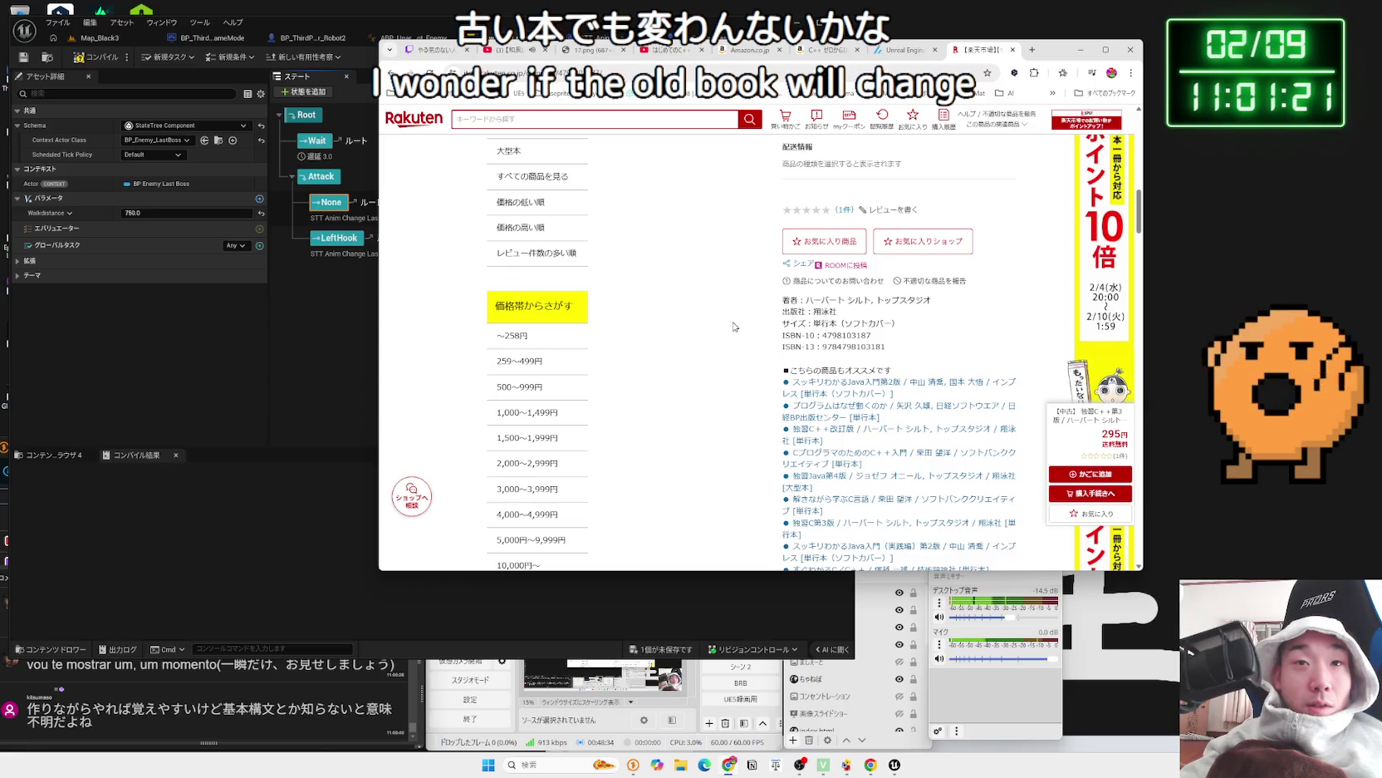
scroll(733, 324, "up", 5)
scroll(731, 324, "up", 3)
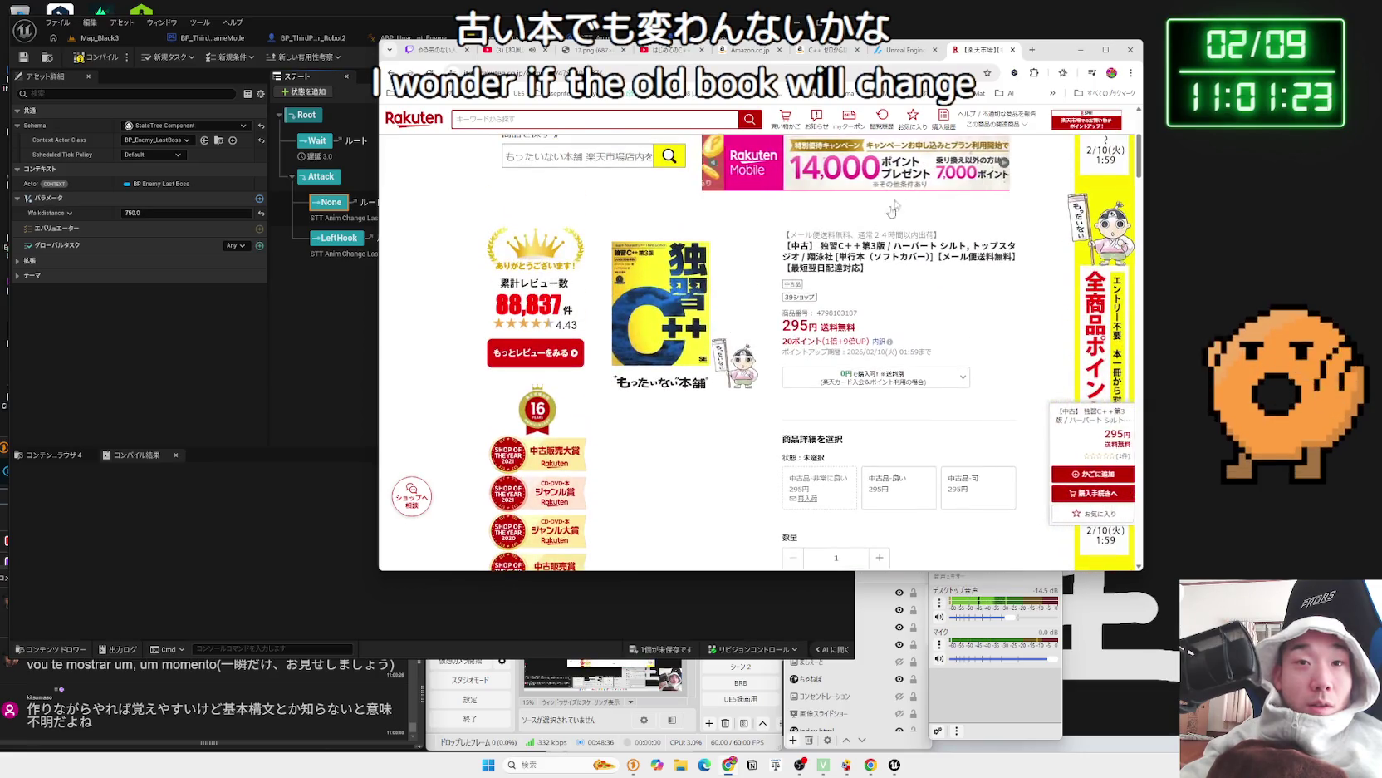
left_click(1012, 50)
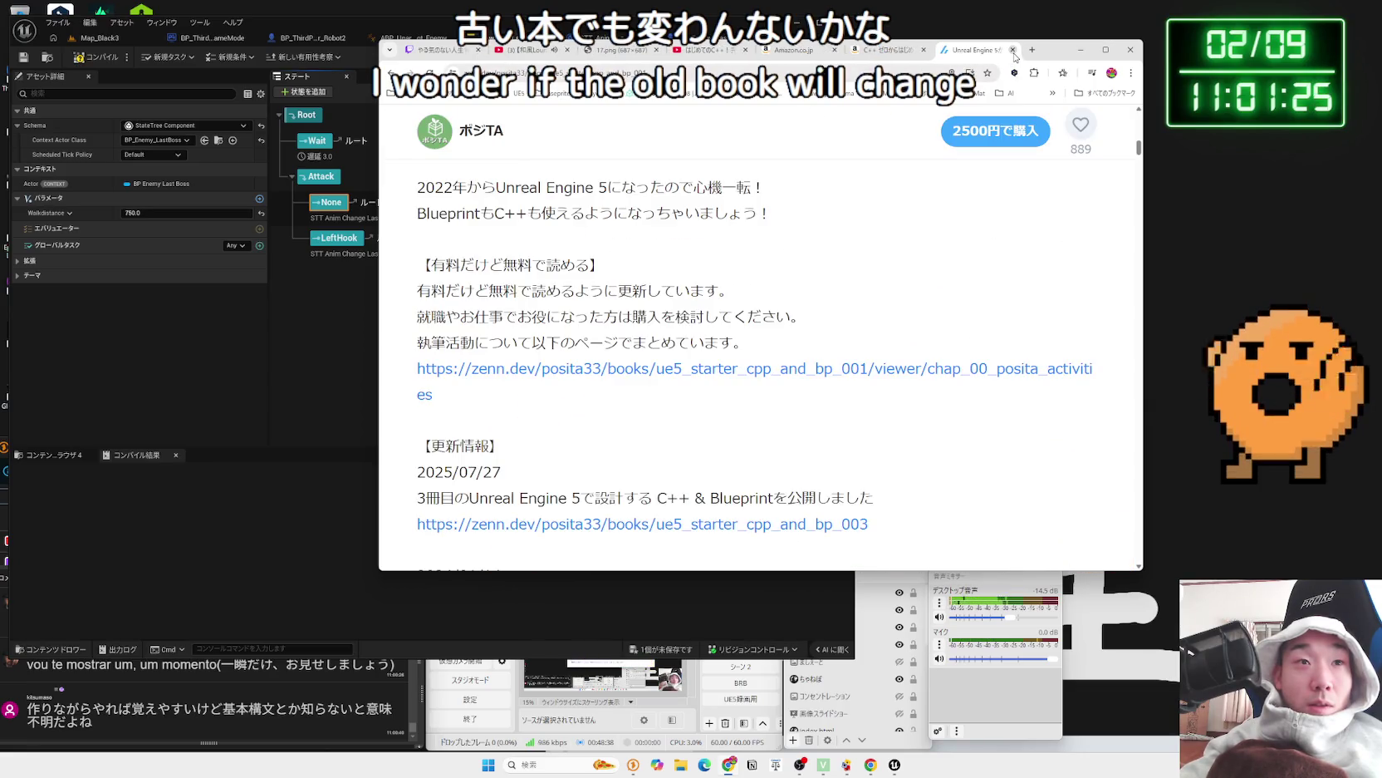
- Switch to the Zenn tab and open Chapter 02 「設計」のための基礎知識 from the chapter list
scroll(801, 289, "down", 5)
scroll(795, 294, "up", 2)
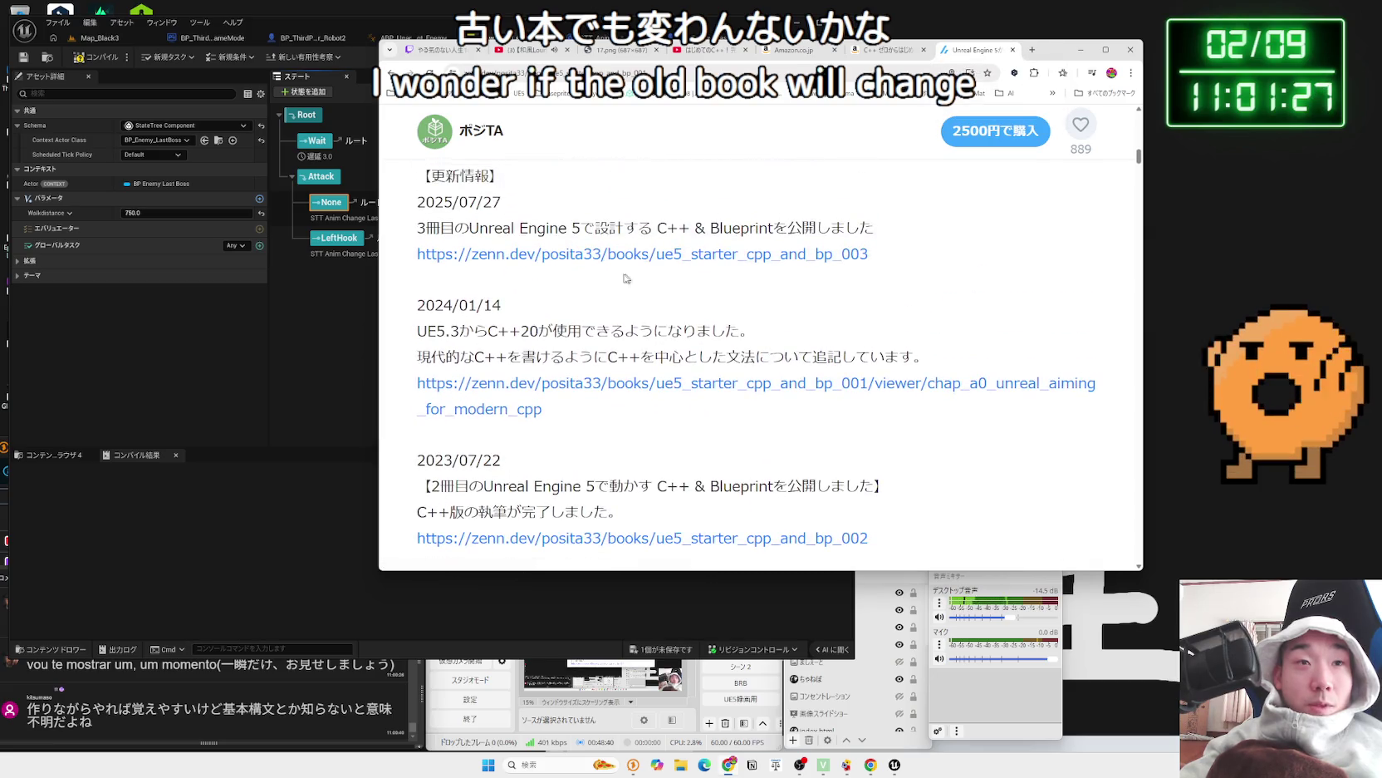
scroll(582, 378, "up", 2)
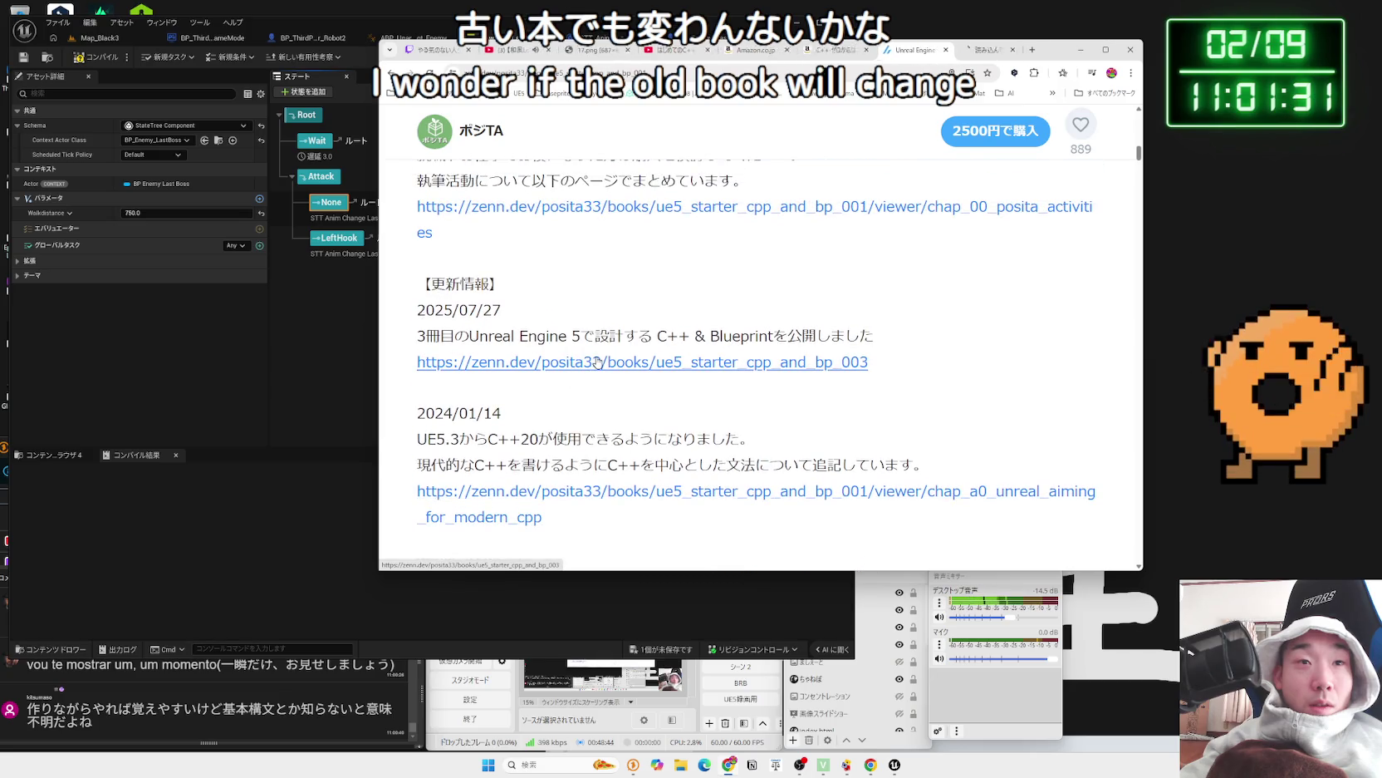
left_click(975, 52)
scroll(810, 296, "down", 15)
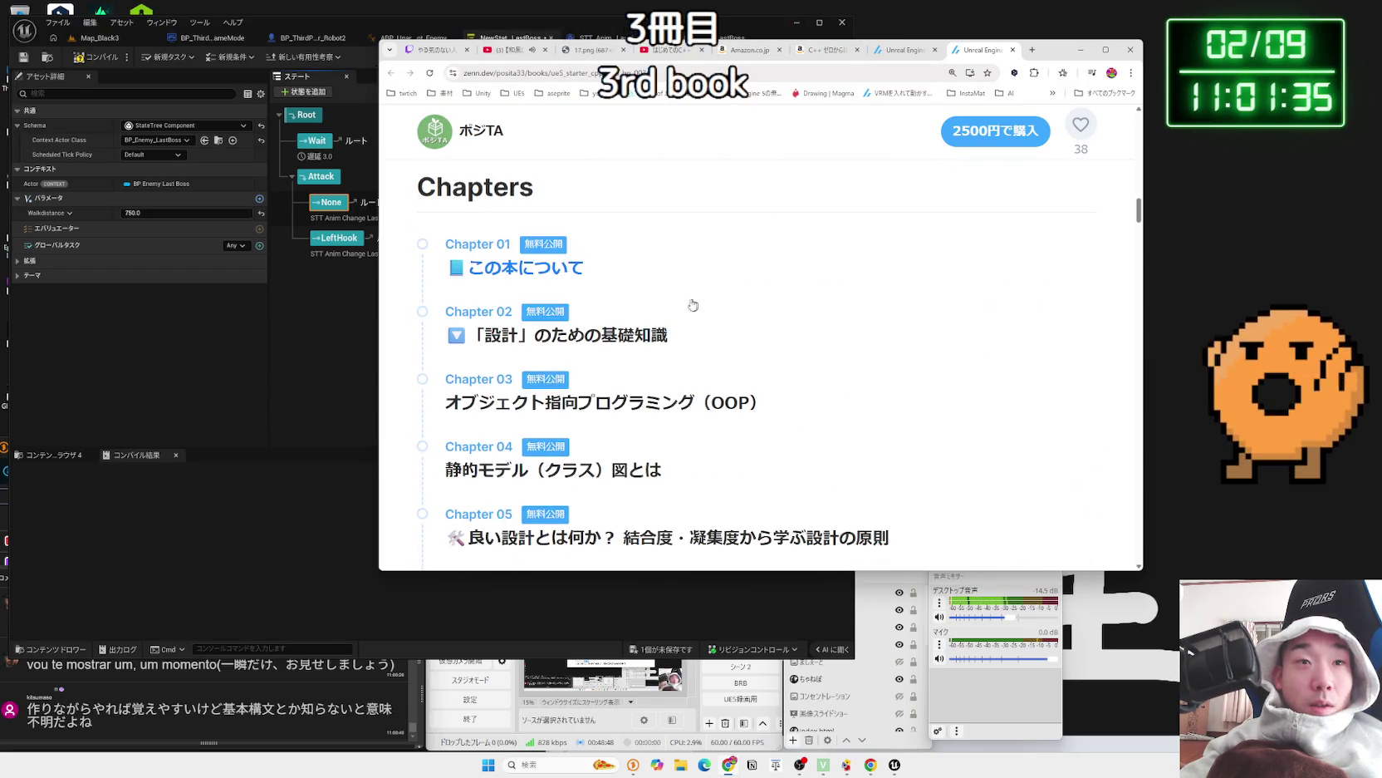
scroll(560, 268, "down", 3)
scroll(559, 268, "up", 2)
left_click(582, 243)
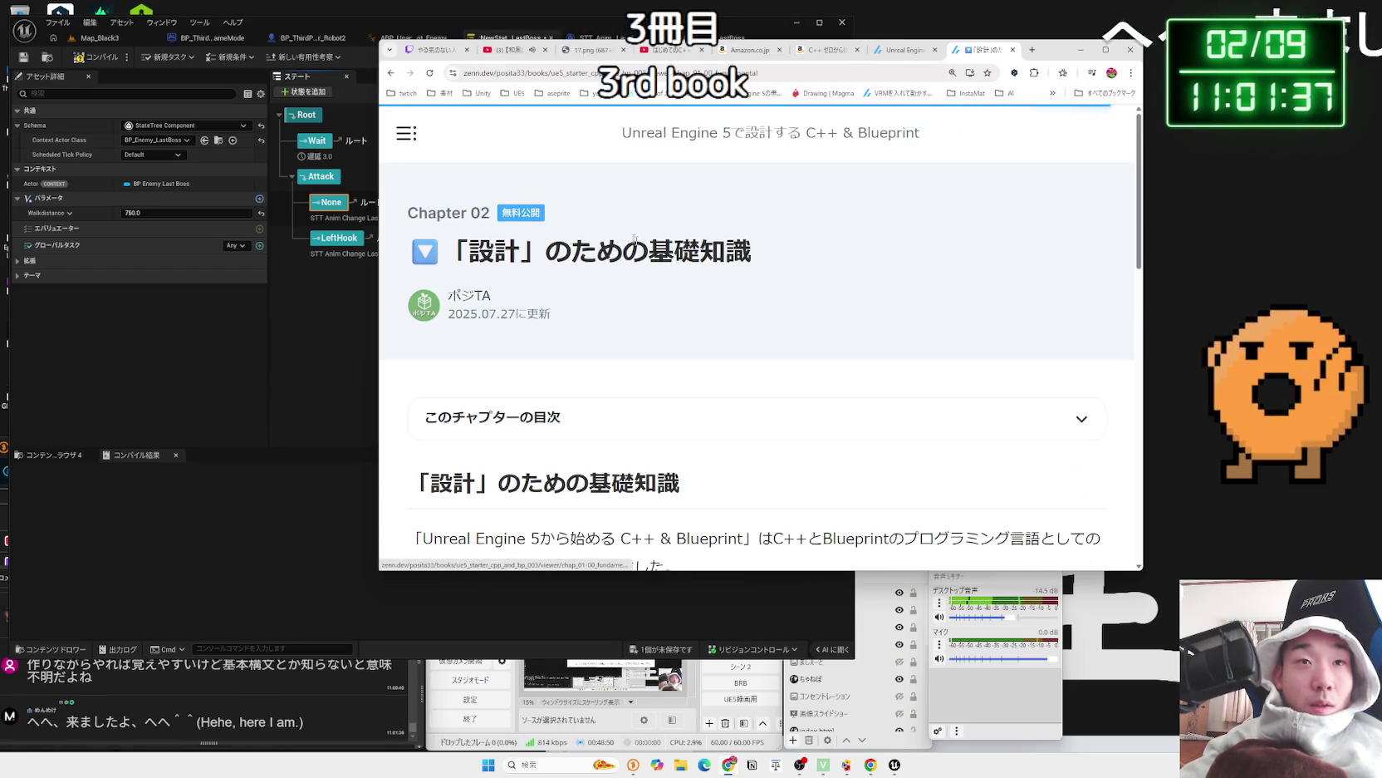
scroll(700, 299, "down", 2)
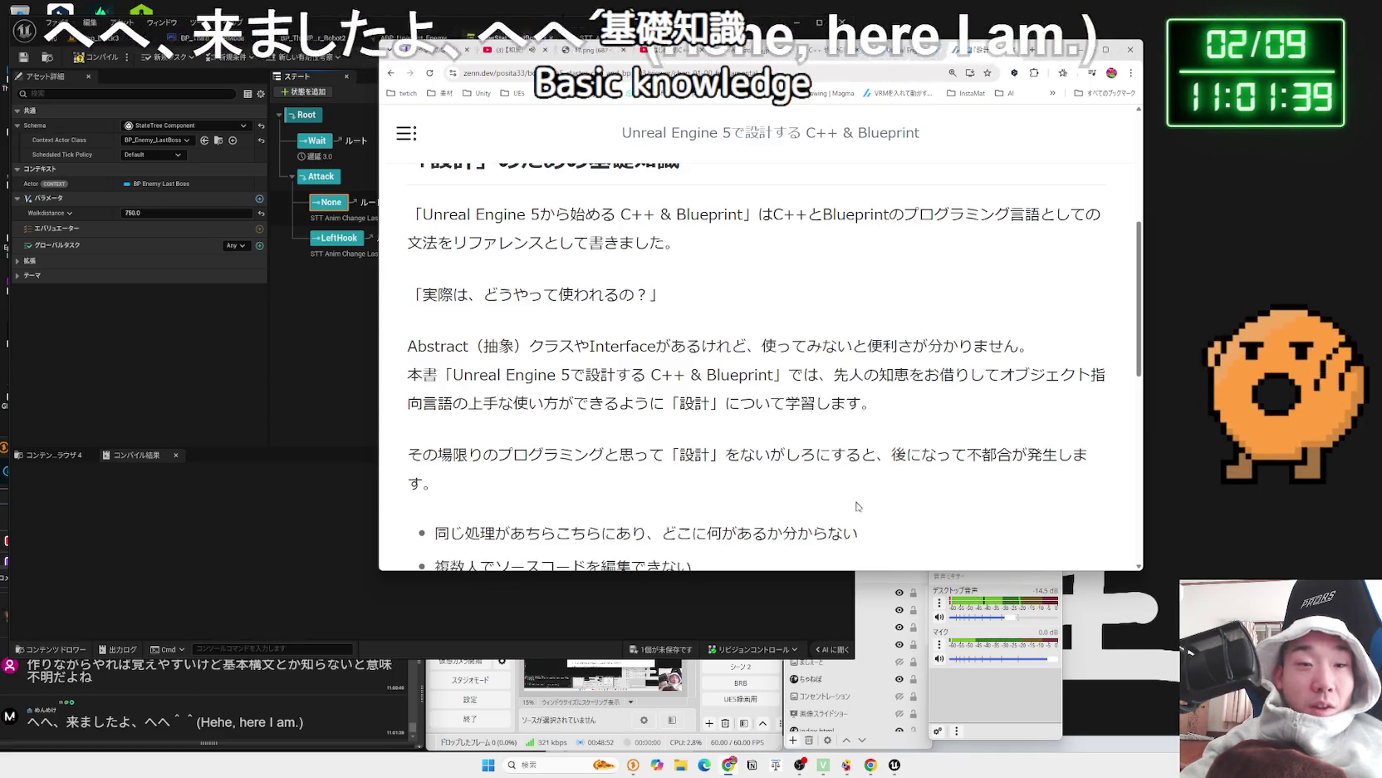
key("Zenkaku_Hankaku")
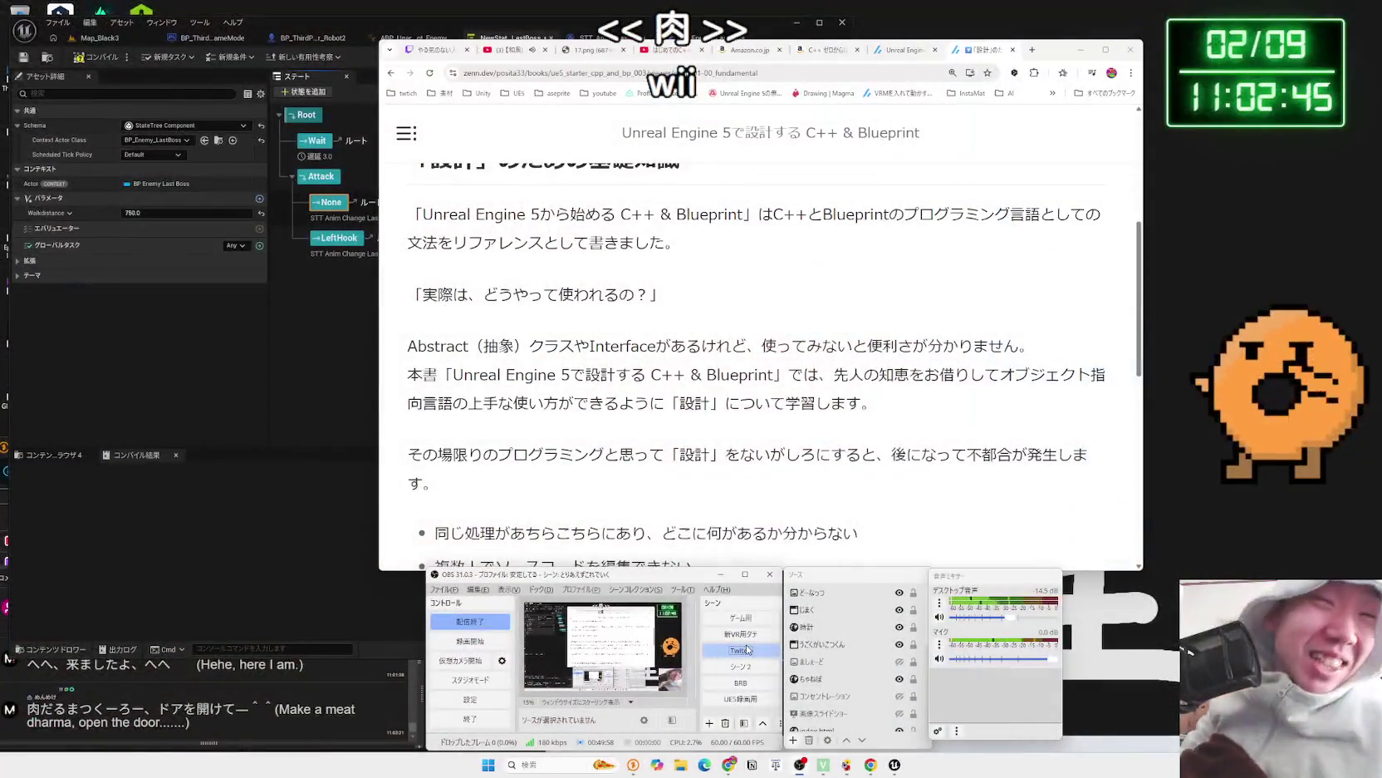
- Advance from the design chapter to Chapter 03 オブジェクト指向プログラミング via the NEXT card
left_click(747, 649)
left_click(769, 466)
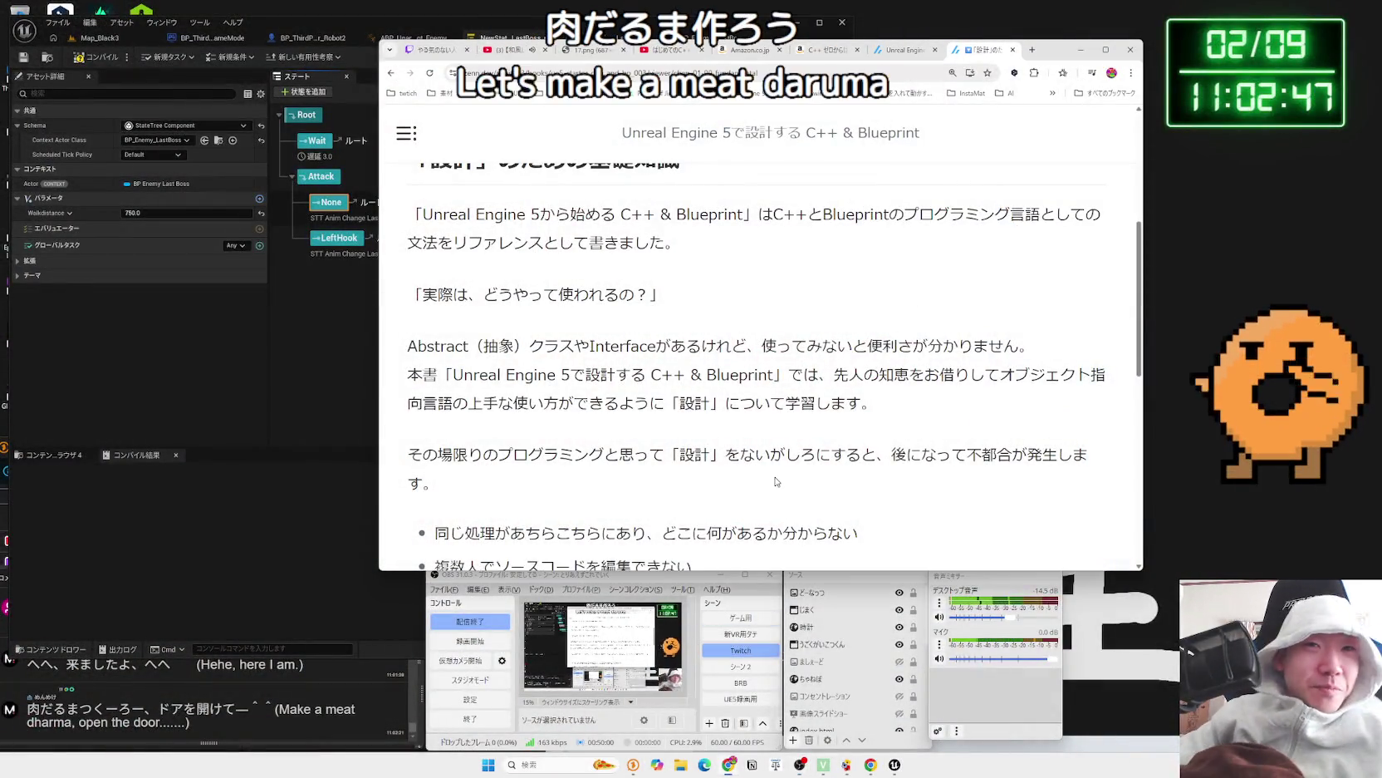
scroll(769, 467, "down", 5)
scroll(761, 449, "down", 2)
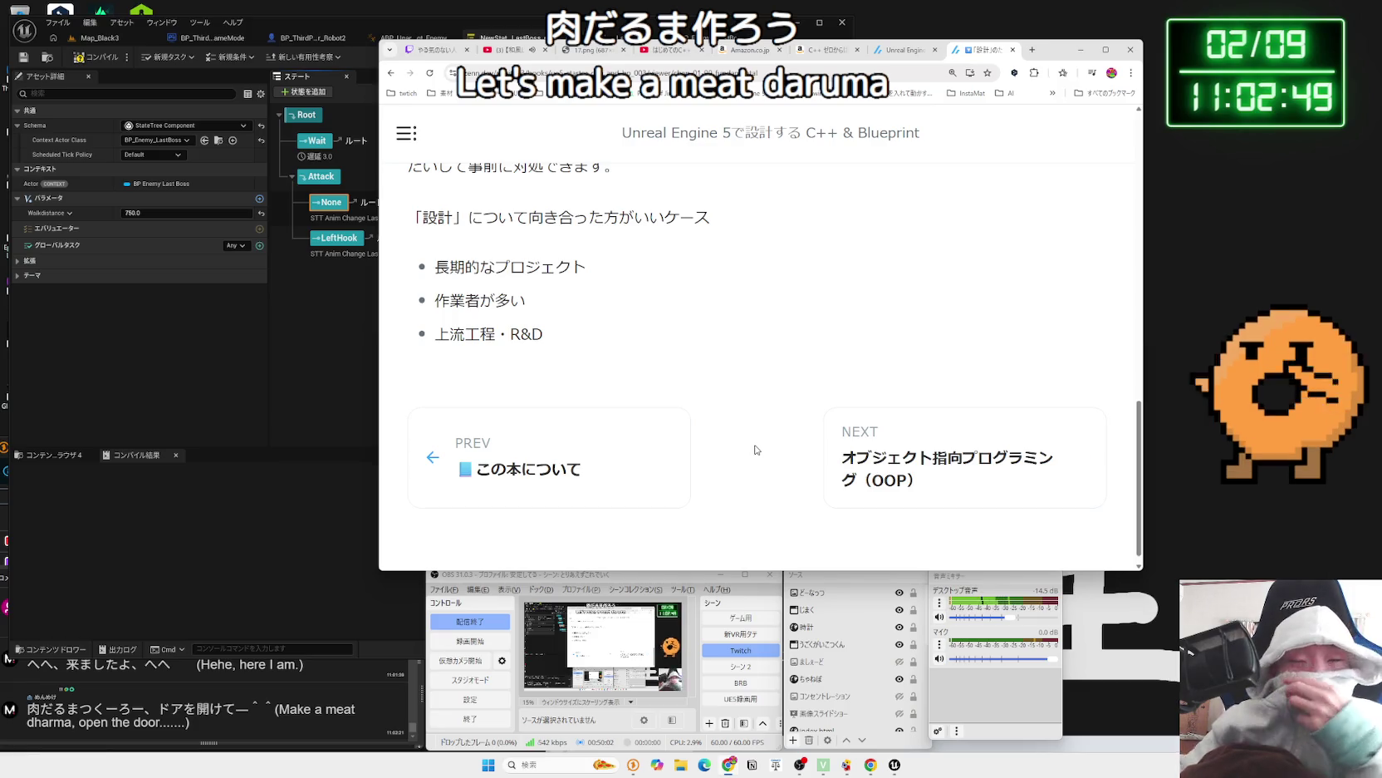
left_click(911, 444)
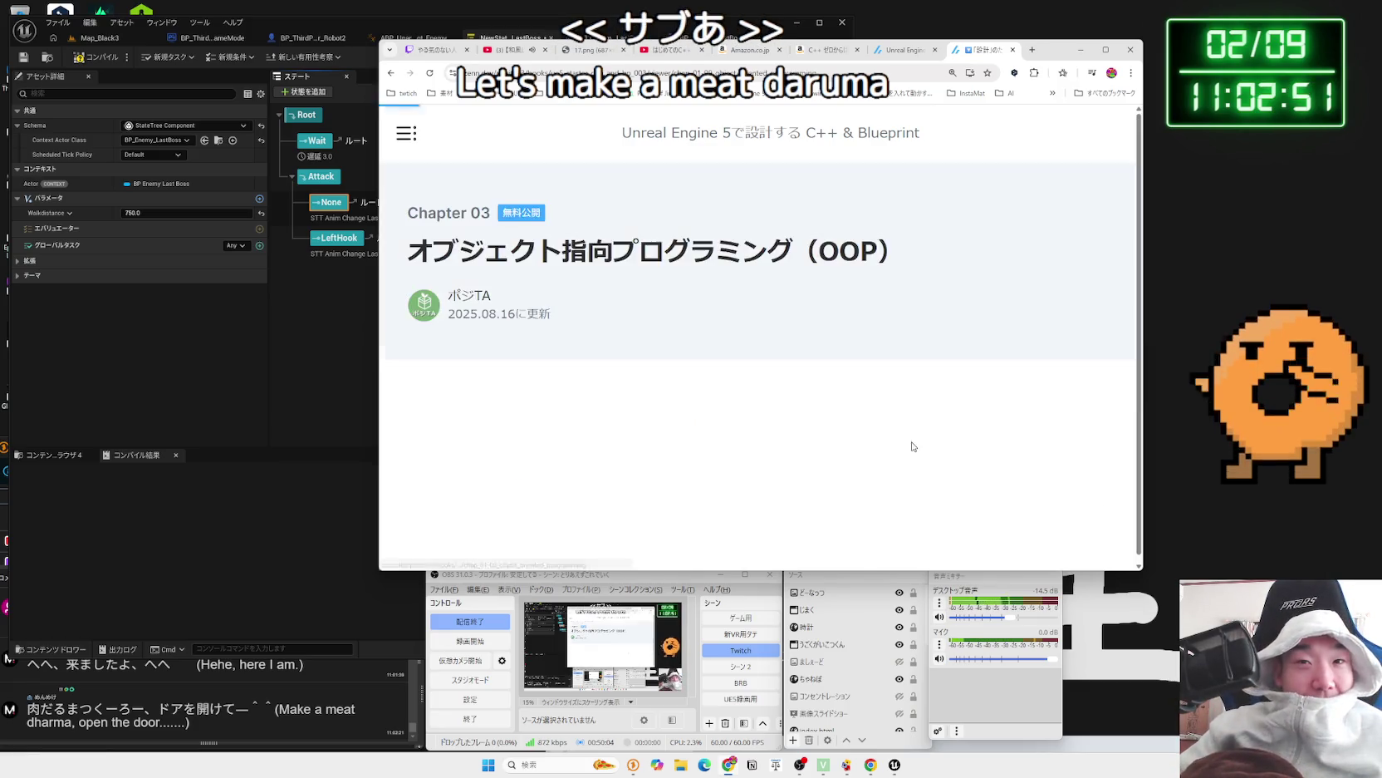
- Read through the OOP chapter, then close both Zenn book tabs
scroll(787, 432, "down", 5)
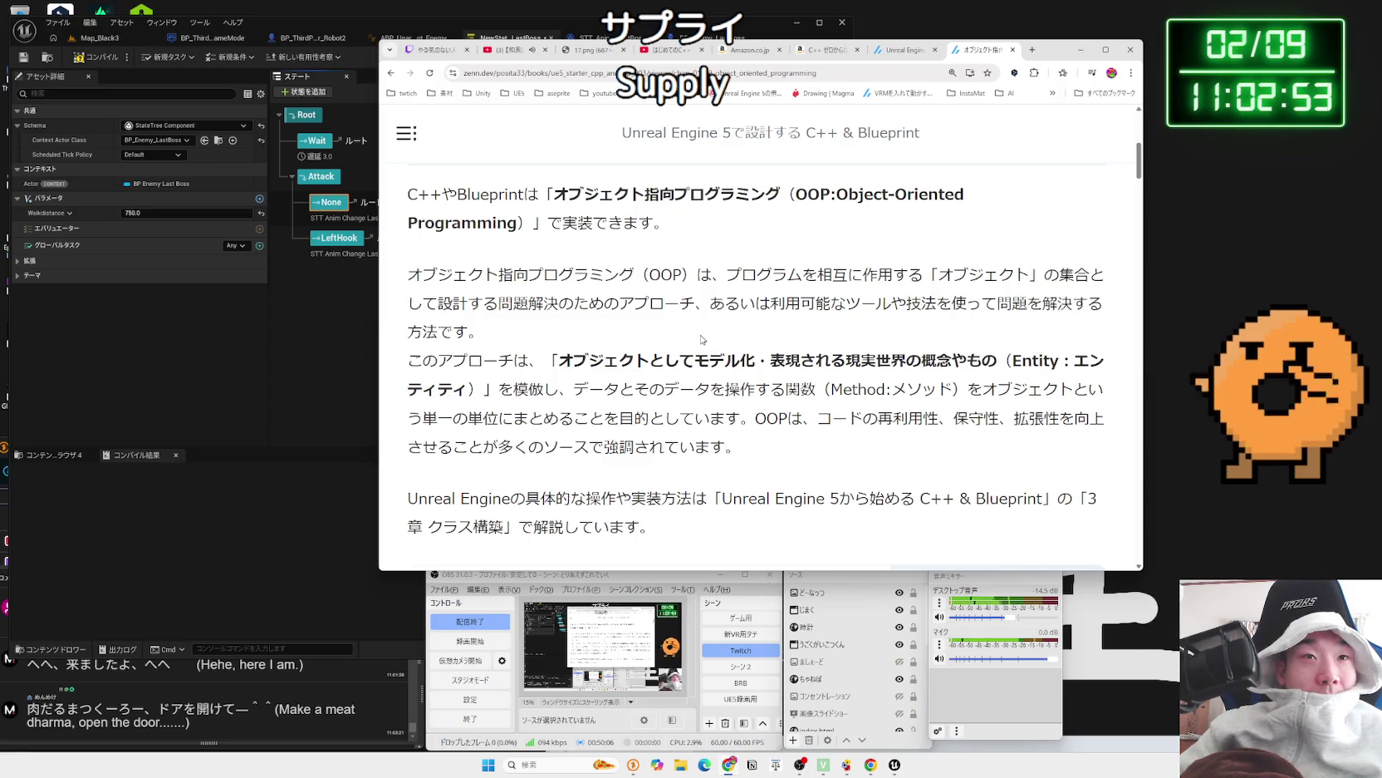
scroll(701, 330, "down", 8)
scroll(701, 330, "up", 3)
scroll(698, 327, "down", 3)
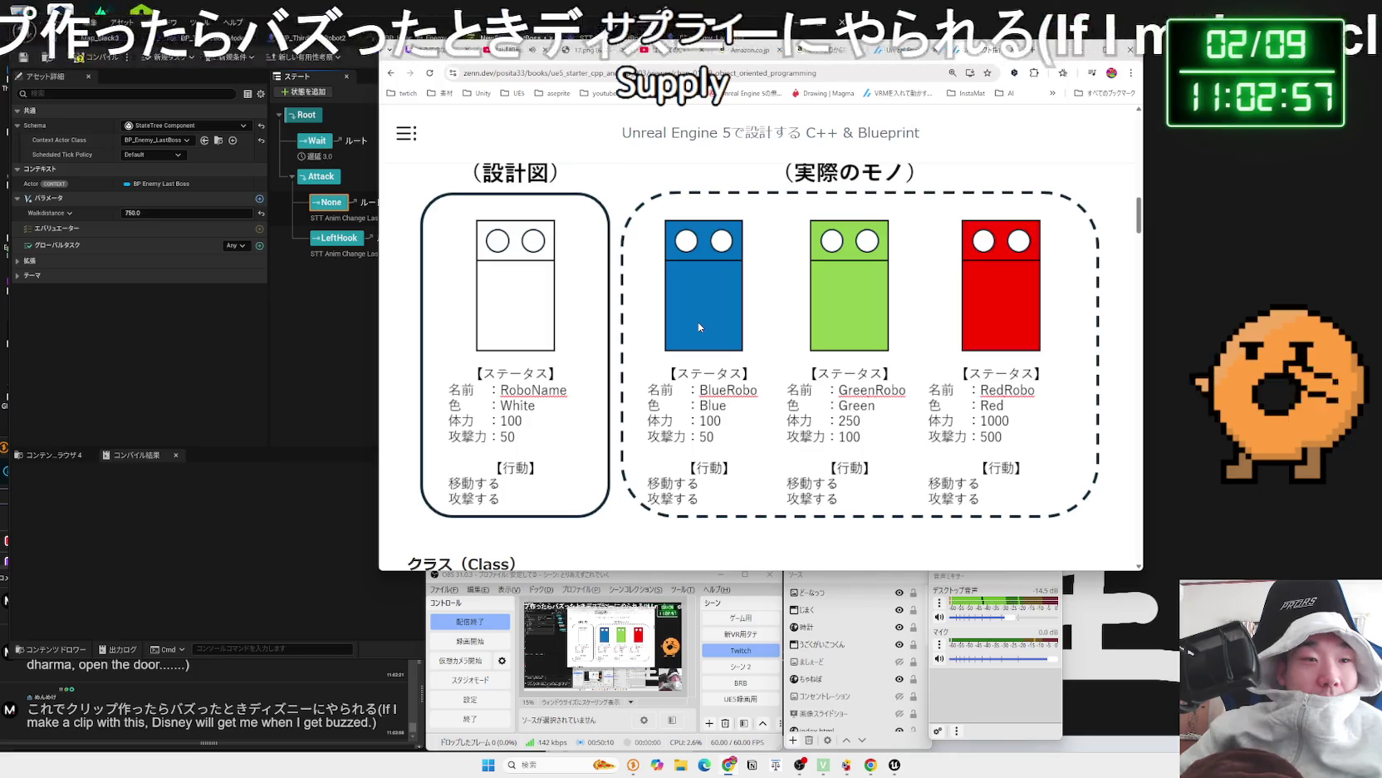
scroll(697, 327, "down", 3)
scroll(698, 327, "down", 6)
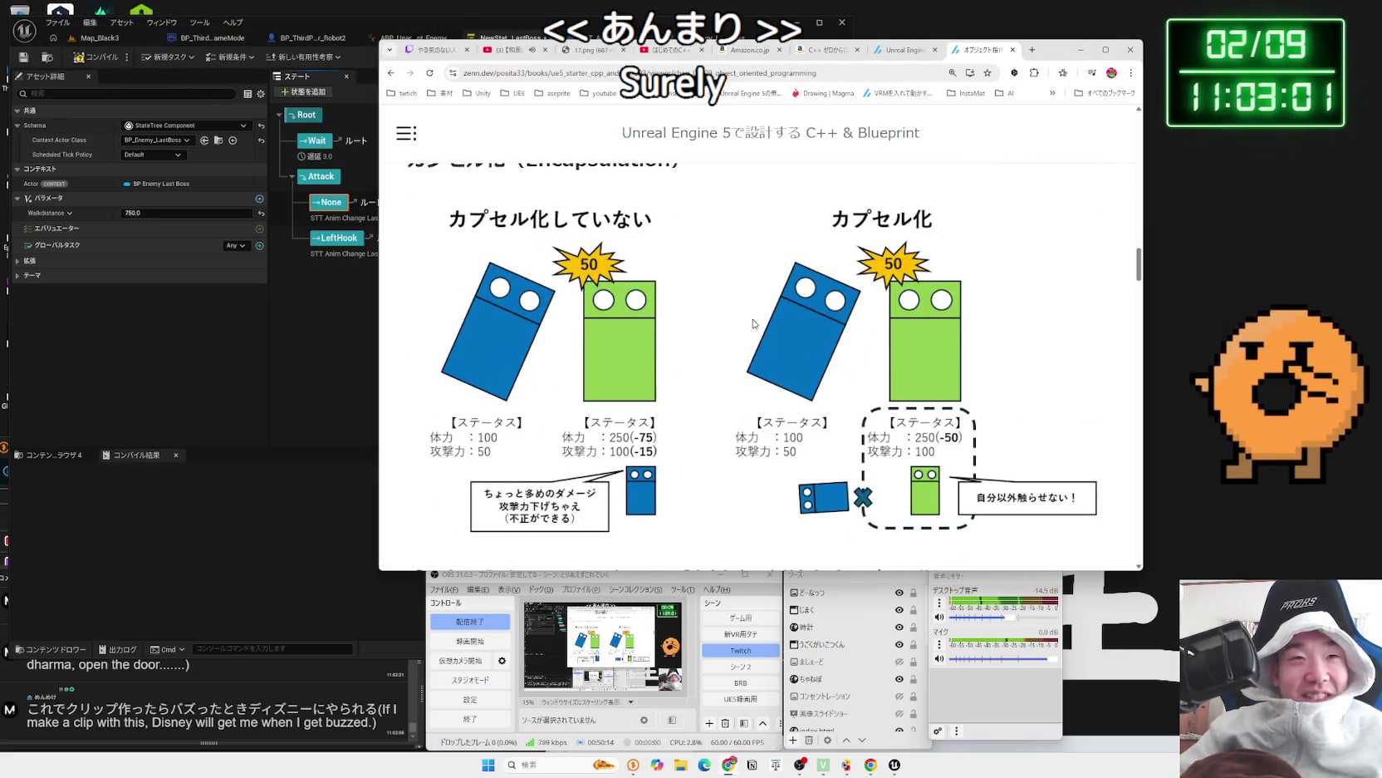
scroll(753, 324, "down", 1)
scroll(752, 323, "down", 2)
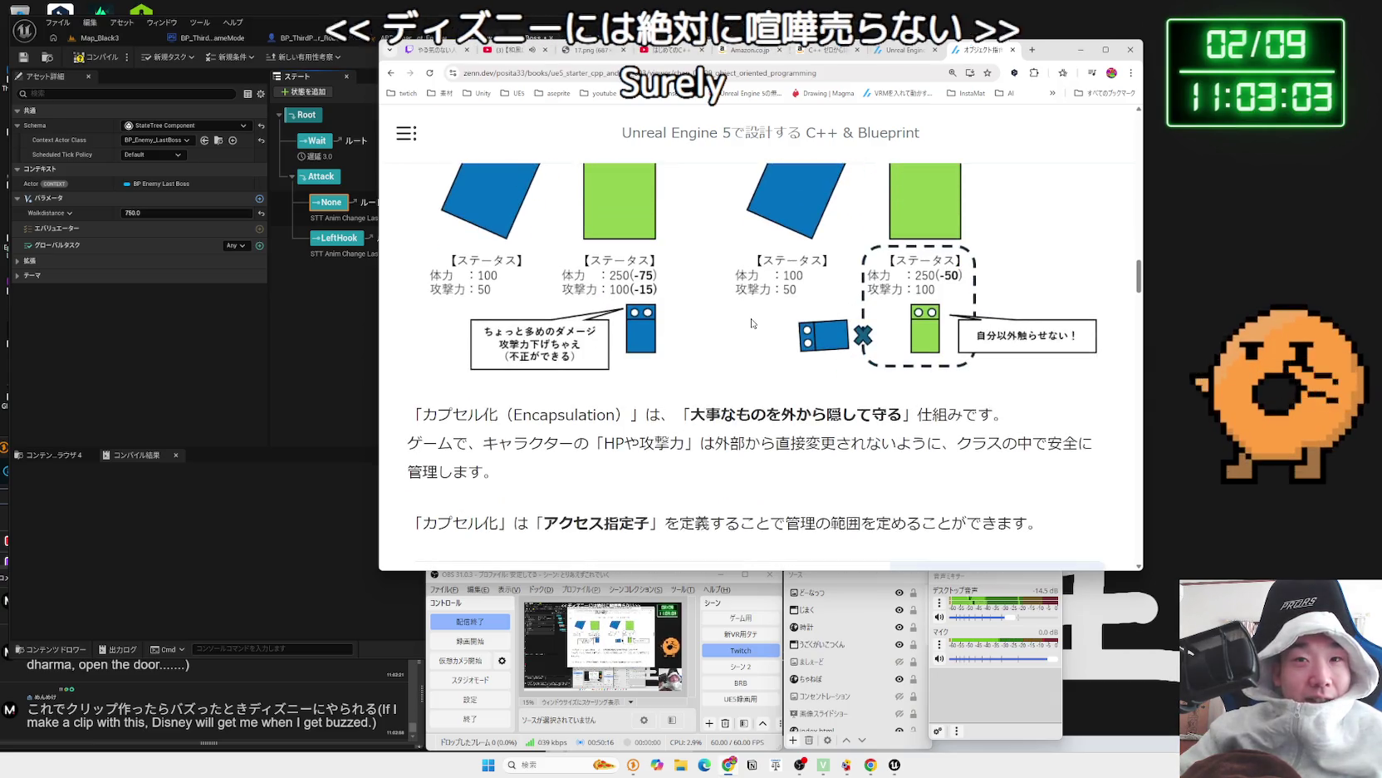
scroll(753, 323, "down", 7)
scroll(753, 323, "down", 5)
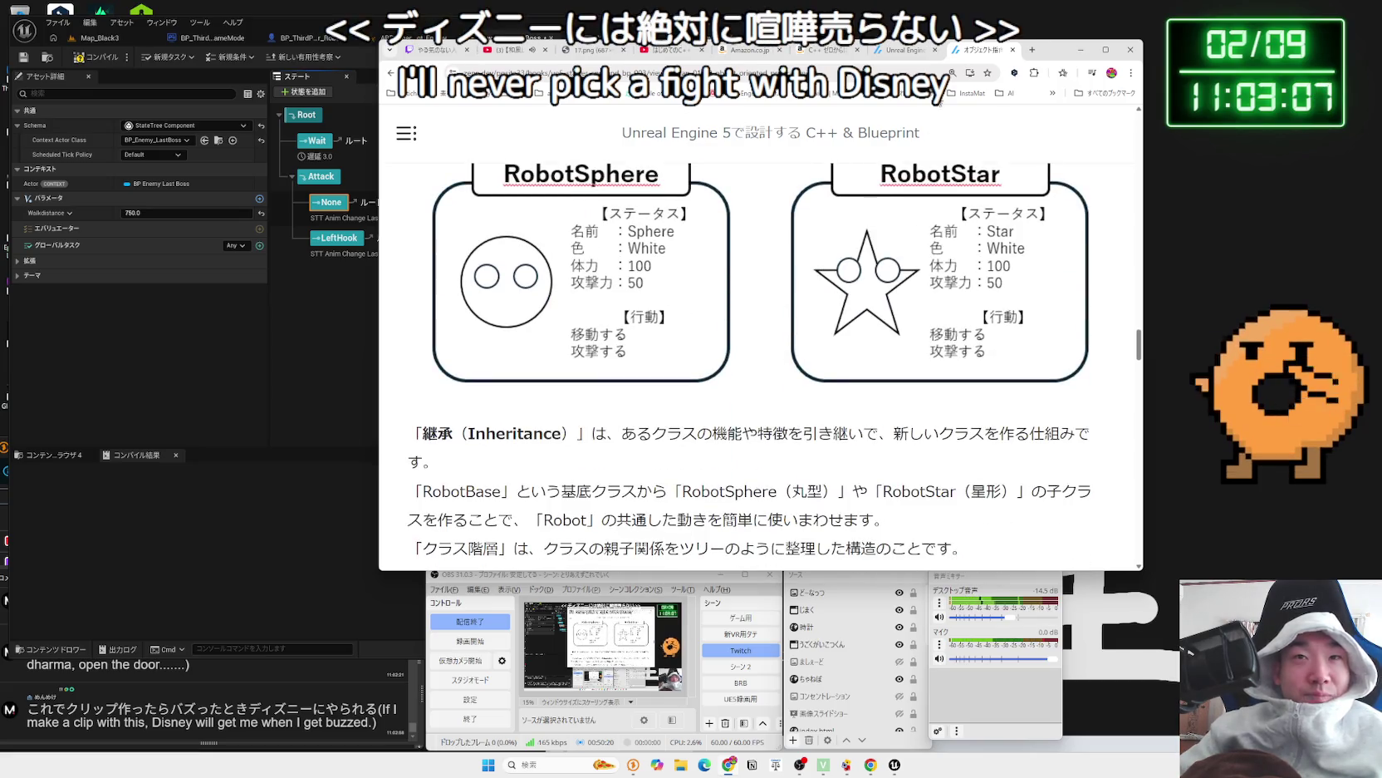
left_click(1010, 51)
left_click(1011, 51)
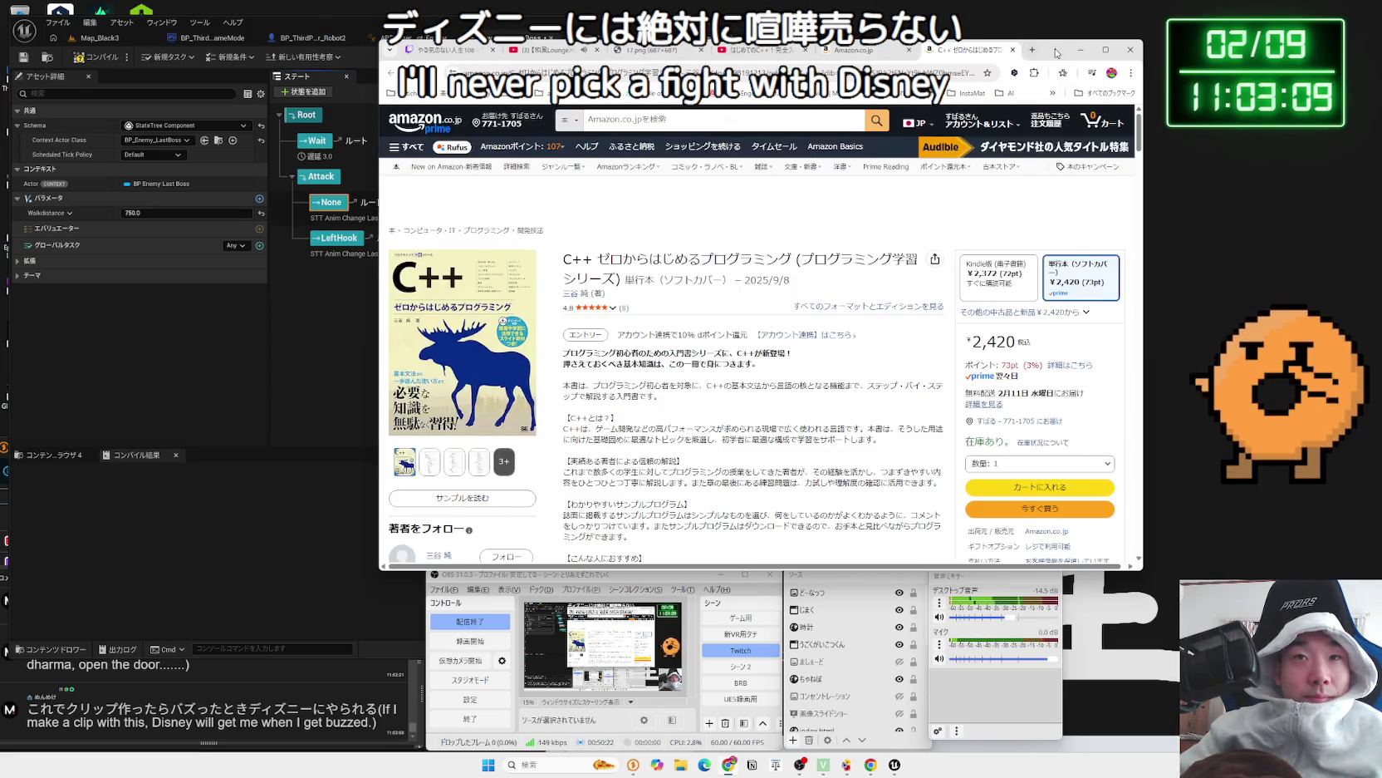
- Select the Amazon title C++ ゼロからはじめるプログラミング and search Google for it in a new tab
left_click_drag(1012, 51, 1187, 50)
scroll(988, 327, "down", 2)
mouse_move(955, 343)
left_mouse_down()
mouse_move(741, 235)
mouse_move(804, 343)
mouse_move(768, 246)
mouse_move(883, 397)
mouse_move(843, 278)
left_mouse_up()
scroll(862, 289, "down", 15)
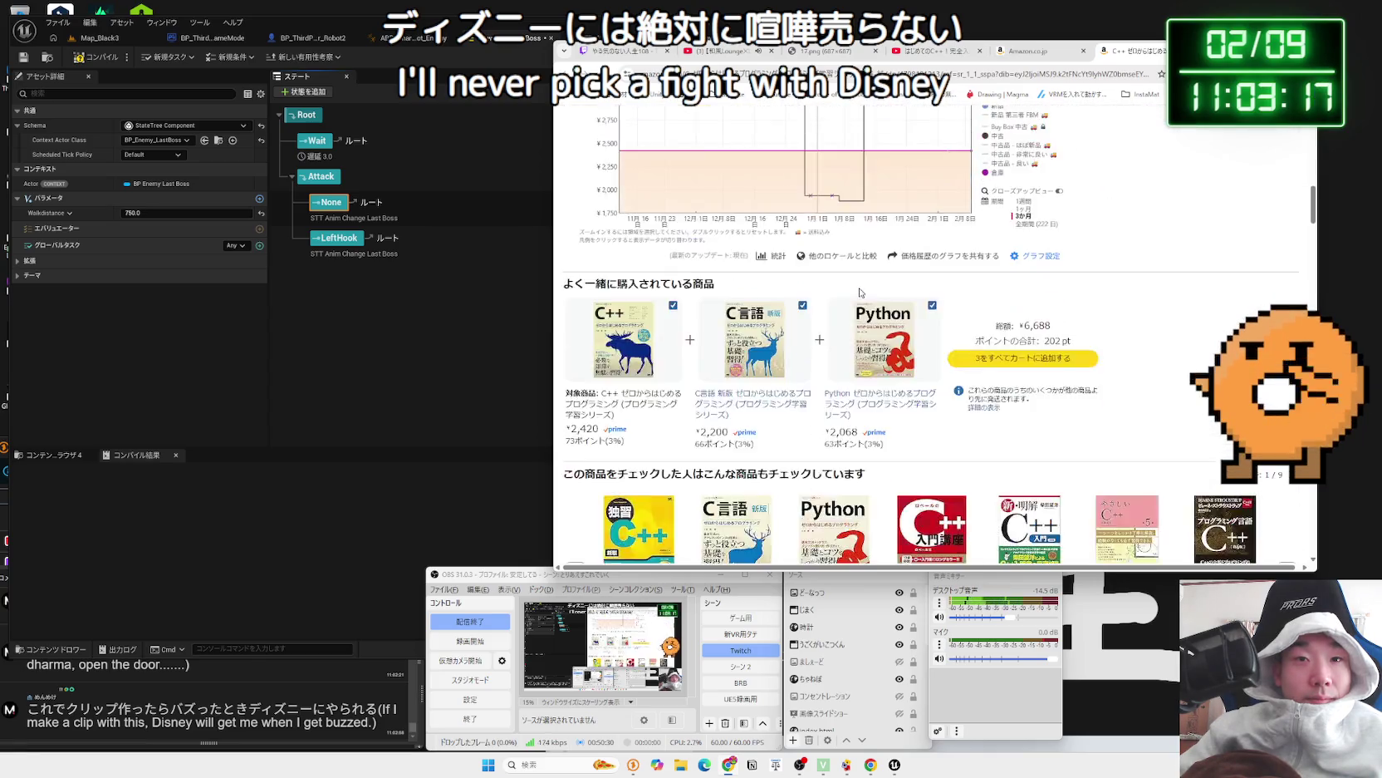
scroll(861, 293, "up", 4)
scroll(861, 293, "down", 3)
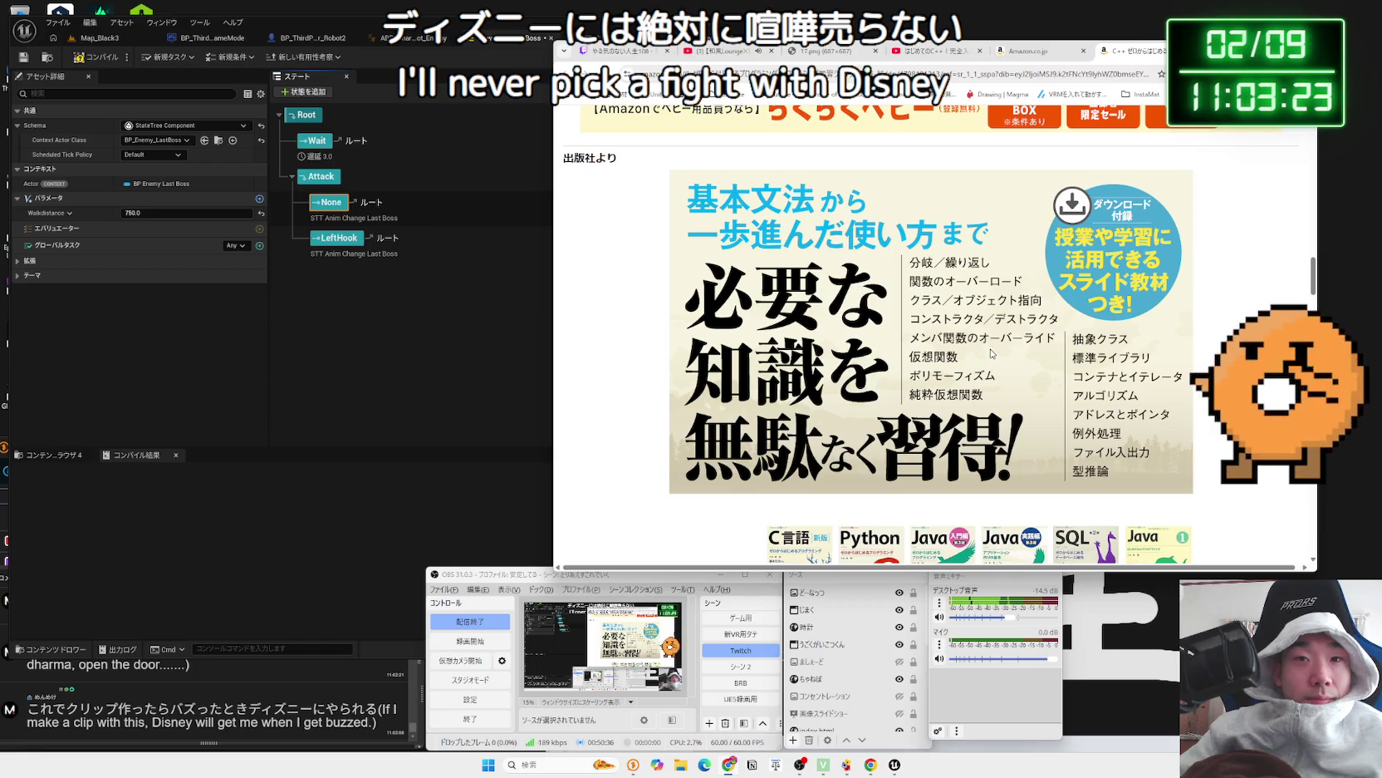
scroll(989, 348, "down", 10)
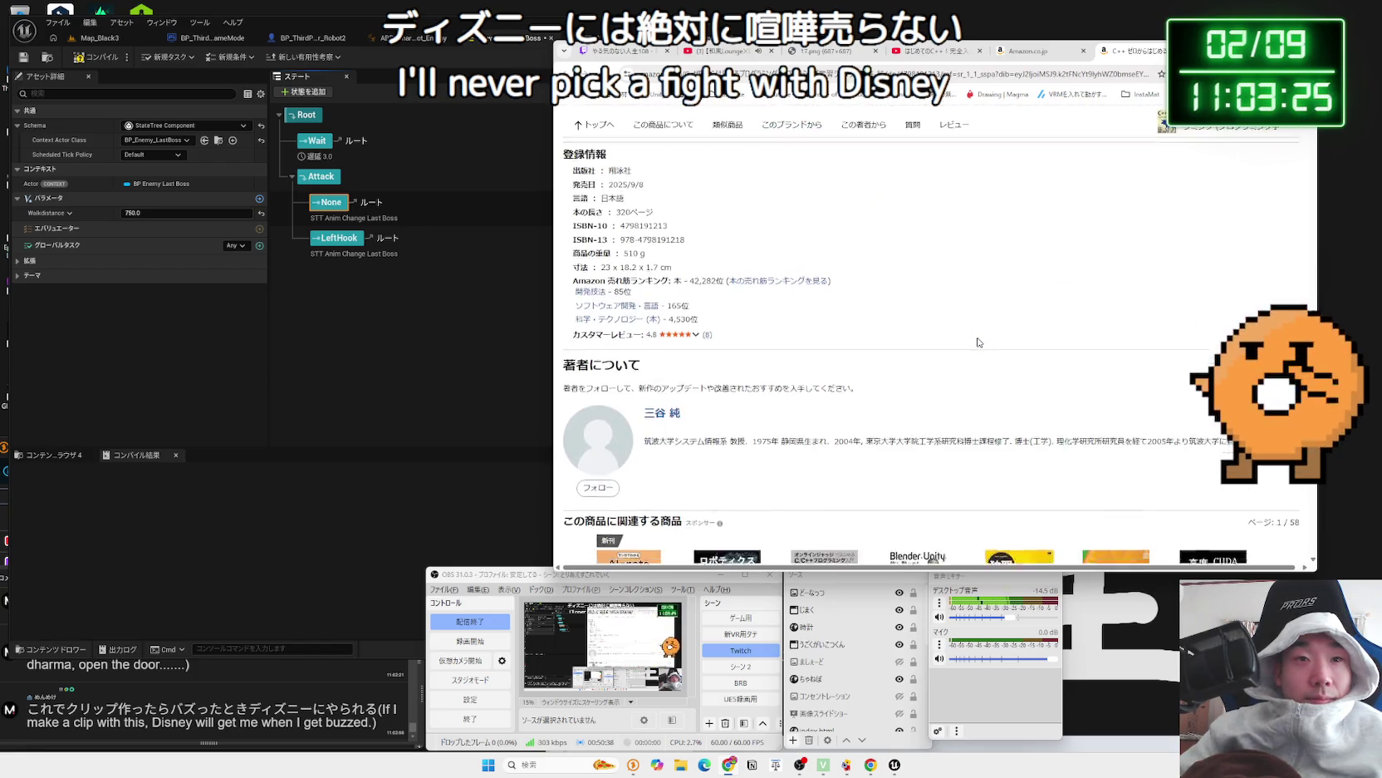
scroll(979, 342, "down", 10)
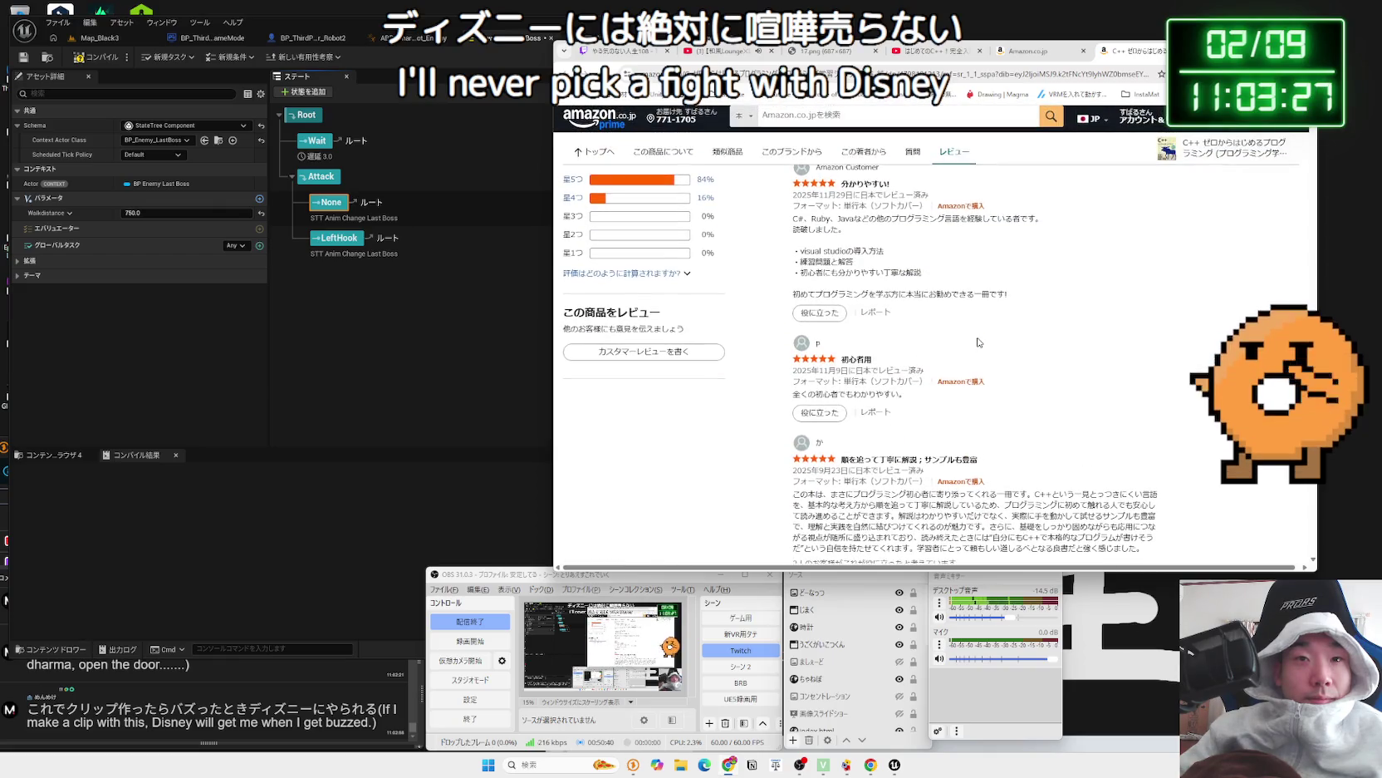
scroll(978, 341, "up", 15)
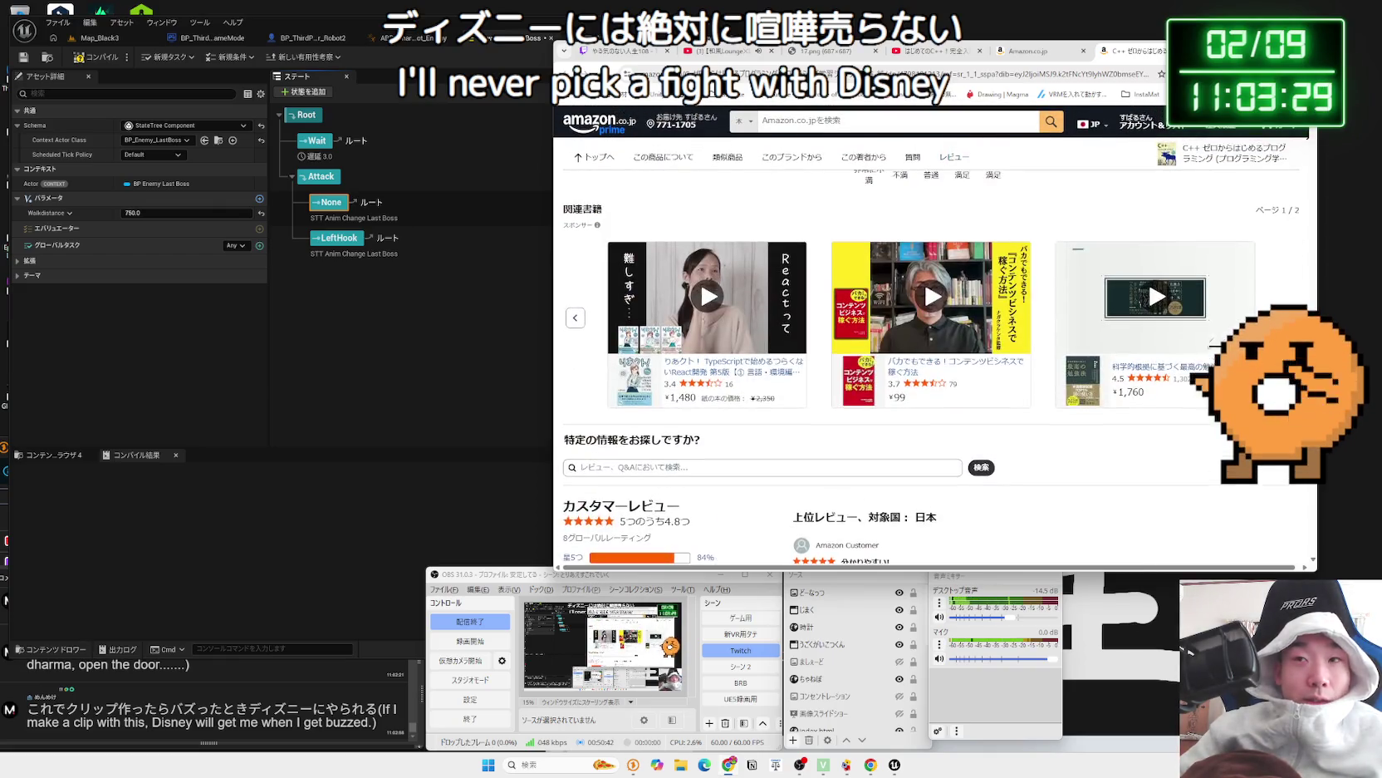
scroll(1254, 148, "up", 3)
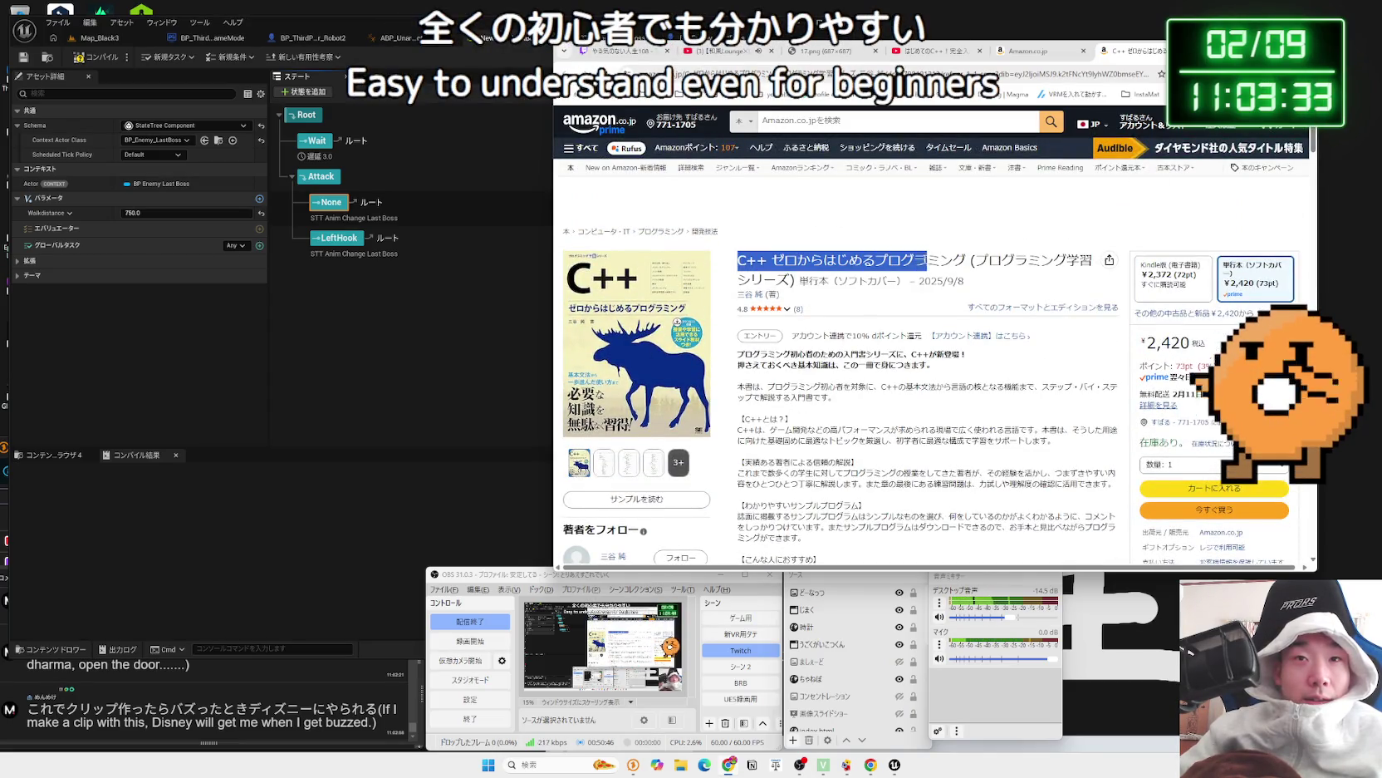
right_click(964, 261)
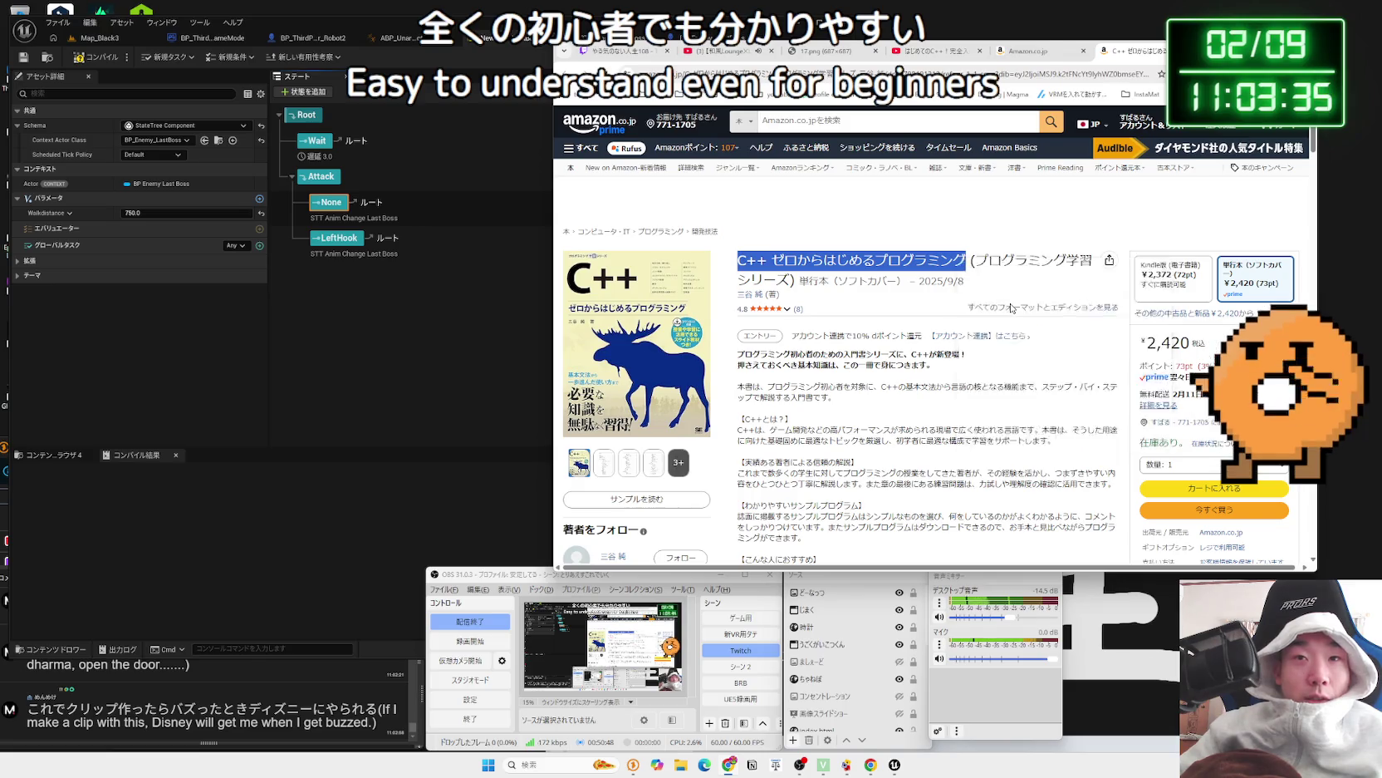
left_click(1008, 304)
scroll(884, 286, "down", 3)
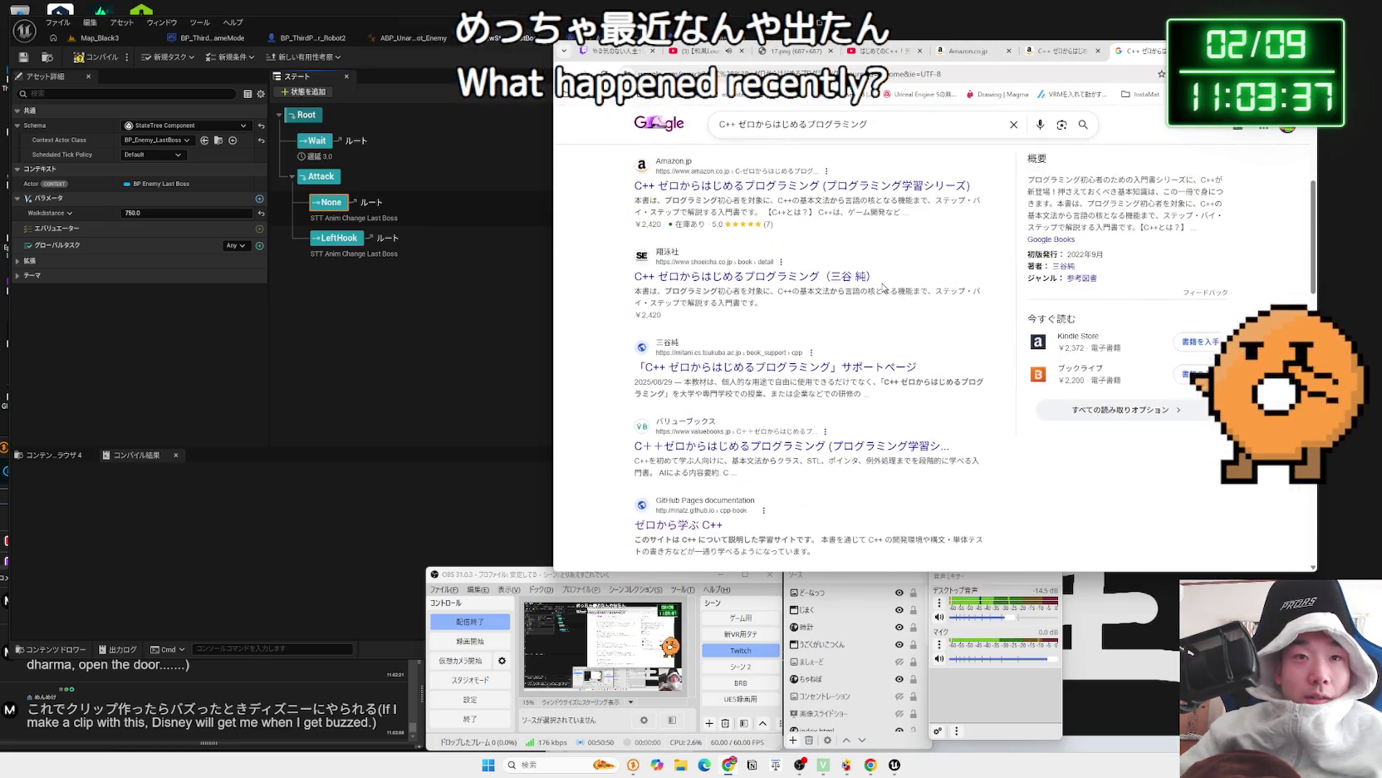
- Add 中古 to the search query and open the Rakuten listings for the book
left_click(955, 121)
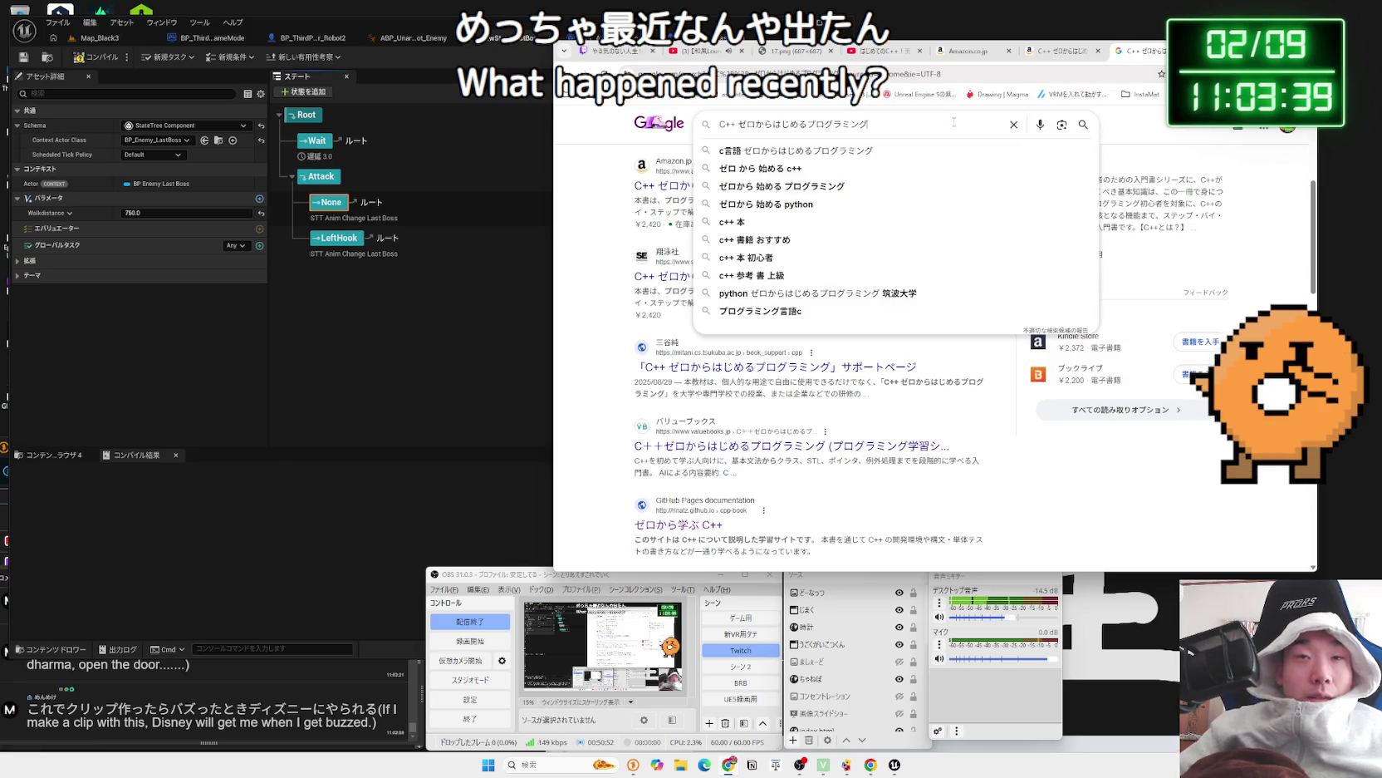
type("ちゅうこ")
key("space")
key("Return")
key("Return")
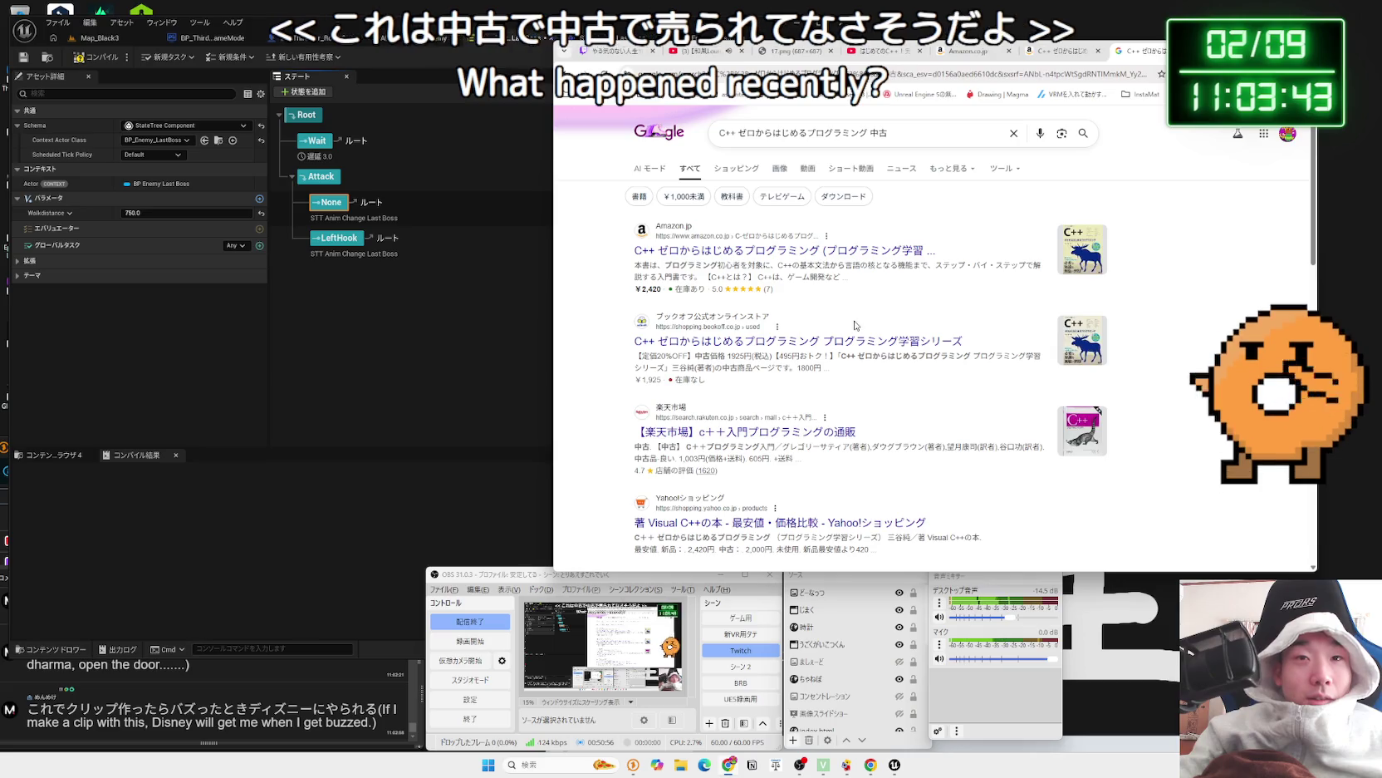
scroll(849, 326, "down", 3)
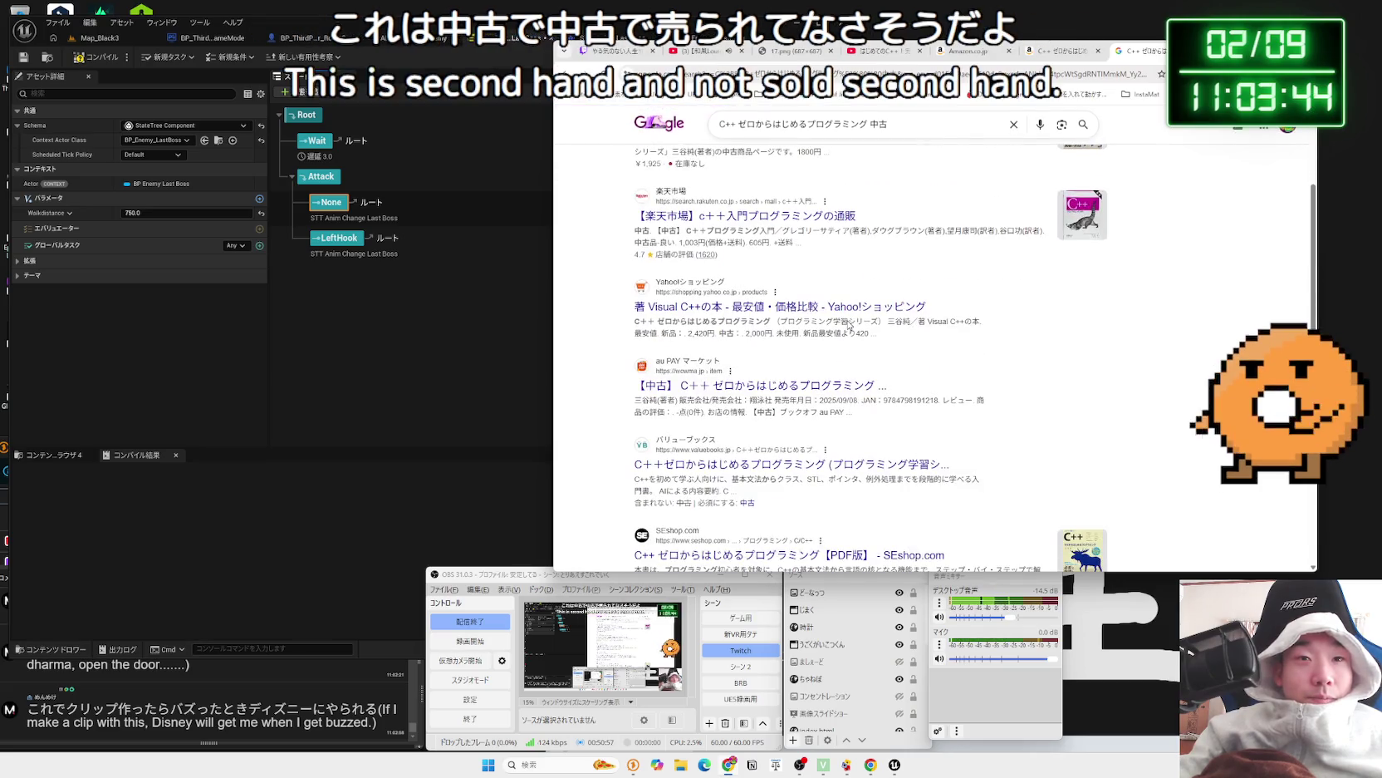
left_click(771, 218)
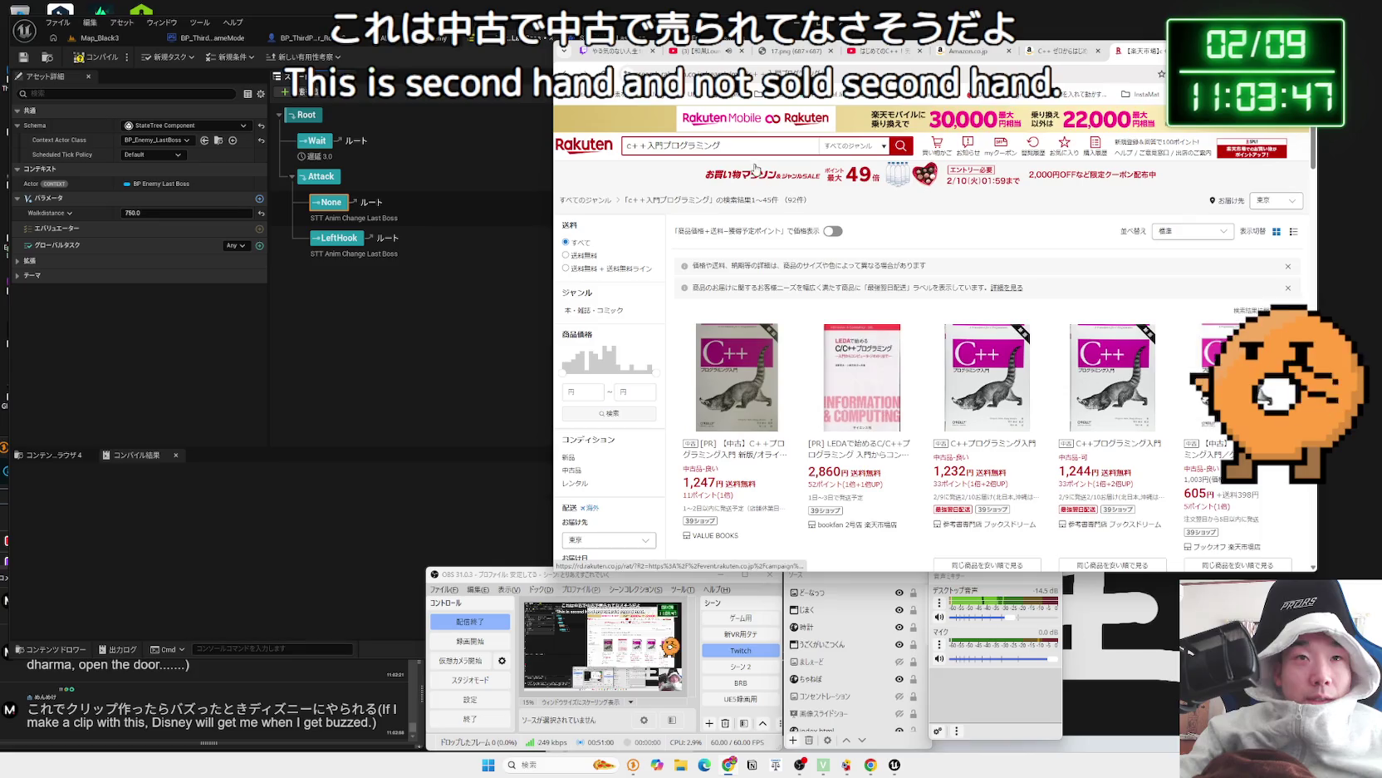
- Browse the Rakuten used-copy listings, go back, and close the Google results tab
scroll(797, 266, "down", 4)
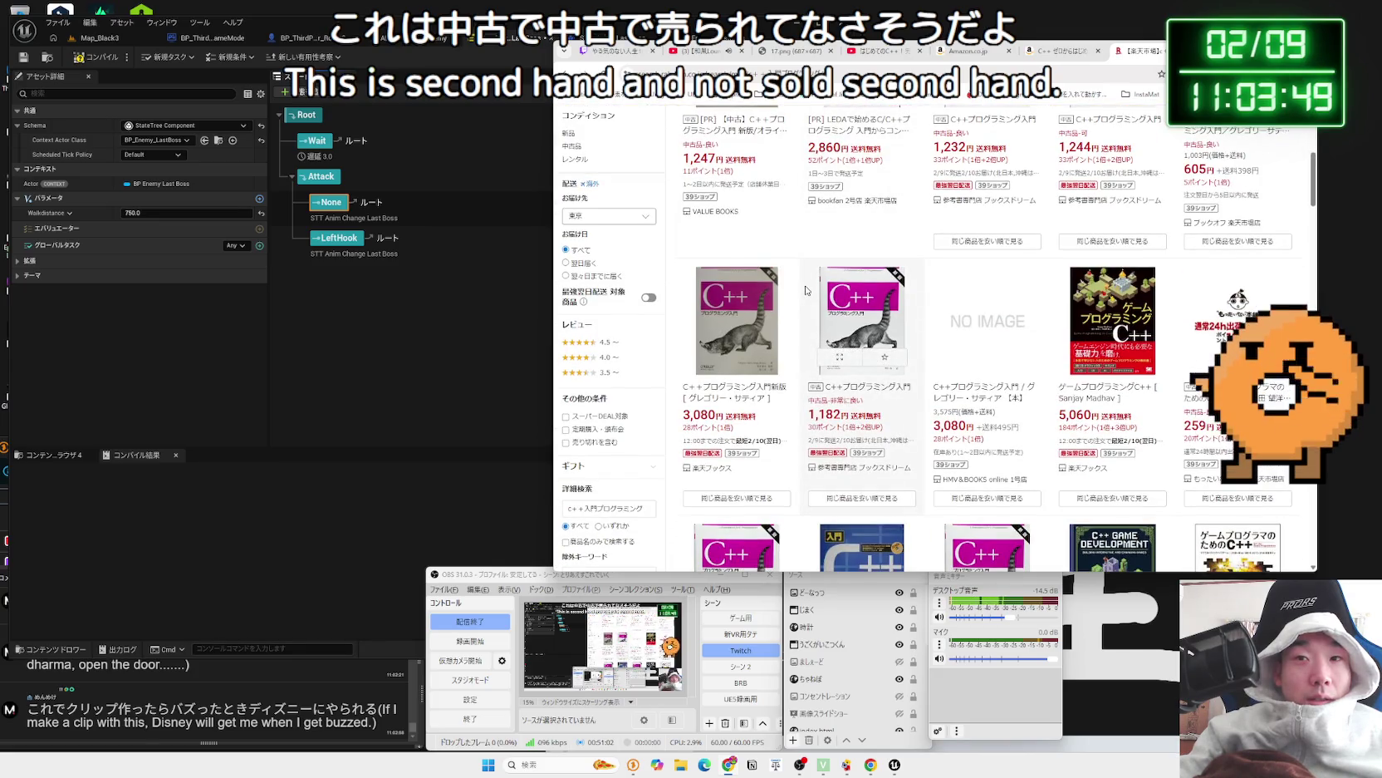
scroll(805, 289, "down", 2)
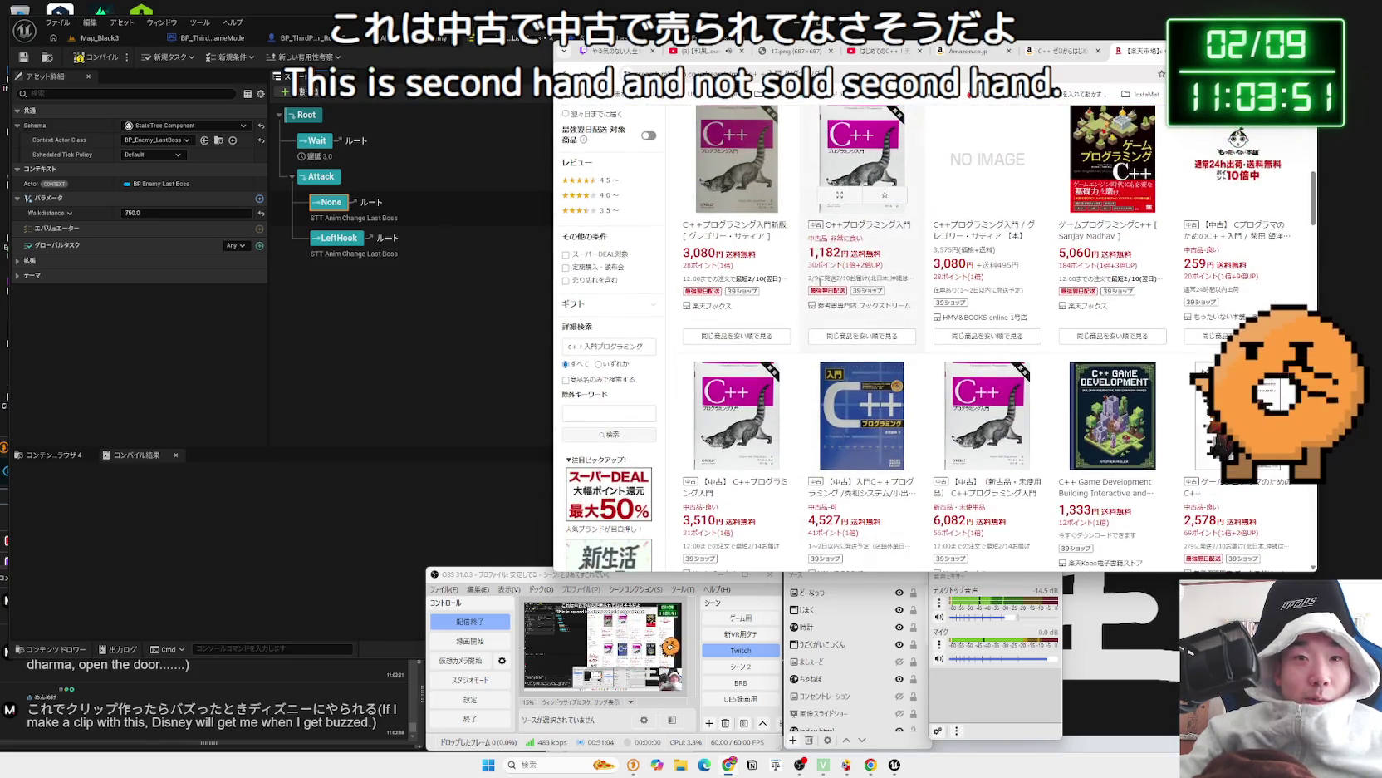
scroll(811, 286, "down", 2)
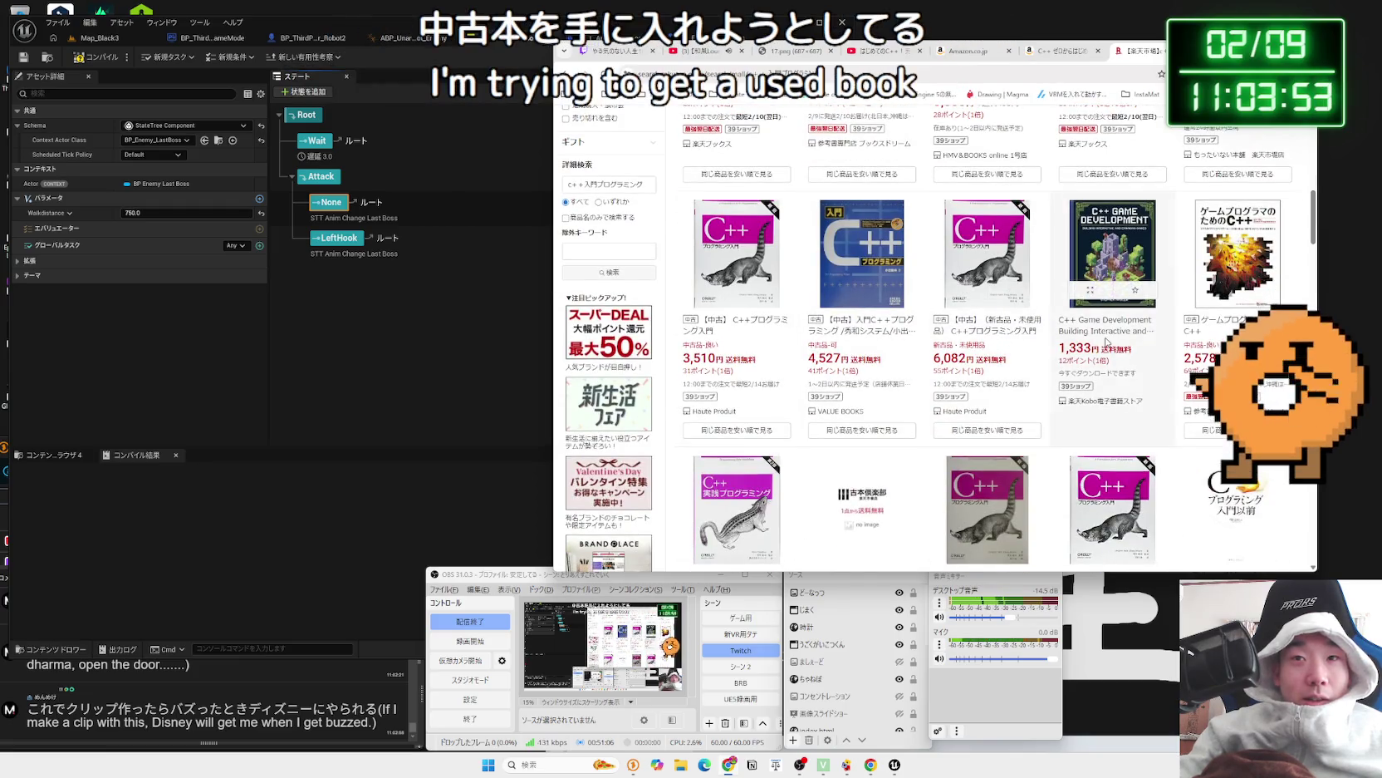
scroll(1130, 332, "down", 2)
key("alt+Left")
scroll(1165, 326, "down", 10)
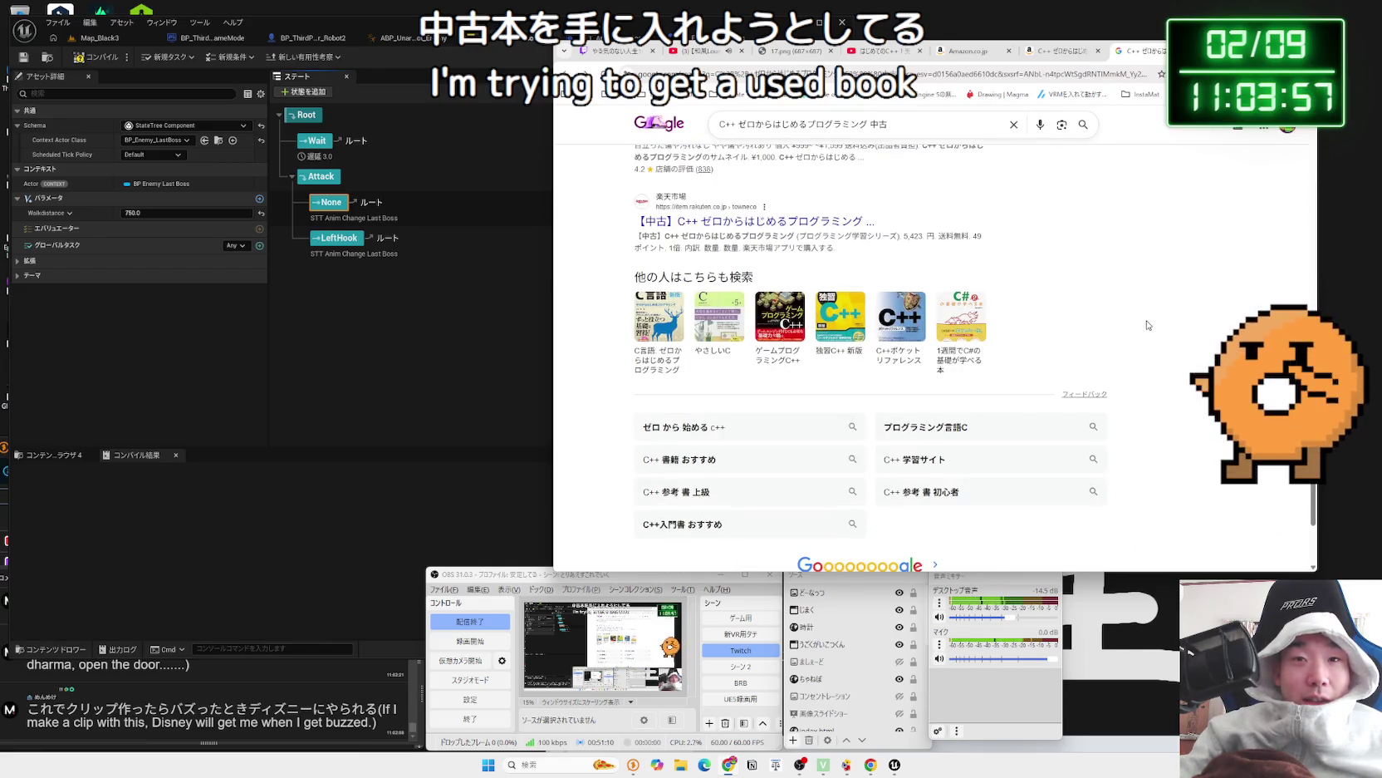
key("ctrl+w")
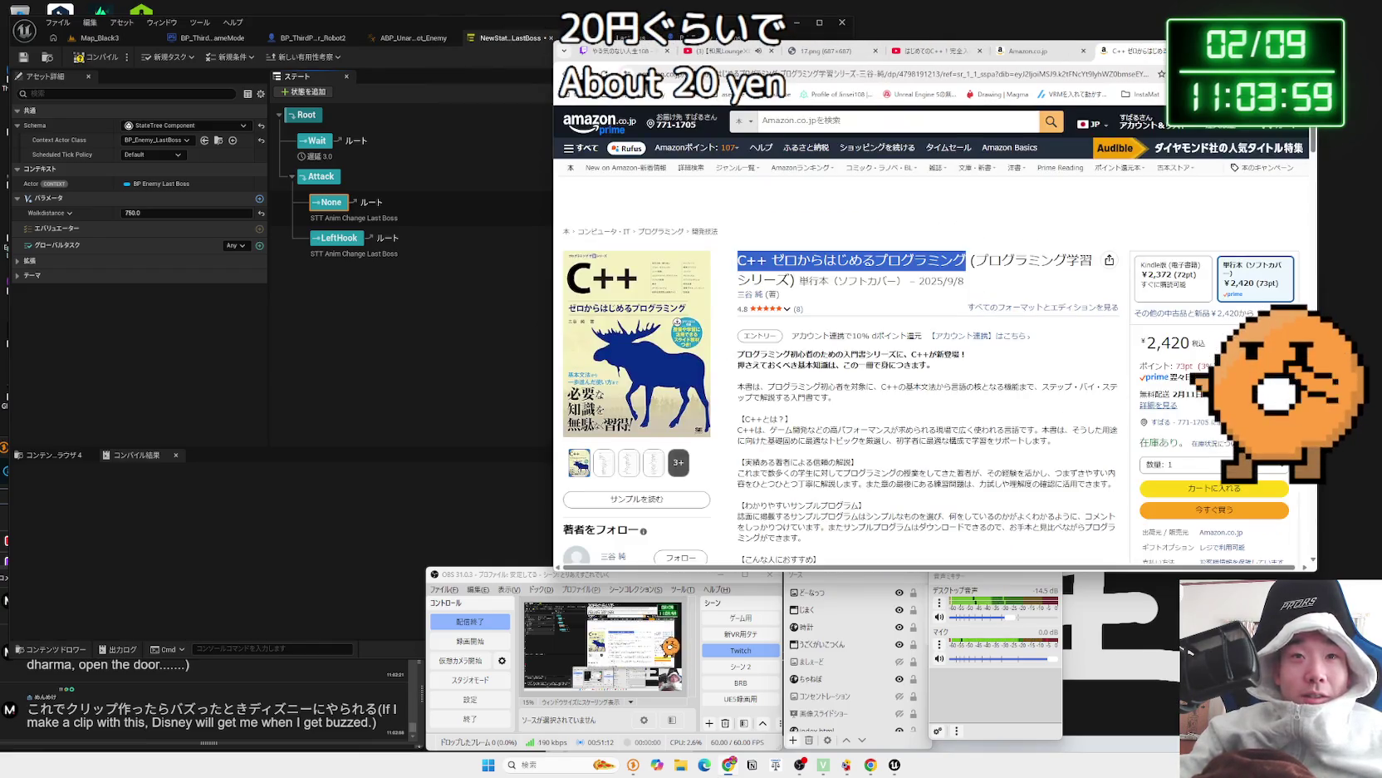
- Read the Amazon product page's sample program description, then close the Amazon tab
left_click(935, 234)
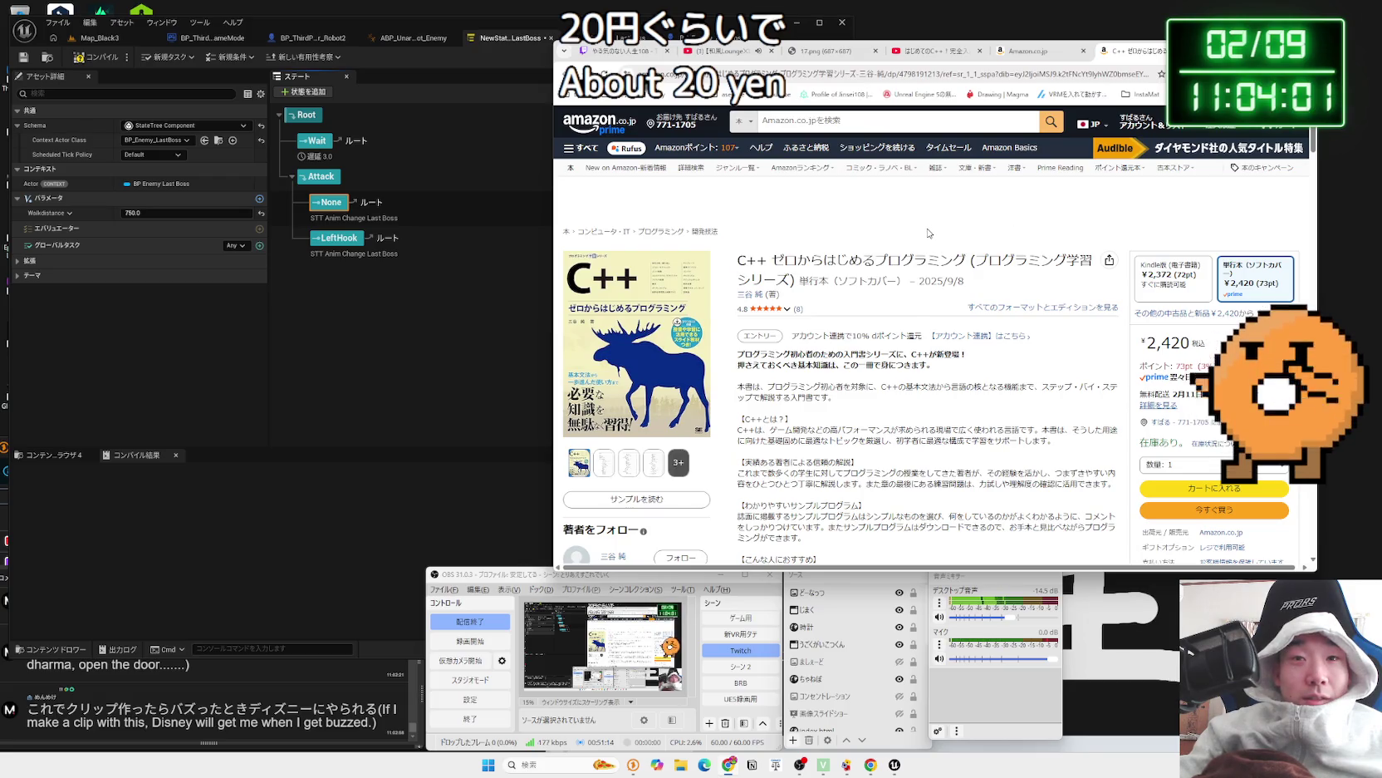
scroll(930, 234, "down", 3)
mouse_move(795, 224)
left_mouse_down()
mouse_move(1117, 248)
mouse_move(1116, 290)
left_mouse_up()
left_click_drag(804, 343, 978, 291)
left_click(980, 292)
scroll(980, 292, "up", 3)
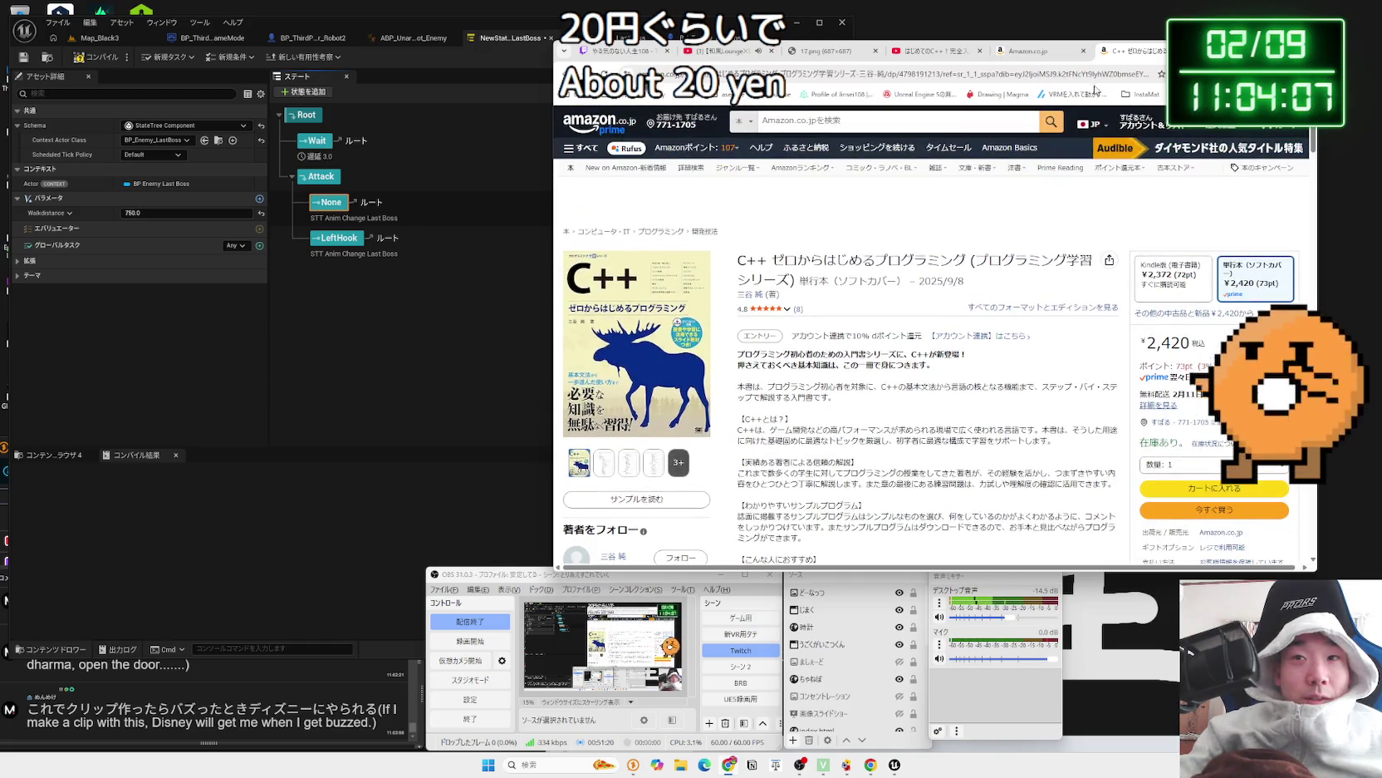
scroll(1046, 170, "down", 3)
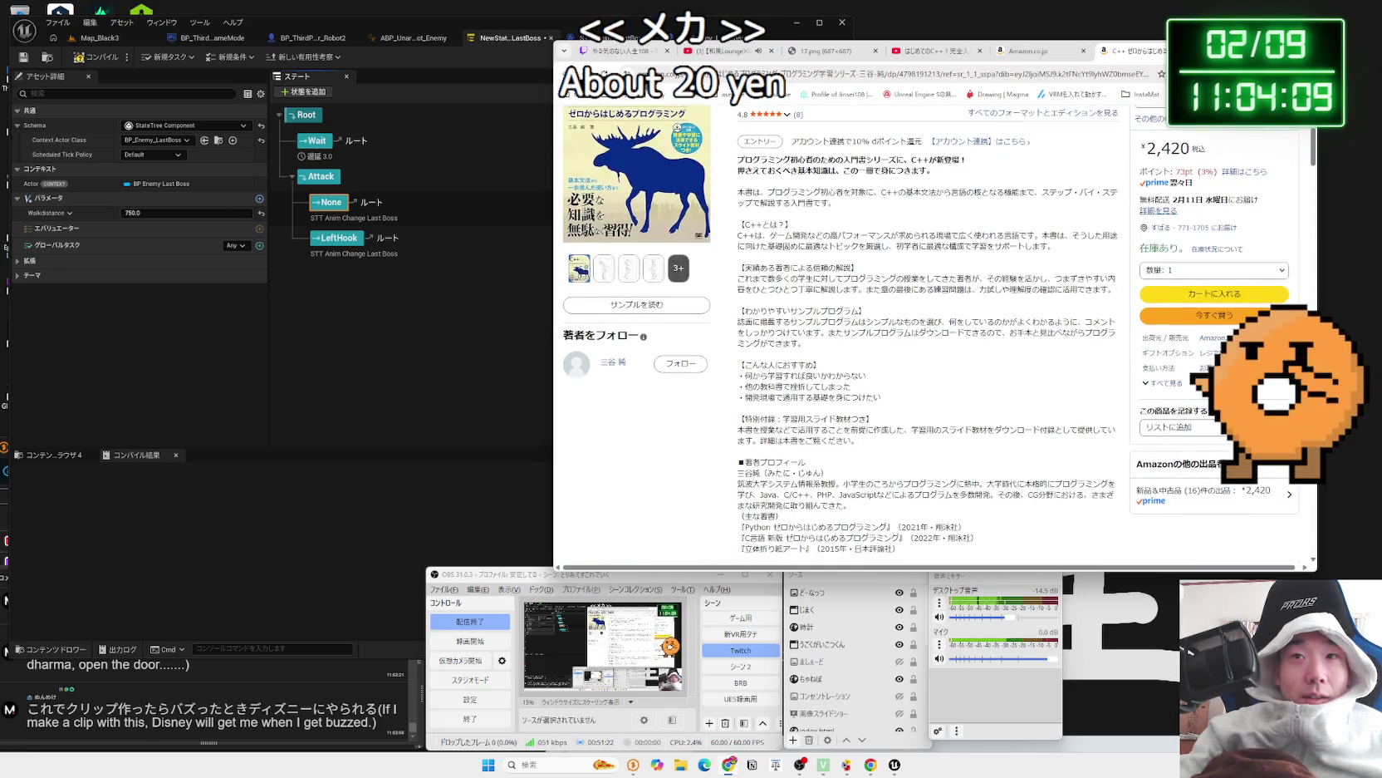
key("ctrl+w")
key("ctrl+w")
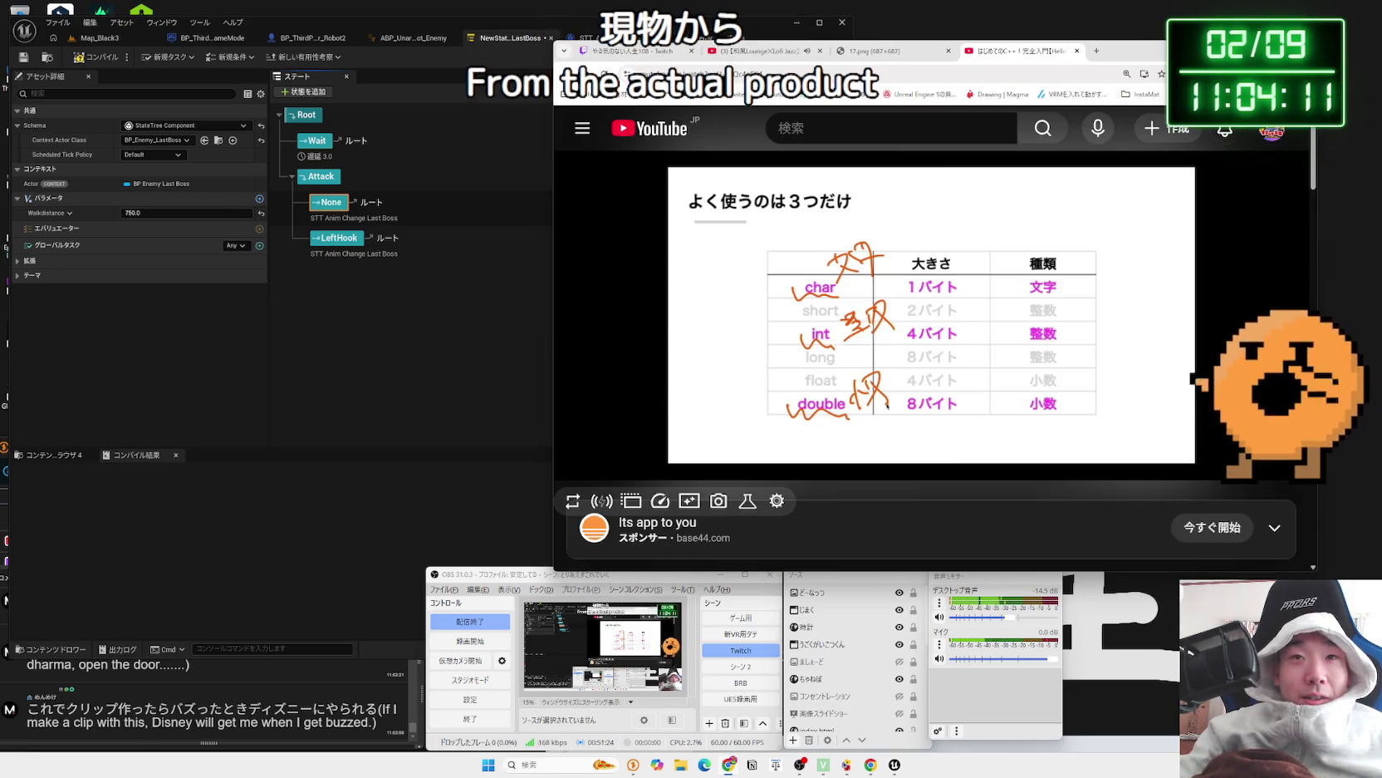
- Close the YouTube C++ lesson tab and bring the Unreal boss StateTree editor forward
mouse_move(840, 306)
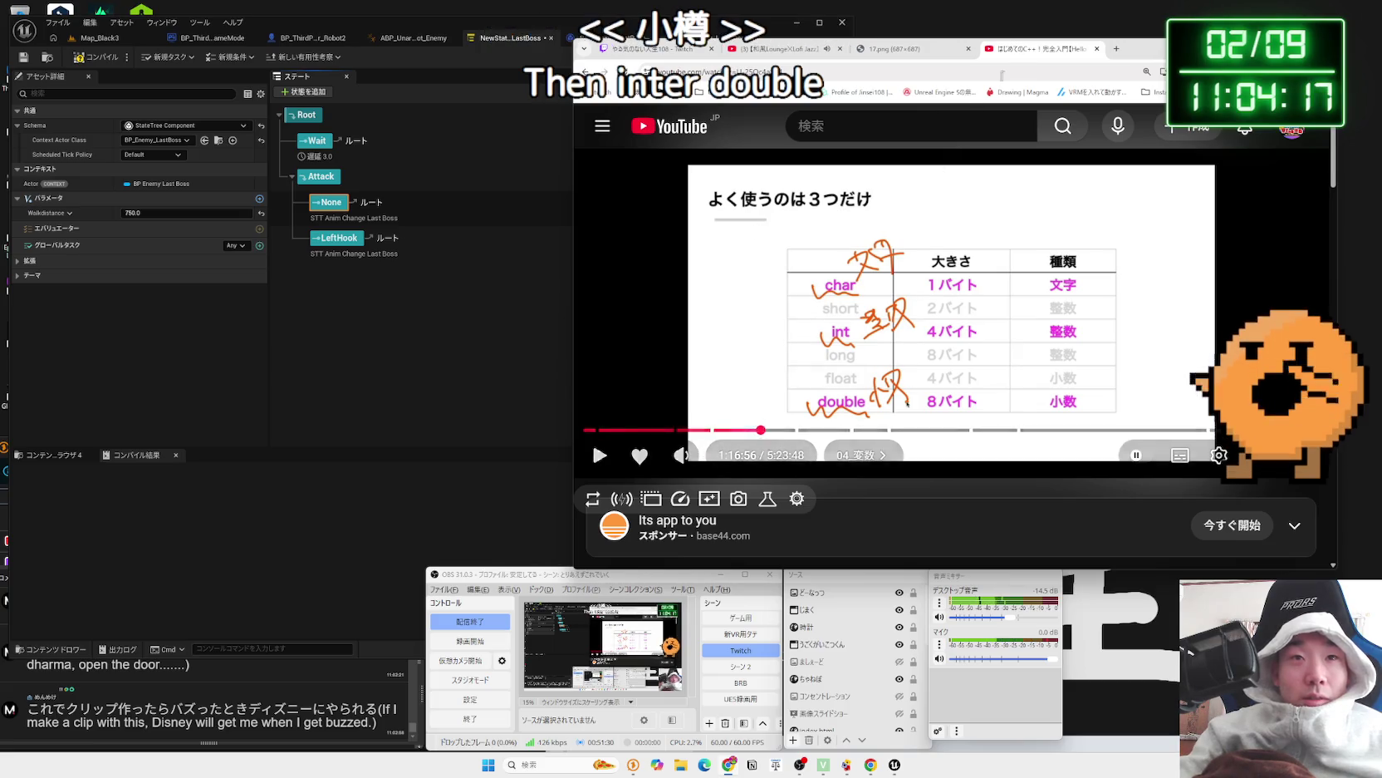
left_click(1097, 49)
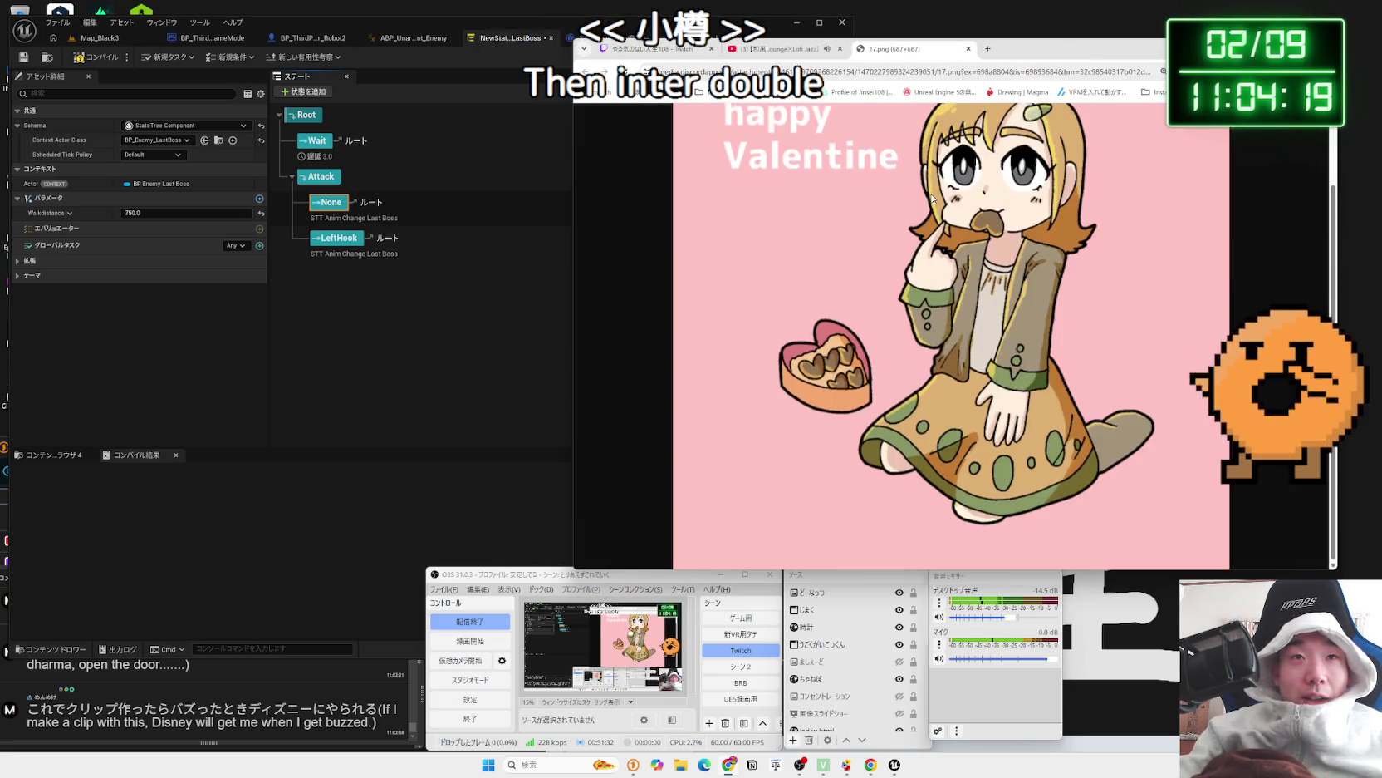
left_click(435, 192)
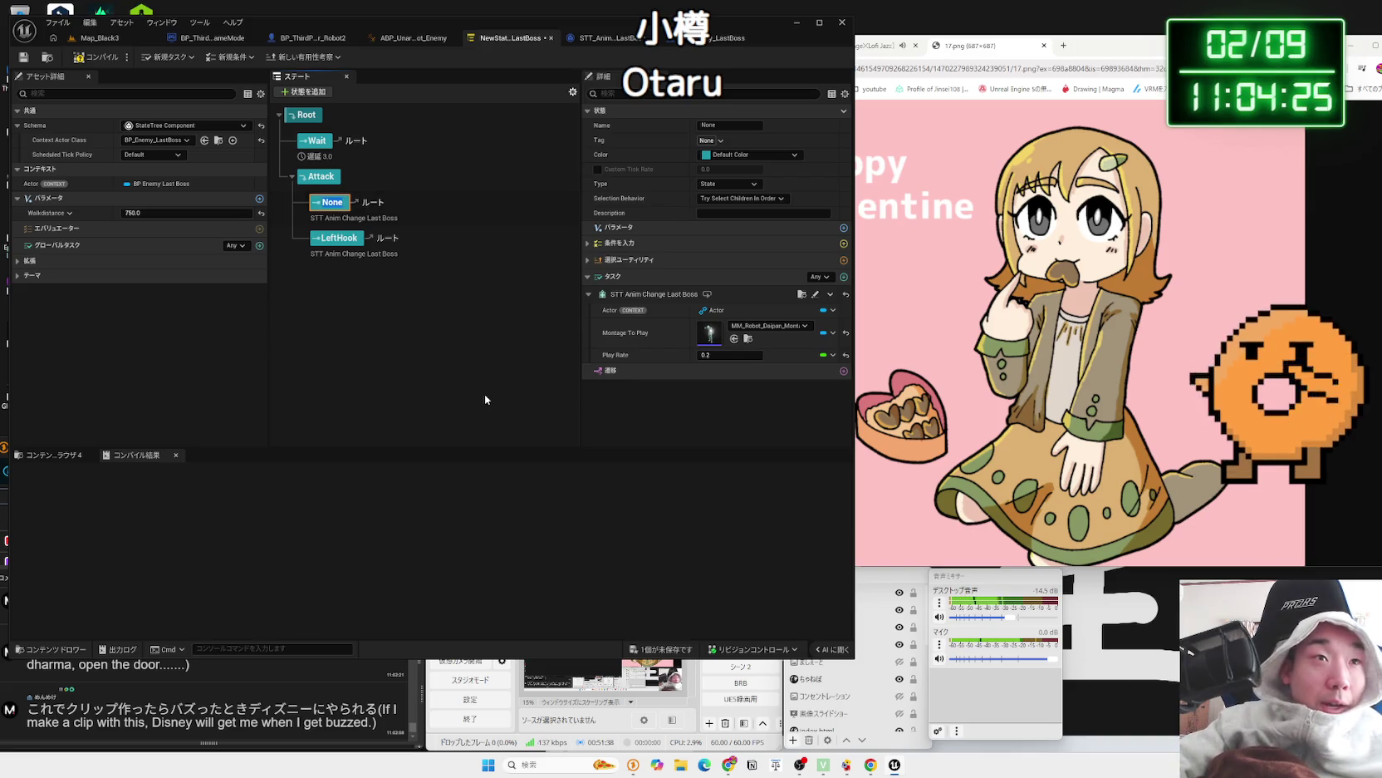
- Rename the None state to Daipan and add a RightHook state based on LeftHook
key("F2")
type("Daipan")
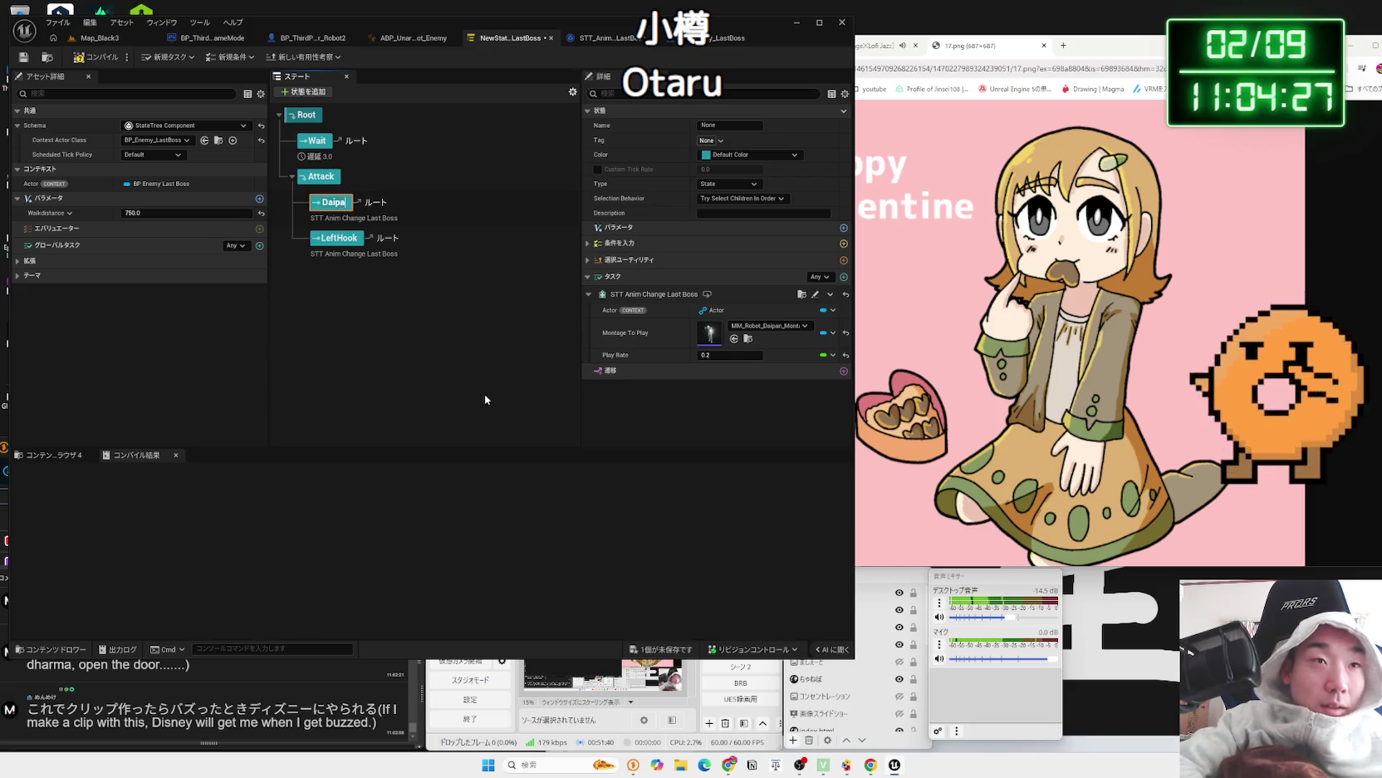
left_click(382, 263)
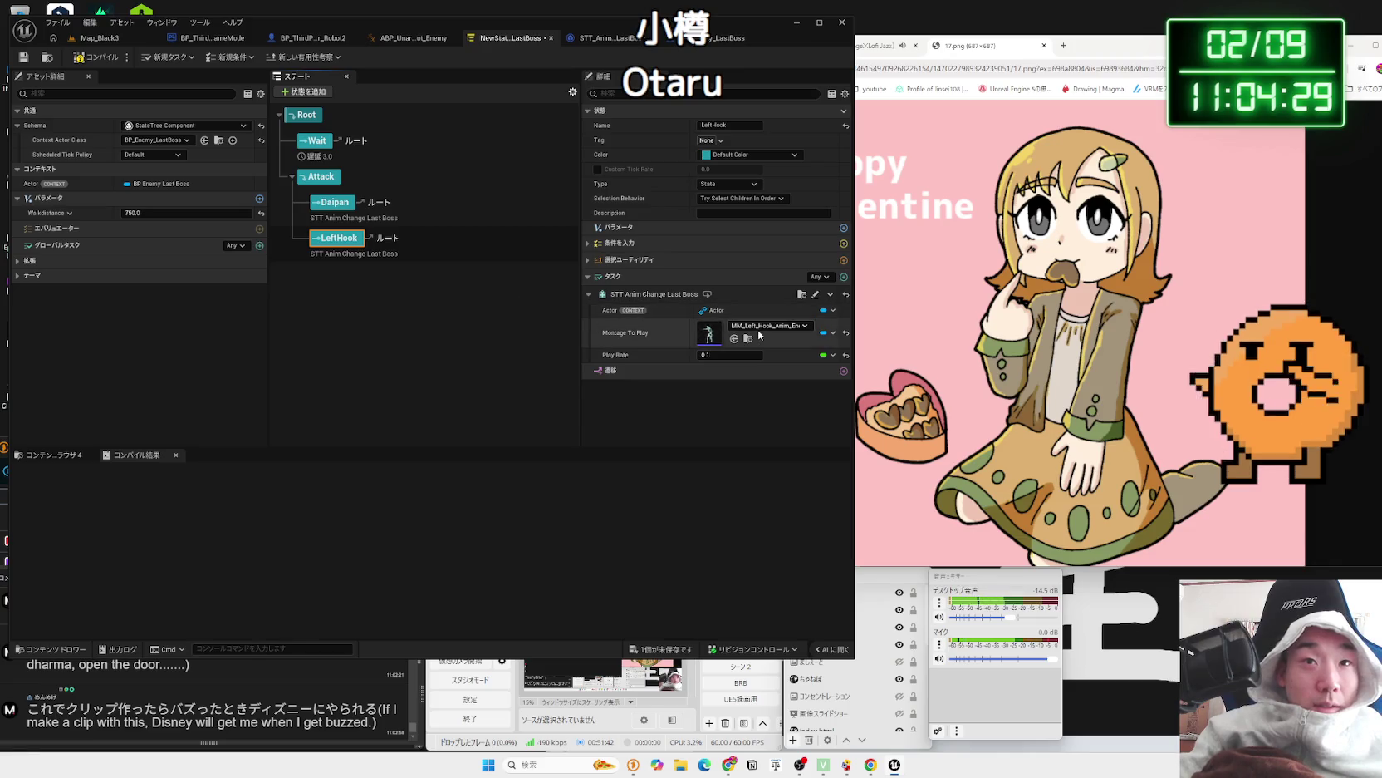
left_click(394, 290)
left_click(342, 247)
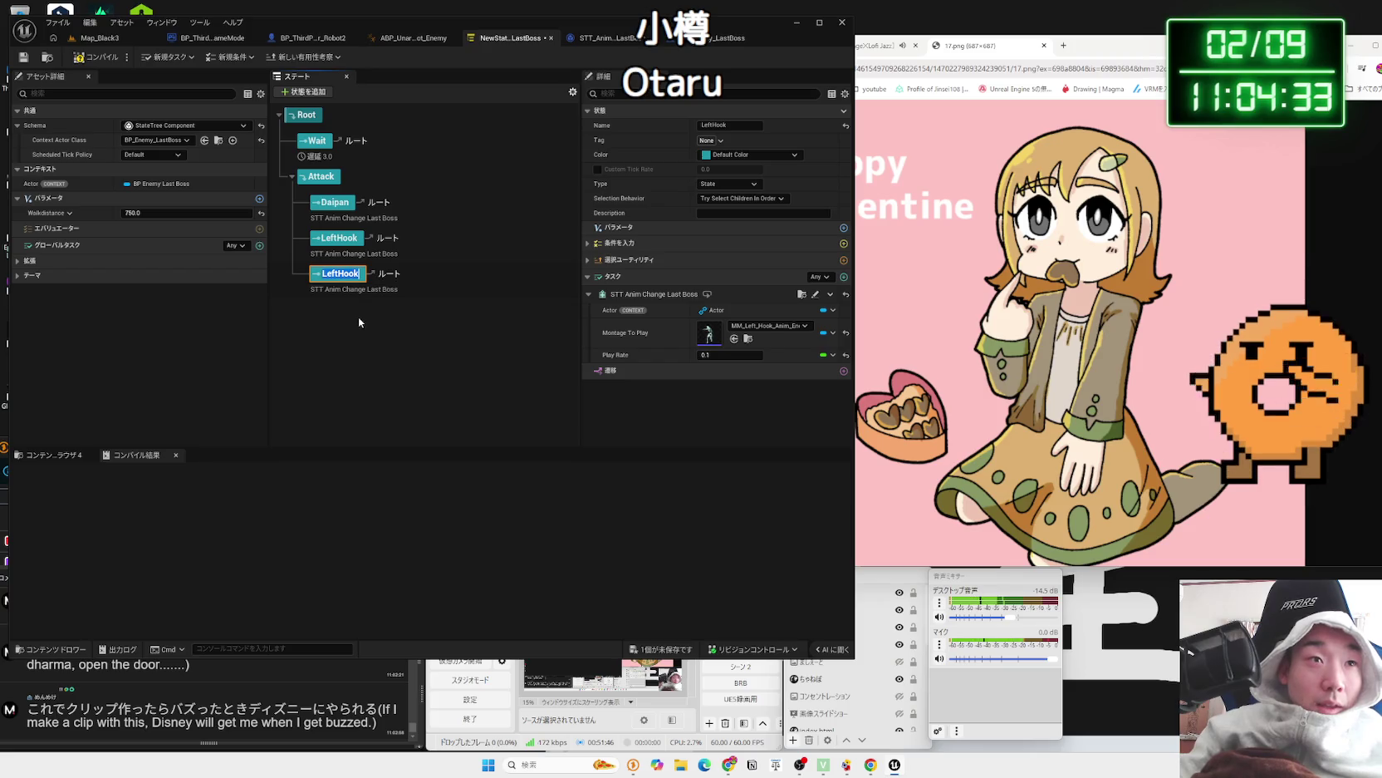
type("RightHook")
key("Return")
- Set RightHook's Montage To Play to the Right_Hook_Anim_Enemy montage
left_click(343, 689)
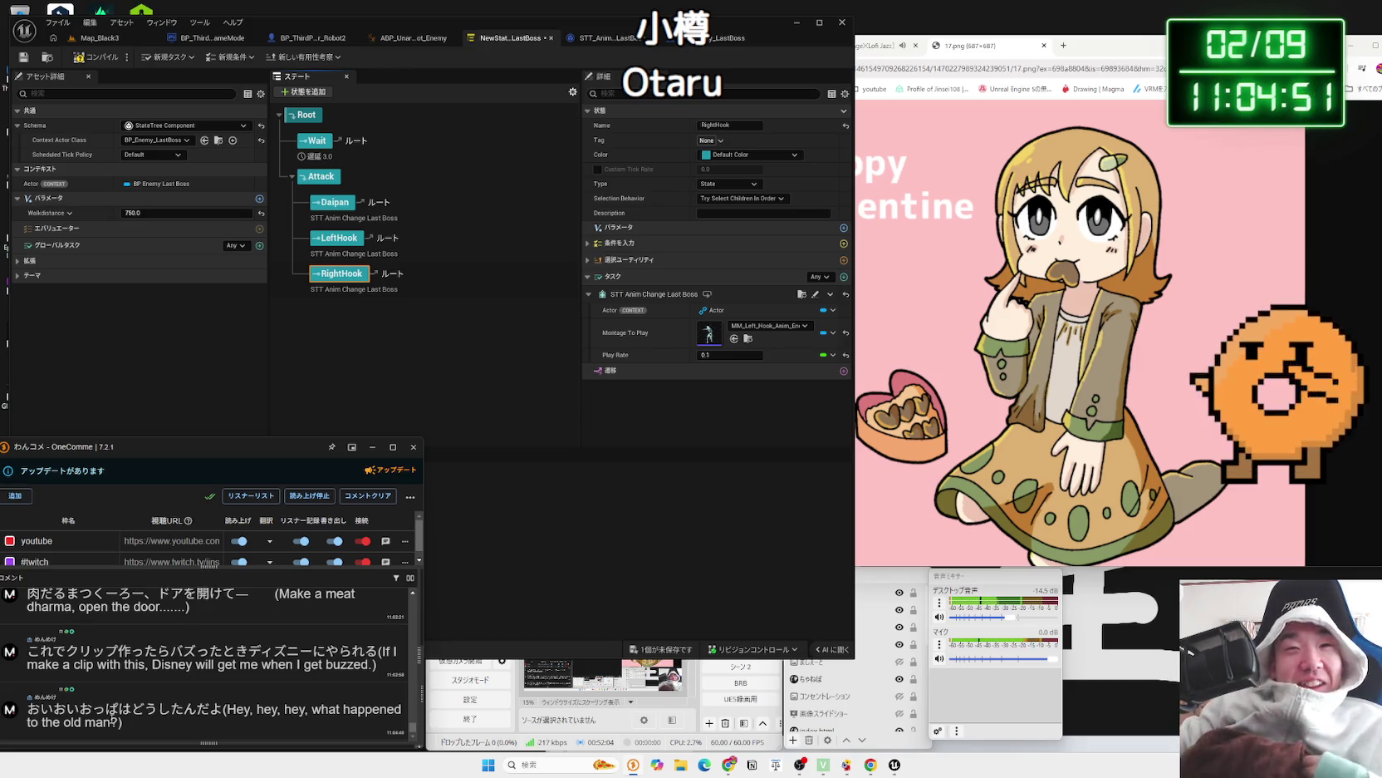
left_click(768, 325)
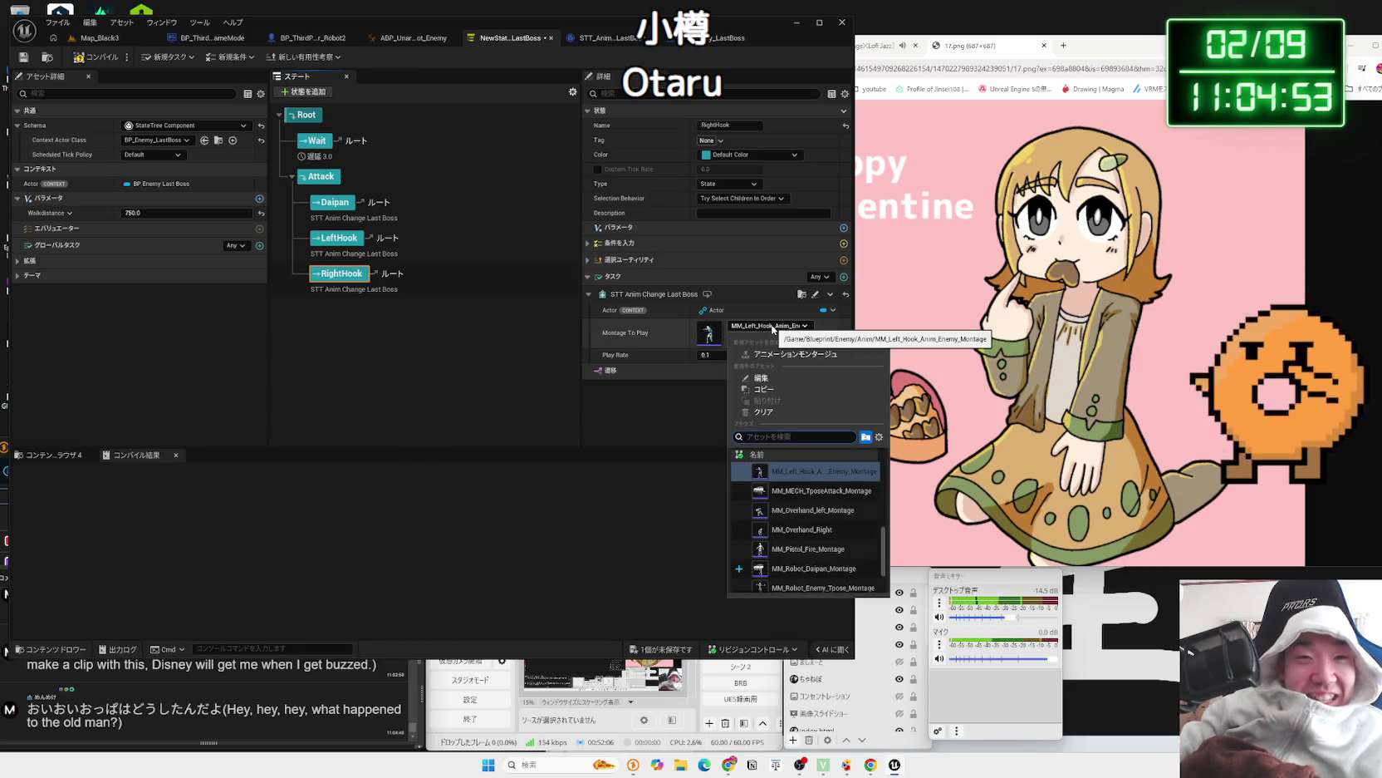
type("rightho")
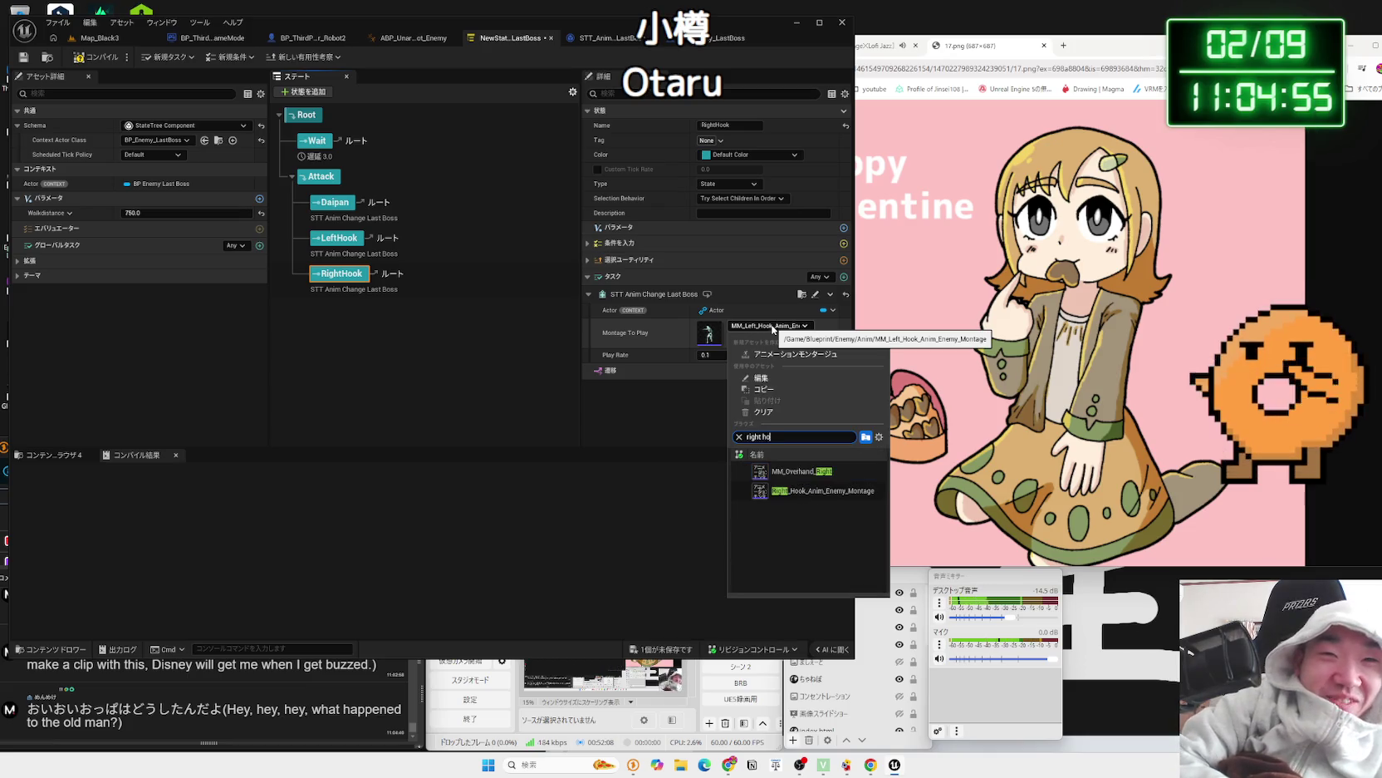
left_click(822, 471)
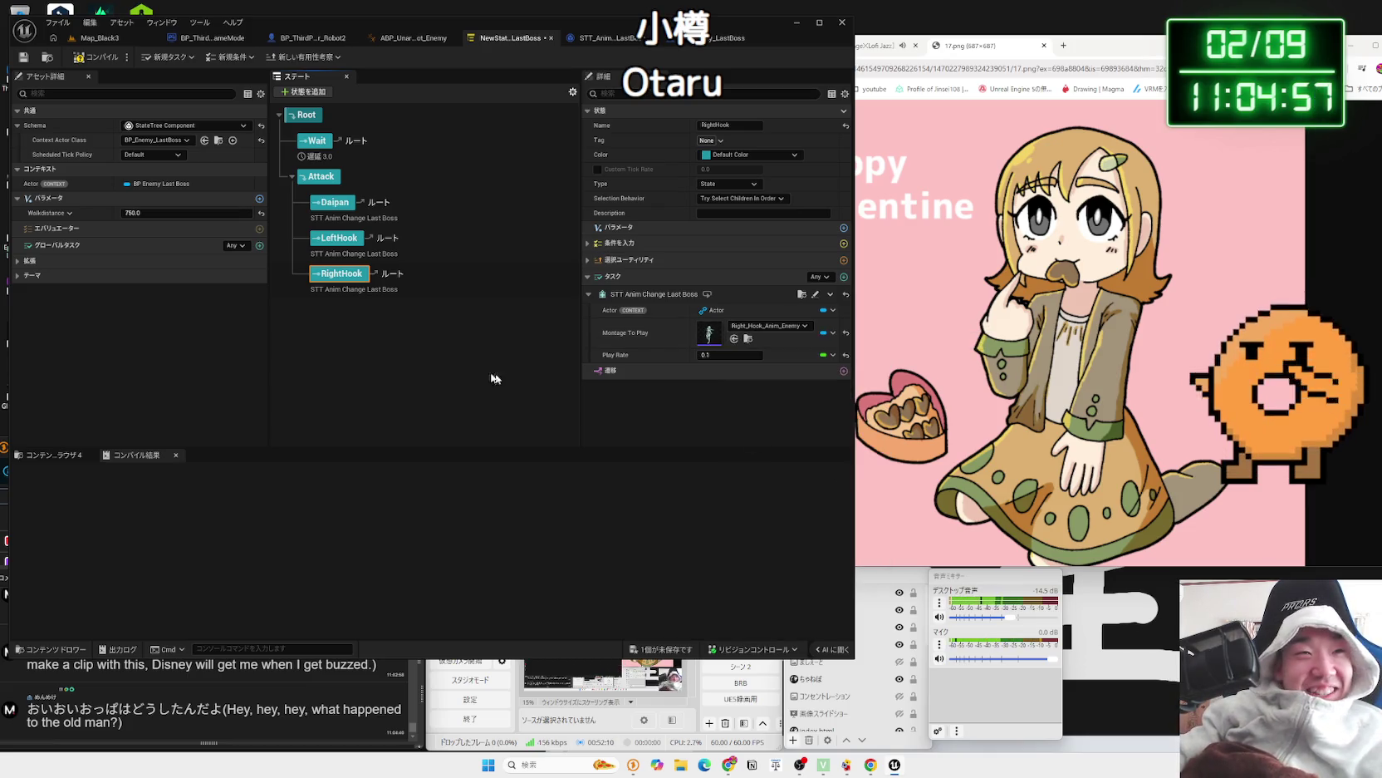
left_click(516, 378)
left_click(660, 649)
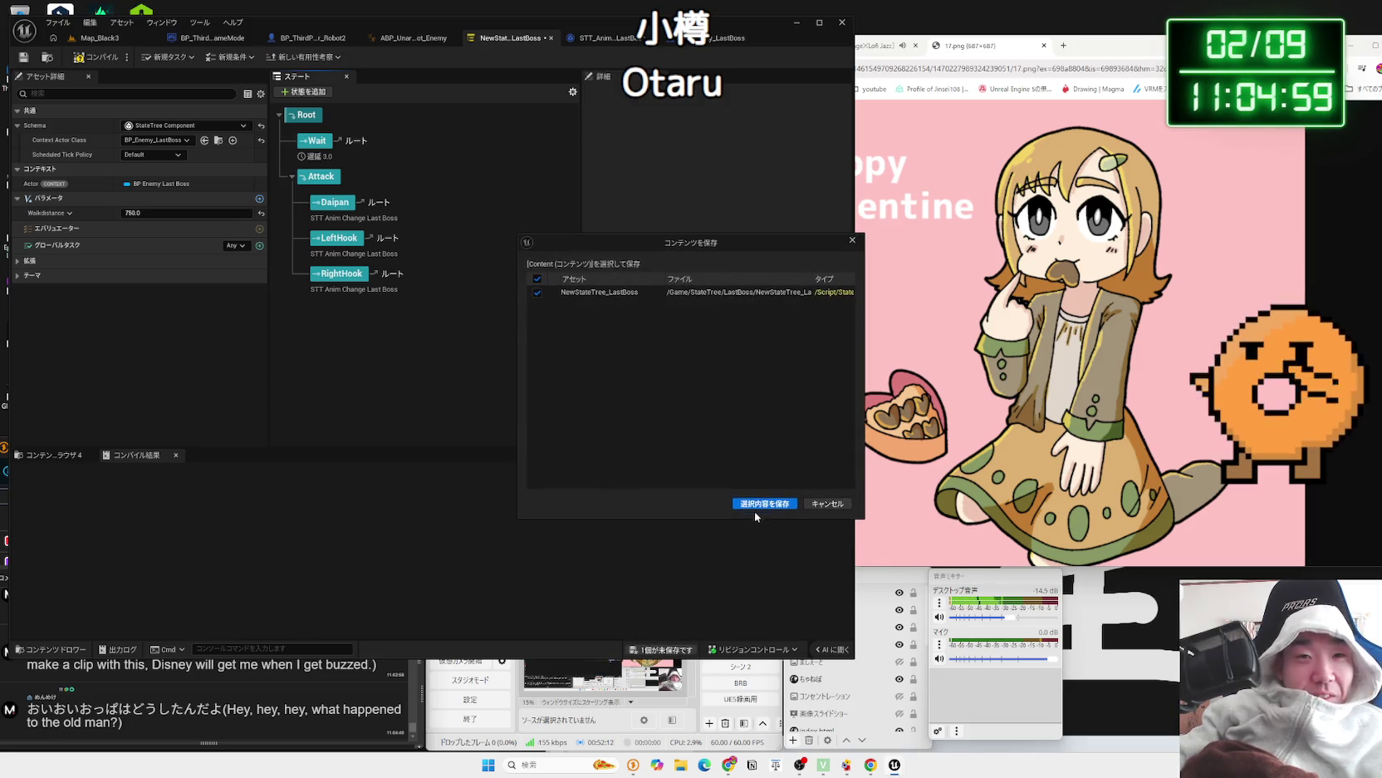
- Save NewStateTree_LastBoss, set Attack to Try Select Children At Random, and return to Map_Black3
left_click(753, 507)
left_click(321, 176)
left_click(769, 200)
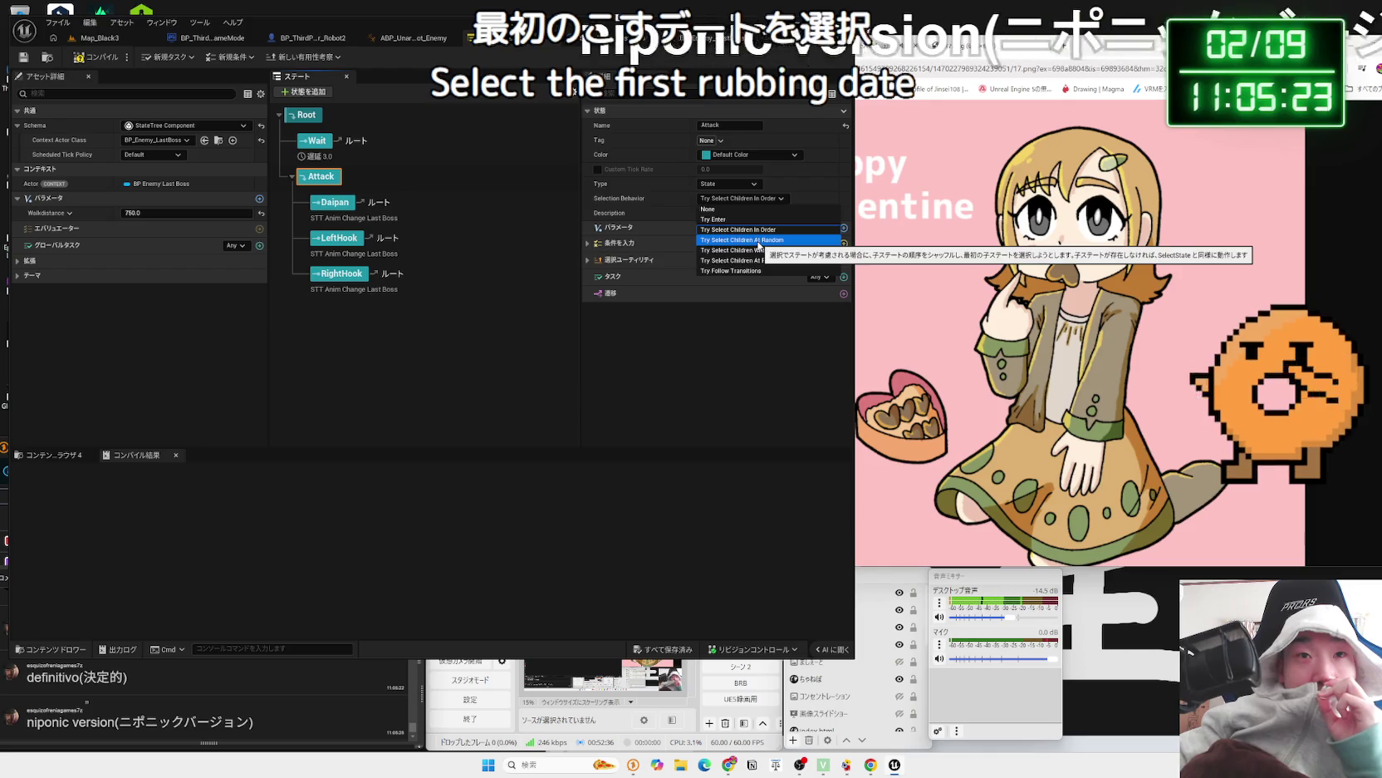
left_click(762, 241)
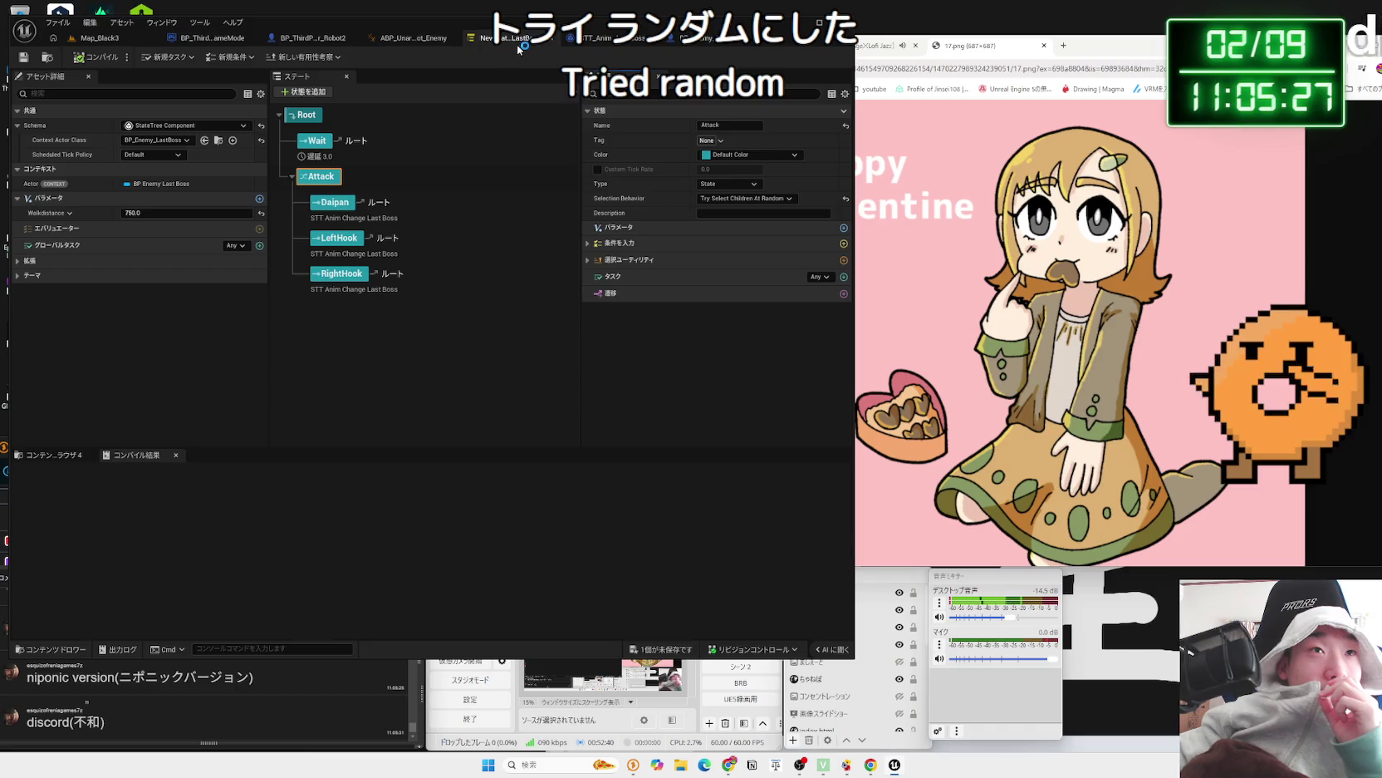
left_click(110, 43)
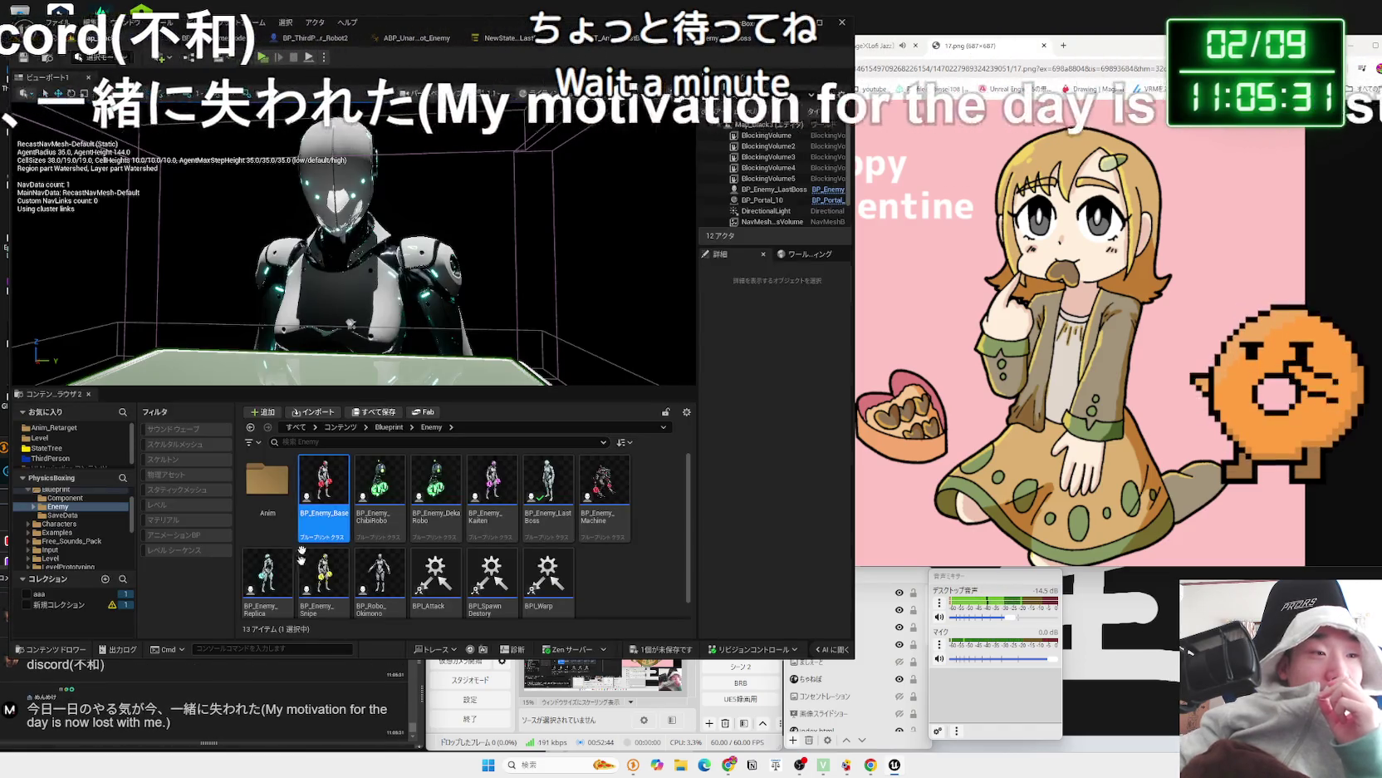
- Bring the OneComme chat comments window forward and clear a comment's selection
left_click(235, 695)
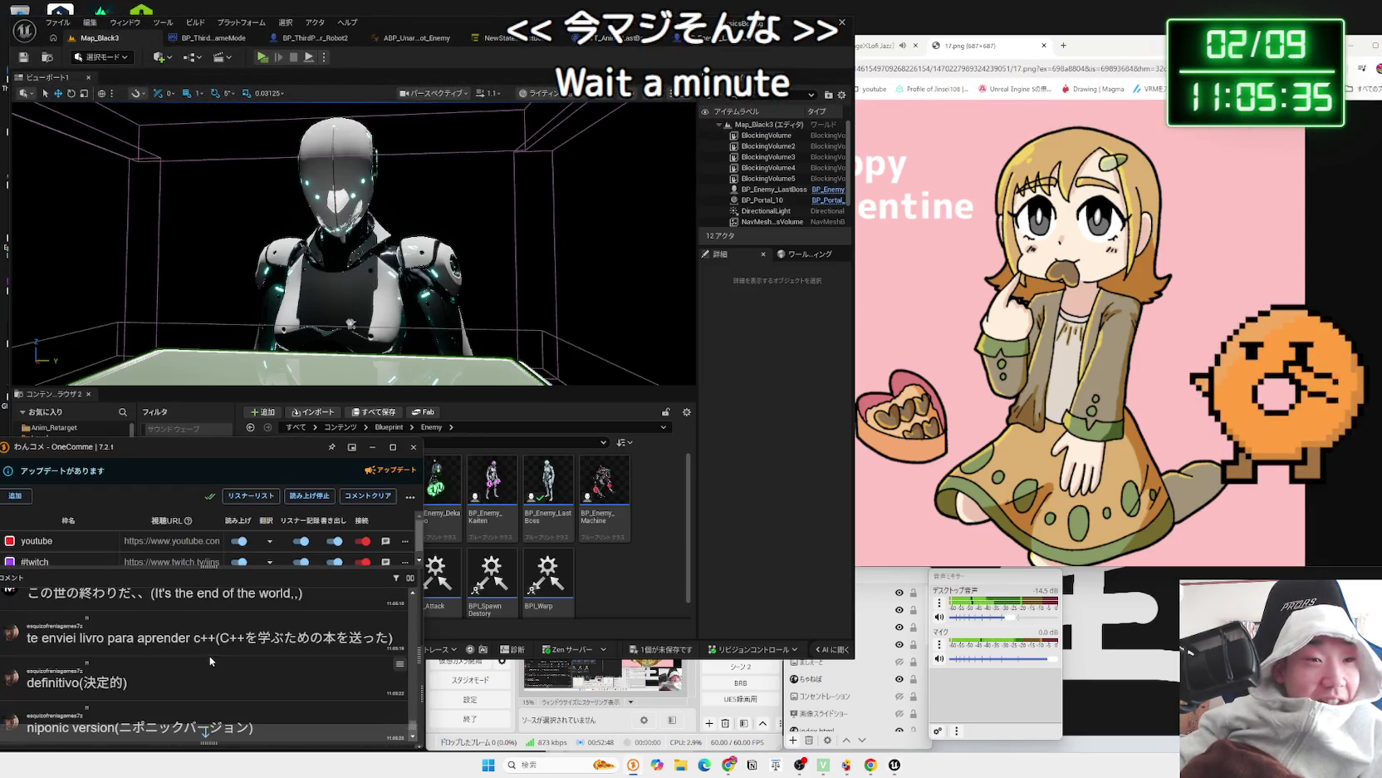
left_click(237, 650)
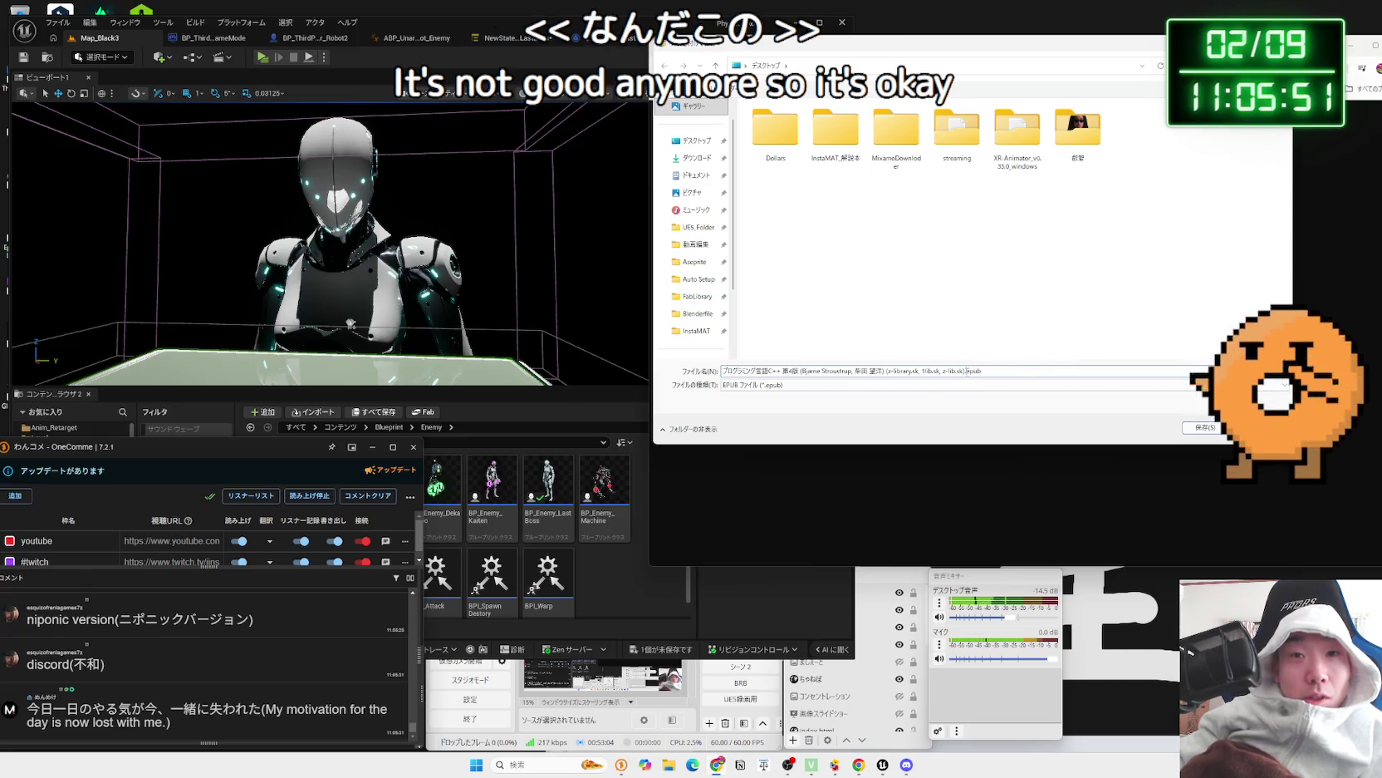
- Dismiss the EPUB Save As dialog and type 'purogu' into a new tab's Google search
left_click_drag(1001, 370, 866, 370)
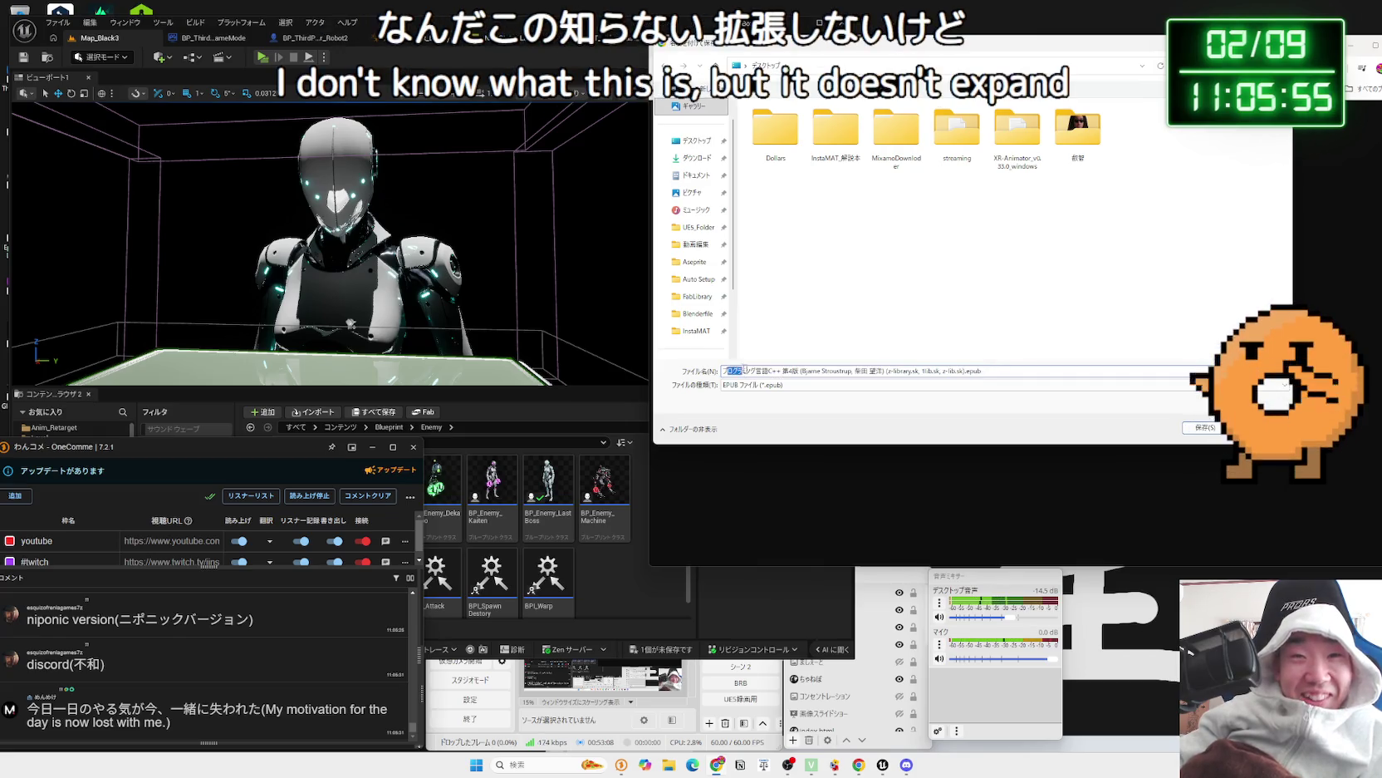
left_click(1001, 371)
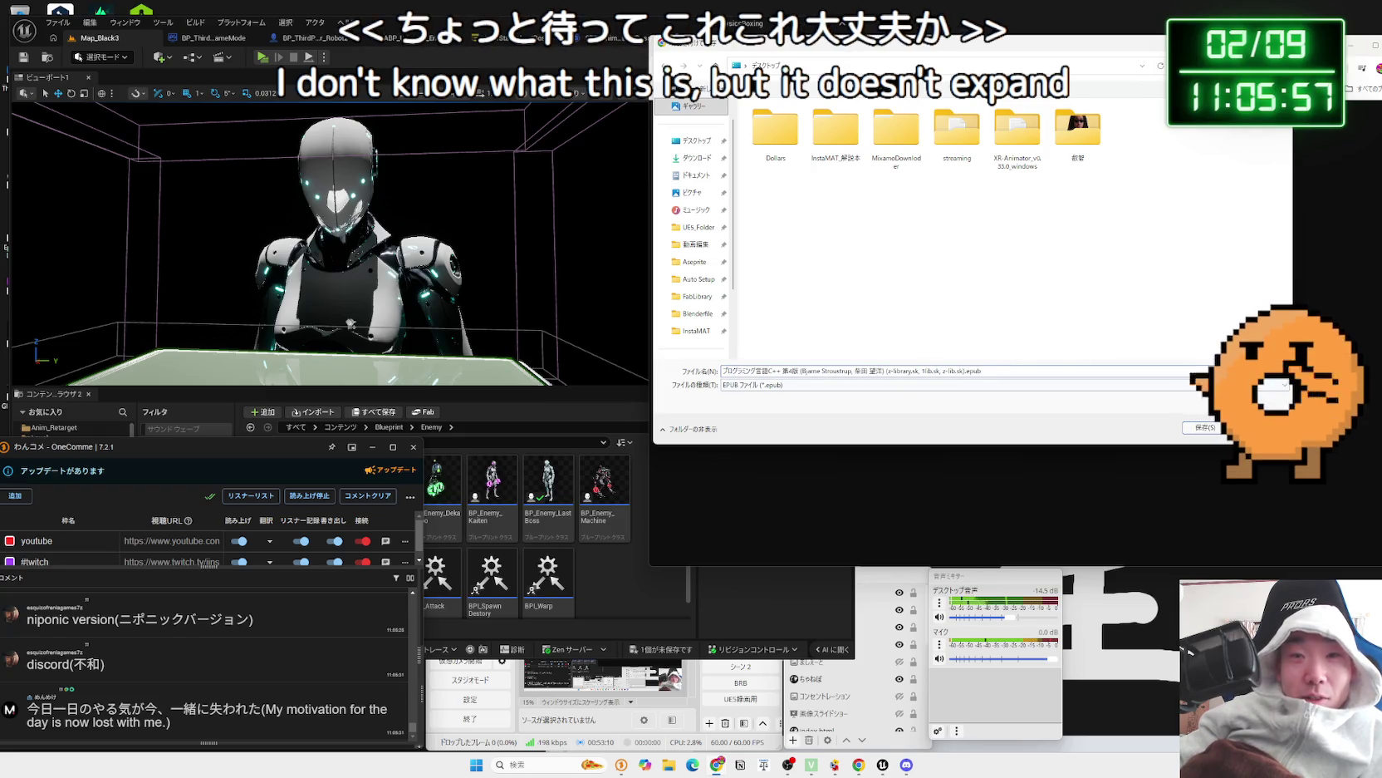
key("Escape")
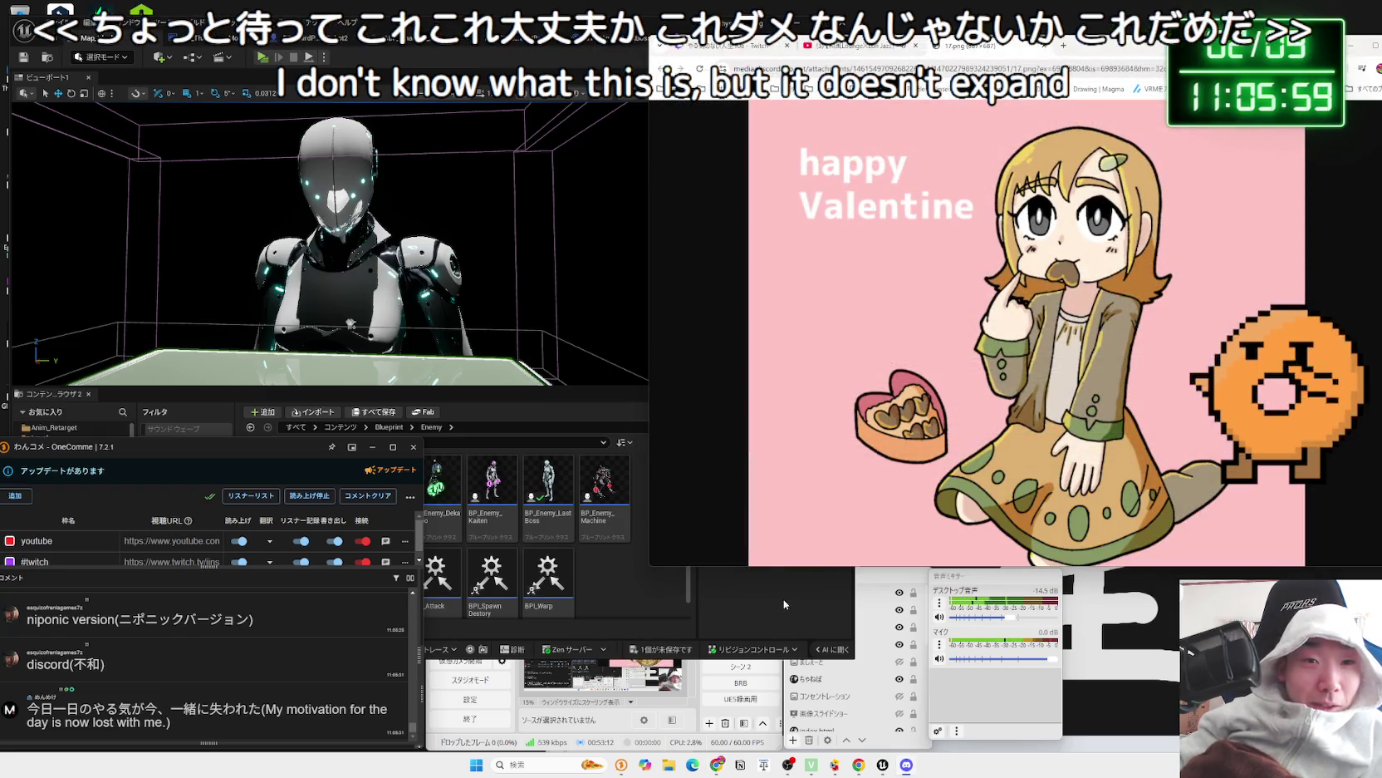
left_click(1072, 49)
type("purogu")
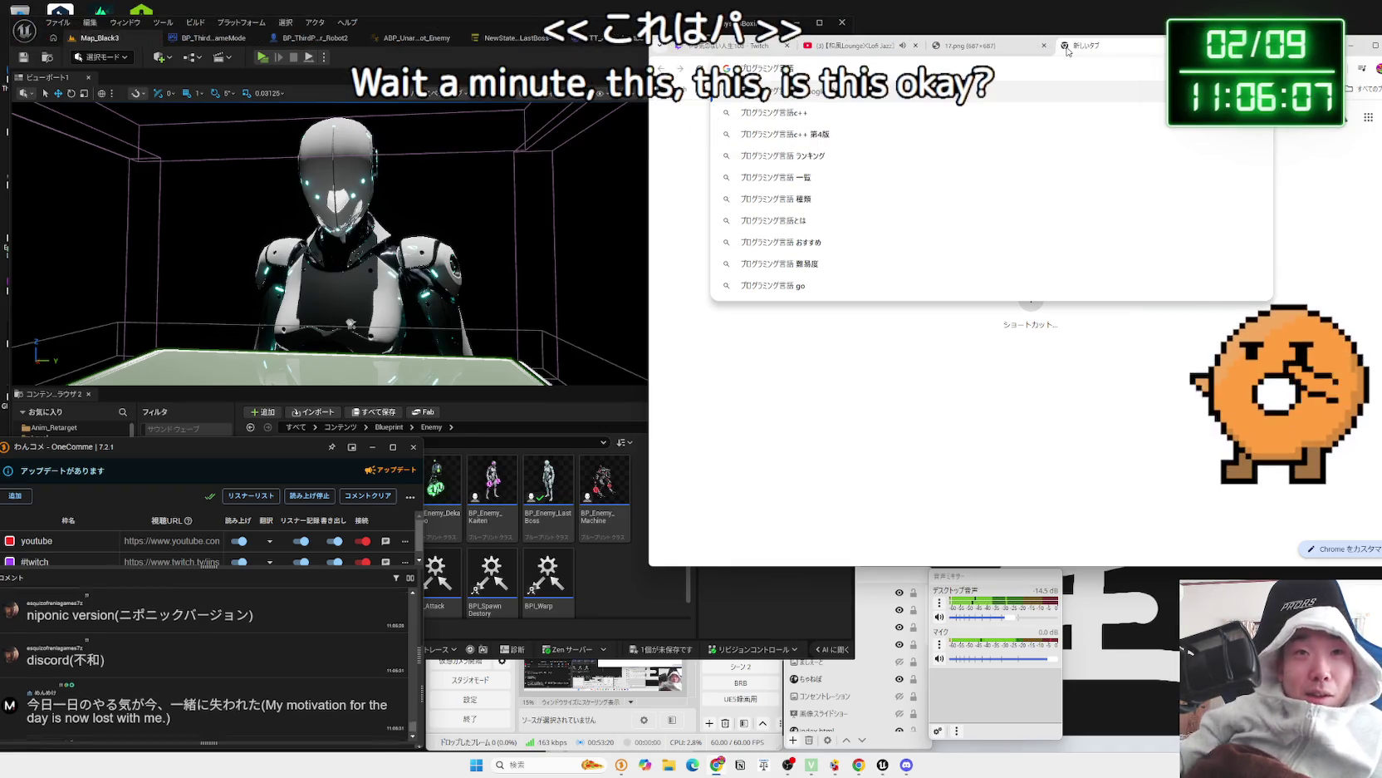
- Open the Rakuma listing for the used 独習C++ book via the プログラミング言語c++ 第4版 search, then Google 'epub'
left_click(844, 134)
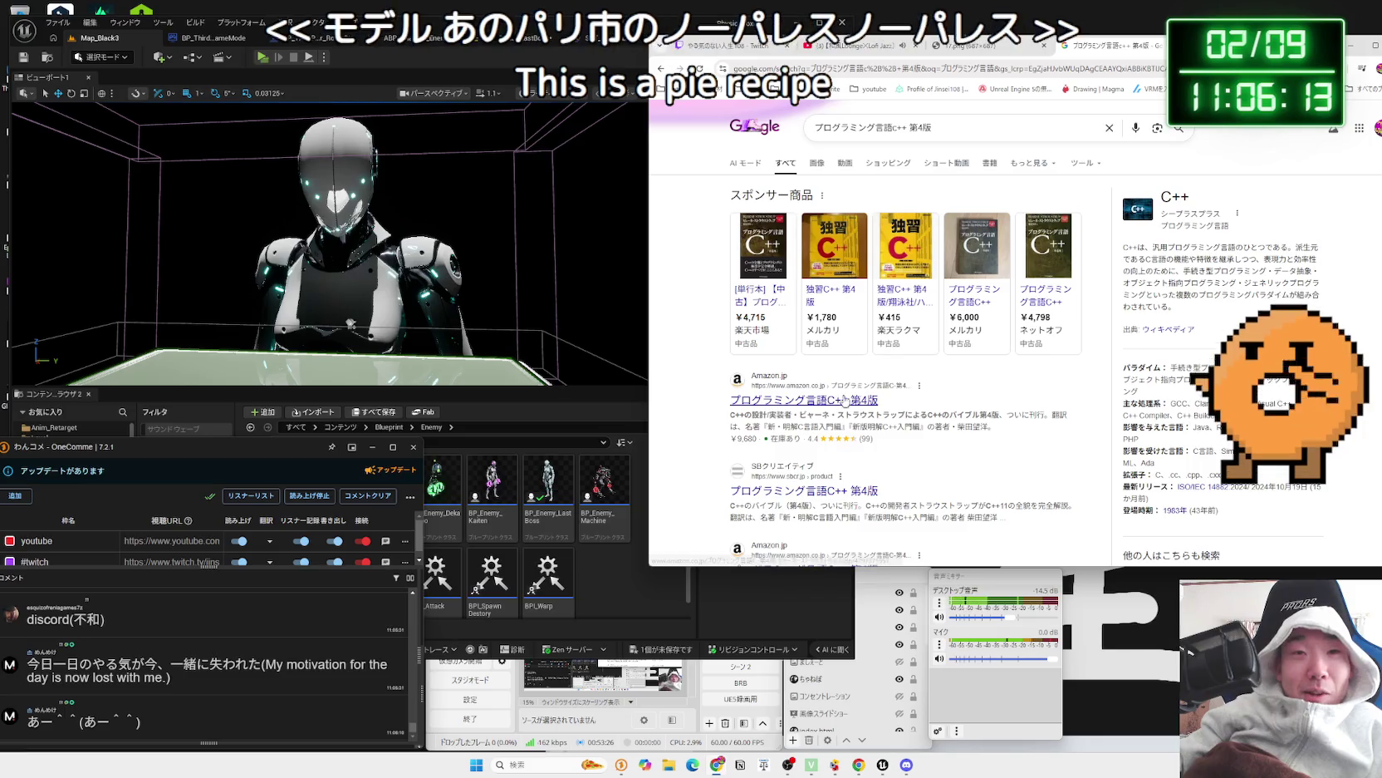
left_click(883, 305)
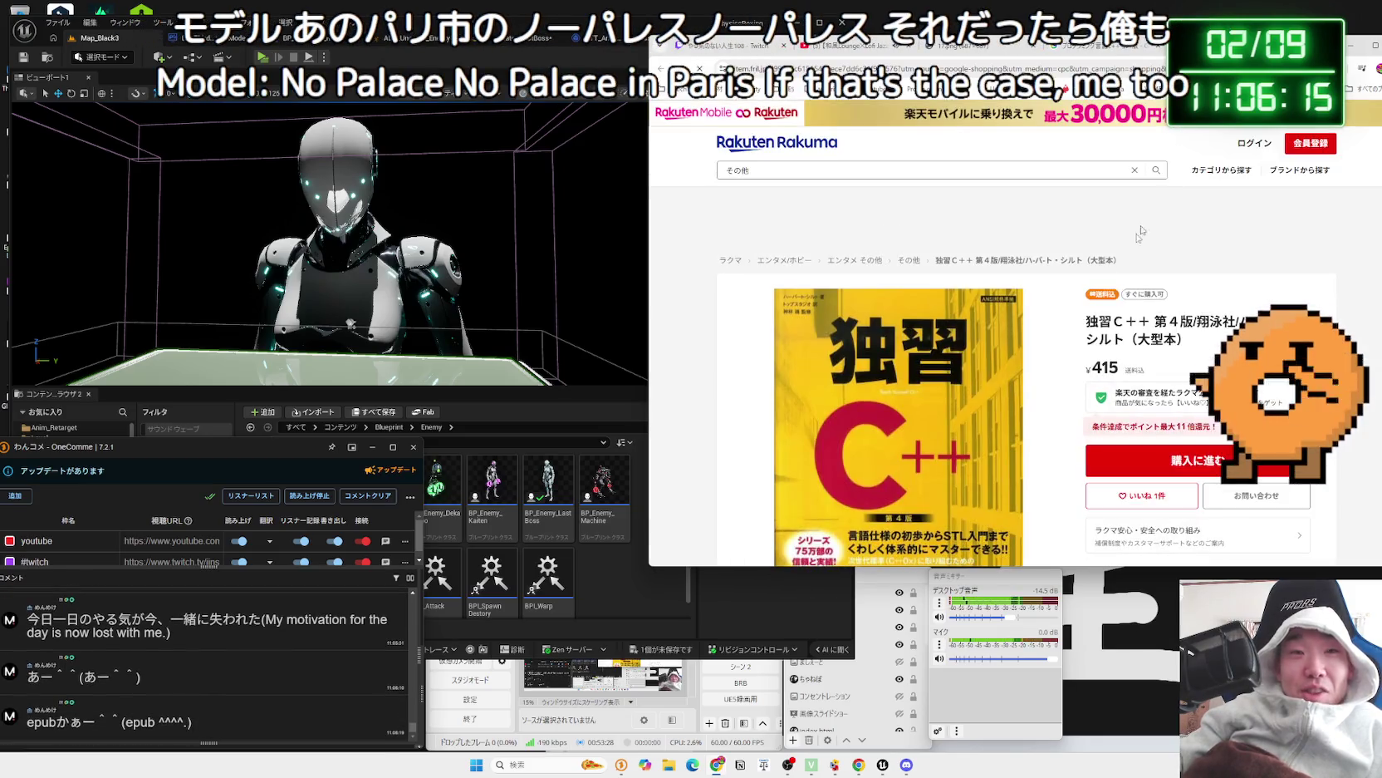
scroll(1062, 358, "down", 2)
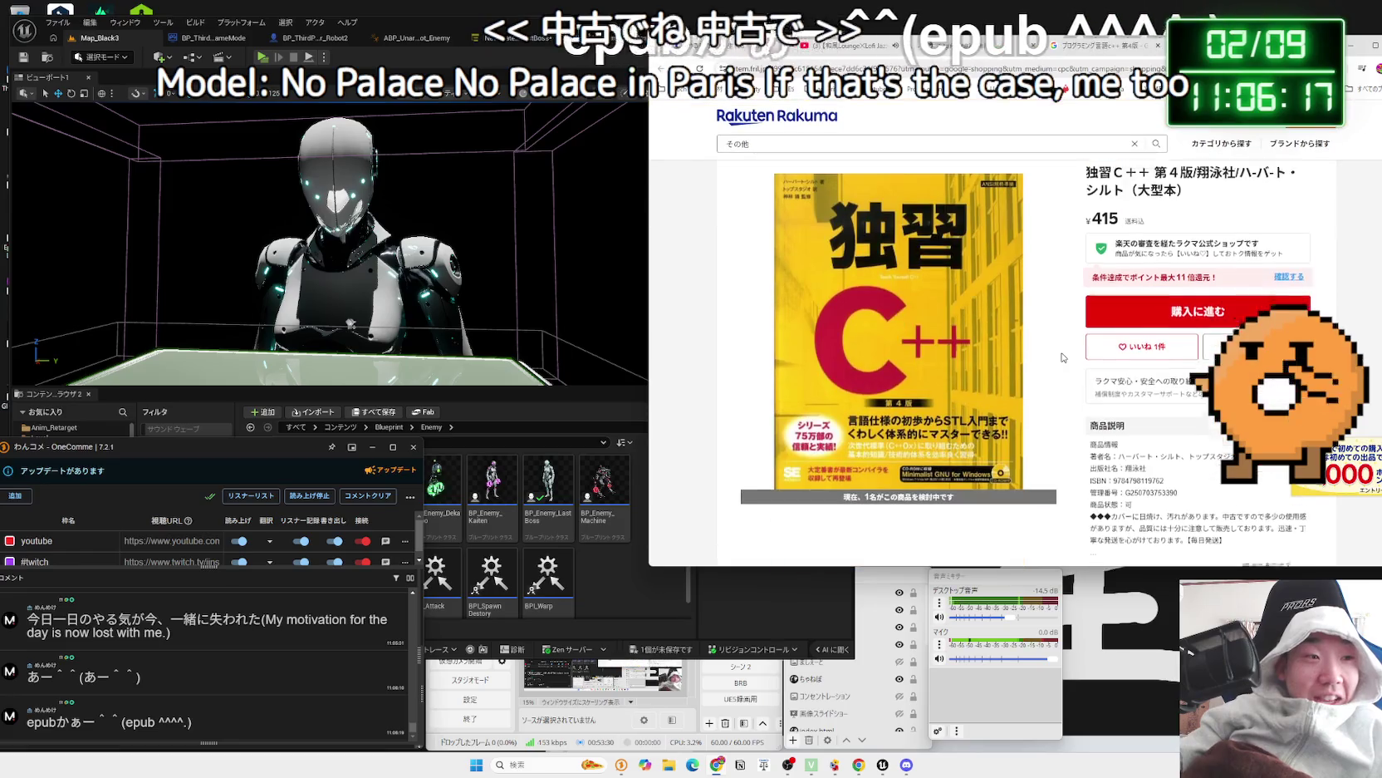
scroll(1061, 356, "down", 2)
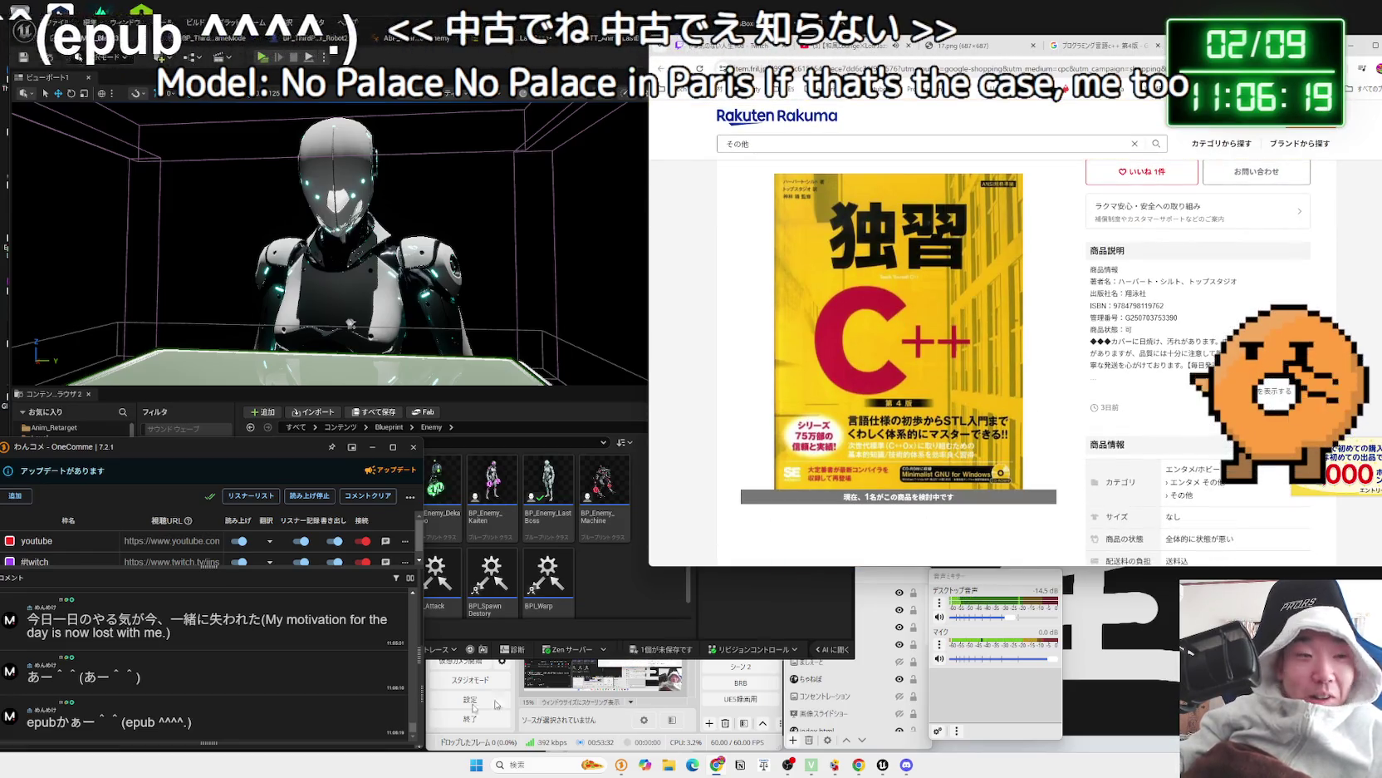
double_click(37, 723)
left_click(47, 696)
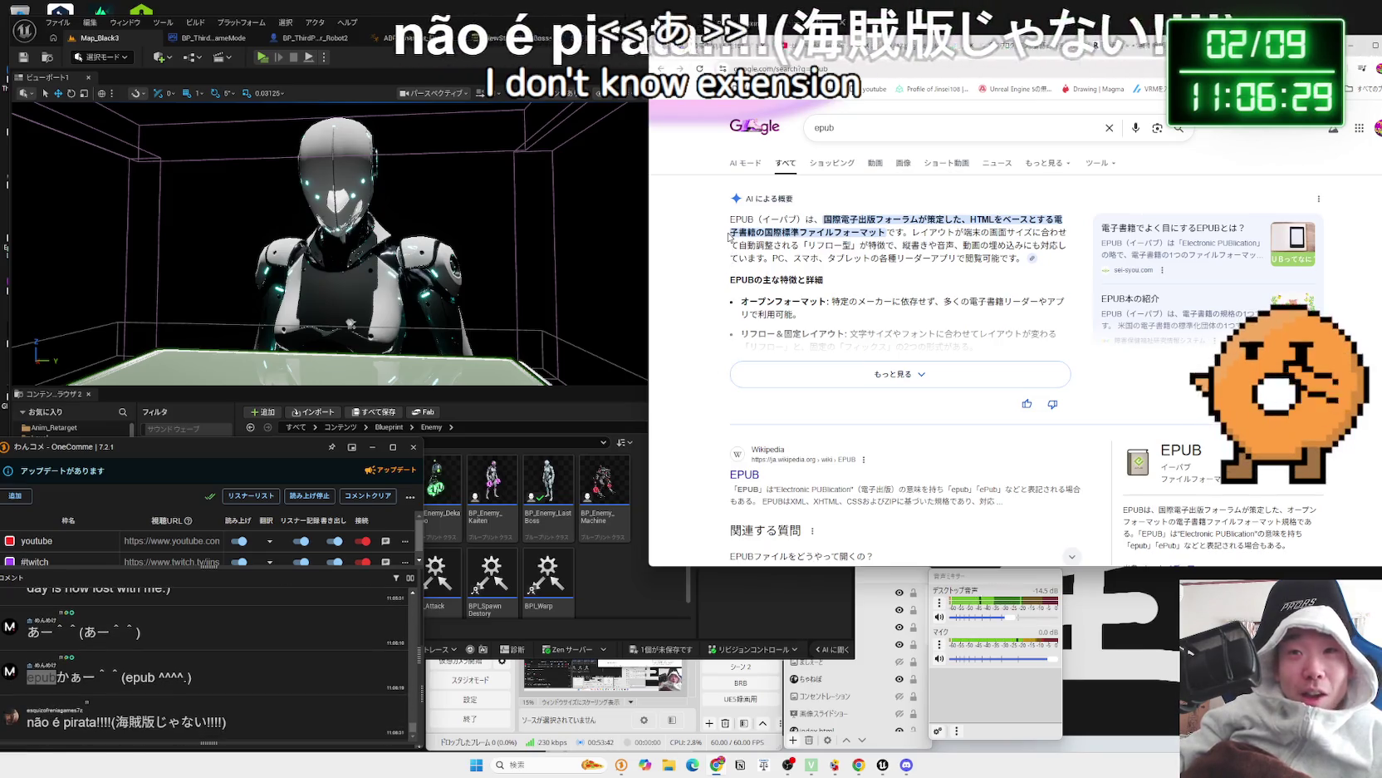
- Read the EPUB AI overview and the question about opening EPUB files
left_click_drag(730, 221, 870, 233)
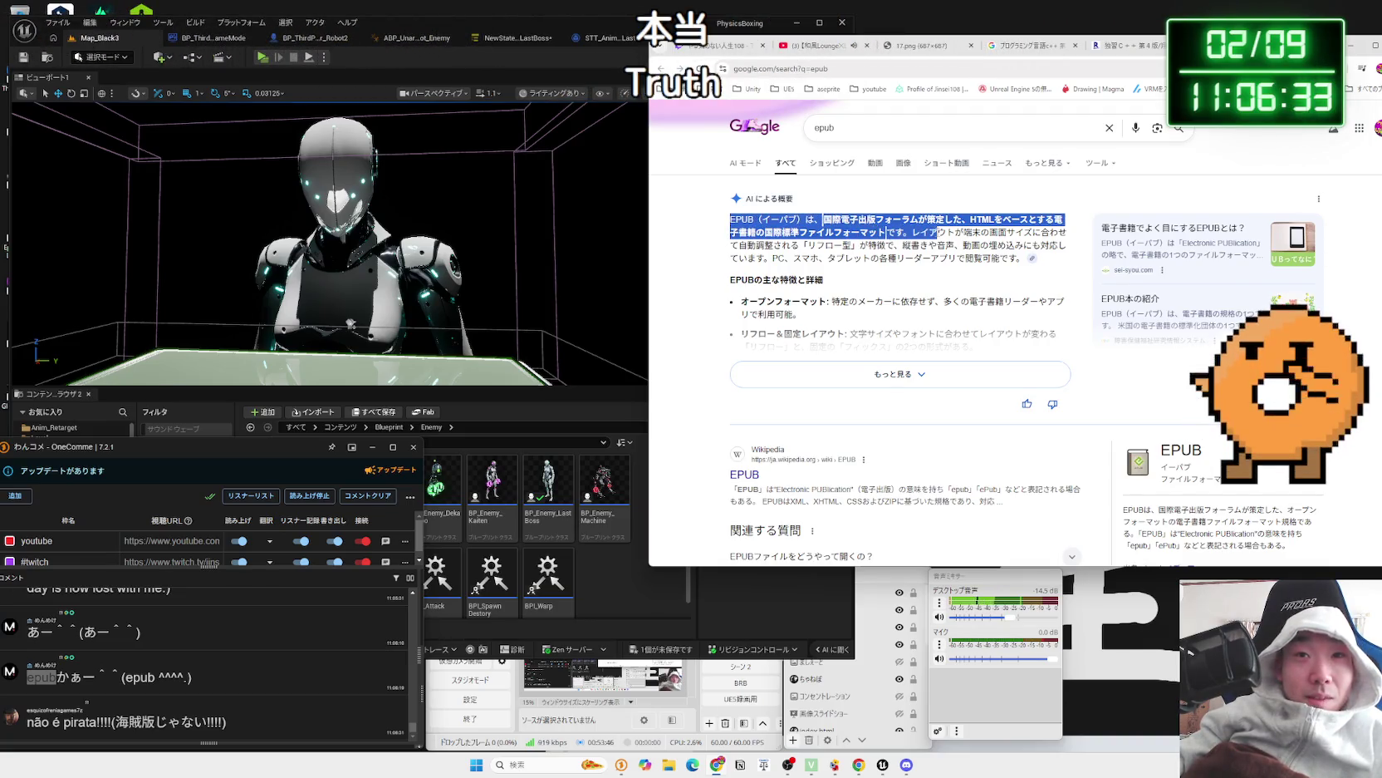
left_click_drag(973, 236, 1021, 255)
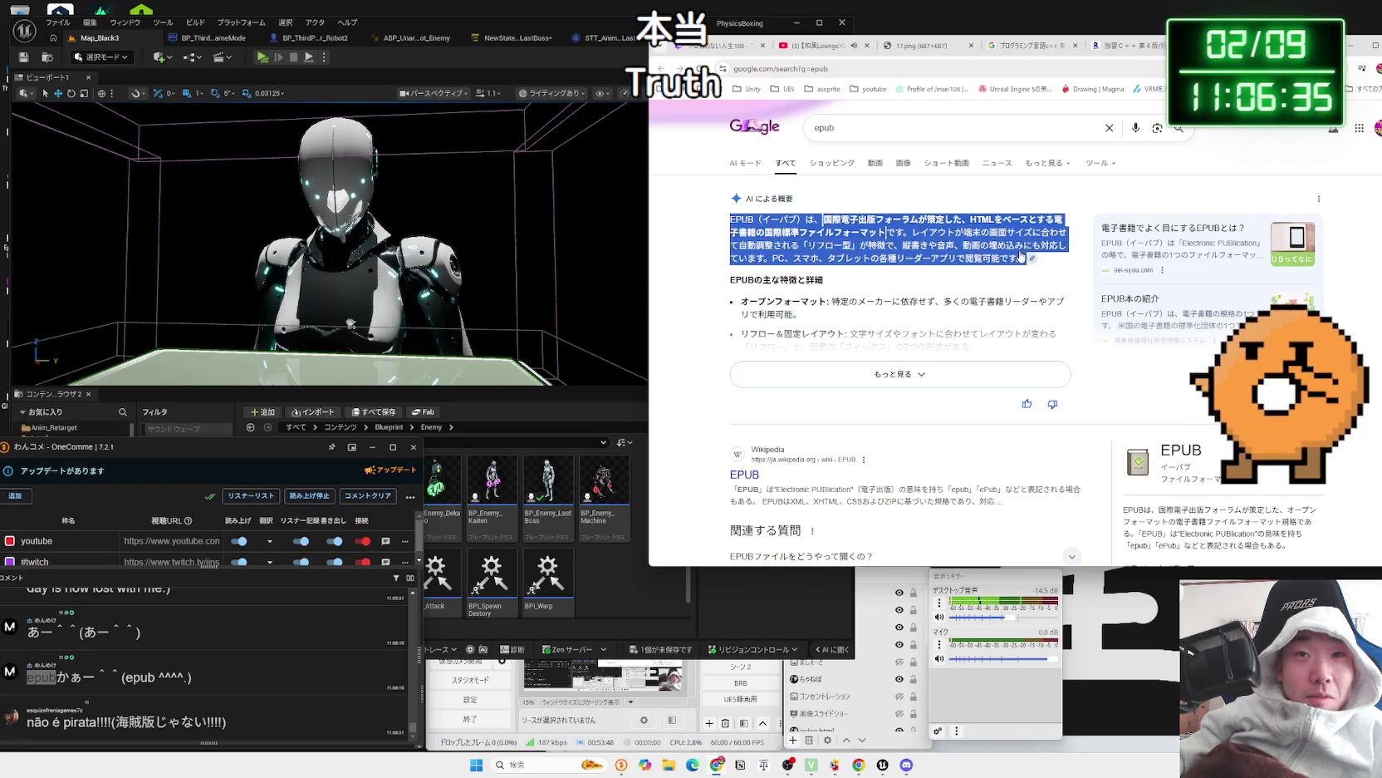
left_click(1031, 257)
left_click(1283, 236)
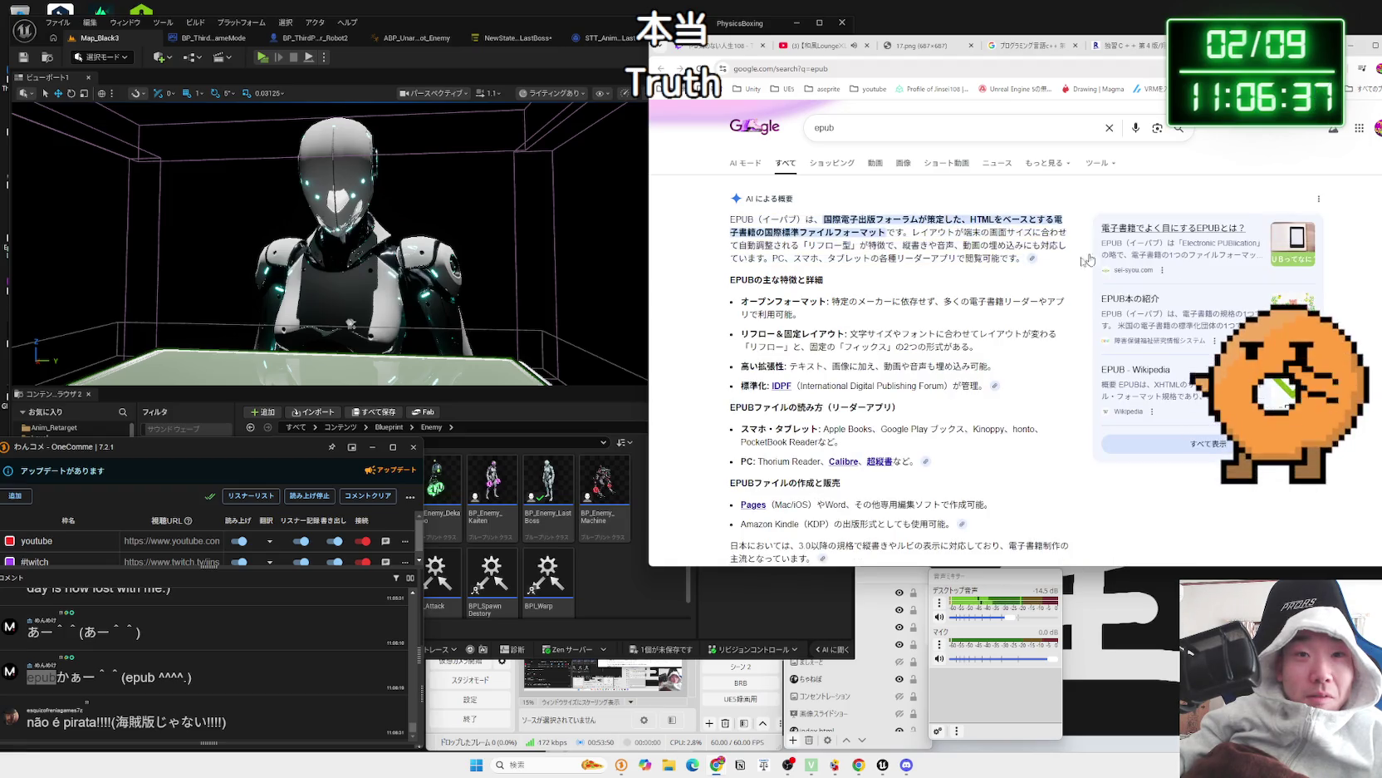
scroll(956, 339, "down", 5)
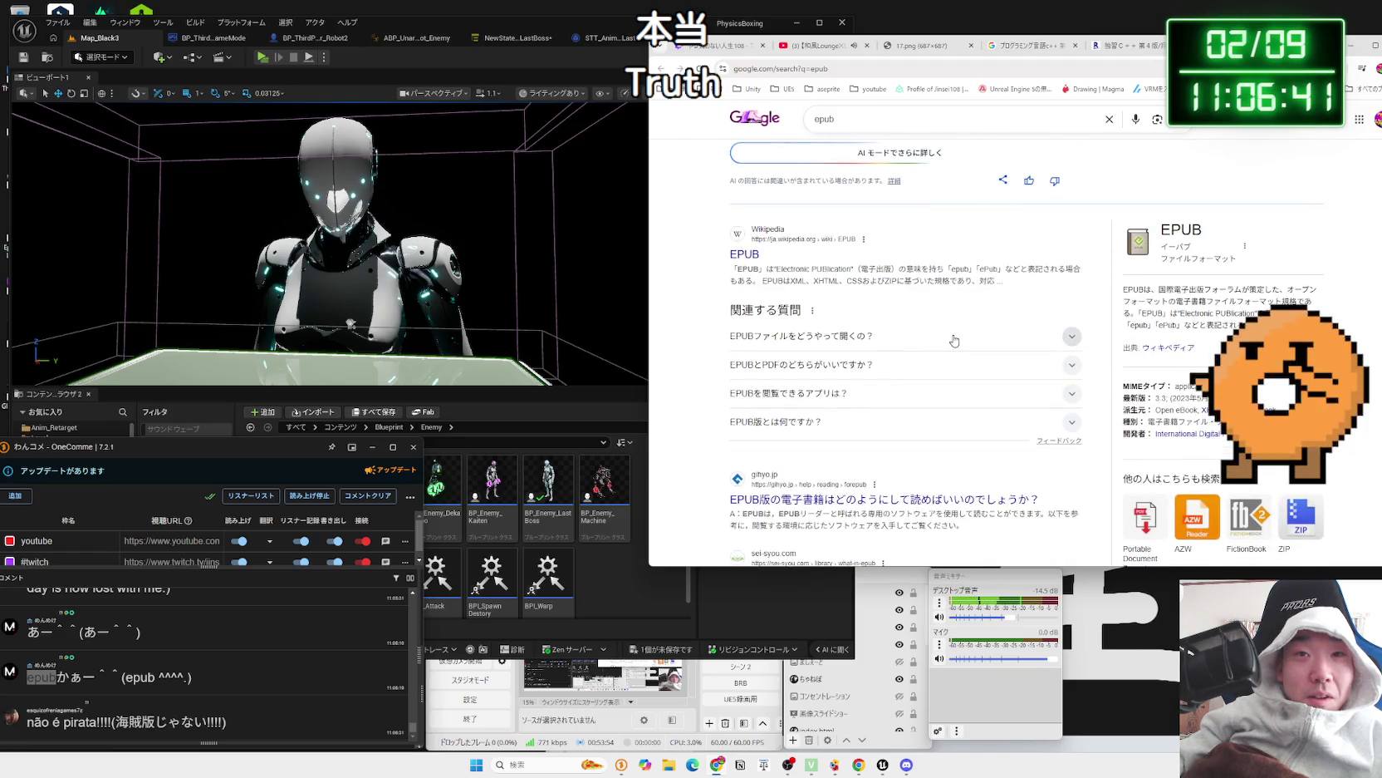
left_click(954, 341)
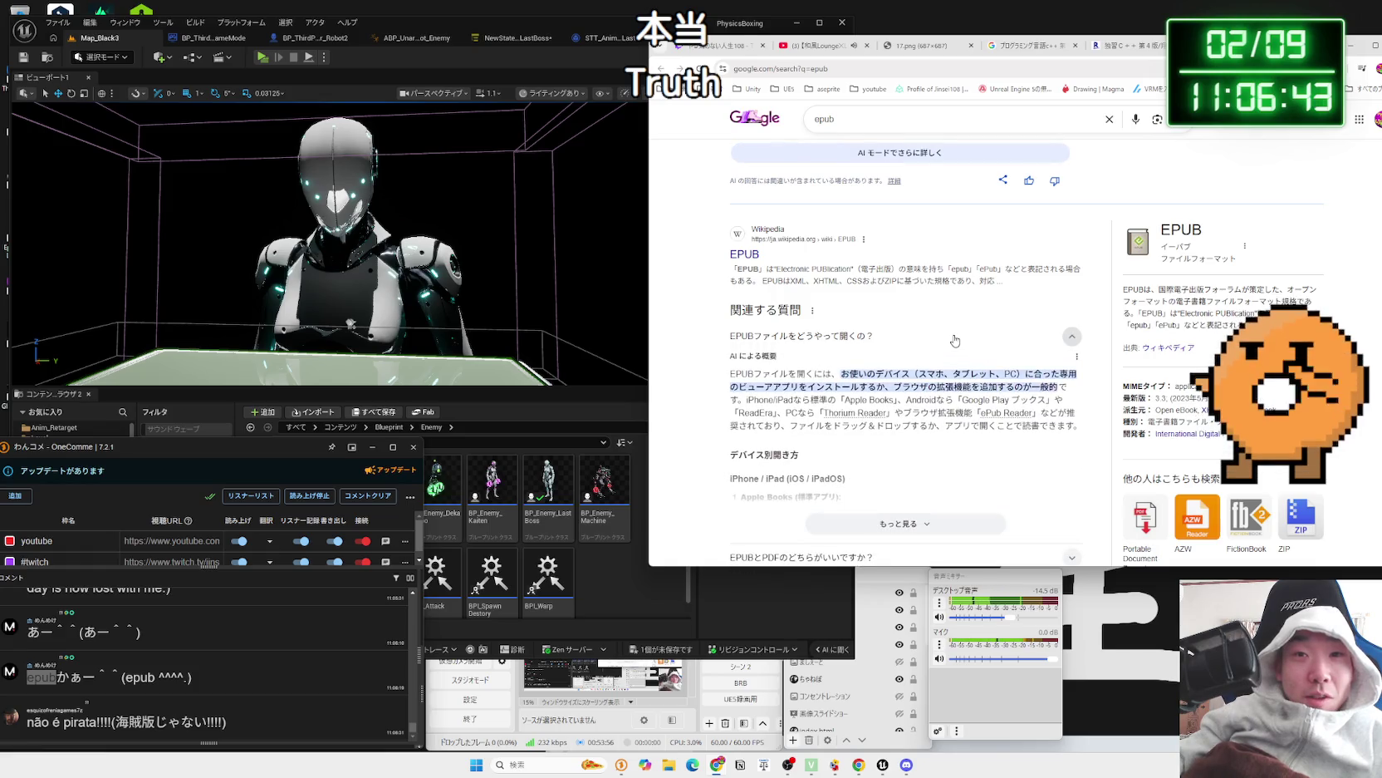
left_click(956, 340)
scroll(956, 341, "down", 3)
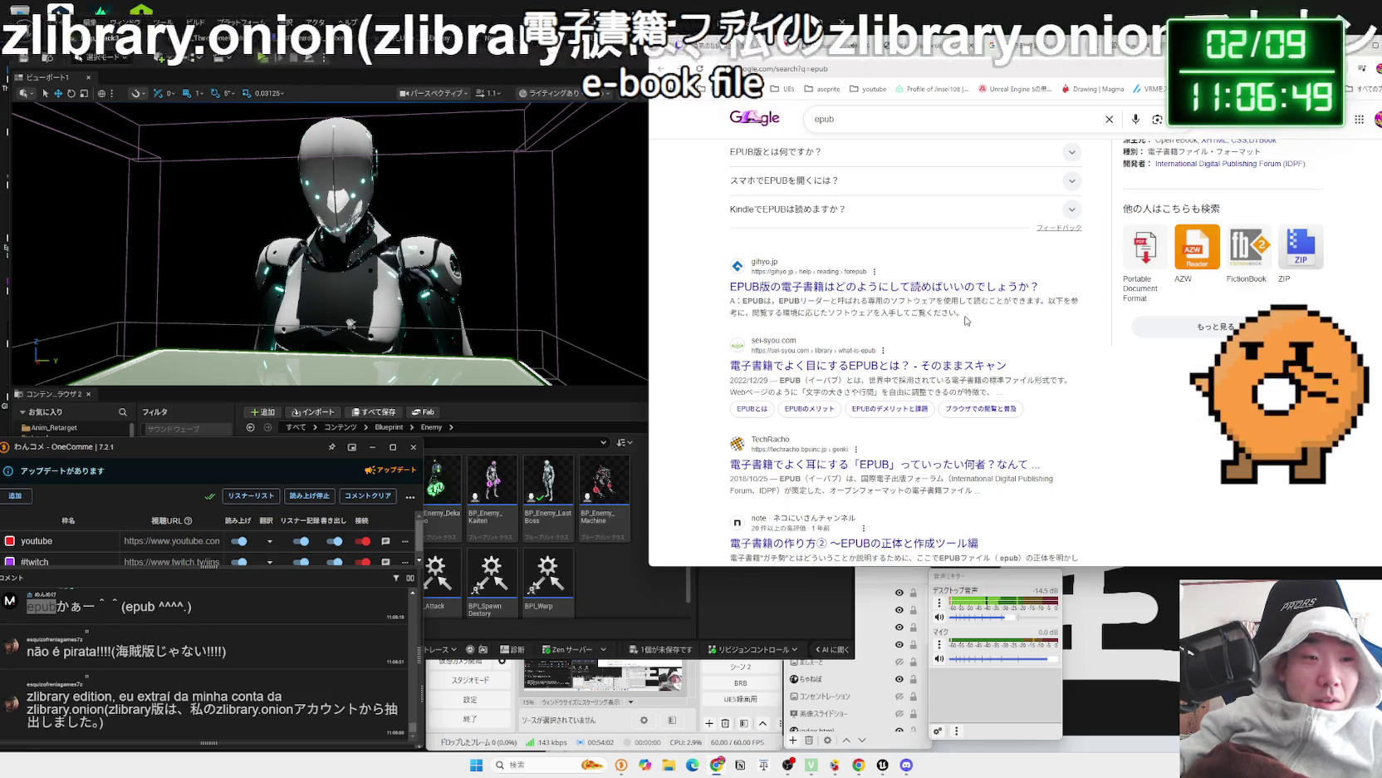
- Skim the gihyo.jp, sei-syou.com and TechRacho result snippets about EPUB
left_click_drag(966, 313, 904, 310)
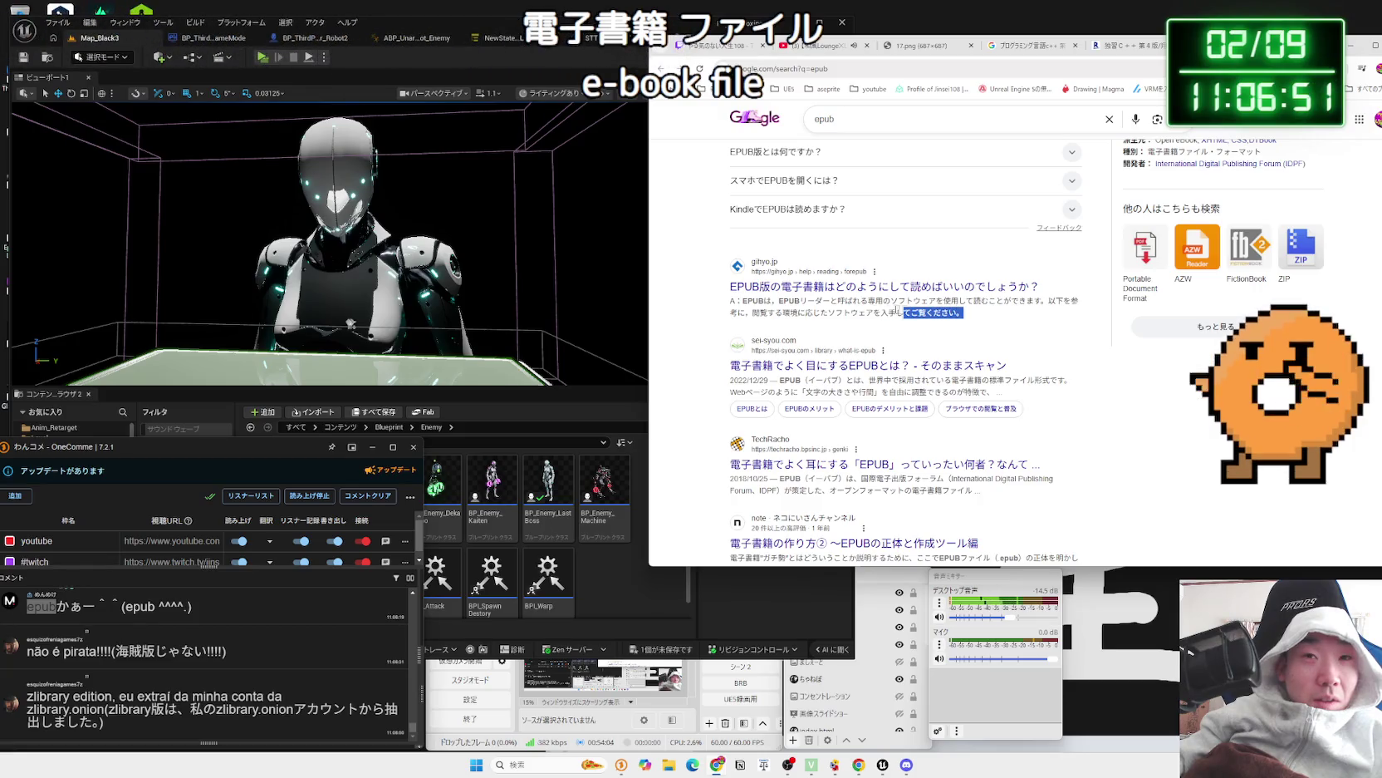
left_click(736, 309)
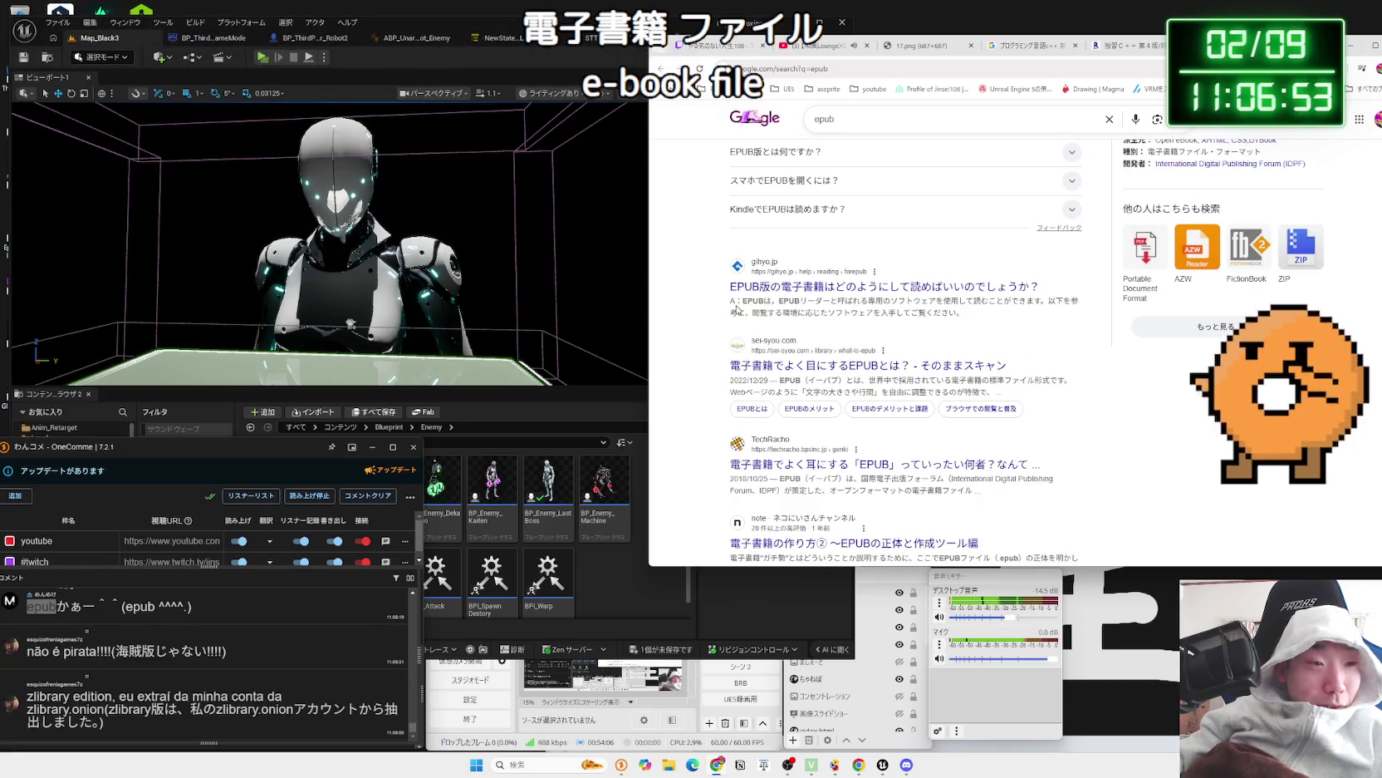
left_click_drag(736, 309, 800, 307)
left_click_drag(988, 311, 986, 334)
left_click(986, 334)
left_click_drag(1014, 395, 779, 387)
left_click(779, 387)
scroll(893, 344, "down", 3)
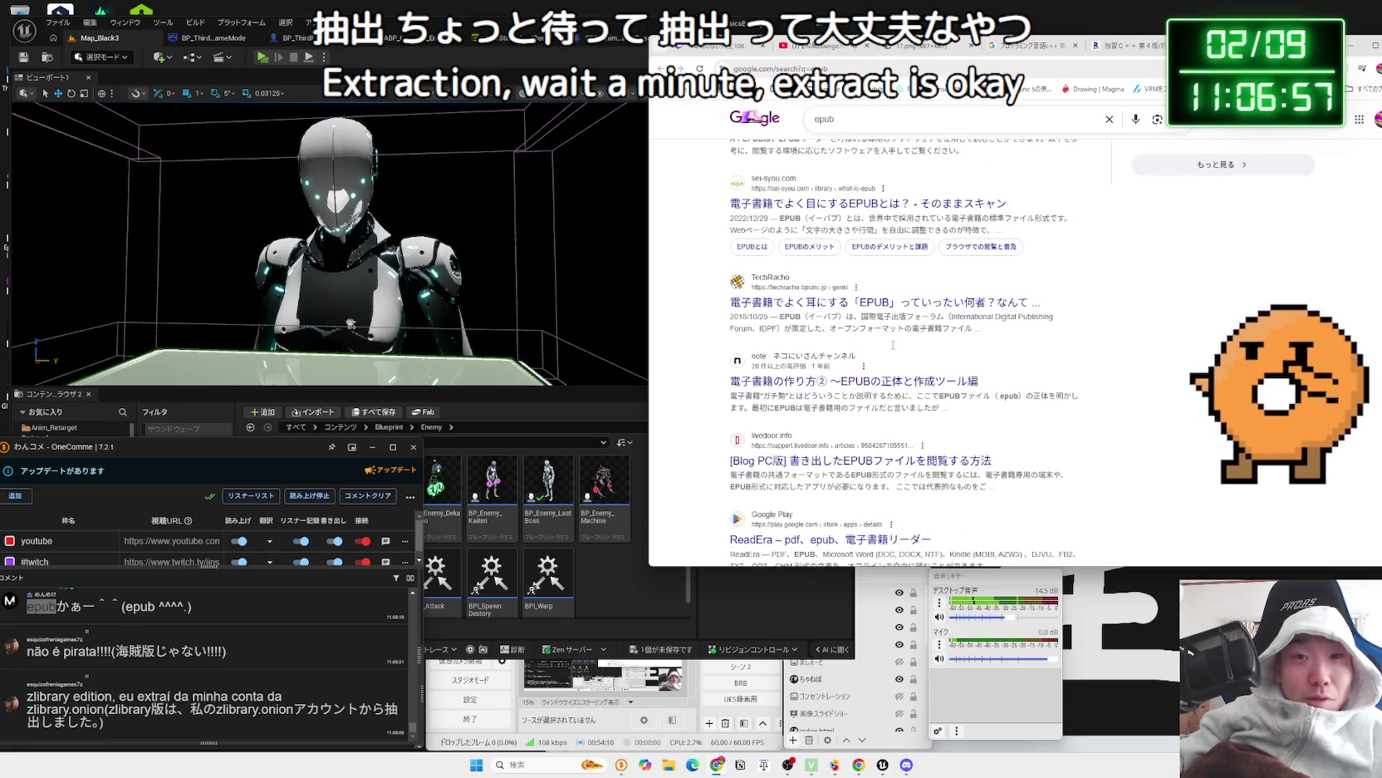
left_click_drag(796, 318, 1050, 331)
left_click(977, 329)
left_click(1050, 330)
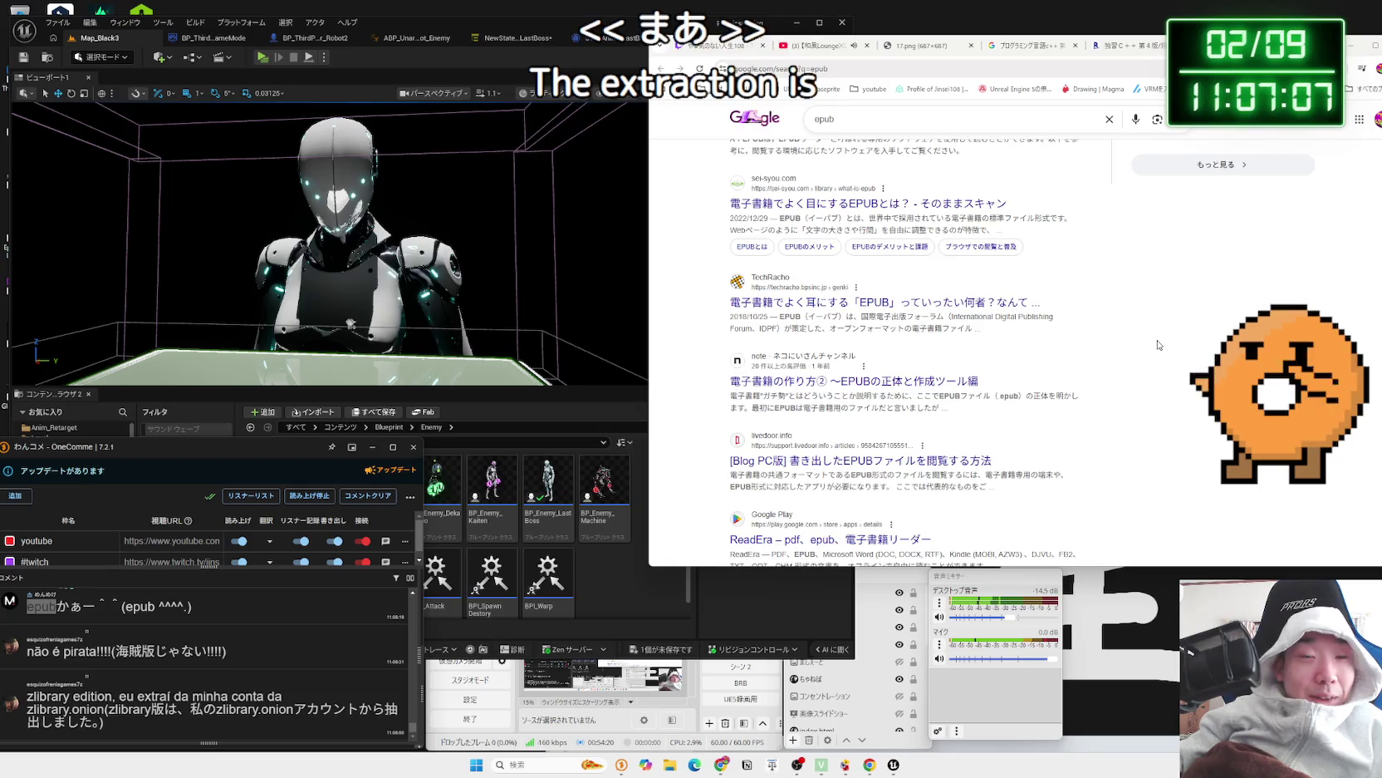
scroll(1159, 346, "down", 5)
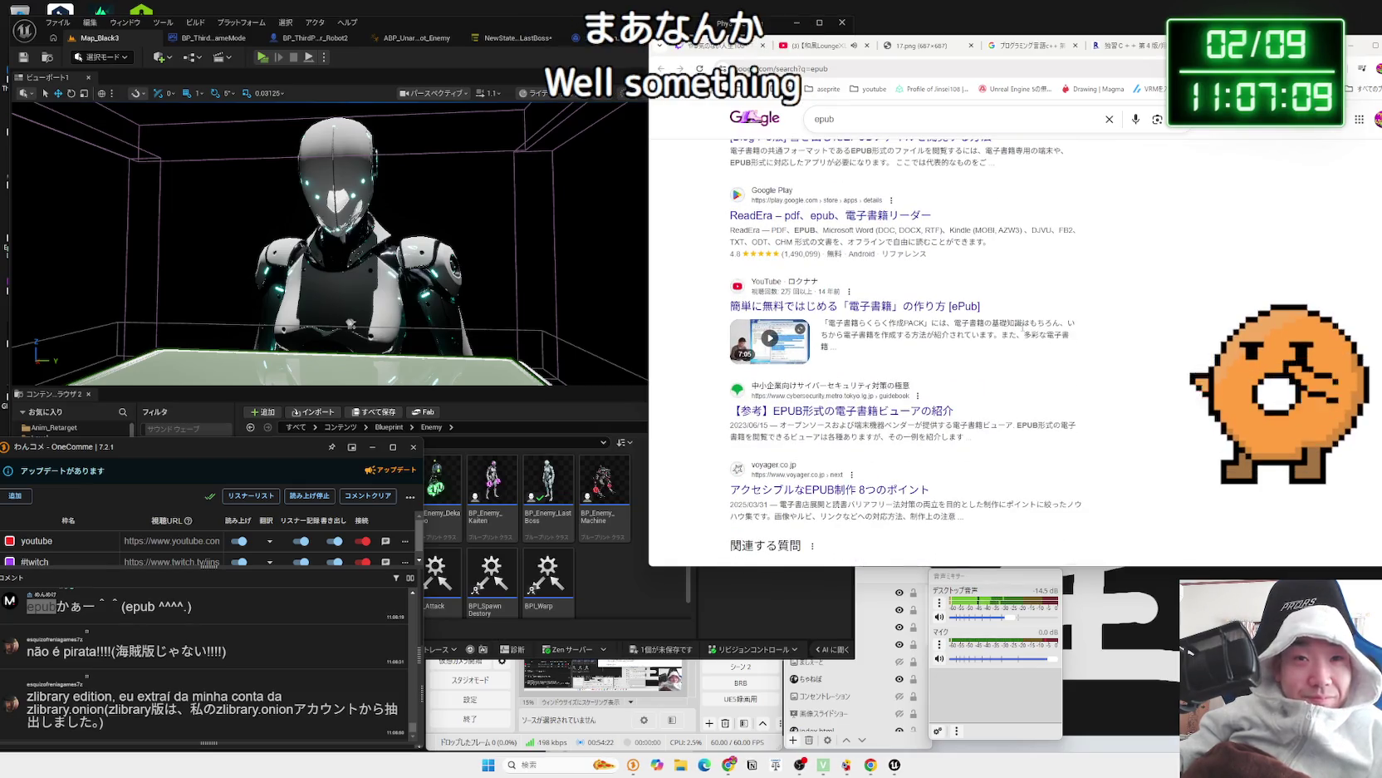
scroll(1017, 324, "down", 5)
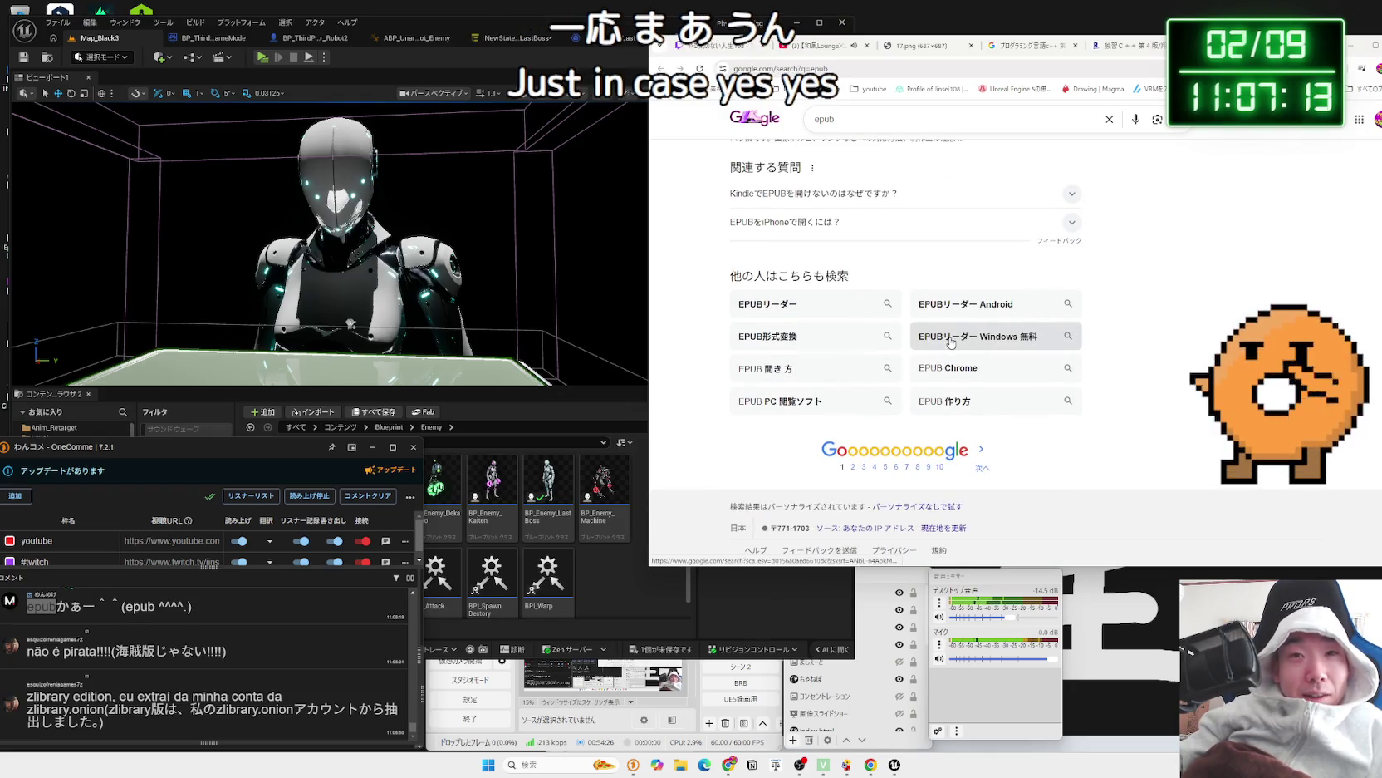
scroll(821, 323, "up", 1)
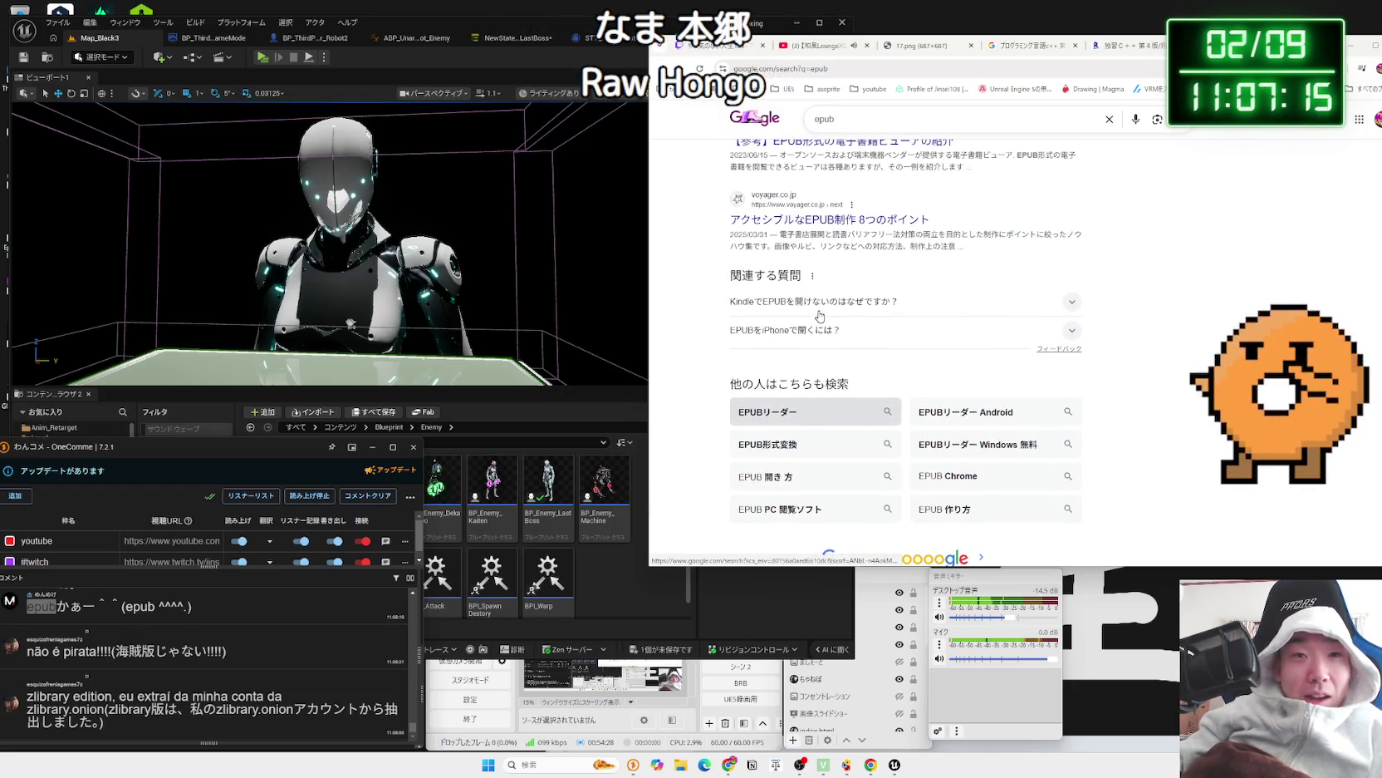
- Search 'EPUBリーダー' from related searches, browse the reader results, and select 'zlibrary.onion' in the chat
left_click(844, 409)
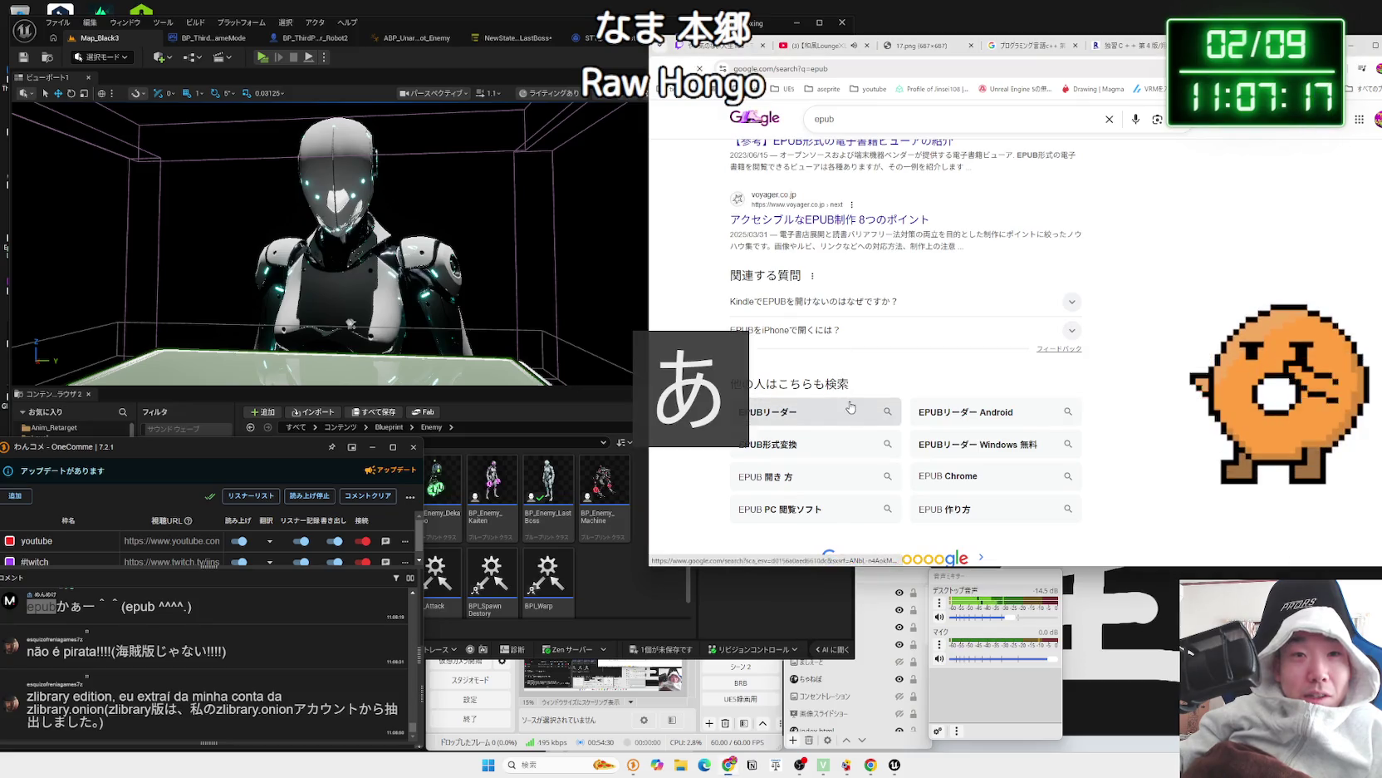
scroll(874, 373, "down", 5)
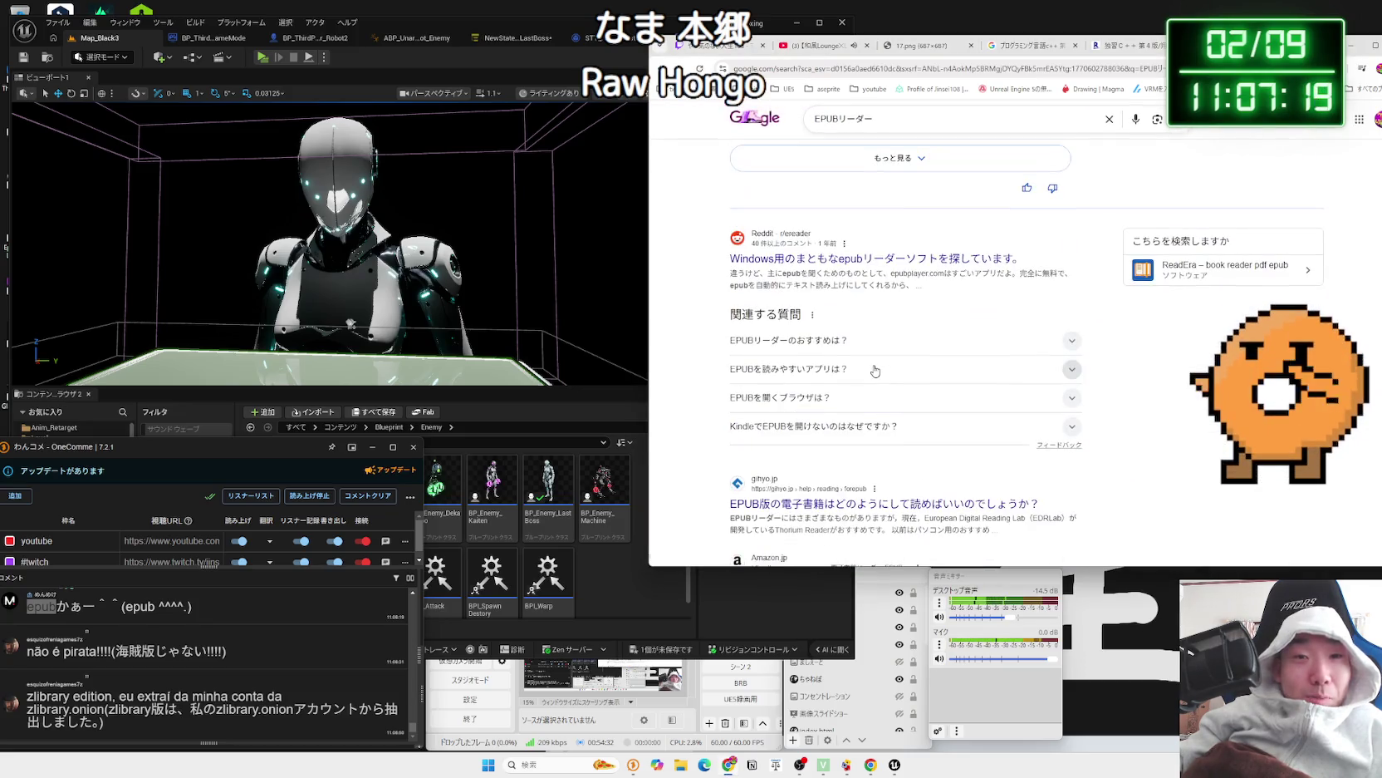
scroll(875, 366, "down", 3)
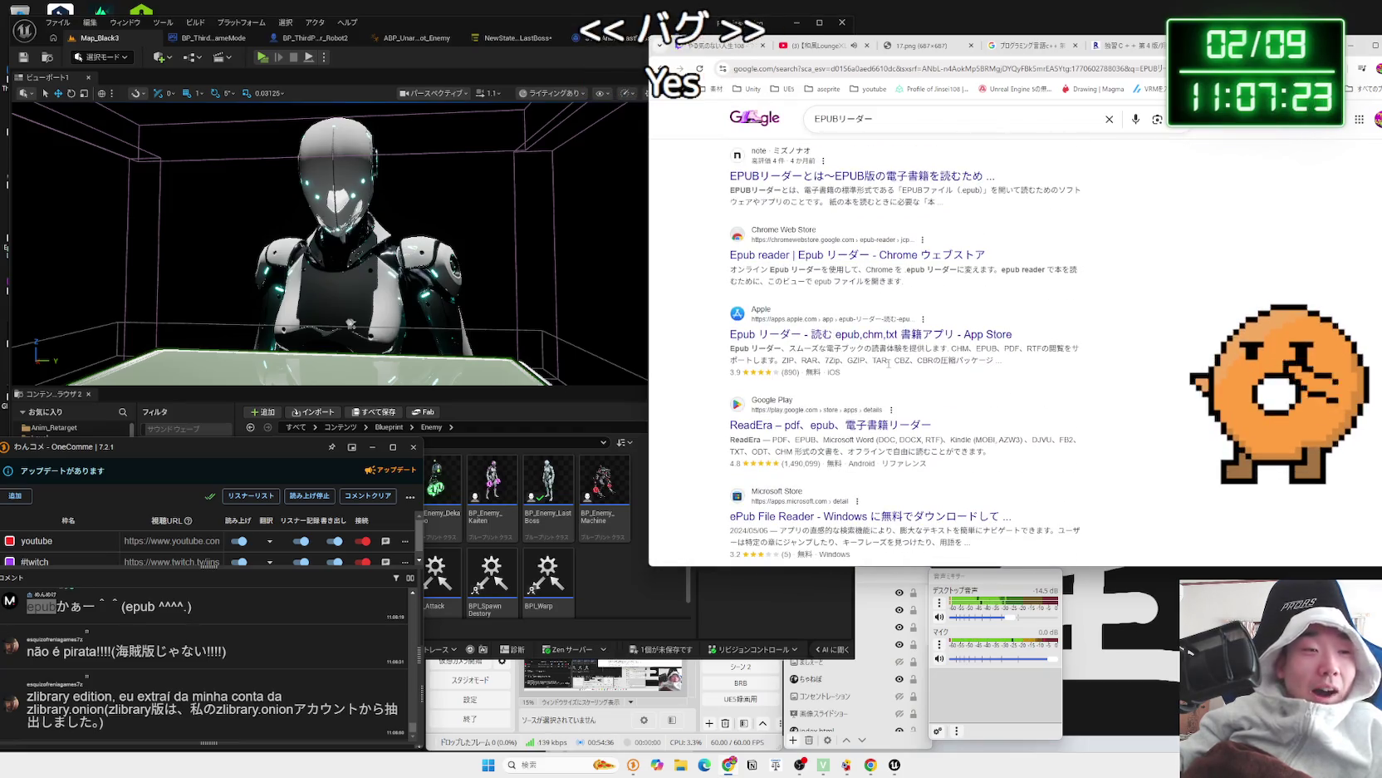
scroll(889, 373, "down", 6)
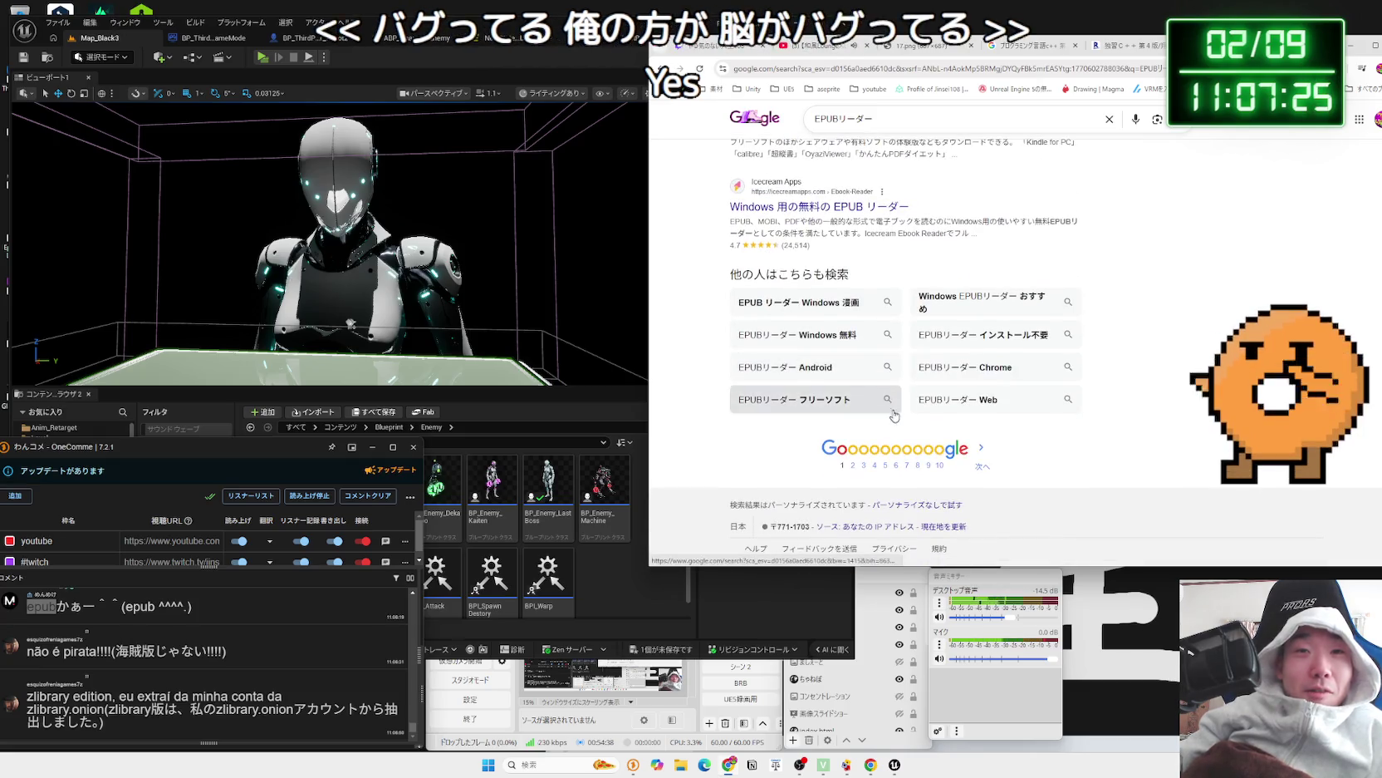
left_click(888, 400)
key("alt+Left")
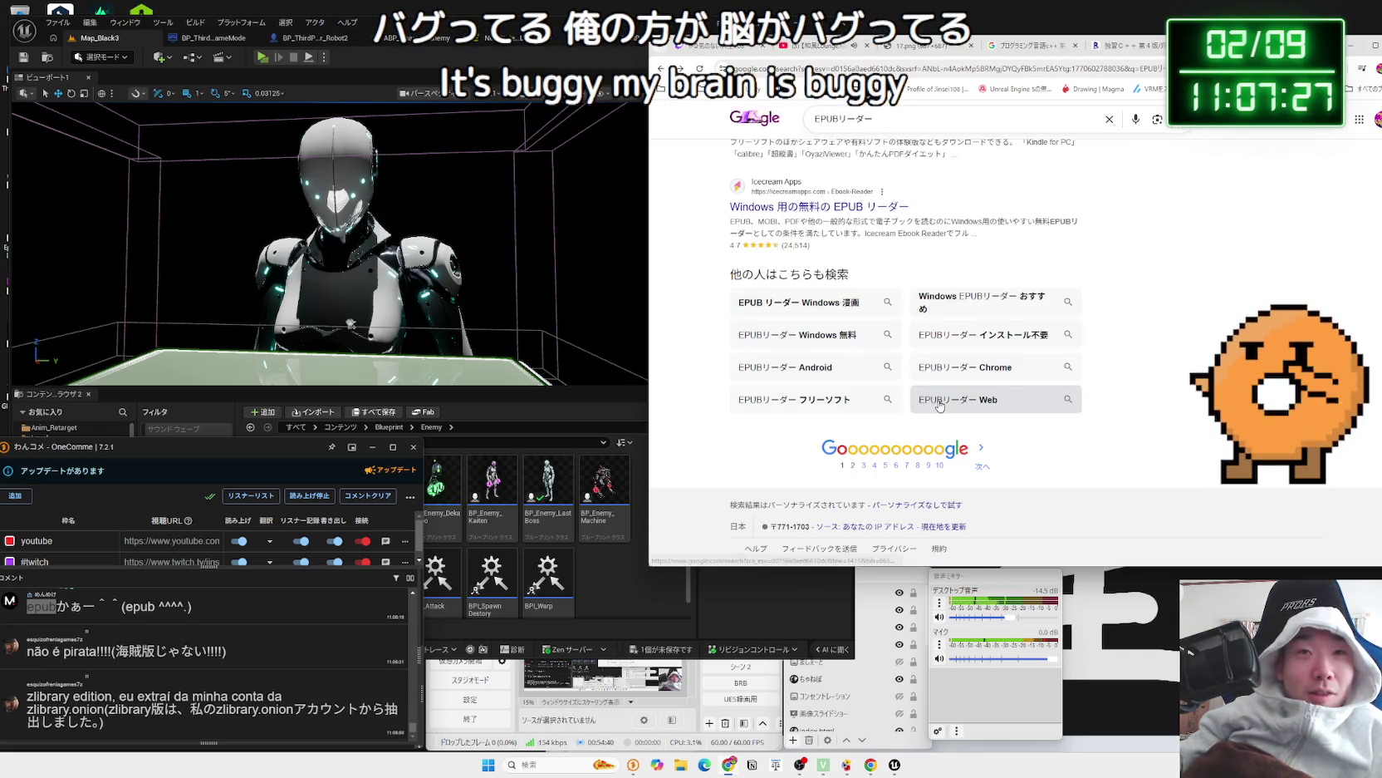
scroll(995, 191, "up", 4)
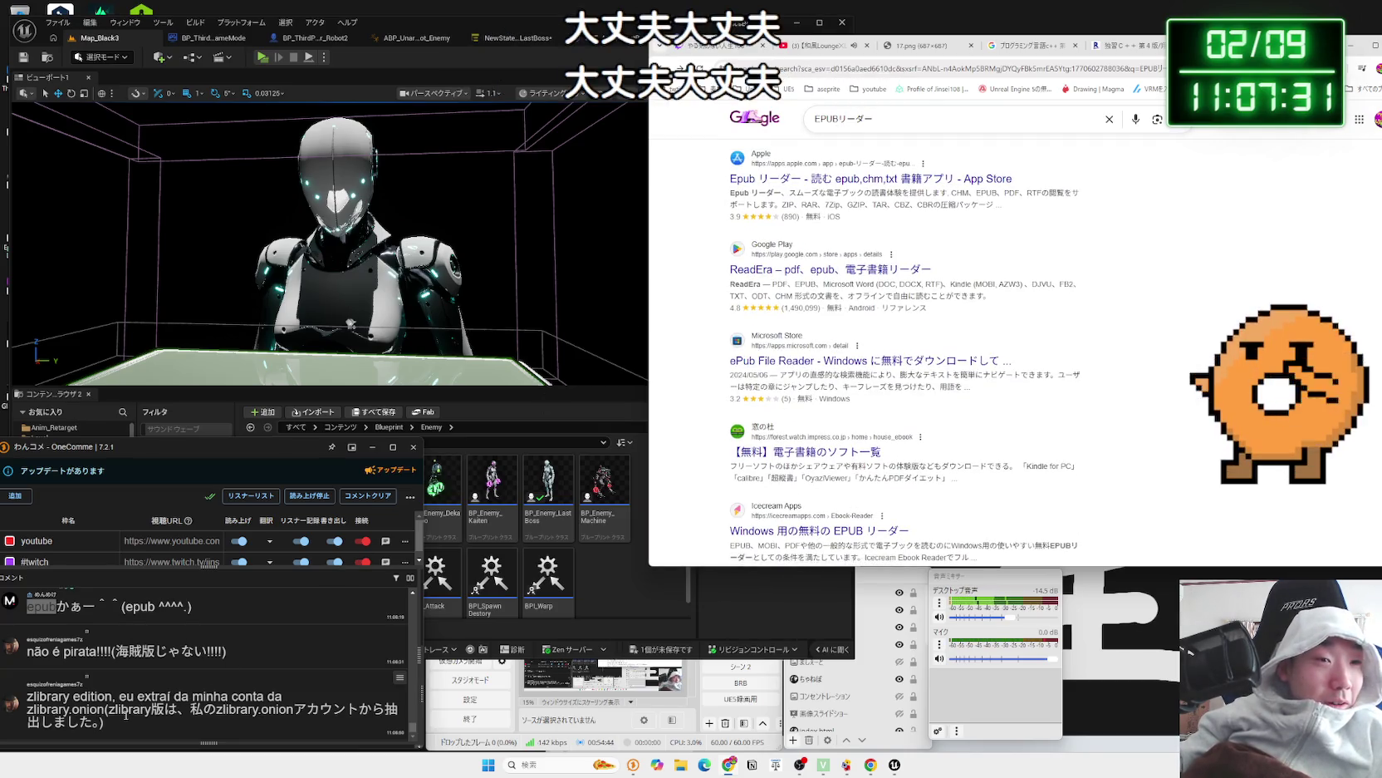
left_click_drag(216, 709, 292, 711)
right_click(280, 711)
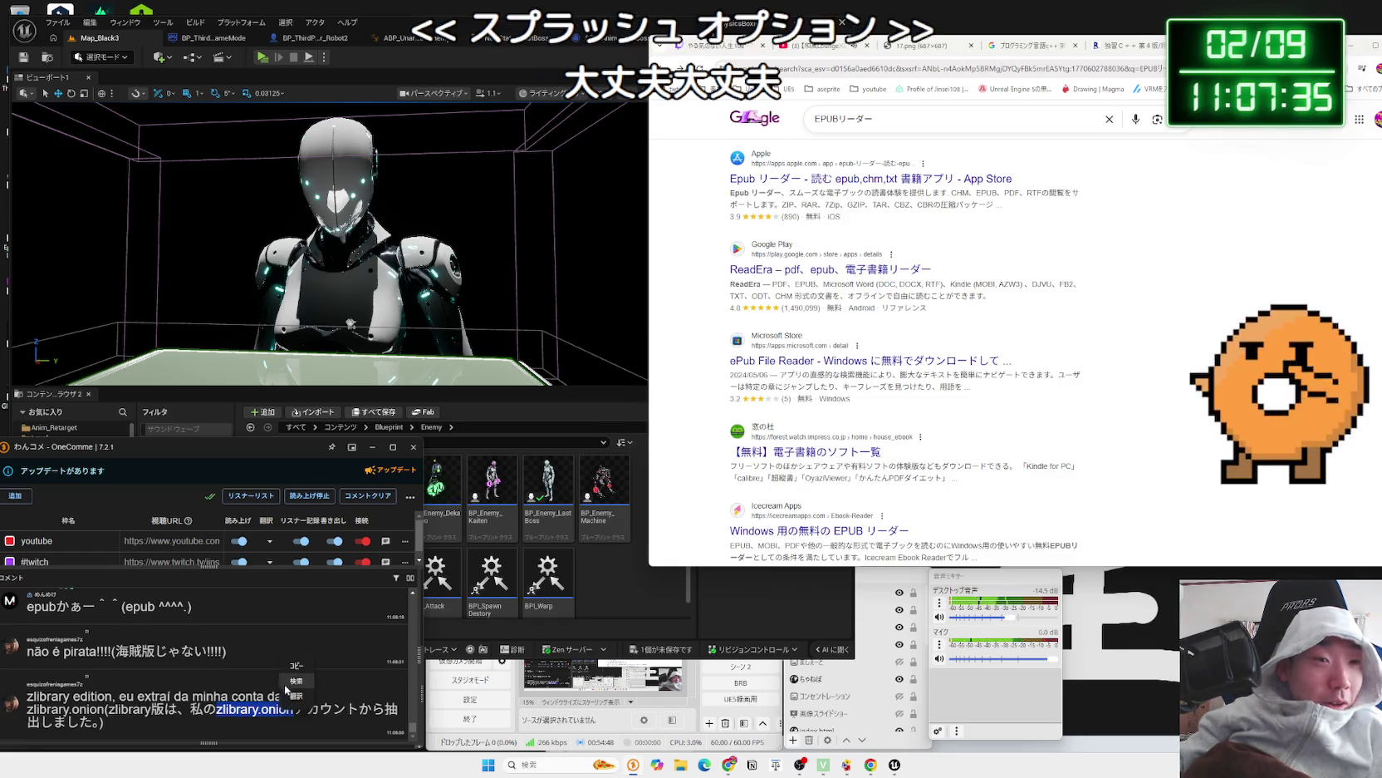
- Search Google for 'zlibrary onion', read the Z-Library Wikipedia snippet, and close that tab
left_click(287, 688)
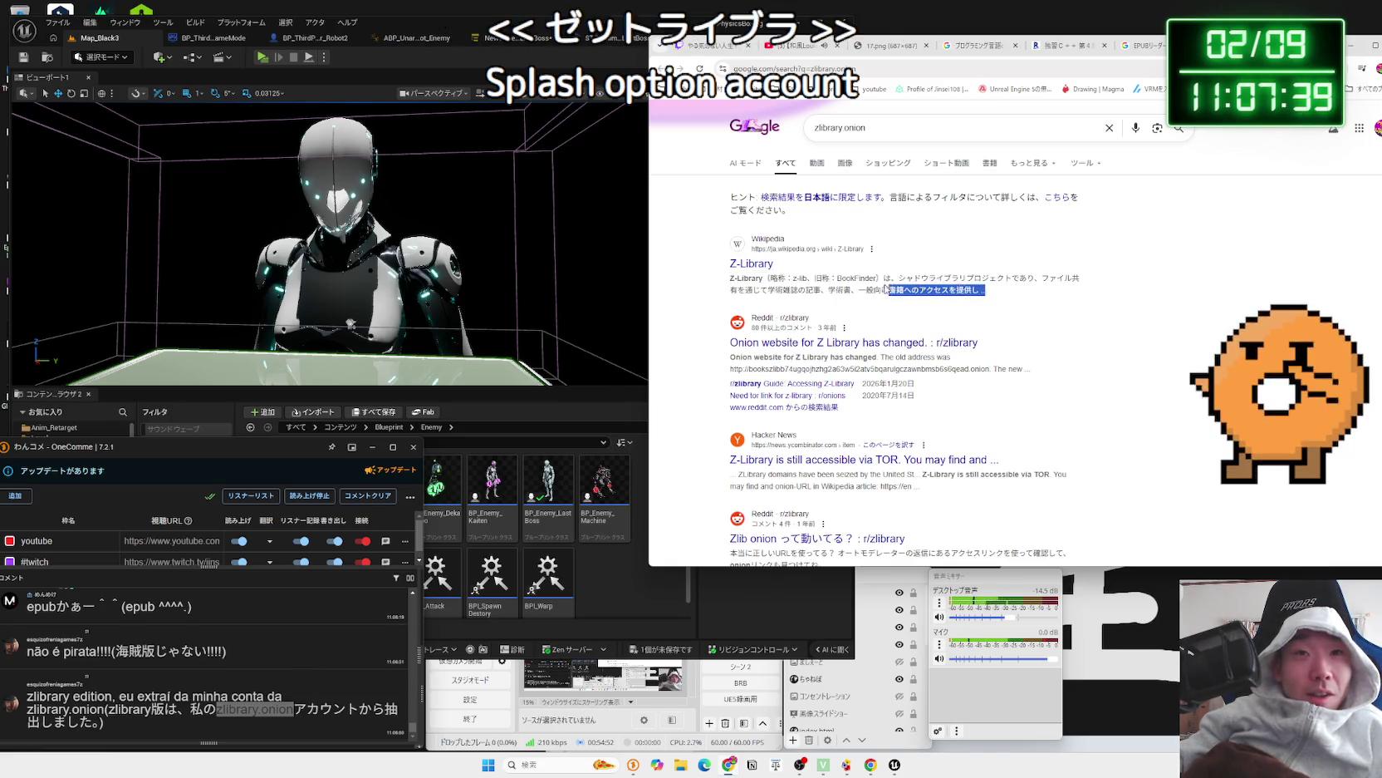
left_click_drag(738, 277, 996, 292)
left_click(996, 292)
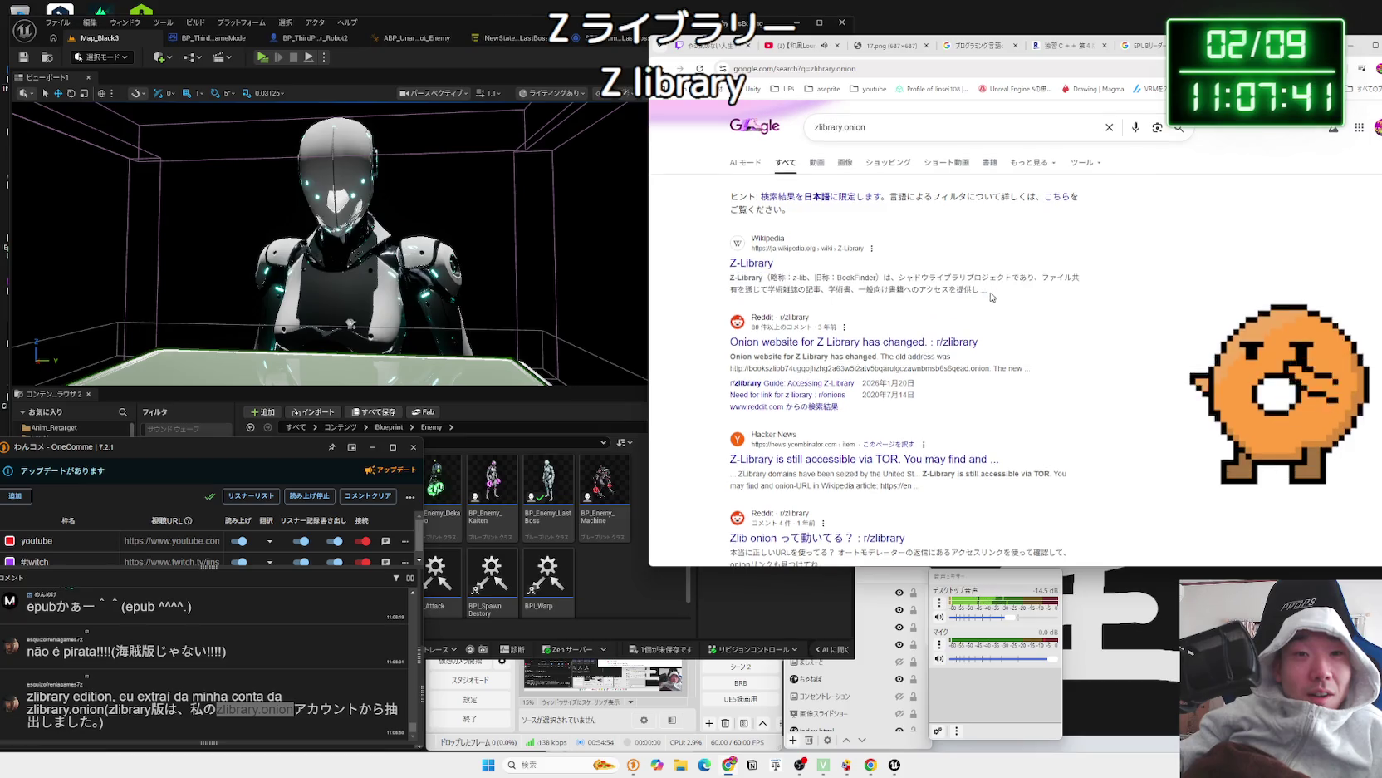
scroll(994, 294, "down", 7)
scroll(991, 295, "up", 8)
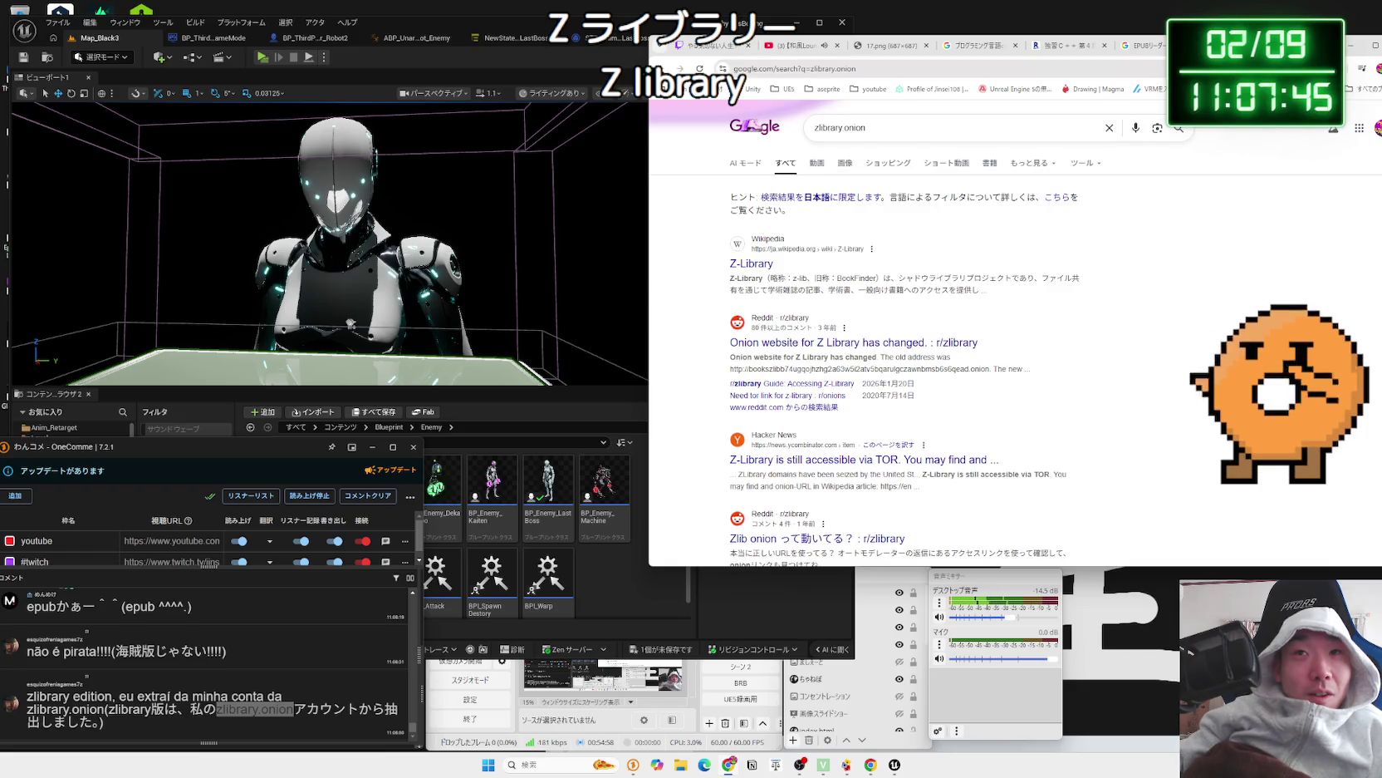
key("ctrl+w")
- Read the expanded 独習C++ product description on Rakuma, then close the listing tab
left_click(1134, 48)
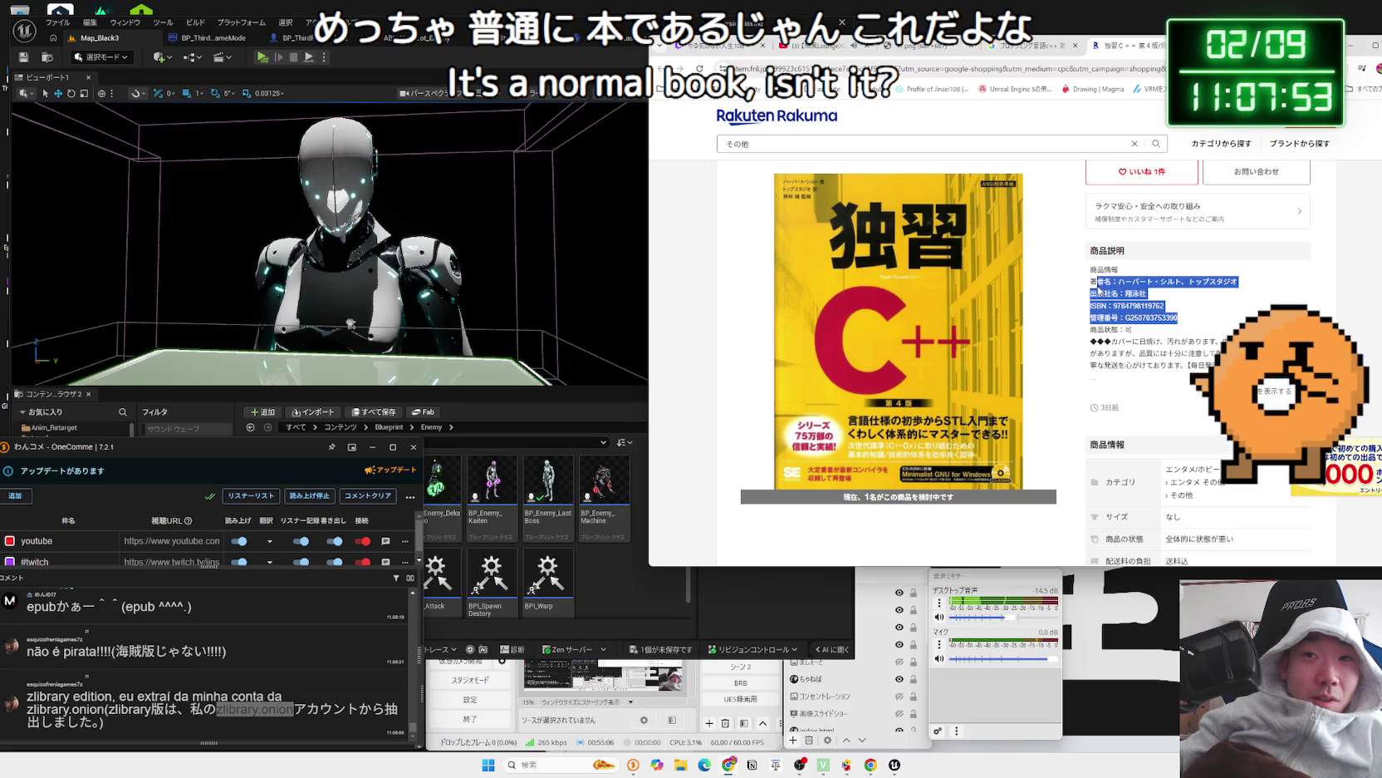
double_click(1097, 281)
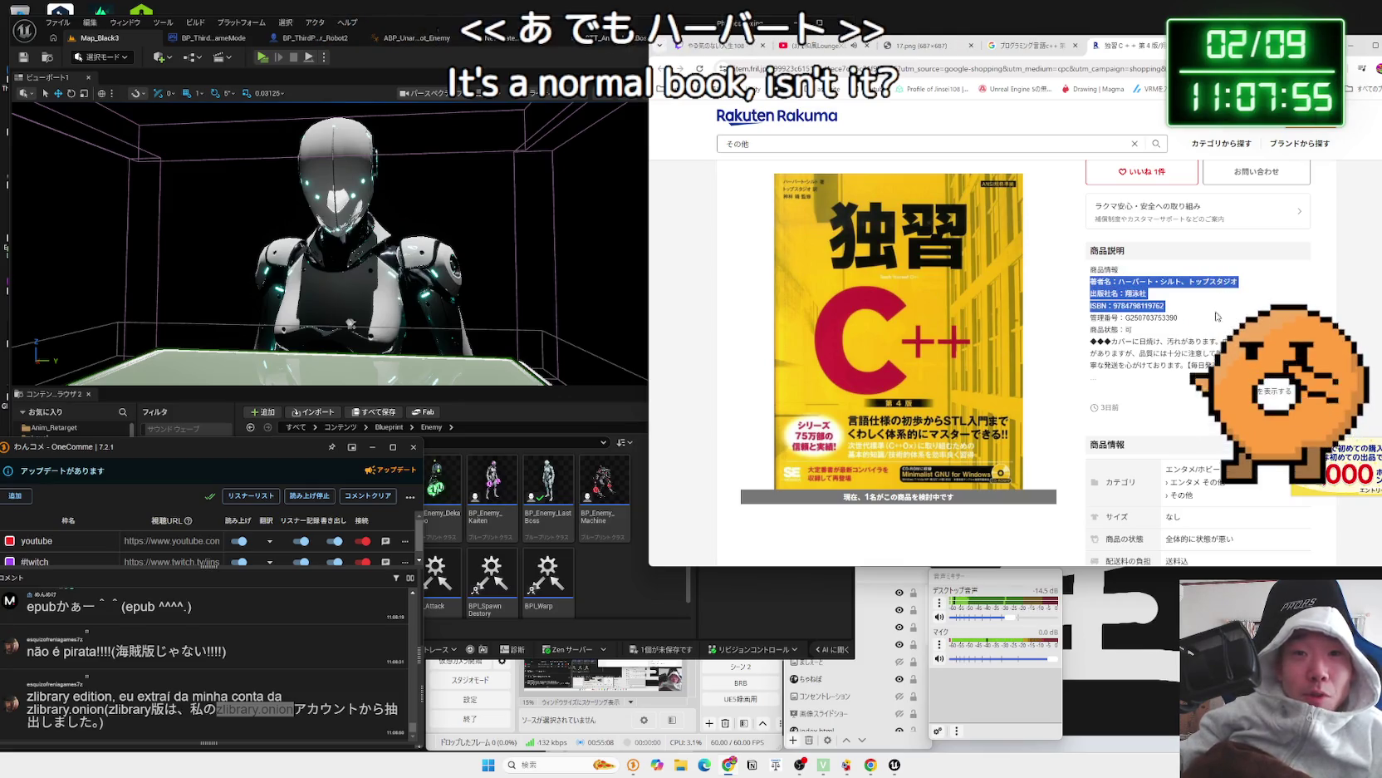
left_click(1184, 388)
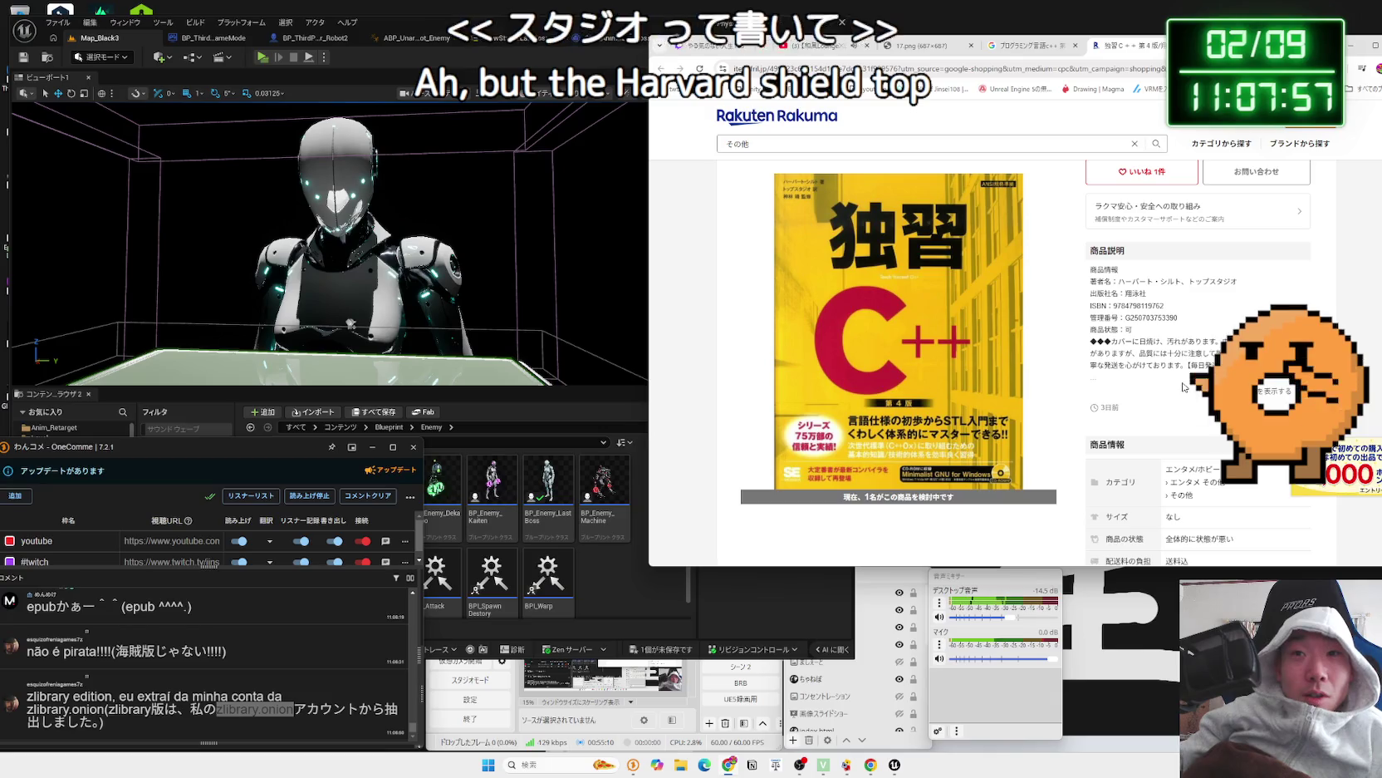
left_click(1184, 388)
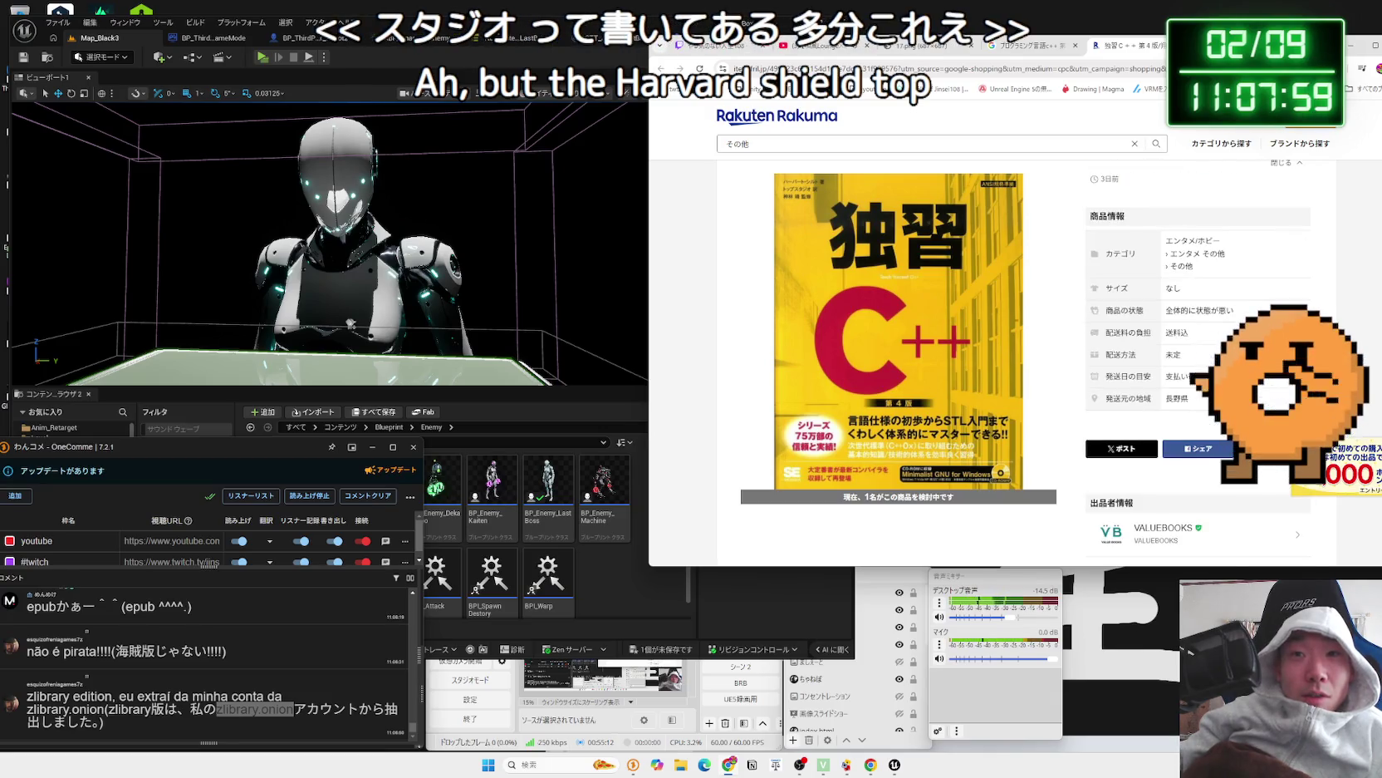
scroll(1184, 388, "up", 5)
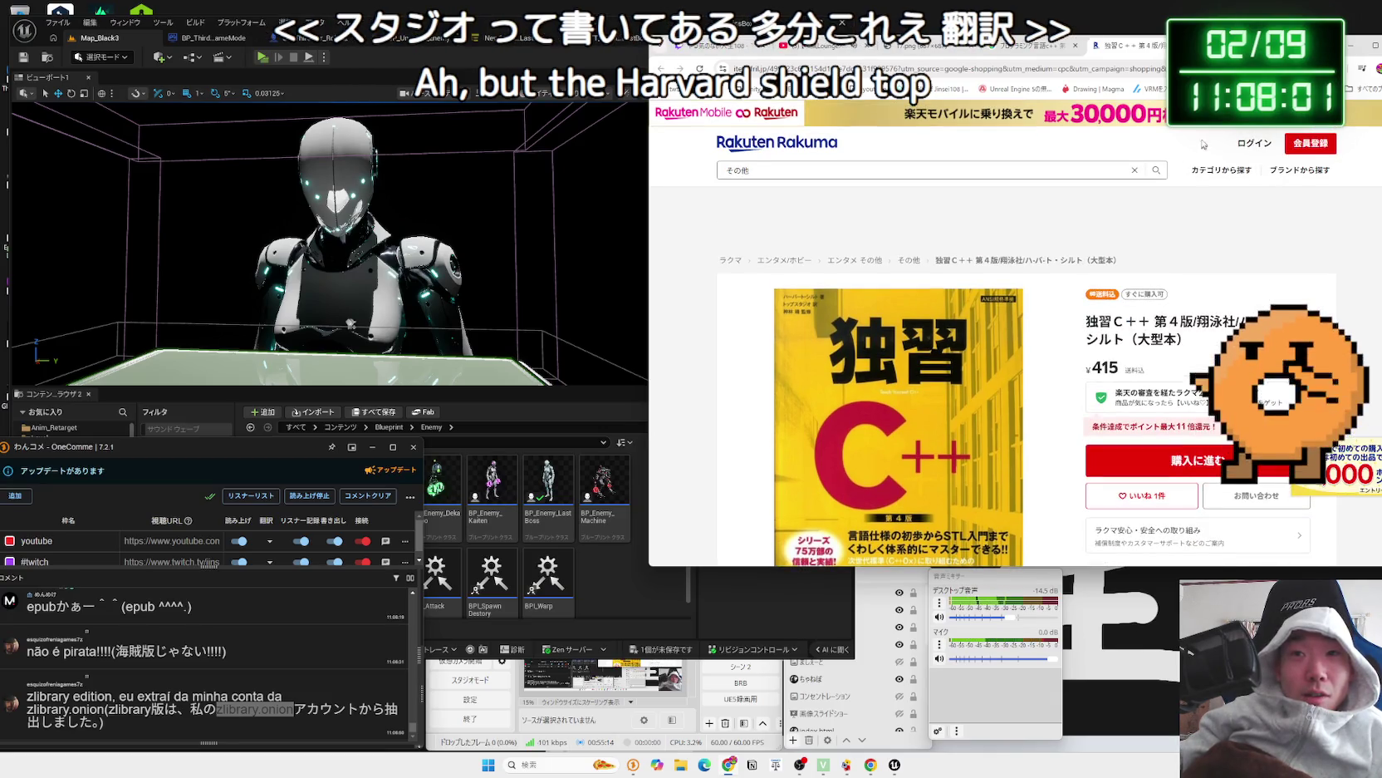
left_click(1173, 46)
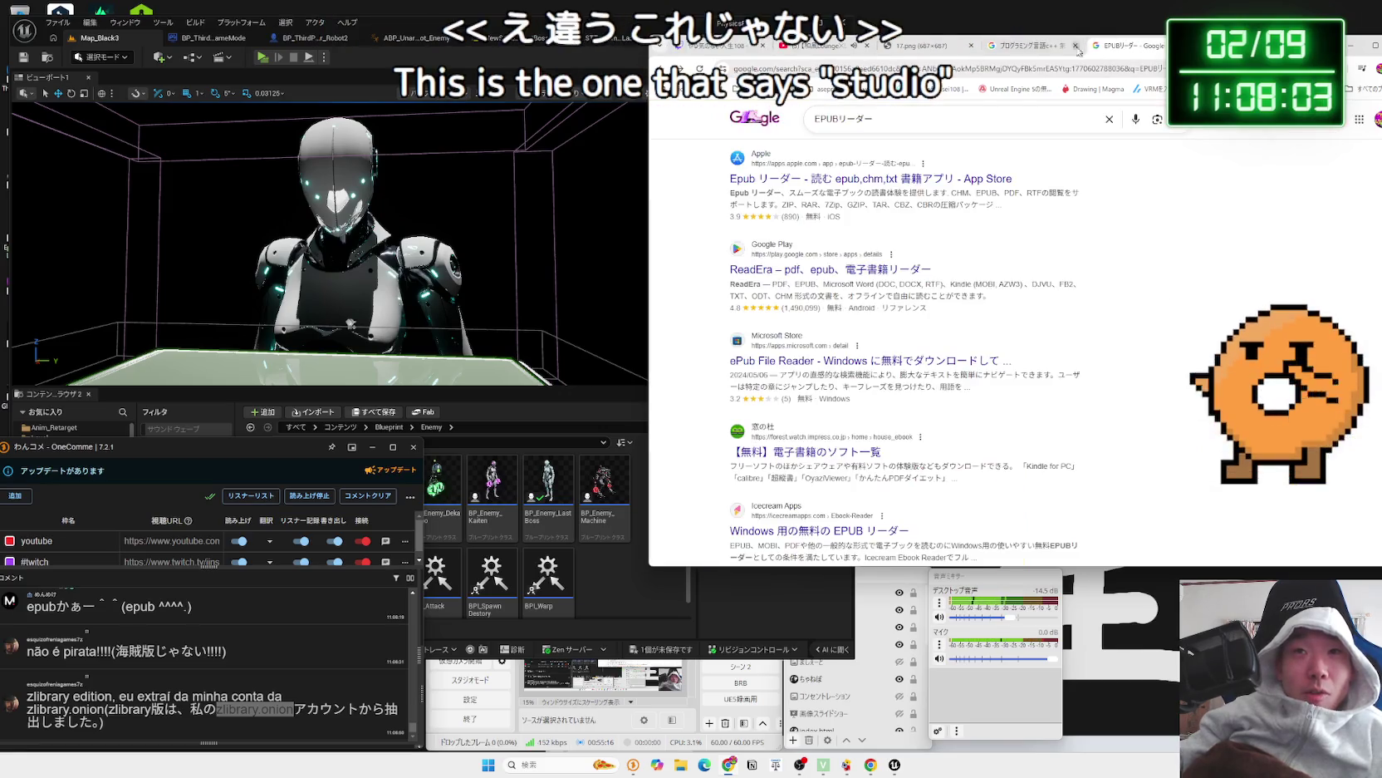
- Close the C++ 第4版 search tab and view page 2 of the EPUBリーダー results
left_click(1067, 50)
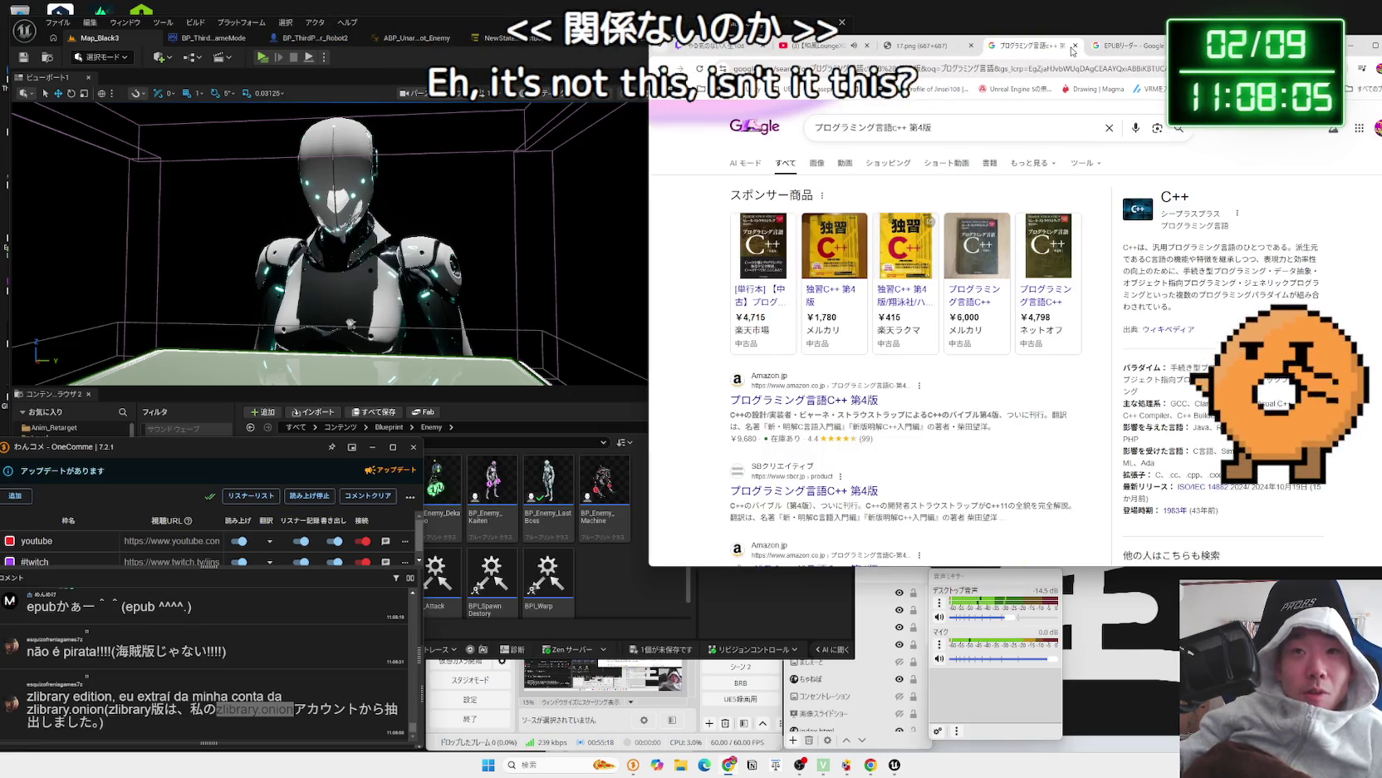
left_click(1075, 46)
scroll(1020, 332, "up", 10)
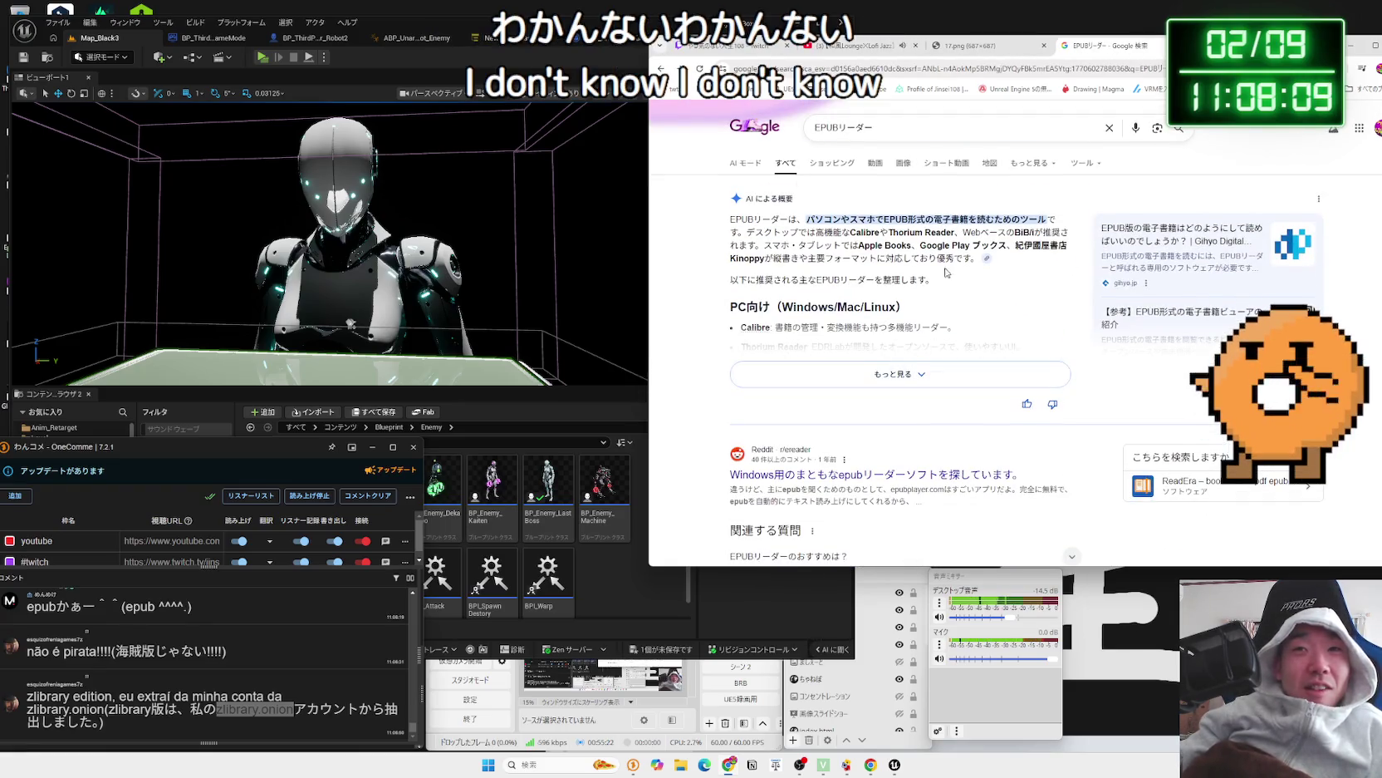
scroll(1030, 282, "down", 15)
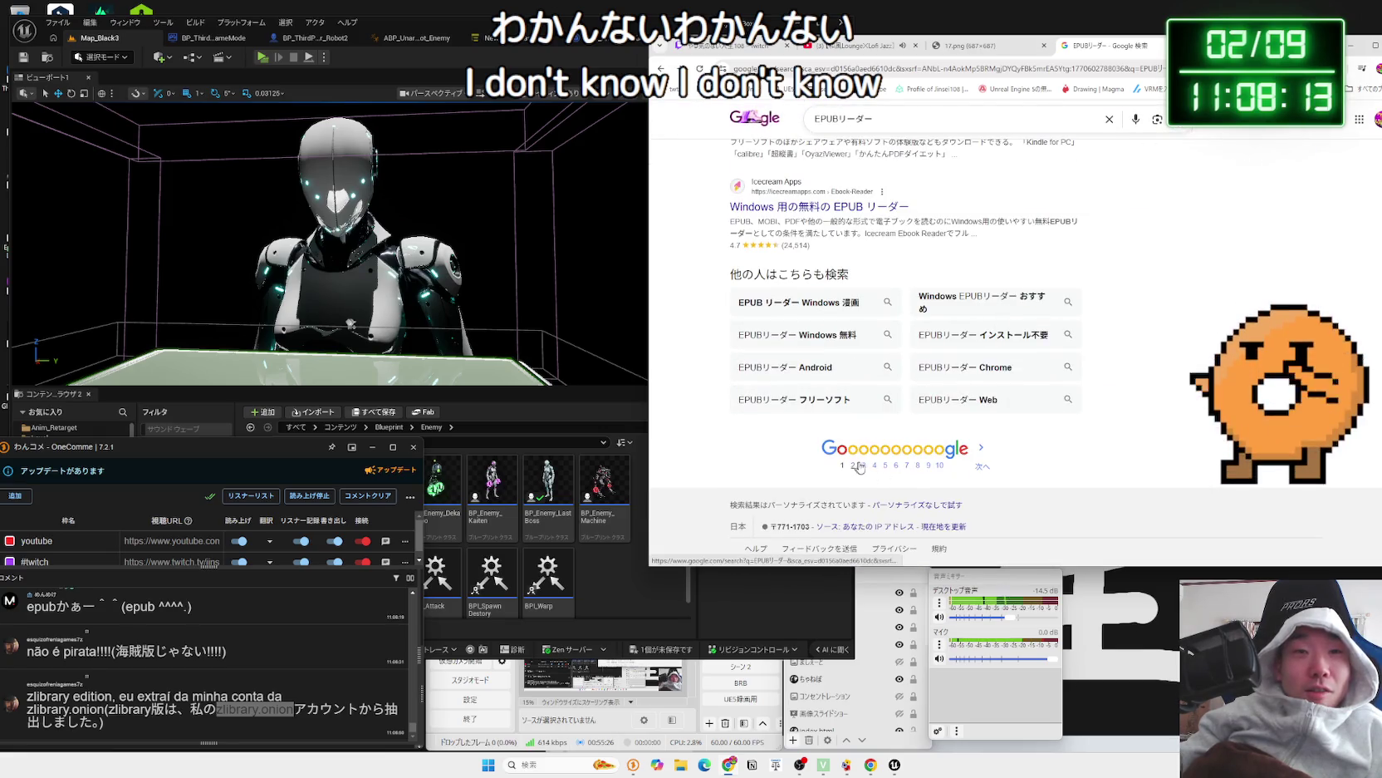
left_click(864, 464)
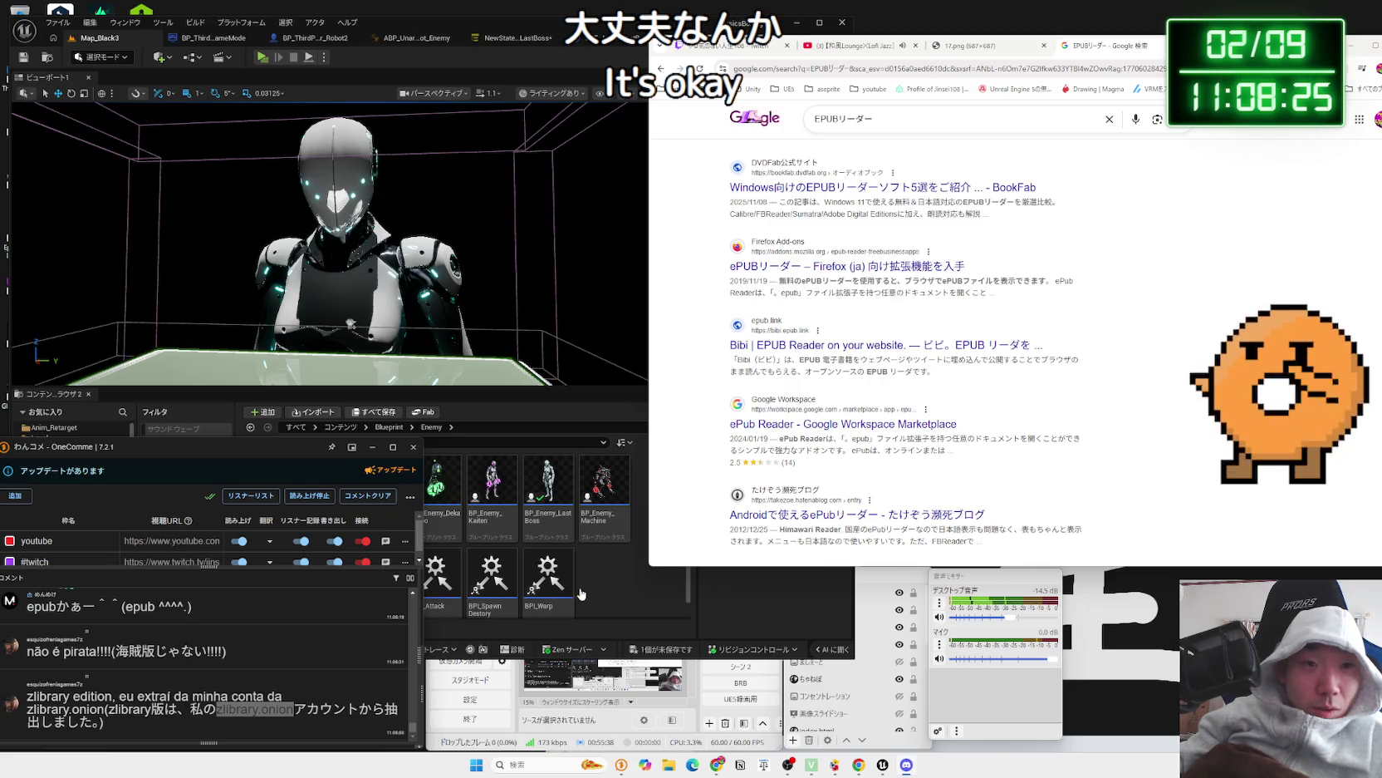
- Run the 'epubリーダー chrome' suggested search, then close the Google results tab
left_click(1097, 187)
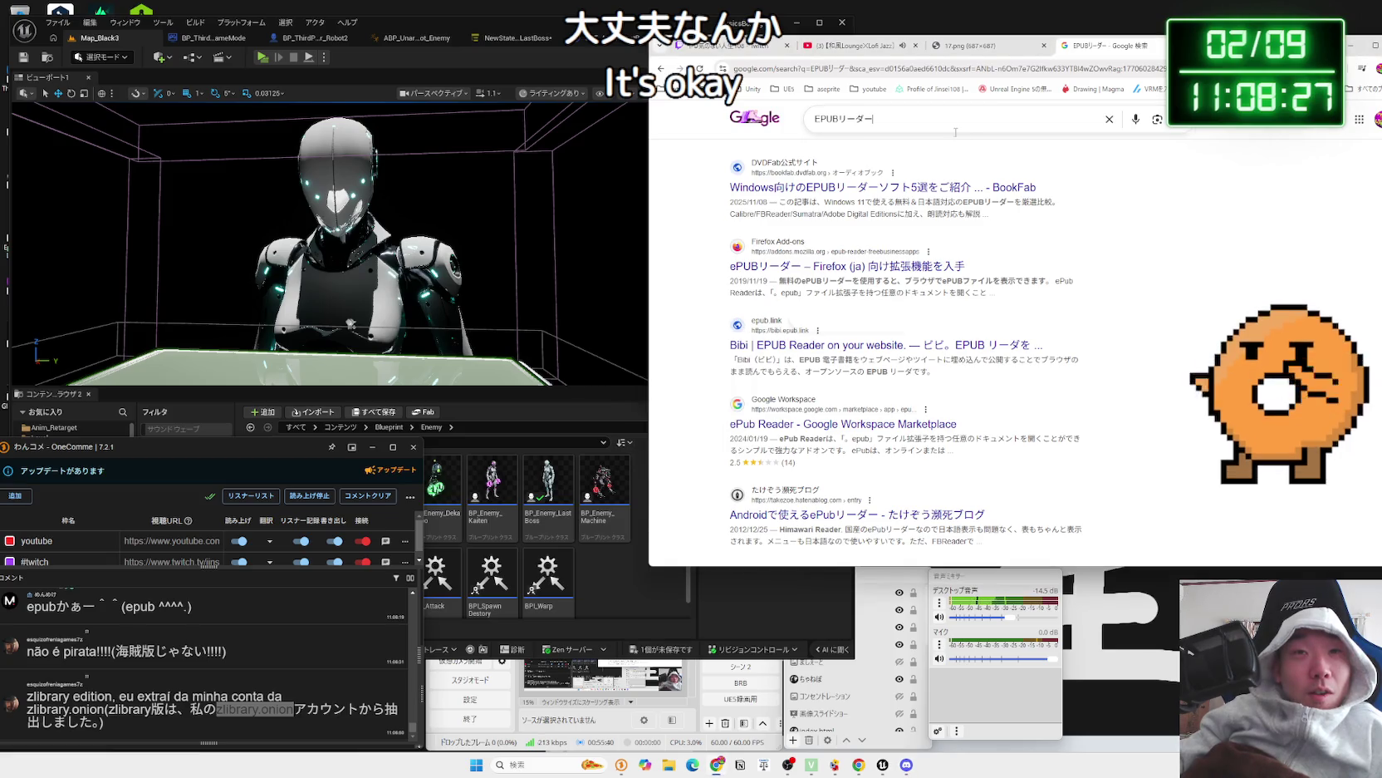
left_click(955, 131)
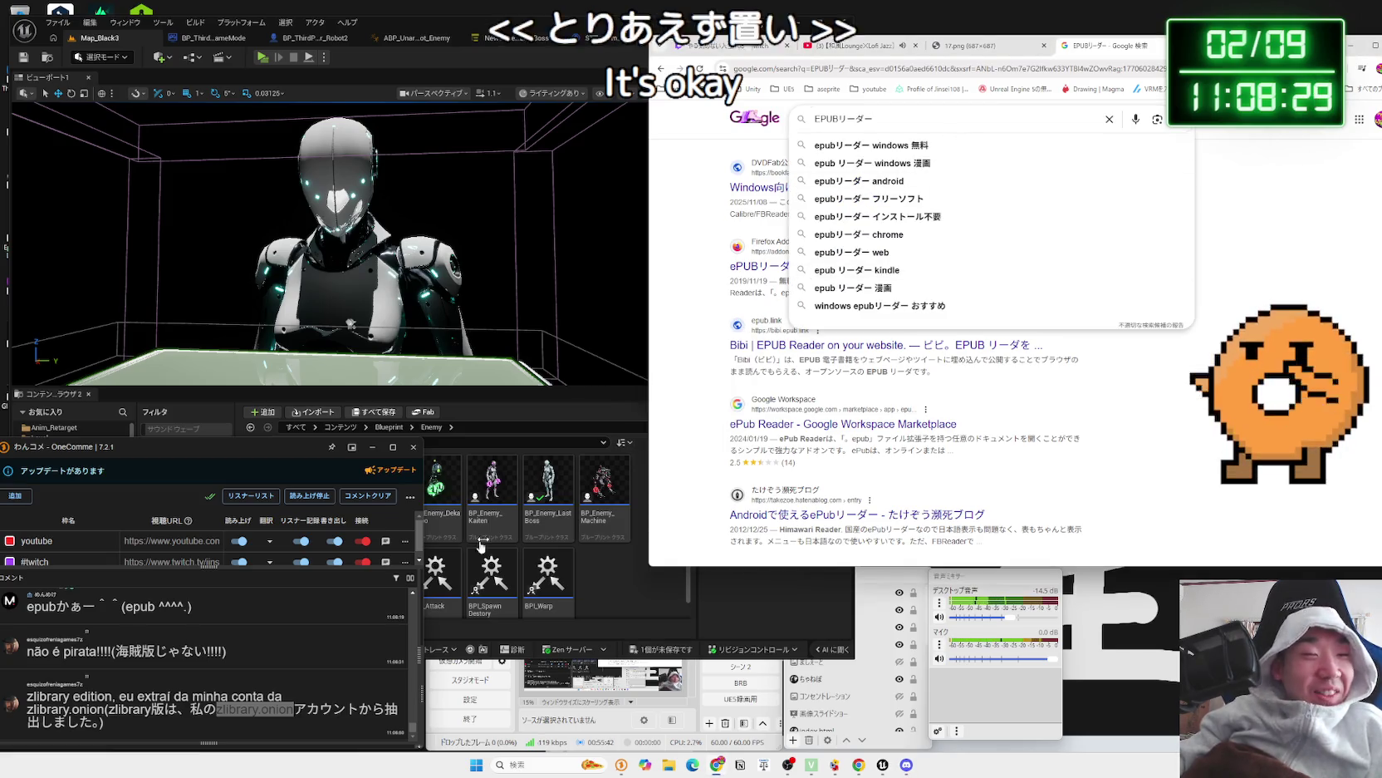
left_click(582, 270)
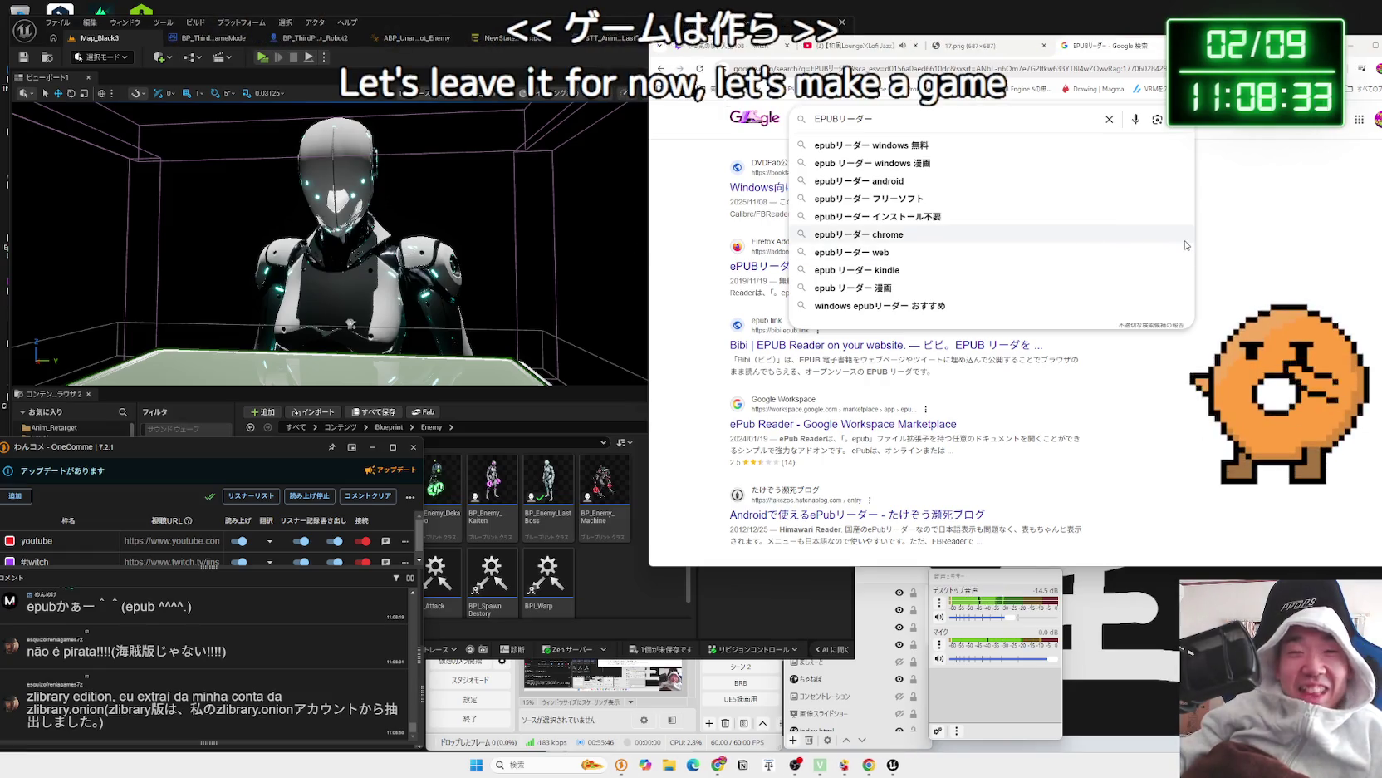
left_click(1090, 235)
left_click(1173, 45)
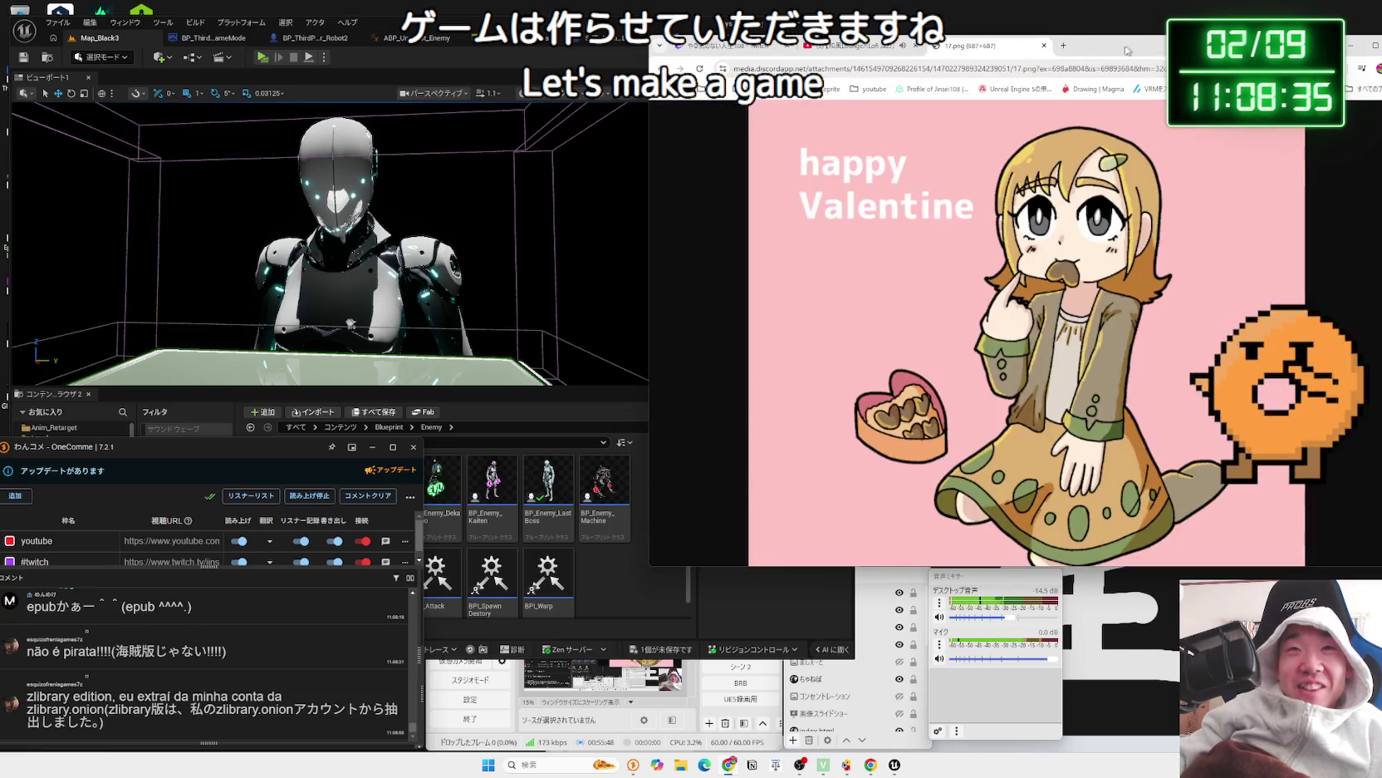
- Save all unsaved assets, including BP_Enemy_LastBoss and NewStateTree_LastBoss, and return to STT_AnimChange_LastBoss
left_click(650, 23)
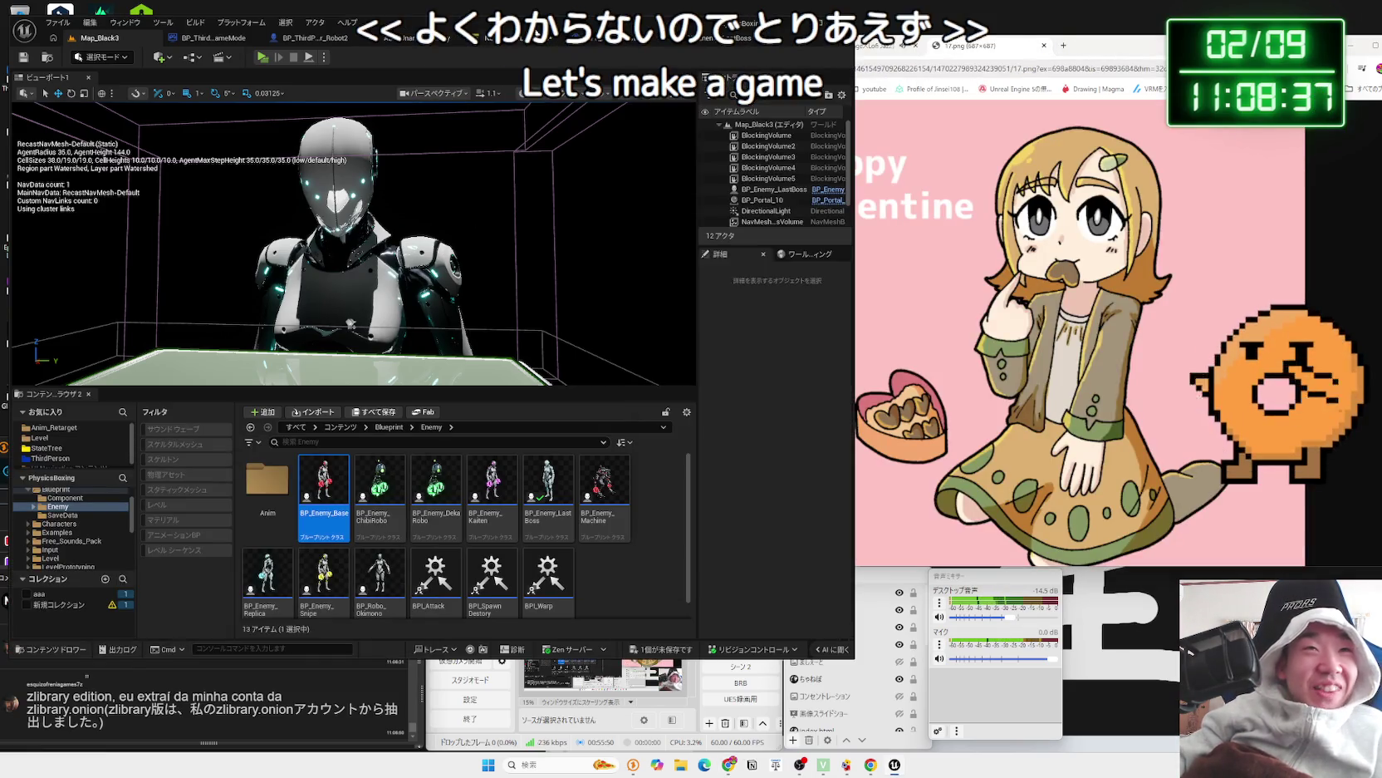
left_click(606, 39)
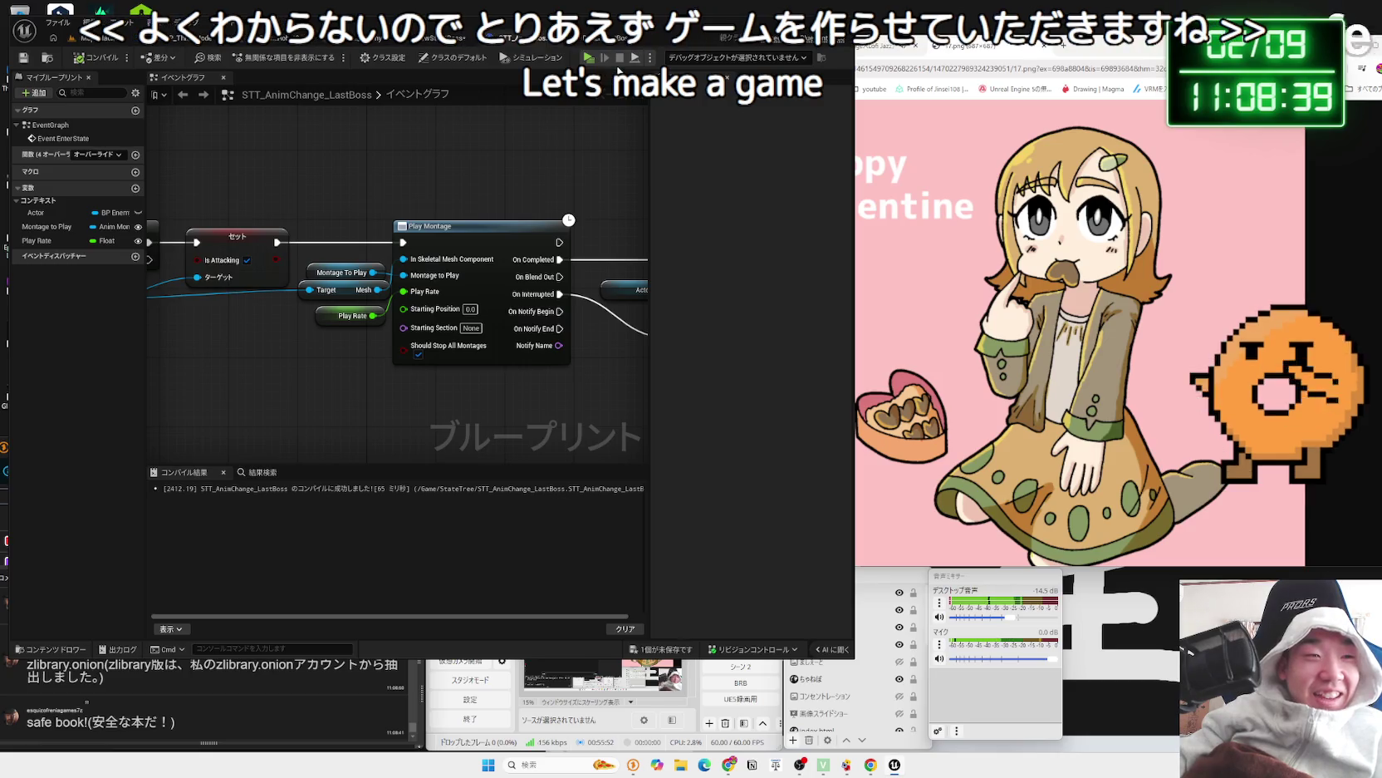
left_click(515, 38)
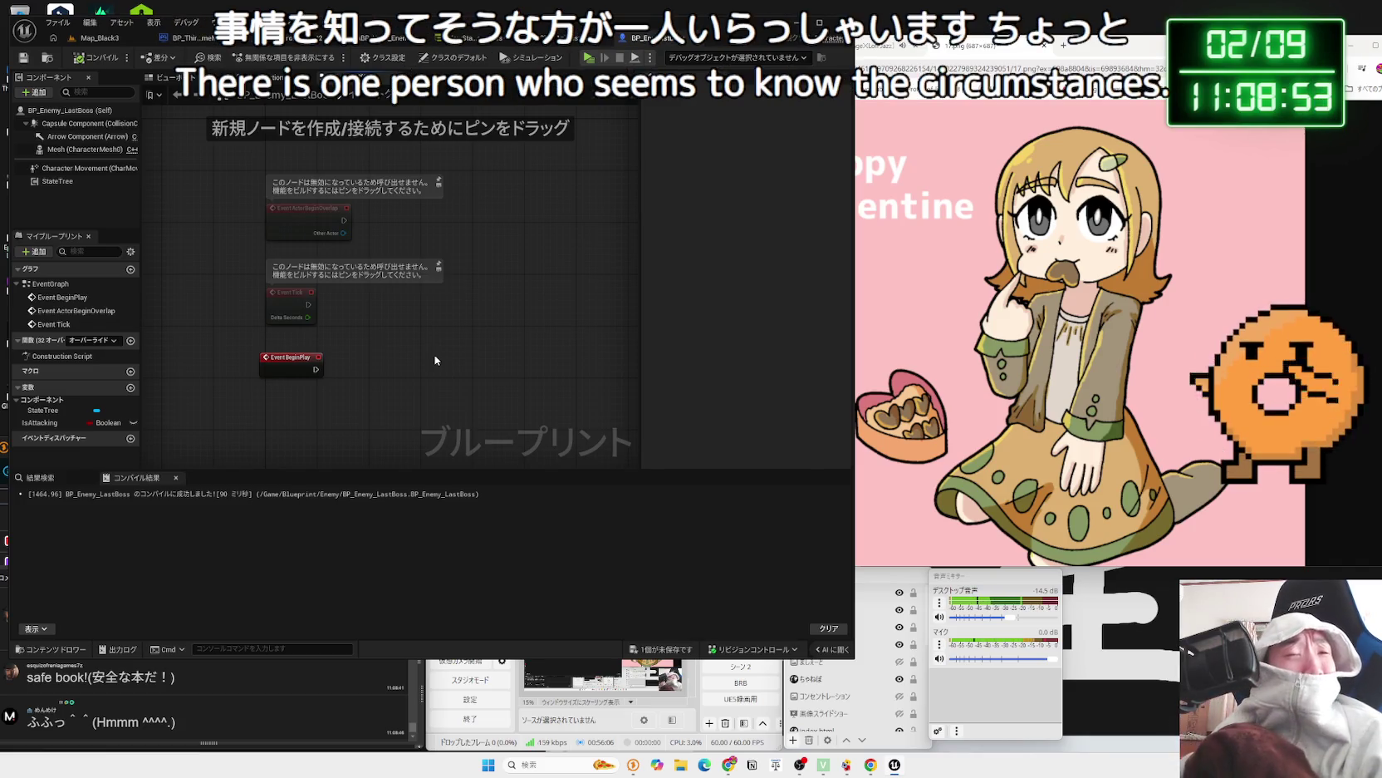
left_click_drag(289, 363, 342, 347)
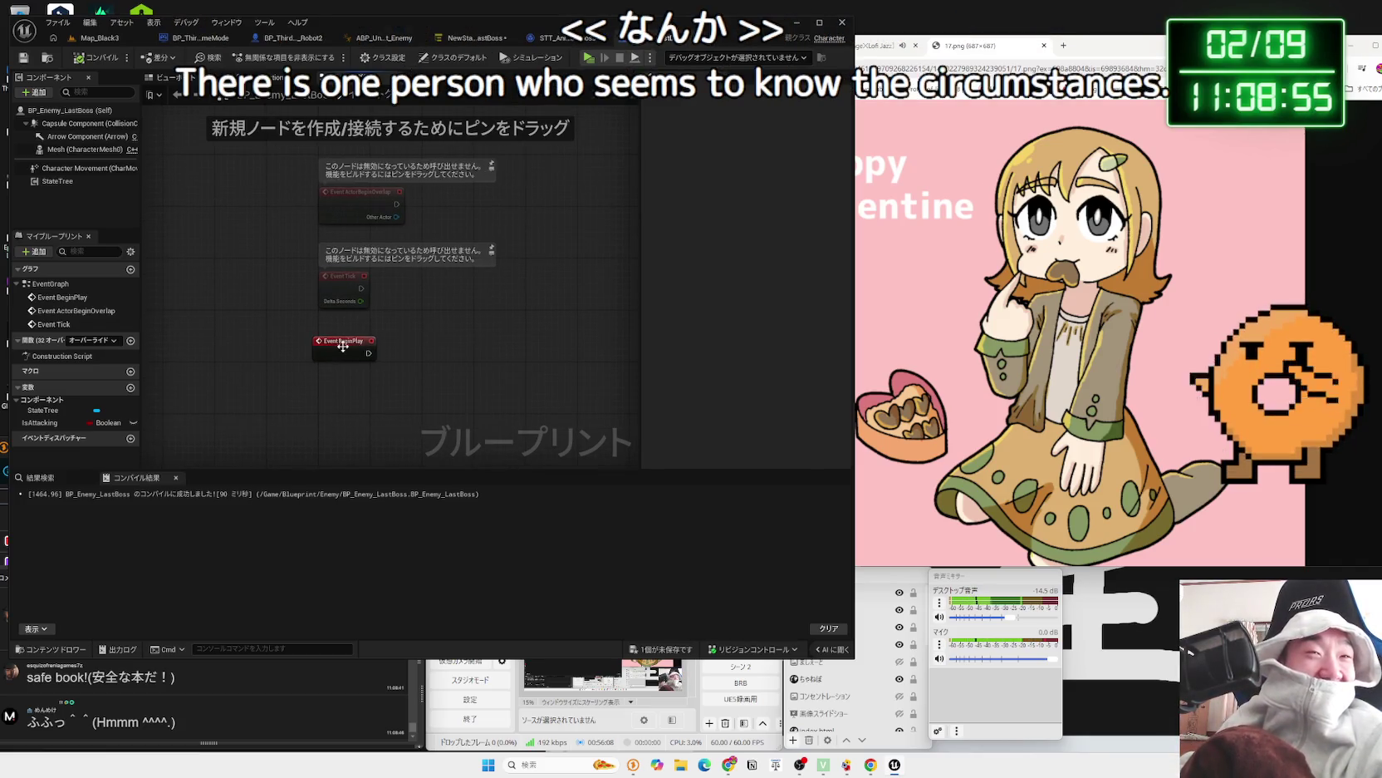
scroll(437, 349, "up", 2)
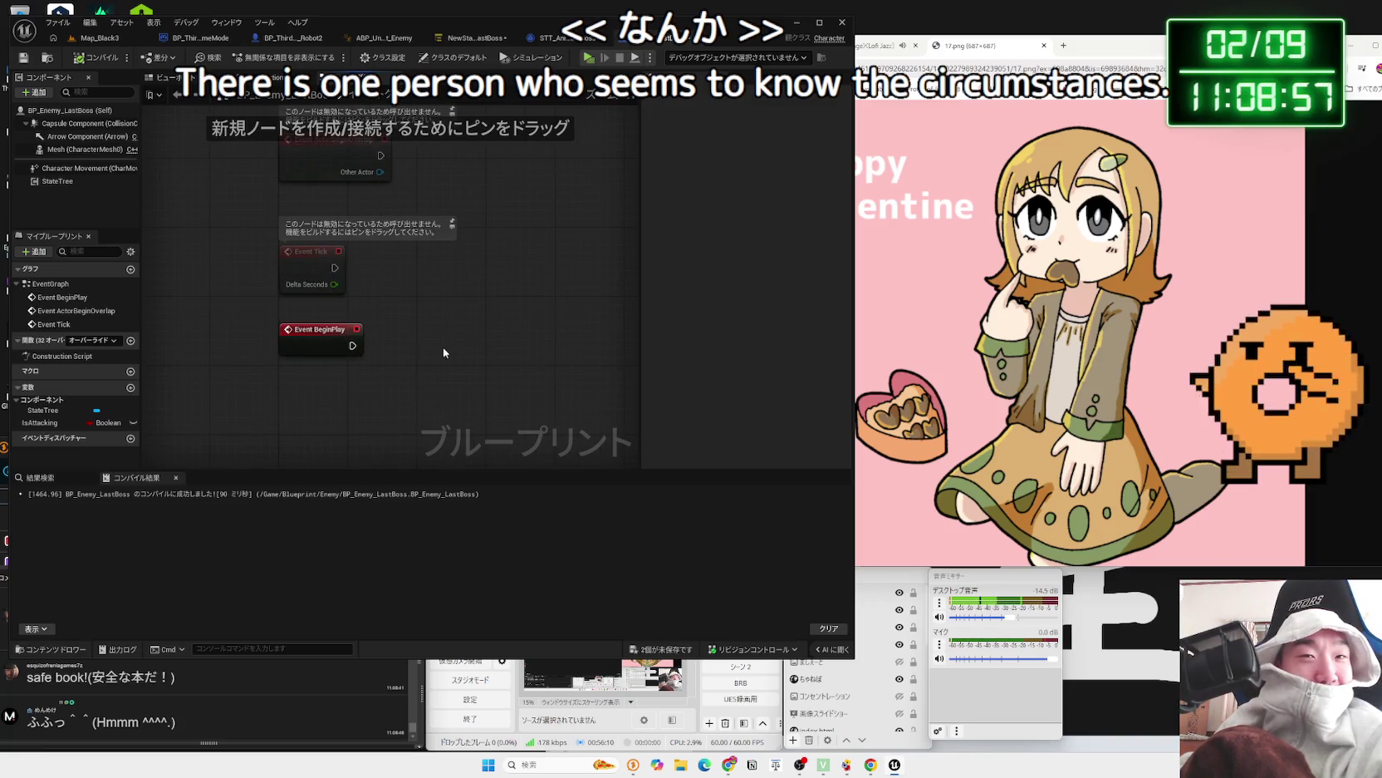
left_click(657, 651)
left_click(794, 499)
left_click(552, 38)
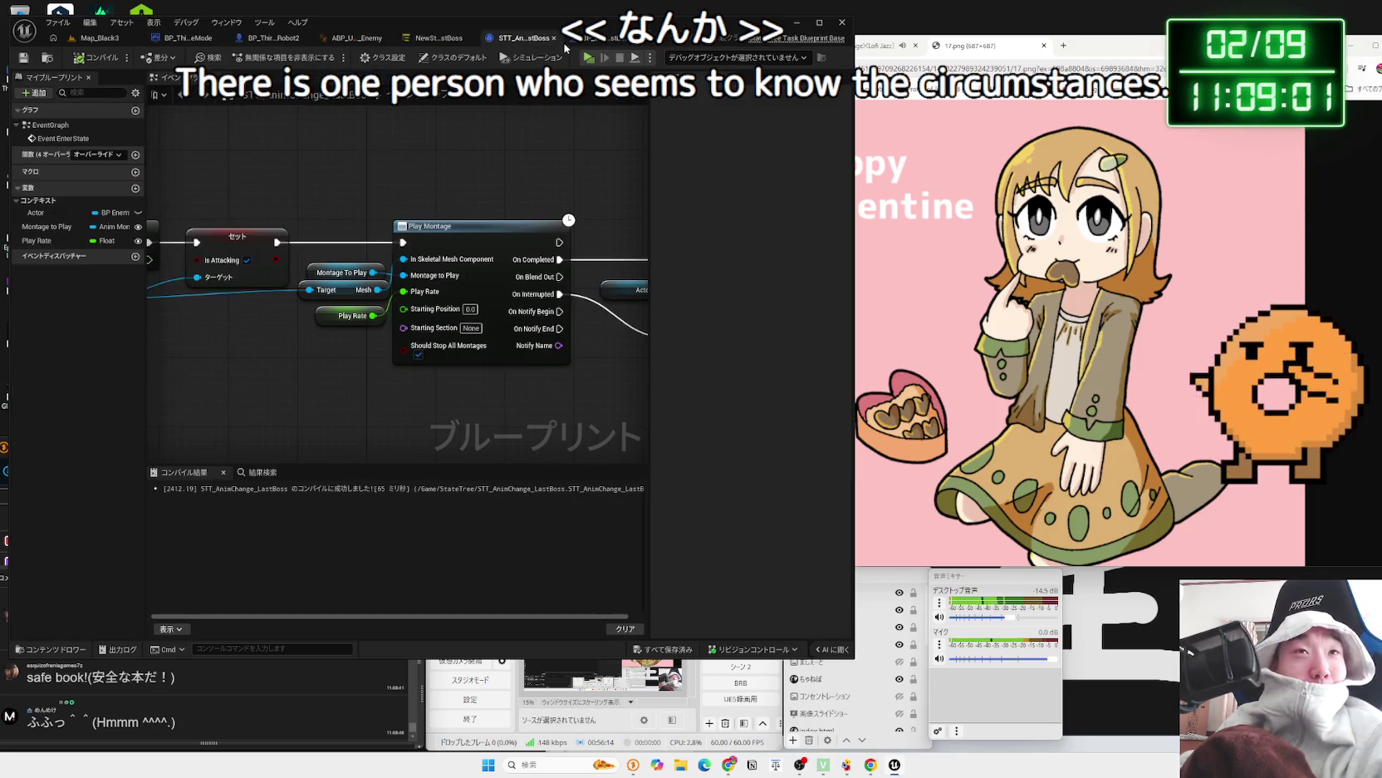
- Inspect the Actor getter and the Play Montage node inputs in STT_AnimChange_LastBoss
scroll(382, 428, "down", 2)
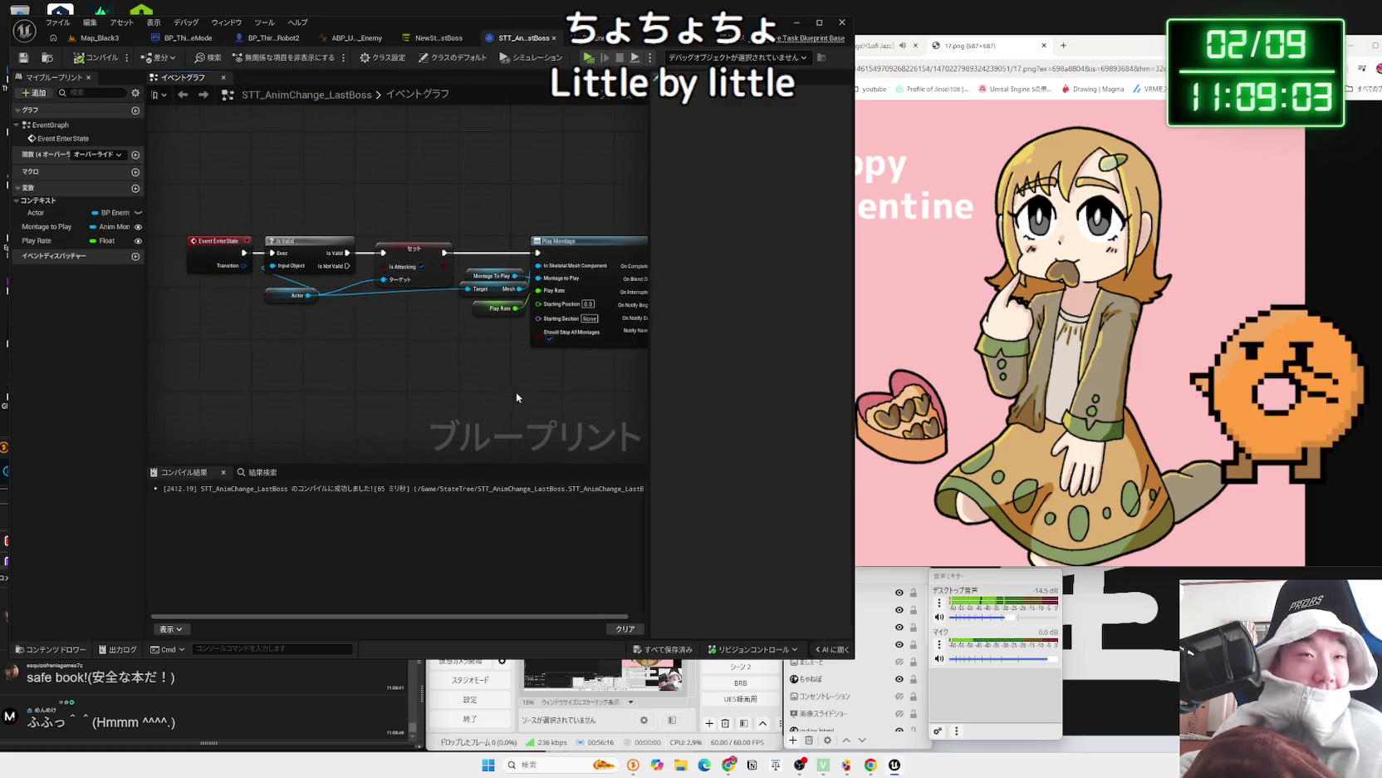
left_click_drag(294, 300, 284, 291)
left_click(314, 306)
scroll(319, 363, "down", 2)
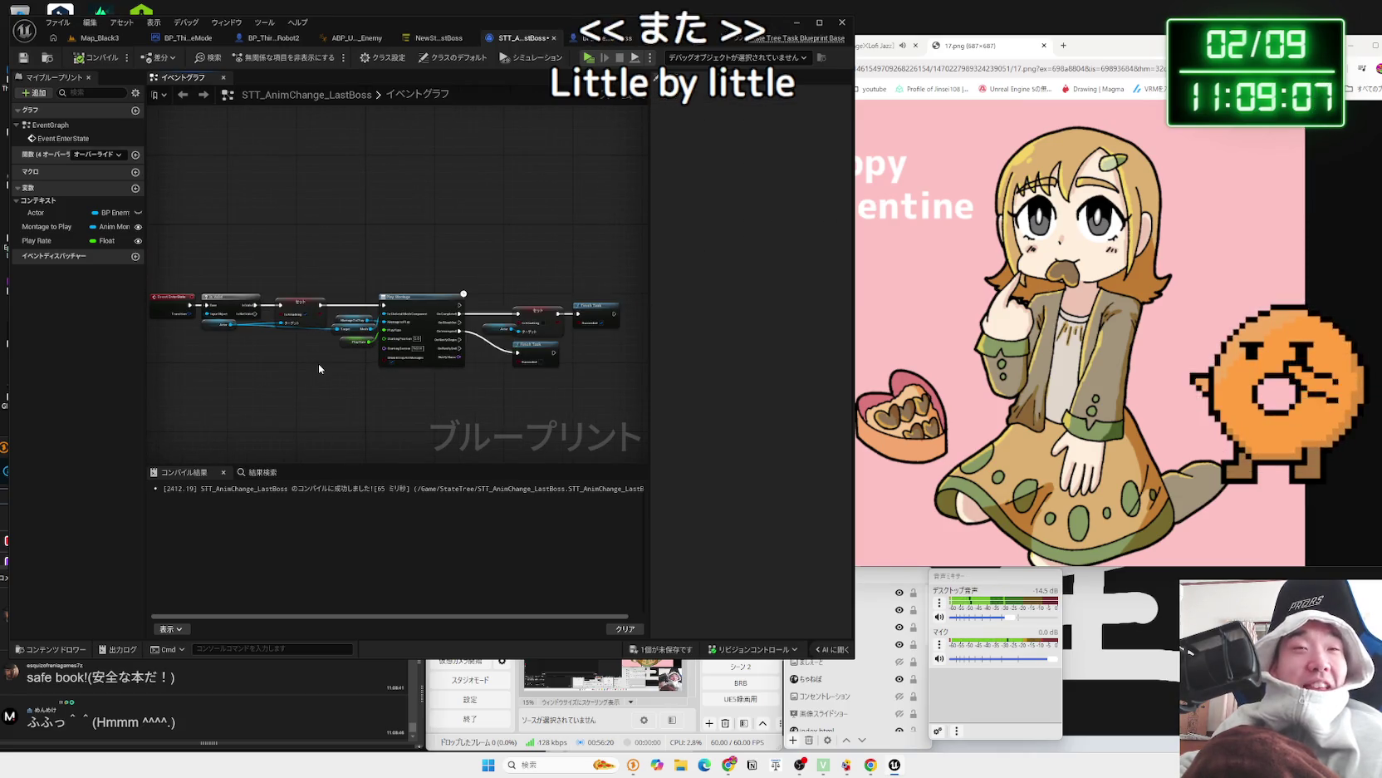
left_click_drag(363, 275, 438, 388)
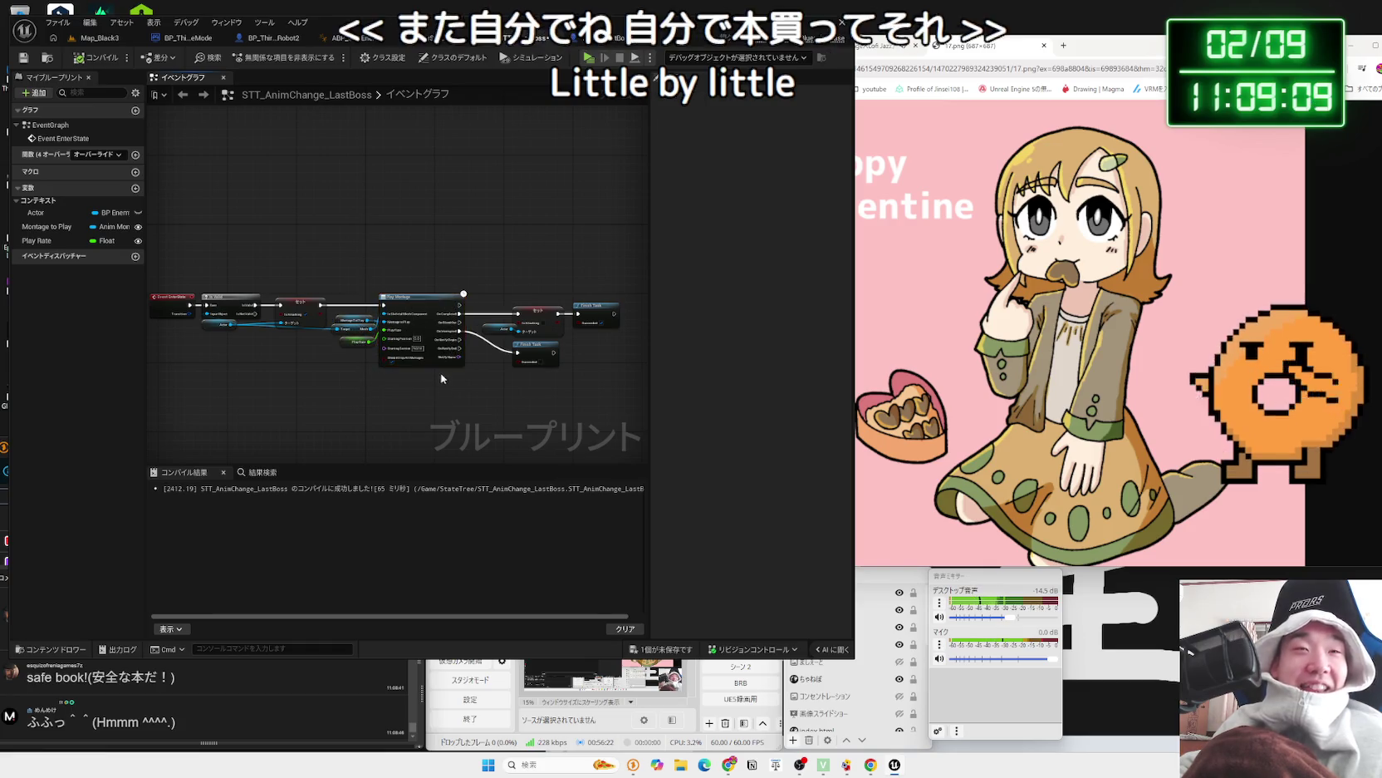
left_click(440, 378)
scroll(339, 288, "up", 2)
- Check the Montage To Play and Play Rate pins, then launch the game standalone
left_click(363, 345)
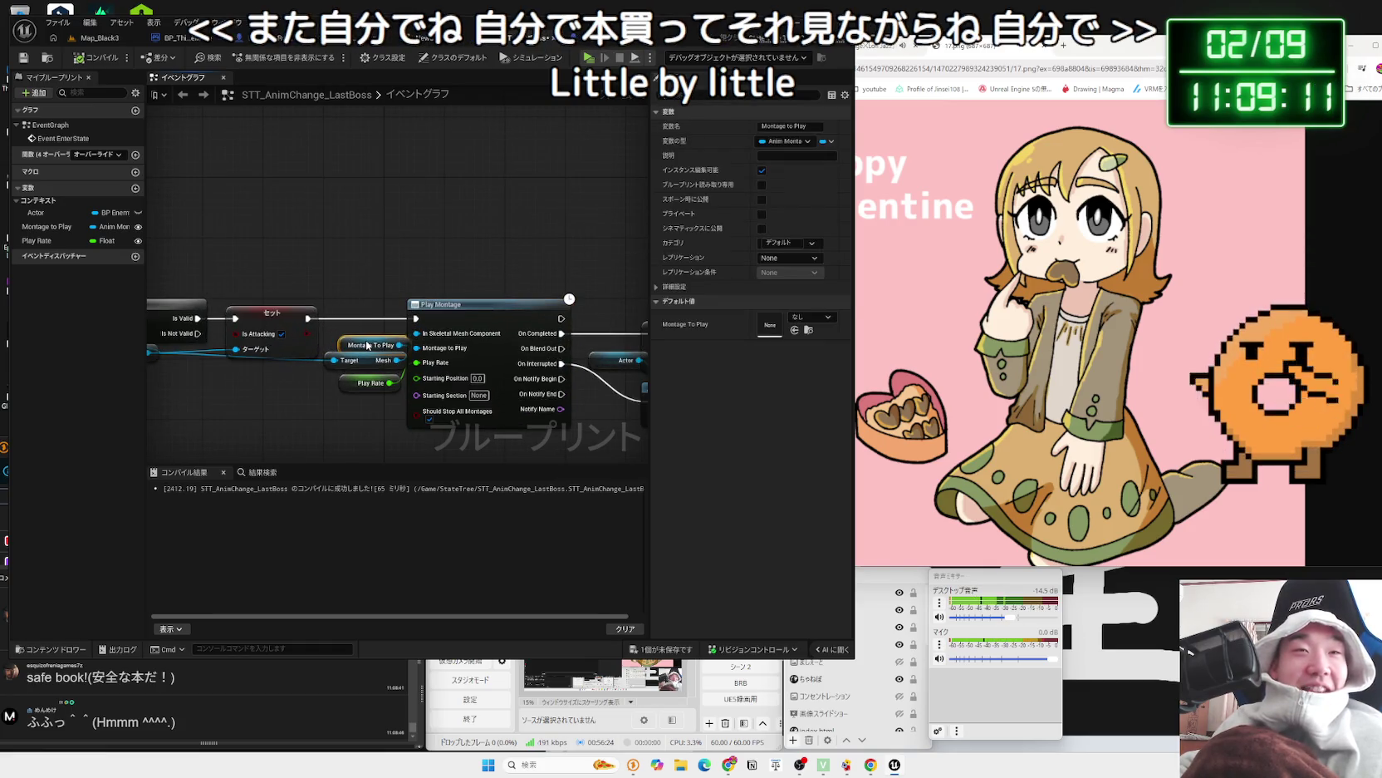
left_click_drag(389, 383, 360, 397)
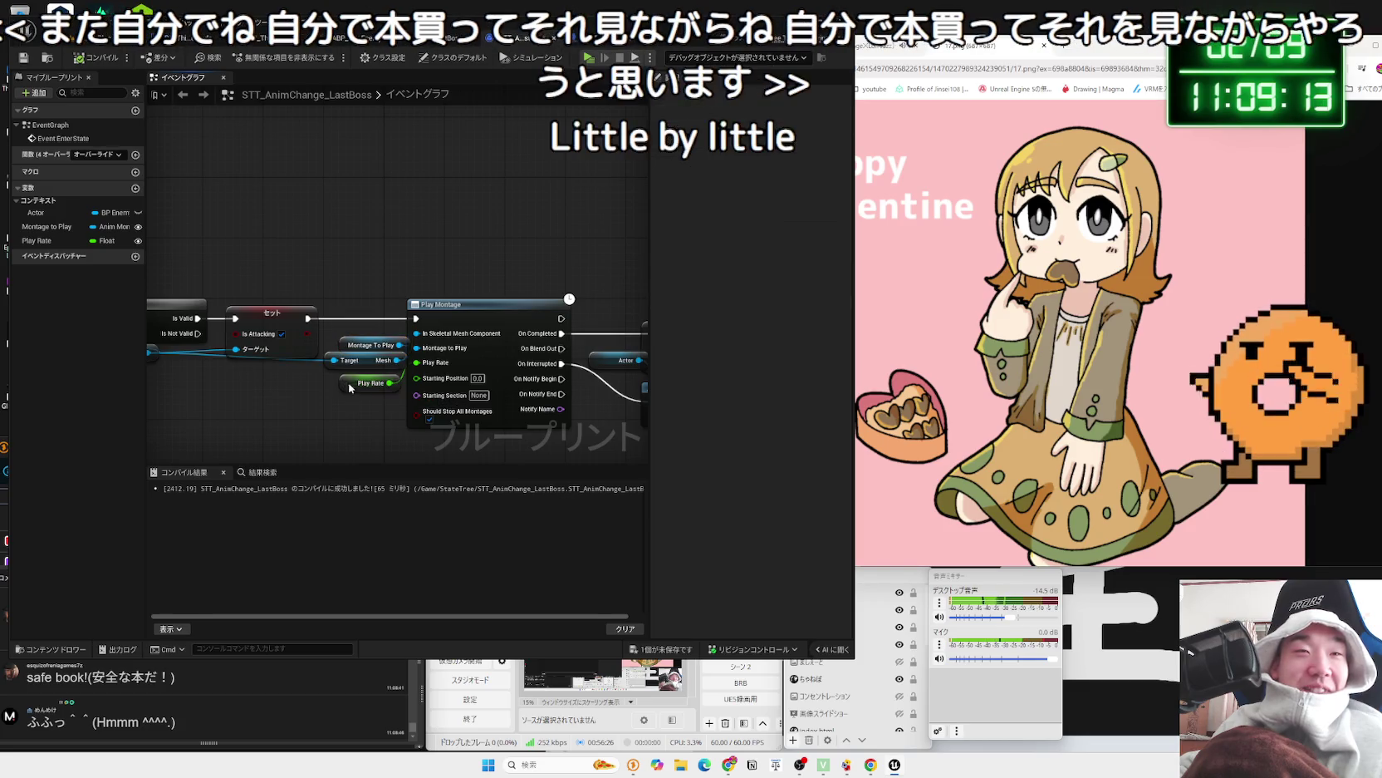
mouse_move(357, 291)
left_mouse_down()
mouse_move(356, 263)
mouse_move(274, 253)
mouse_move(470, 180)
left_mouse_up()
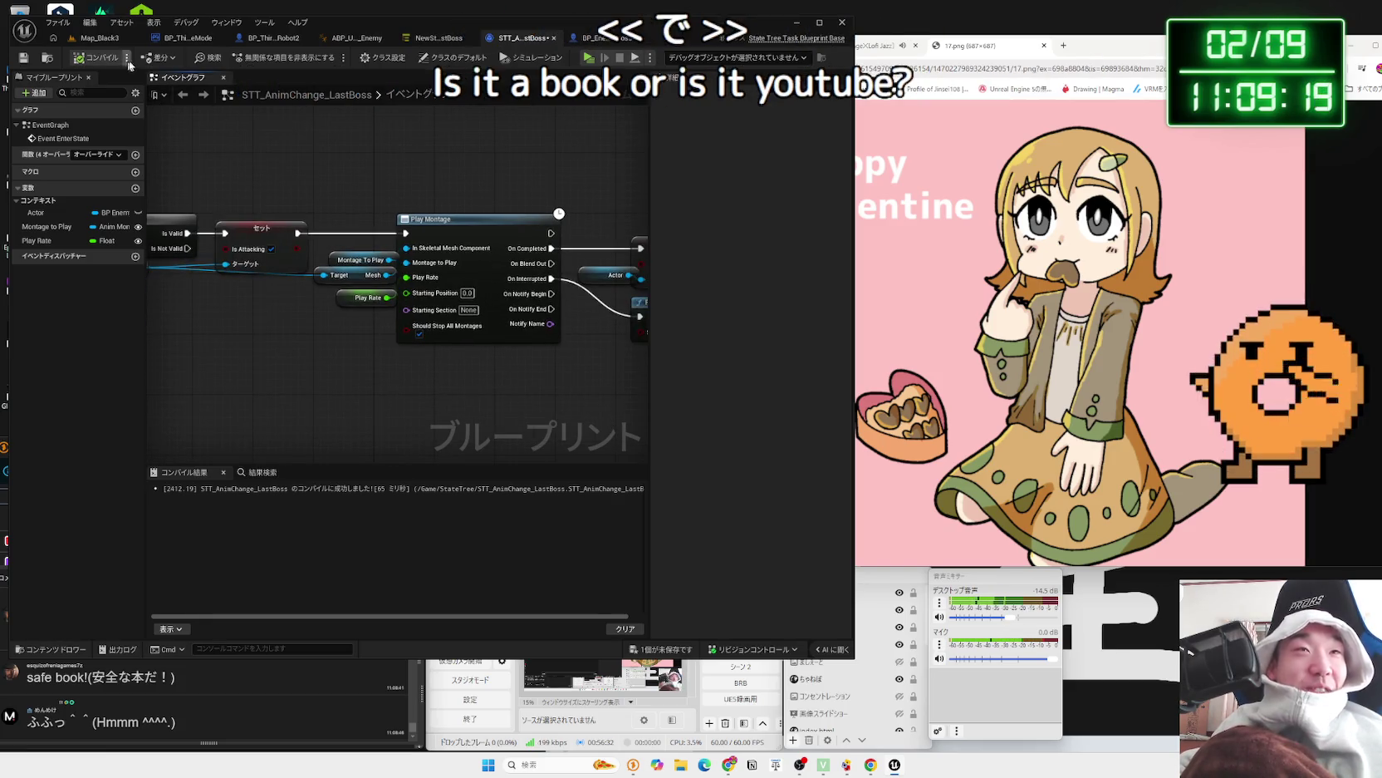
left_click(99, 39)
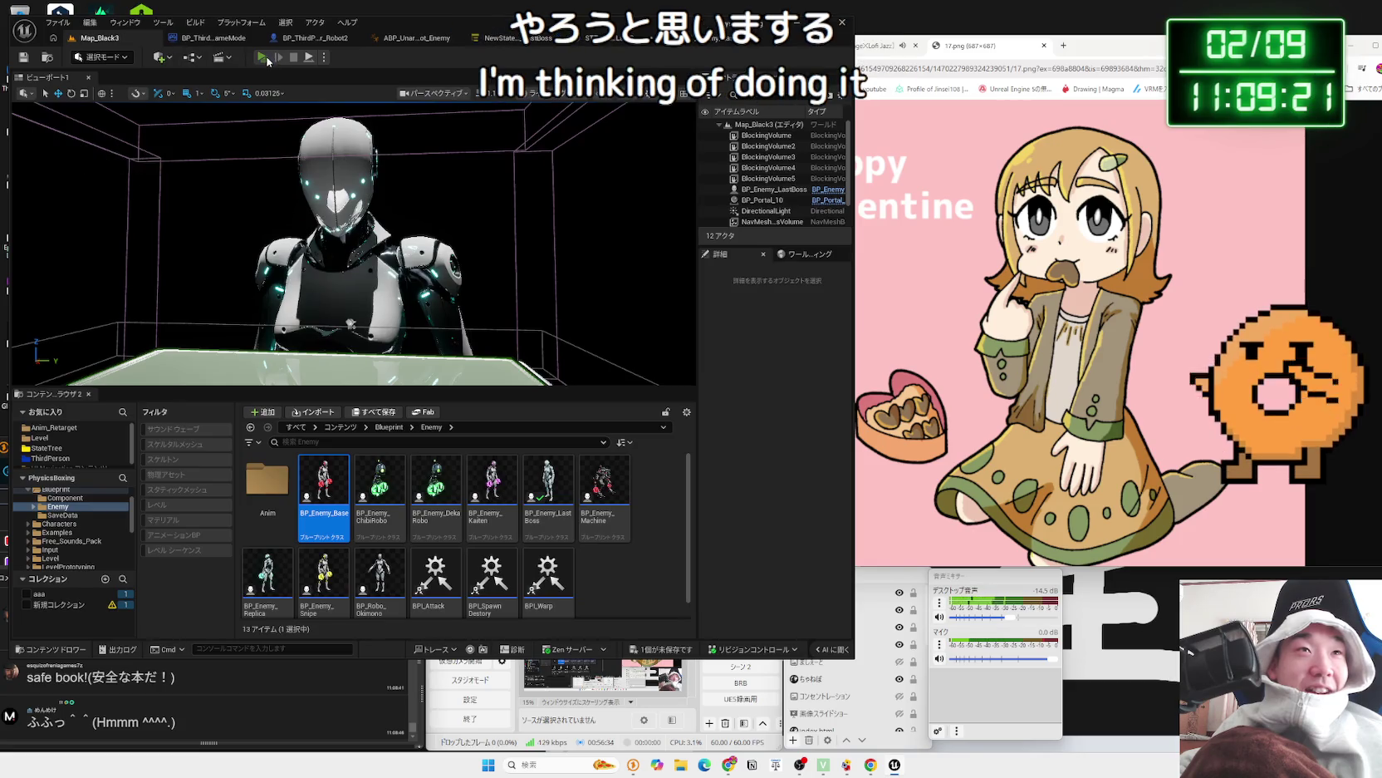
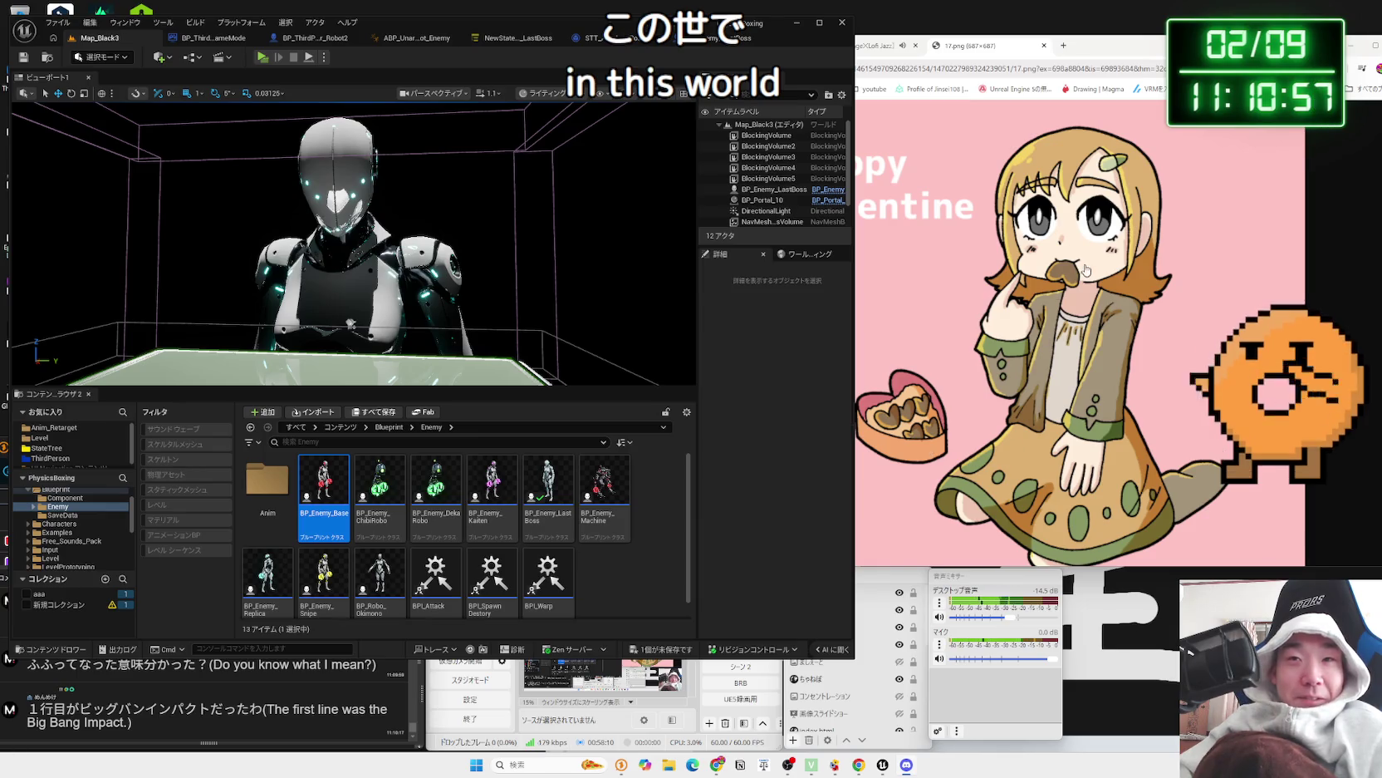
- Save the changes to the STT_AnimChange_LastBoss task blueprint
left_click(632, 149)
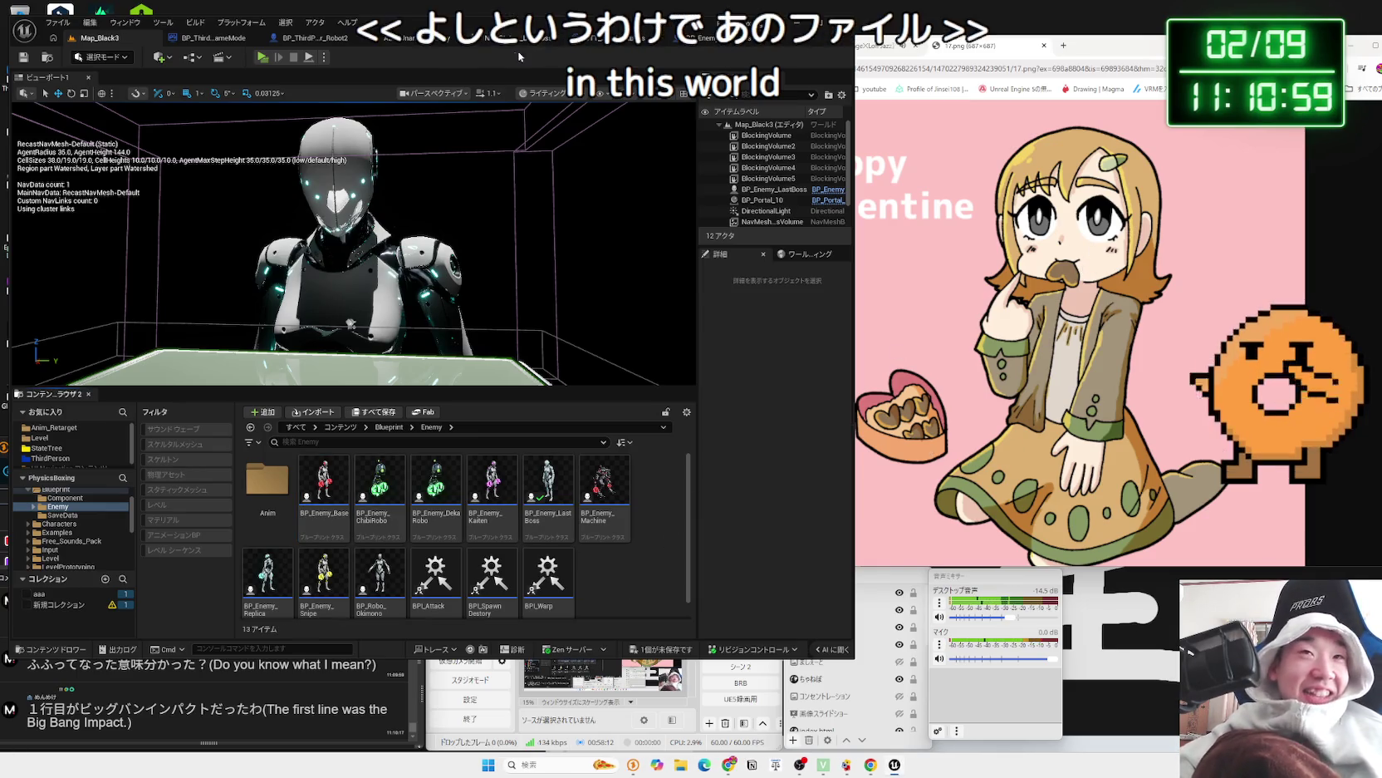
left_click(565, 39)
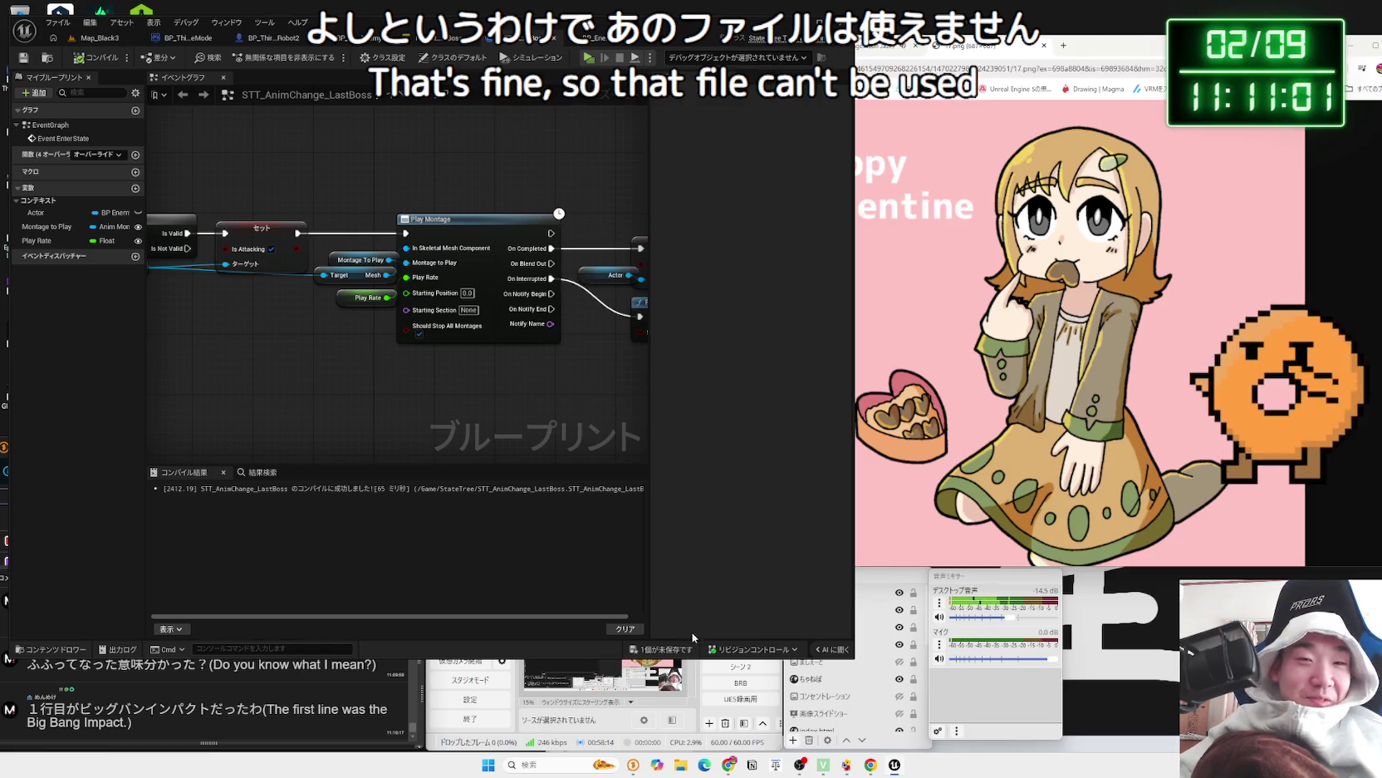
left_click(665, 651)
left_click(741, 523)
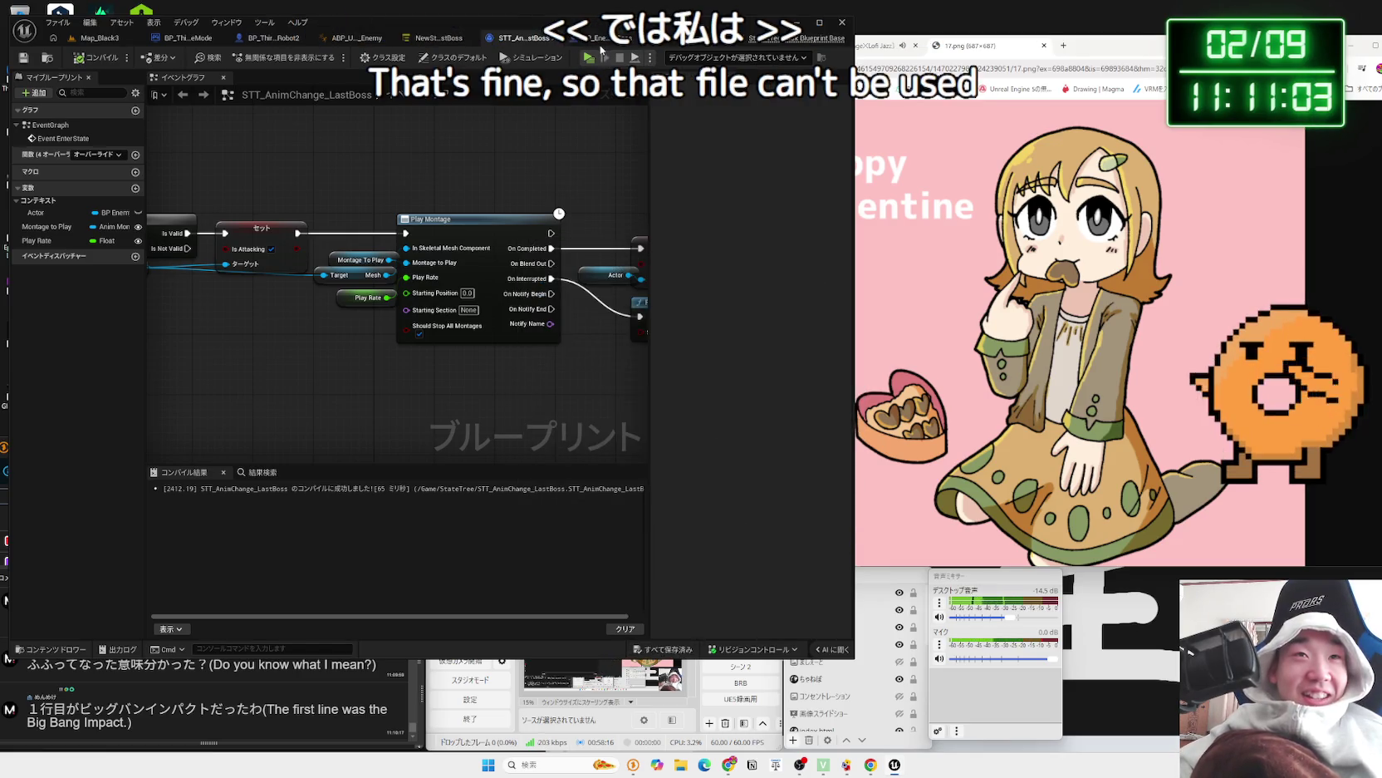
- Move through the BP_Enemy_LastBoss and animation blueprint tabs to the NewStateTree LastBoss state tree
left_click(619, 38)
left_click(384, 37)
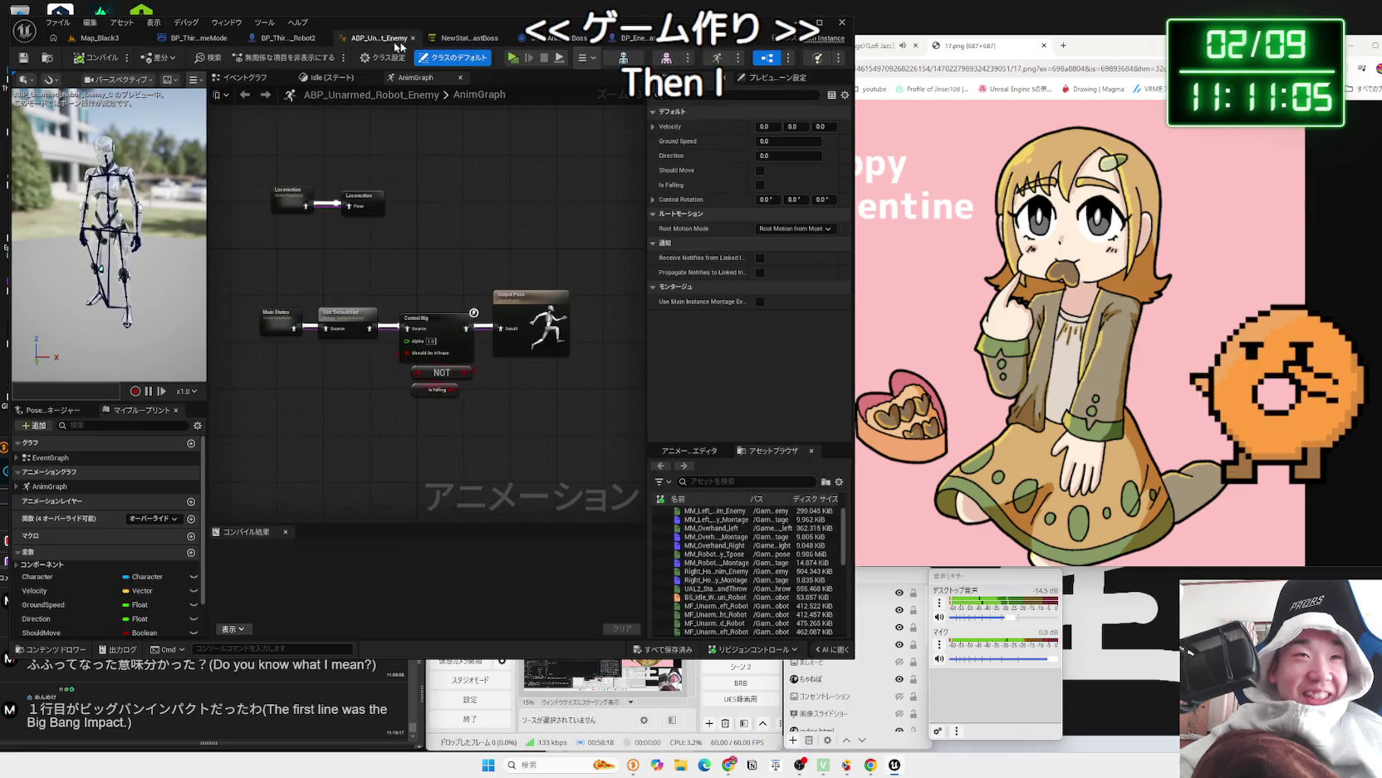
left_click(476, 38)
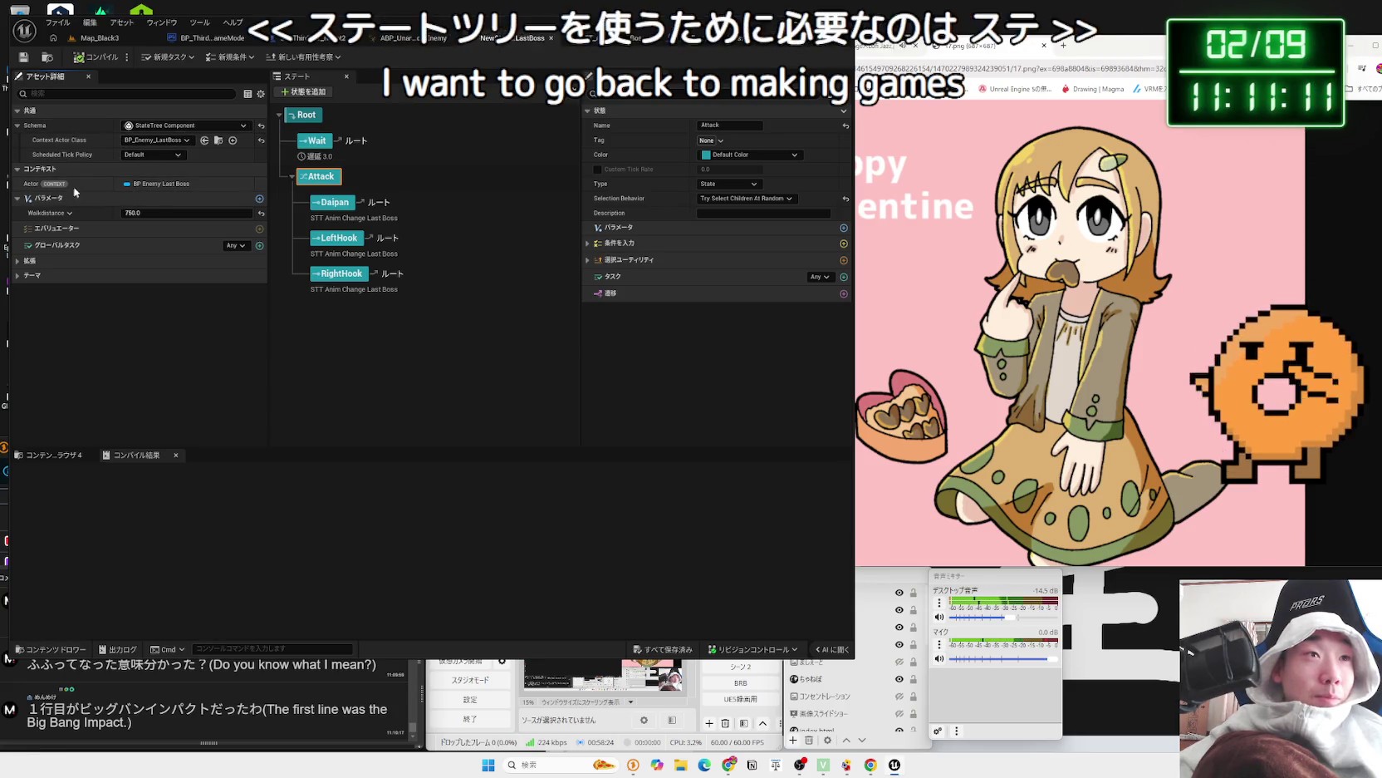
- Inspect the Attack state's utility settings and the Wait state's Delay task settings
left_click(588, 260)
left_click(588, 261)
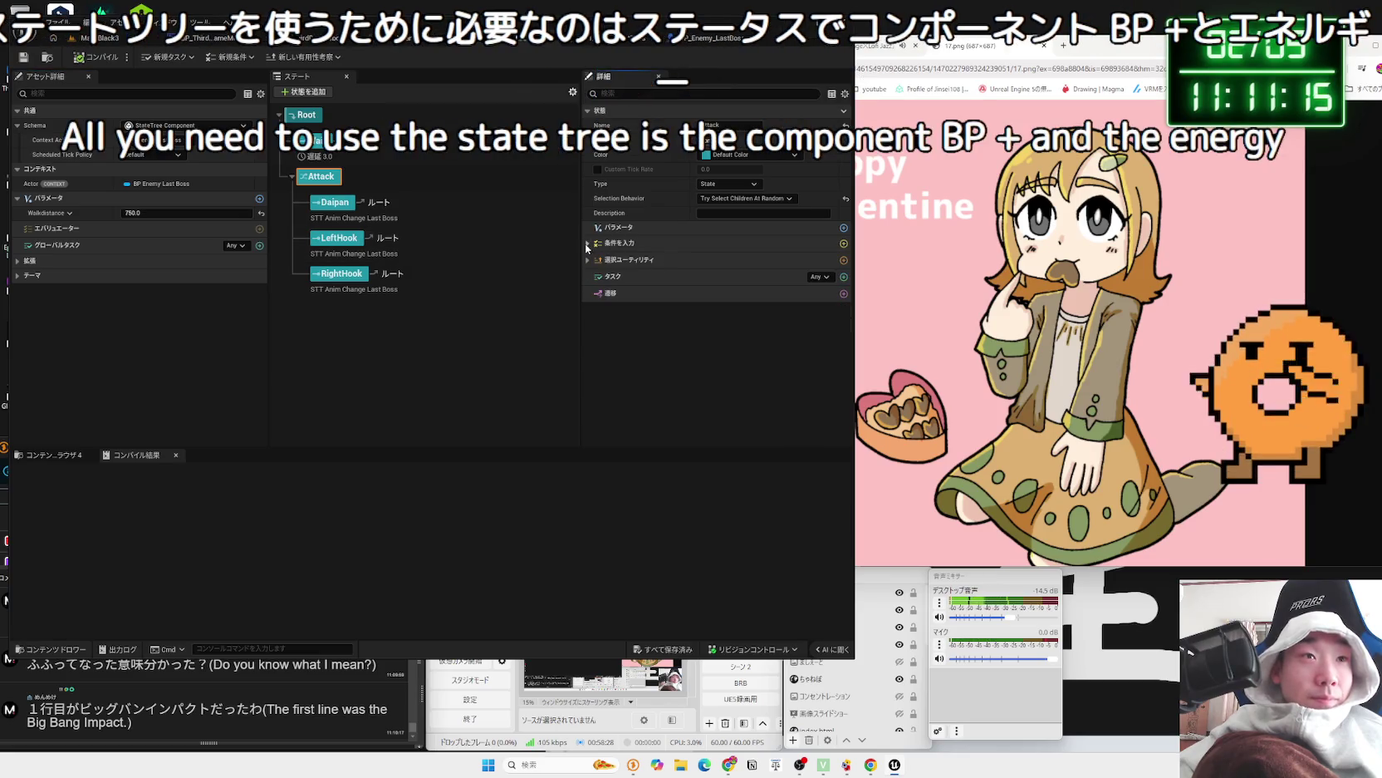
left_click(315, 141)
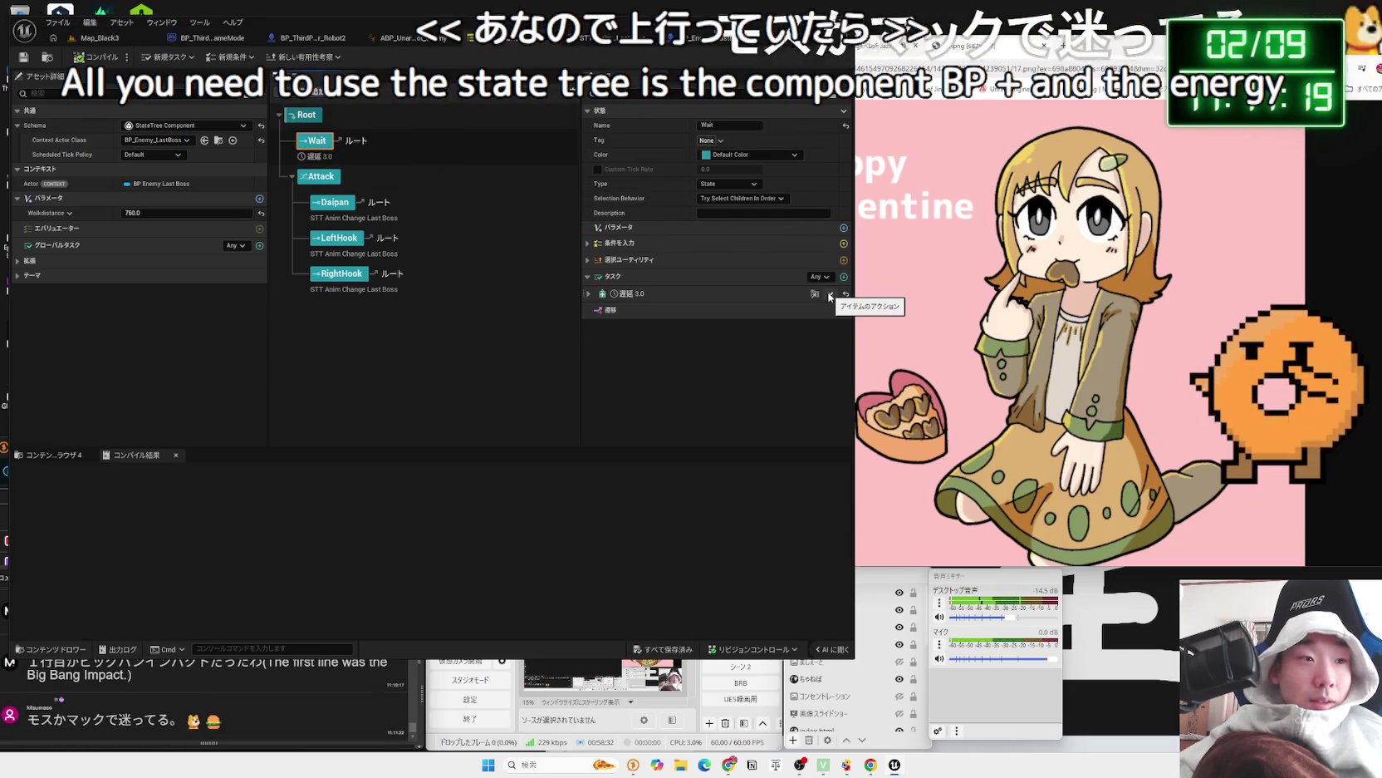
left_click(829, 294)
mouse_move(864, 335)
left_click(745, 333)
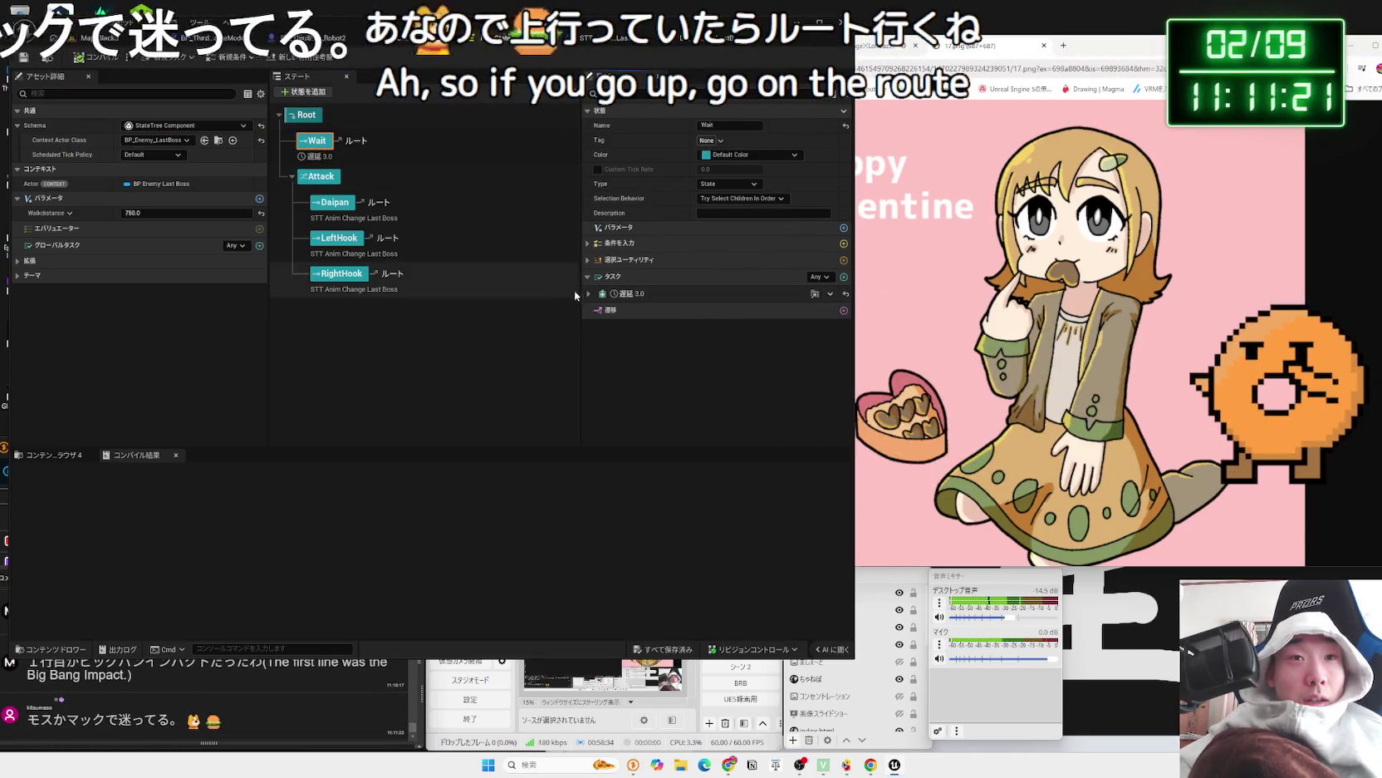
left_click(589, 294)
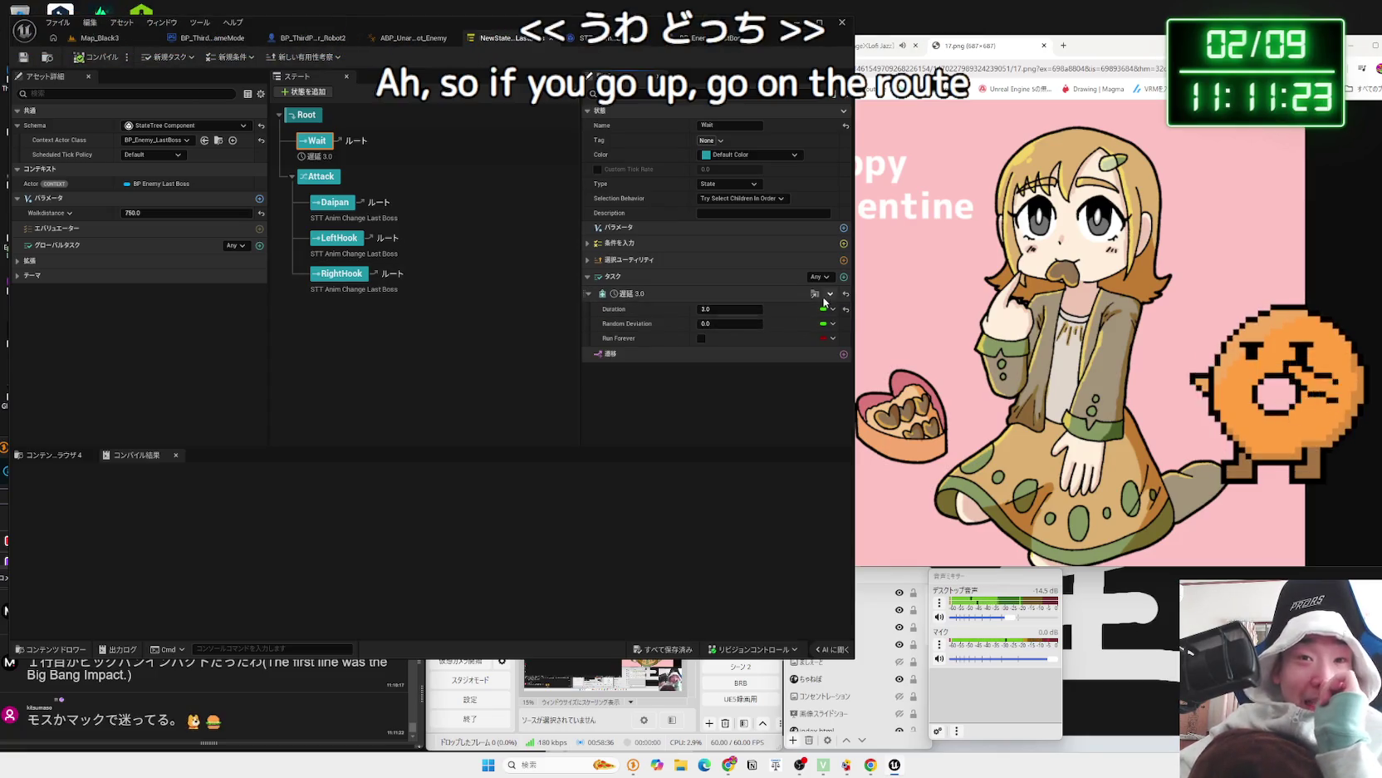
left_click(623, 294)
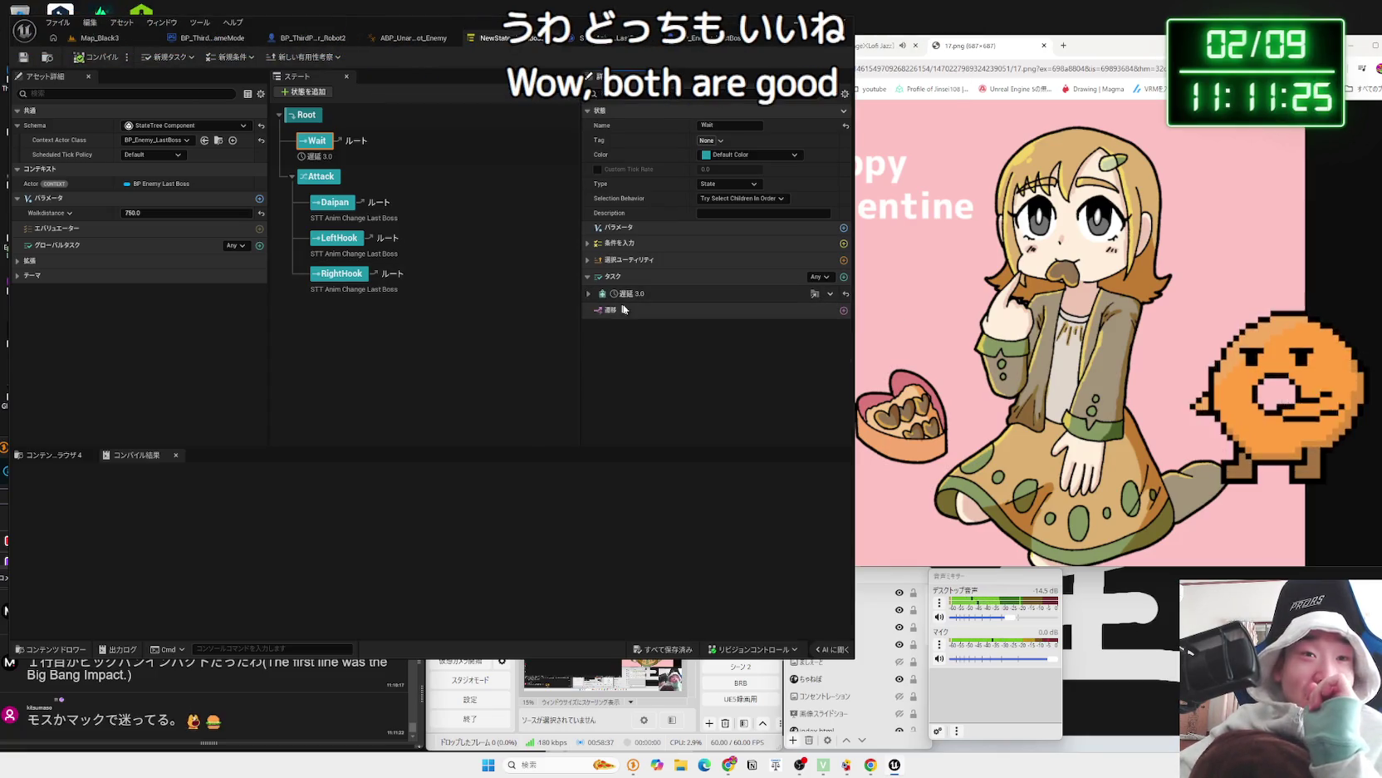
- Give the Wait state an On State Completed transition to 次の状態 and save the state tree
left_click(844, 310)
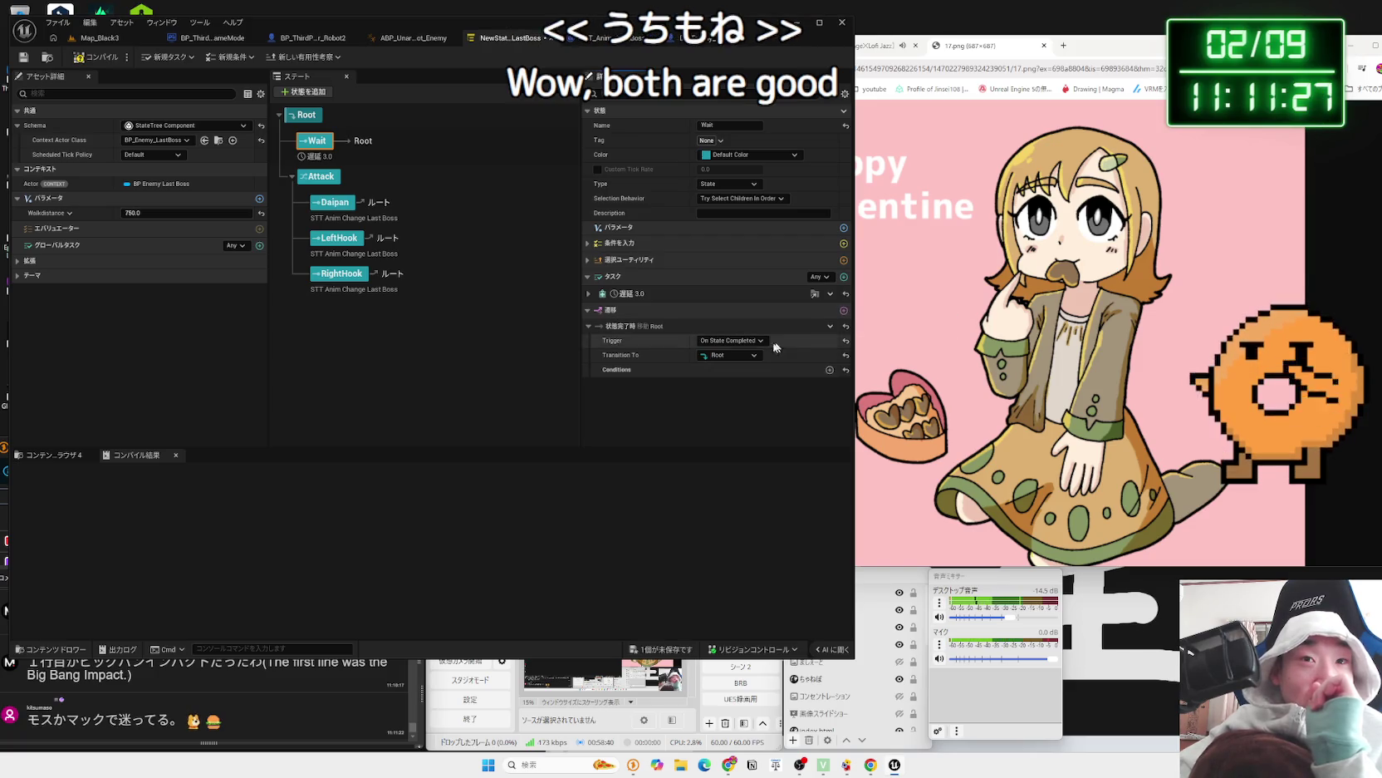
left_click(749, 356)
left_click(731, 386)
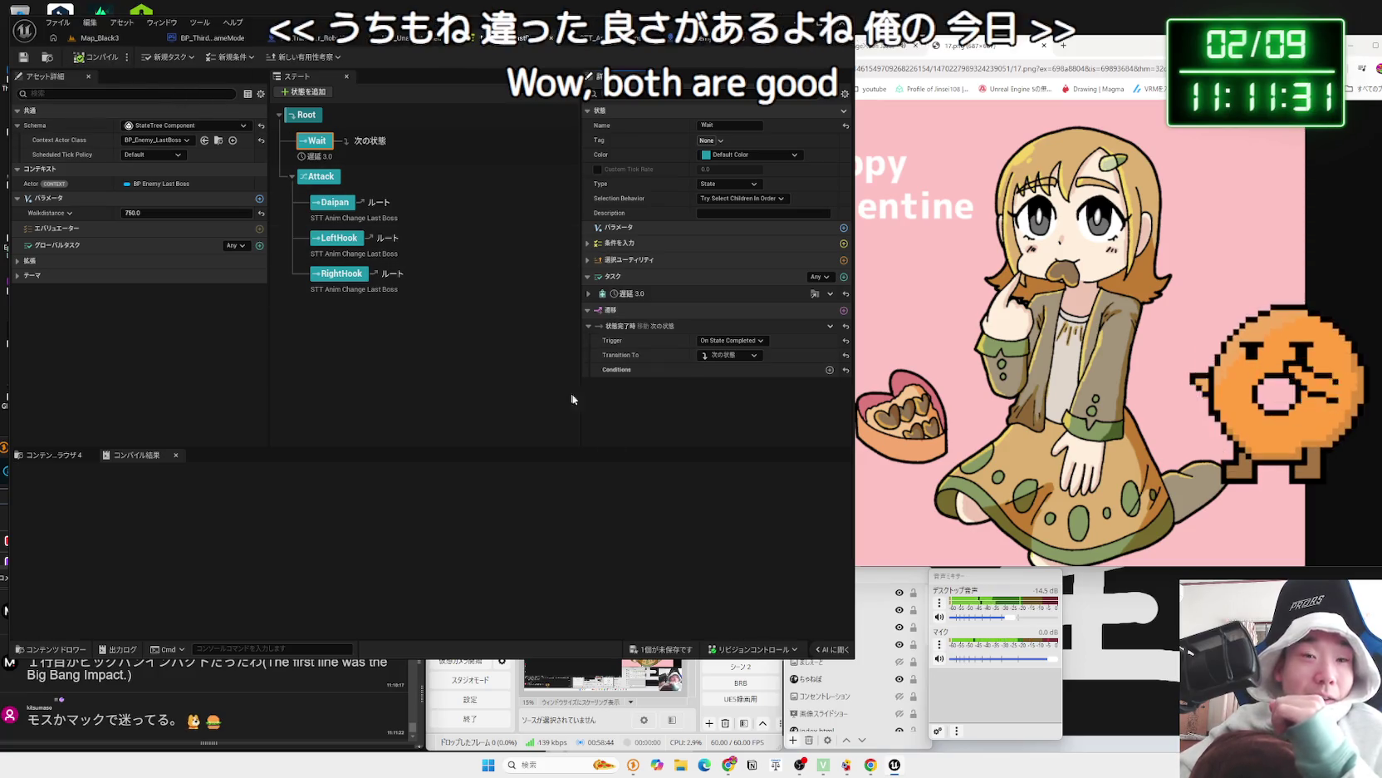
left_click(671, 652)
left_click(731, 505)
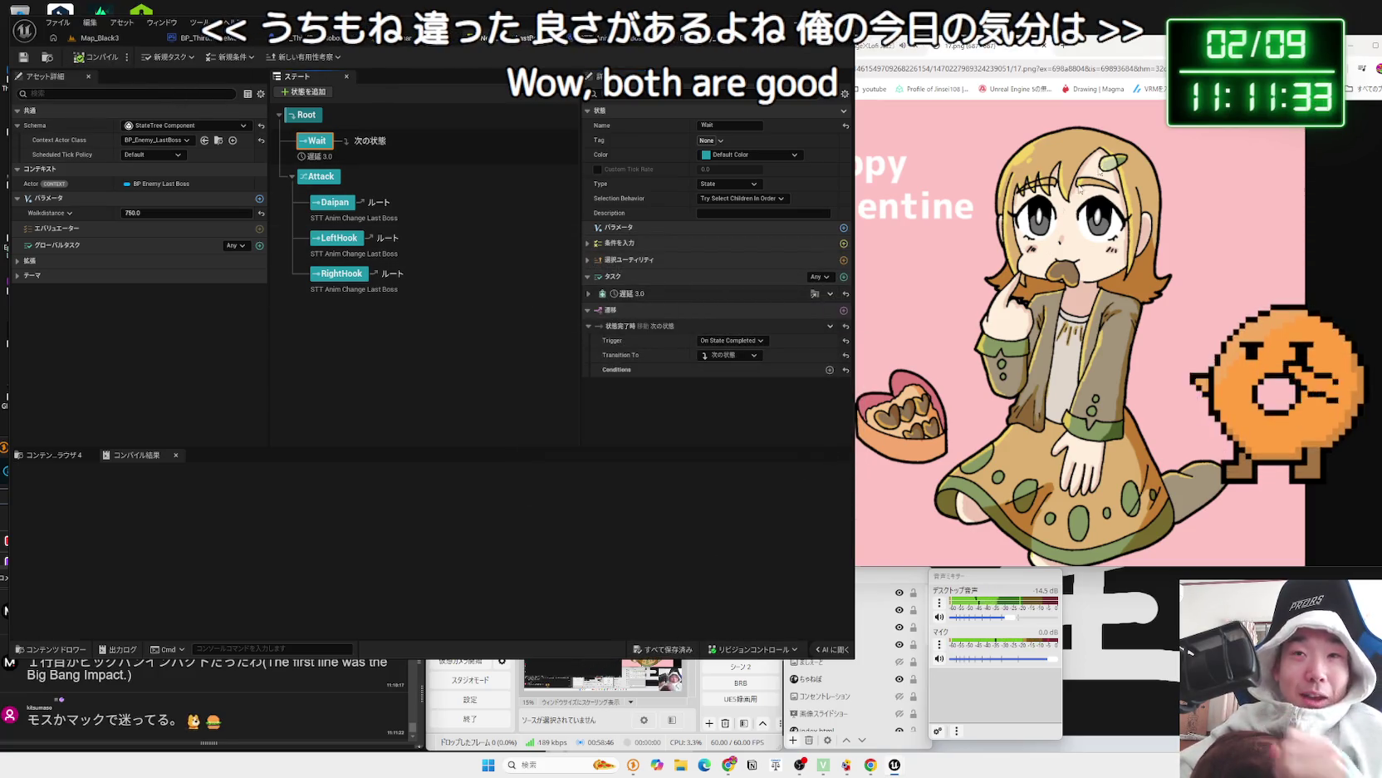
left_click(1072, 49)
- Search for モスバーガー and browse the Mos Burger services, campaign and menu pages
type("モス")
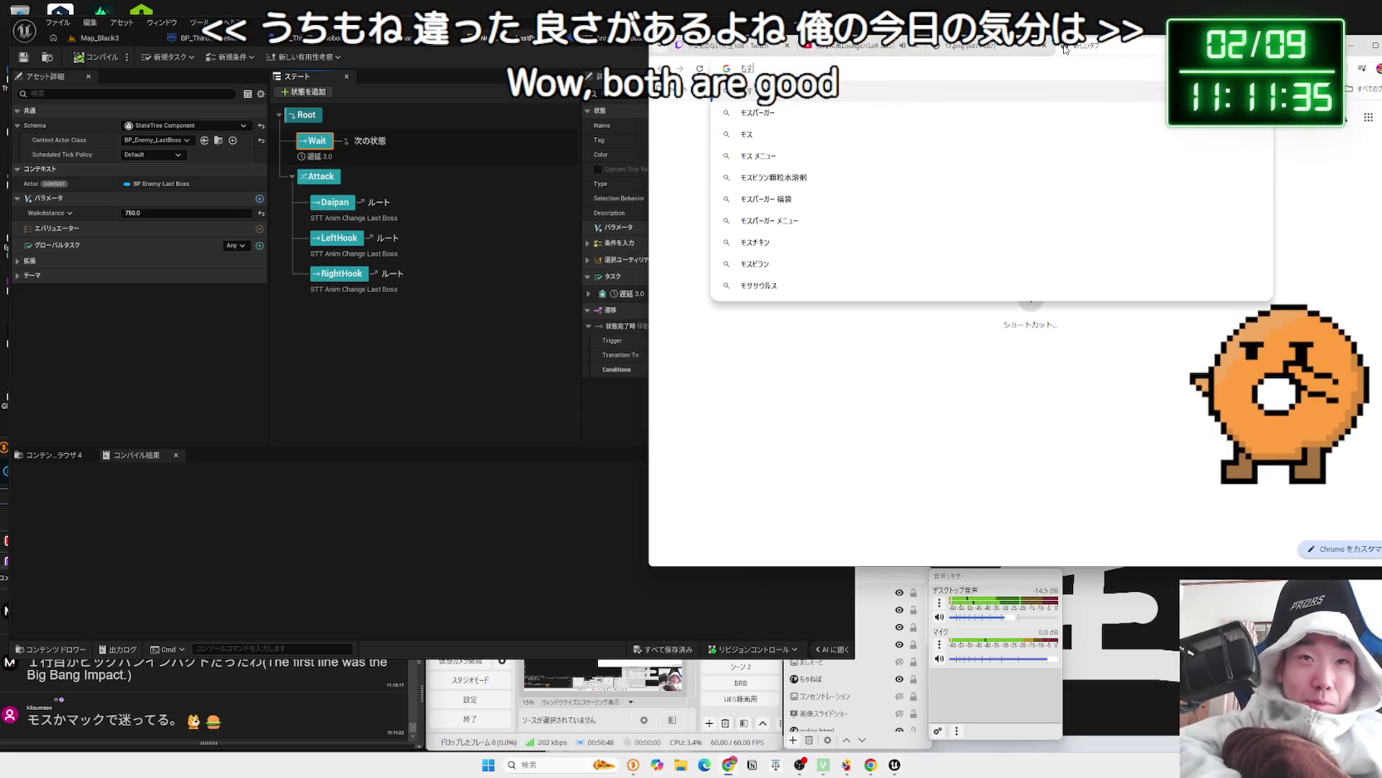
type("バーガー")
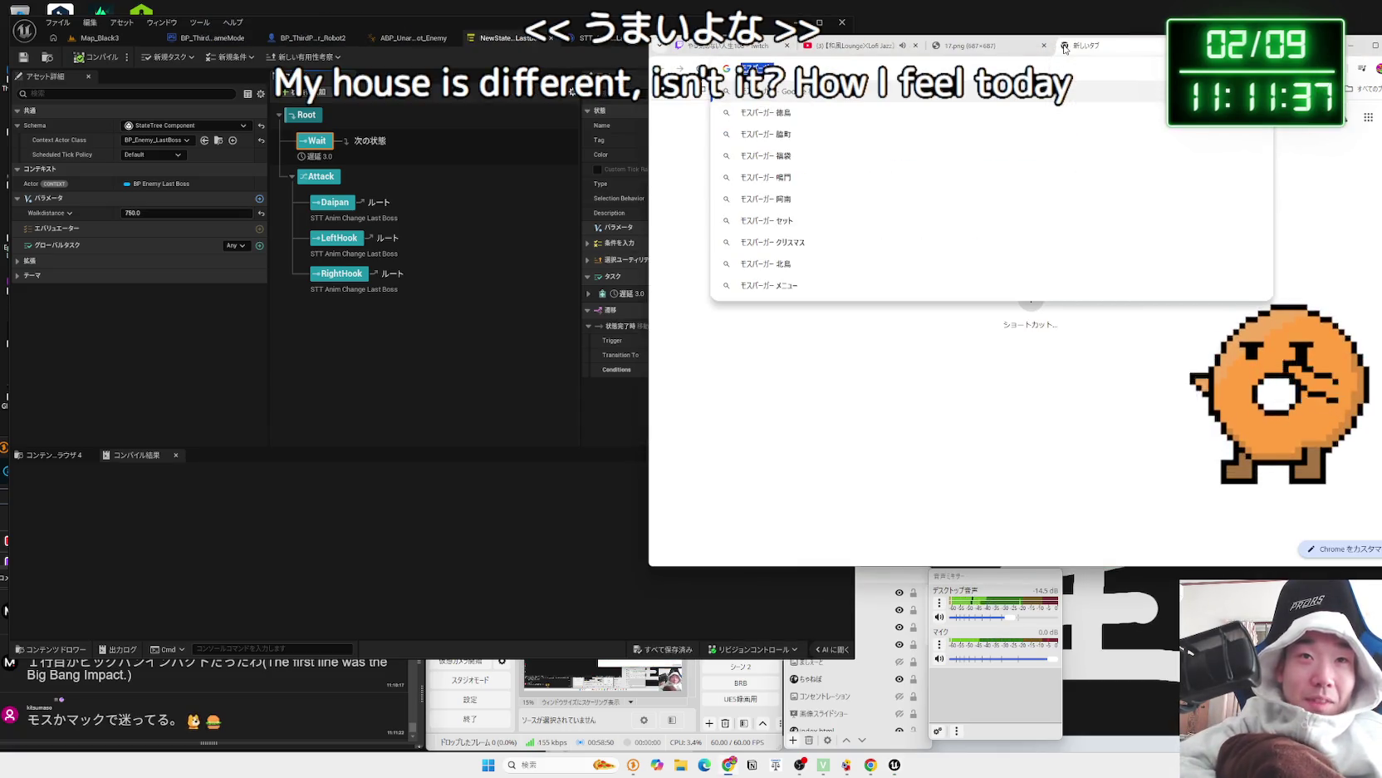
key("Return")
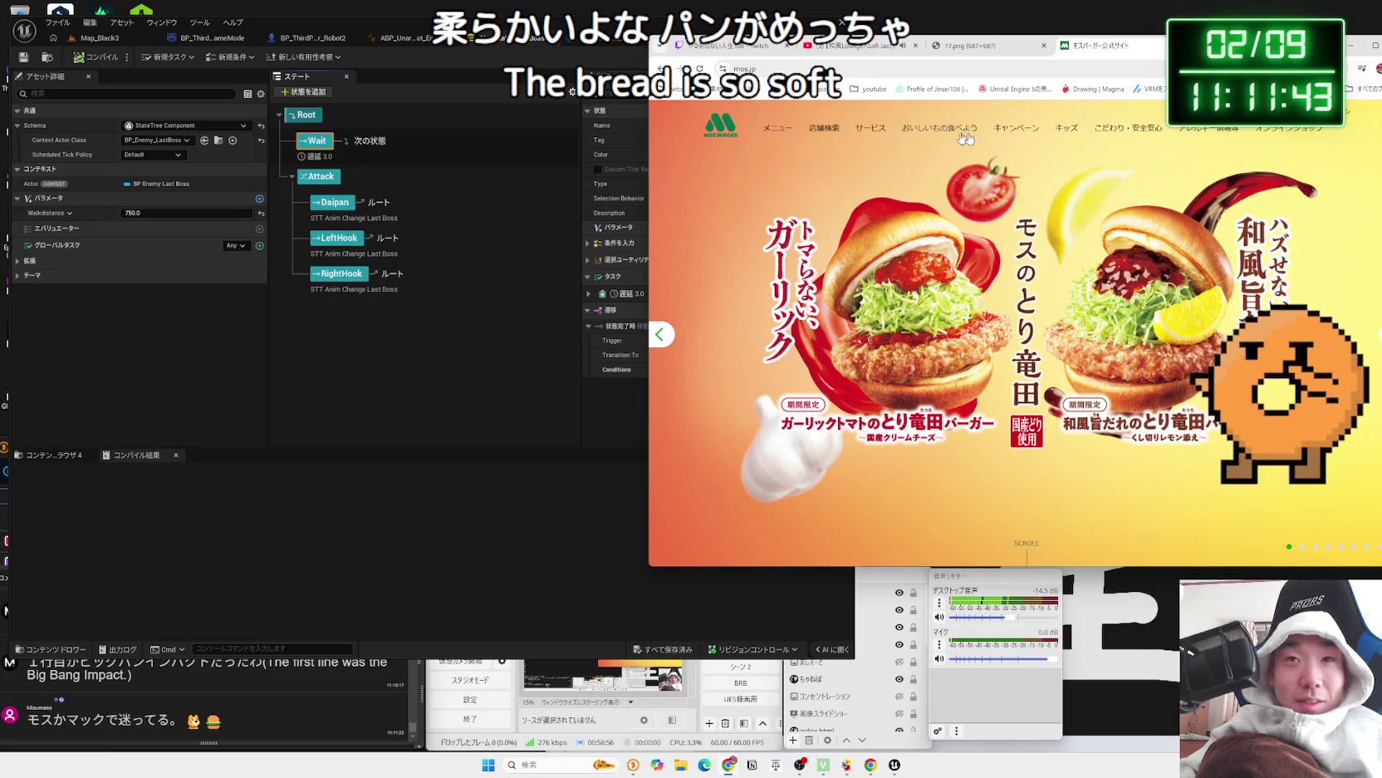
left_click(874, 135)
left_click(928, 125)
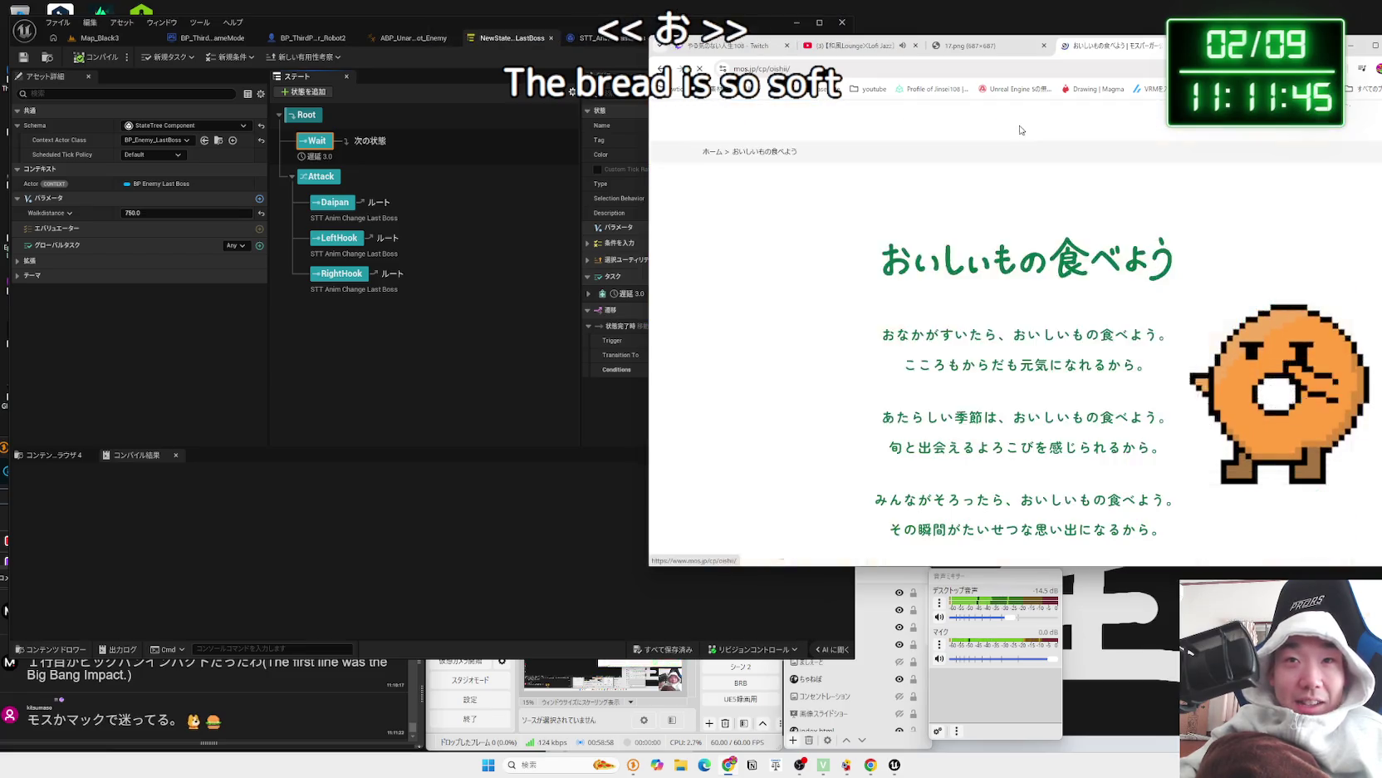
left_click(1020, 125)
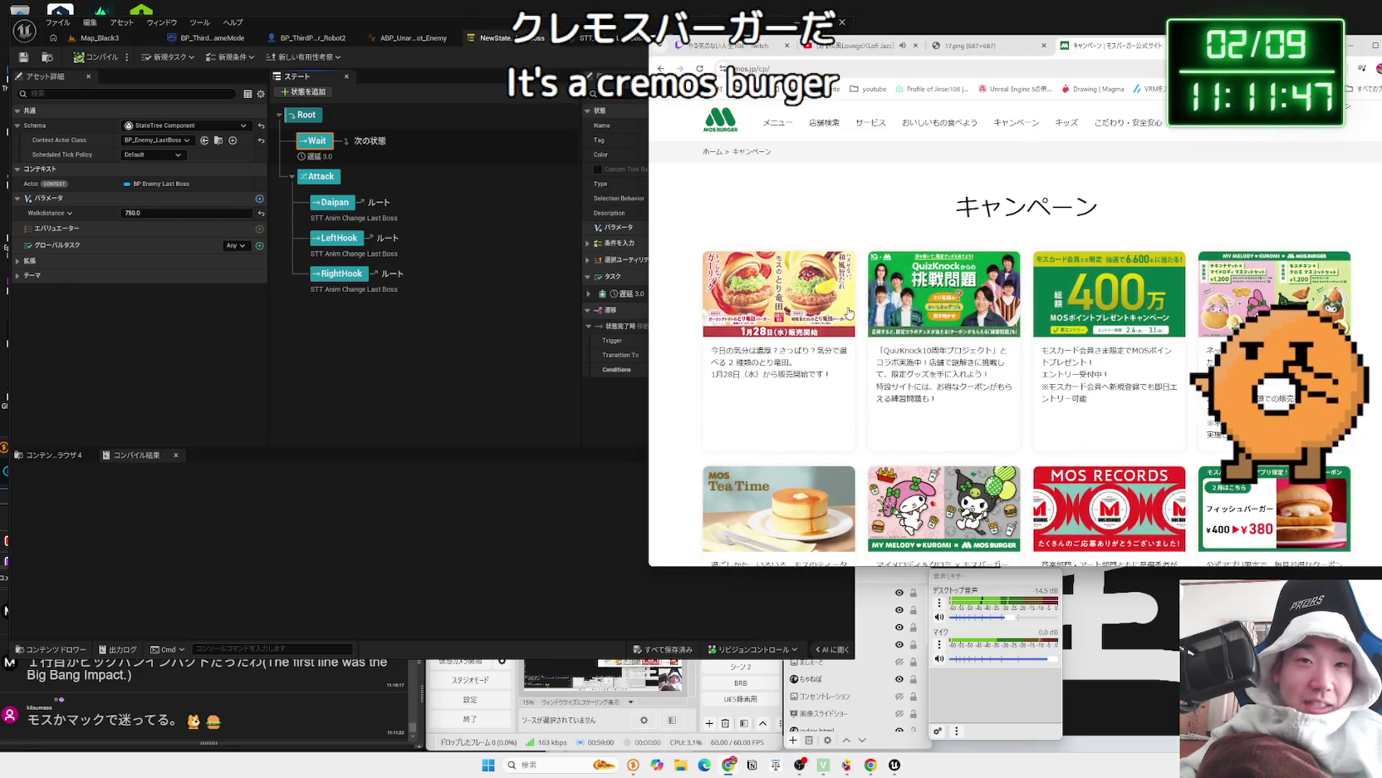
scroll(955, 207, "down", 3)
scroll(914, 208, "up", 3)
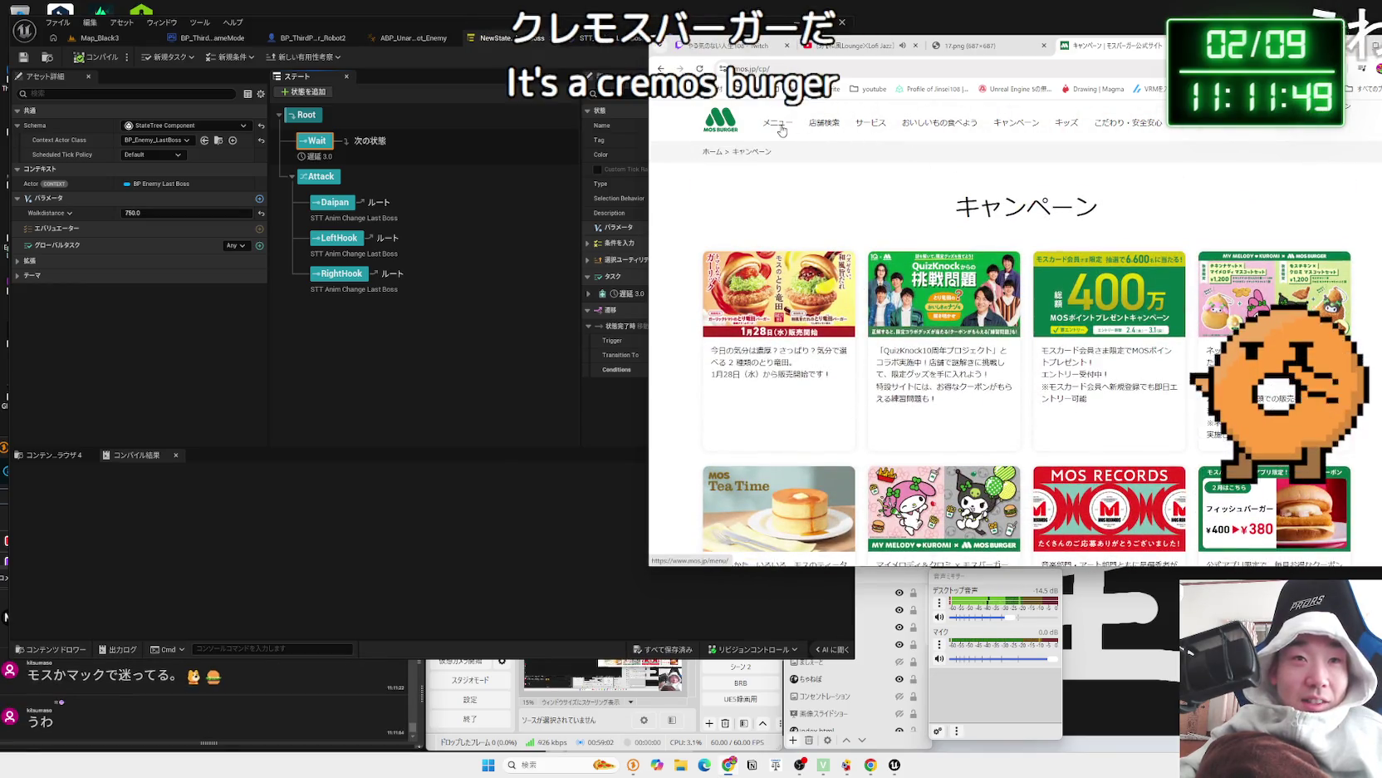
left_click(780, 125)
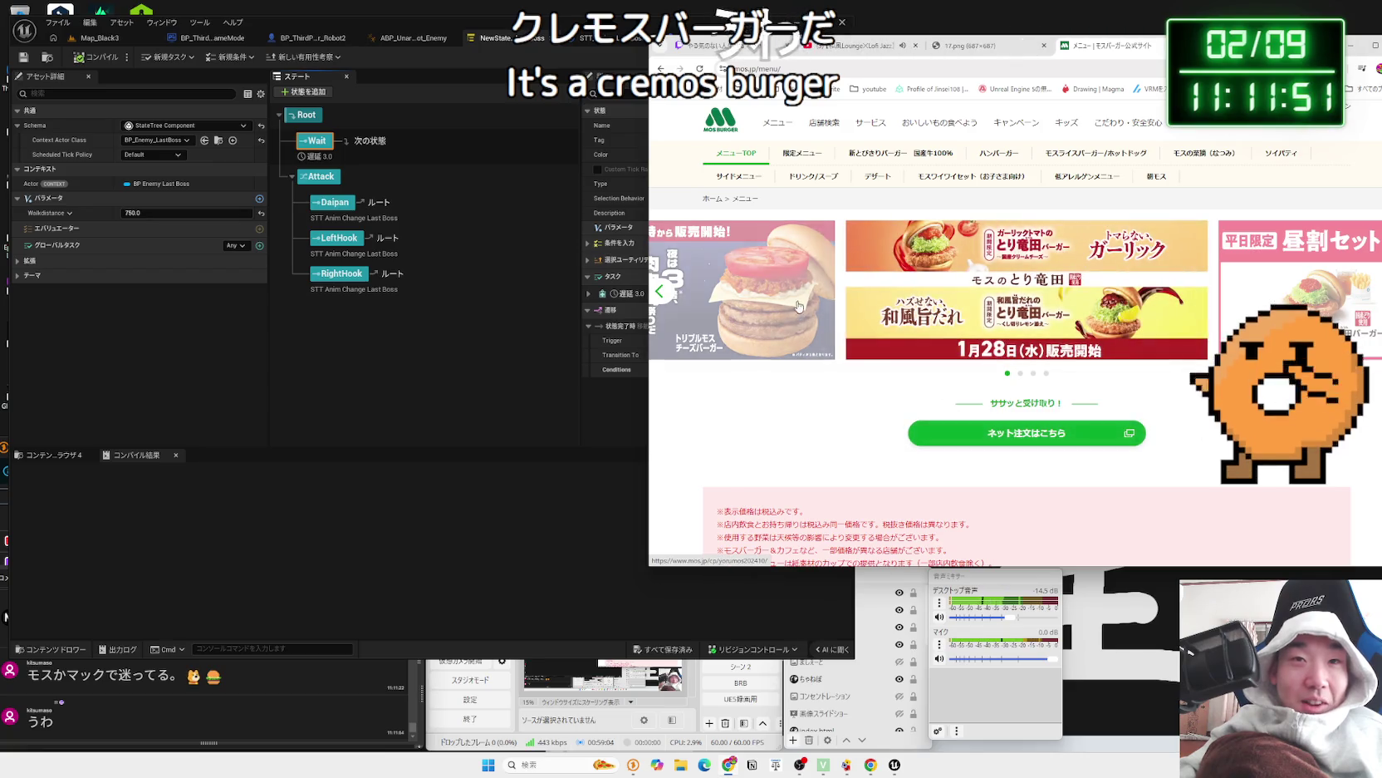
- View the 夜モス evening menu, then search Google for マック in a new tab
left_click(1013, 304)
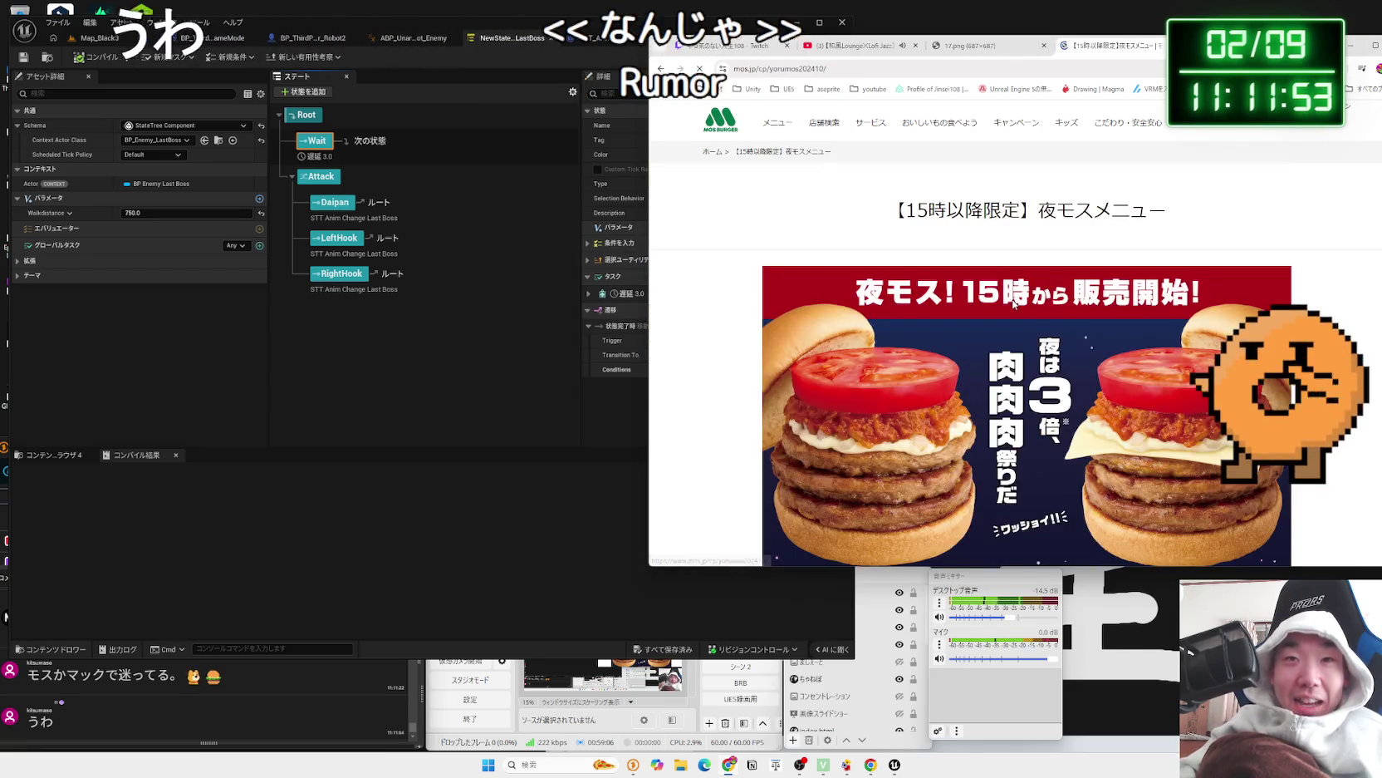
scroll(1013, 304, "down", 2)
scroll(1148, 363, "down", 15)
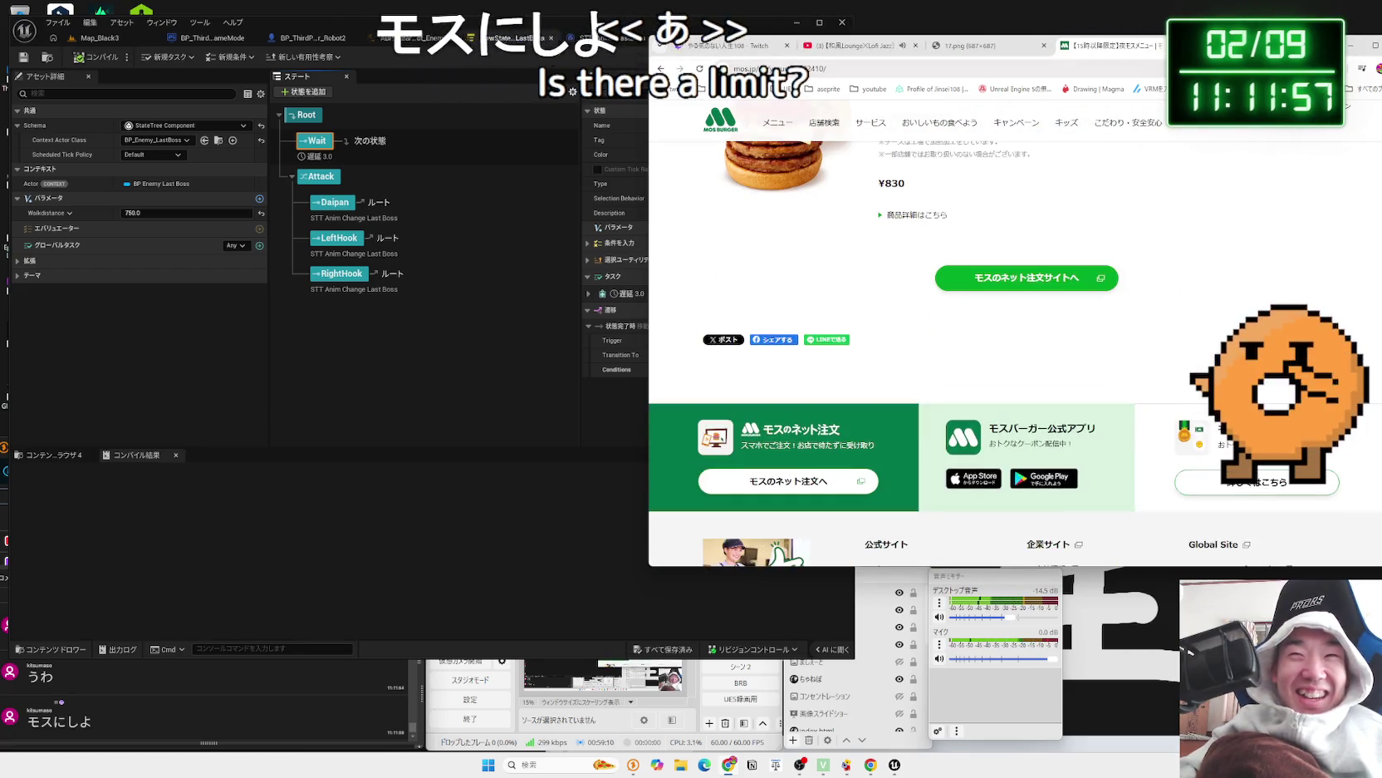
key("ctrl+t")
type("マック")
key("Return")
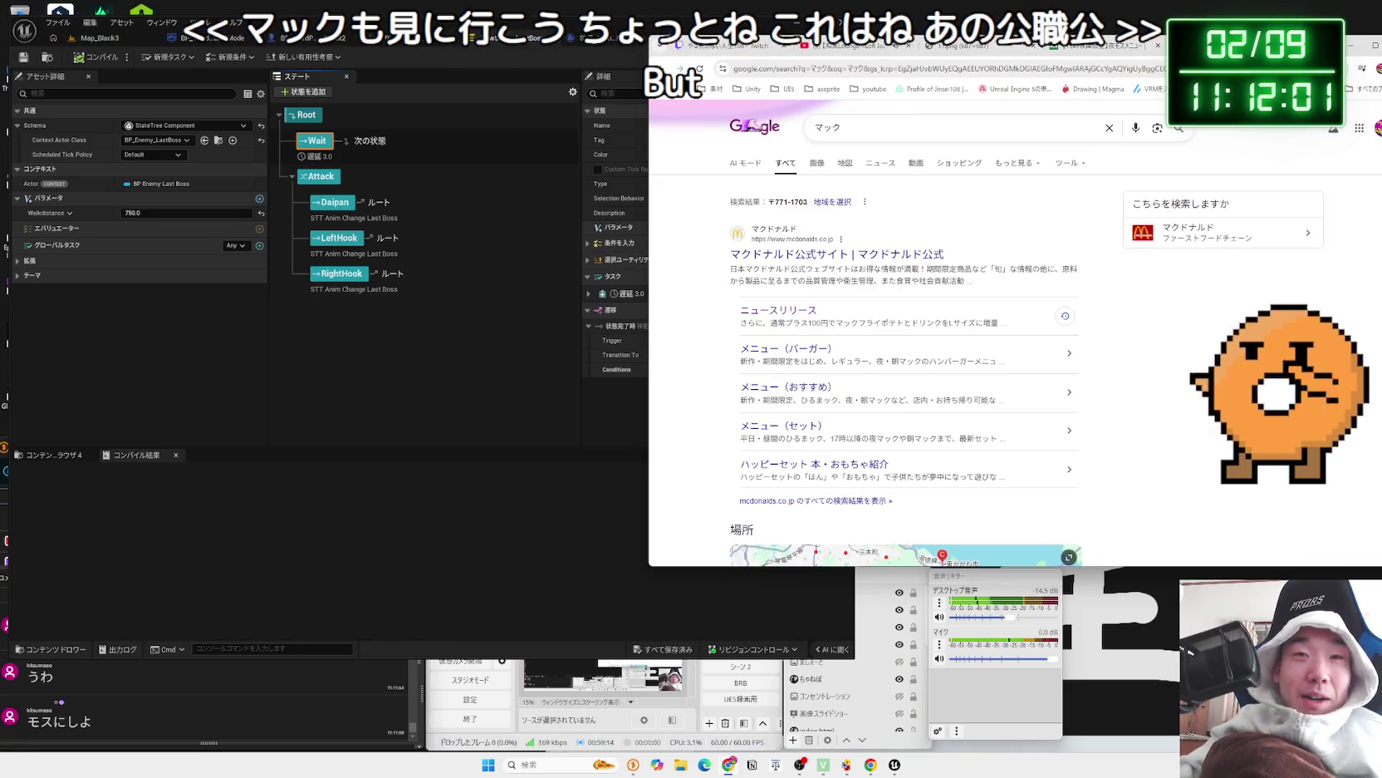
- Open McDonald's official site and go to the N.Y. burgers campaign page
left_click(899, 254)
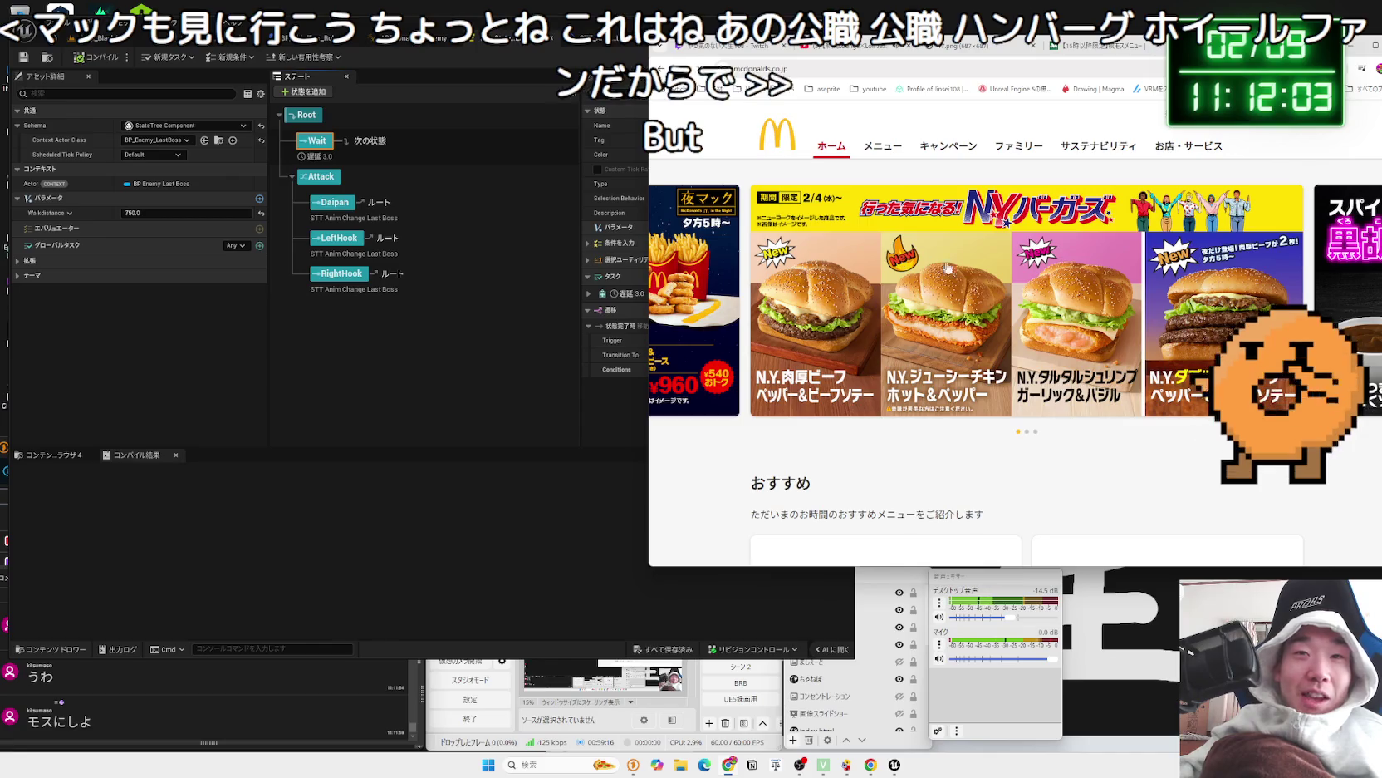
left_click_drag(1210, 58, 1129, 55)
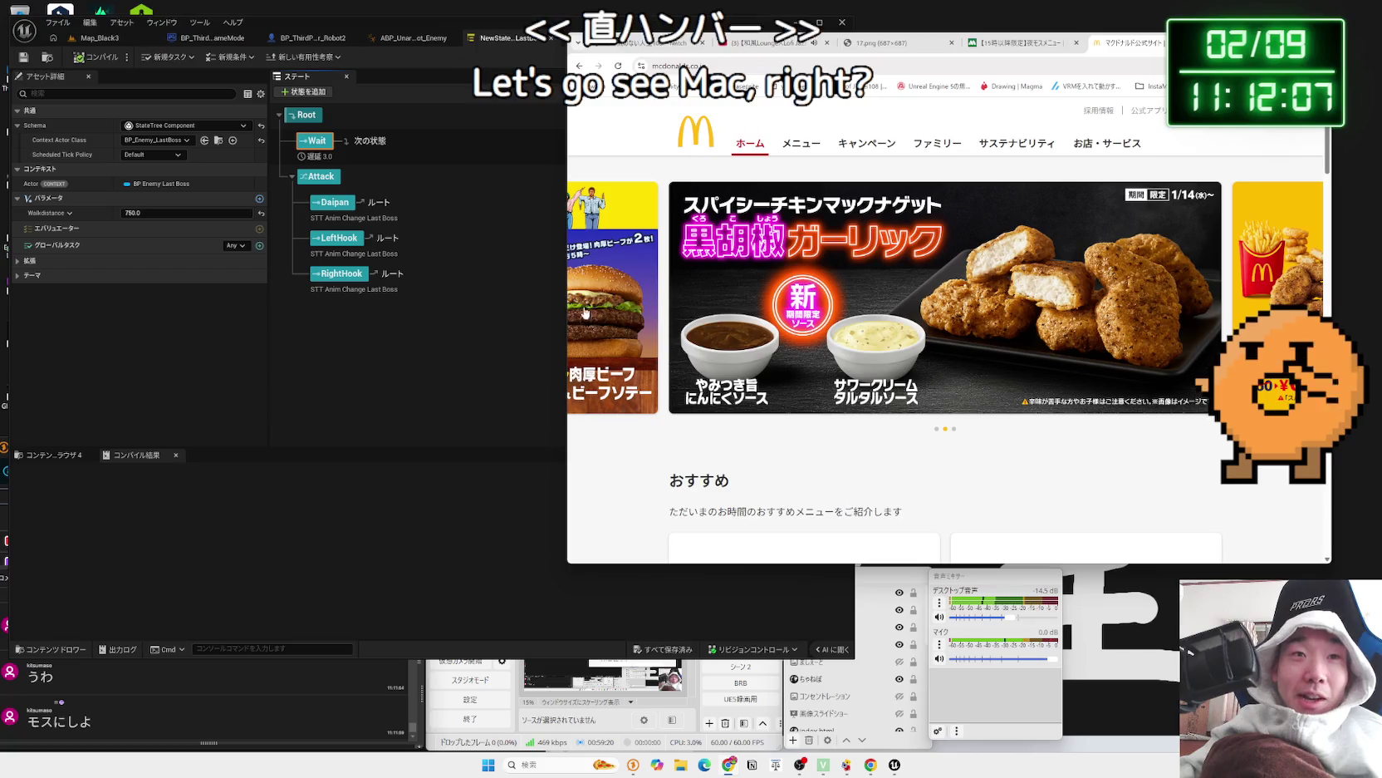
left_click(604, 354)
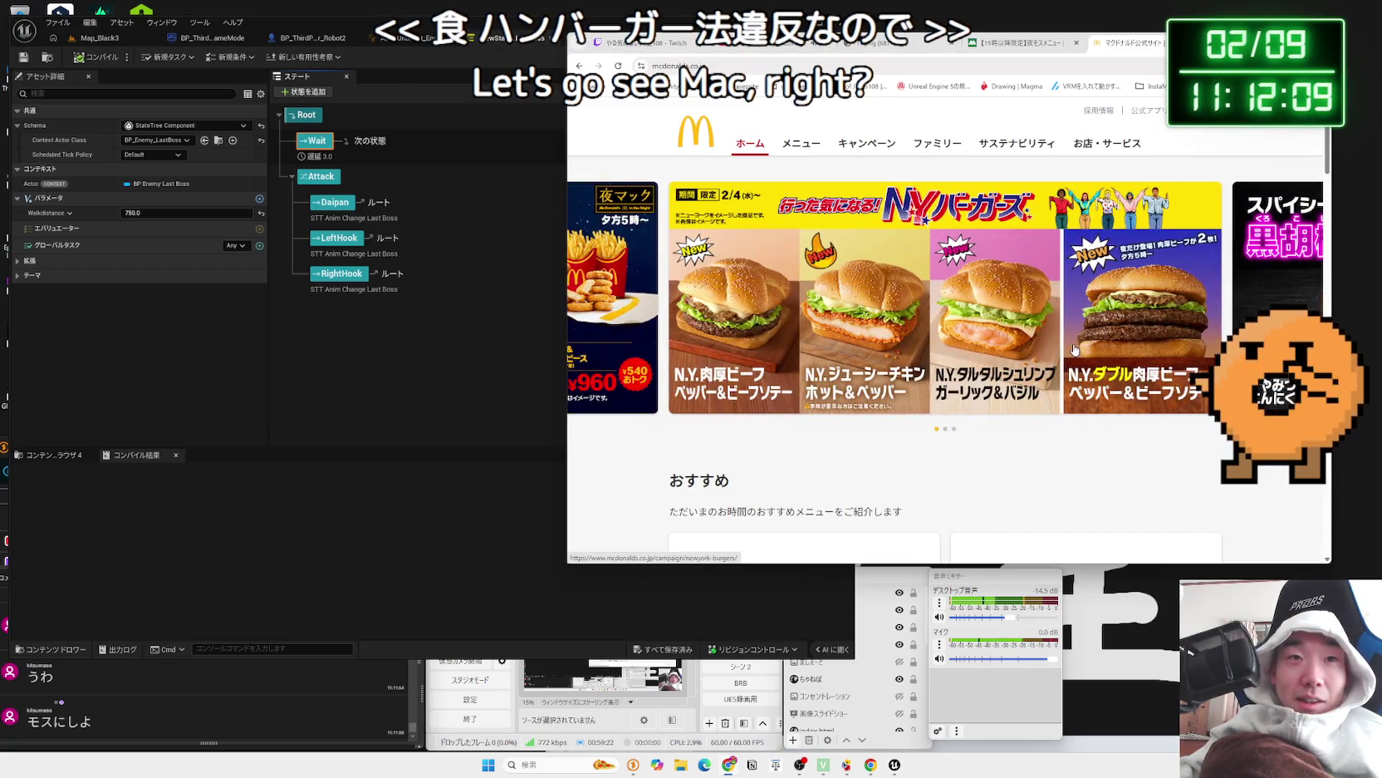
left_click(976, 333)
scroll(963, 387, "down", 5)
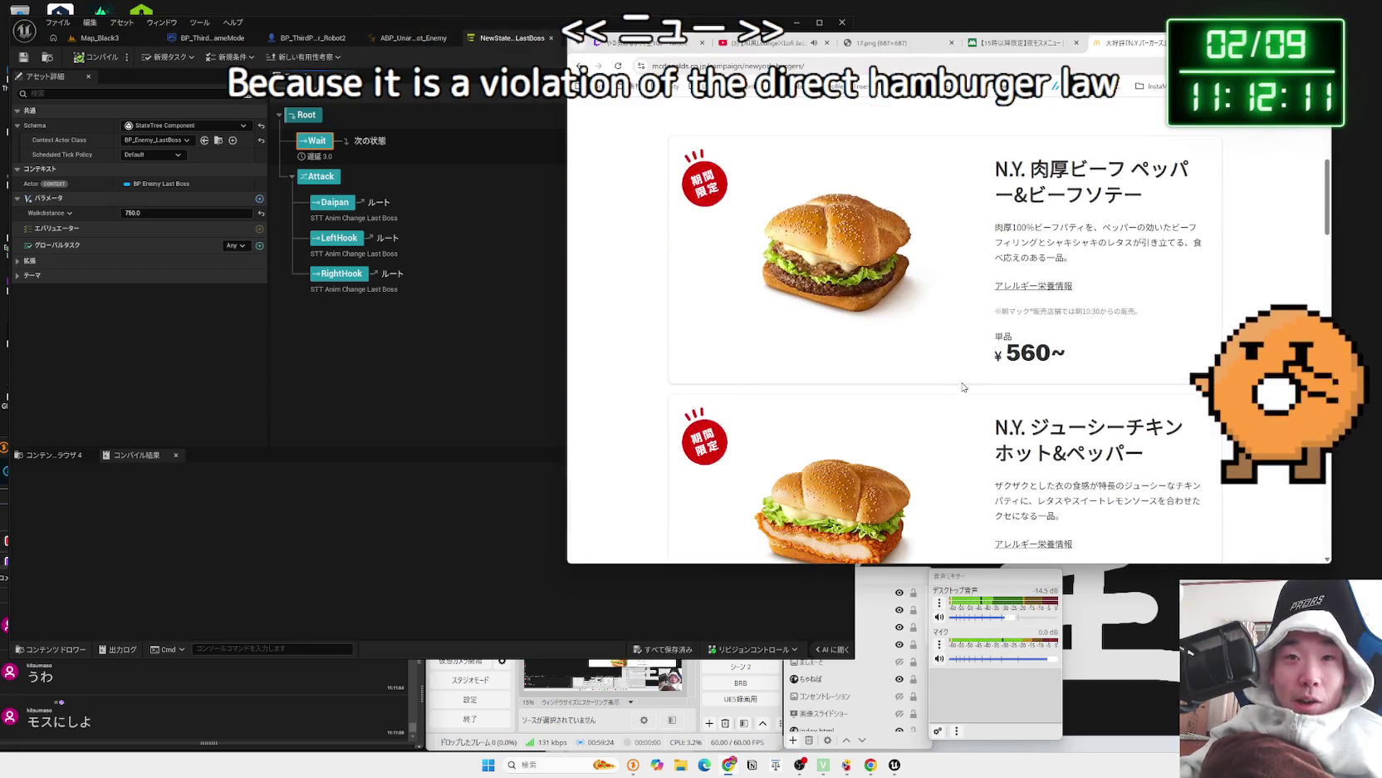
scroll(963, 387, "down", 8)
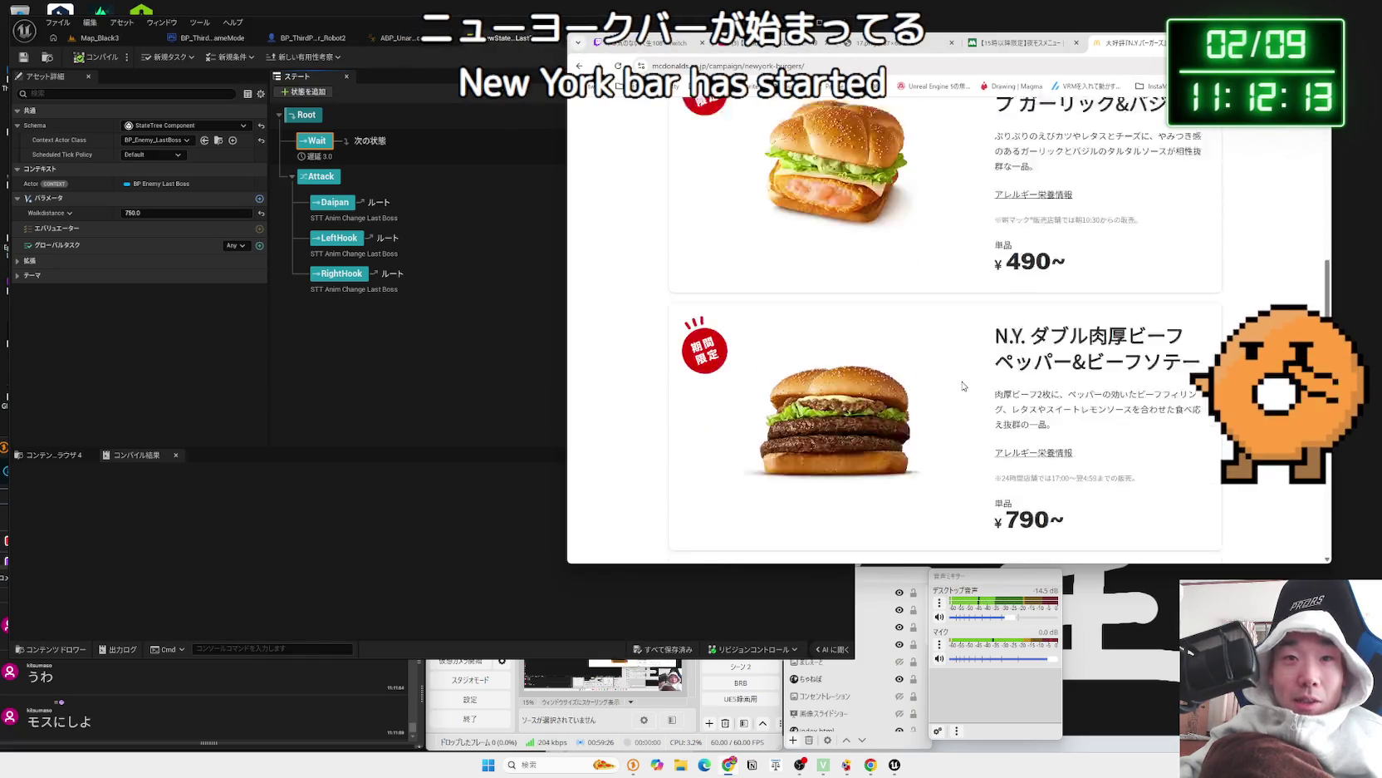
- Highlight the double beef burger's title and description, then scroll the campaign page
mouse_move(1080, 289)
left_mouse_down()
mouse_move(997, 183)
mouse_move(1196, 287)
left_mouse_up()
left_click(999, 189)
mouse_move(1046, 257)
left_mouse_down()
mouse_move(1080, 270)
mouse_move(997, 189)
mouse_move(1082, 268)
left_mouse_up()
left_click(1083, 268)
left_click_drag(997, 189, 1082, 268)
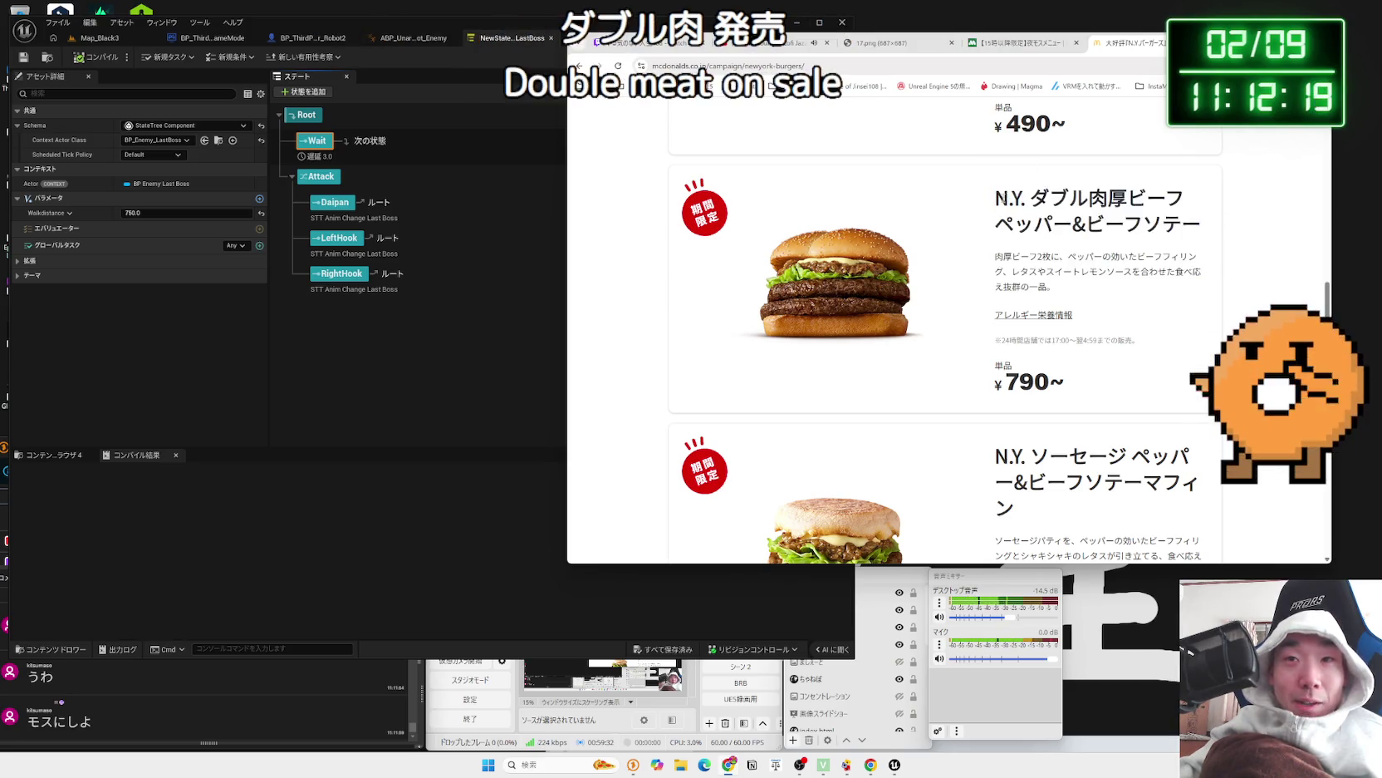
left_click(1083, 269)
scroll(1078, 267, "down", 3)
scroll(1075, 258, "down", 3)
scroll(1074, 258, "up", 6)
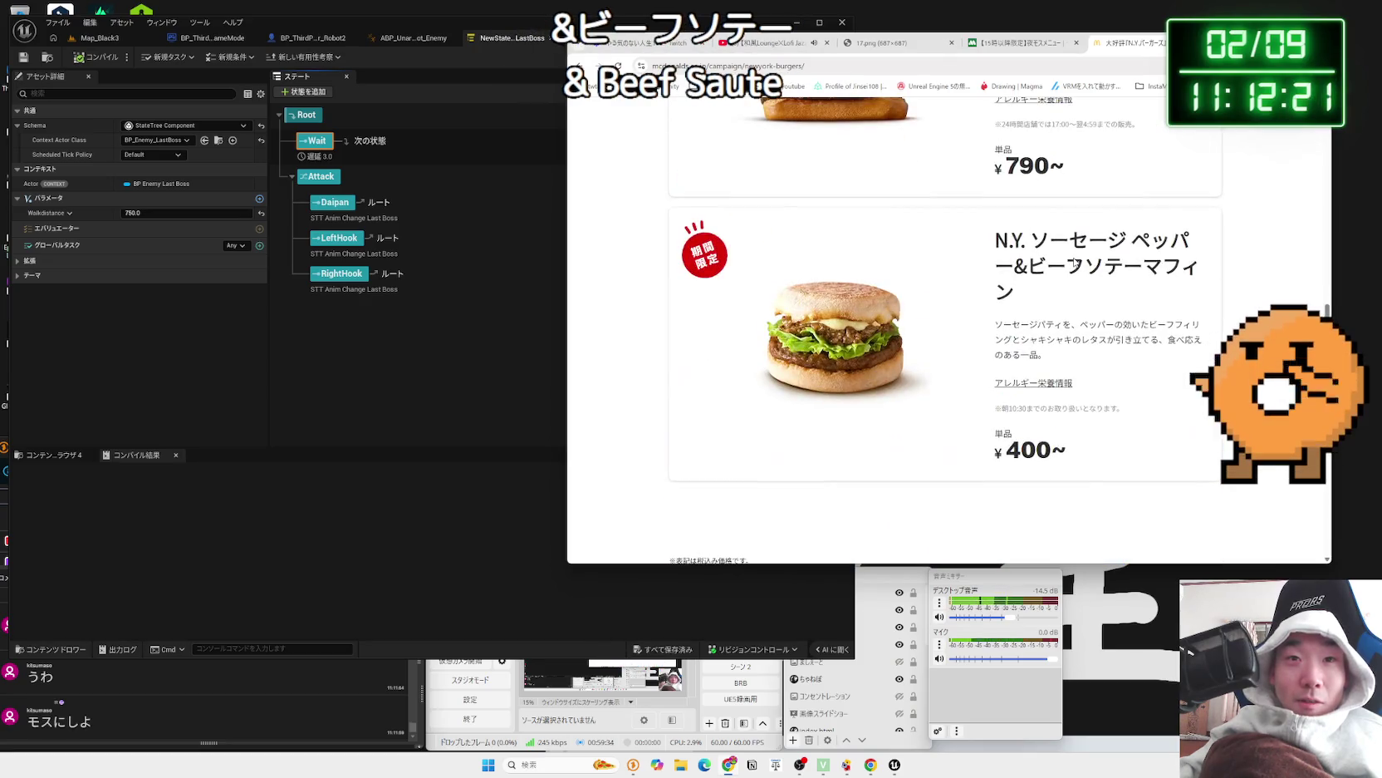
scroll(1074, 258, "up", 3)
scroll(1078, 282, "up", 4)
- Highlight the chicken burger's description text, then return to the Mos Burger 夜モス tab
left_click_drag(1174, 285, 997, 269)
double_click(995, 272)
triple_click(995, 272)
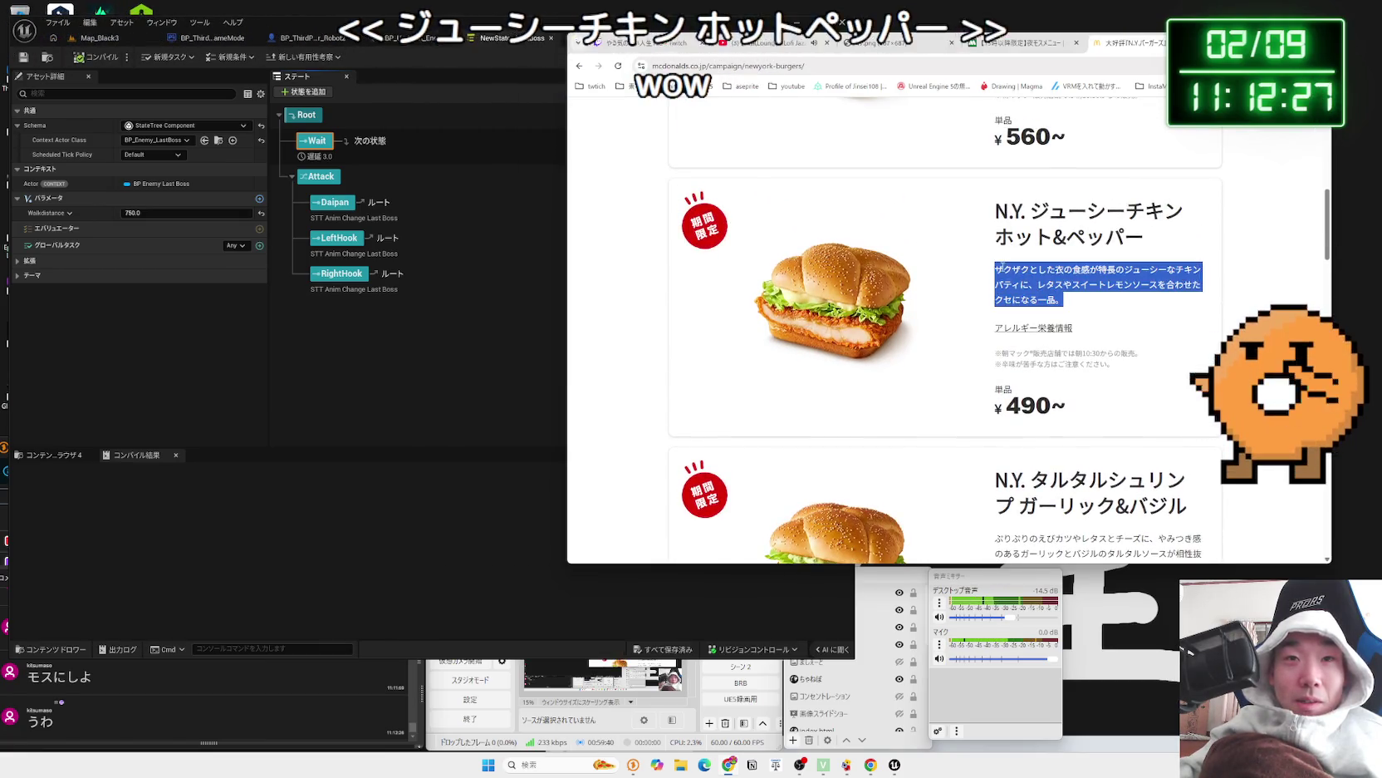
left_click(997, 274)
scroll(998, 280, "up", 3)
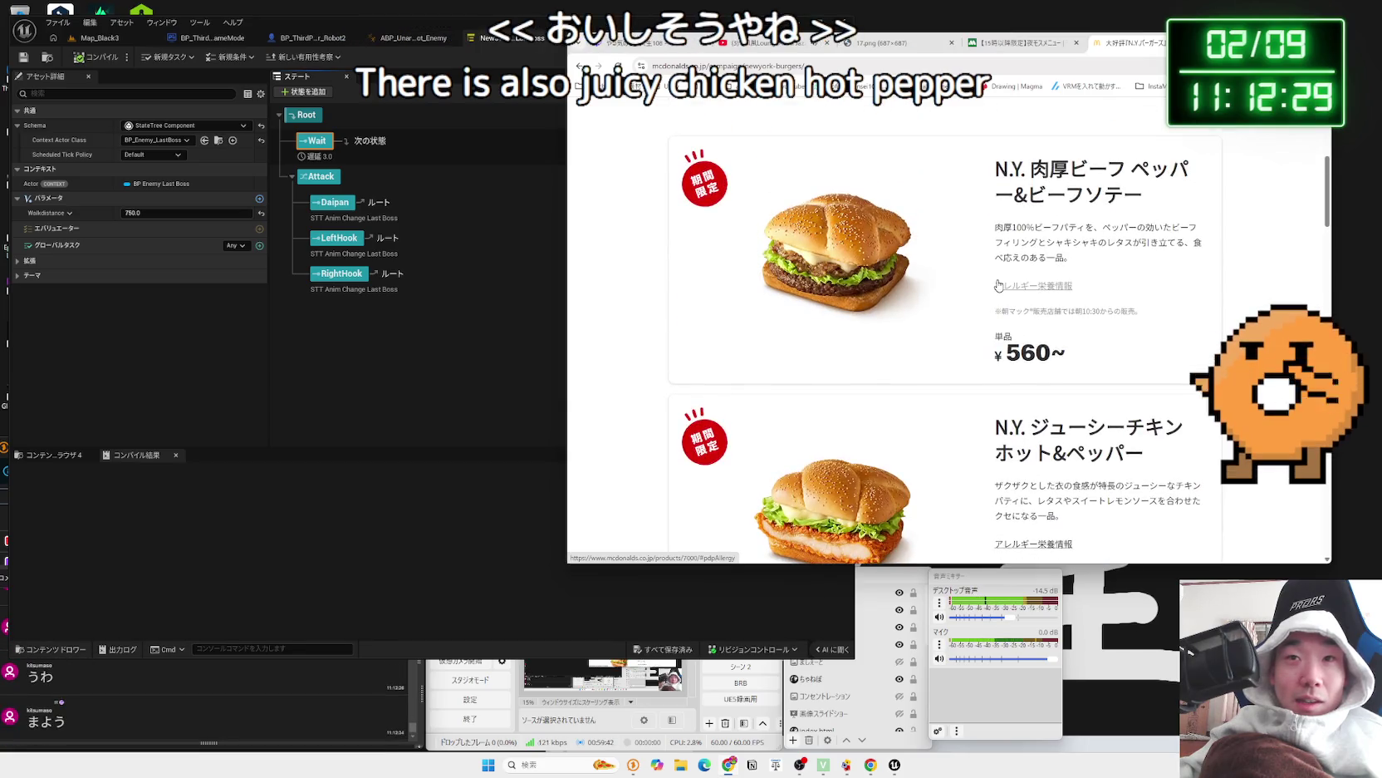
scroll(998, 282, "down", 4)
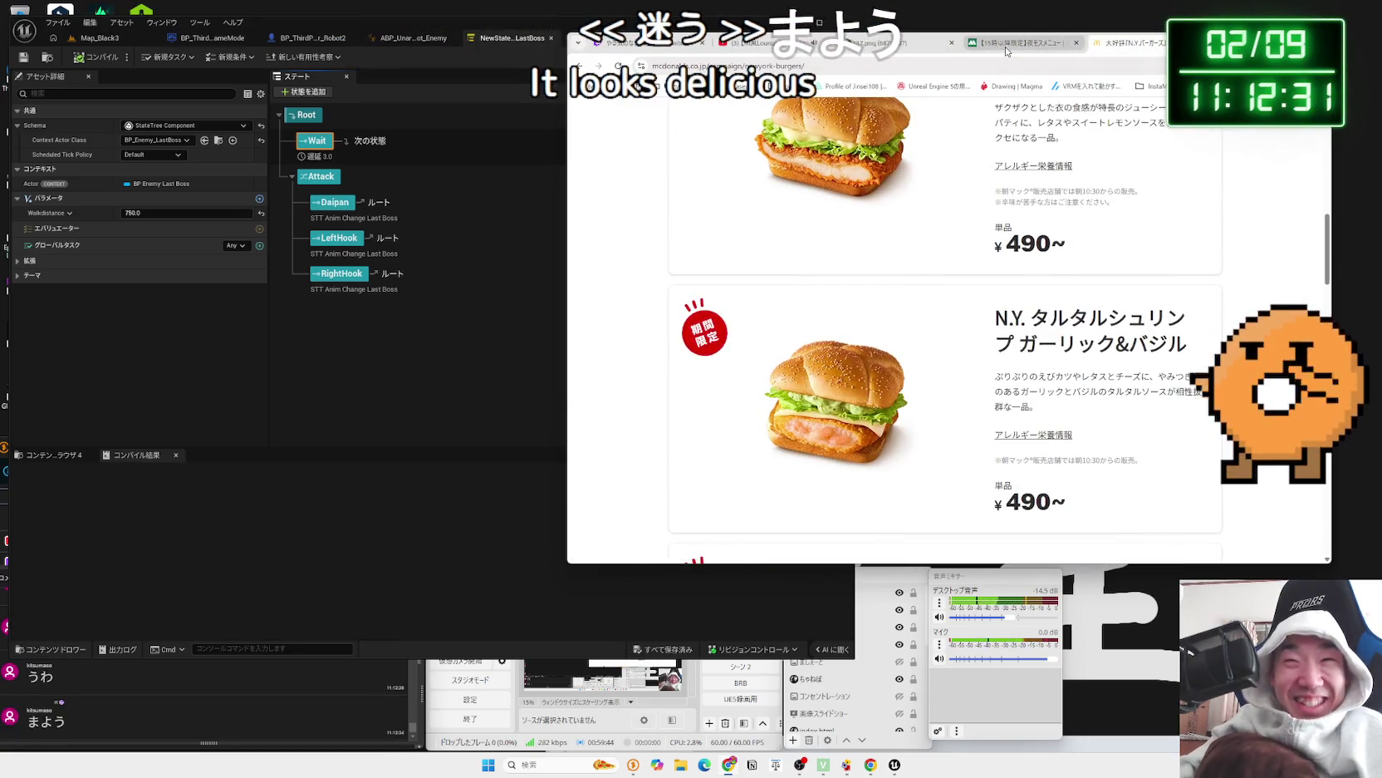
key("ctrl+shift+Tab")
scroll(997, 309, "up", 10)
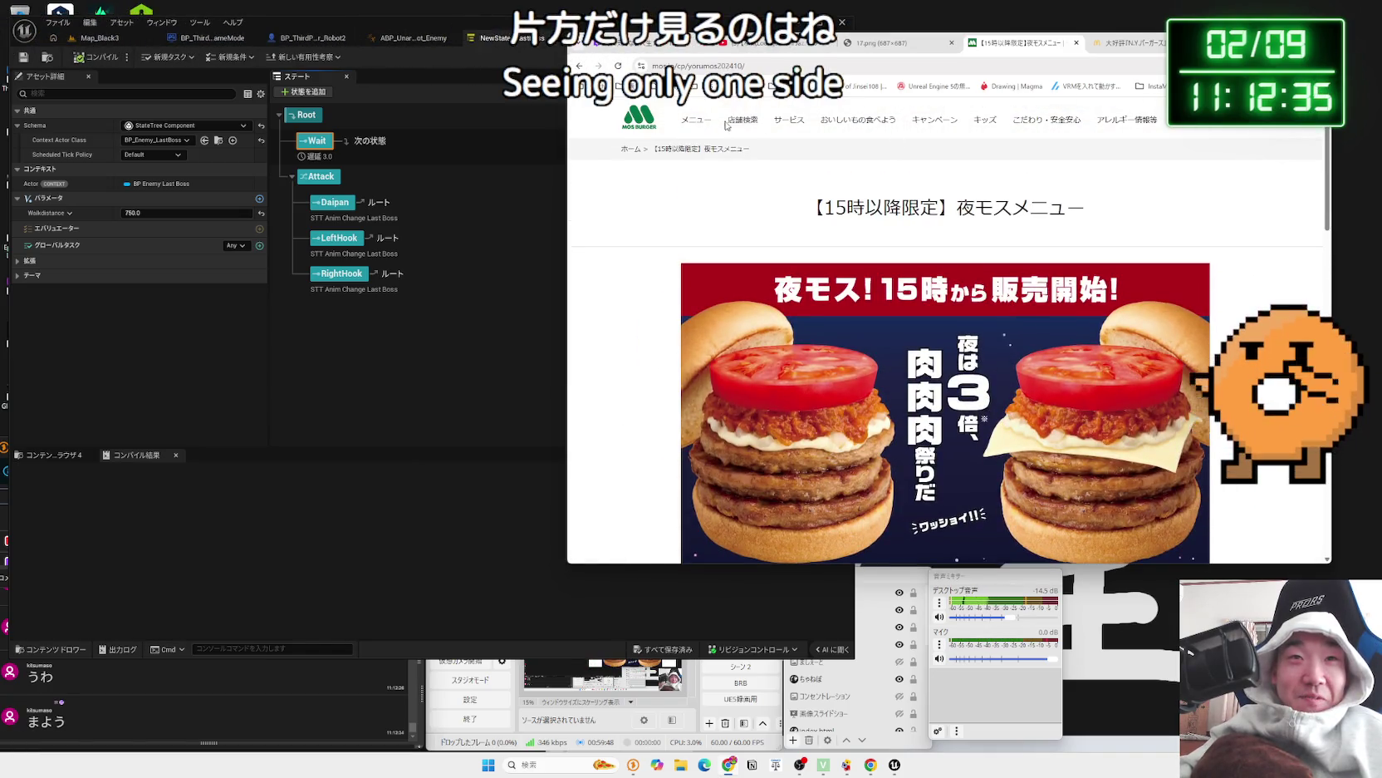
- Open the テリヤキバーガー (¥460) page from the Mos hamburger category
scroll(956, 332, "down", 8)
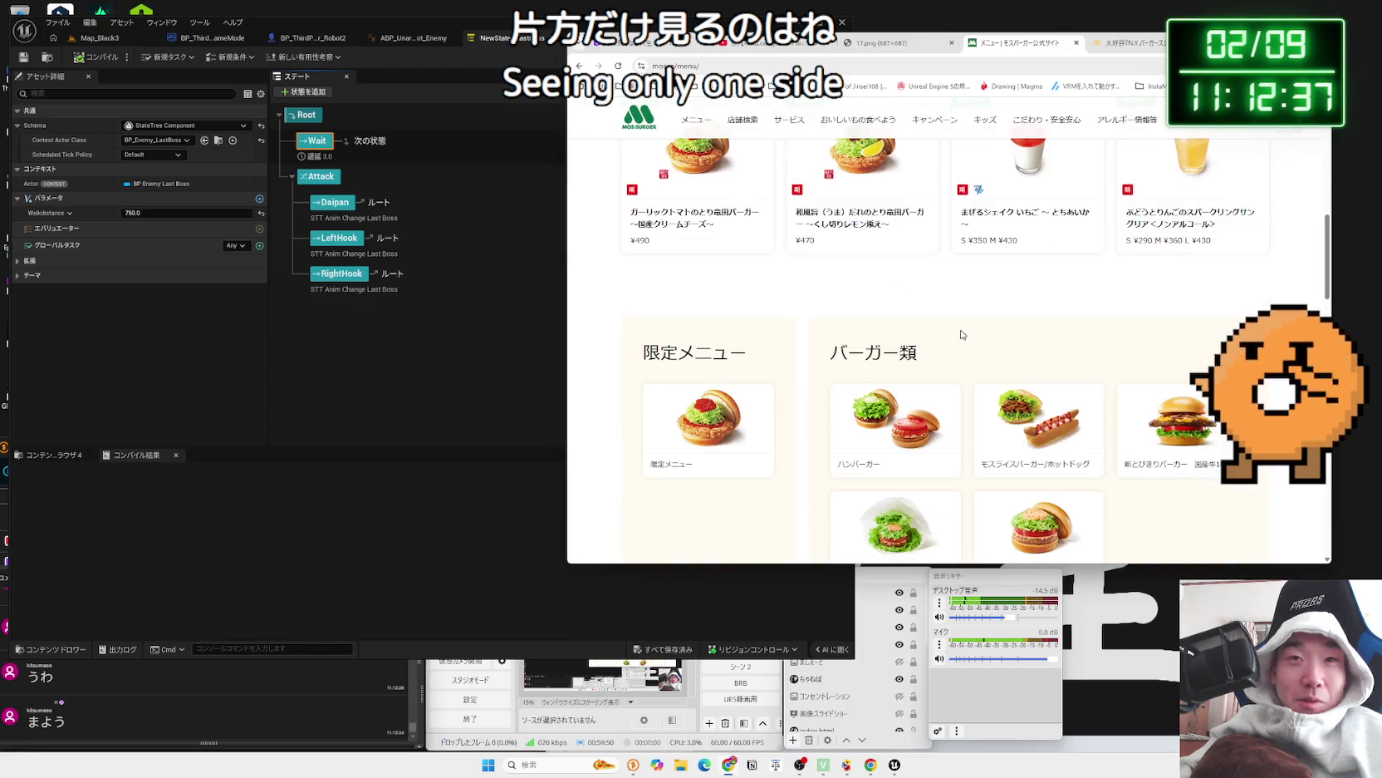
scroll(802, 359, "up", 3)
scroll(801, 359, "down", 4)
left_click(919, 331)
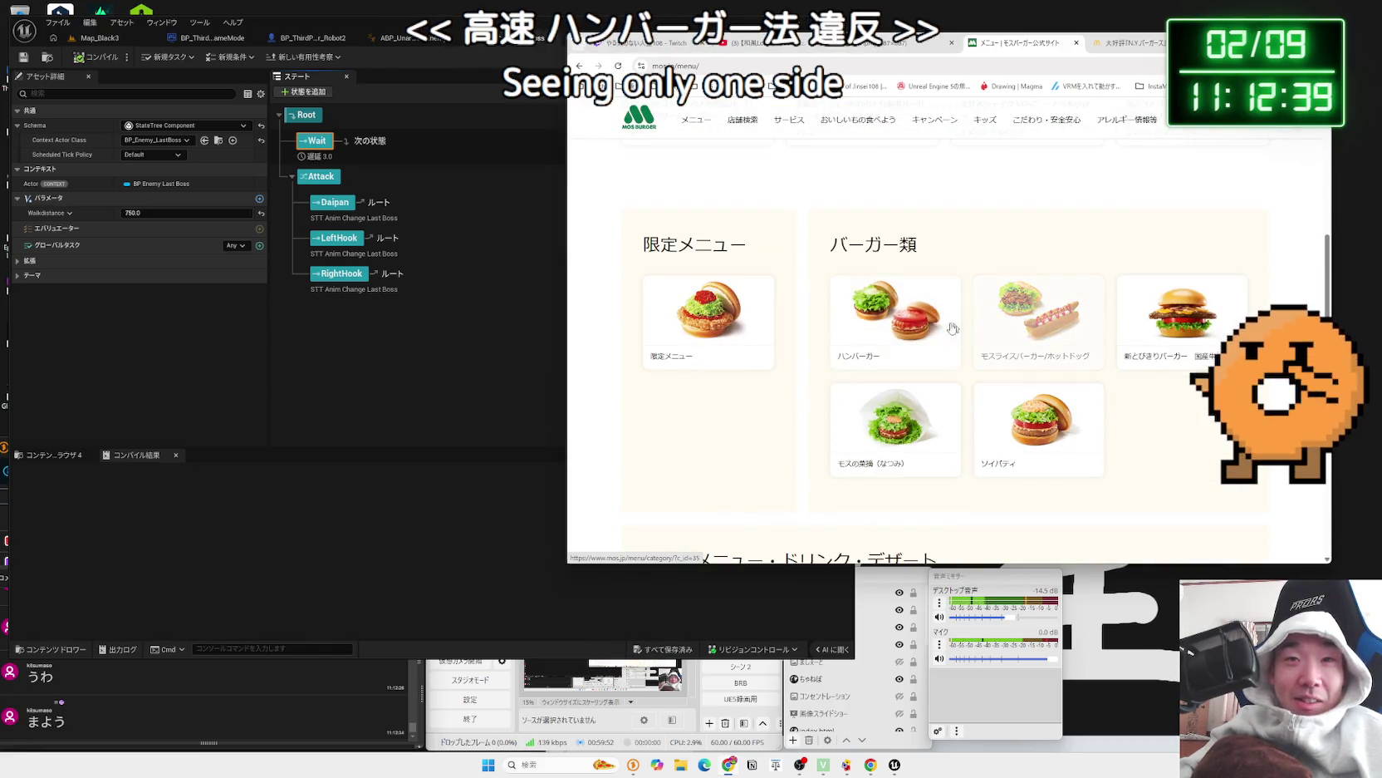
scroll(913, 321, "down", 2)
left_click(864, 365)
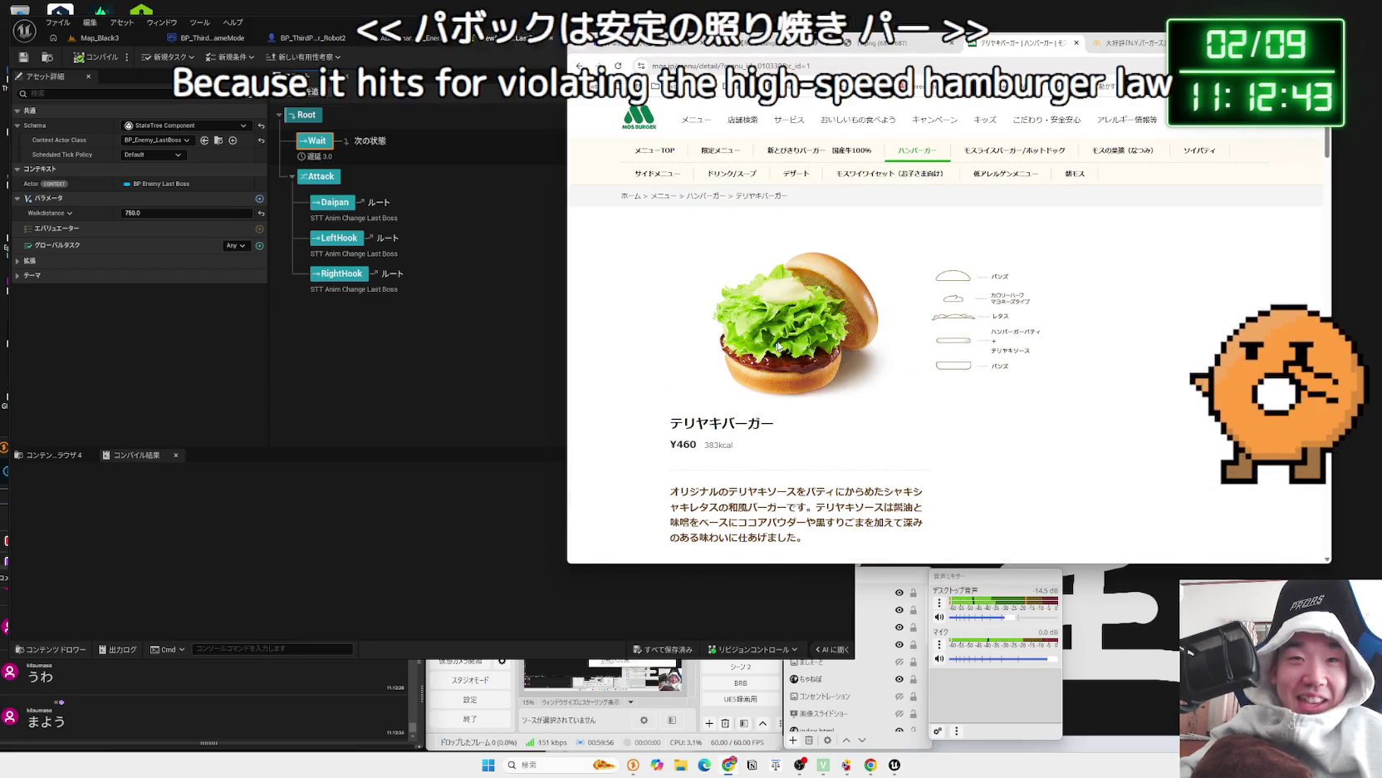
- Go back to the McDonald's N.Y. burgers tab and scroll through it
key("ctrl+Tab")
scroll(937, 272, "up", 5)
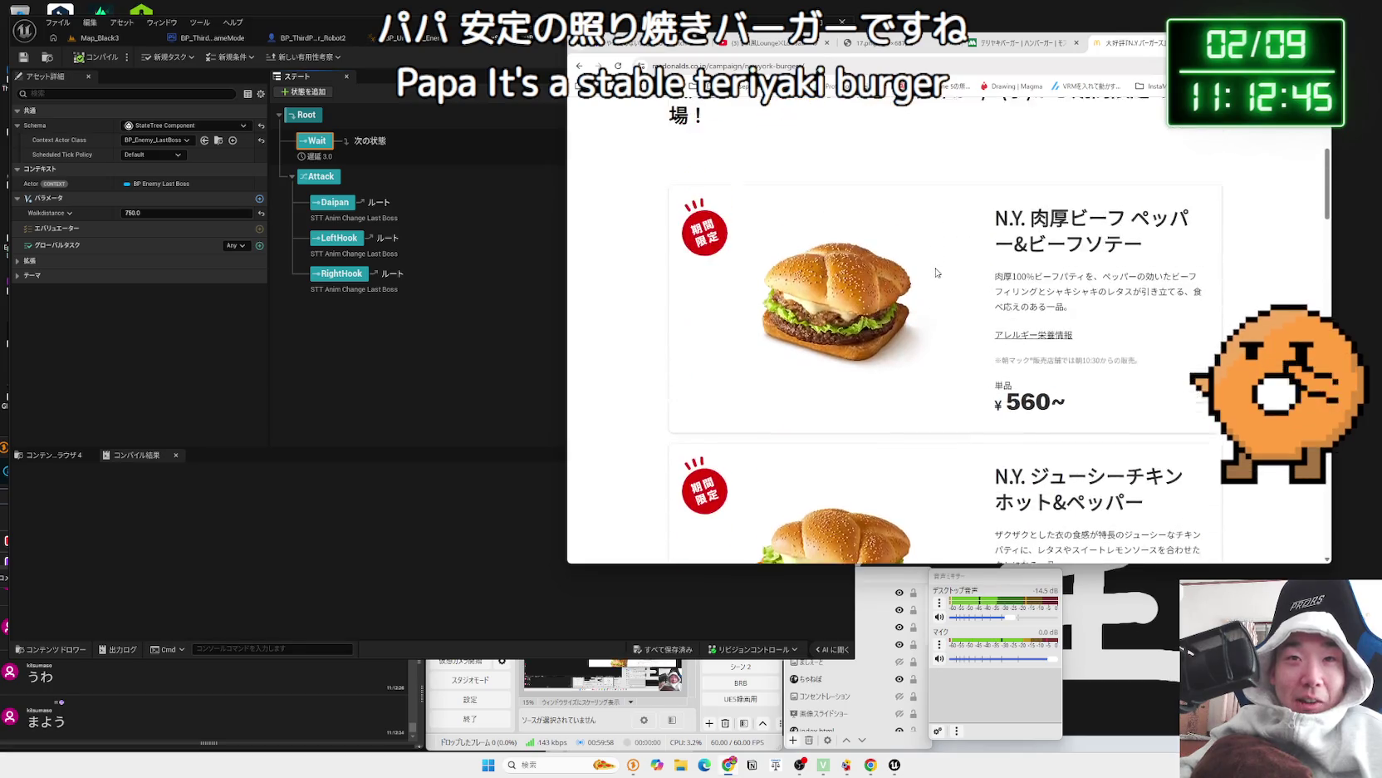
scroll(935, 270, "up", 3)
scroll(933, 268, "down", 3)
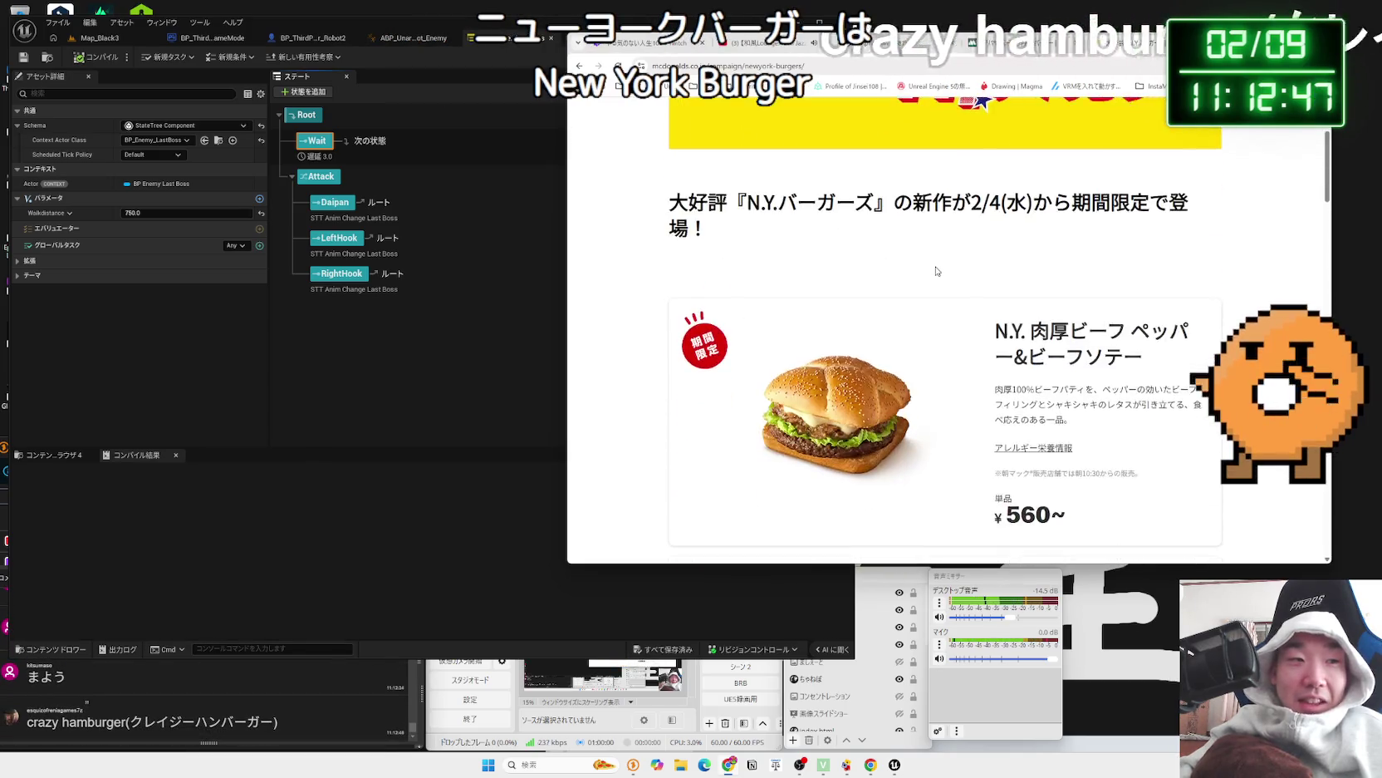
- Find the ¥840 炙り醤油風 たまごベーコン肉厚ビーフ セット on the McDonald's menu page
scroll(931, 265, "up", 3)
key("ctrl+Tab")
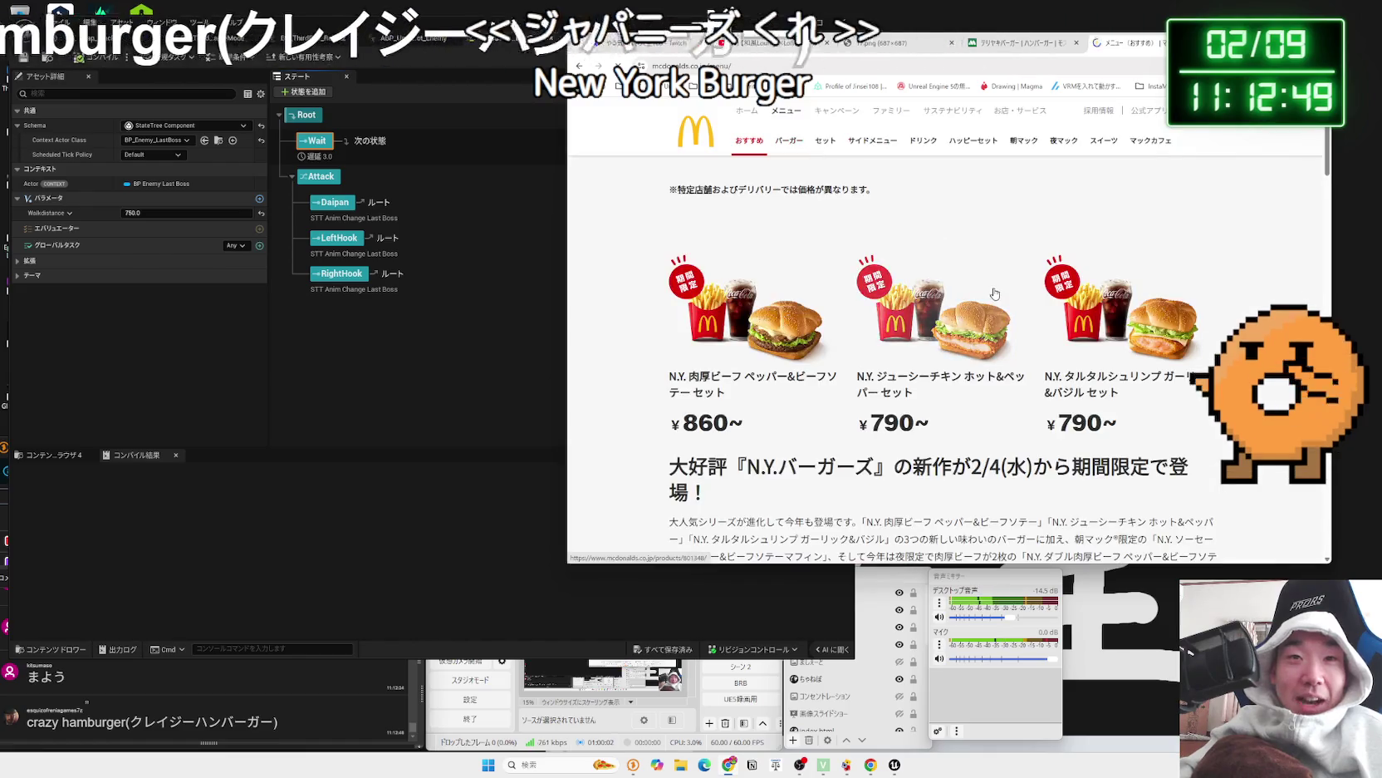
scroll(955, 274, "down", 8)
scroll(973, 286, "down", 10)
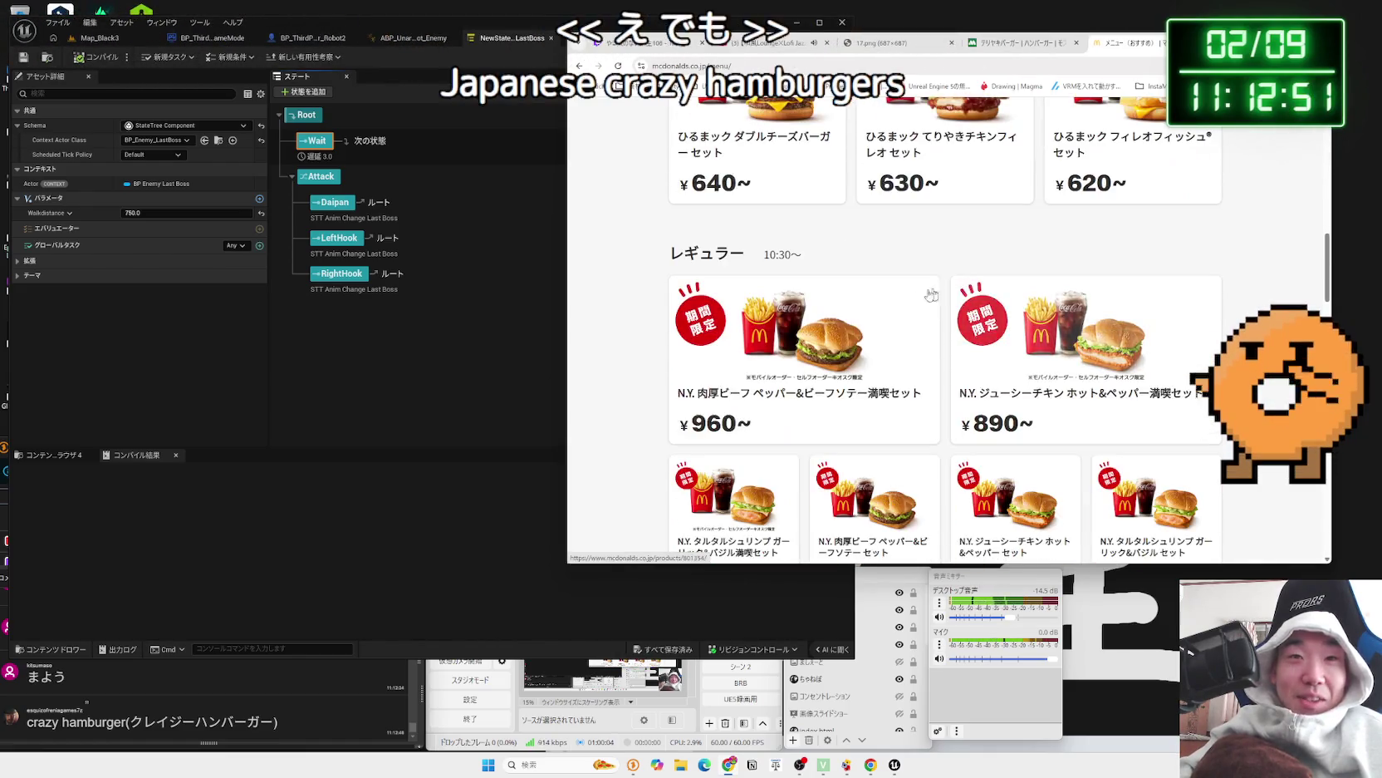
scroll(827, 305, "down", 5)
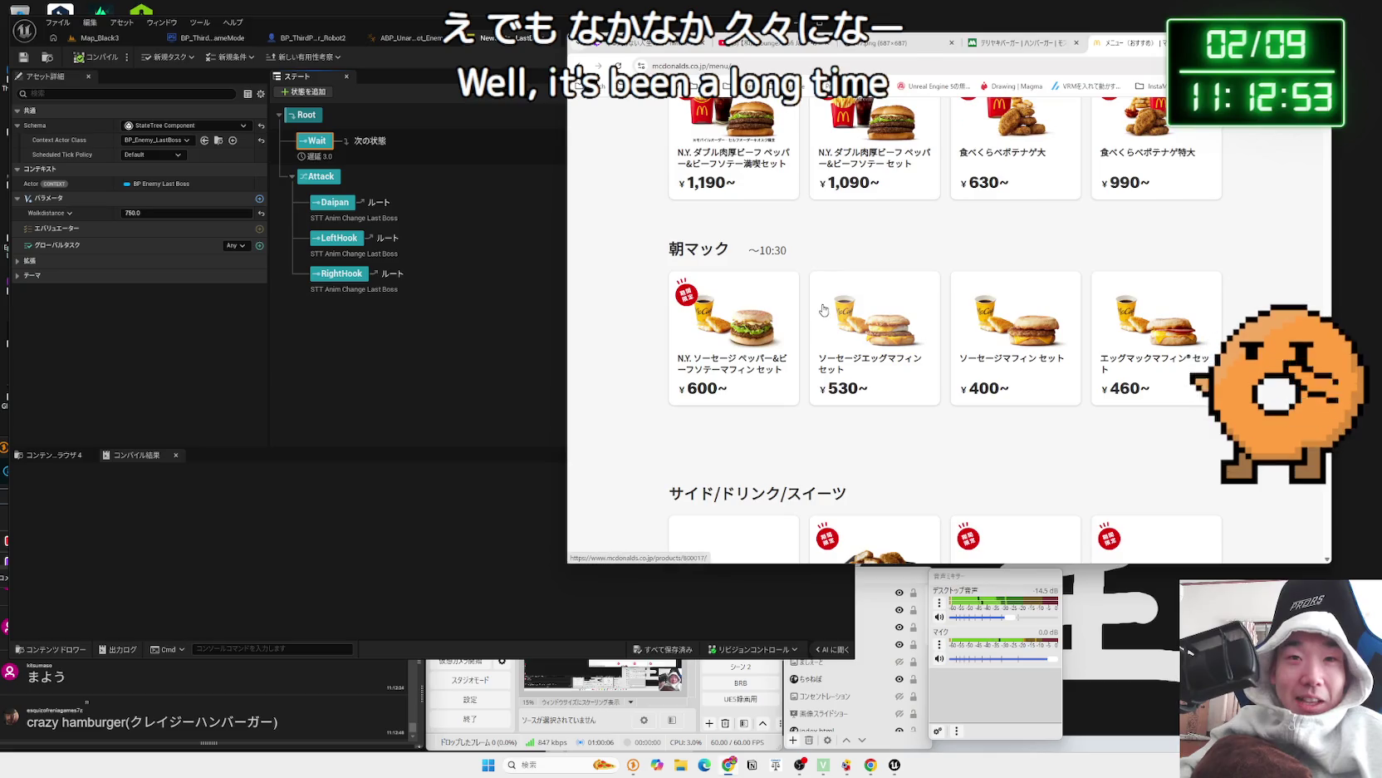
scroll(831, 304, "up", 7)
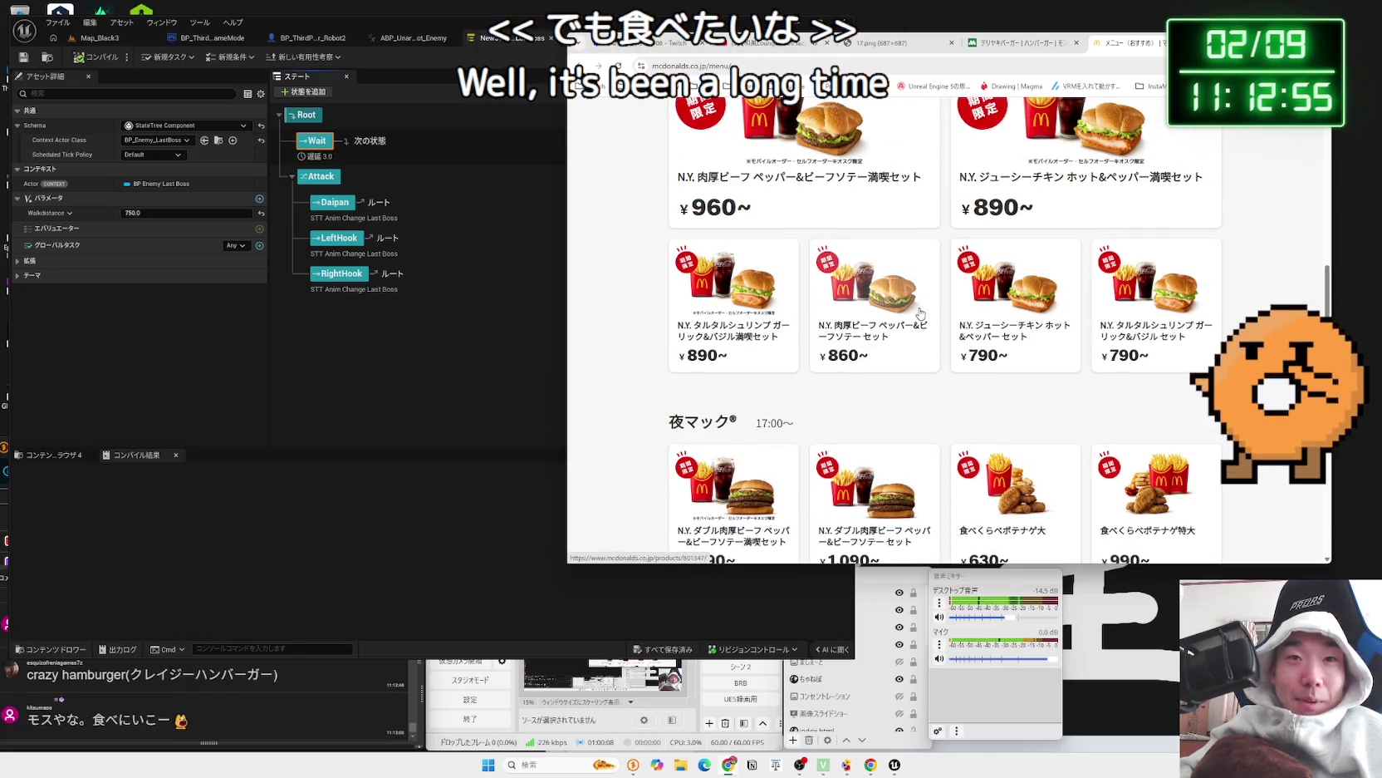
scroll(872, 306, "up", 5)
scroll(918, 310, "up", 5)
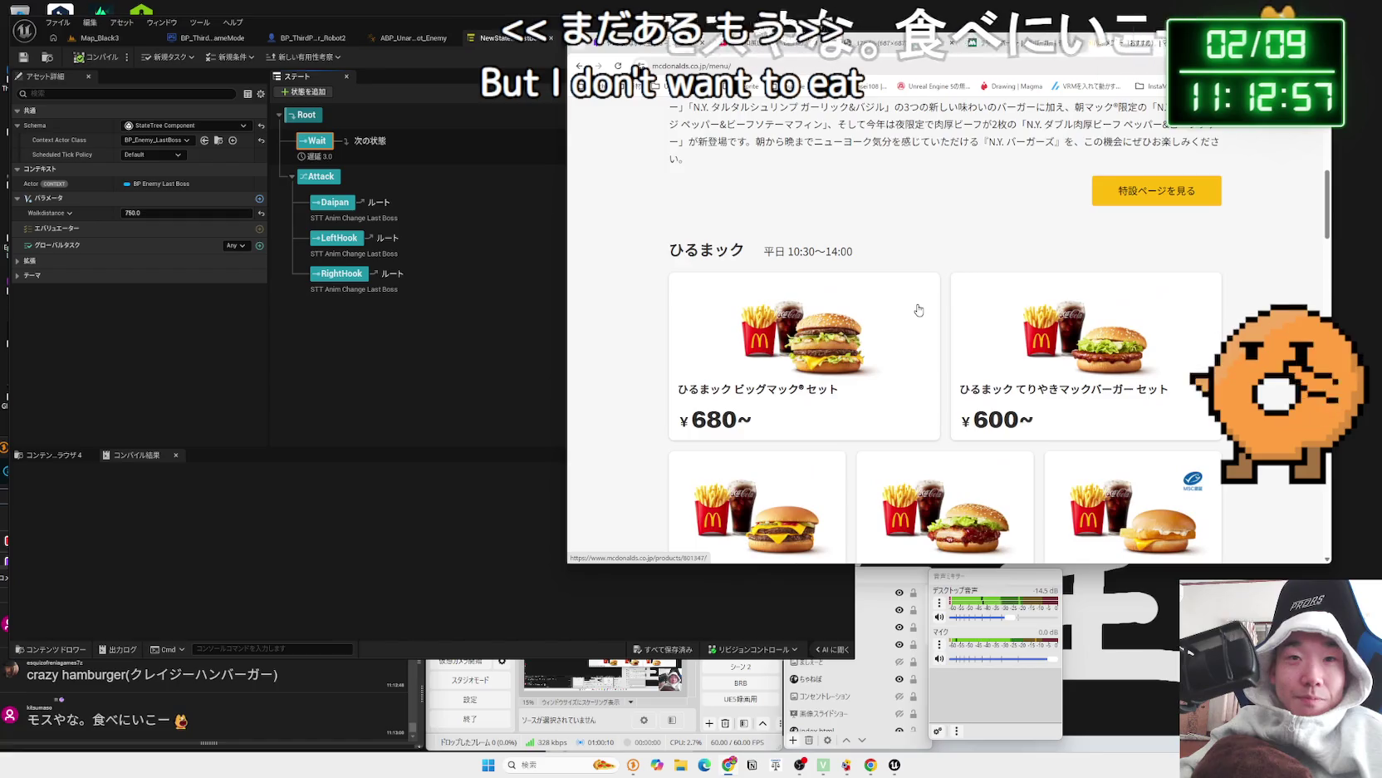
scroll(920, 311, "up", 1)
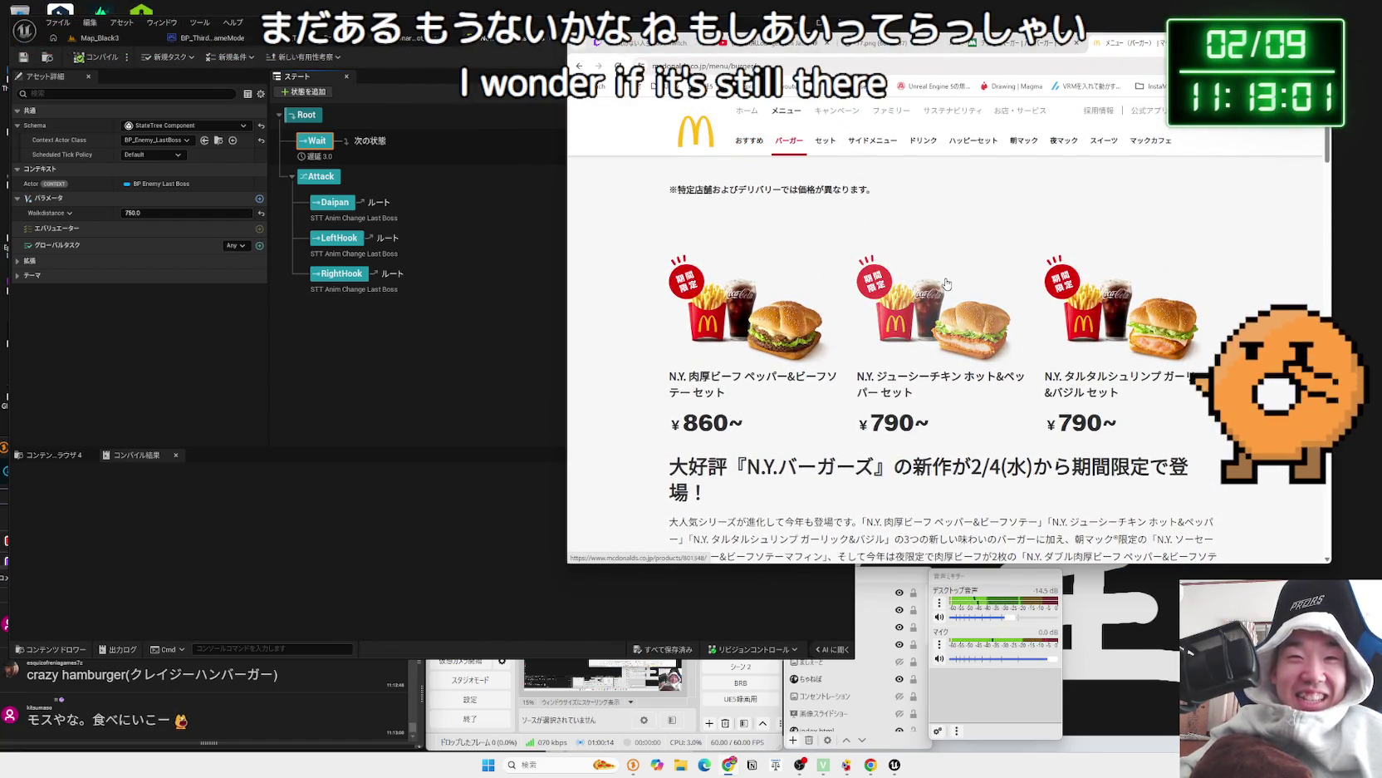
scroll(934, 278, "down", 6)
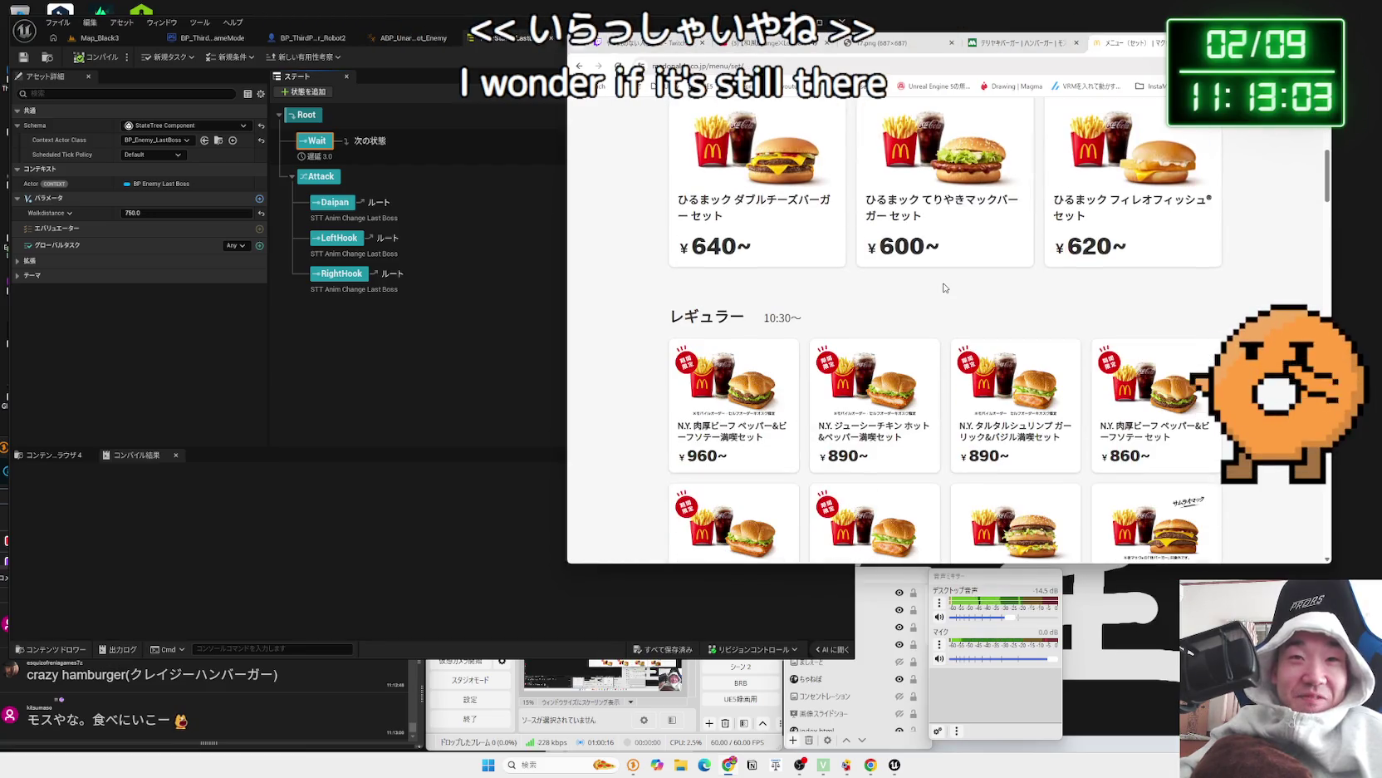
scroll(943, 287, "down", 2)
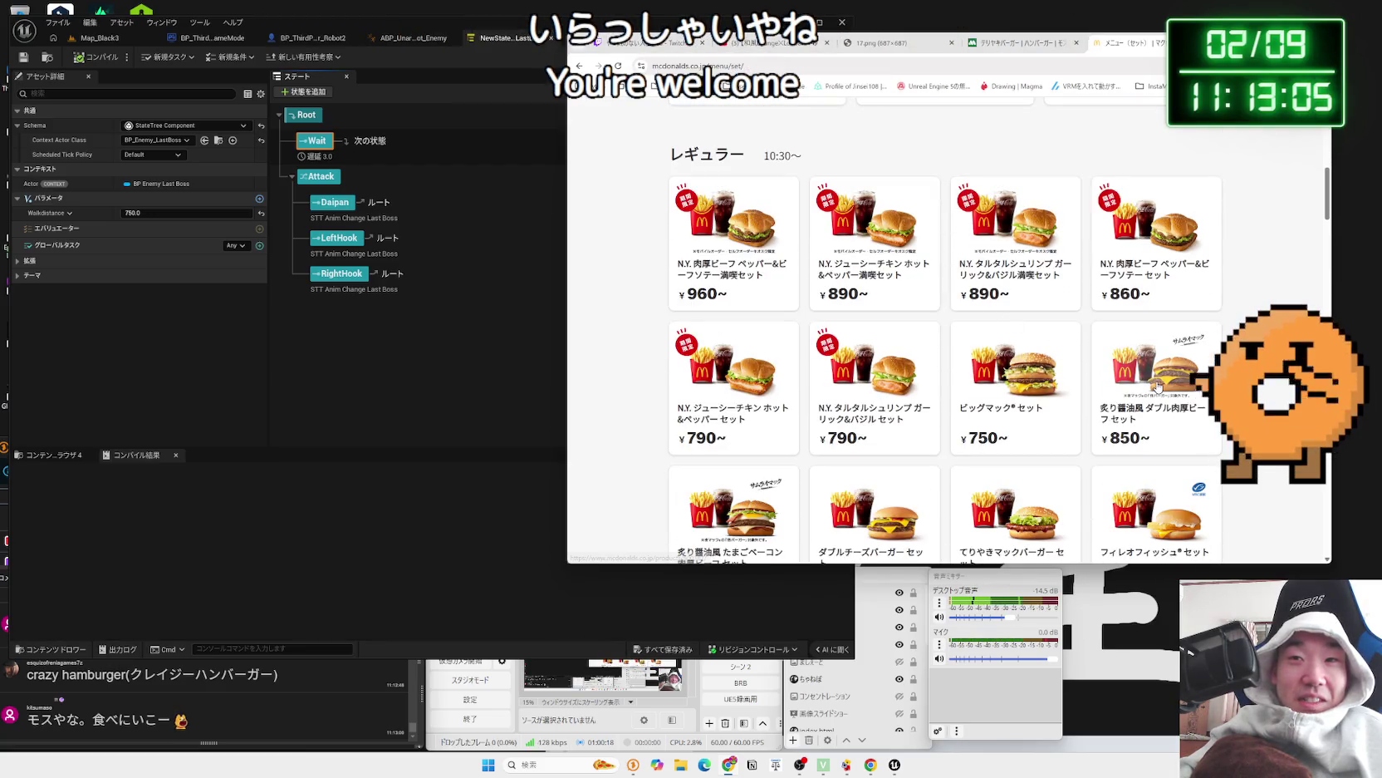
scroll(1147, 383, "down", 2)
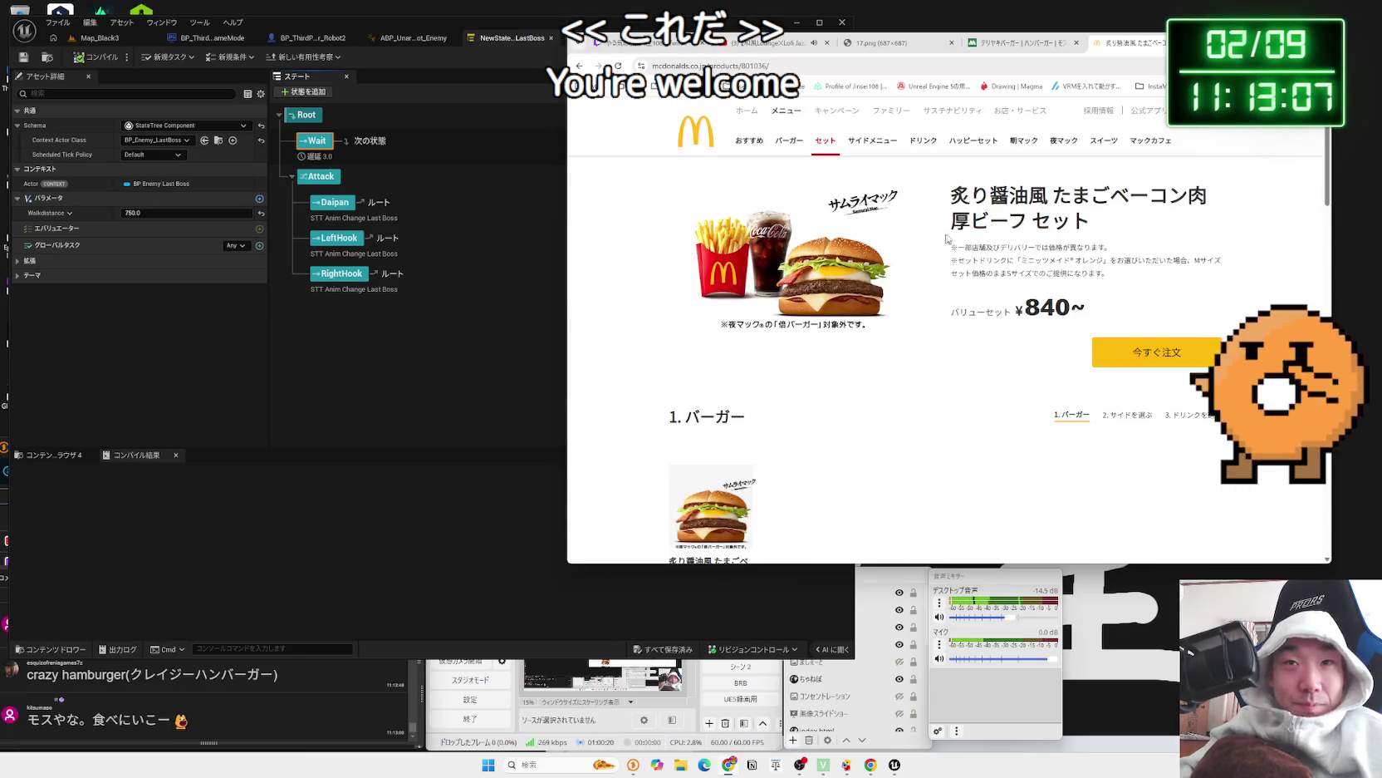
triple_click(1080, 218)
left_click(1101, 218)
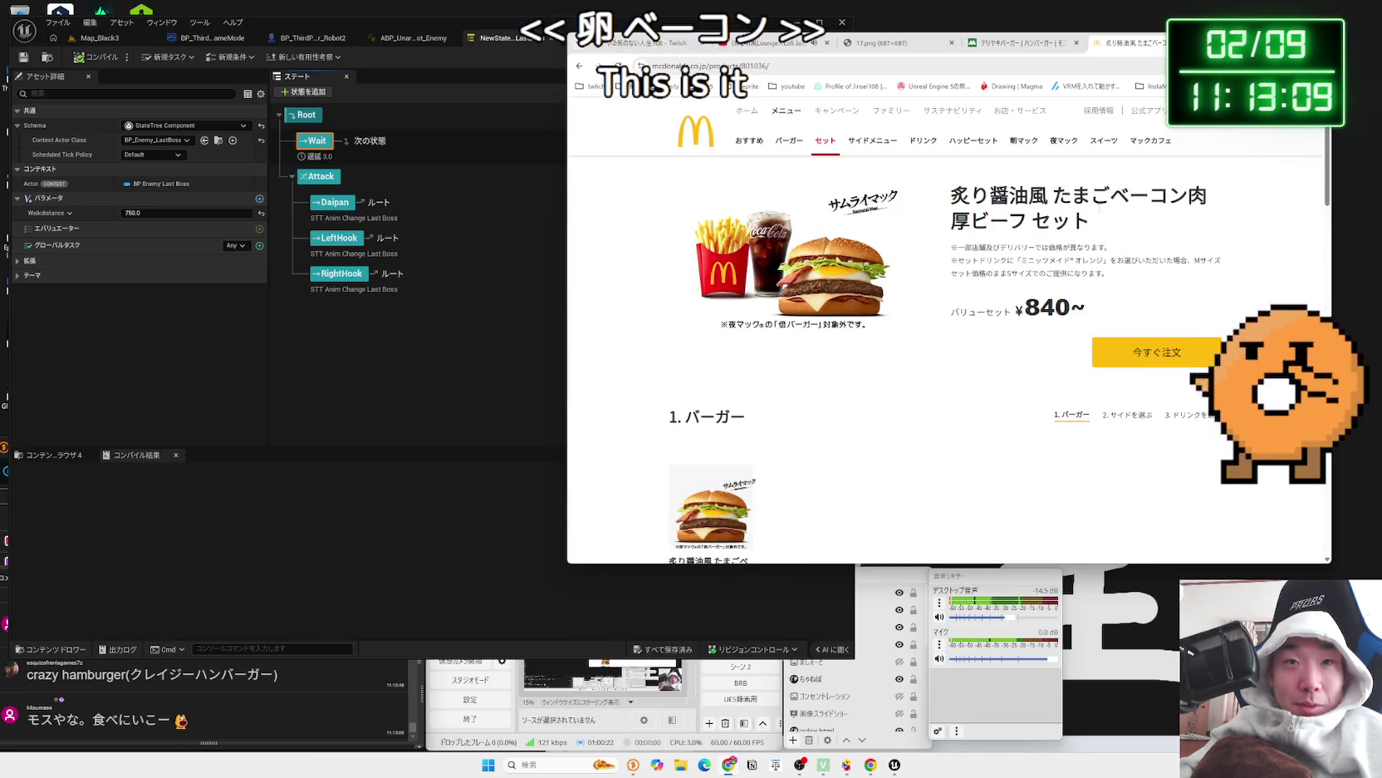
- Close the McDonald's and Mos Burger tabs and bring the Unreal level editor forward
key("ctrl+w")
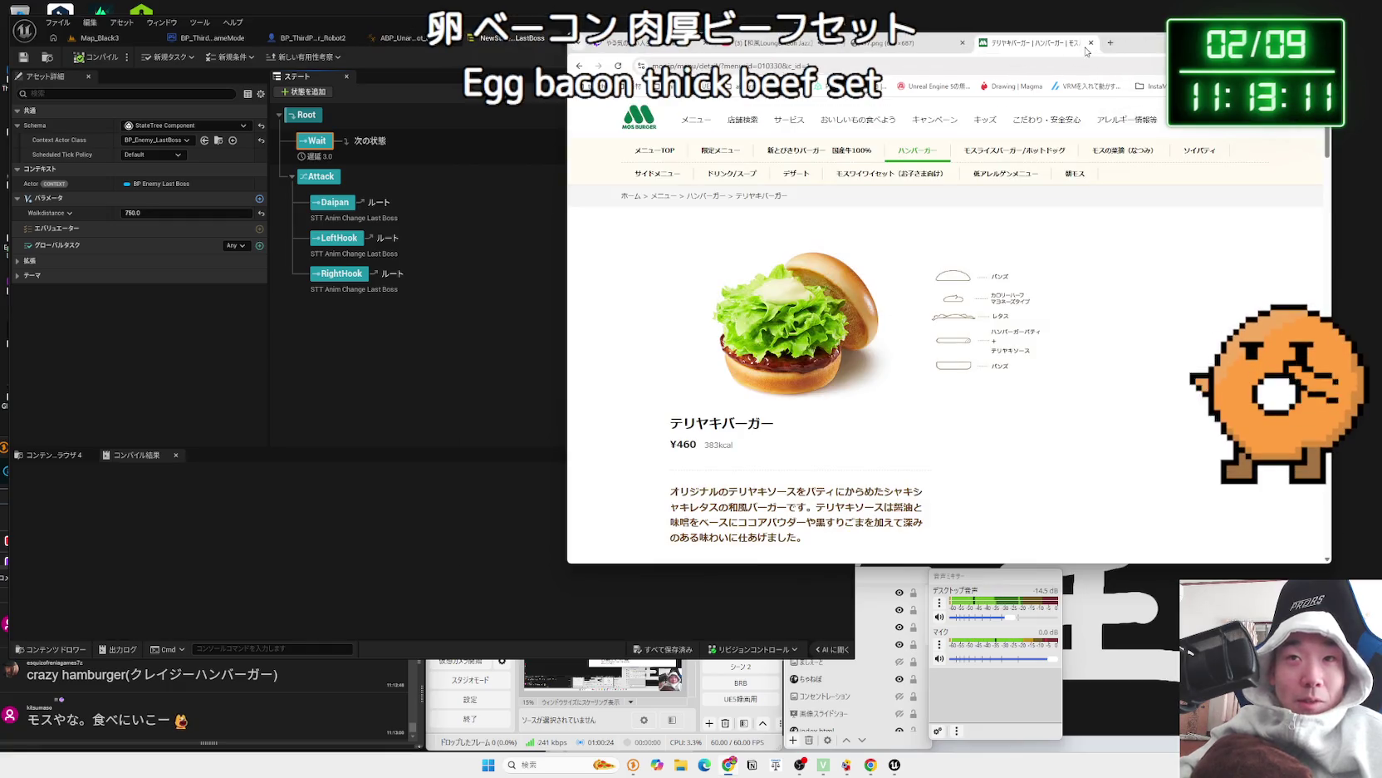
left_click(1091, 42)
left_click_drag(568, 130, 667, 130)
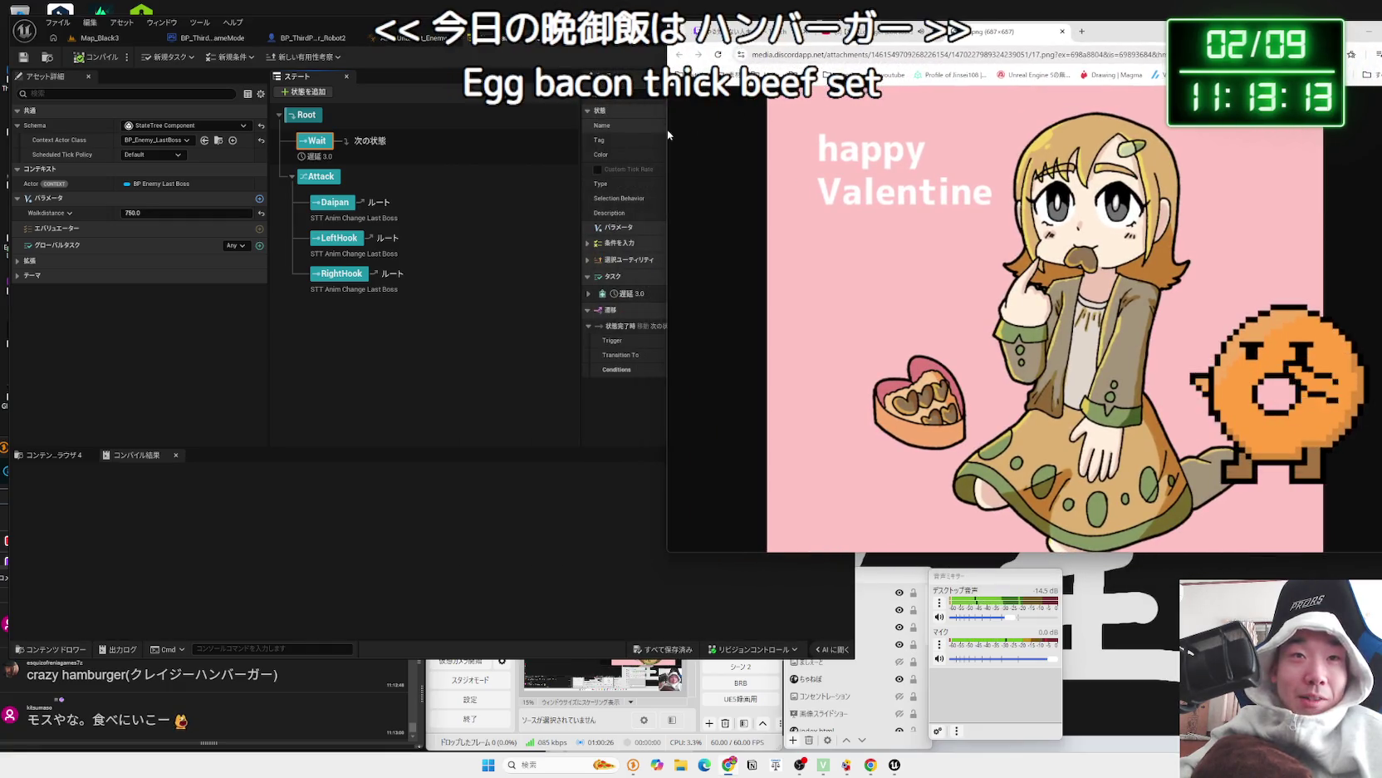
left_click(98, 37)
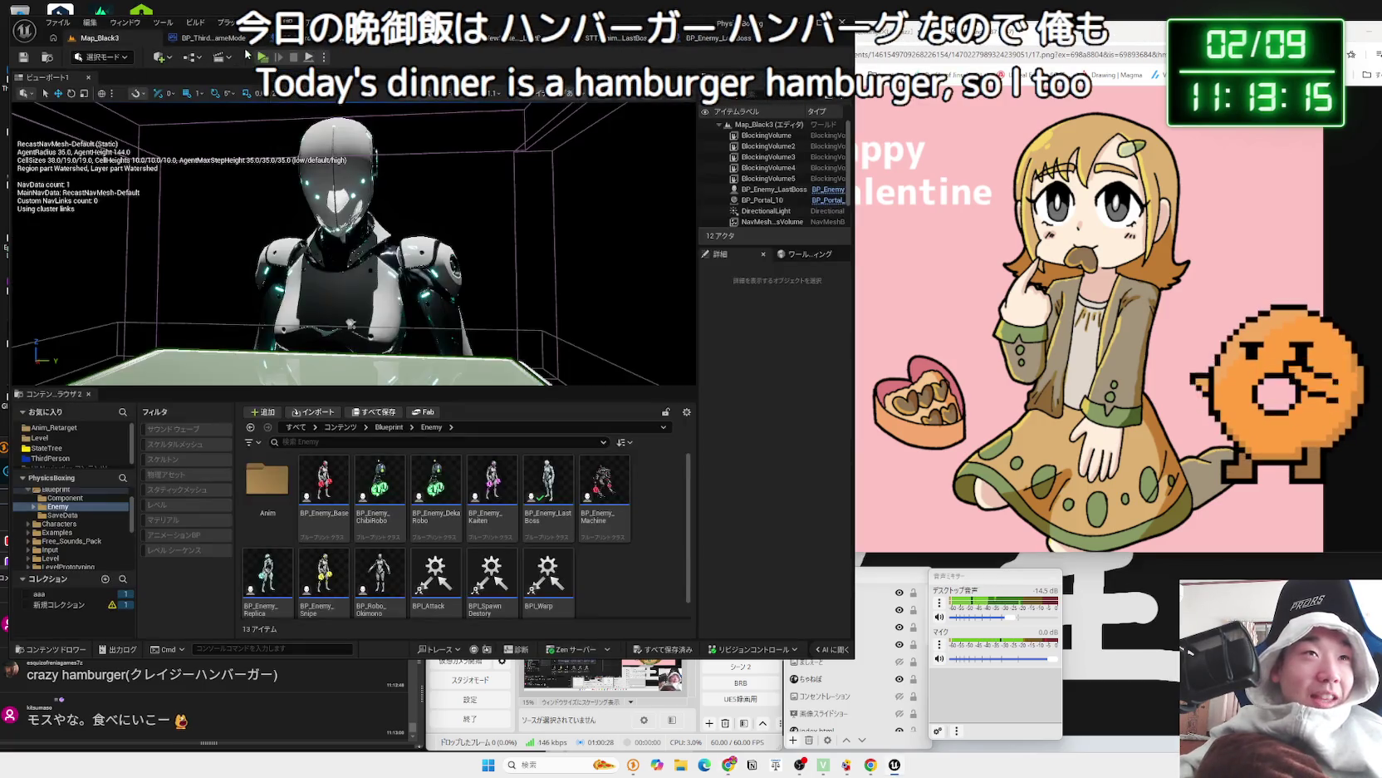
- Play-test the last boss robot fight, stop with Esc, then open the Crazy Hamburger chat link
left_click(263, 56)
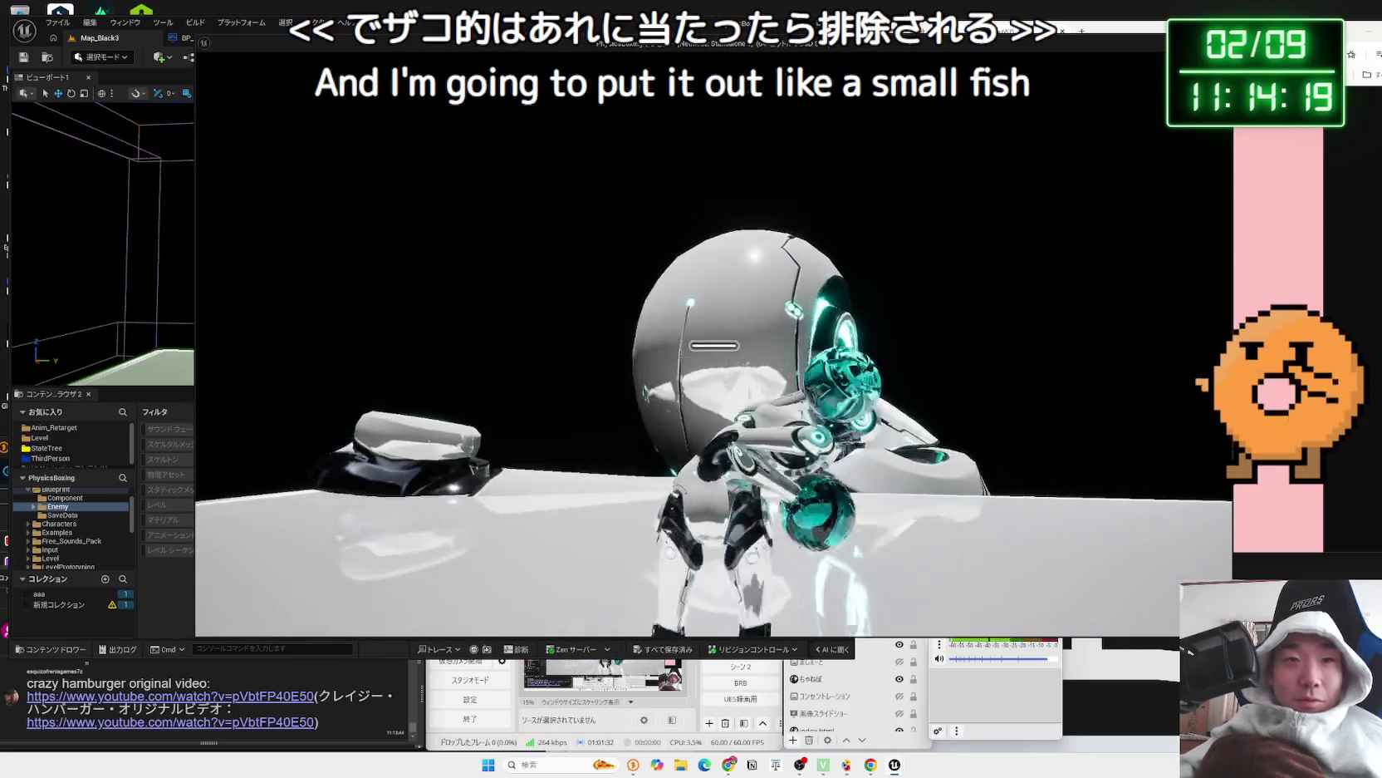
key("Escape")
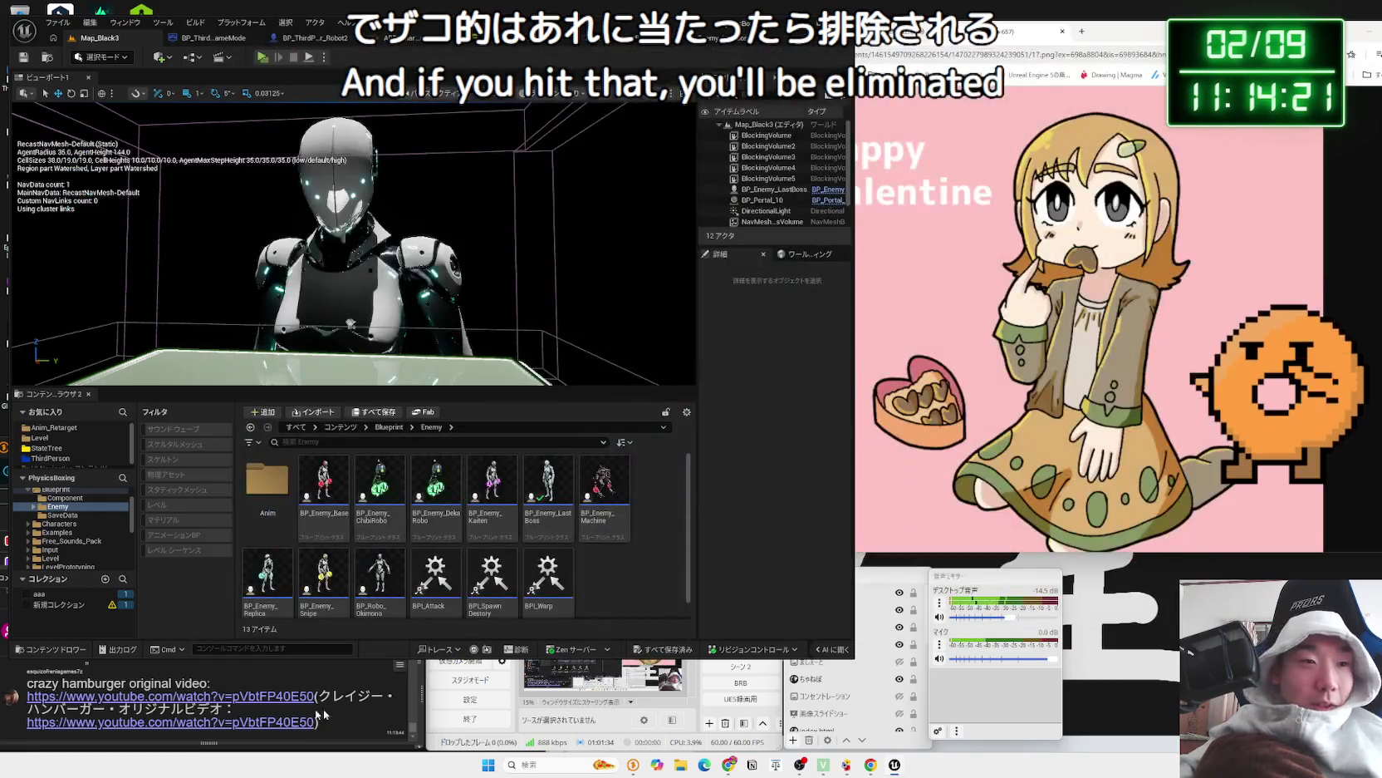
left_click(170, 696)
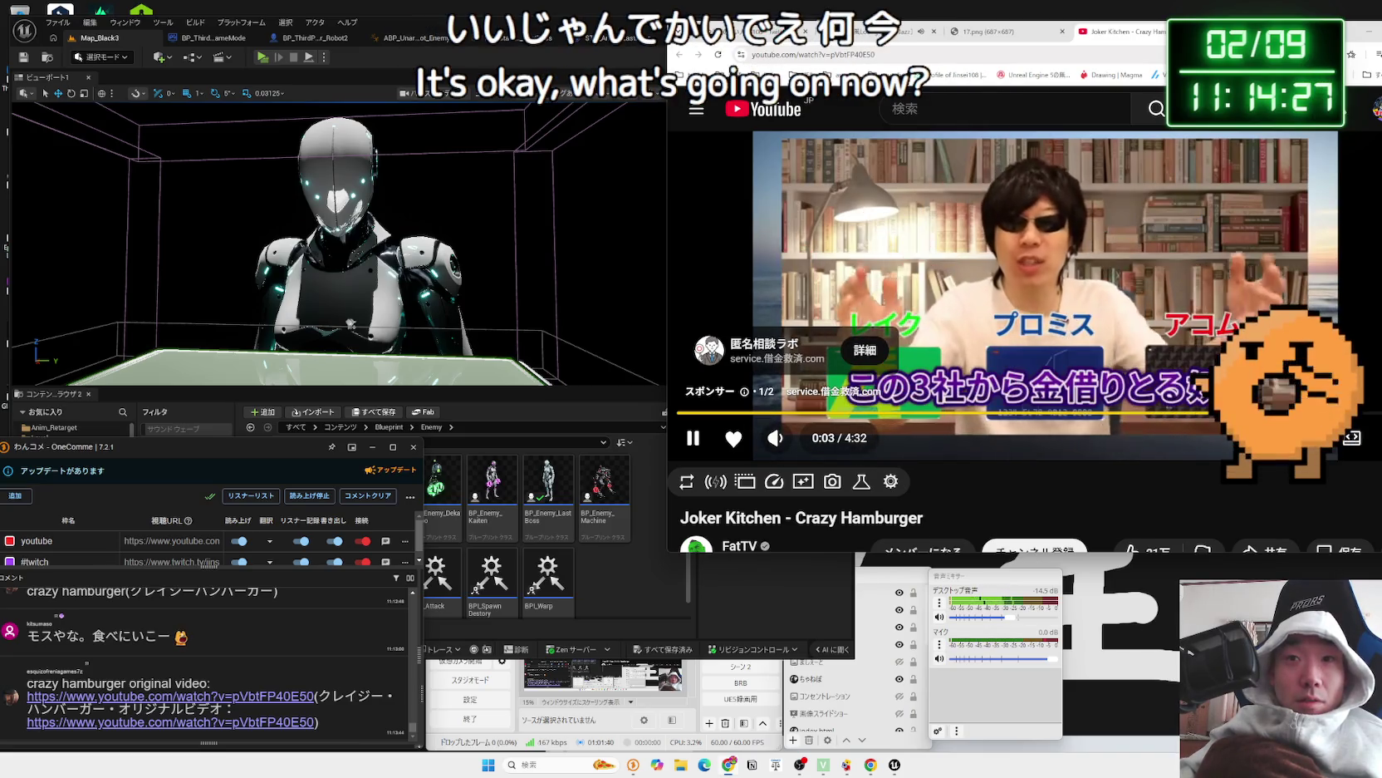
- Skip the sponsor ad on Joker Kitchen - Crazy Hamburger and centre the browser window
left_click(1288, 398)
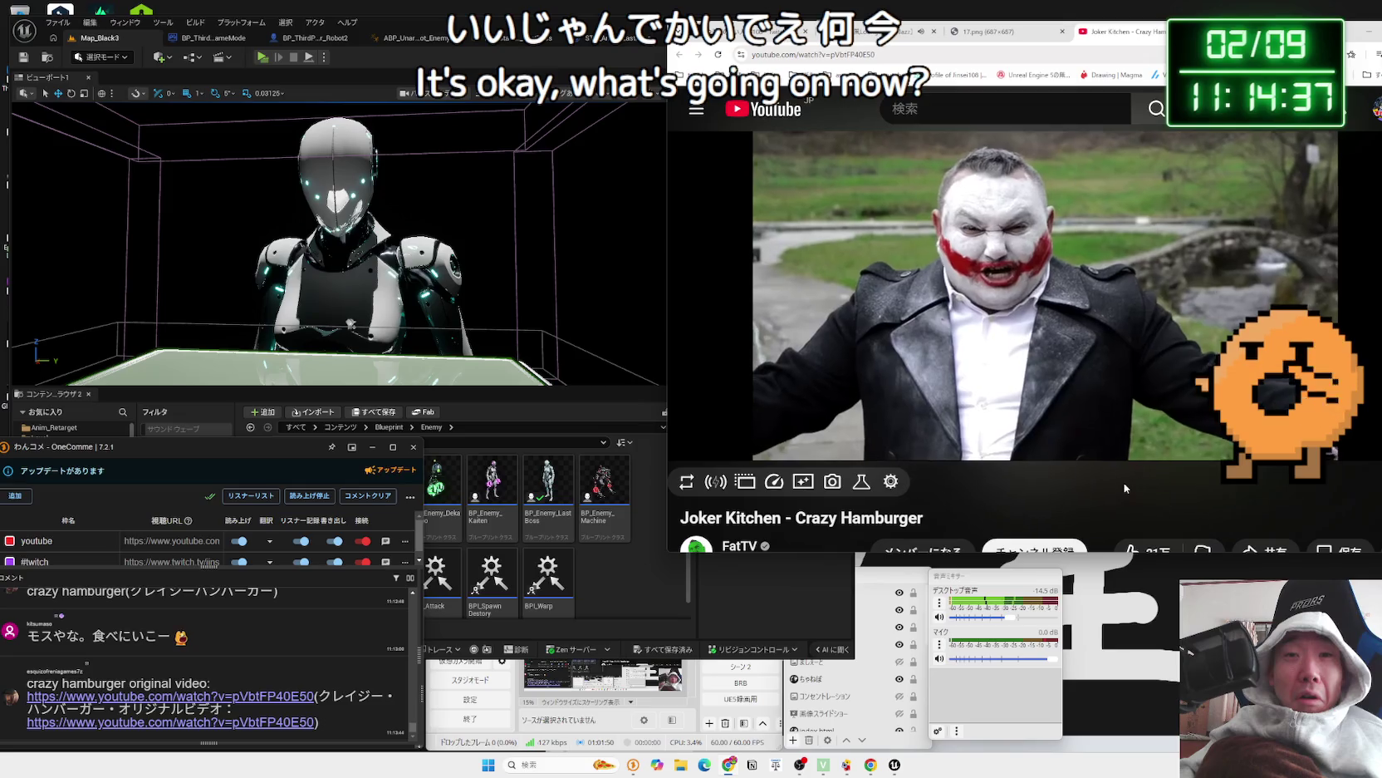
left_click_drag(1244, 39, 866, 120)
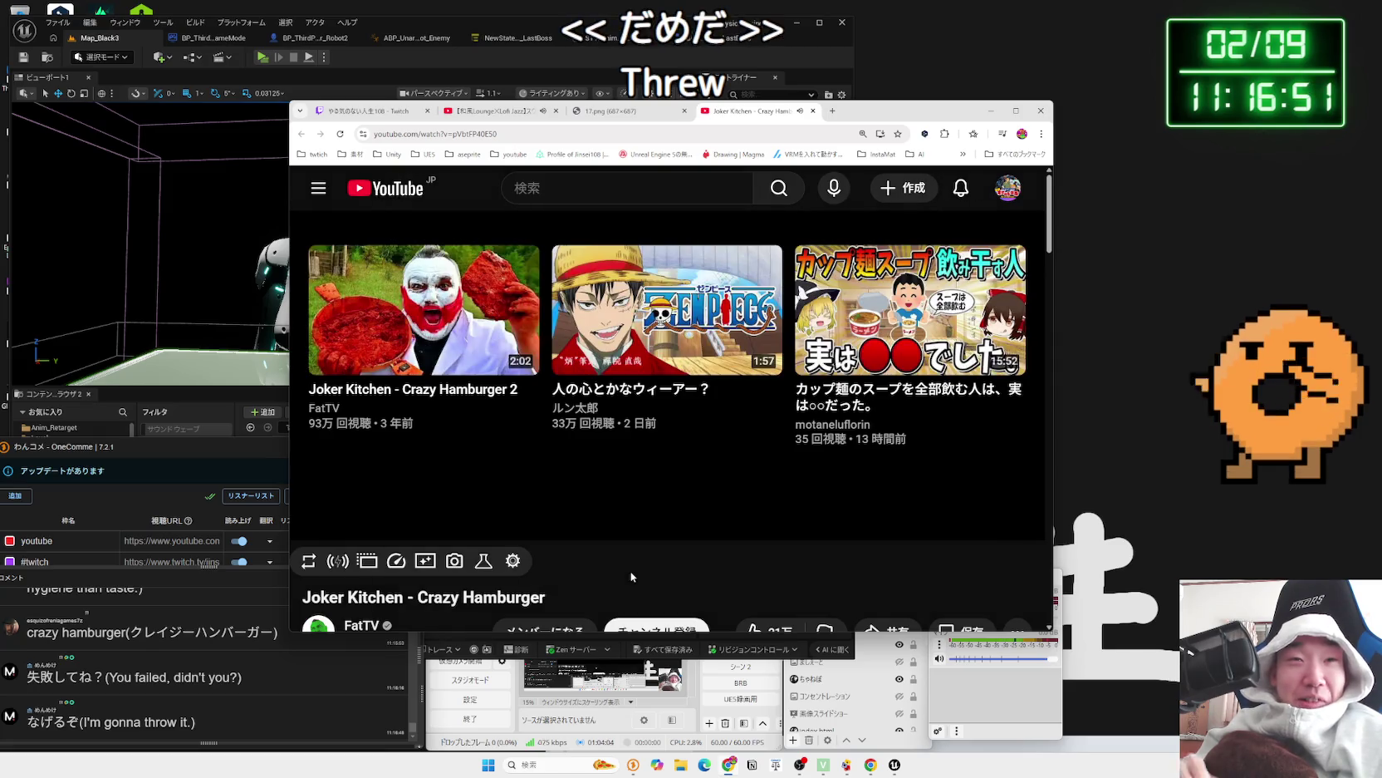
- Expand the Crazy Hamburger description, browse related videos, and open 続・海外の遊戯王の大会が面白すぎたwwwww
mouse_move(600, 538)
scroll(600, 537, "down", 4)
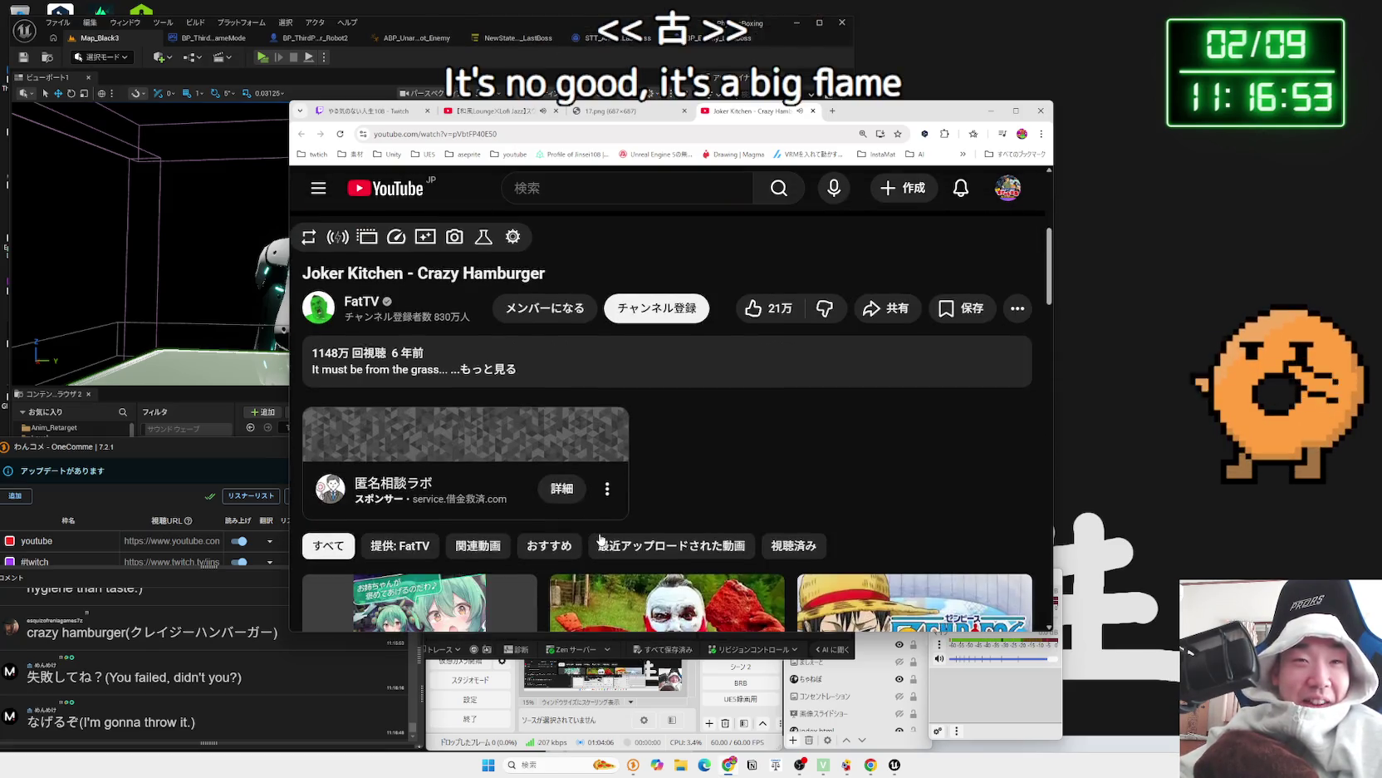
left_click(491, 376)
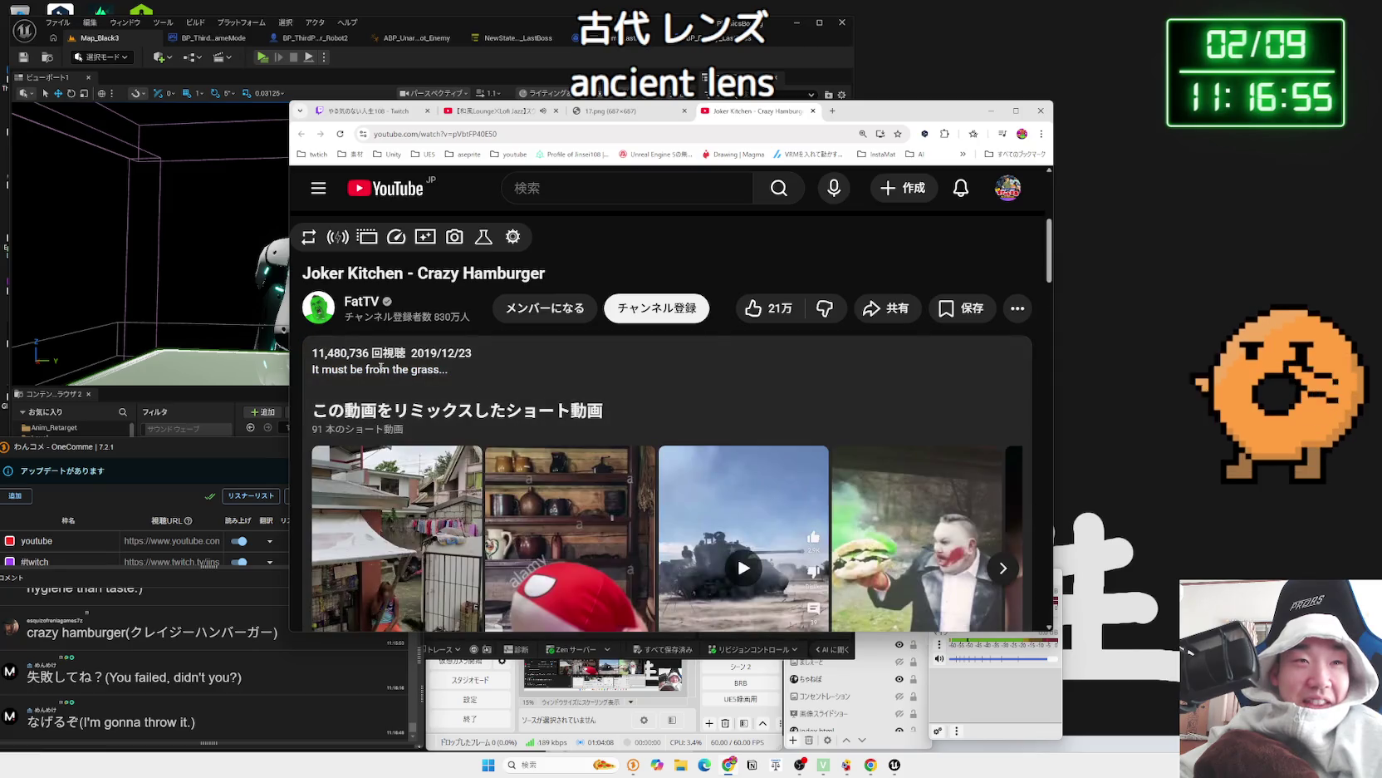
scroll(609, 399, "down", 8)
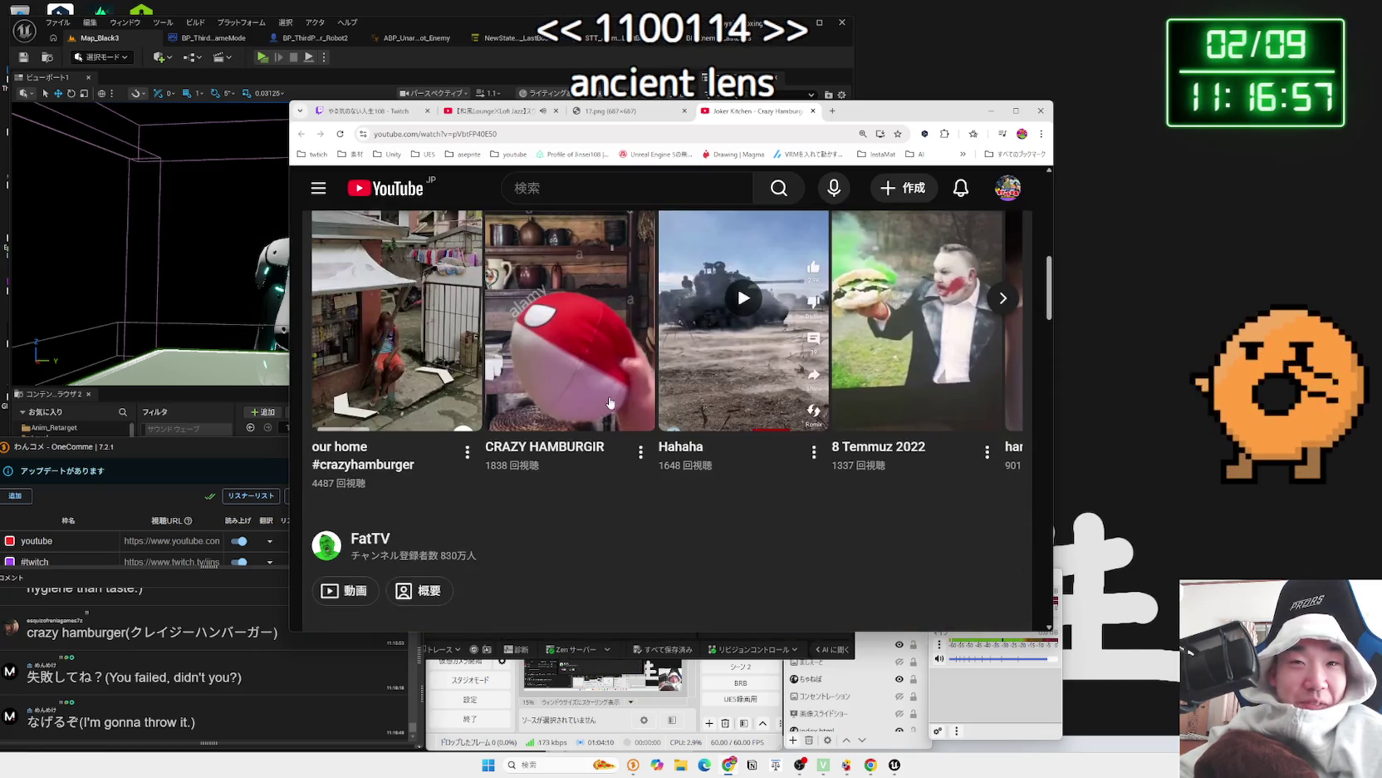
scroll(608, 402, "down", 15)
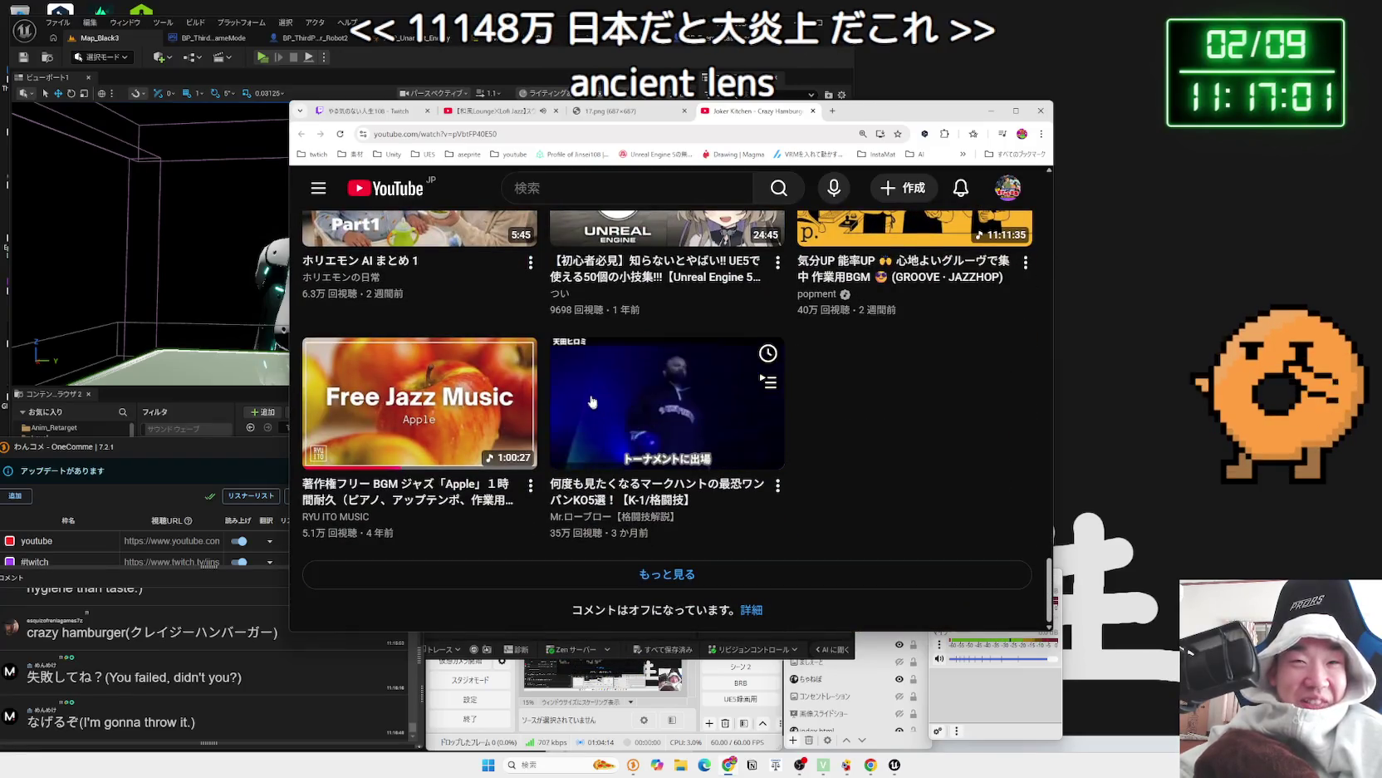
scroll(592, 394, "up", 4)
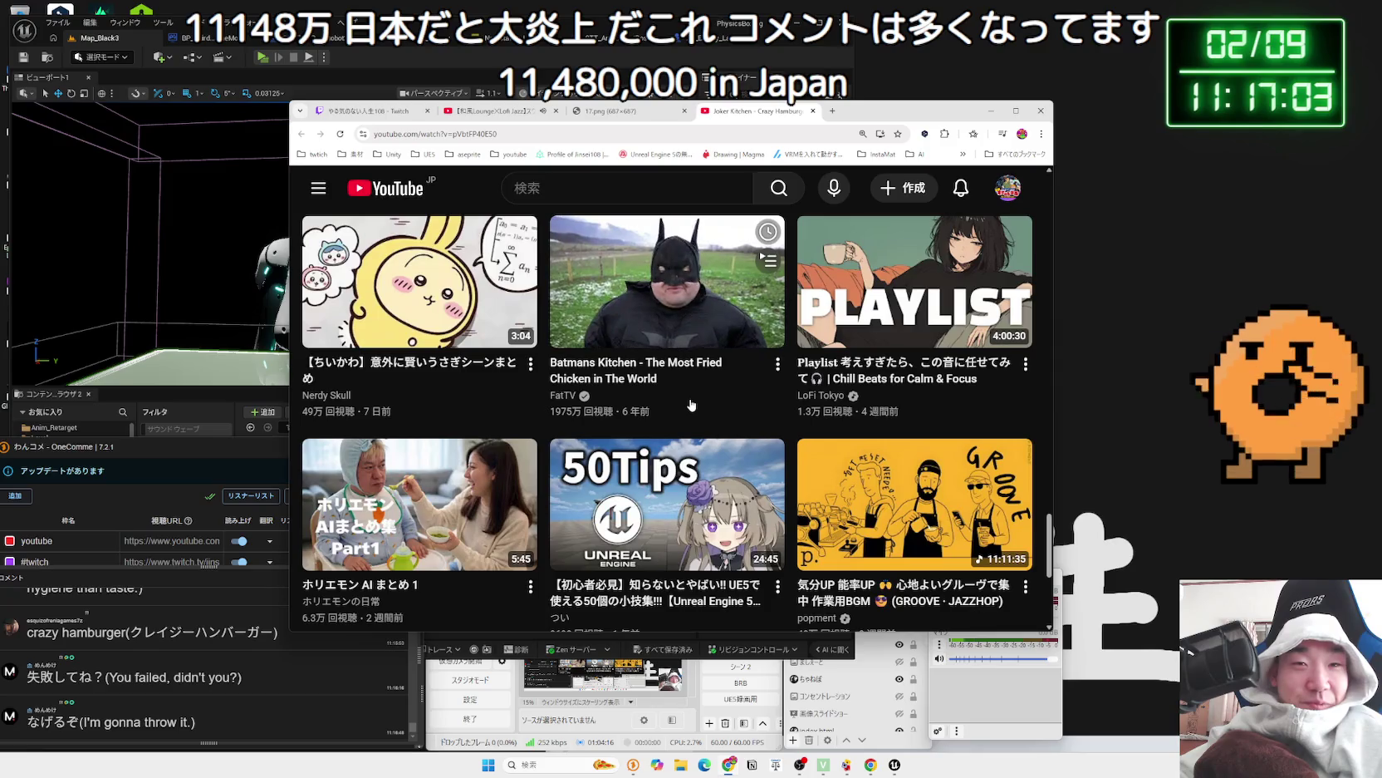
mouse_move(683, 457)
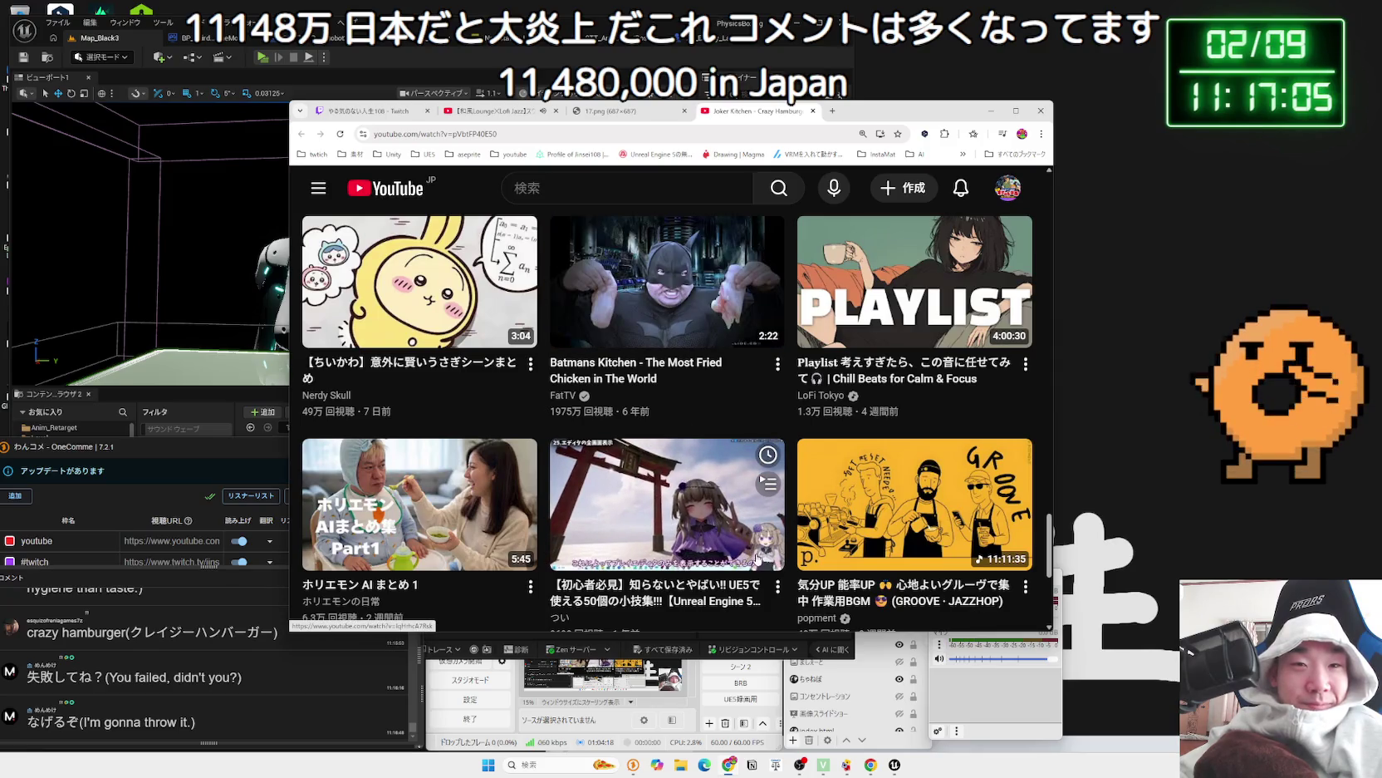
scroll(617, 606, "down", 1)
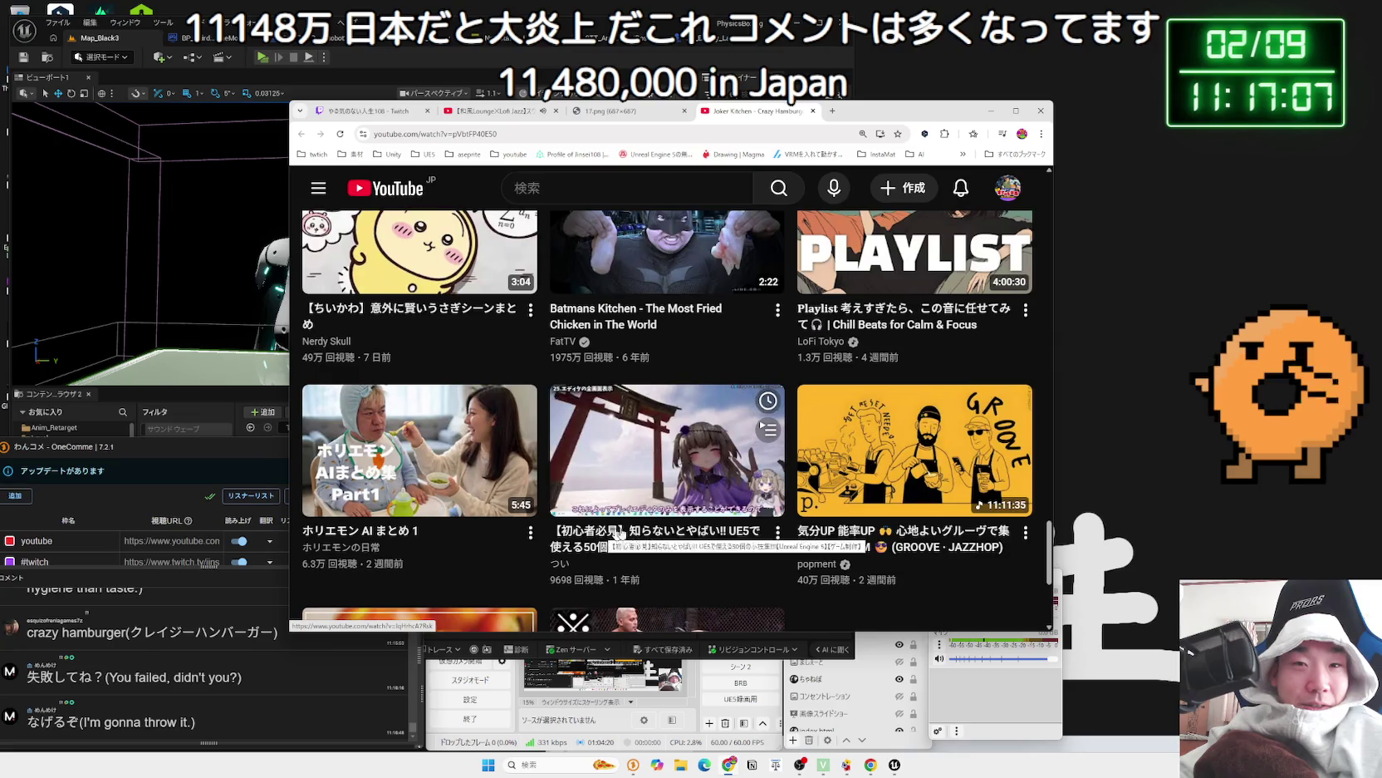
scroll(831, 528, "up", 5)
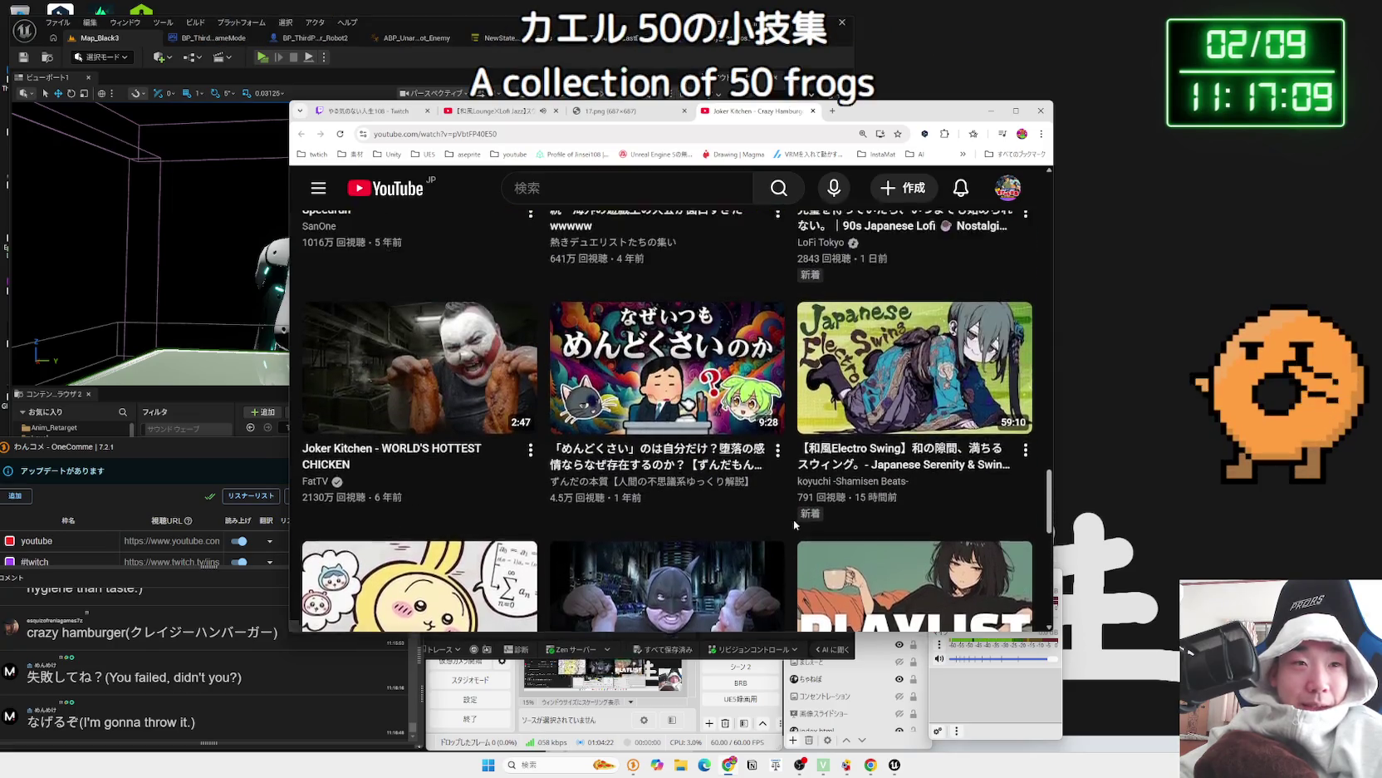
scroll(794, 524, "up", 3)
scroll(794, 524, "down", 3)
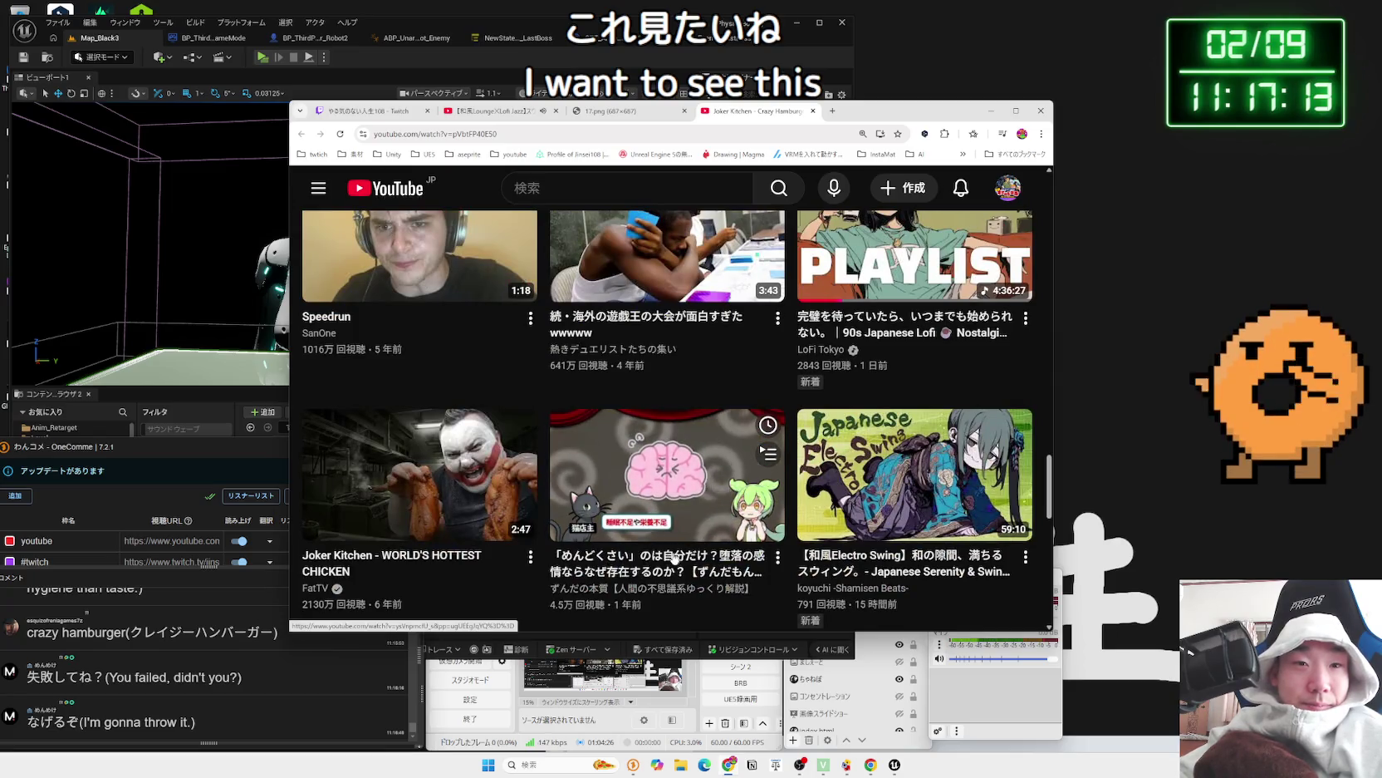
scroll(794, 524, "up", 3)
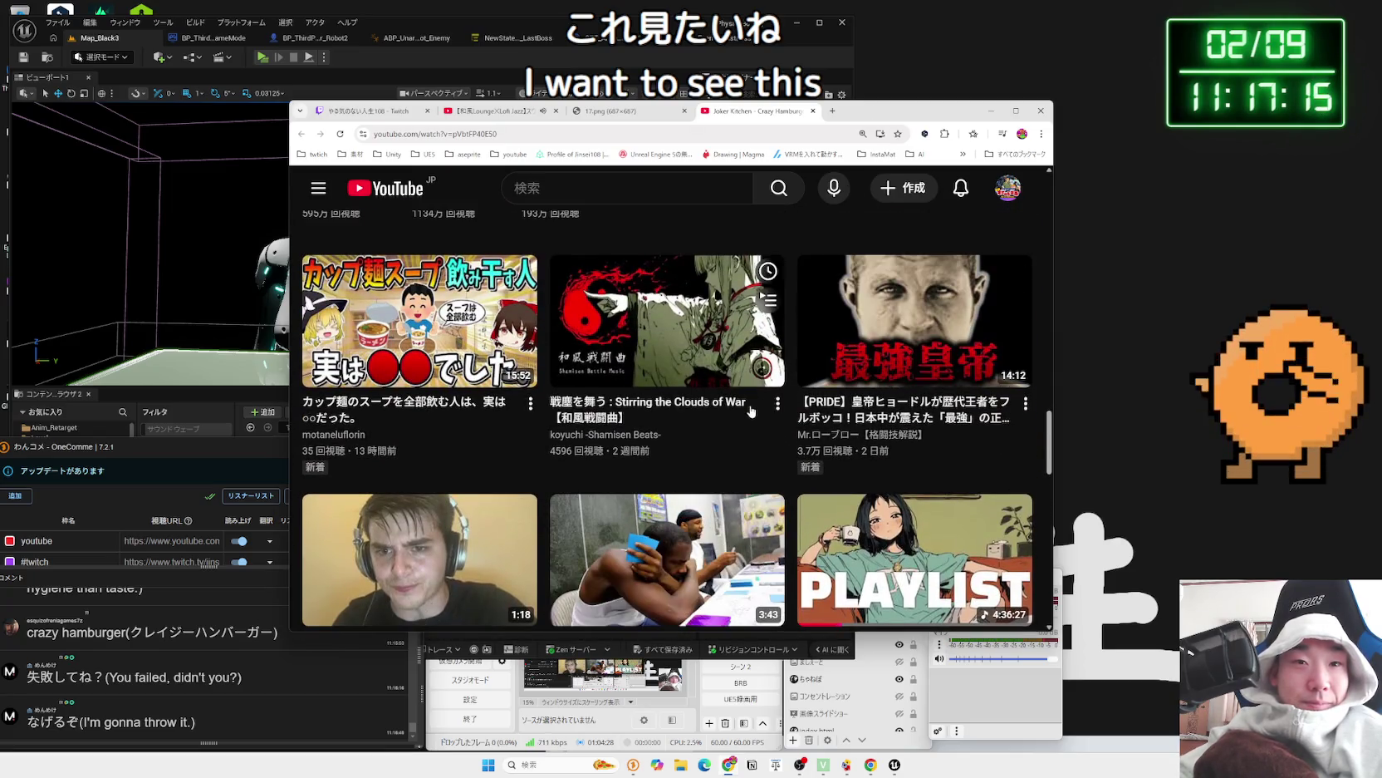
scroll(665, 409, "down", 2)
left_click(639, 406)
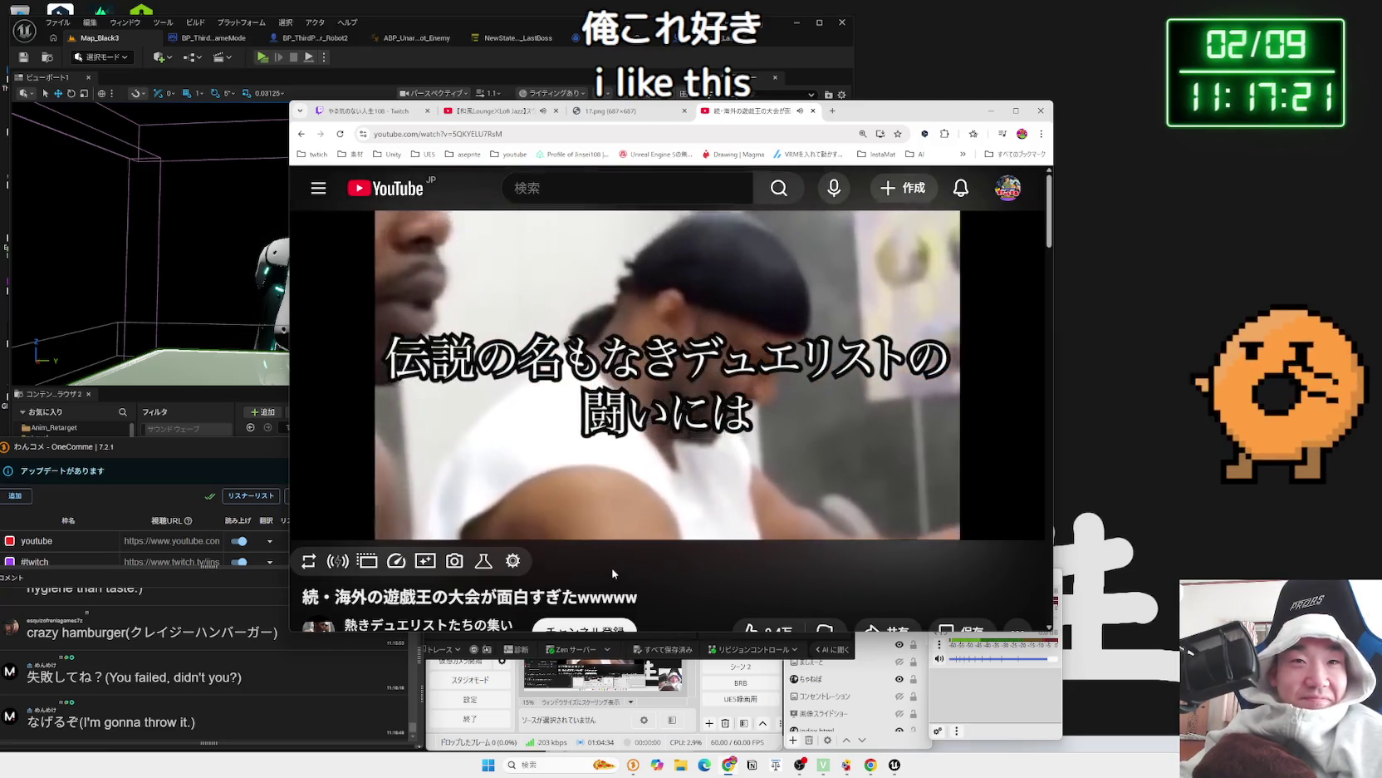
- Close the Yu-Gi-Oh tournament video tab and move the browser out of the way
mouse_move(442, 521)
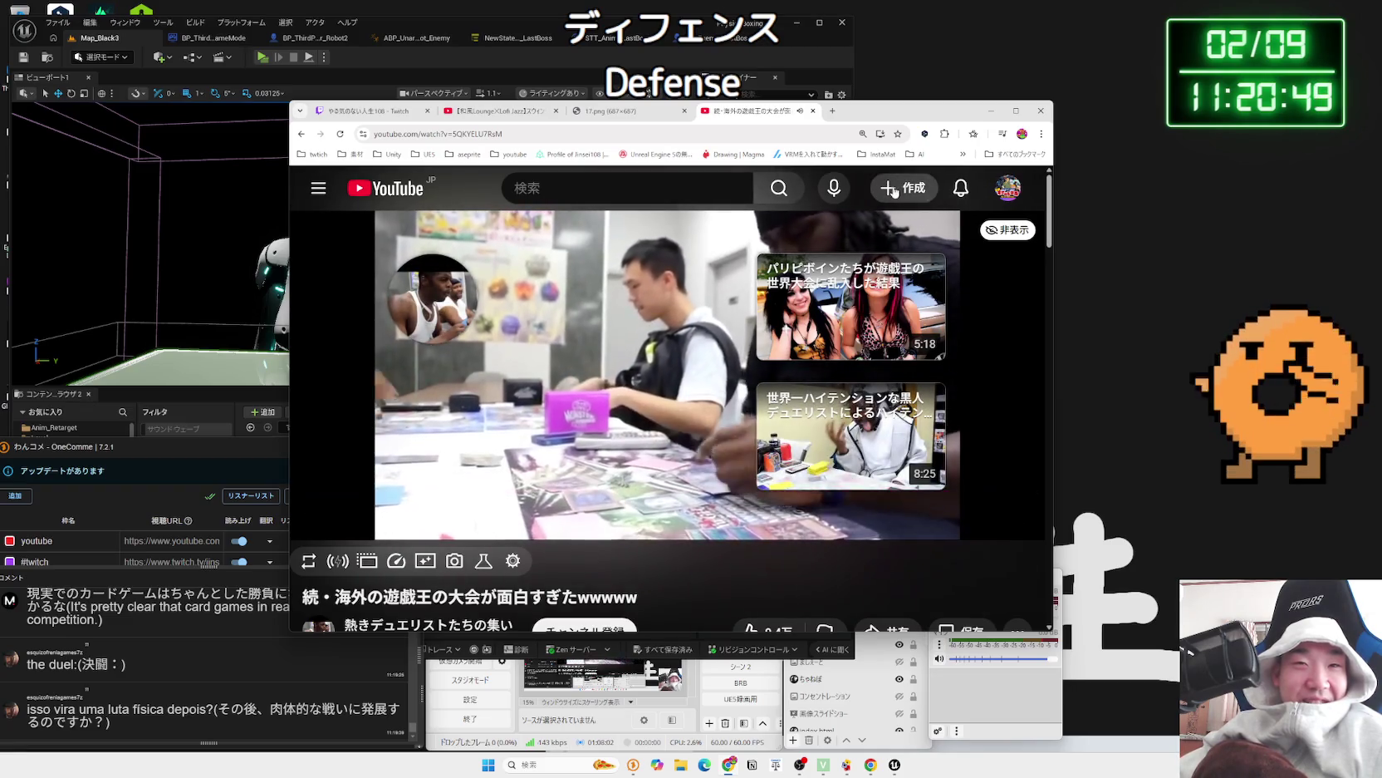
left_click_drag(868, 113, 930, 113)
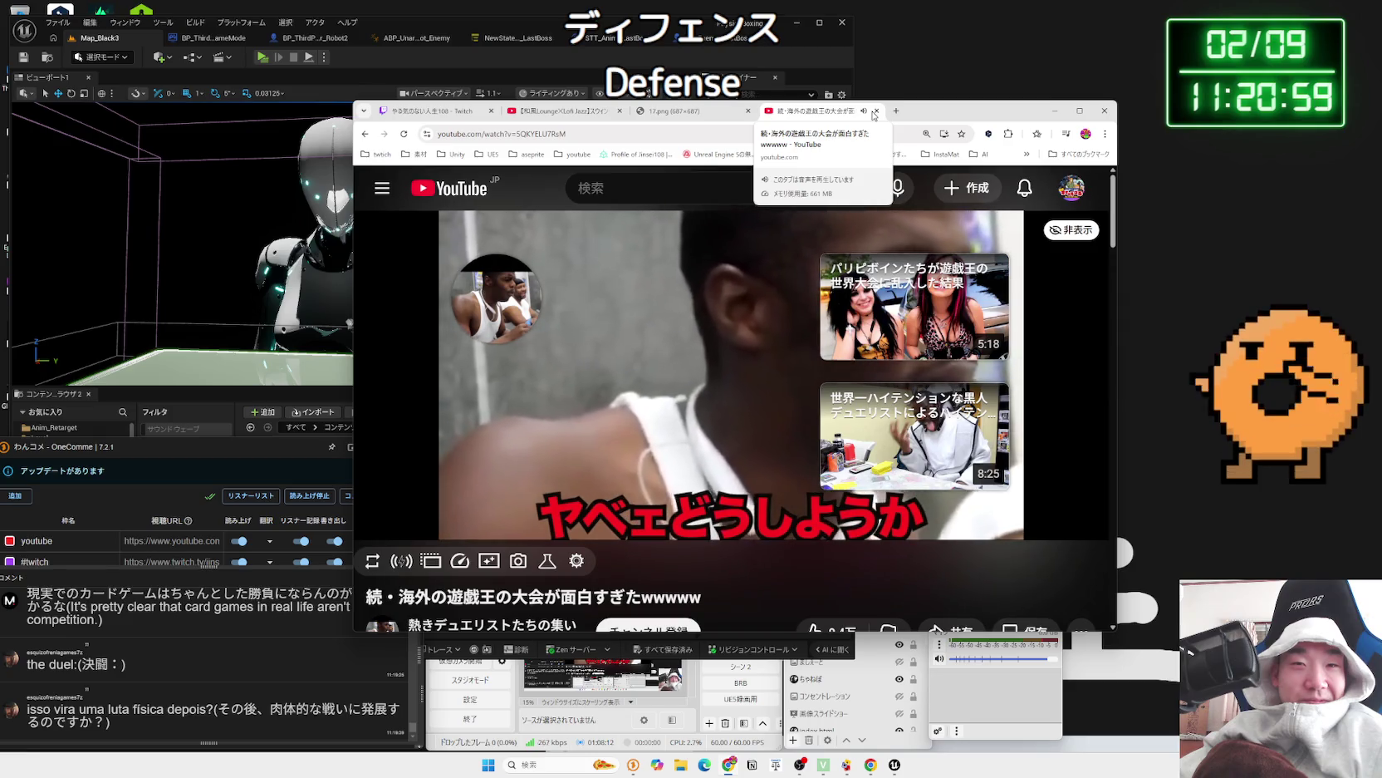
left_click(875, 111)
left_click_drag(875, 111, 1157, 71)
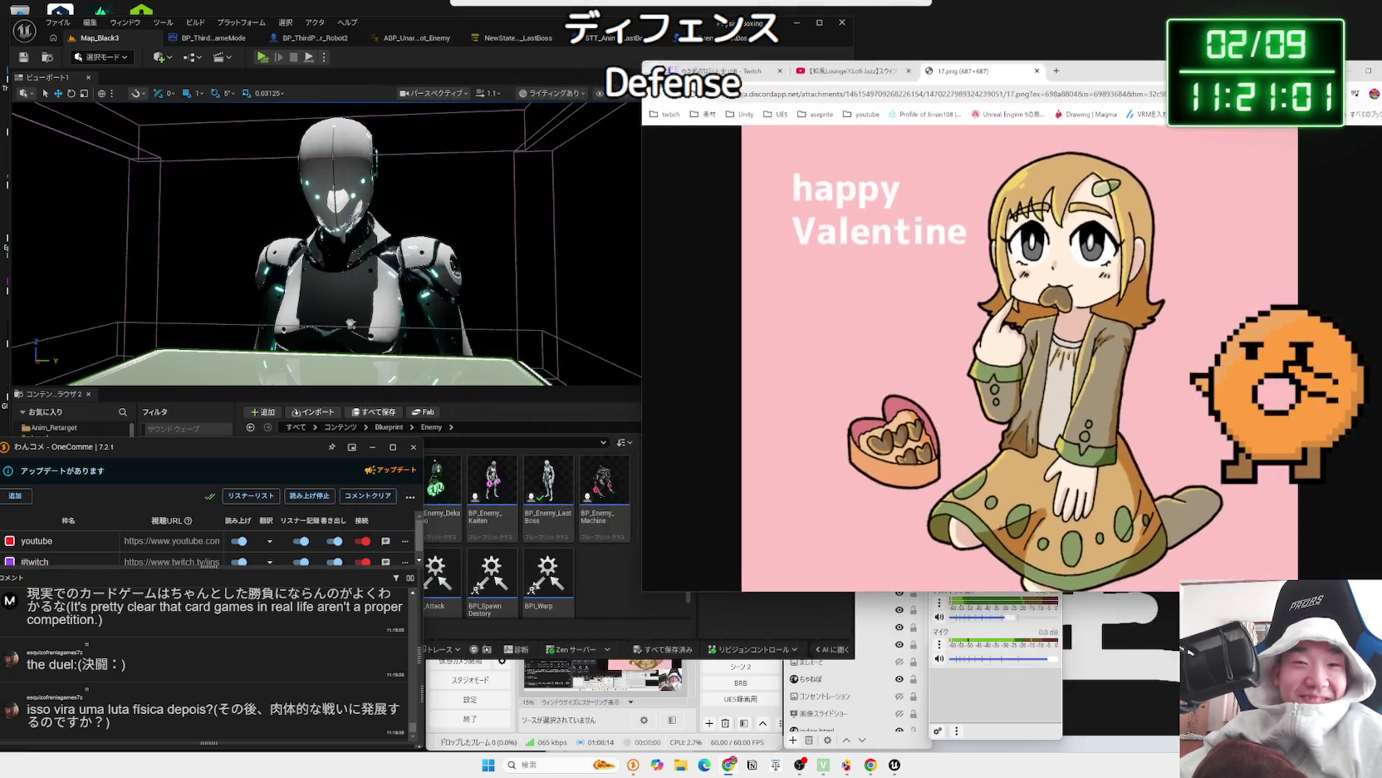
- Switch to the 17.png tab, then start a test play in the Unreal editor
left_click(848, 71)
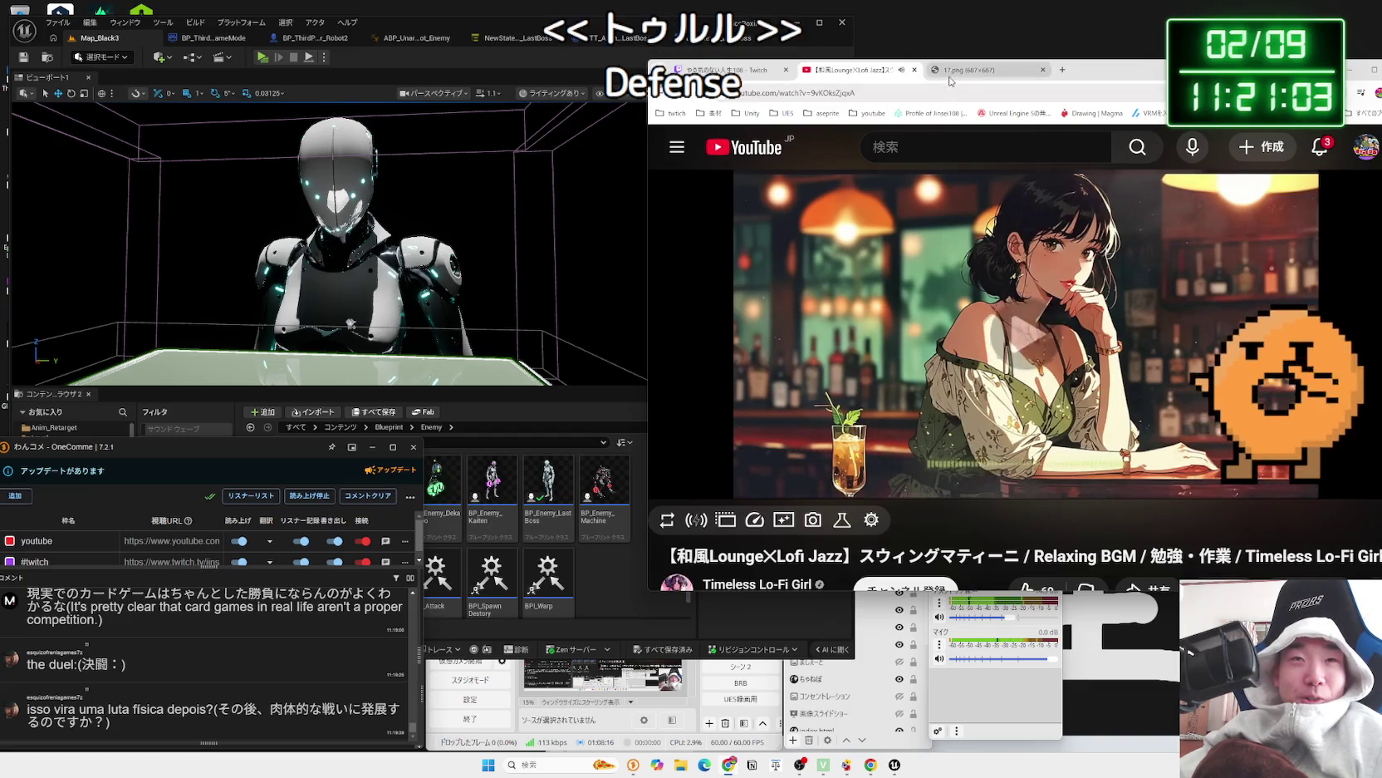
left_click(950, 75)
left_click(523, 26)
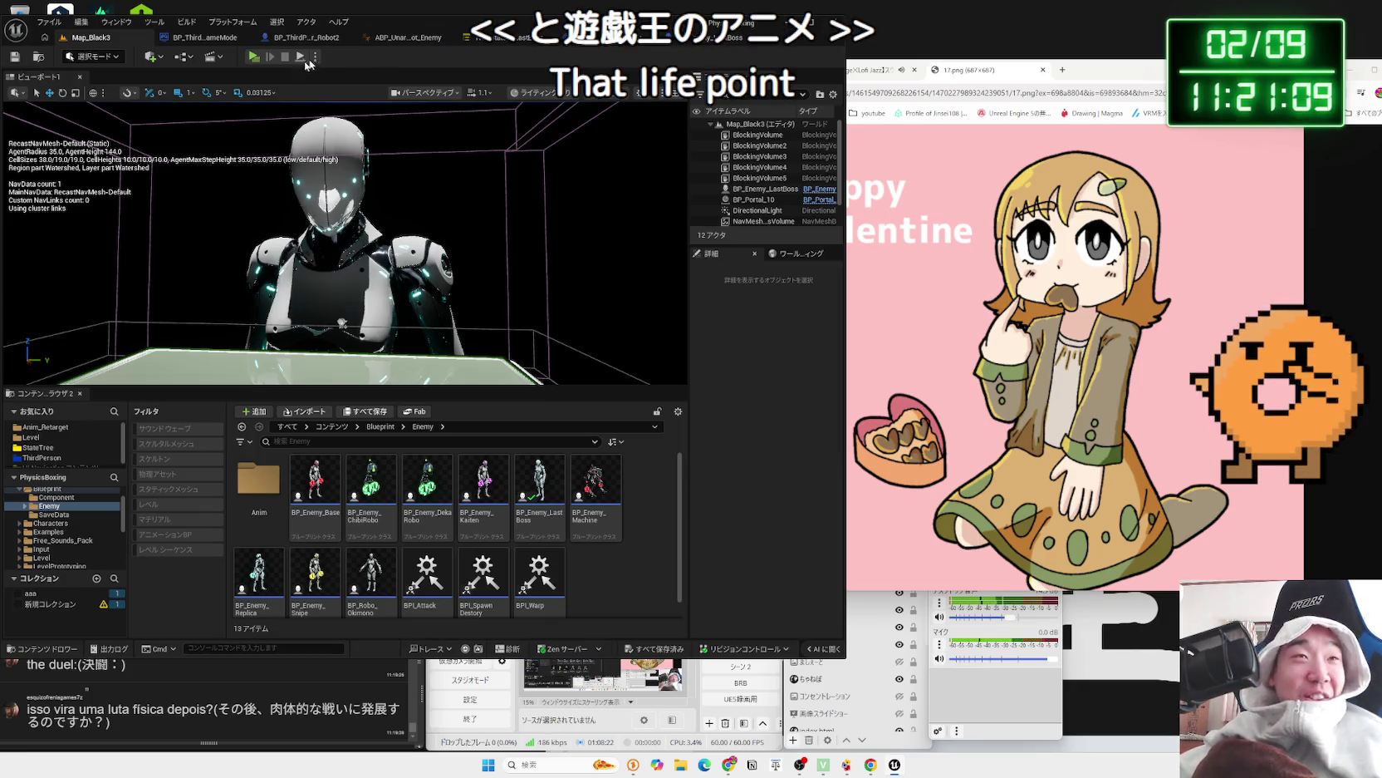
left_click(255, 57)
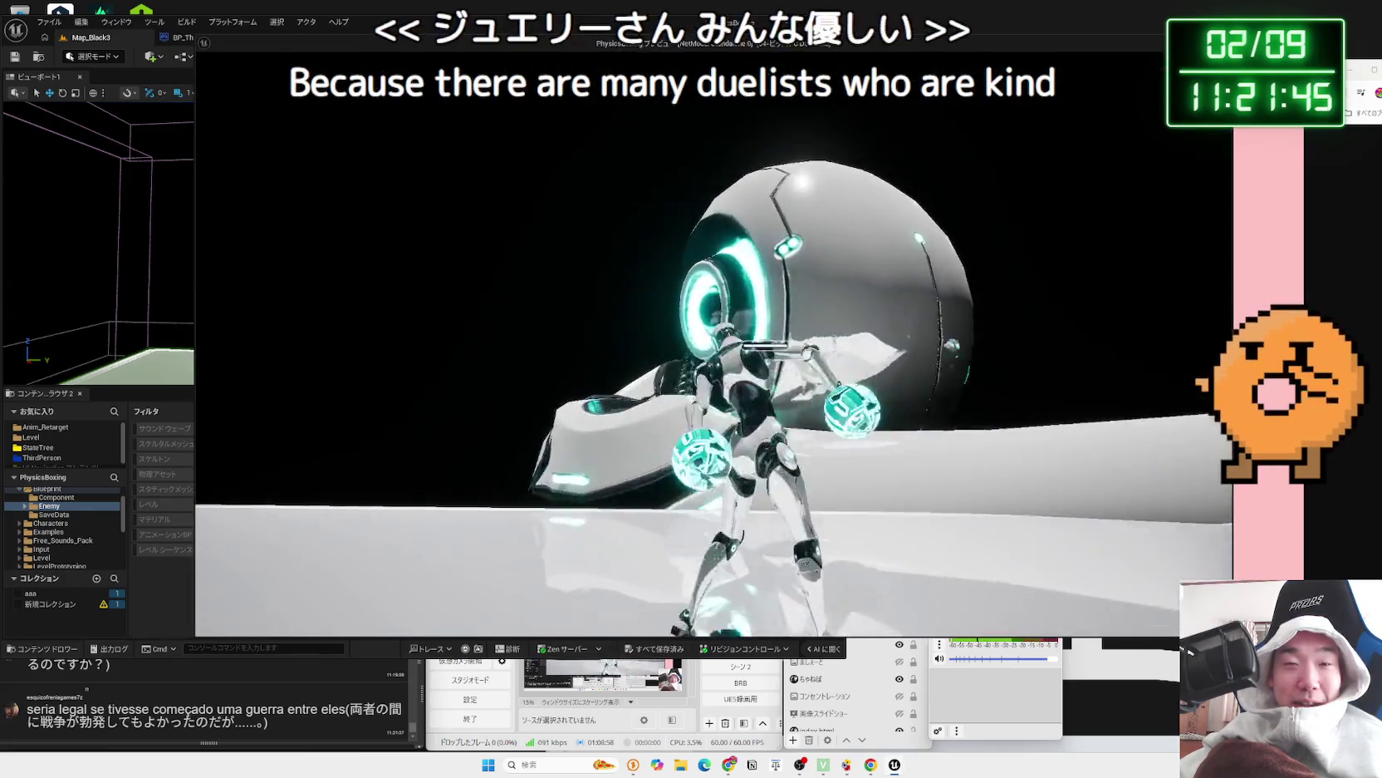
- End the last boss fight play preview and return to the level editor
key("Escape")
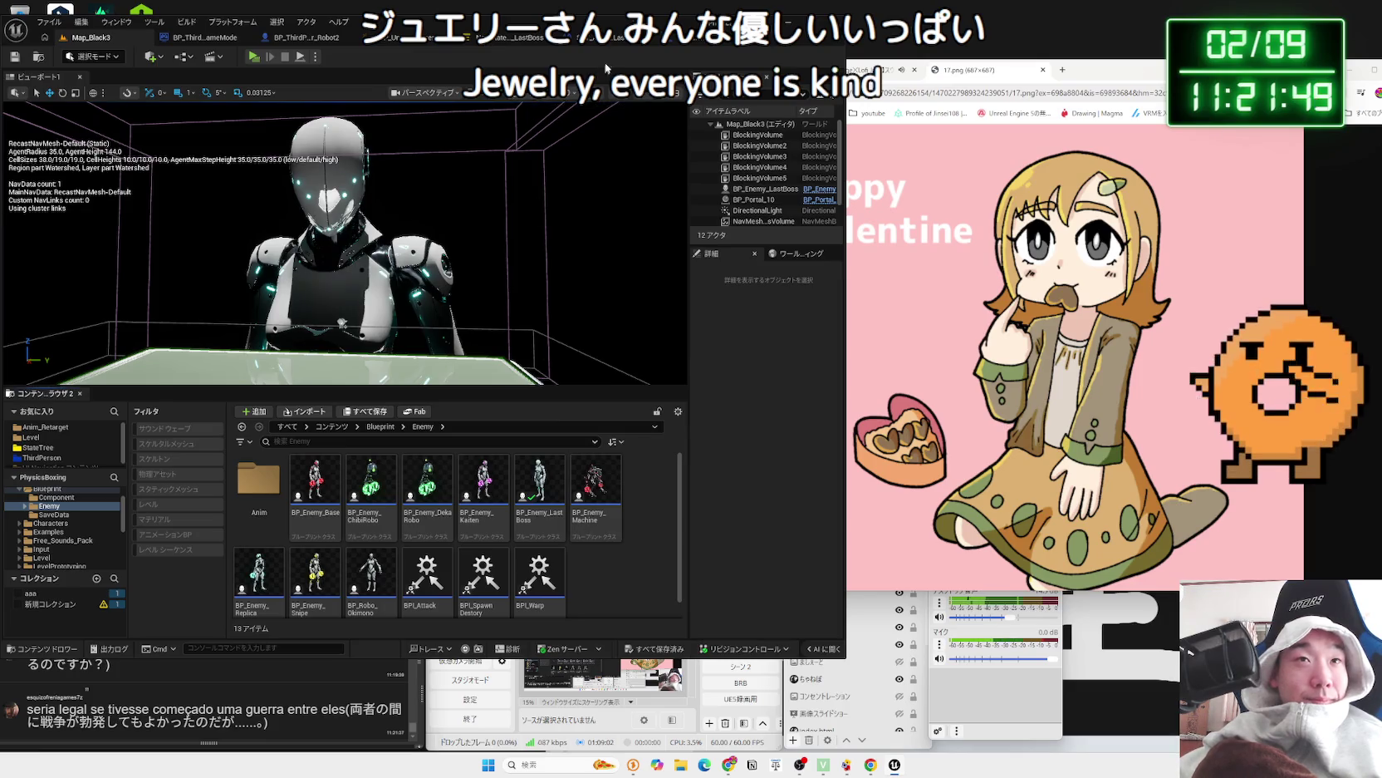
- Show the Blueprint folder in the Content Browser and open the Map_Black3 Level Blueprint
left_click(183, 59)
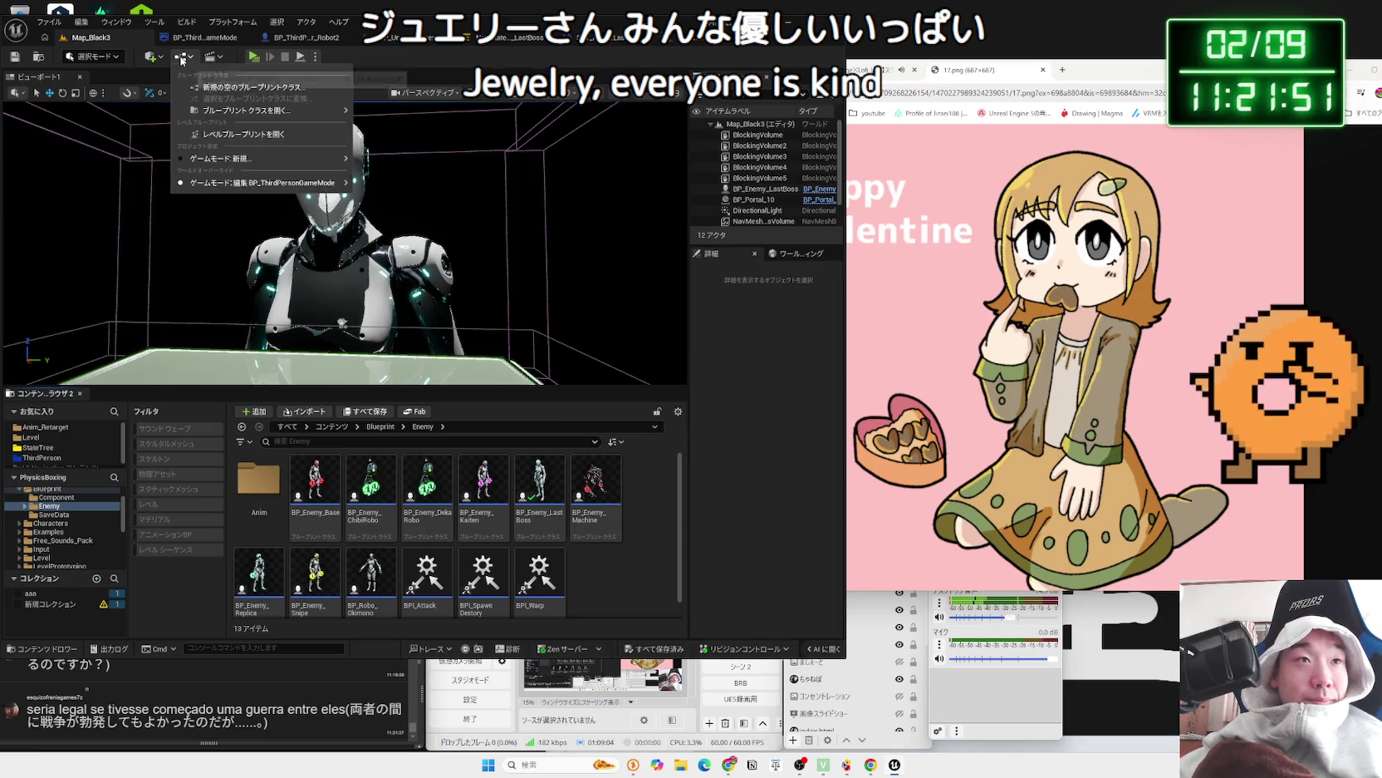
left_click(182, 60)
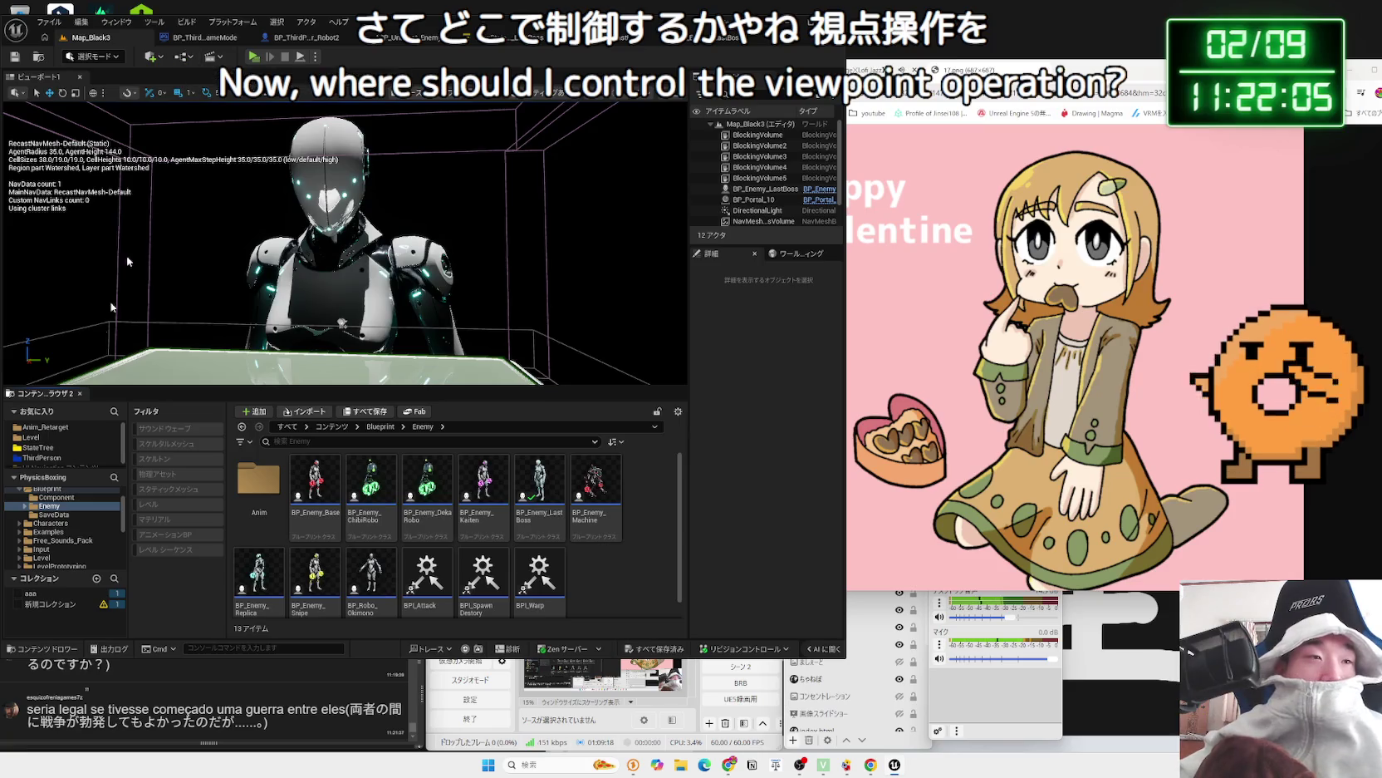
left_click(47, 489, "ctrl")
left_click(19, 489)
scroll(48, 515, "up", 2)
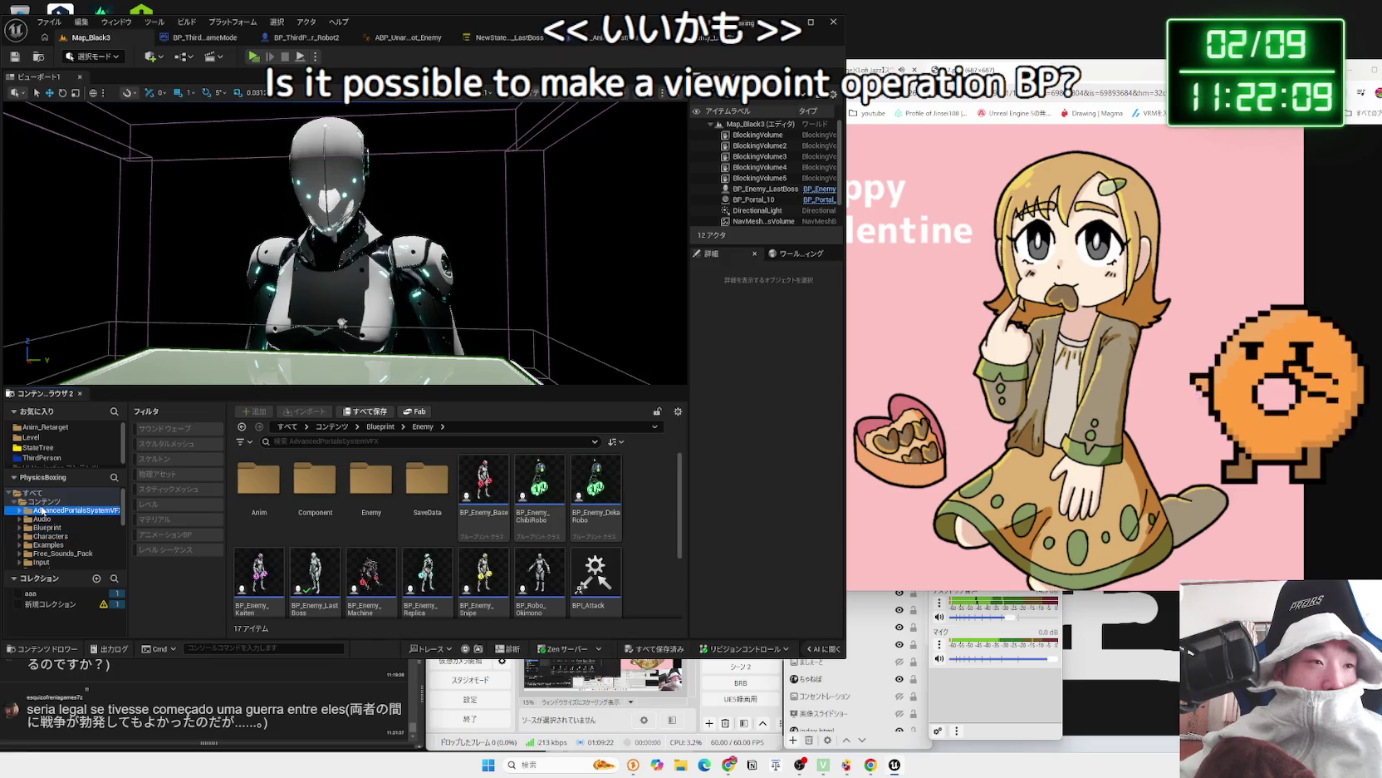
left_click(44, 528)
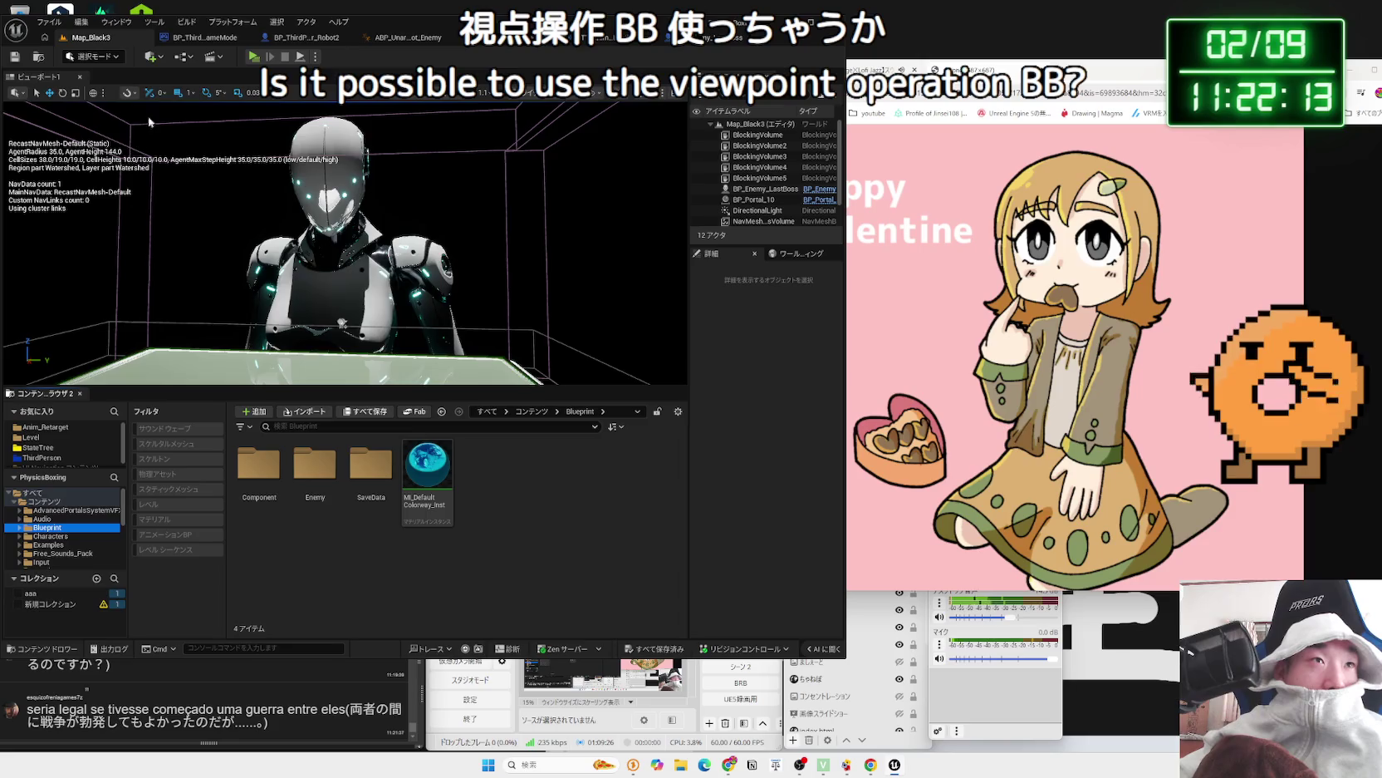
left_click(209, 56)
left_click(229, 133)
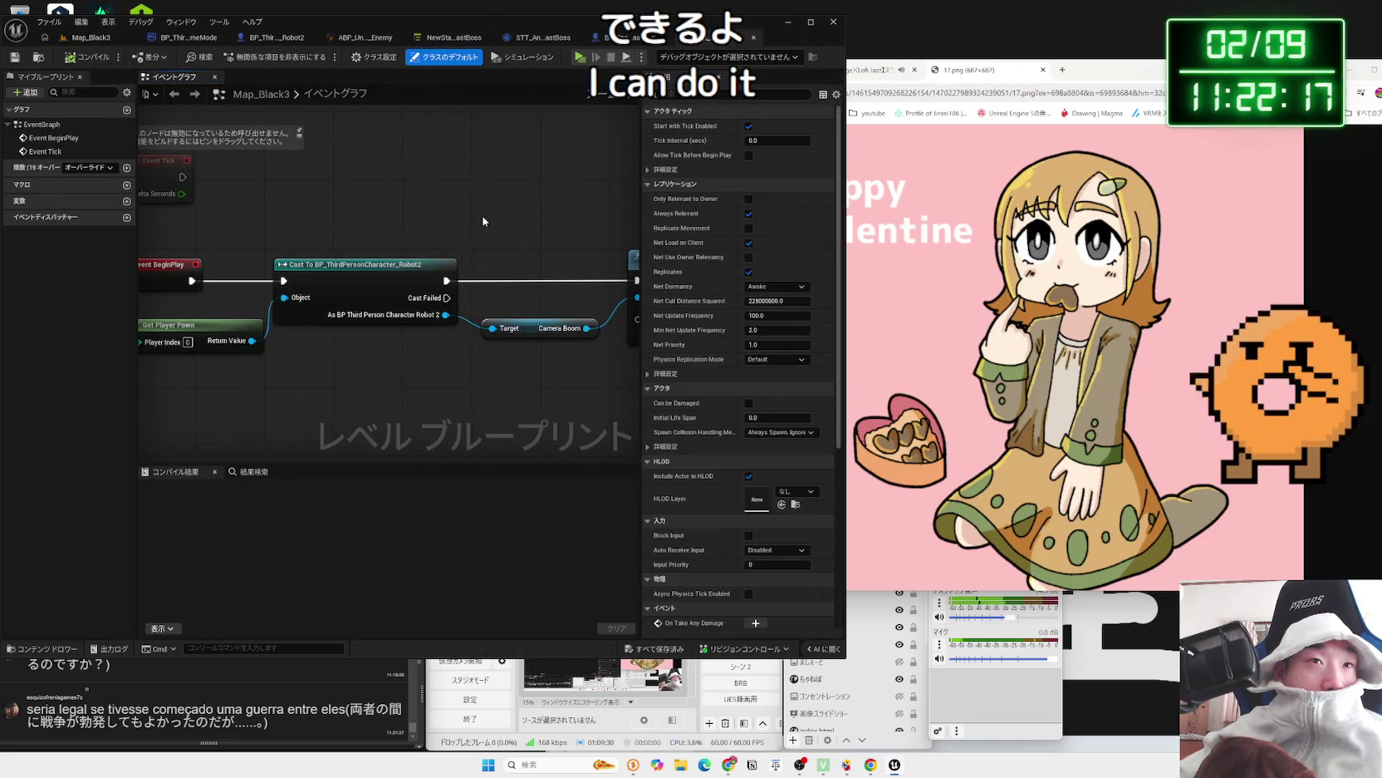
left_click_drag(371, 216, 504, 231)
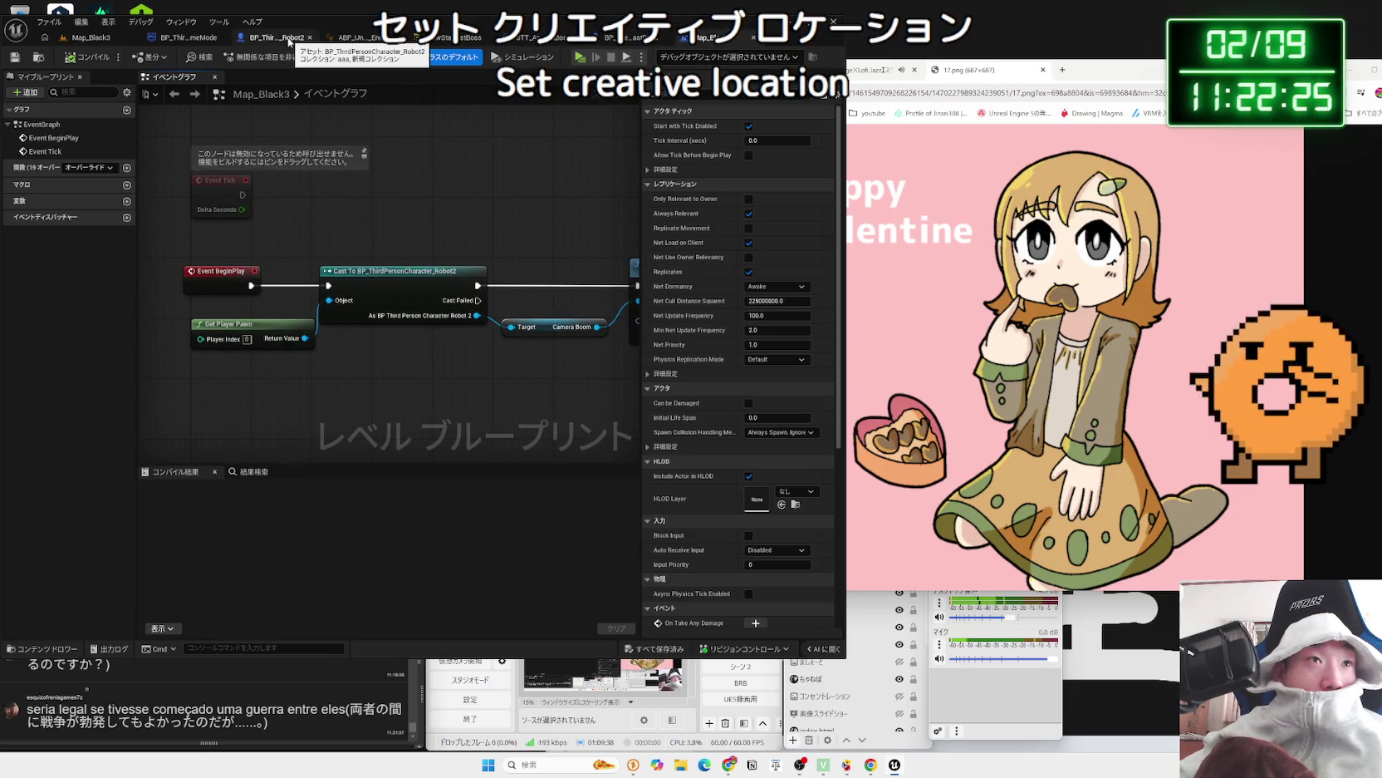
mouse_move(310, 230)
left_mouse_down()
mouse_move(188, 209)
mouse_move(472, 339)
mouse_move(536, 351)
left_mouse_up()
left_click(536, 351)
left_click_drag(469, 262, 442, 235)
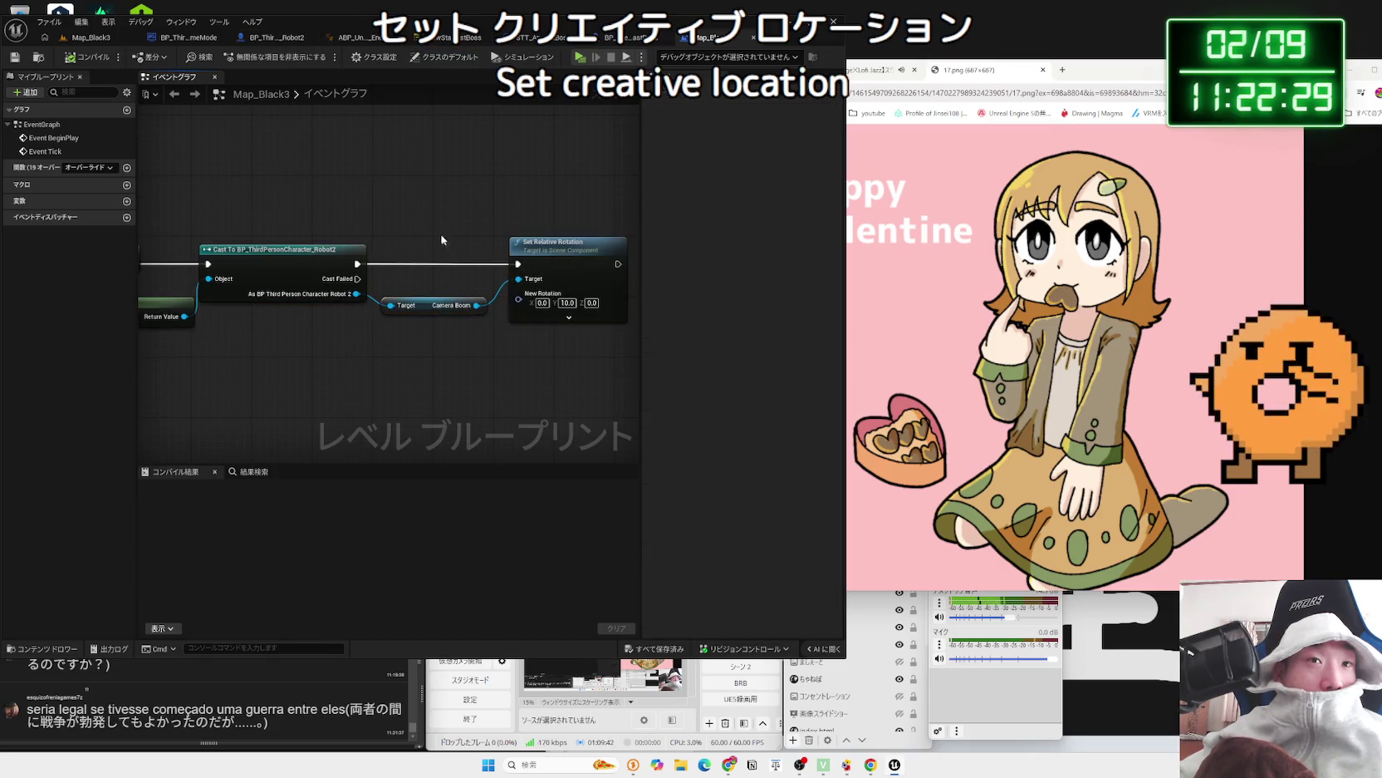
left_click(555, 335)
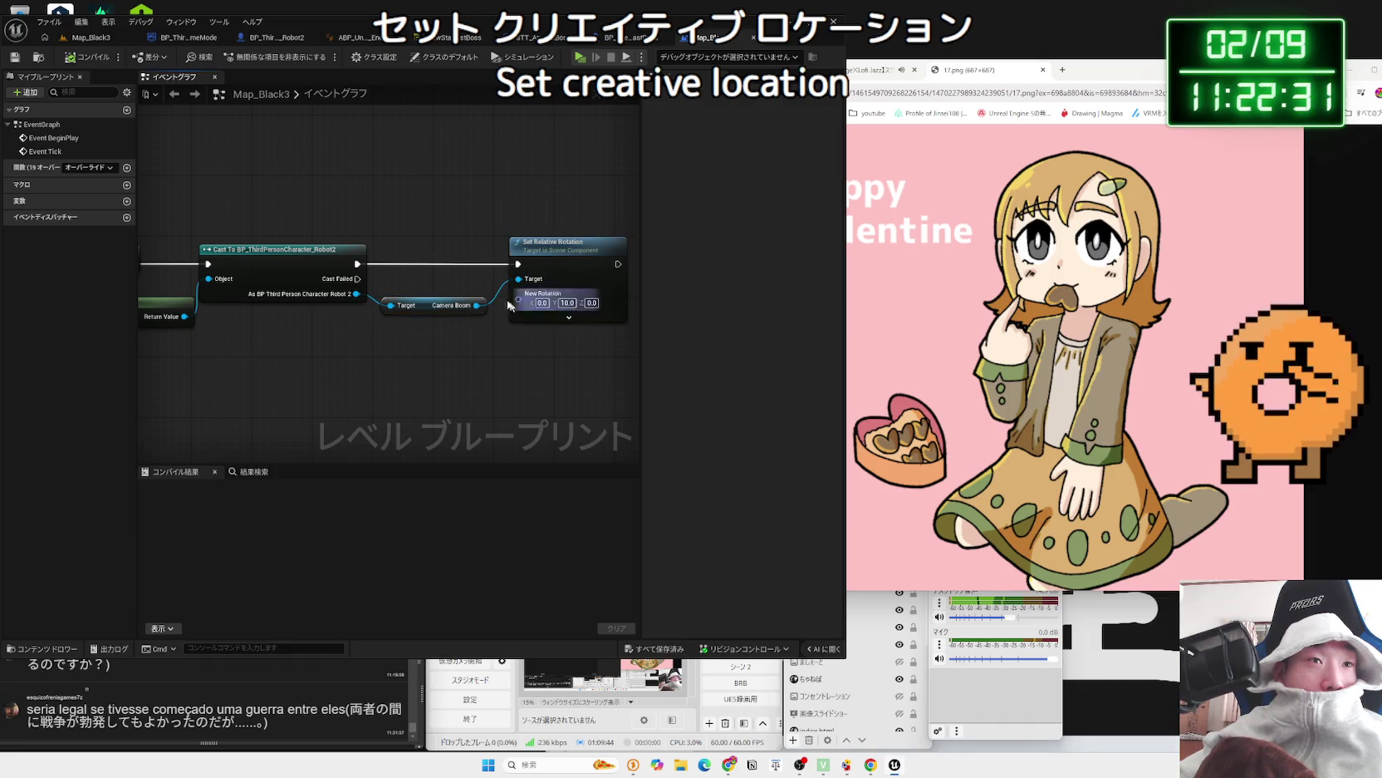
key("alt+p")
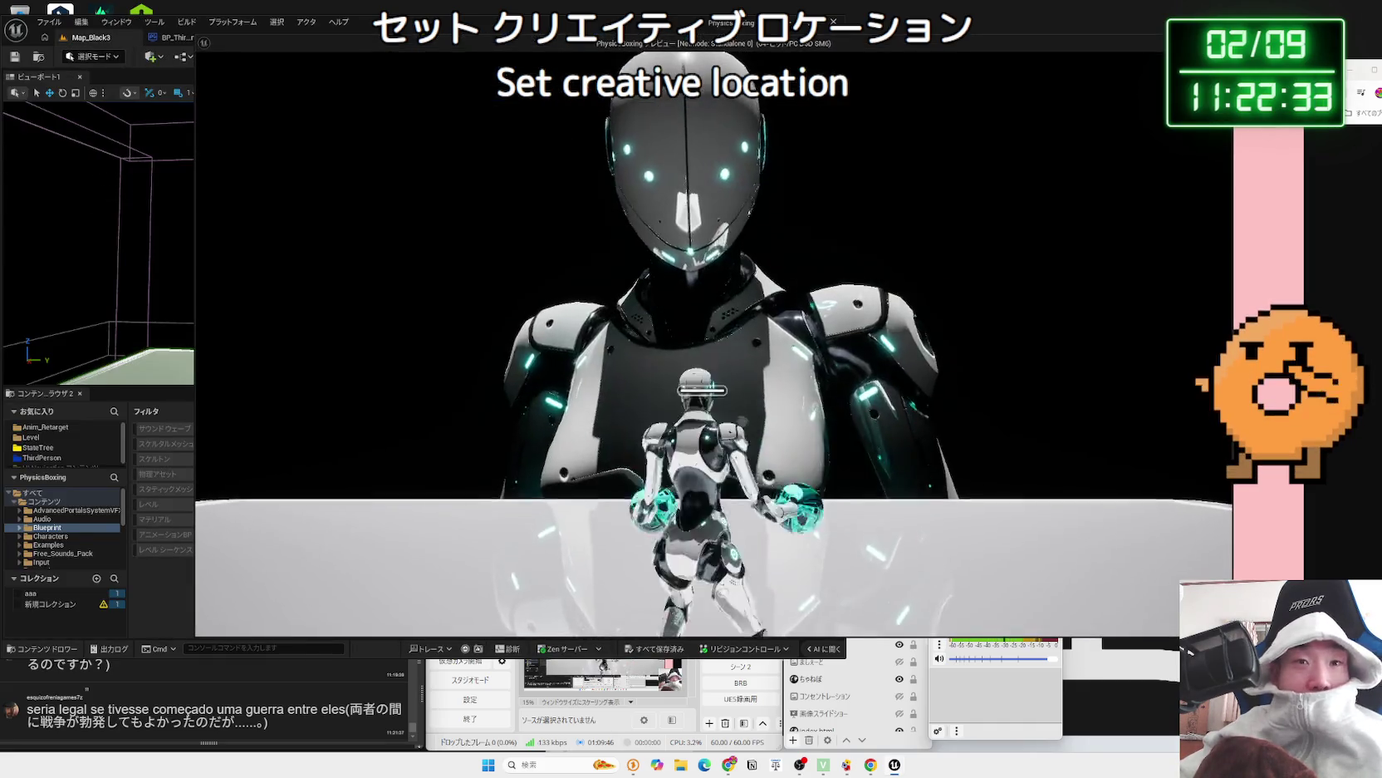
key("Escape")
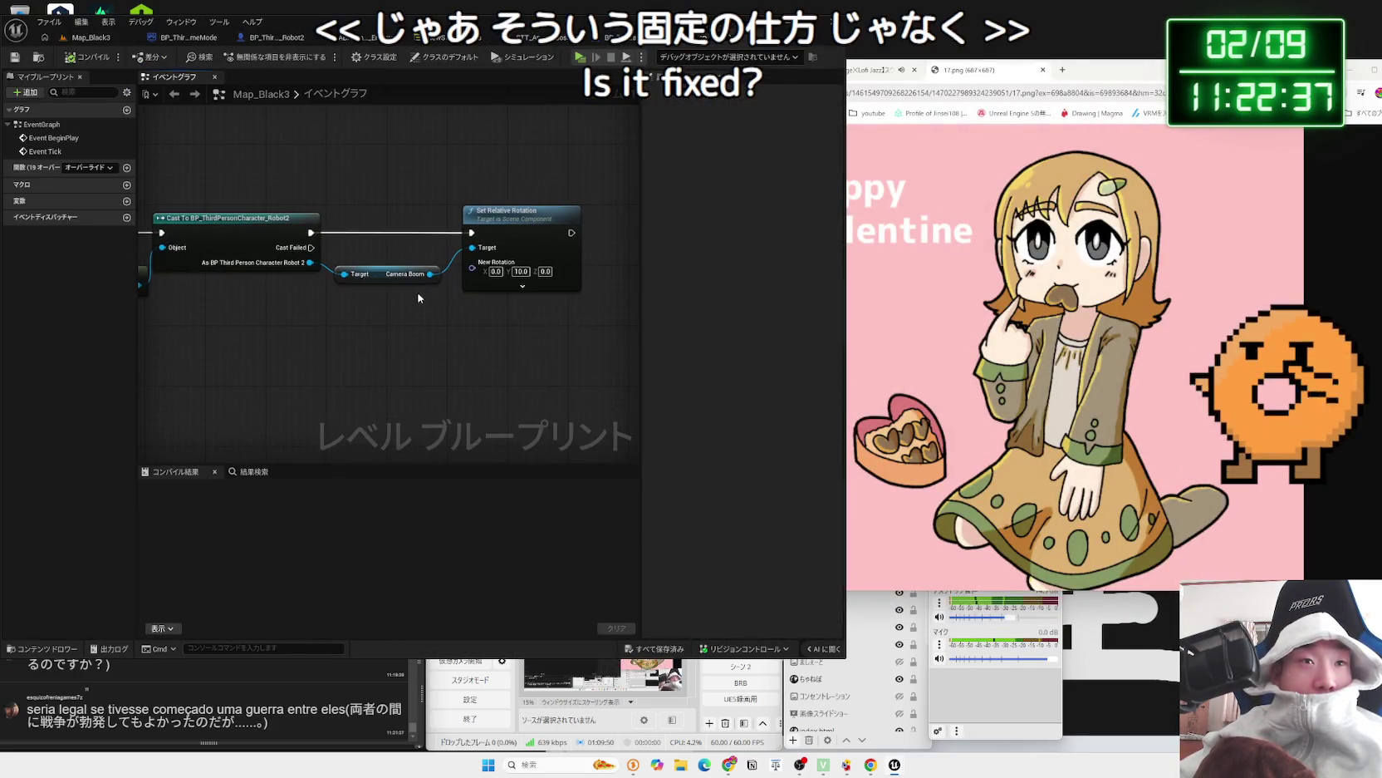
scroll(419, 297, "down", 2)
- Delete the Set Relative Rotation and Camera Boom getter nodes
left_click(491, 221)
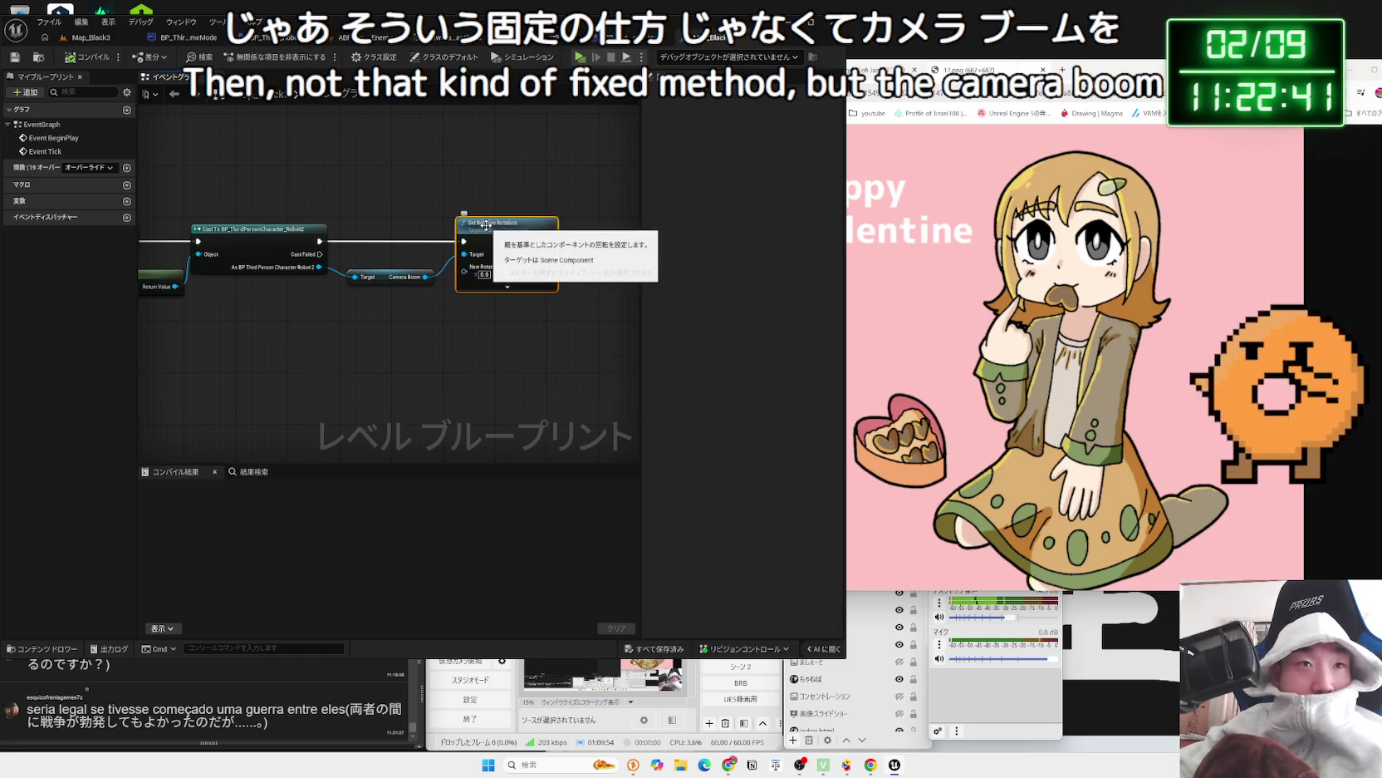
key("Delete")
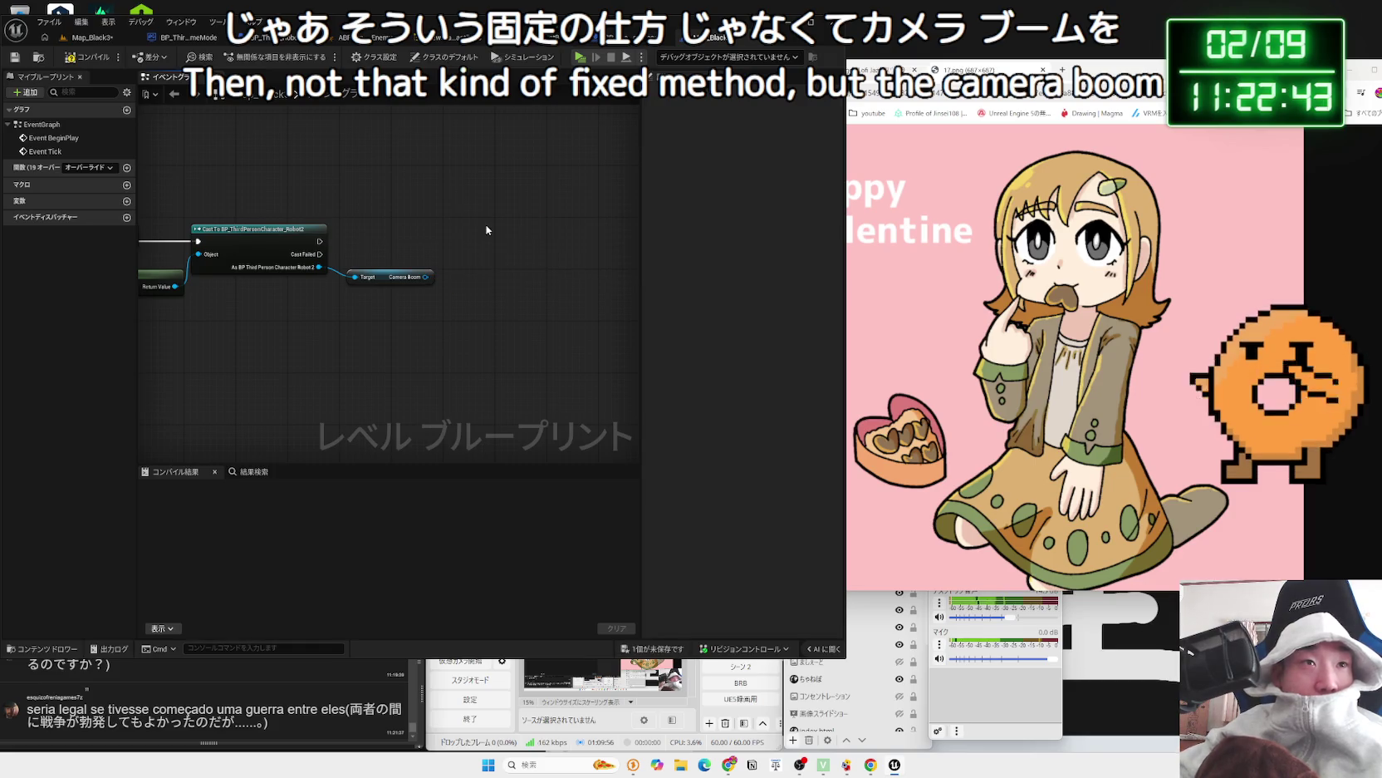
left_click(391, 277)
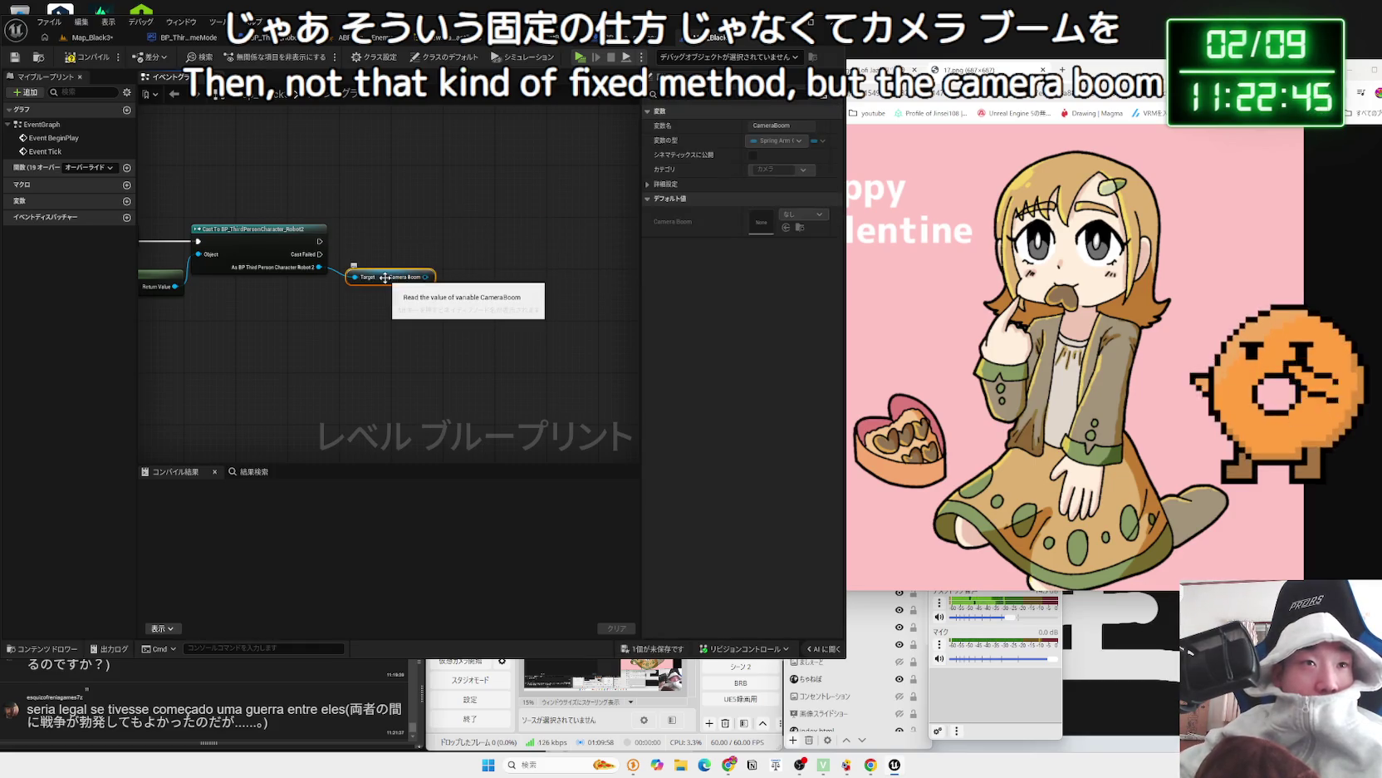
key("Delete")
- Promote the cast's third-person character output to a new variable and compile
left_click_drag(320, 266, 400, 249)
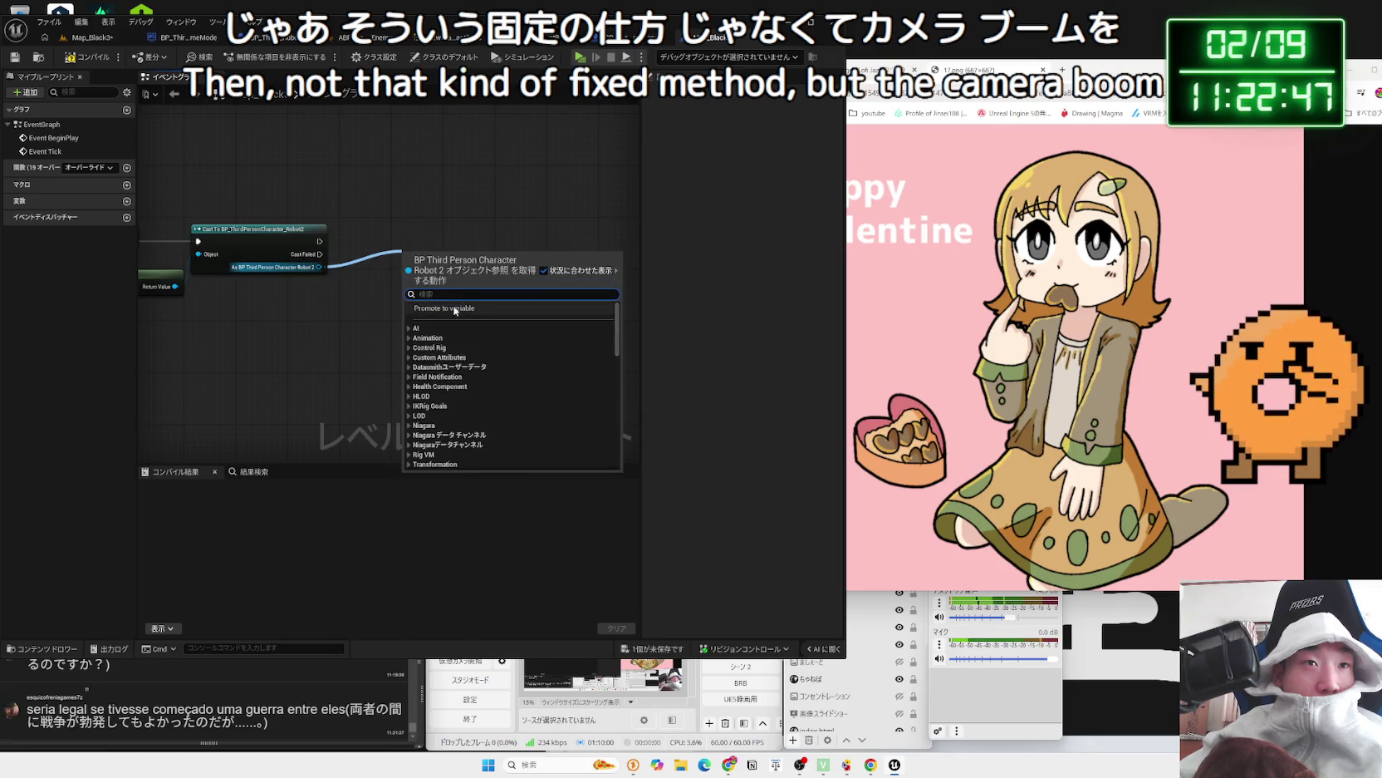
left_click(461, 309)
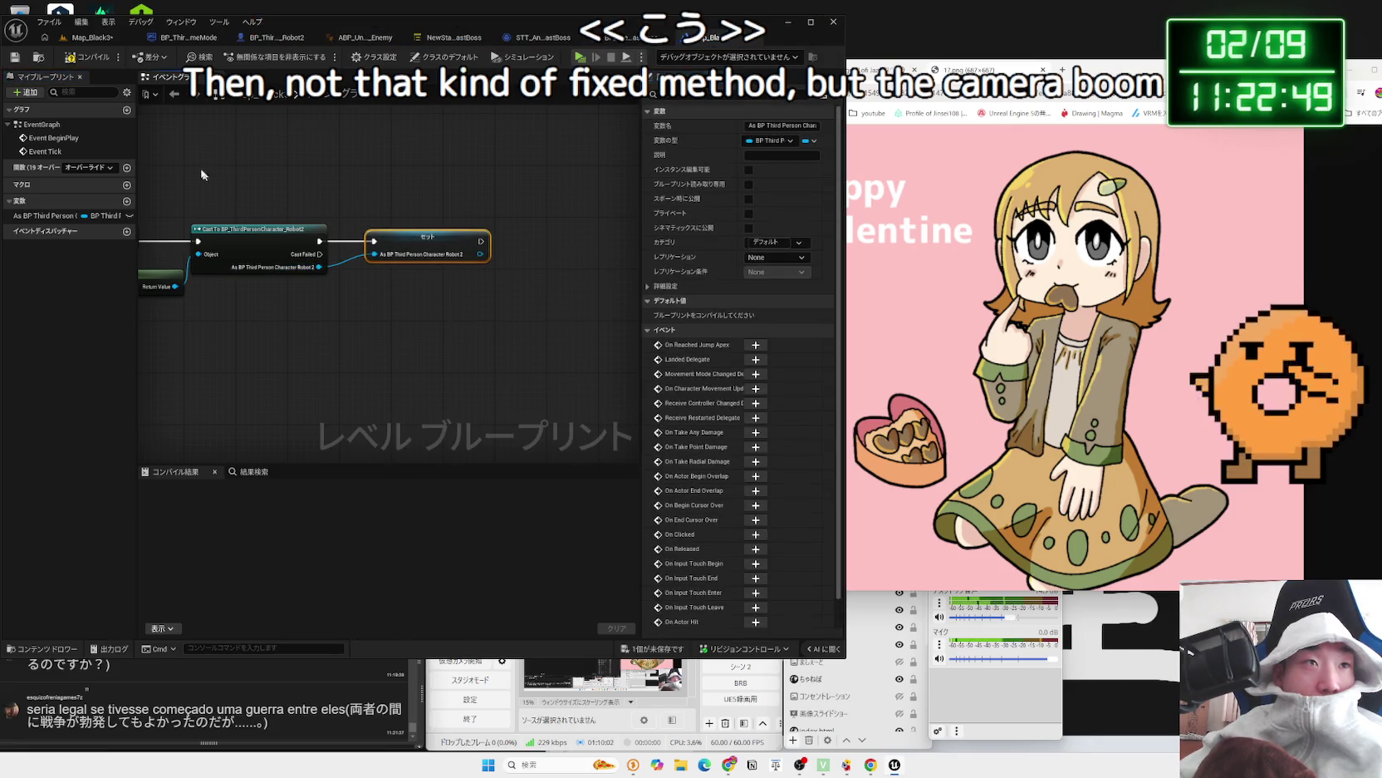
left_click(87, 57)
left_click_drag(264, 284, 344, 288)
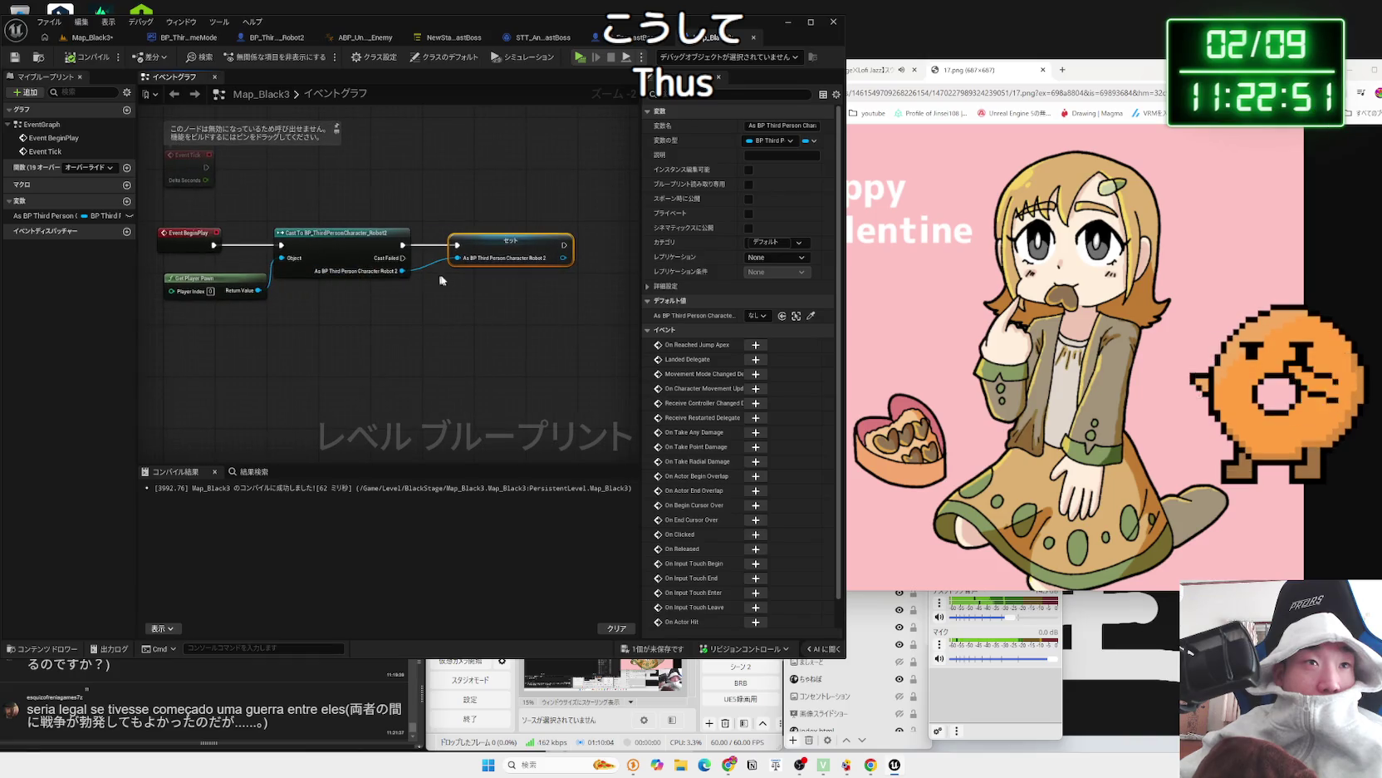
left_click_drag(431, 278, 369, 274)
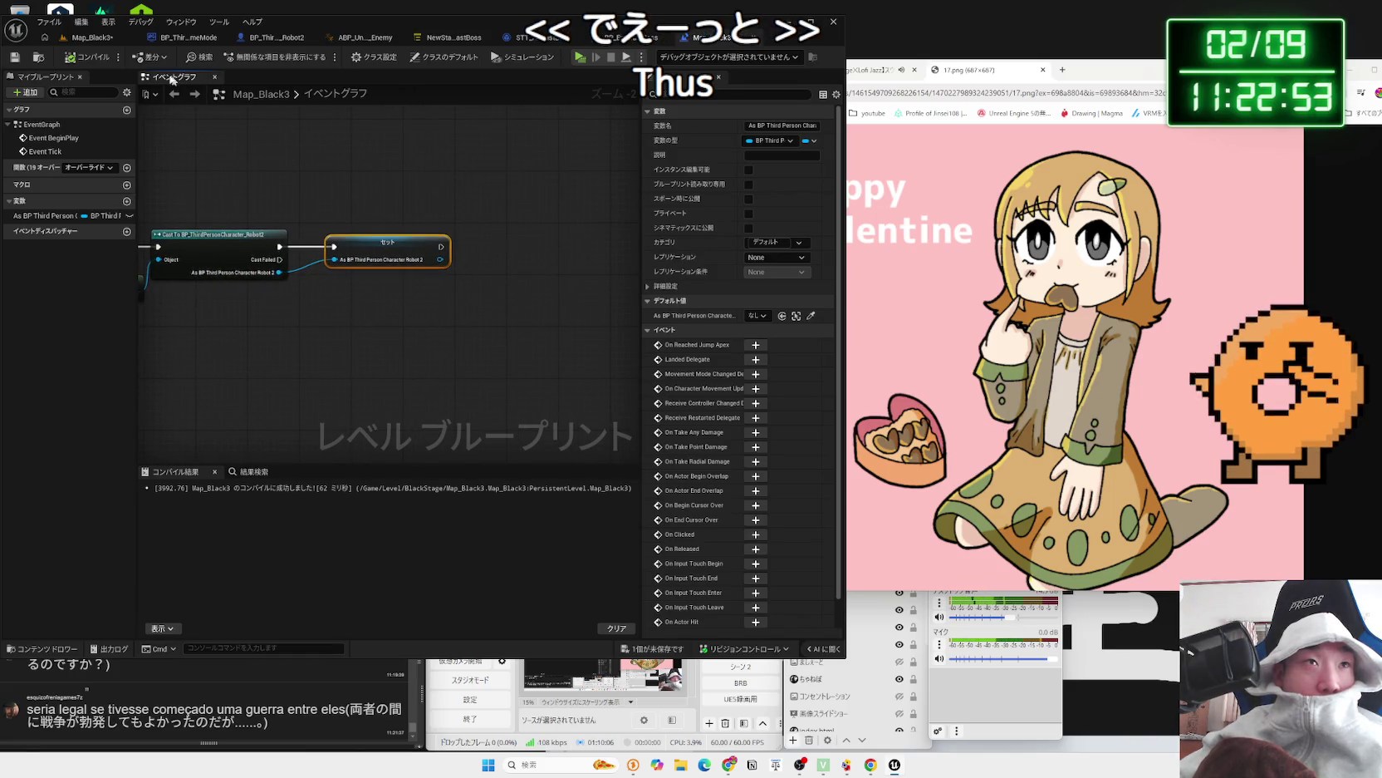
- Select the BP_Enemy_LastBoss actor in the level, then go back to the level blueprint
left_click(97, 40)
left_click(764, 189)
left_click(715, 37)
- Add a BP_Enemy_LastBoss reference node and a Cast To BP_Enemy_LastBoss node from it
right_click(420, 324)
left_click(498, 378)
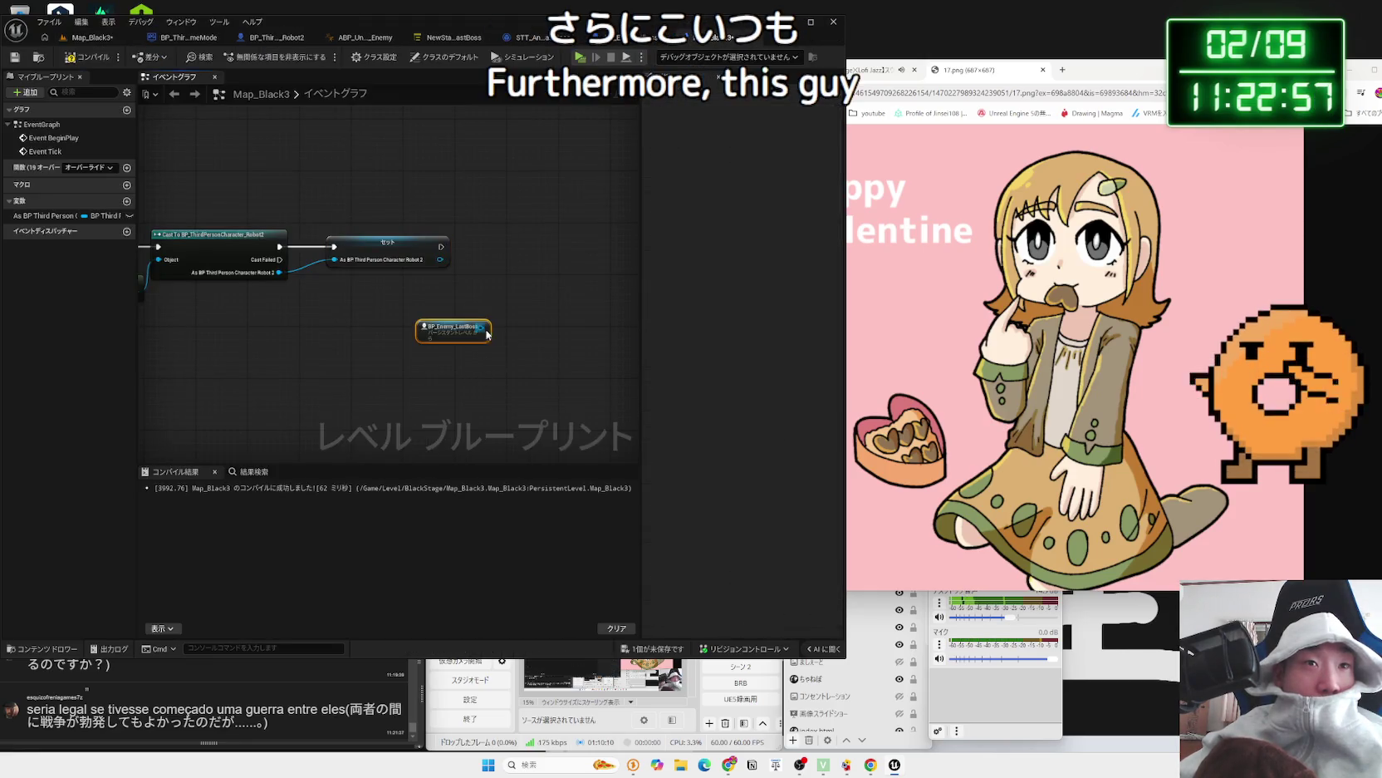
left_click_drag(483, 327, 515, 307)
type("cast to")
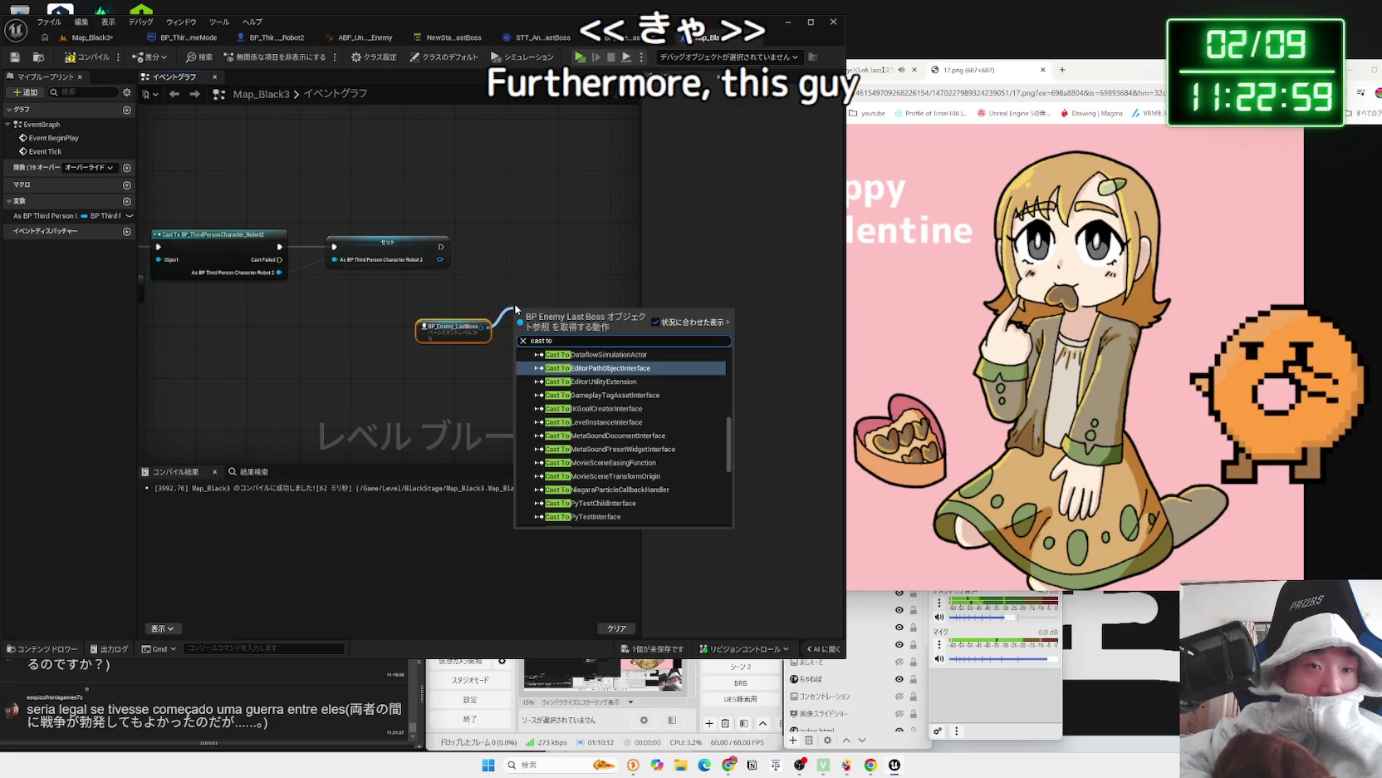
type(" last boss")
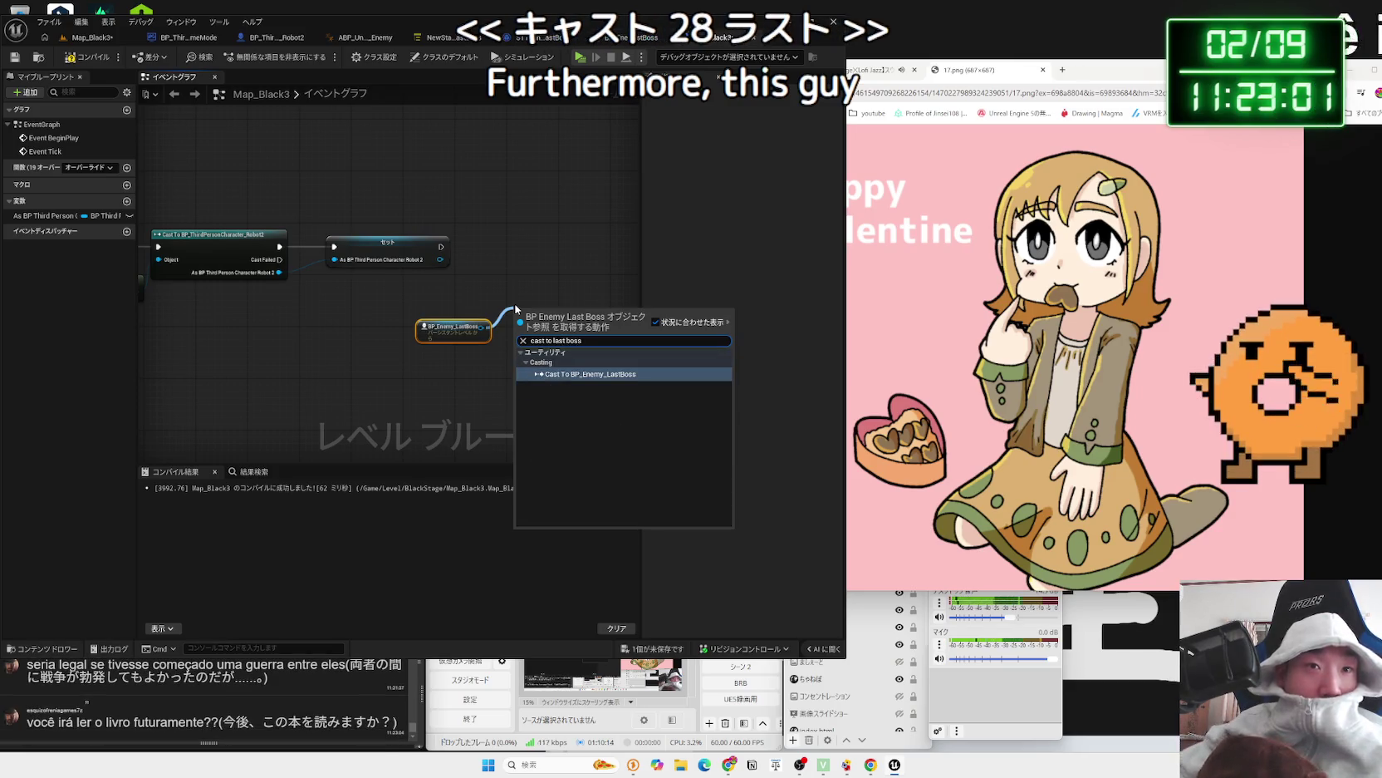
key("Return")
mouse_move(511, 293)
left_mouse_down()
mouse_move(524, 292)
mouse_move(542, 237)
left_mouse_up()
- Chain the boss cast after the character variable set and promote its output to a variable
left_click(543, 237)
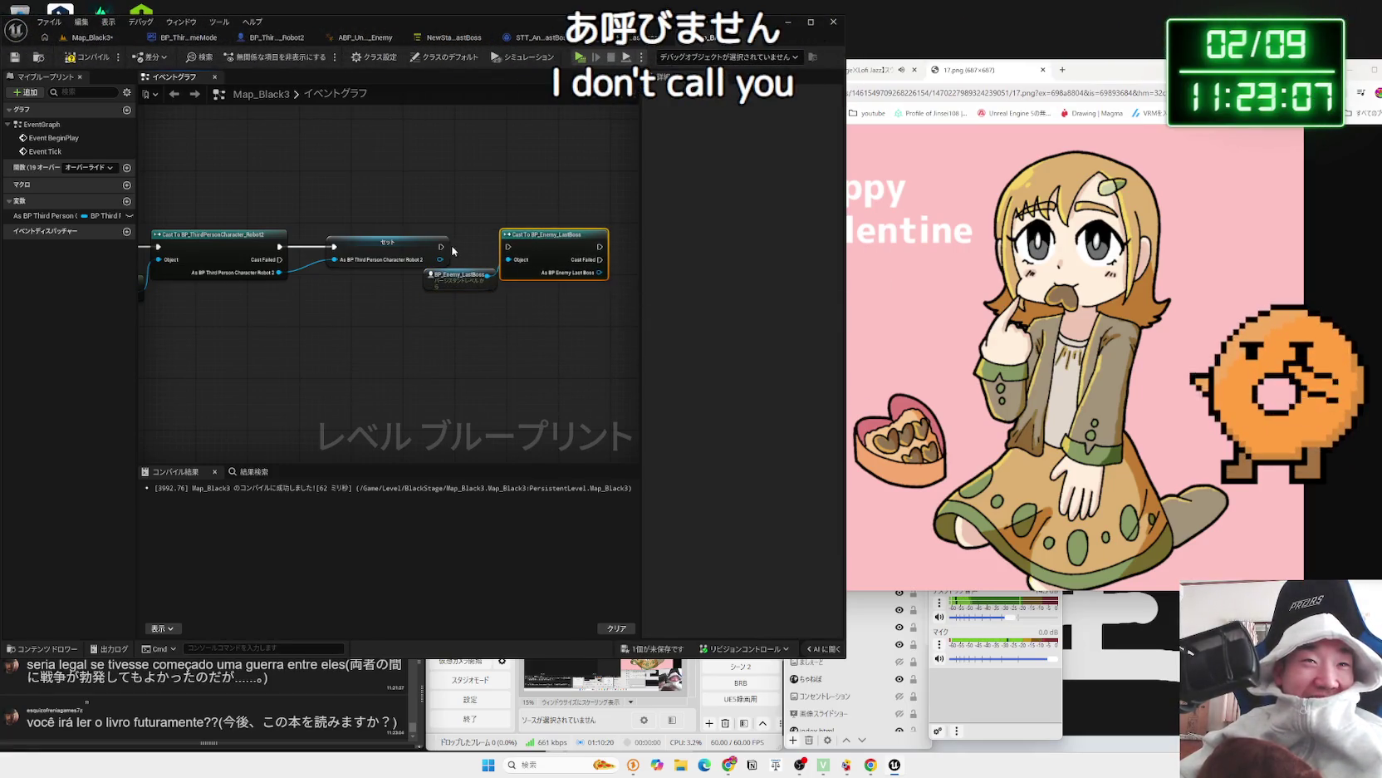
left_click_drag(441, 247, 508, 246)
left_click_drag(458, 294, 555, 294)
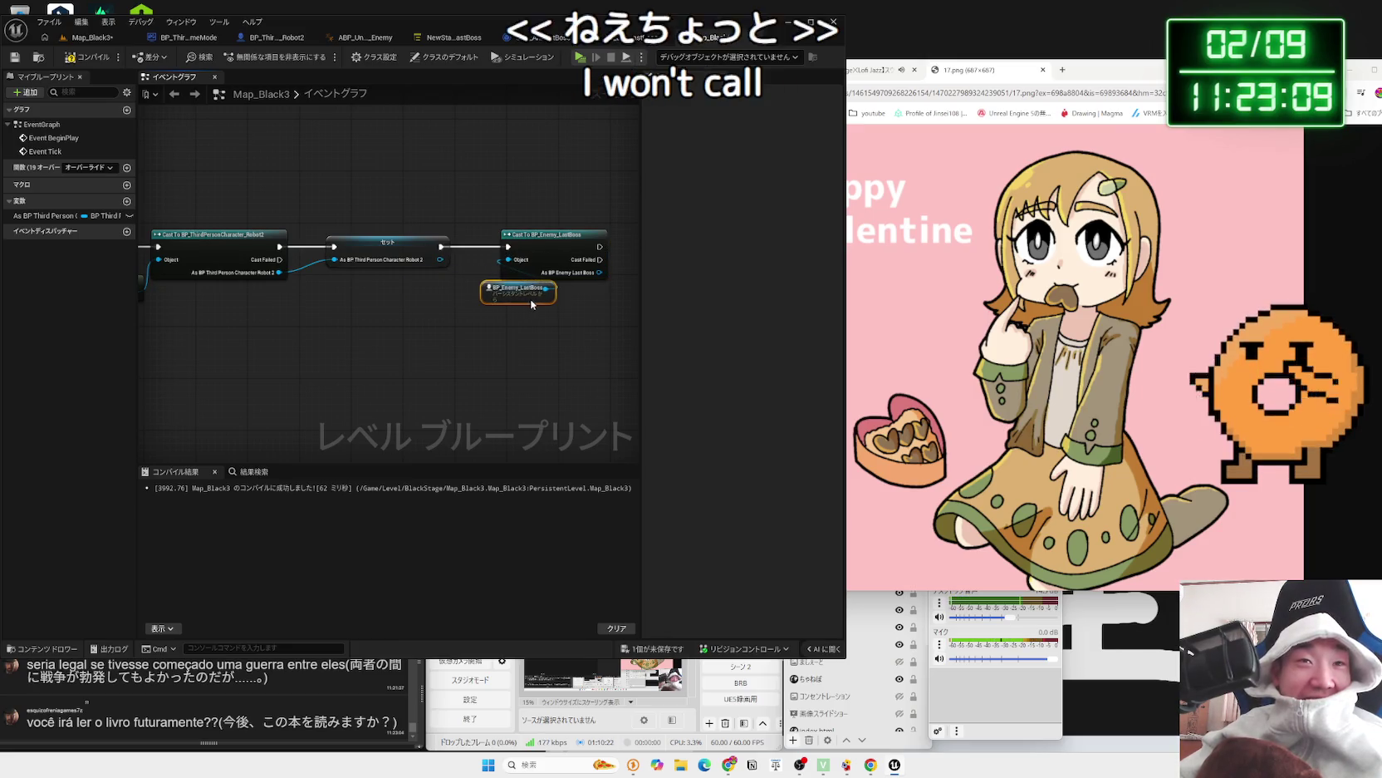
left_click_drag(423, 269, 491, 270)
left_click(525, 299)
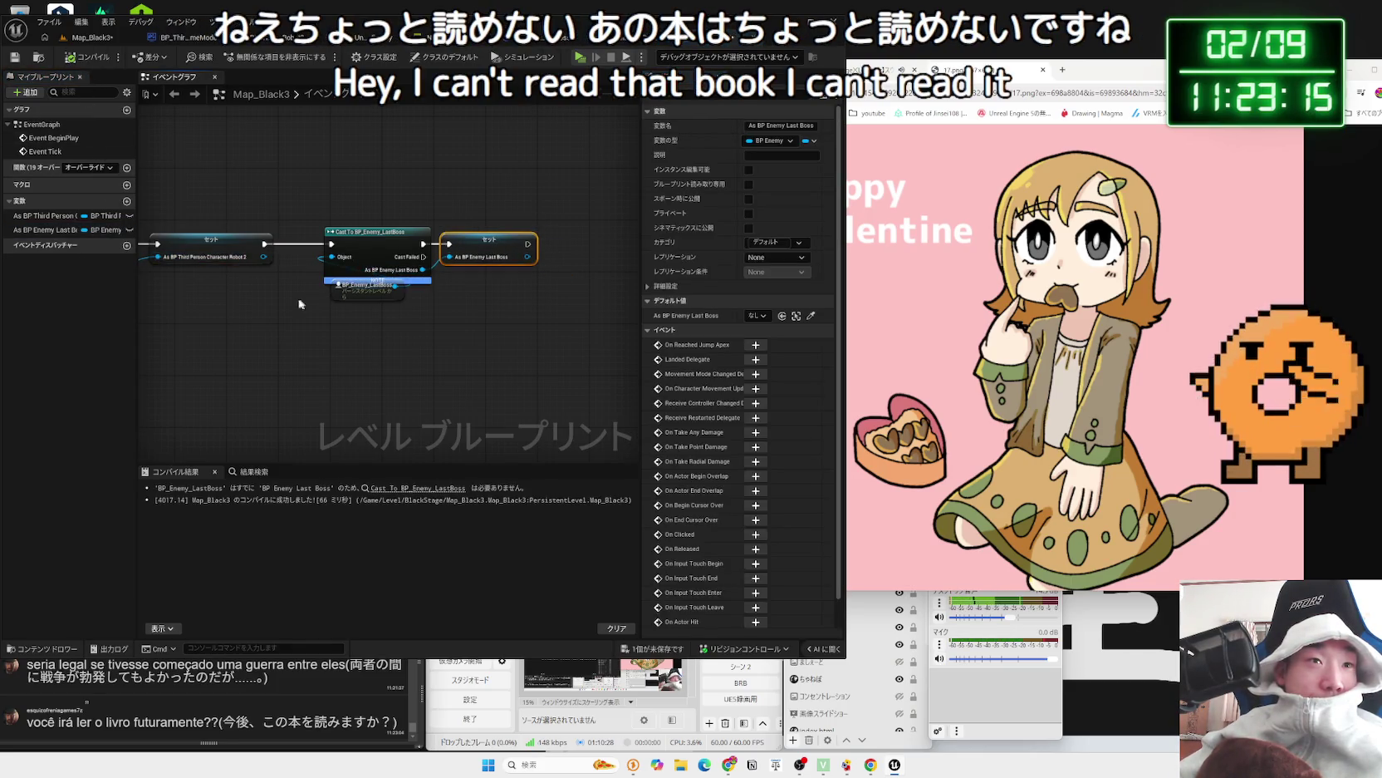
- Delete the boss cast, reference, set nodes and As BP Enemy Last Boss variable, then save Map_Black3
left_click(374, 311)
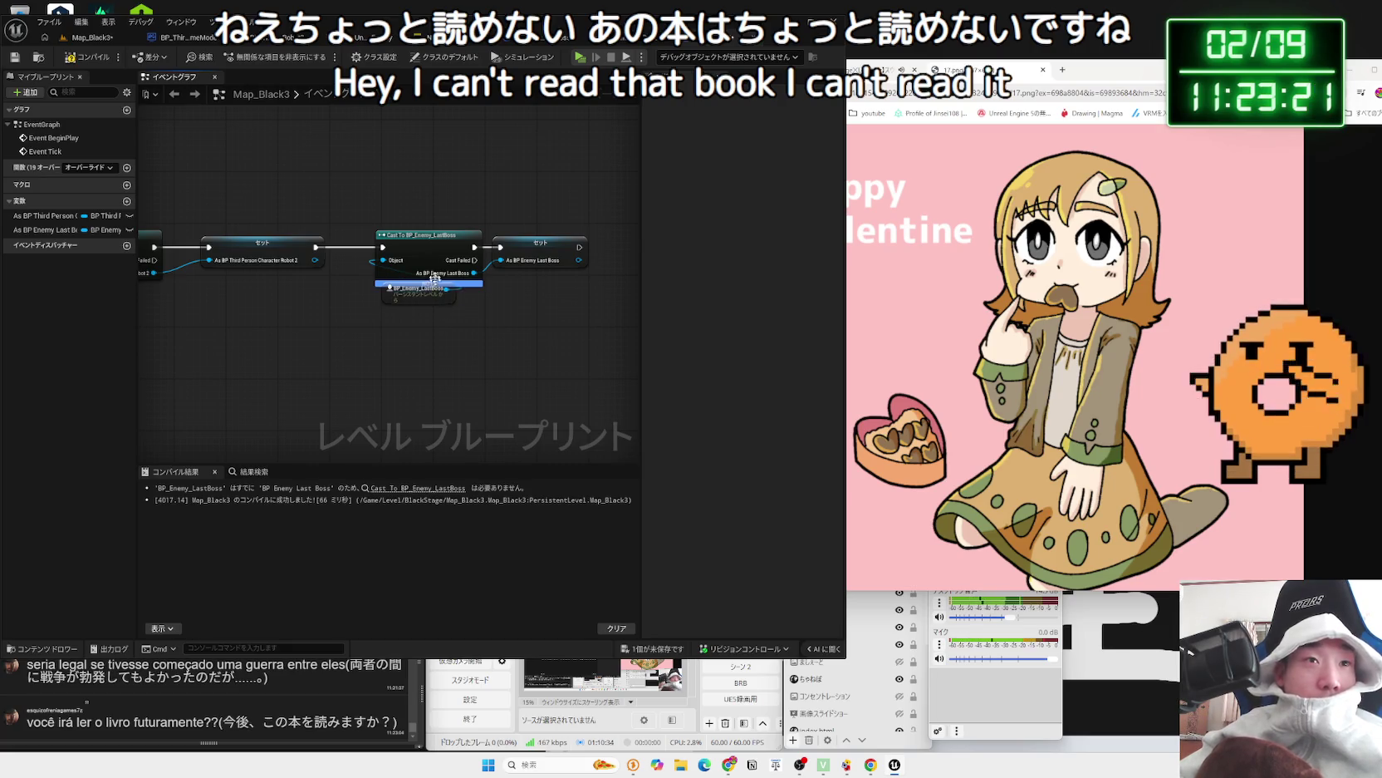
left_click_drag(370, 195, 523, 293)
key("Delete")
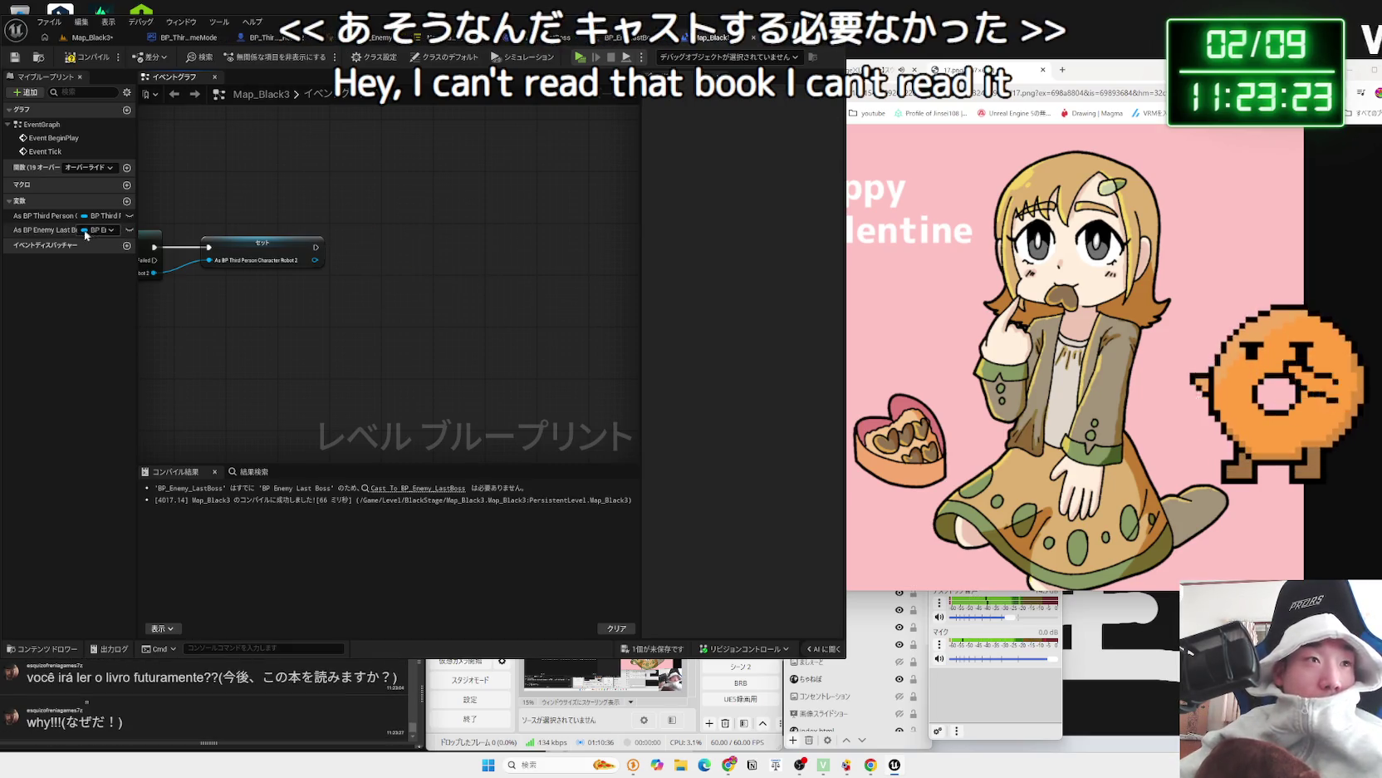
left_click(61, 230)
key("Delete")
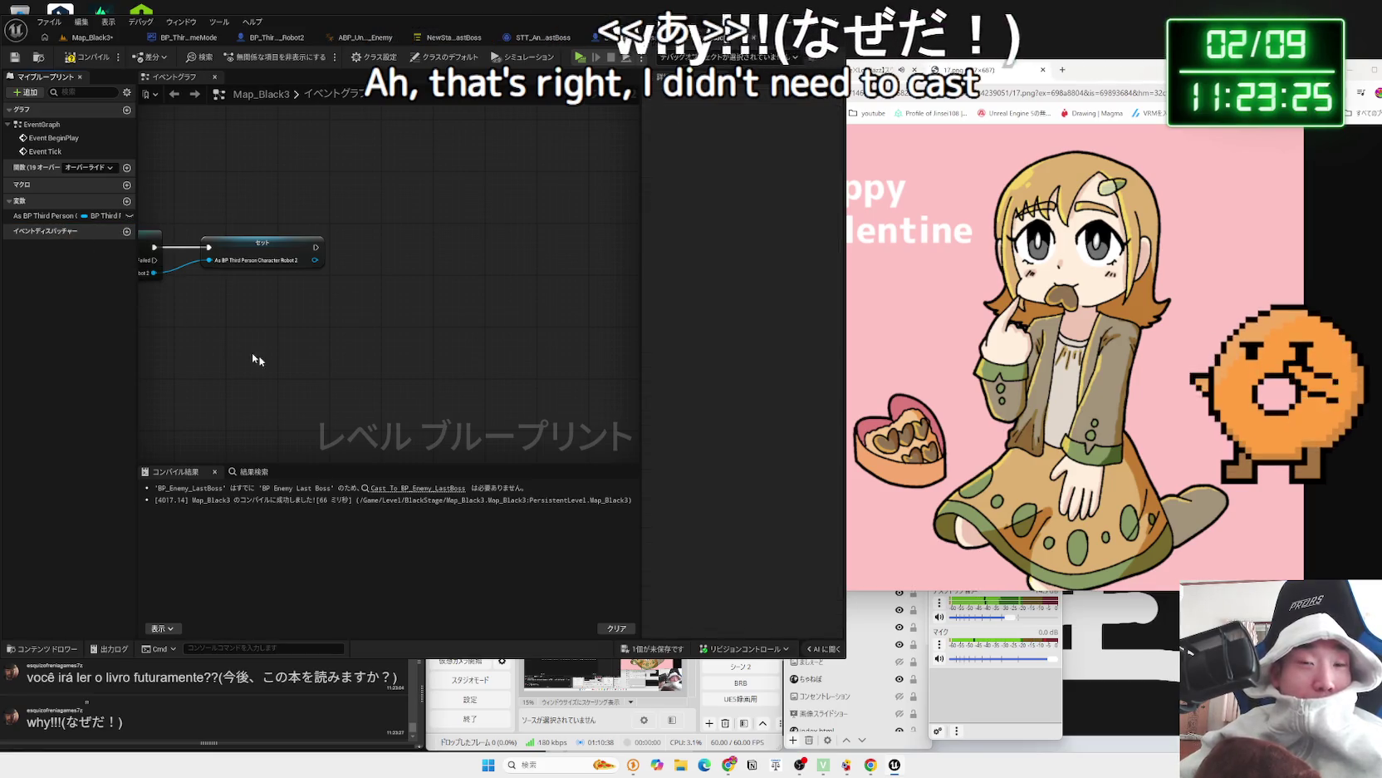
key("ctrl+s")
left_click(758, 509)
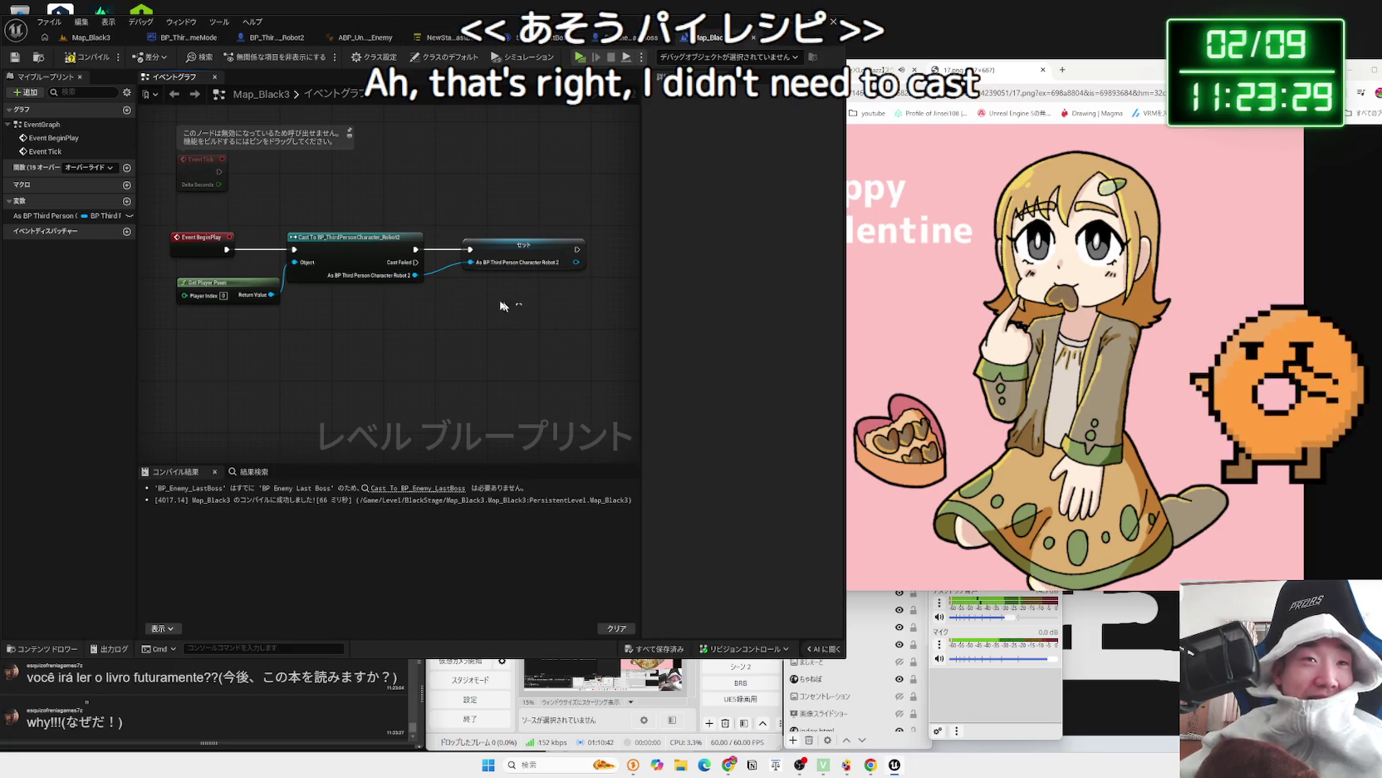
- Tidy the cast and set nodes, then compile the level blueprint
left_click_drag(522, 305, 325, 251)
left_click_drag(492, 263, 514, 254)
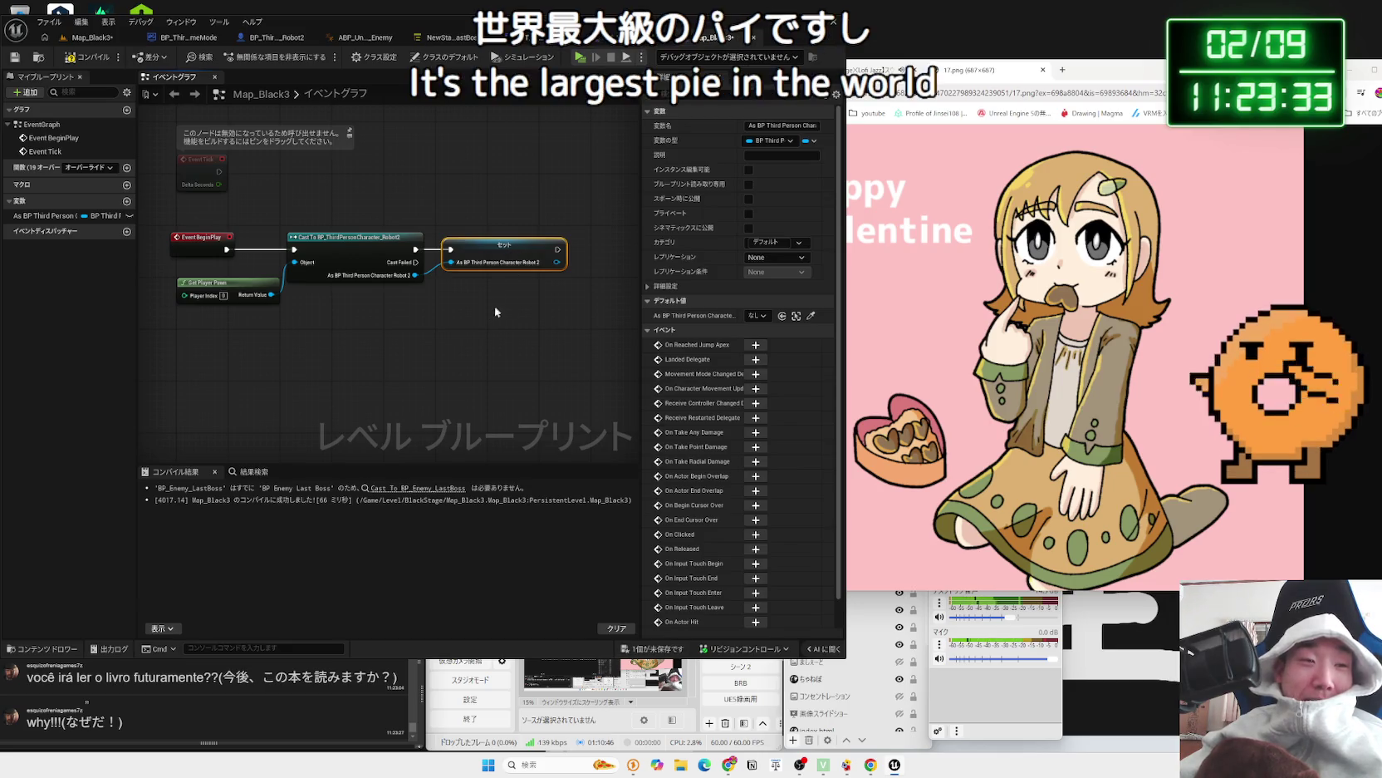
left_click_drag(278, 182, 249, 199)
left_click(185, 245)
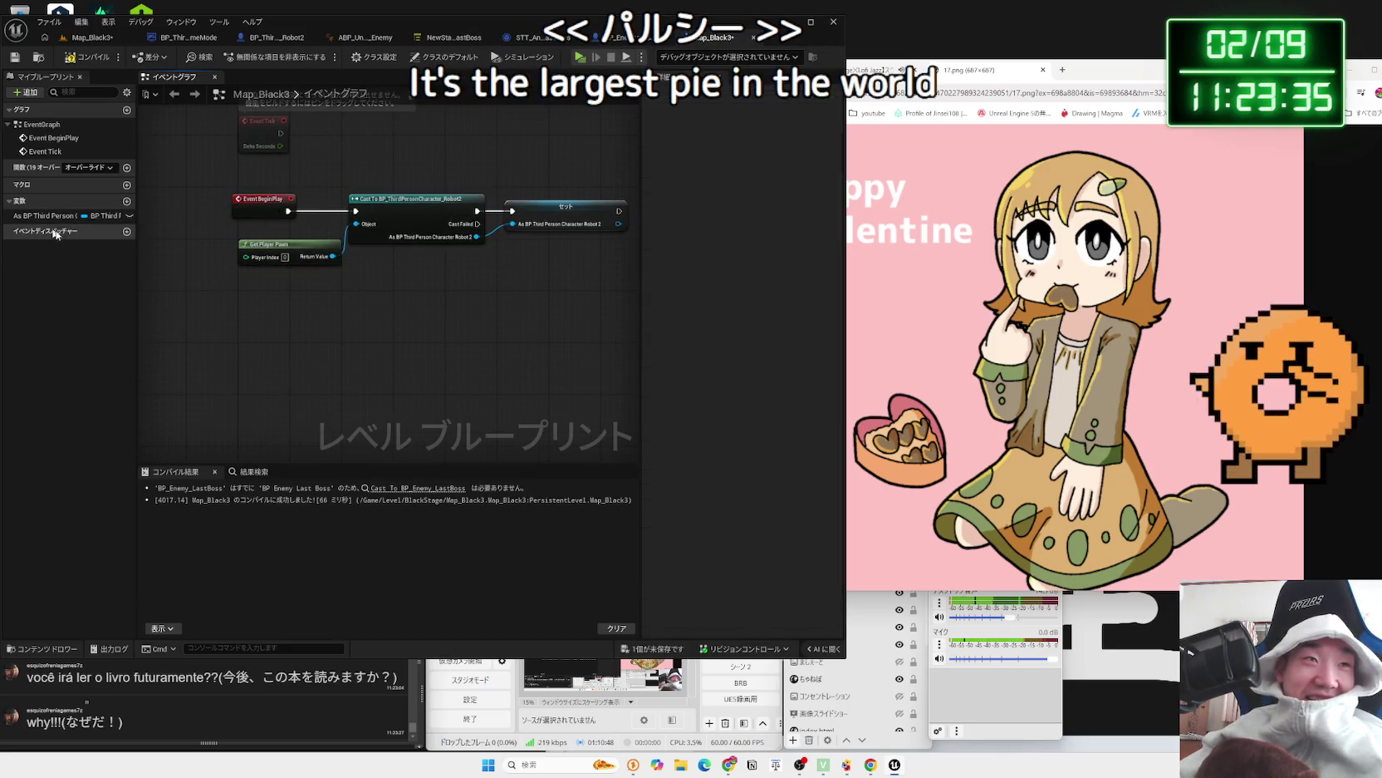
left_click(77, 61)
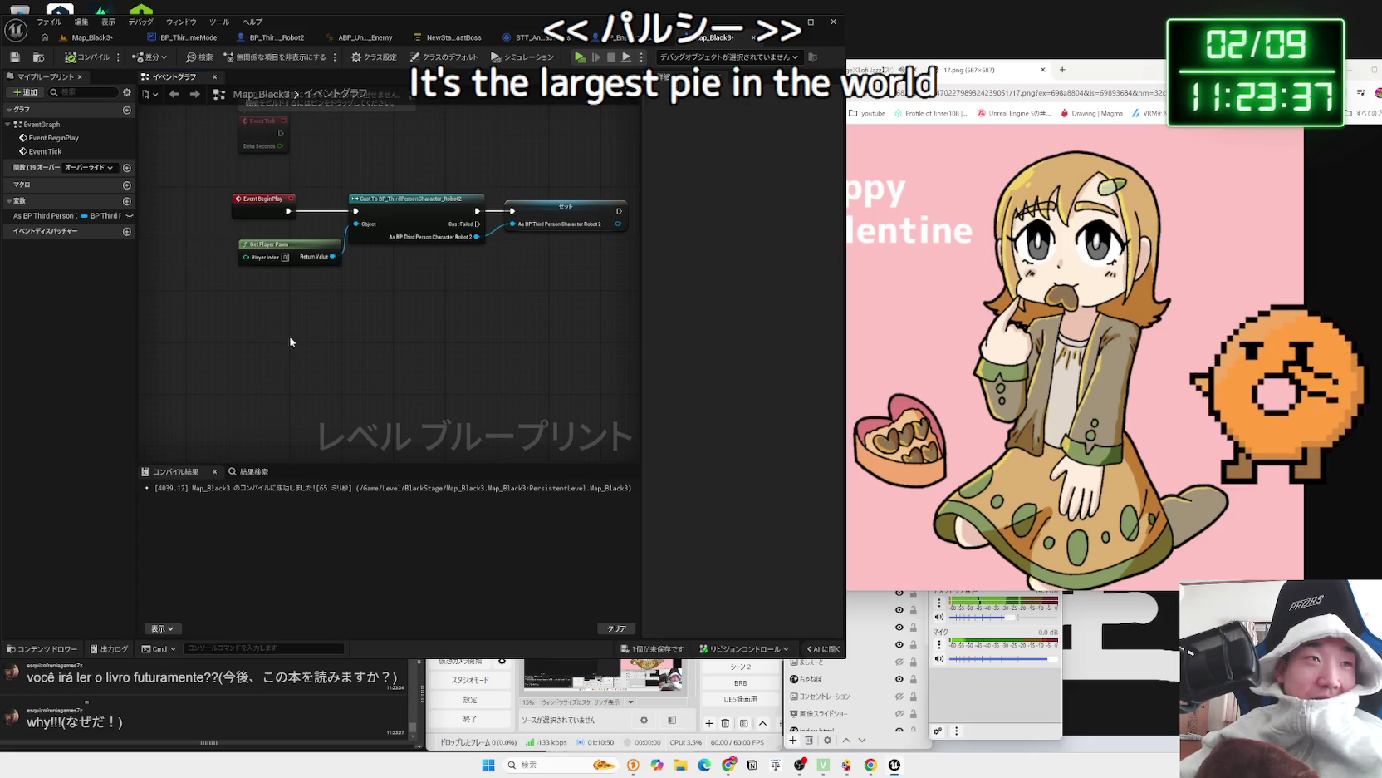
scroll(258, 291, "up", 1)
- Add a BP_Enemy_LastBoss reference and arrange it under Event Tick, below the BeginPlay chain
right_click(263, 256)
left_click(316, 314)
left_click_drag(325, 283, 387, 277)
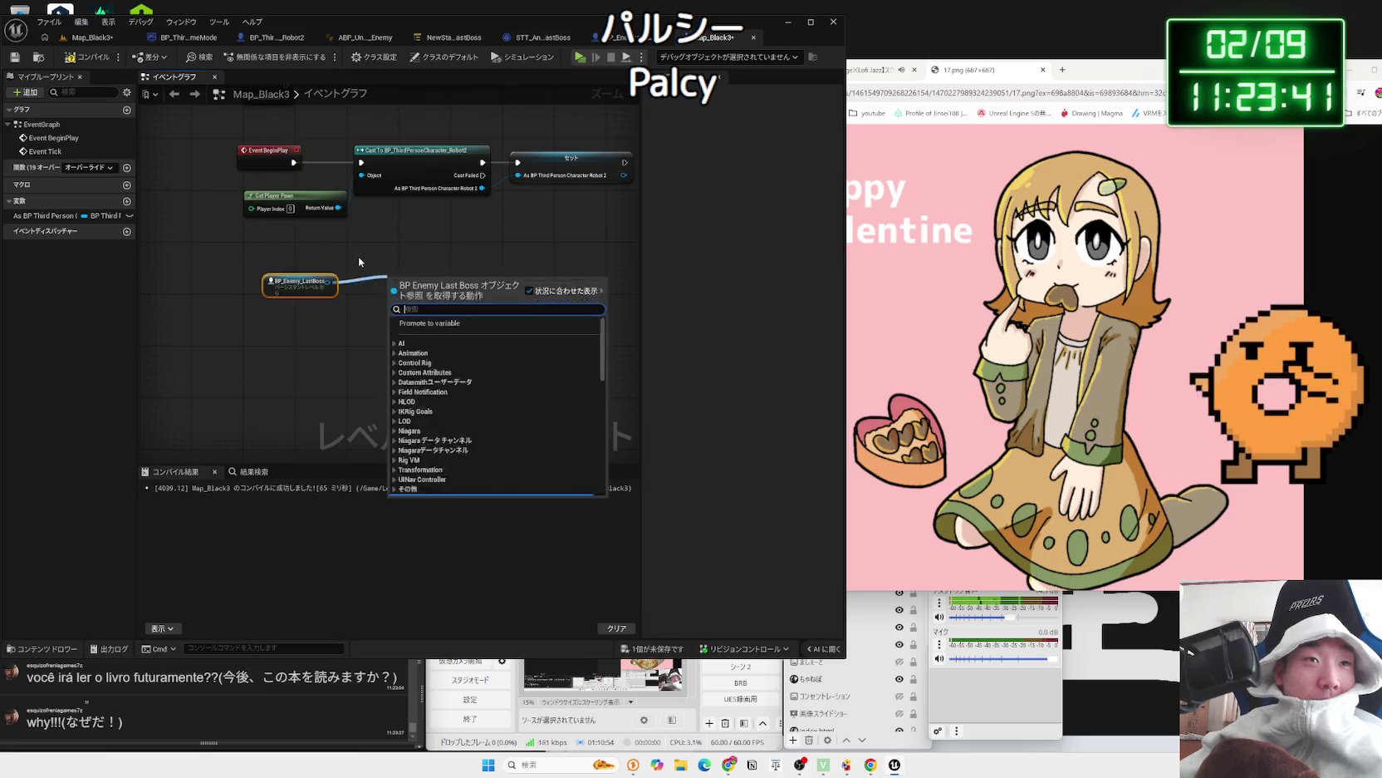
key("Escape")
right_click(334, 374)
mouse_move(44, 151)
left_mouse_down()
mouse_move(291, 208)
mouse_move(292, 373)
mouse_move(311, 420)
mouse_move(402, 293)
left_mouse_up()
left_click(407, 293)
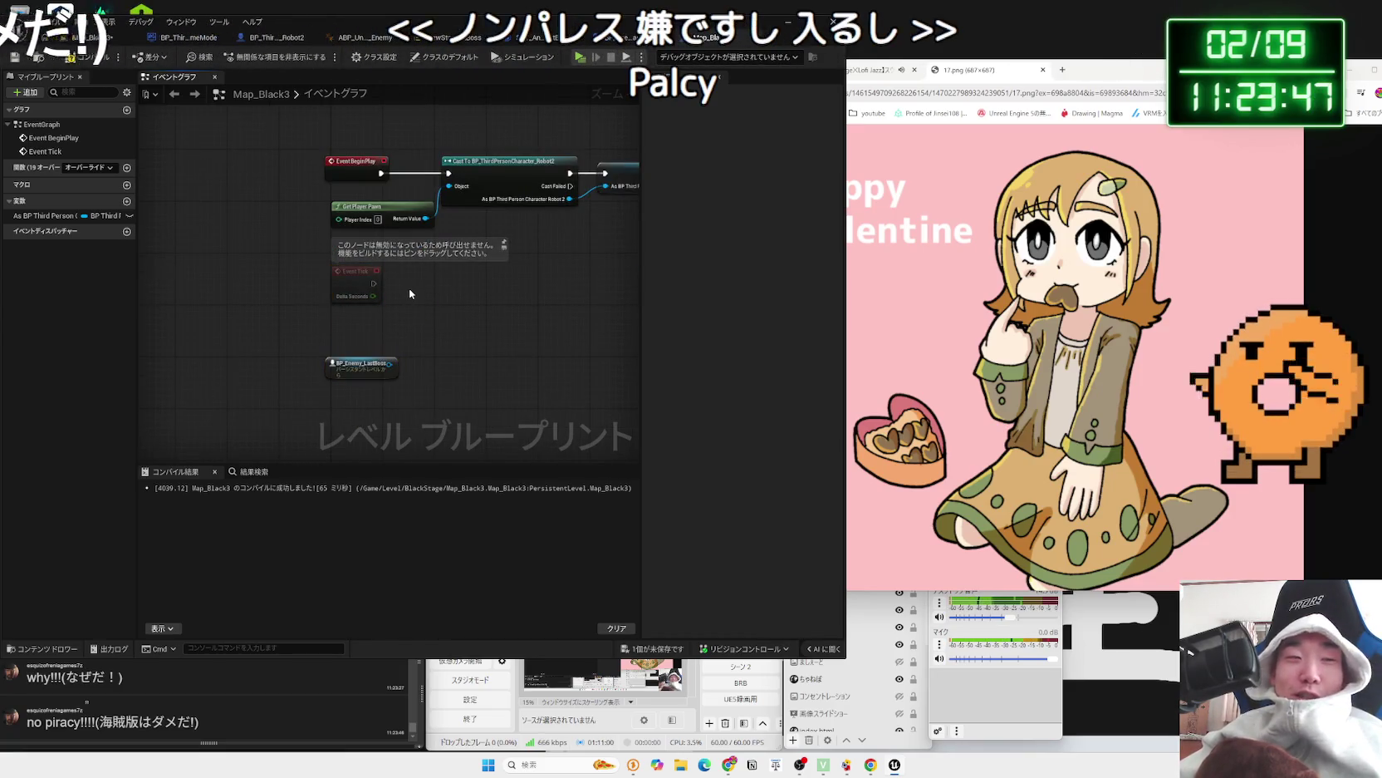
left_click_drag(364, 359, 377, 339)
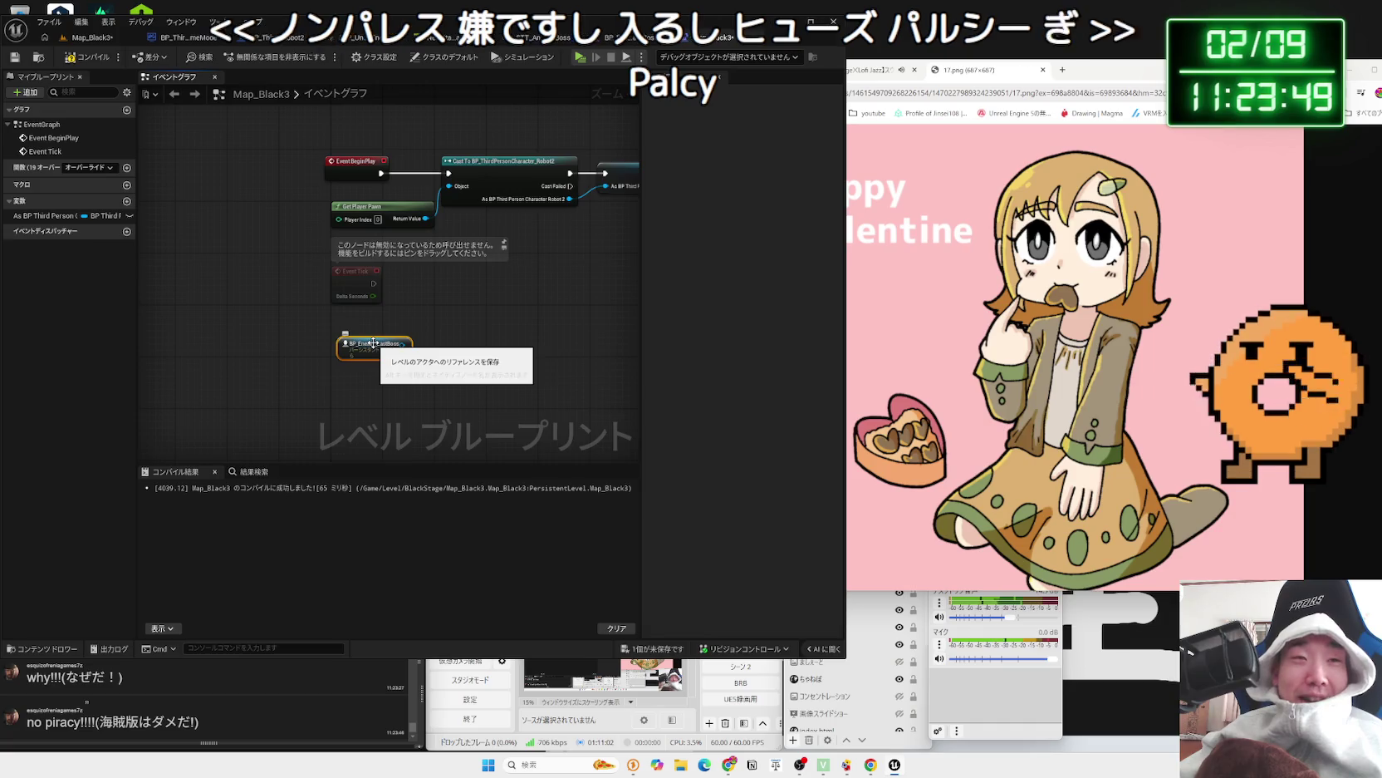
left_click_drag(383, 278, 376, 276)
left_click(378, 278)
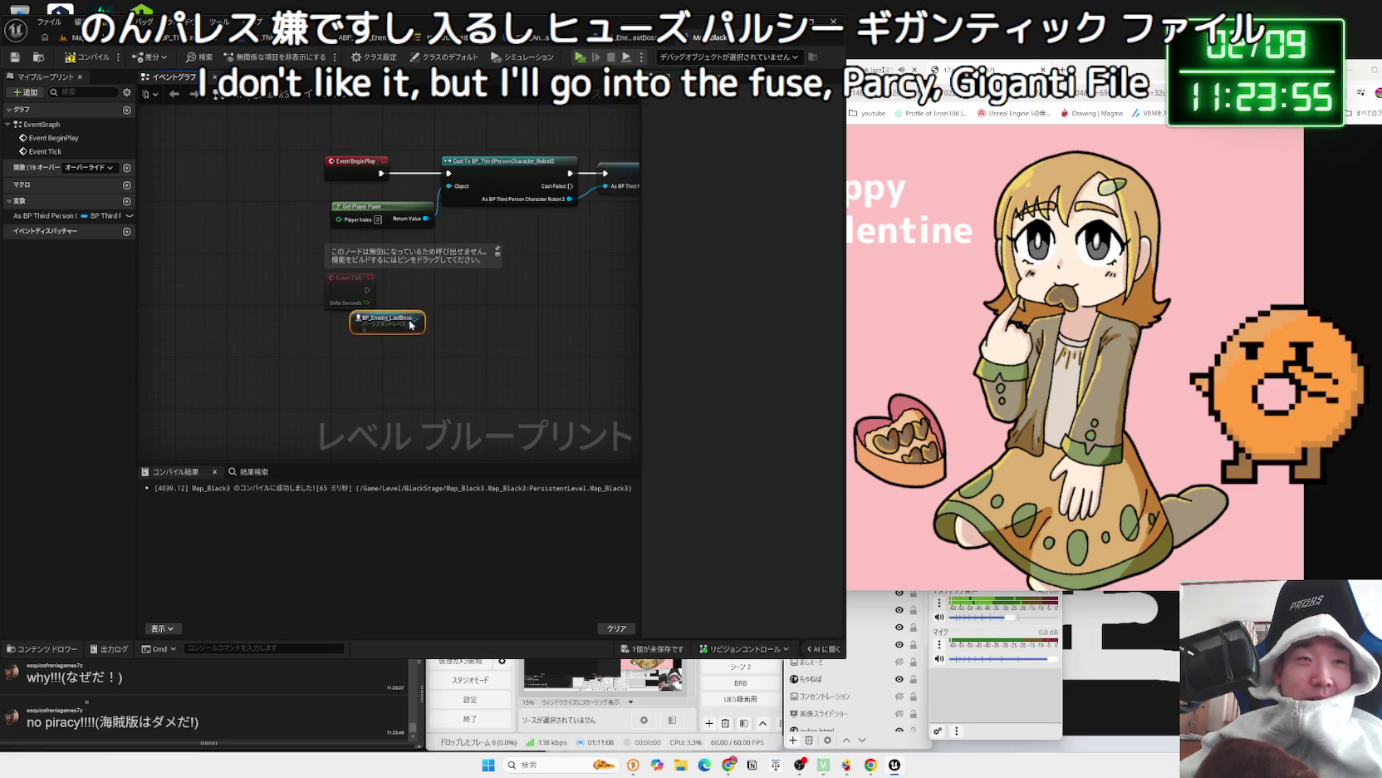
- Search the boss reference's actions for 'camera b' and close the list without adding anything
left_click_drag(389, 357, 440, 347)
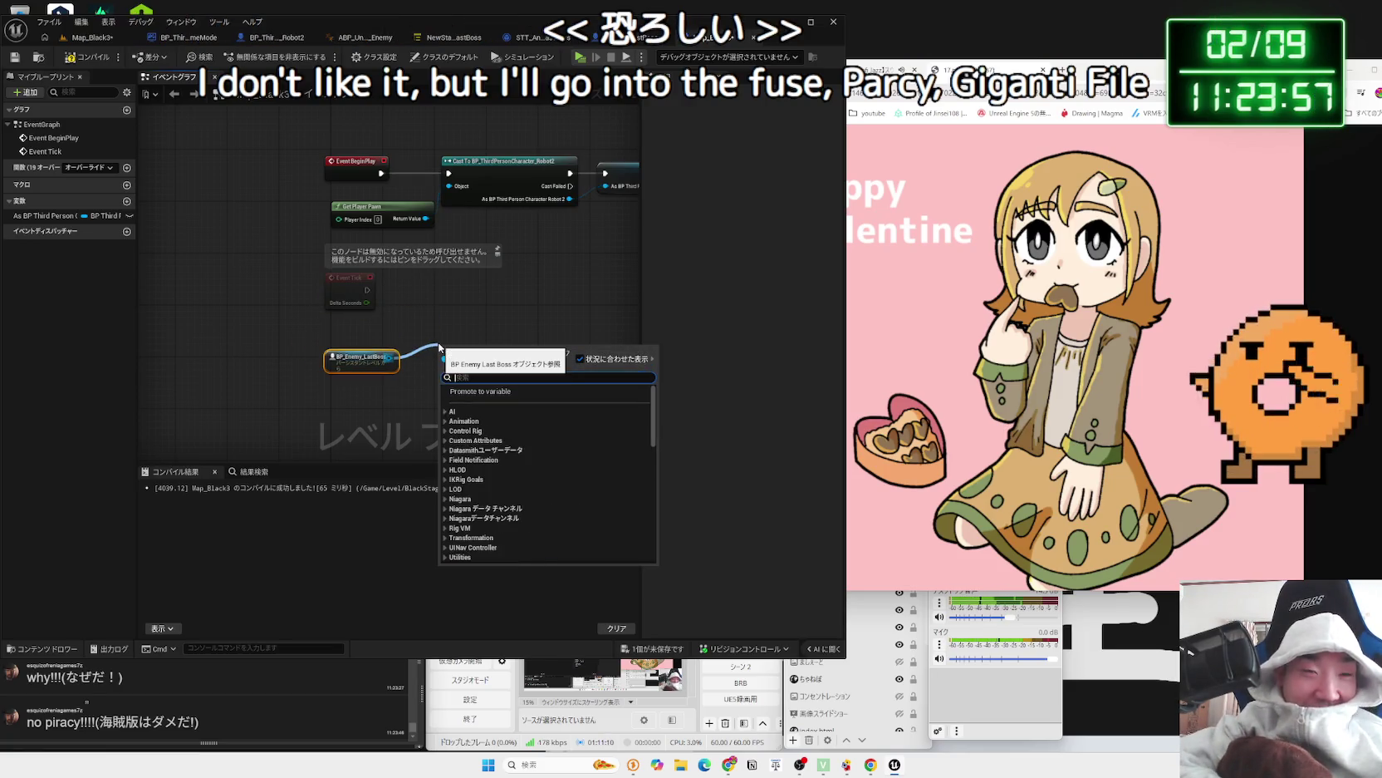
type("camera")
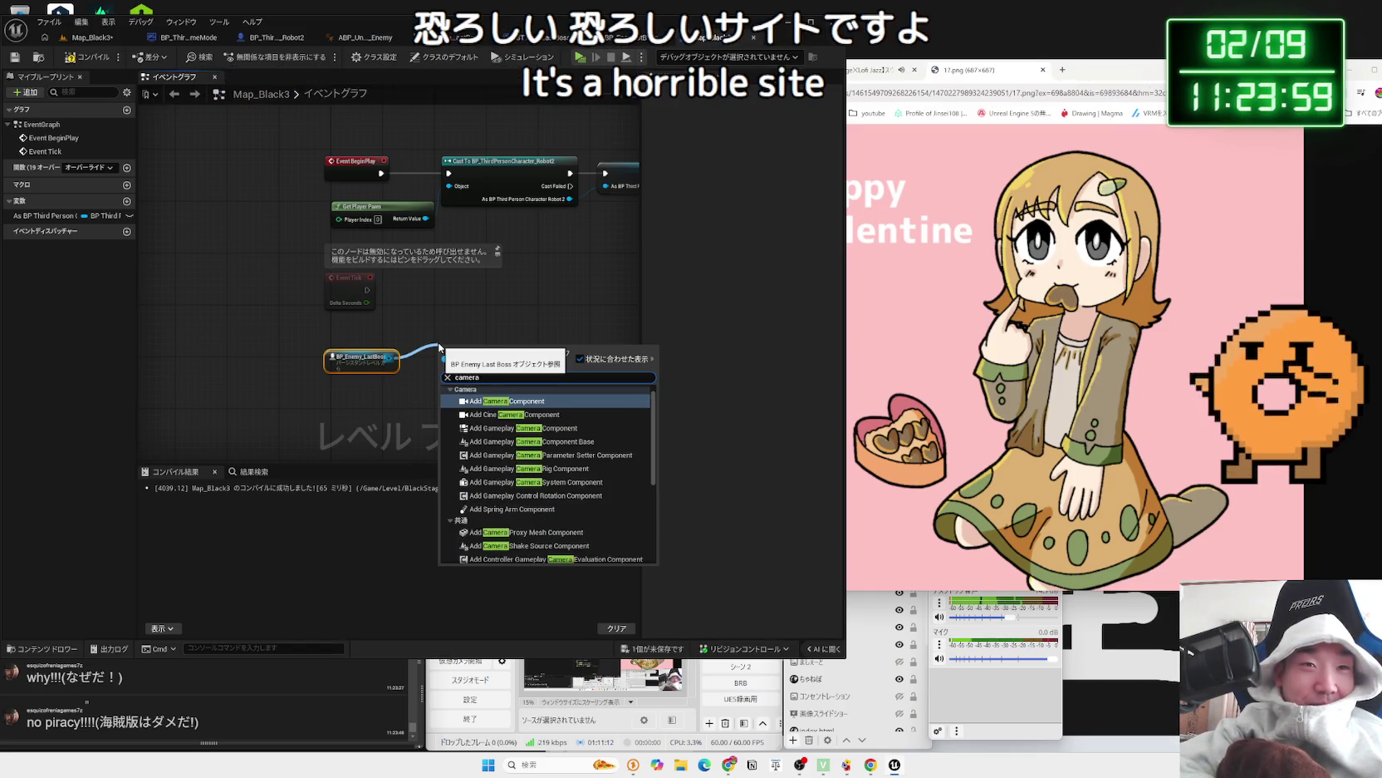
type(" b")
key("BackSpace")
key("BackSpace")
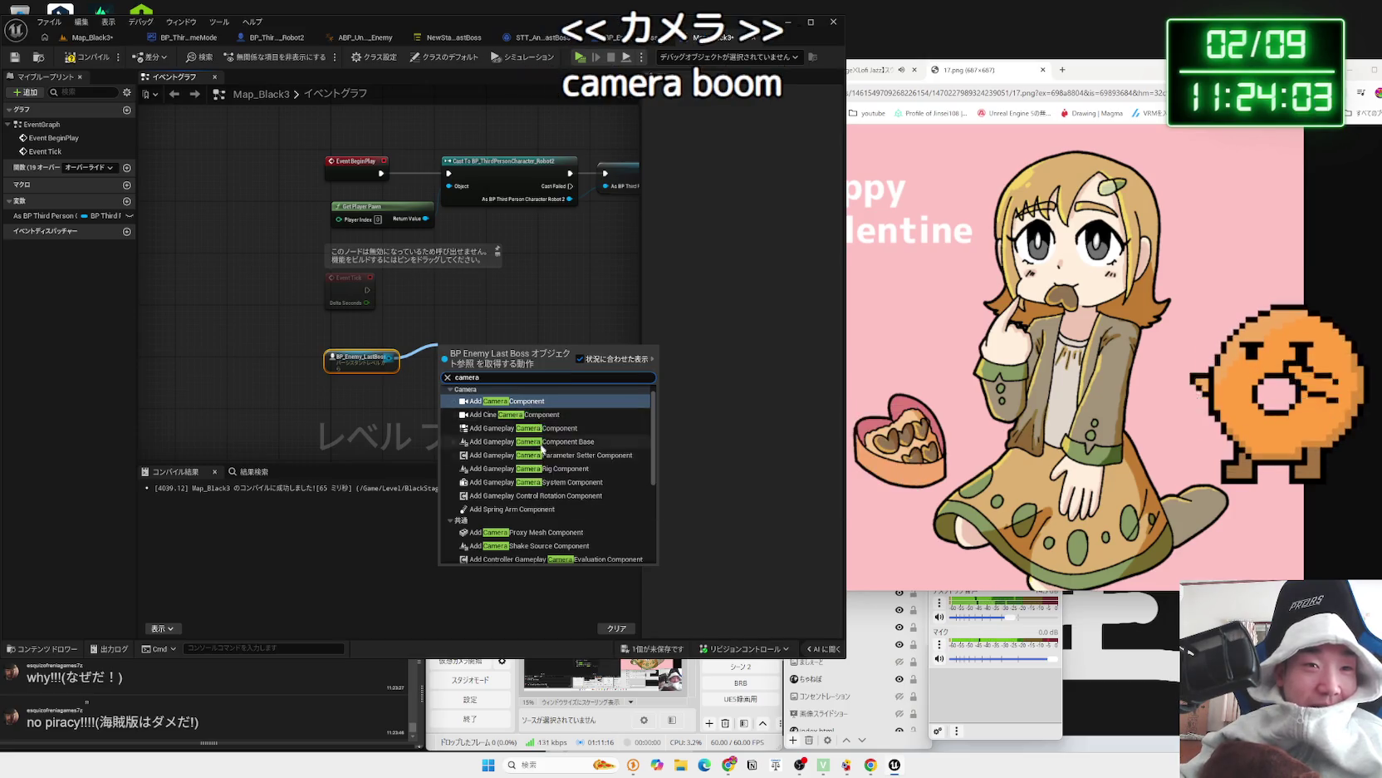
scroll(540, 457, "down", 5)
key("Escape")
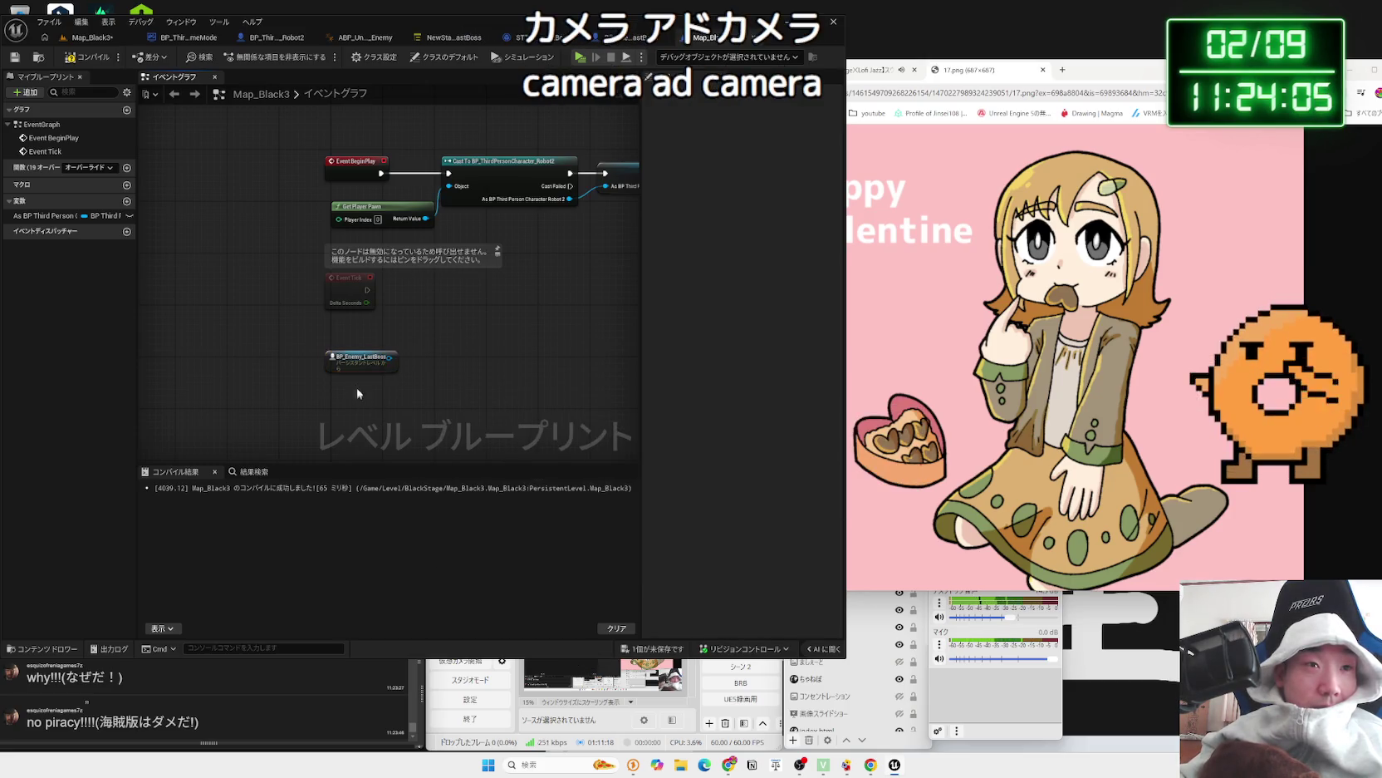
left_click_drag(389, 357, 433, 365)
left_click(417, 341)
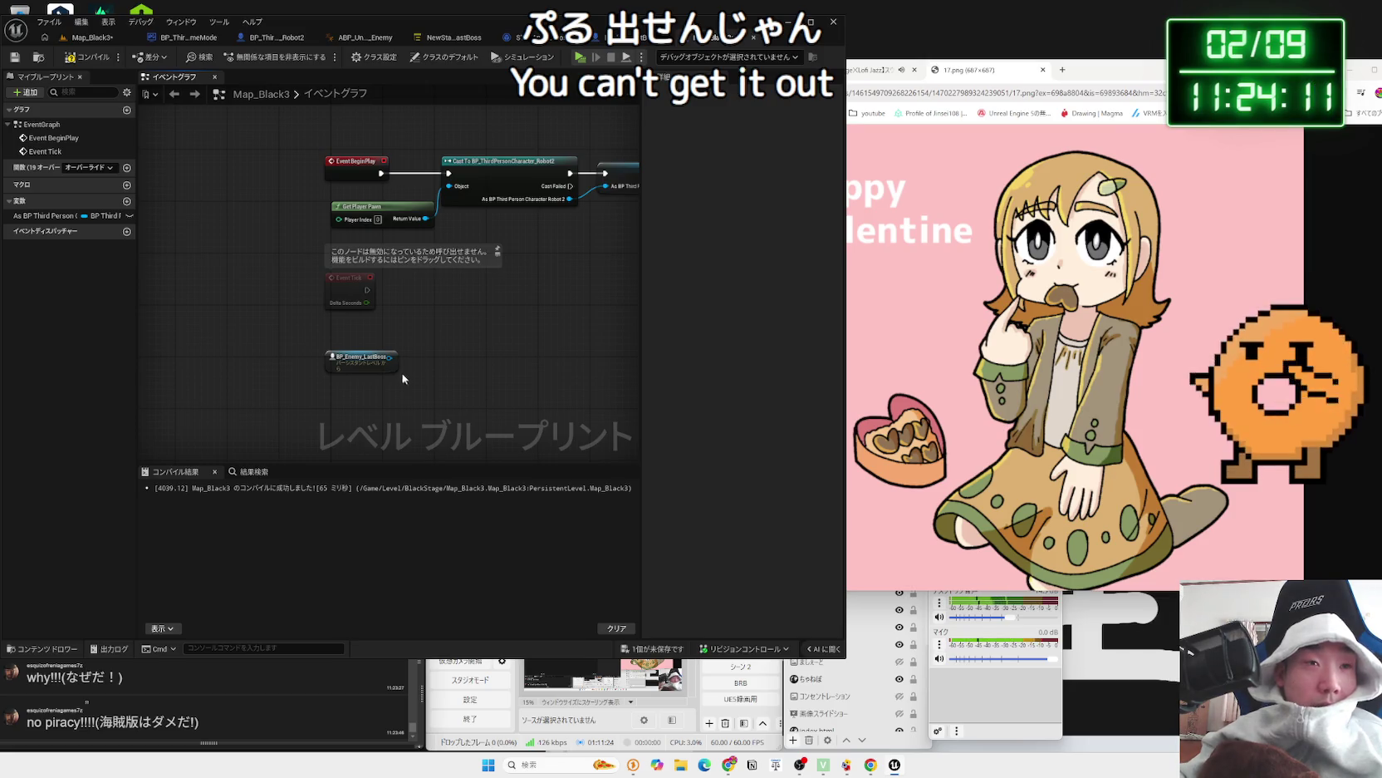
- Add a Get Actor Location node wired from the BP_Enemy_LastBoss reference
left_click_drag(389, 357, 442, 352)
type("get ac")
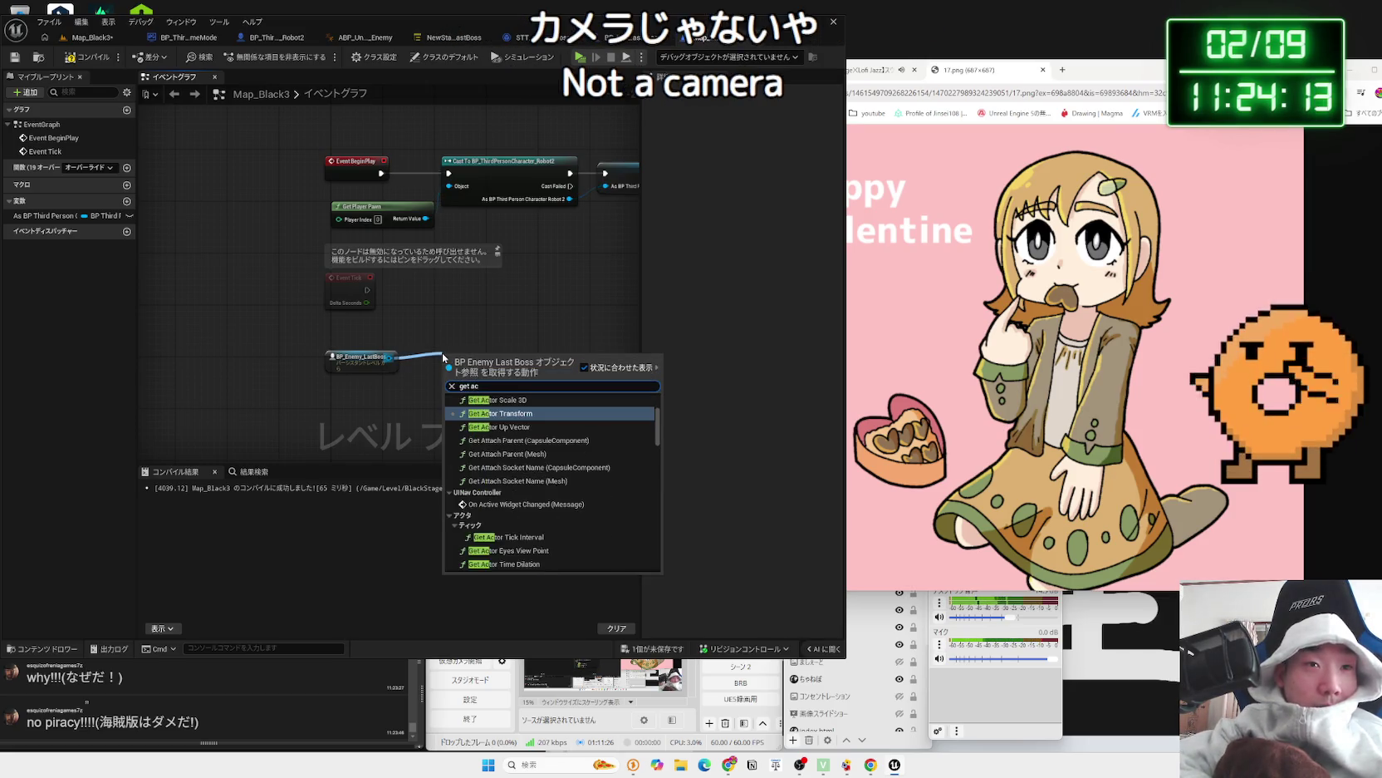
type("tor")
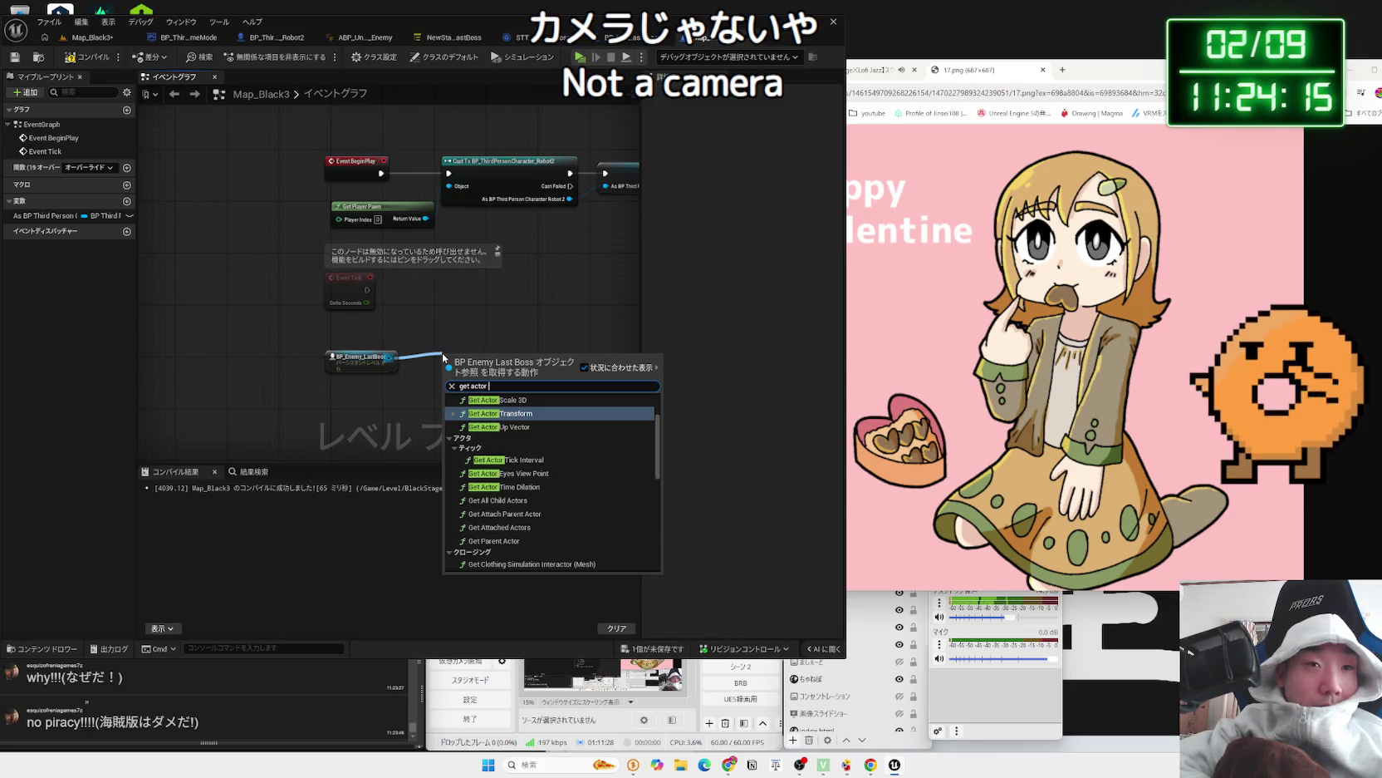
type(" loca")
key("Return")
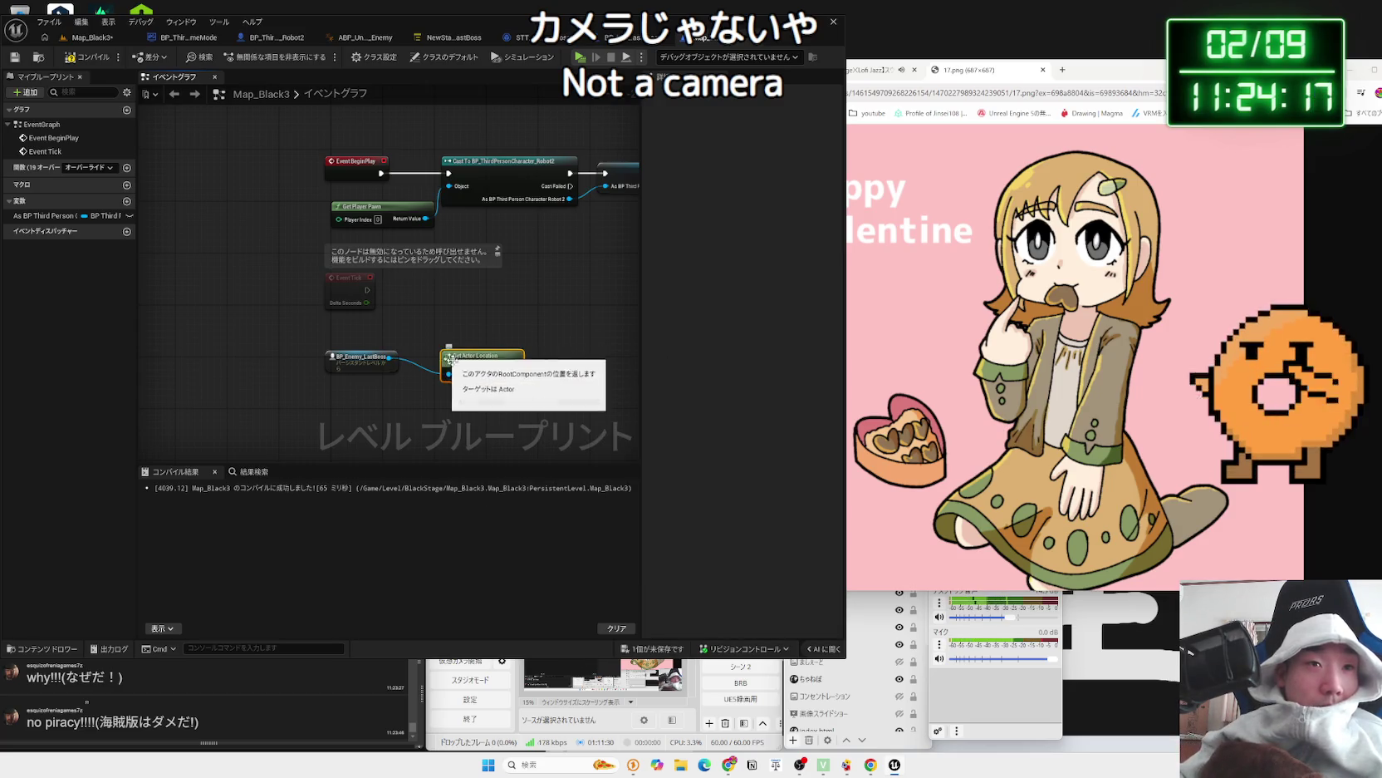
- Move the boss location nodes down and place a getter for the player character variable
left_click_drag(442, 353, 397, 339)
left_click_drag(374, 392, 374, 392)
left_click_drag(432, 353, 432, 385)
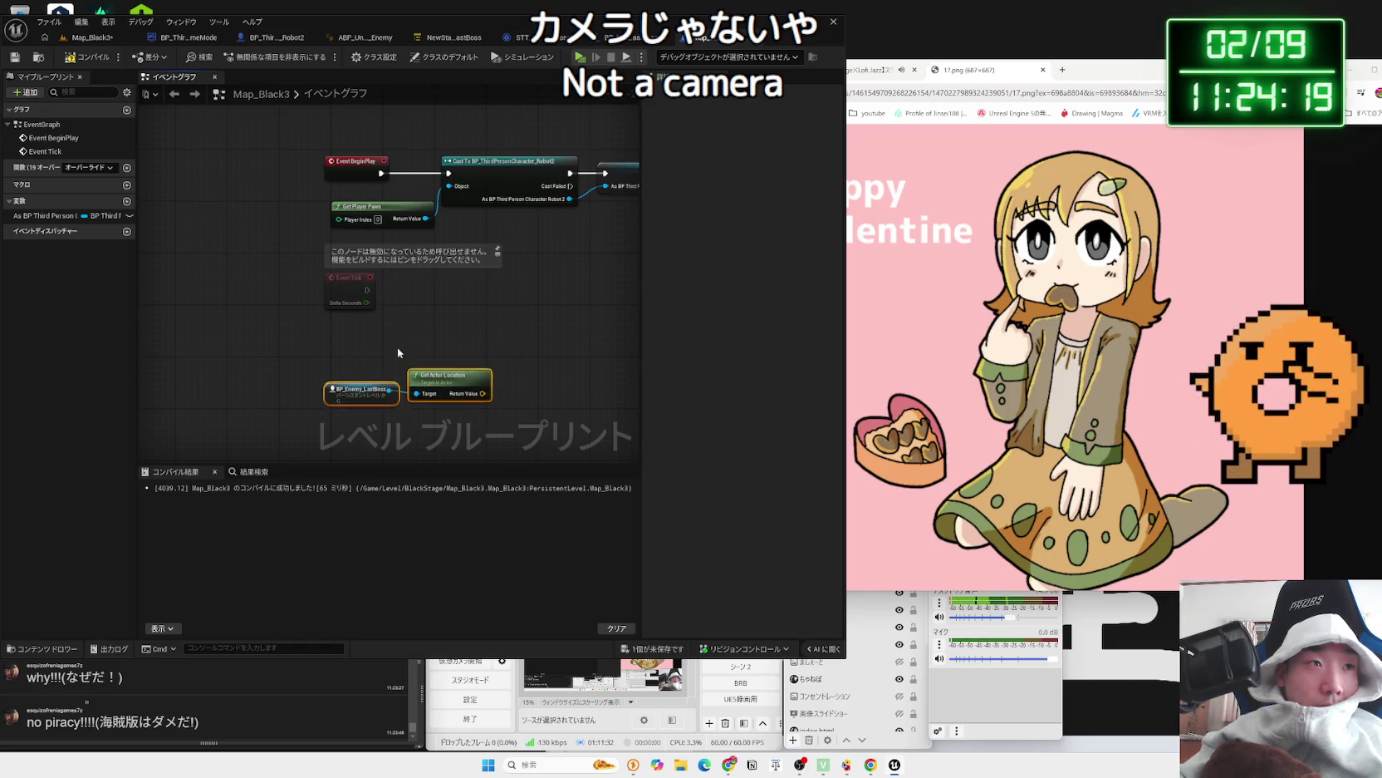
mouse_move(41, 219)
left_mouse_down()
mouse_move(149, 228)
mouse_move(341, 349)
mouse_move(408, 353)
mouse_move(462, 333)
left_mouse_up()
type("get actor")
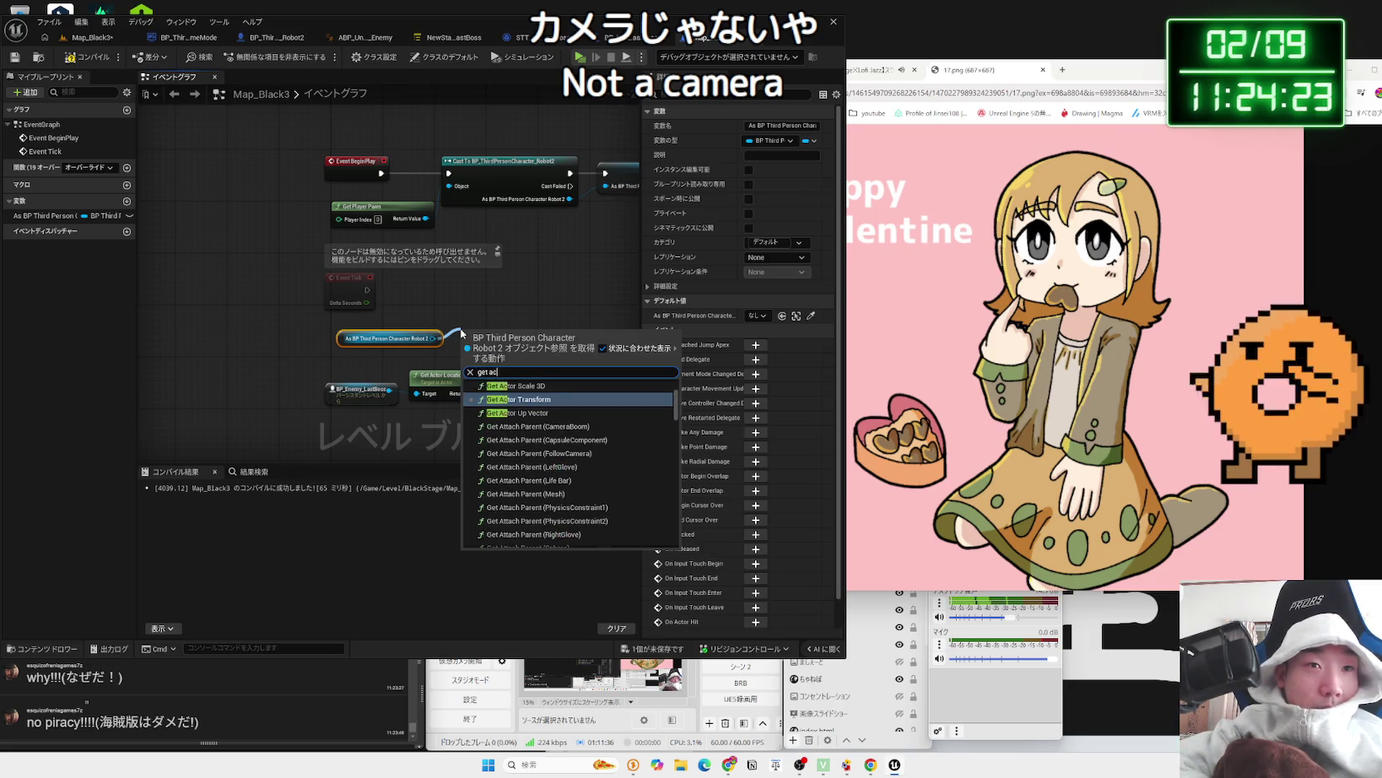
left_click(532, 249)
- Rename the As BP Third Person variable to 'Player' in the Details panel
left_click_drag(605, 172, 619, 173)
left_click(619, 173)
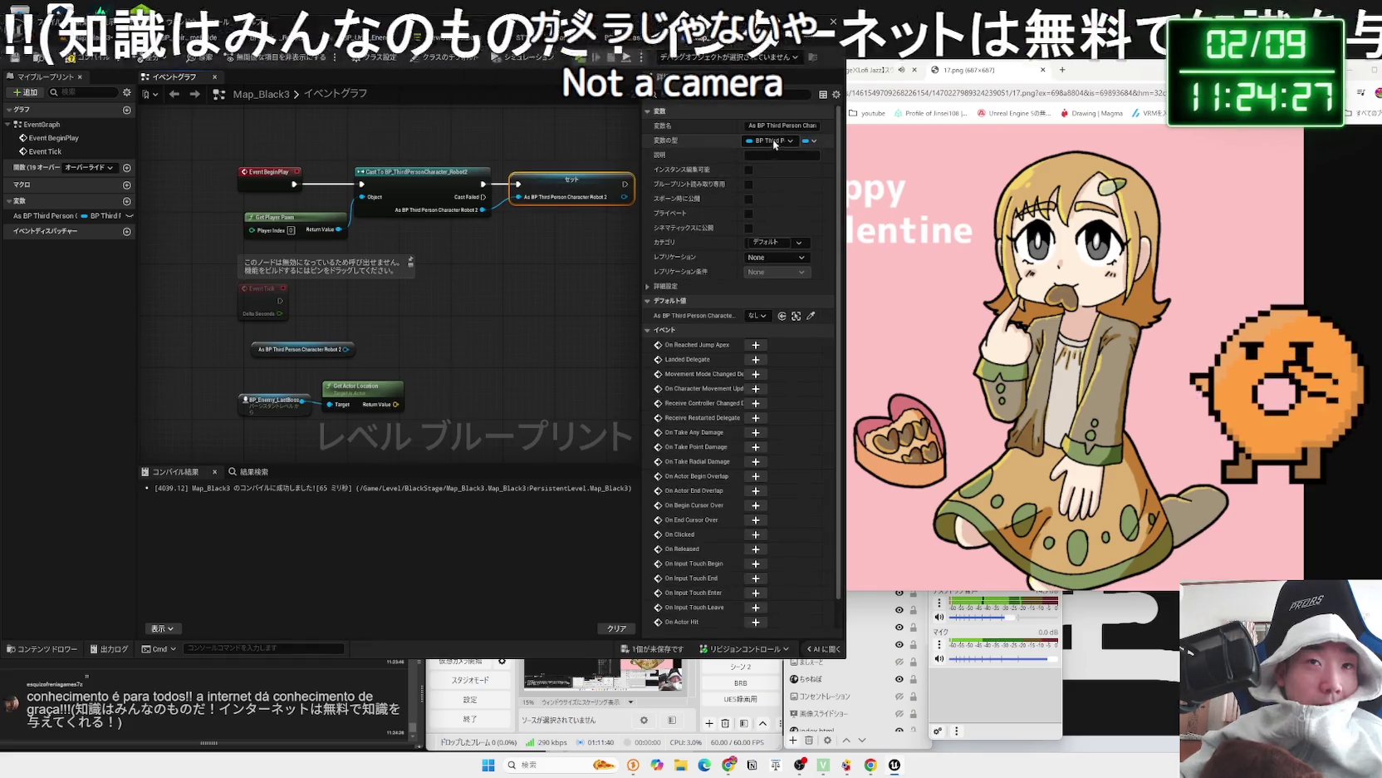
left_click(818, 126)
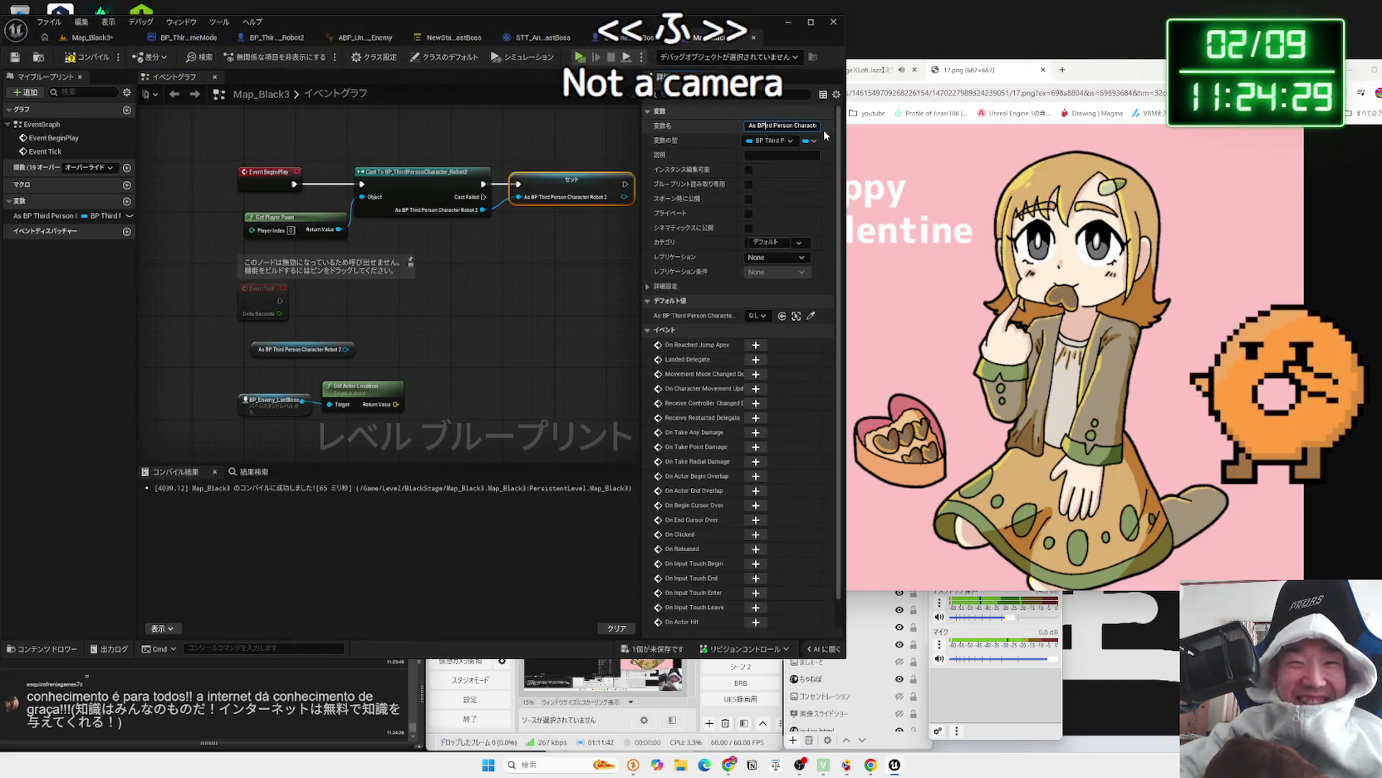
key("Delete")
key("Delete")
key("Delete")
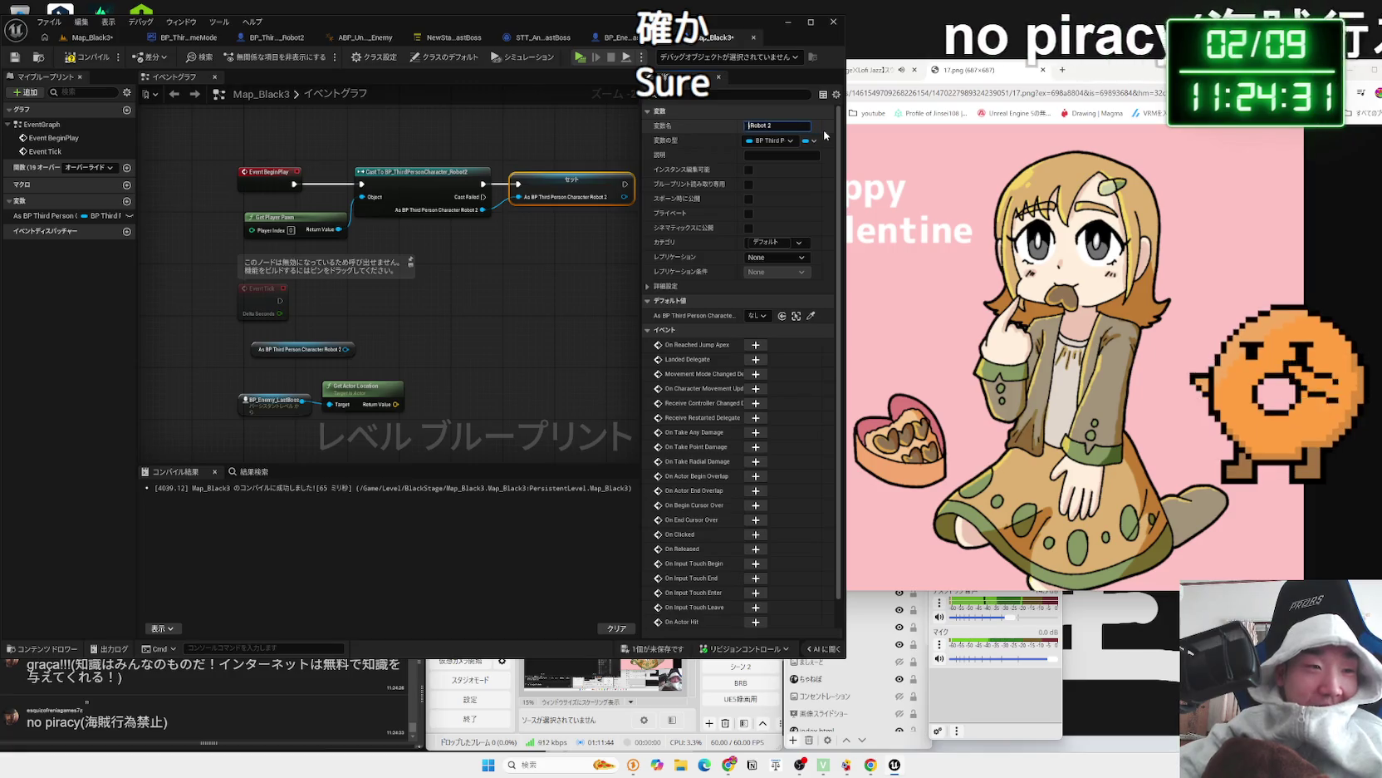
key("Delete")
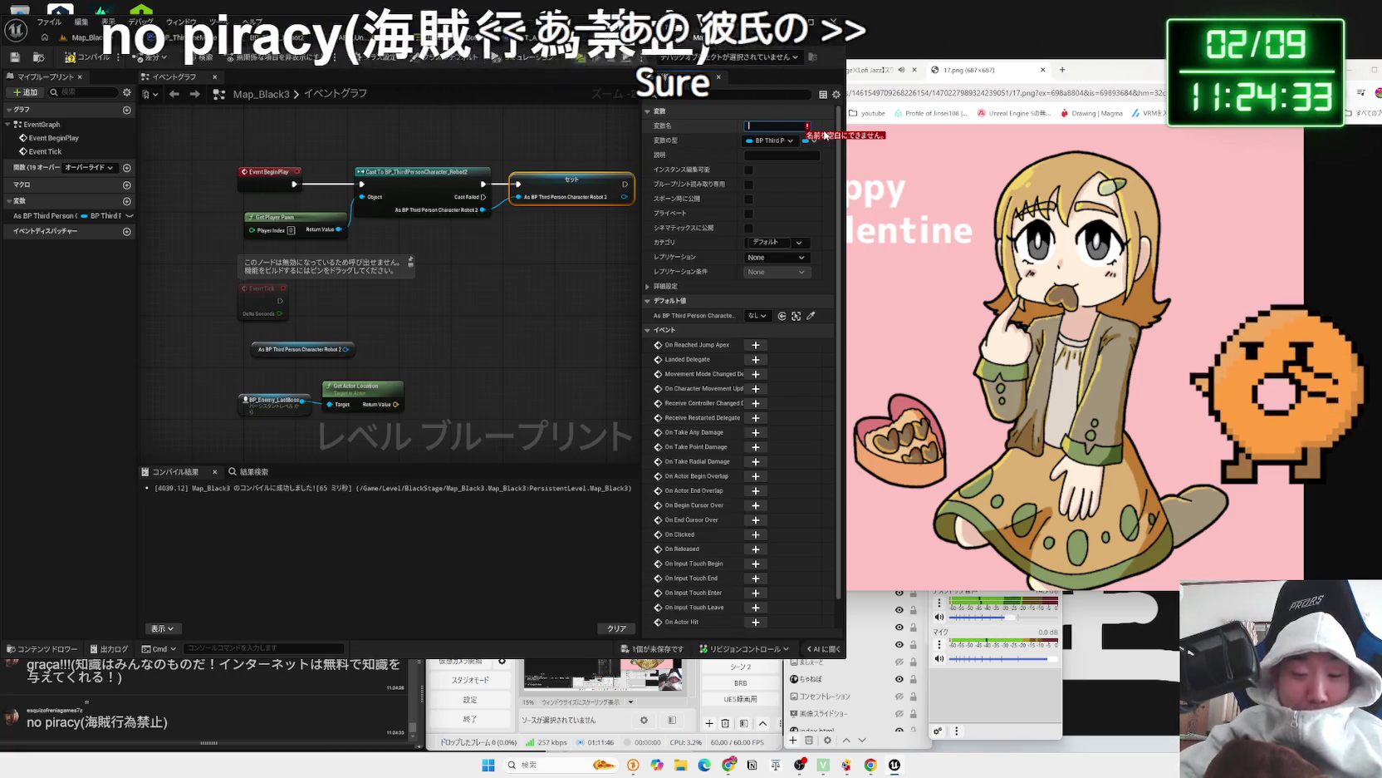
type("Player")
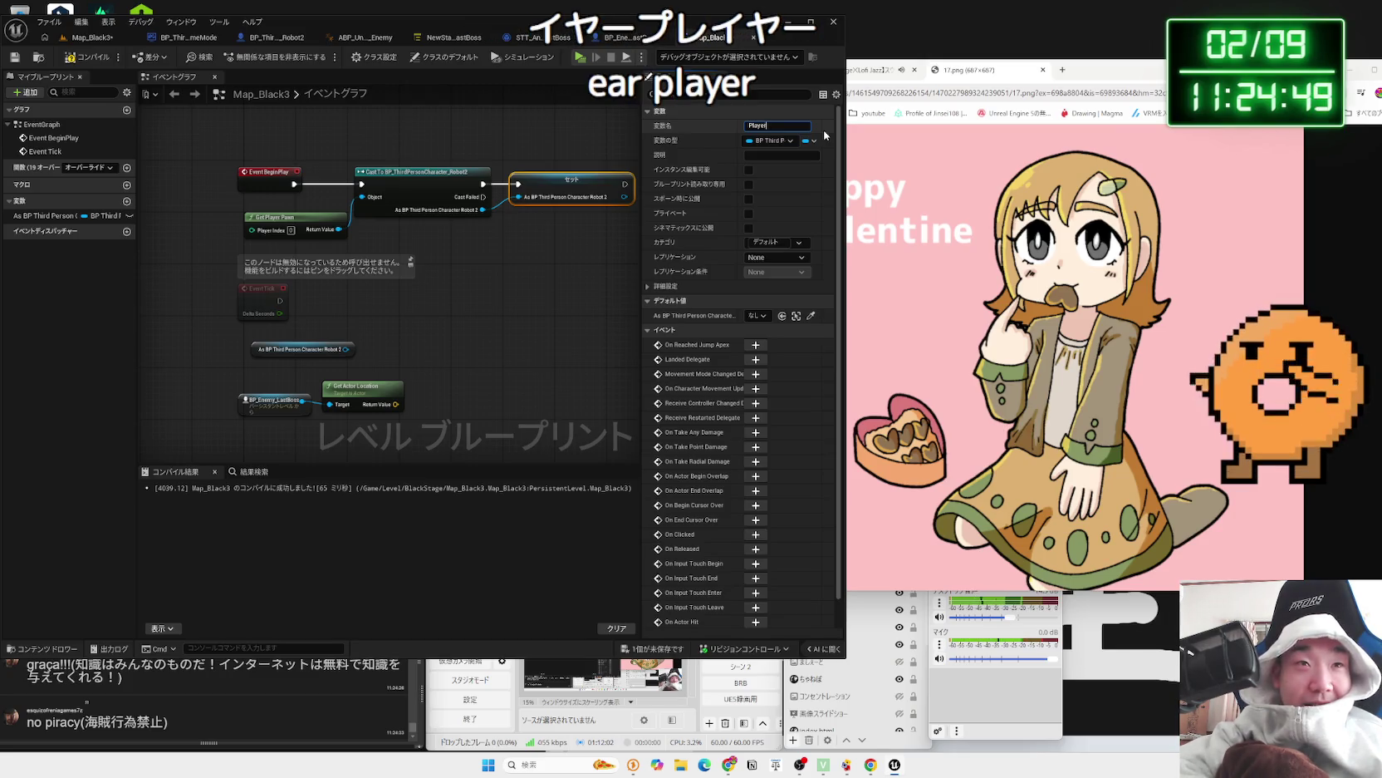
key("Return")
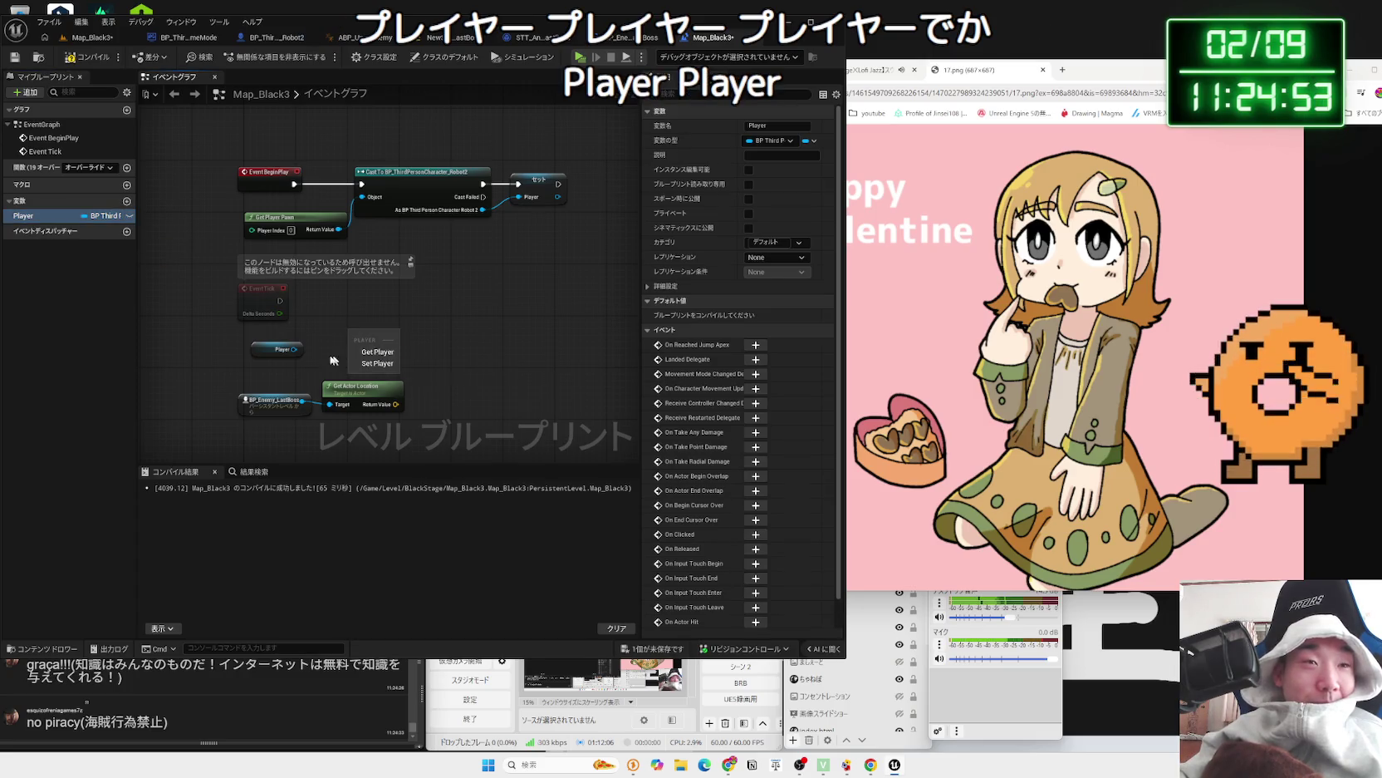
- Add a Get Actor Location node from Player and arrange it beside the getter
left_click_drag(343, 363, 363, 363)
type("get")
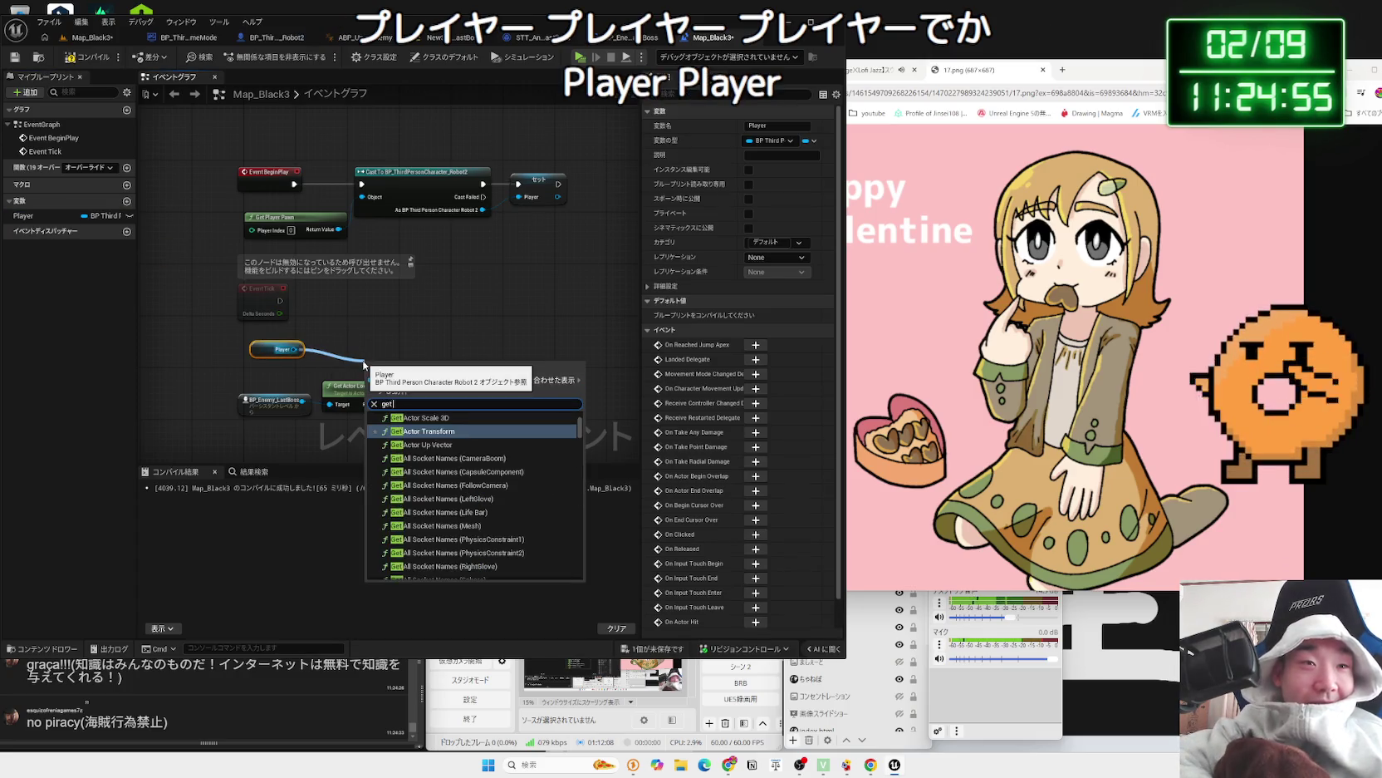
type(" actor location")
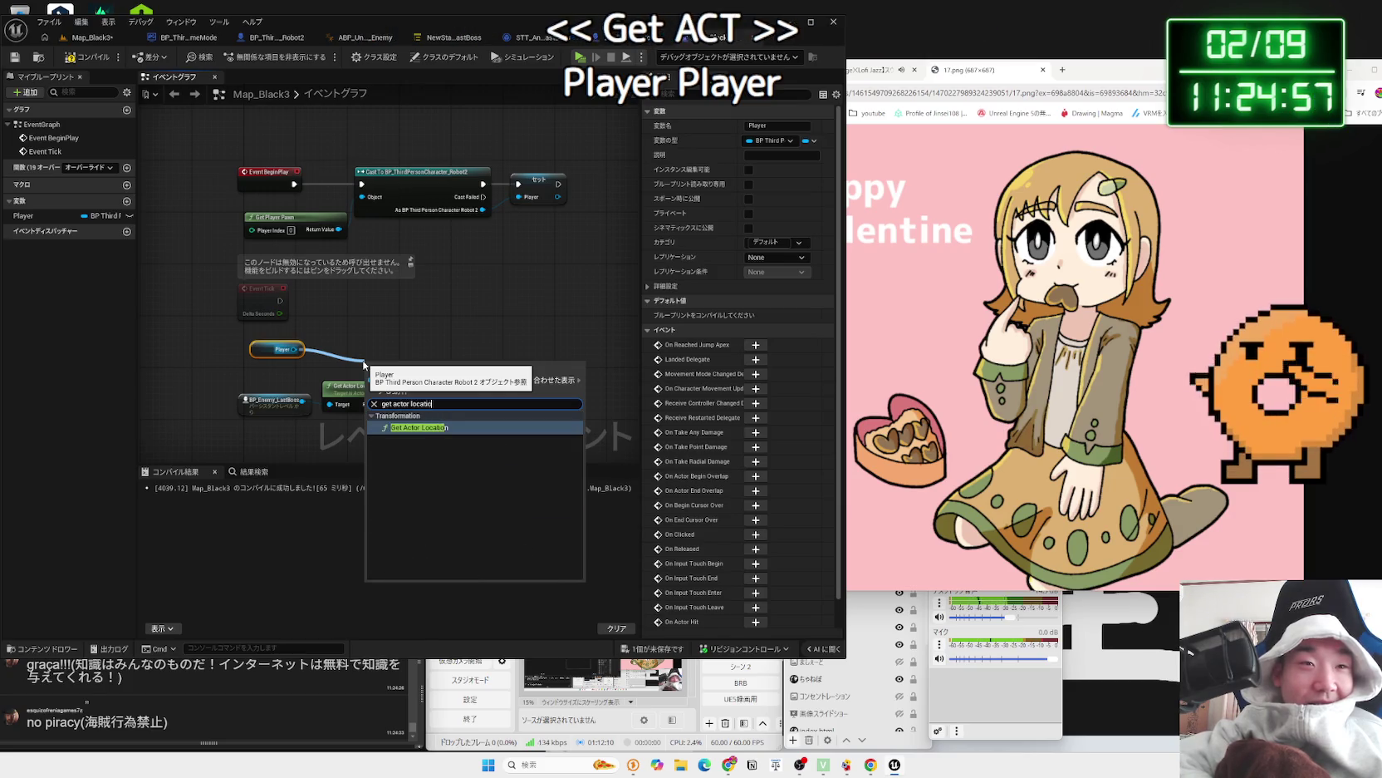
key("Return")
left_click_drag(403, 366, 352, 341)
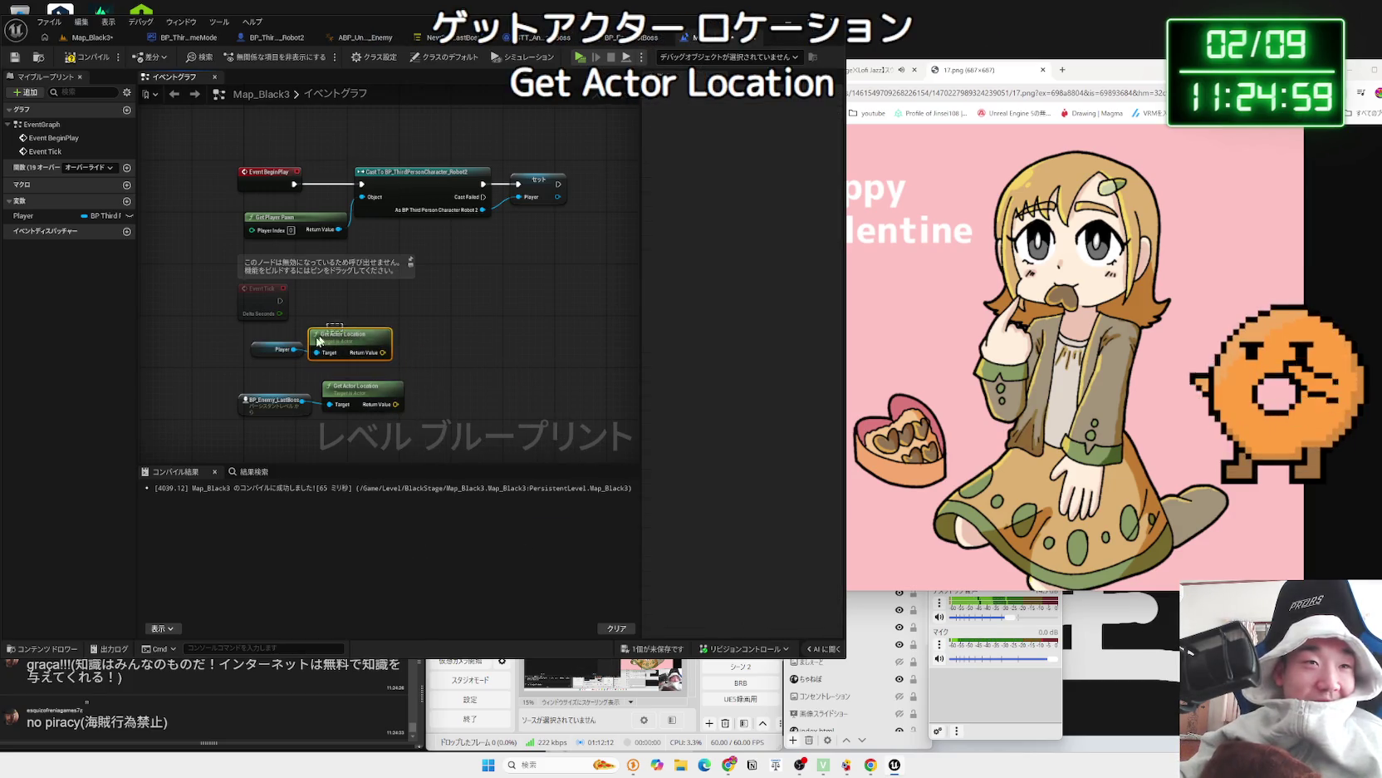
mouse_move(270, 401)
left_mouse_down()
mouse_move(283, 408)
mouse_move(283, 376)
left_mouse_up()
- Search the player location's actions for 'find at' and 'forward', closing without adding a node
left_click_drag(395, 372, 442, 378)
type("find o")
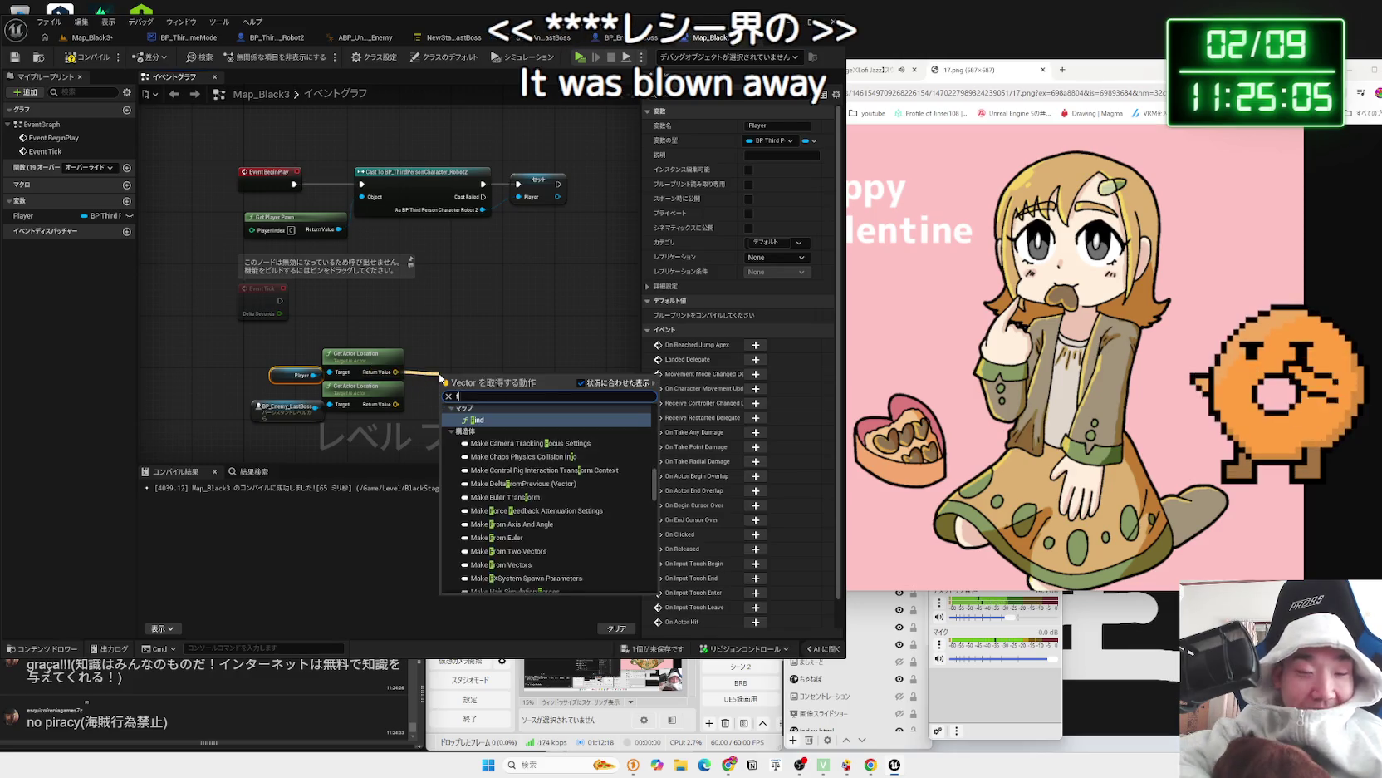
key("BackSpace")
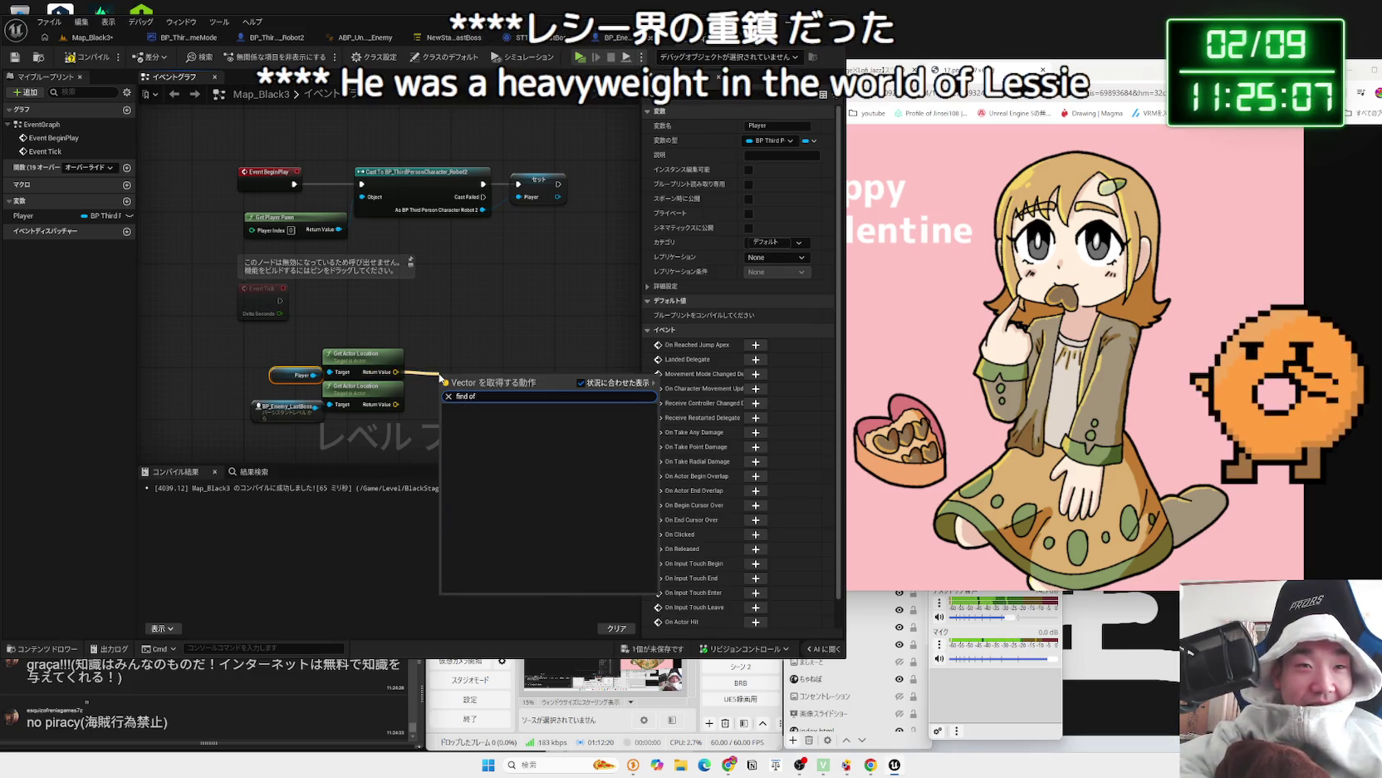
type("at l")
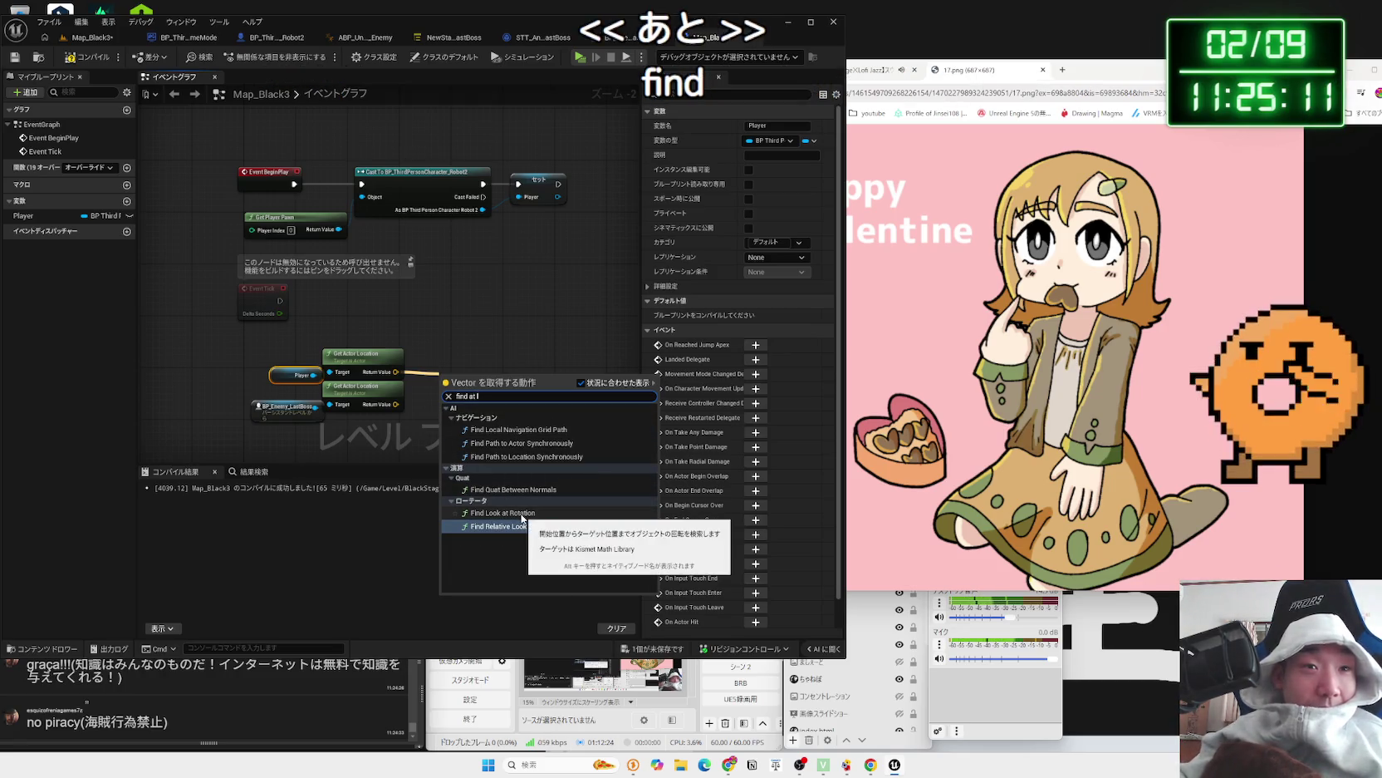
key("BackSpace")
key("BackSpace")
key("BackSpace")
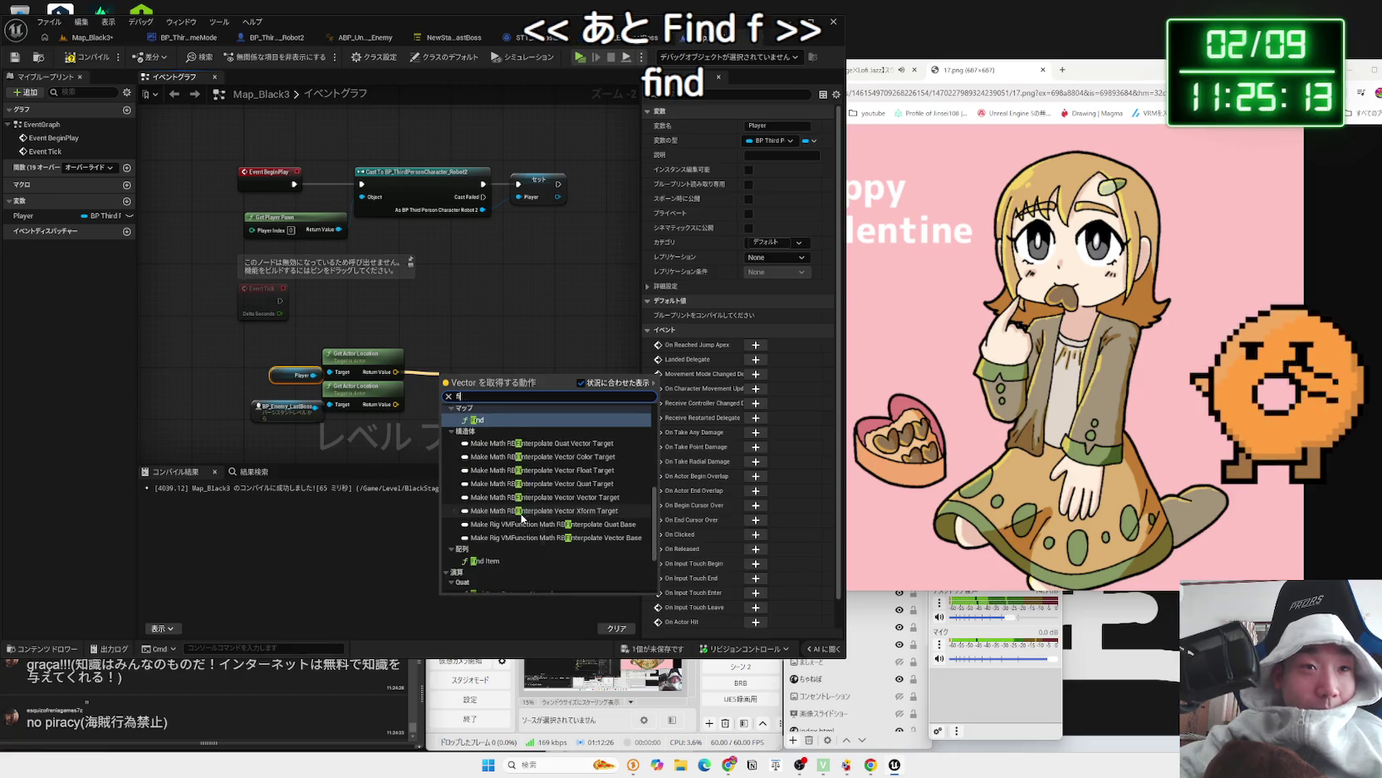
type("fow")
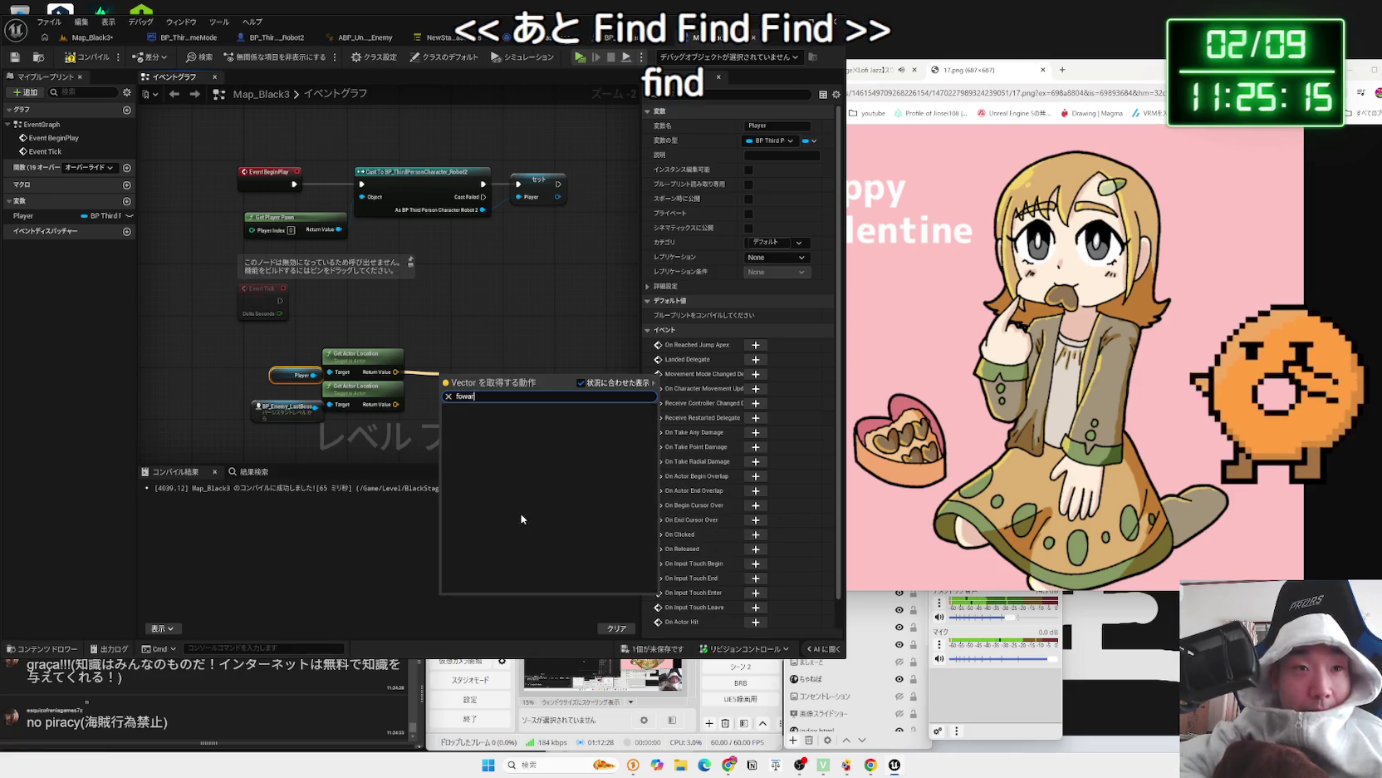
key("BackSpace")
type("rw")
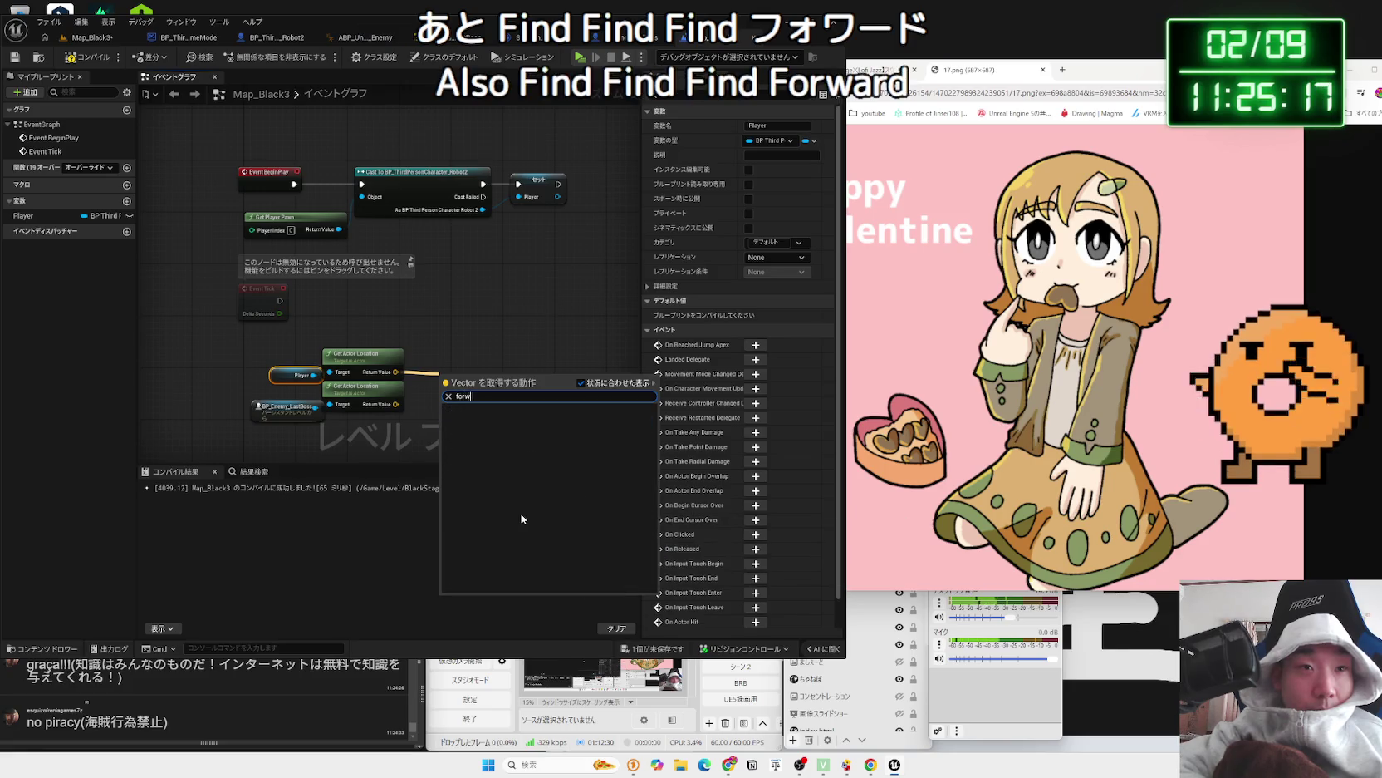
key("BackSpace")
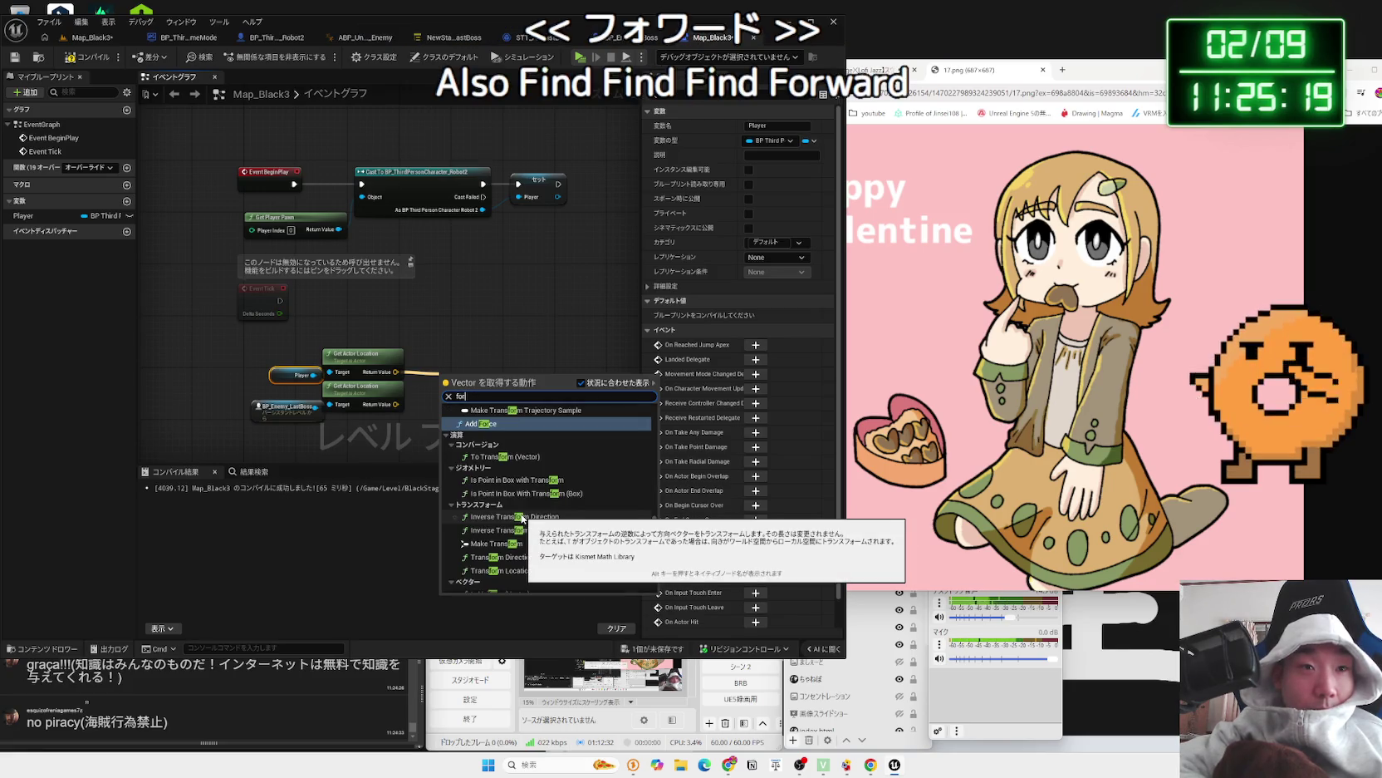
type("ward")
key("BackSpace")
key("BackSpace")
key("BackSpace")
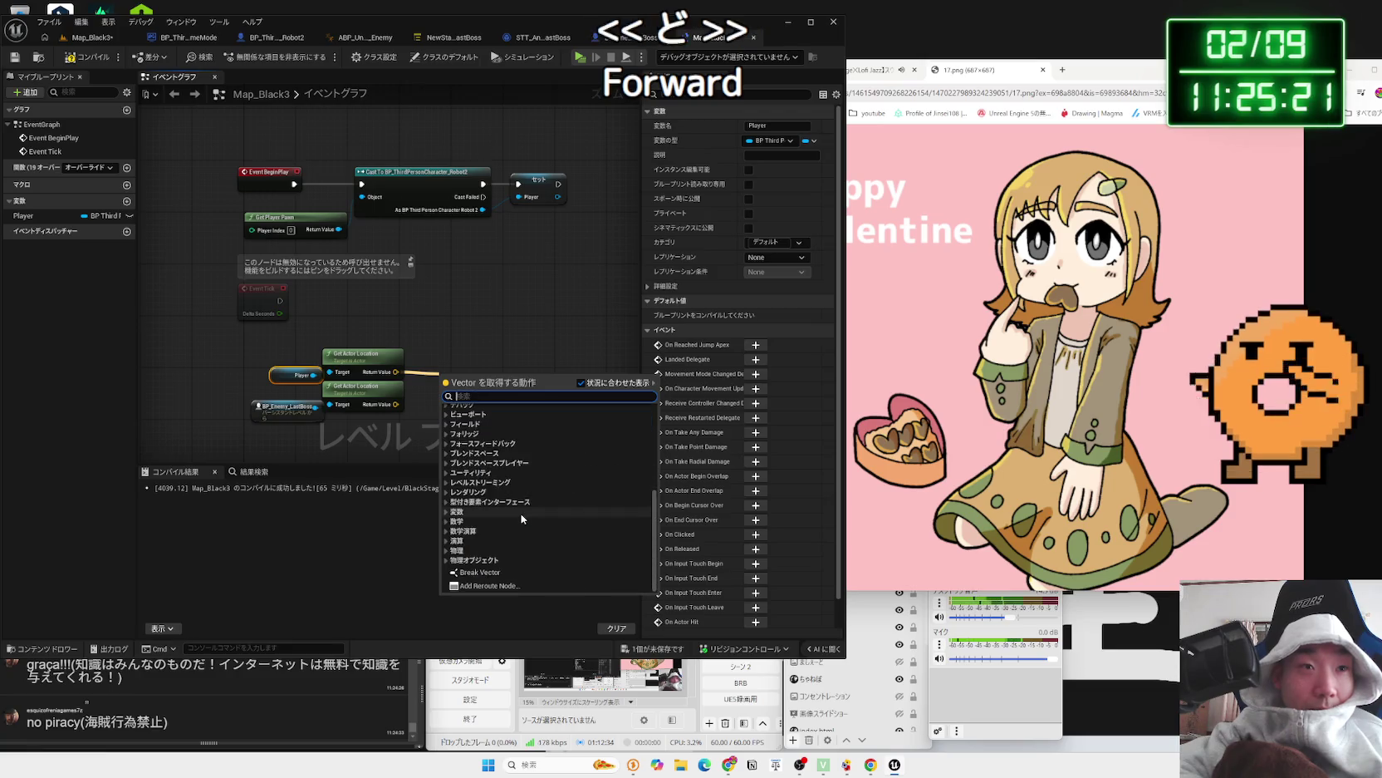
key("Escape")
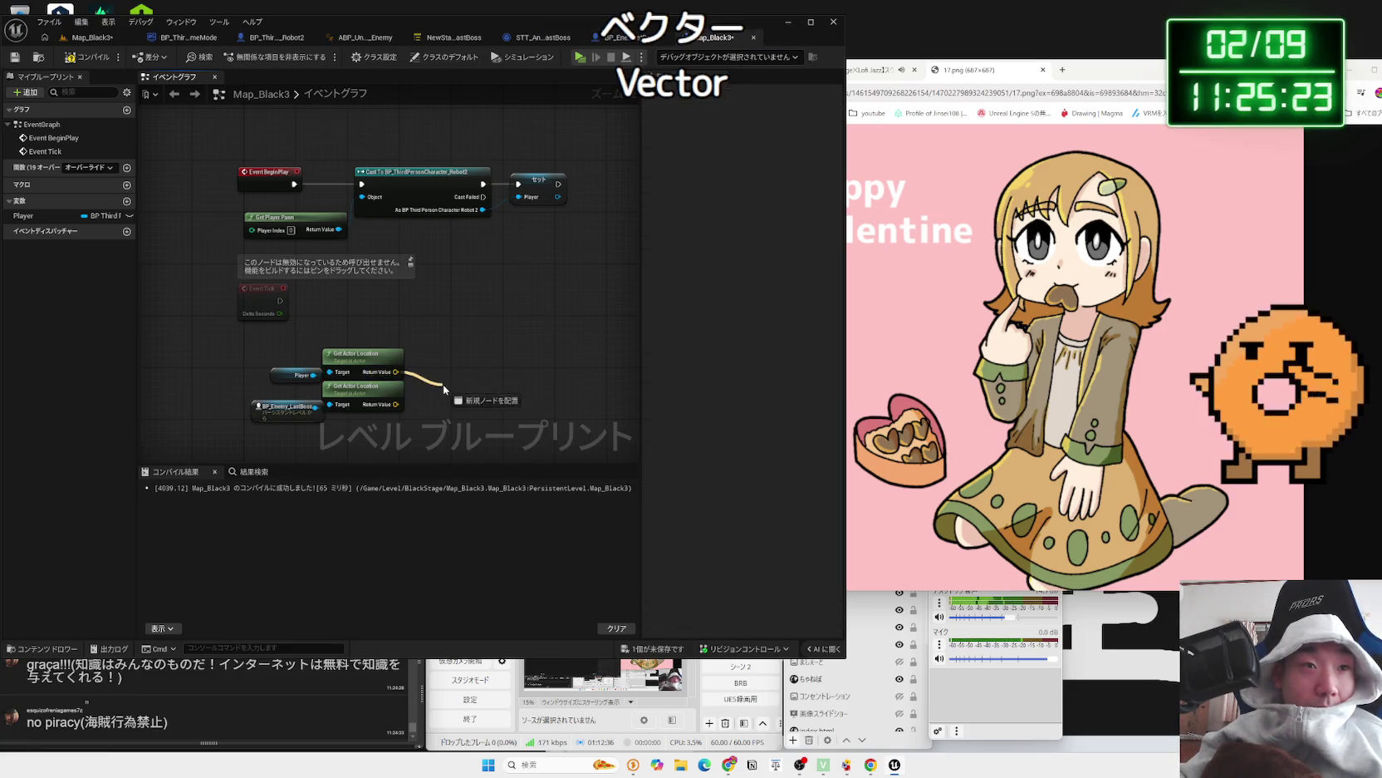
- Add Find Look at Rotation from the player location and wire the boss location into Target
left_click_drag(445, 389, 445, 389)
type("get find")
key("BackSpace")
key("BackSpace")
key("BackSpace")
type("find")
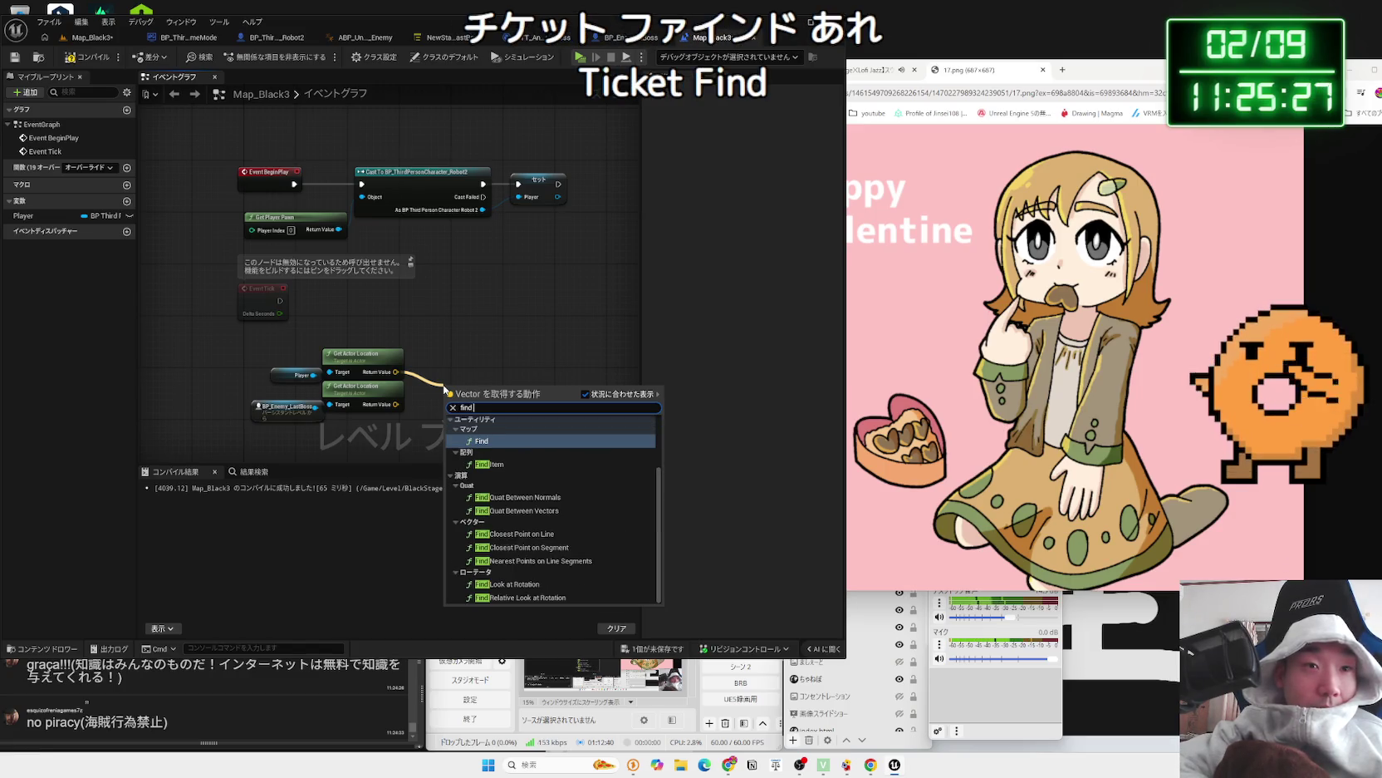
type(" at")
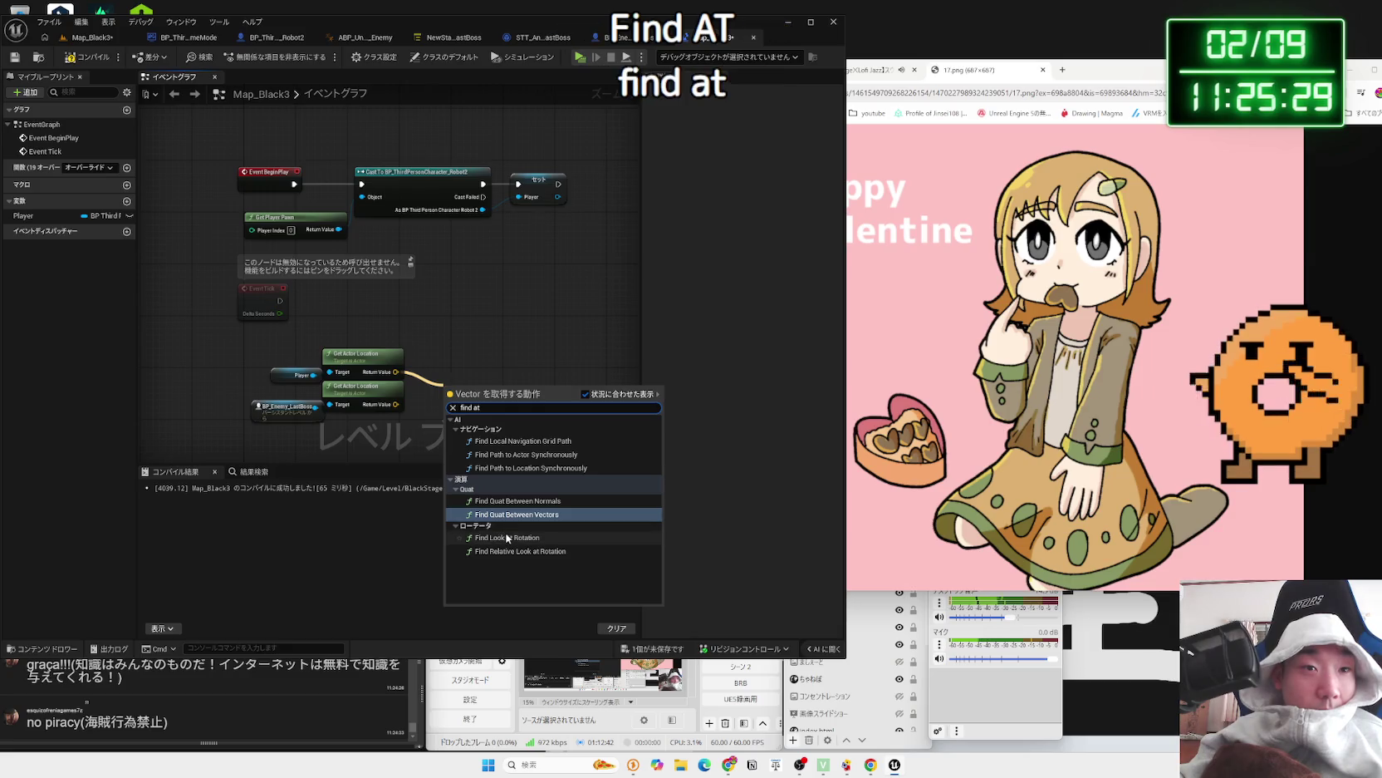
left_click(500, 538)
left_click_drag(462, 369, 456, 357)
left_click_drag(396, 403, 439, 382)
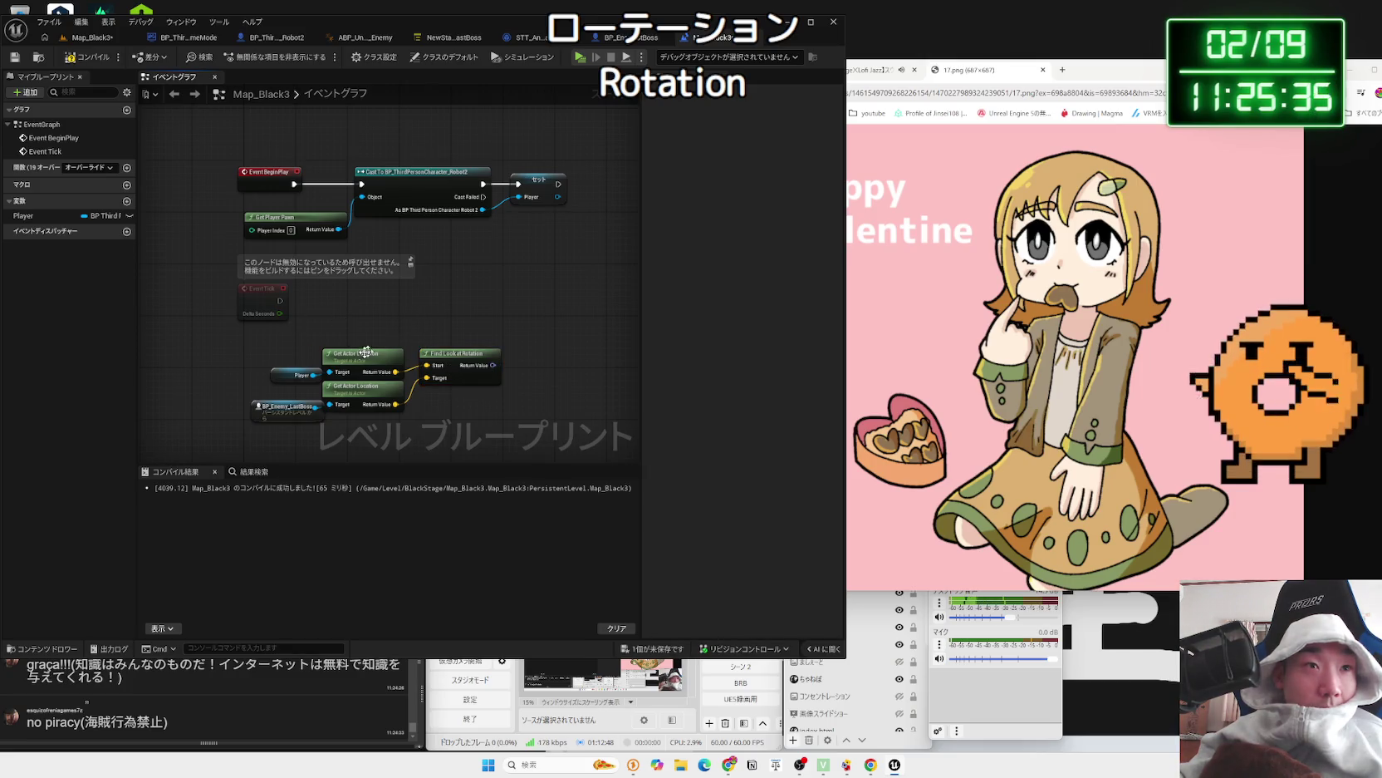
- Get the Player's Camera Boom, adding then deleting a Set Relative Location And Rotation node
left_click_drag(399, 311, 414, 312)
type("set")
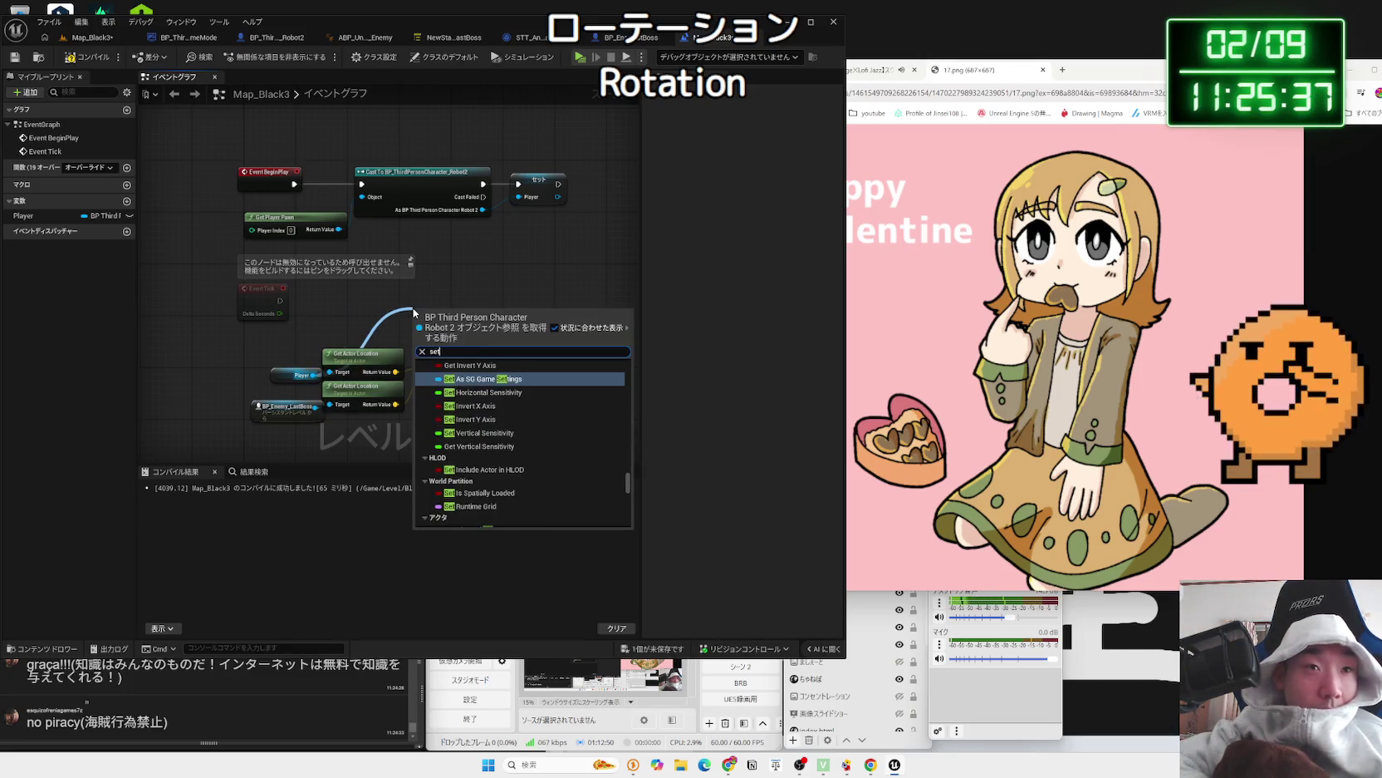
type(" rotation")
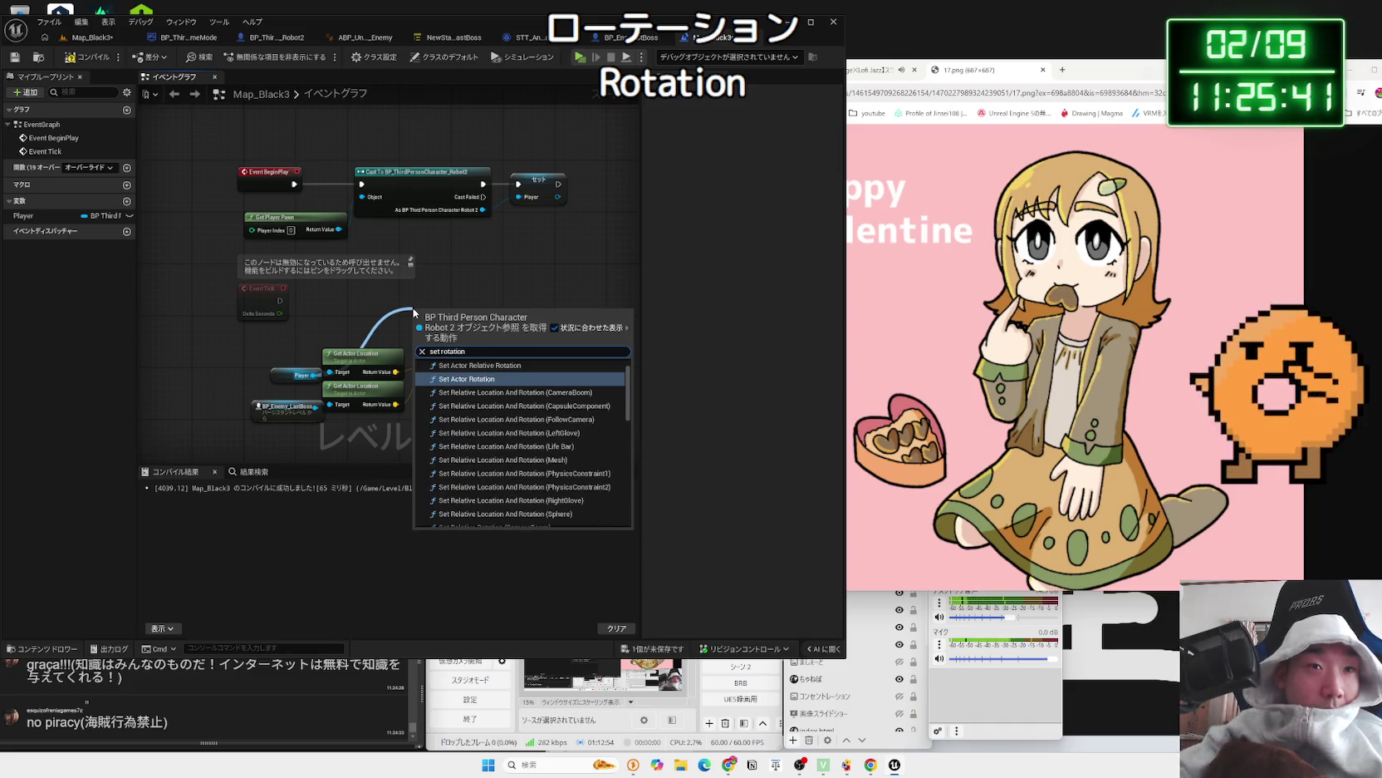
left_click(514, 394)
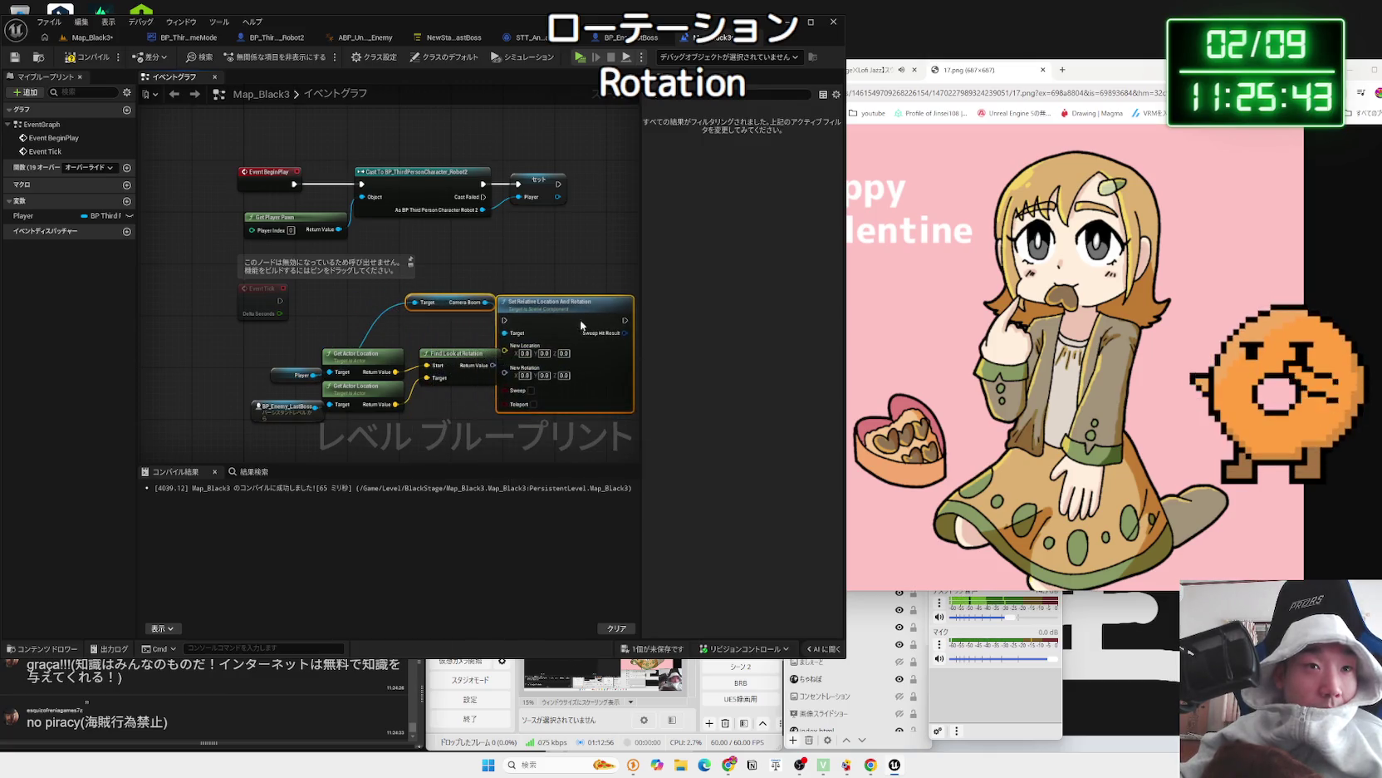
left_click_drag(471, 312, 432, 324)
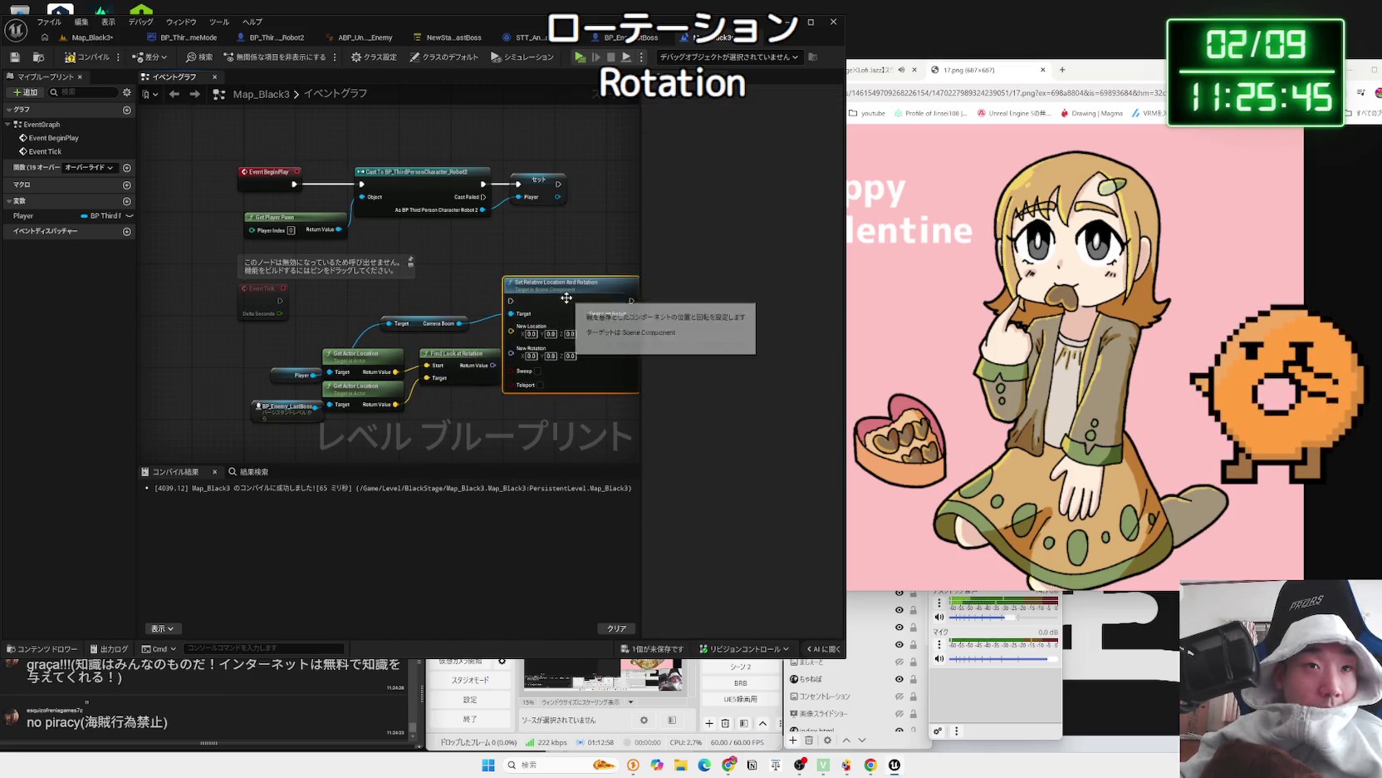
left_click_drag(562, 316, 599, 298)
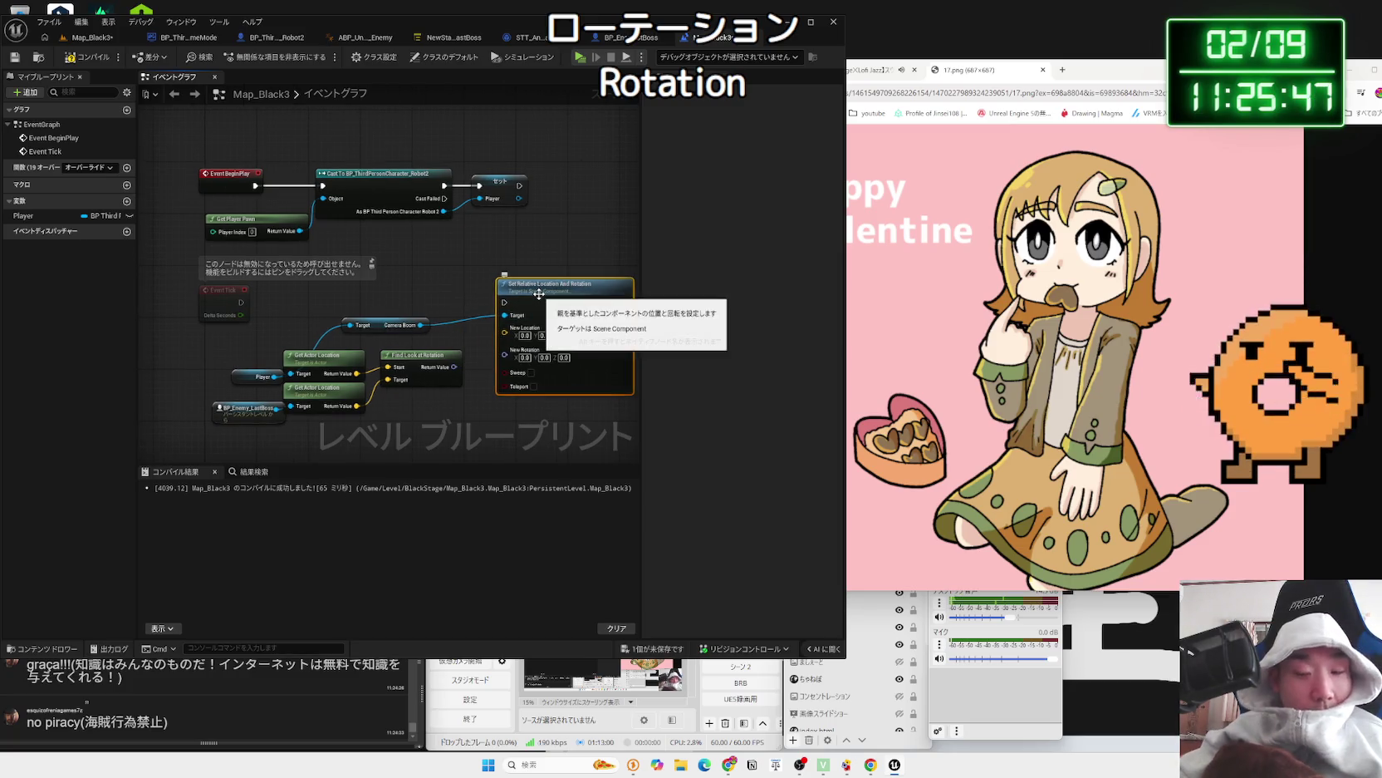
key("Delete")
- Add Set Relative Rotation on Camera Boom fed by Find Look at Rotation, then start playing
left_click_drag(421, 324, 491, 320)
type("set")
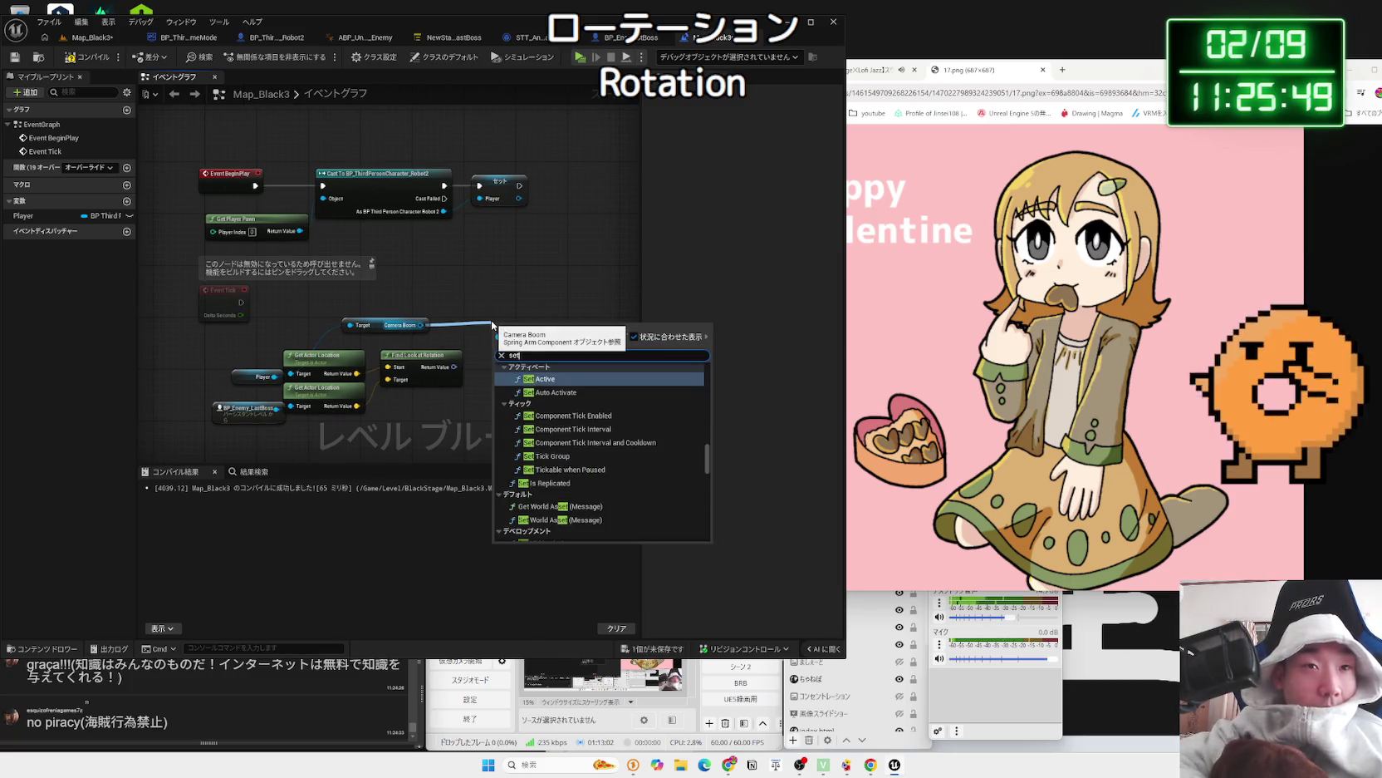
type(" rotation")
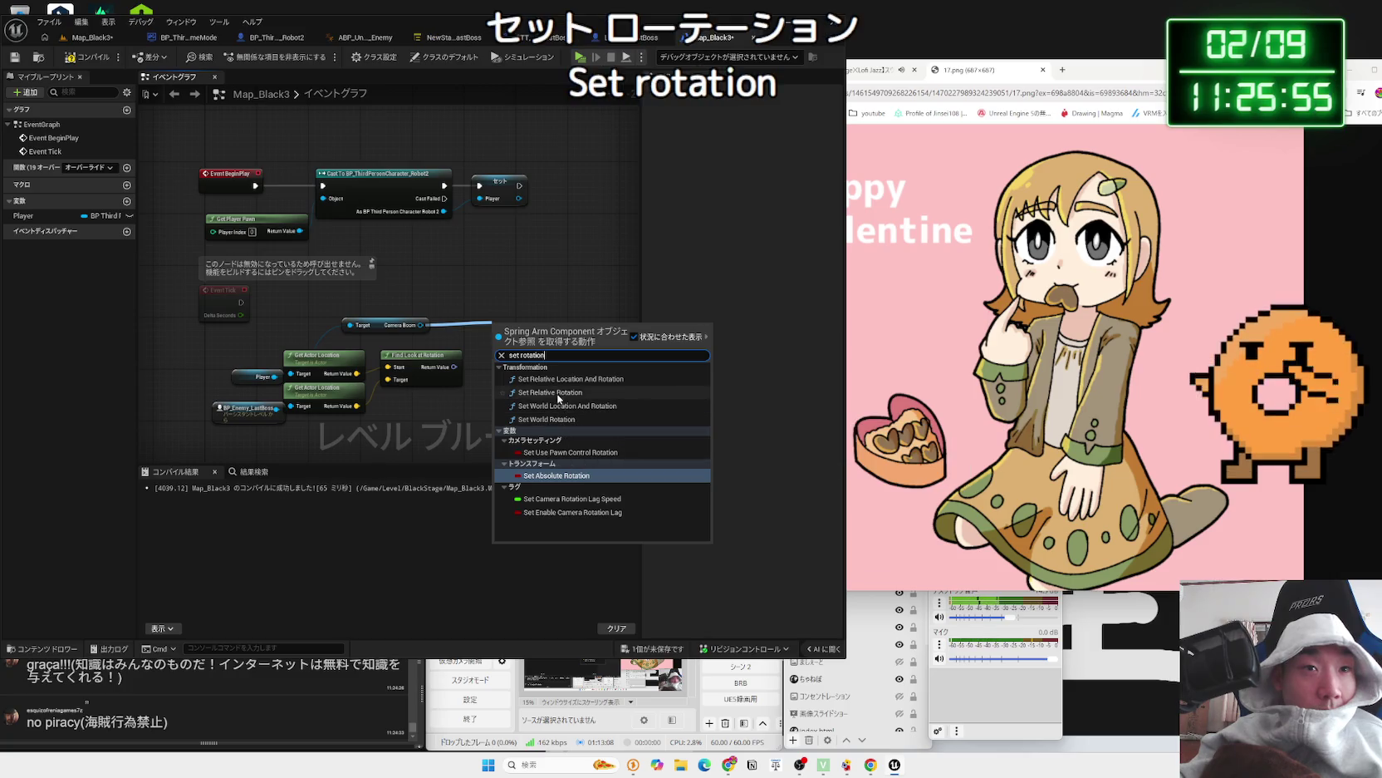
left_click(560, 393)
left_click_drag(541, 346, 521, 307)
mouse_move(454, 366)
left_mouse_down()
mouse_move(477, 356)
mouse_move(479, 328)
mouse_move(241, 303)
left_mouse_up()
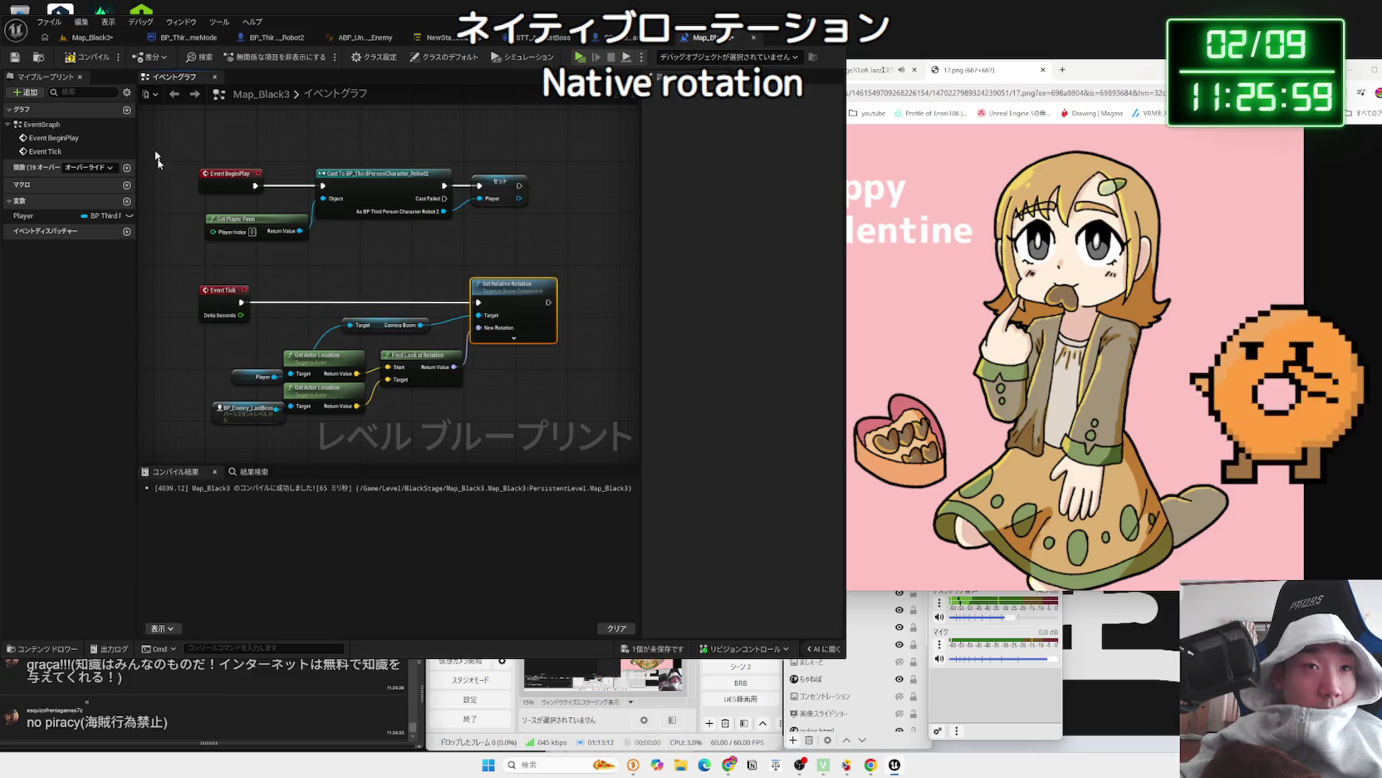
left_click(91, 39)
left_click(254, 58)
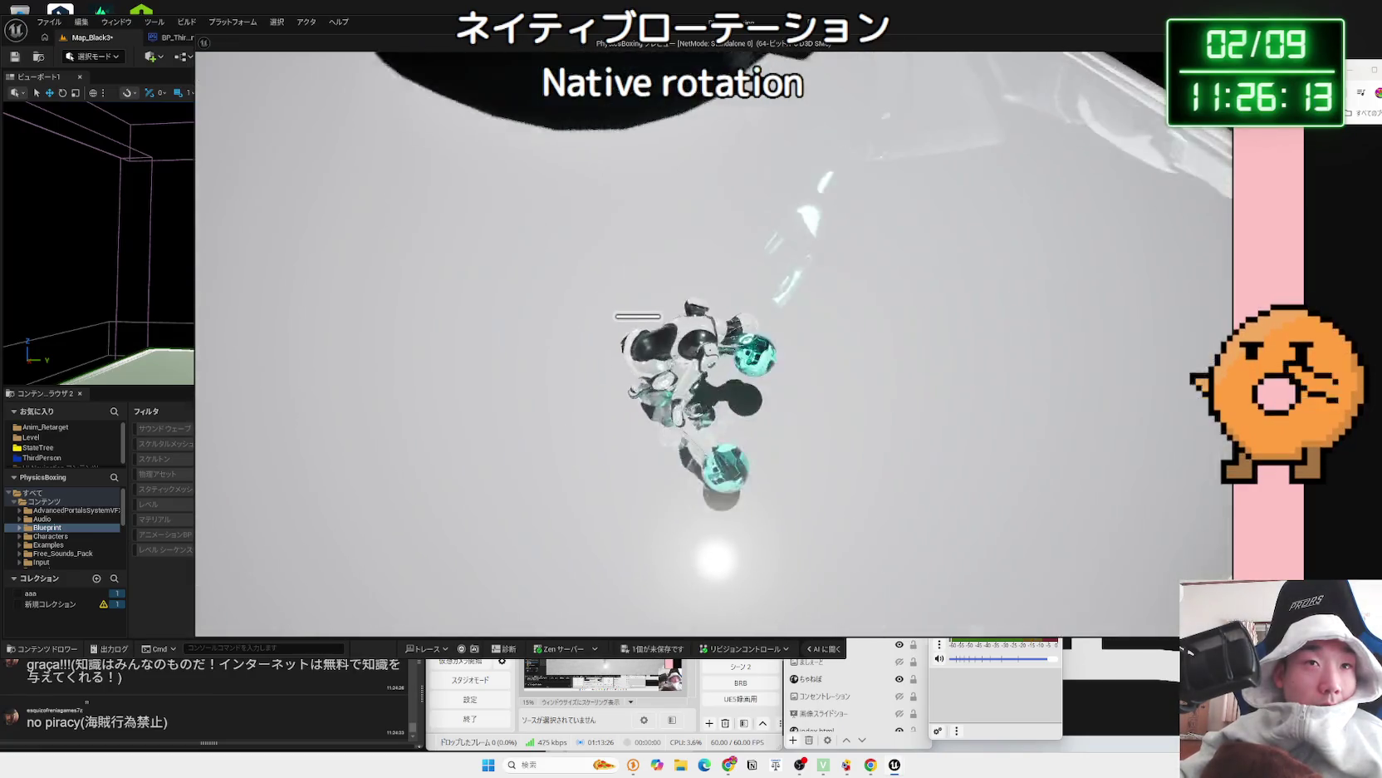
- Stop the play test and inspect the Find Look at Rotation output pin's options
key("Escape")
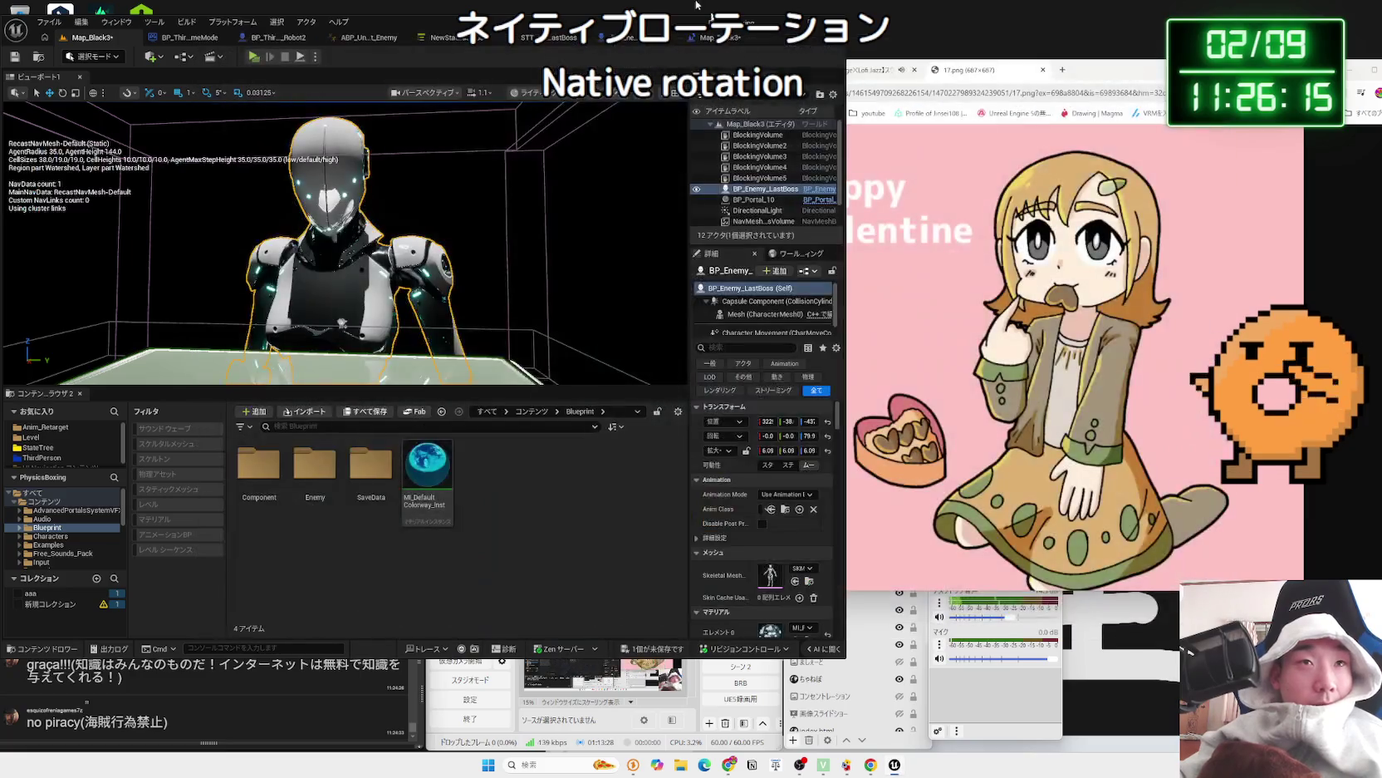
left_click(728, 40)
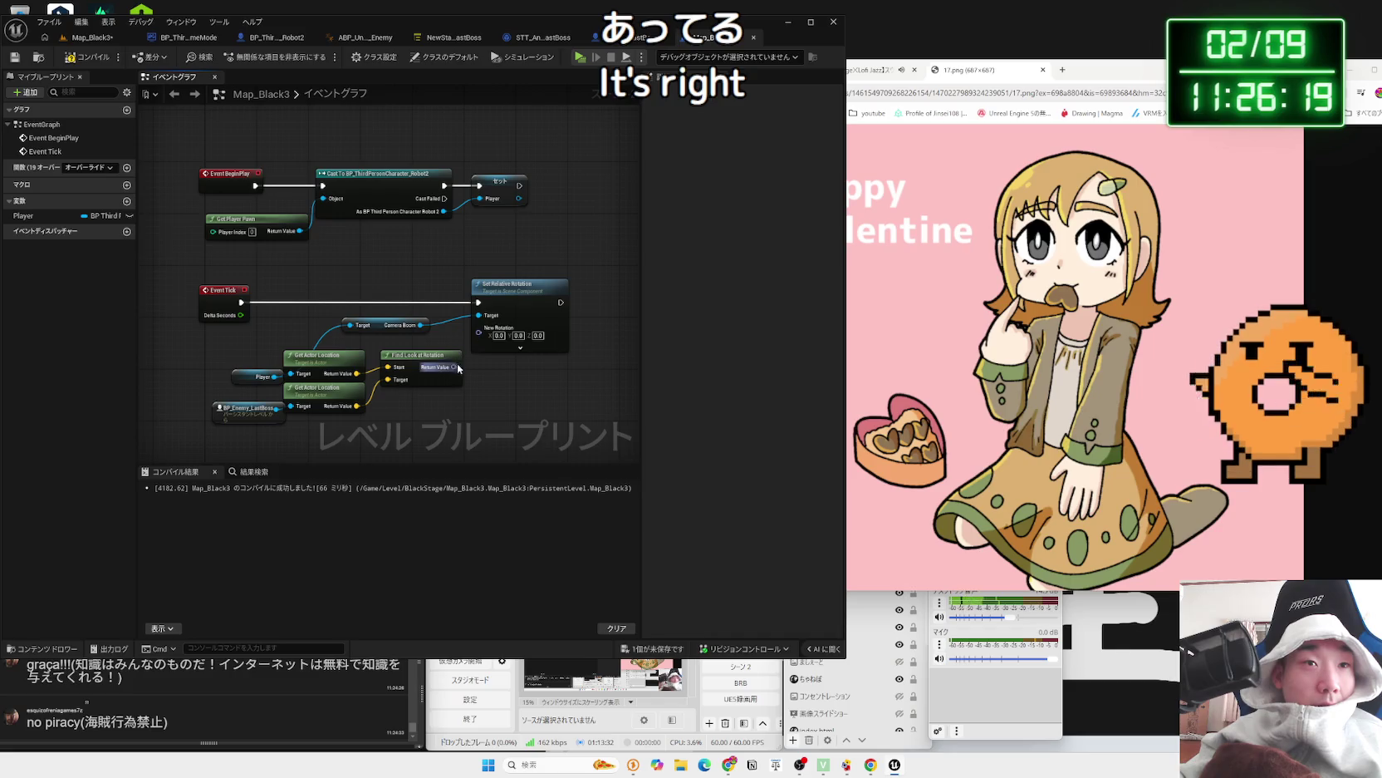
right_click(453, 367)
left_click(602, 392)
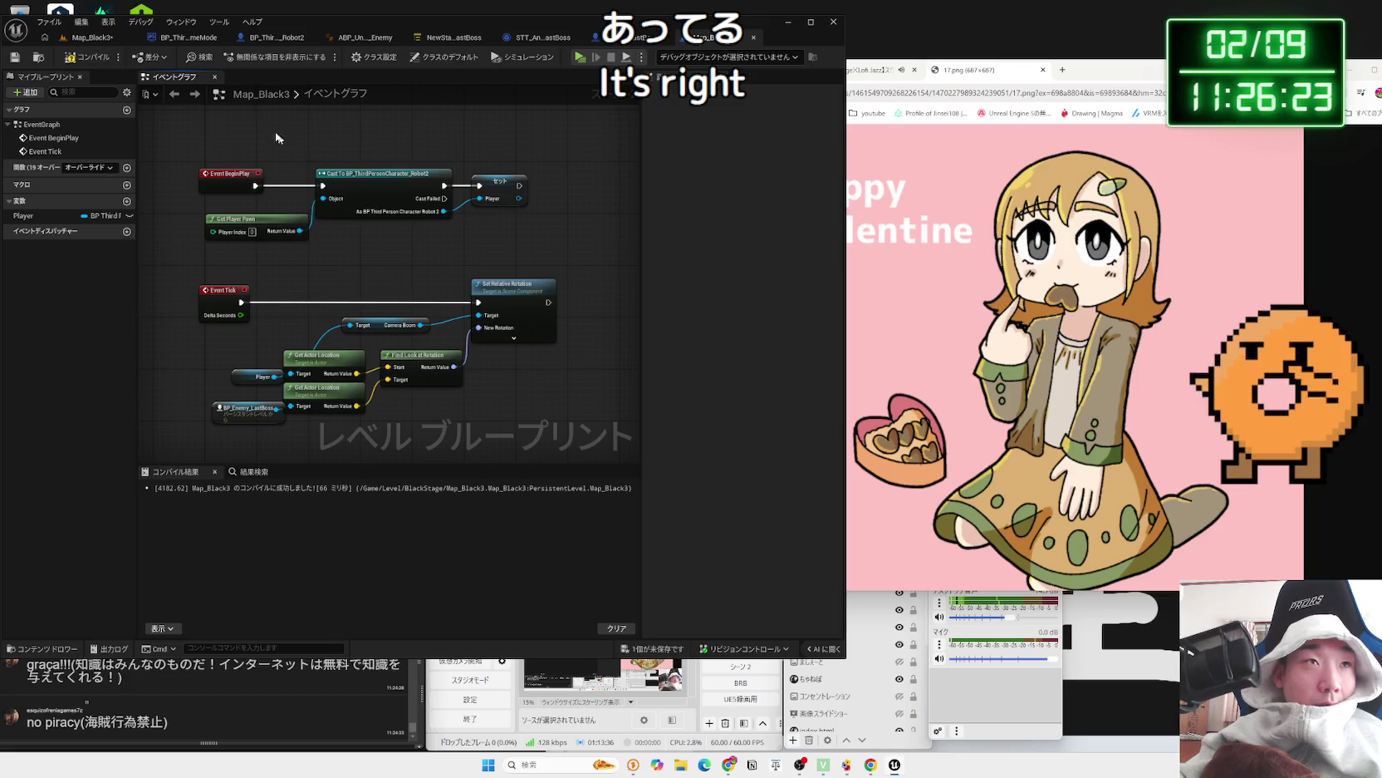
- Zoom out the level viewport to check where the last boss stands
left_click(88, 42)
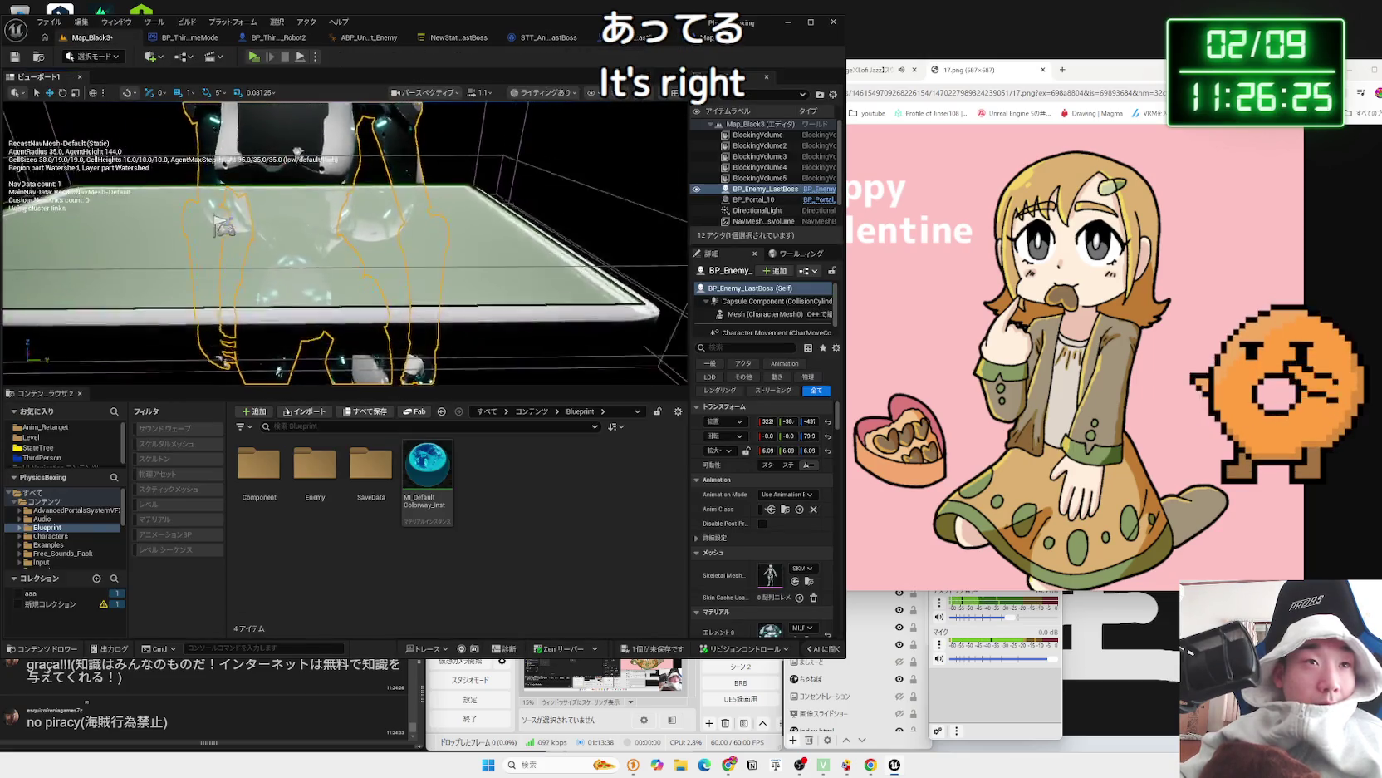
scroll(341, 241, "down", 5)
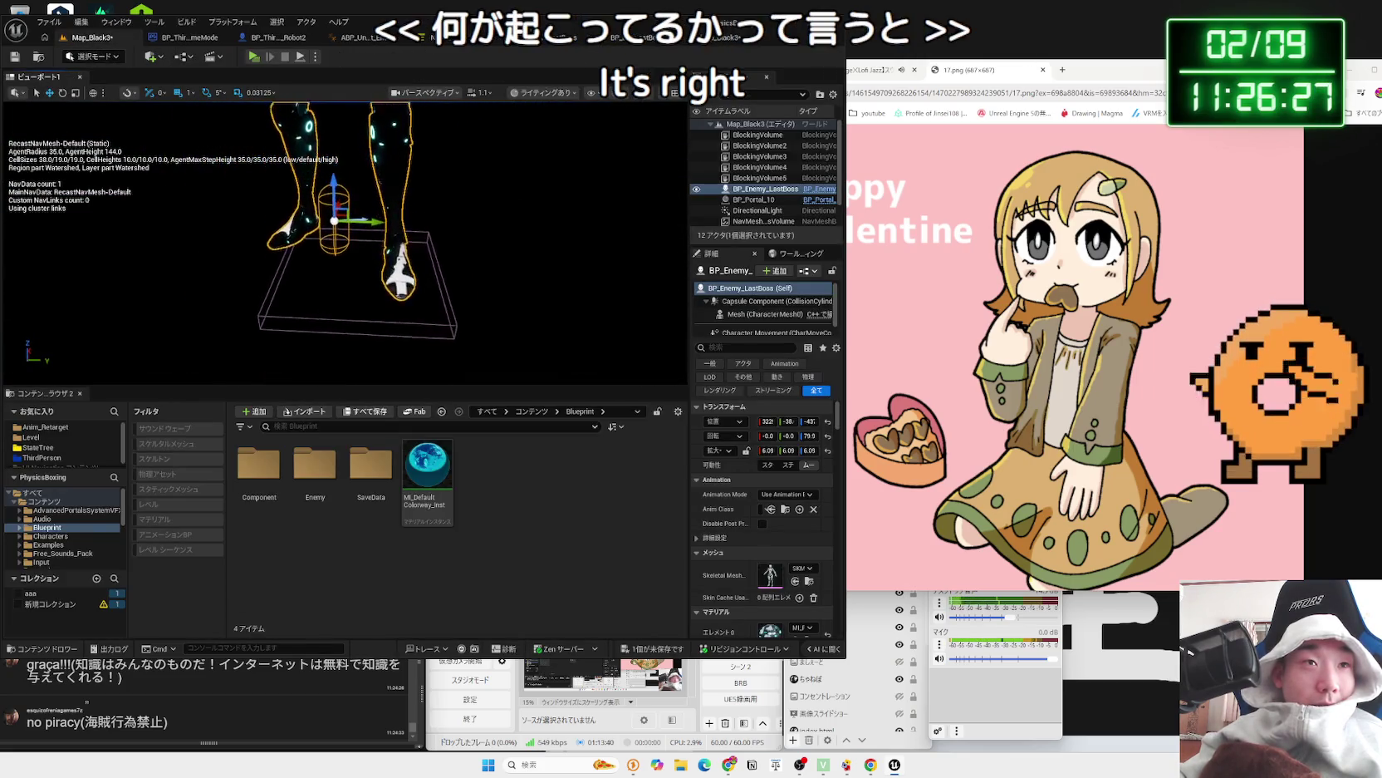
scroll(341, 241, "down", 5)
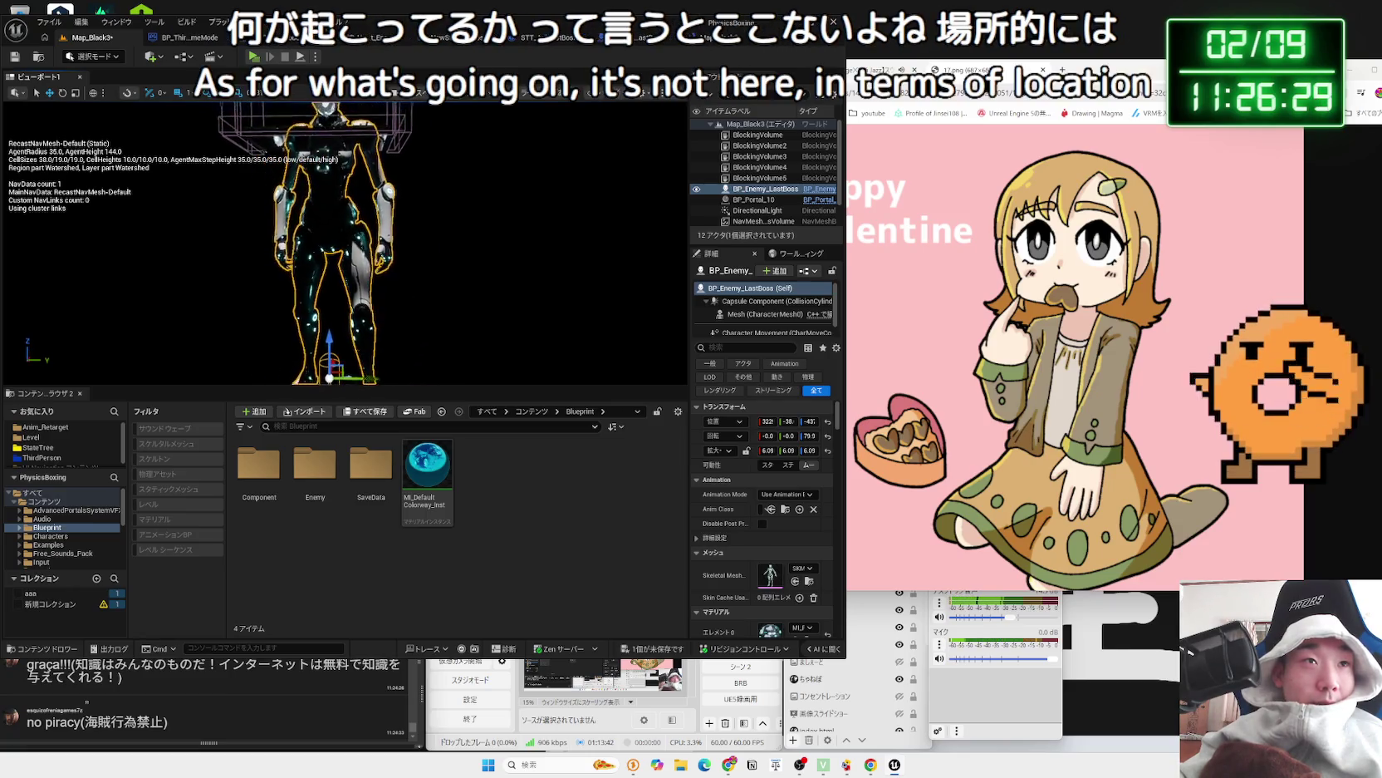
scroll(366, 374, "down", 2)
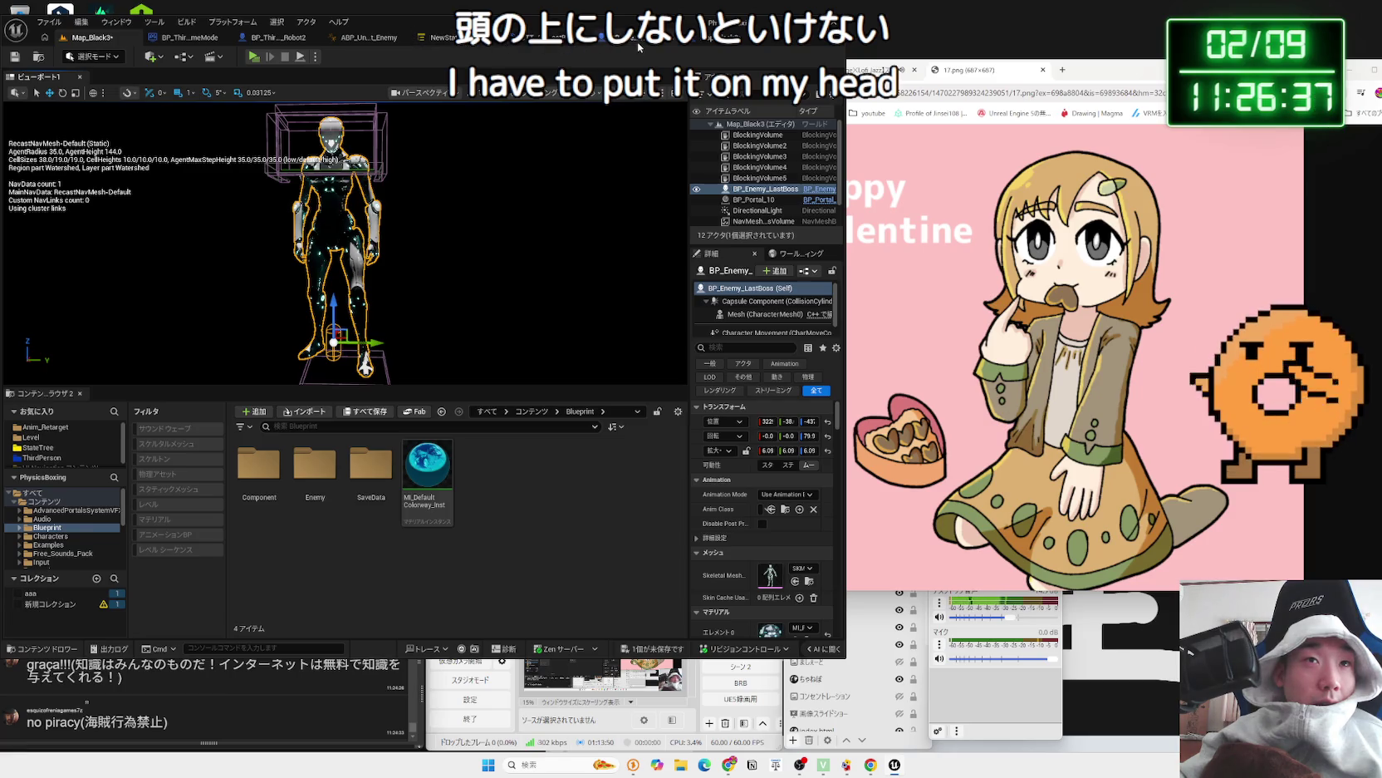
- Open the BP_Enemy_LastBoss Blueprint, save all content, and return to the Map_Black3 Level Blueprint
left_click(638, 47)
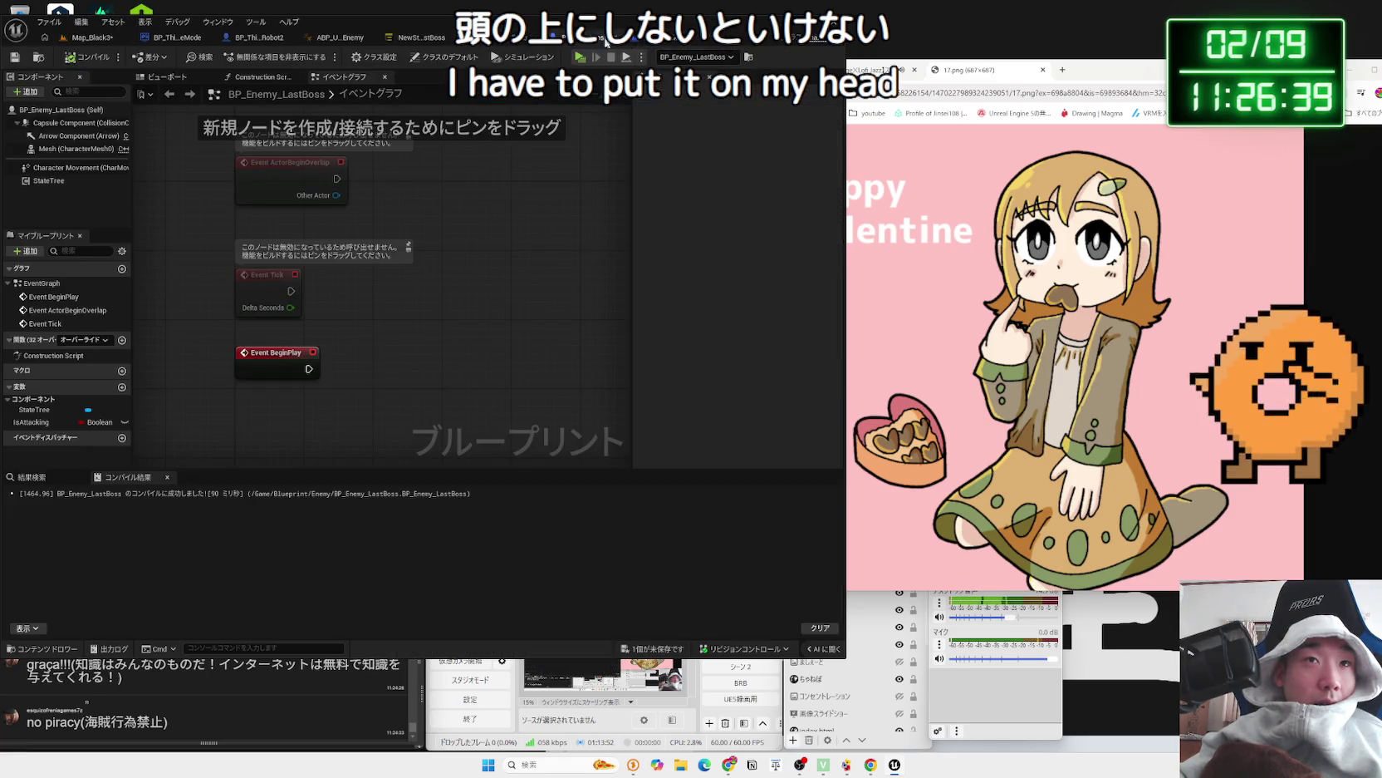
left_click(652, 648)
left_click(764, 506)
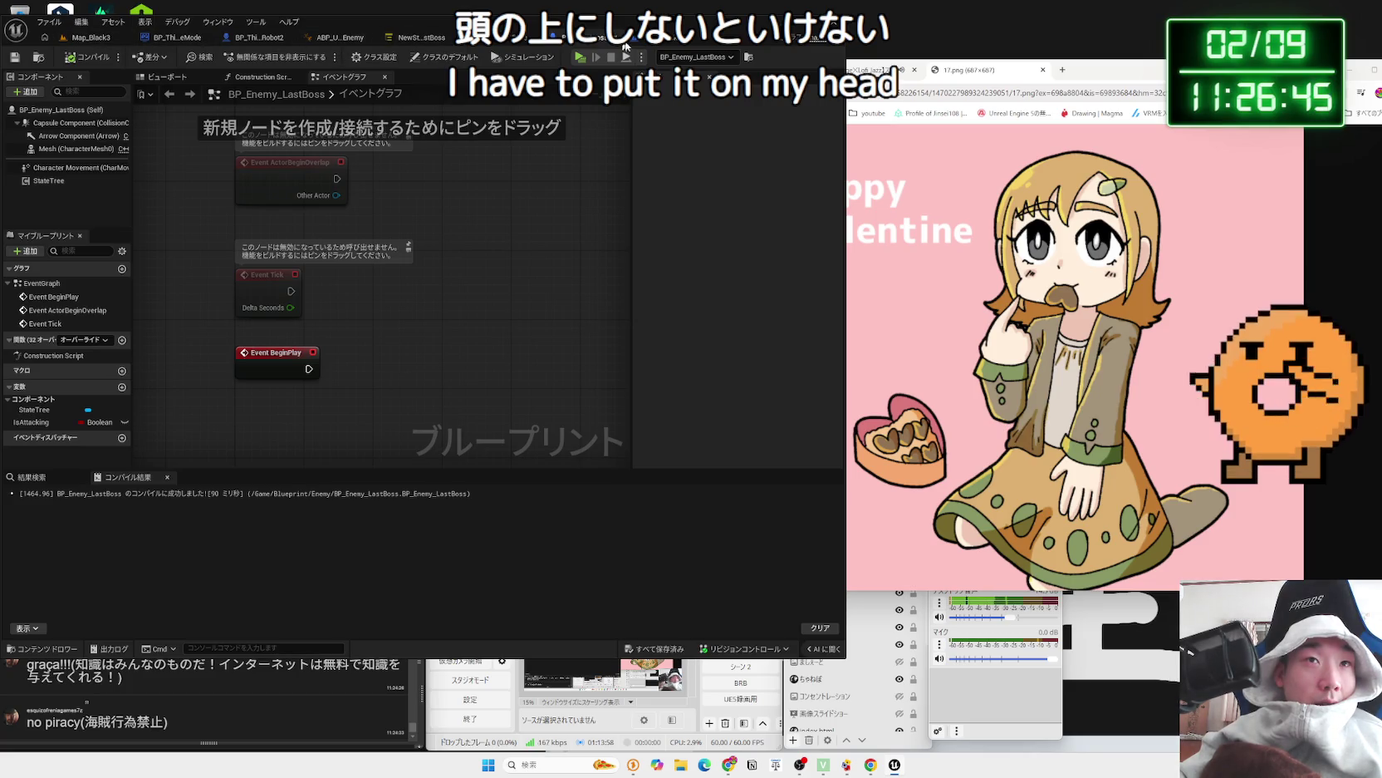
left_click(652, 43)
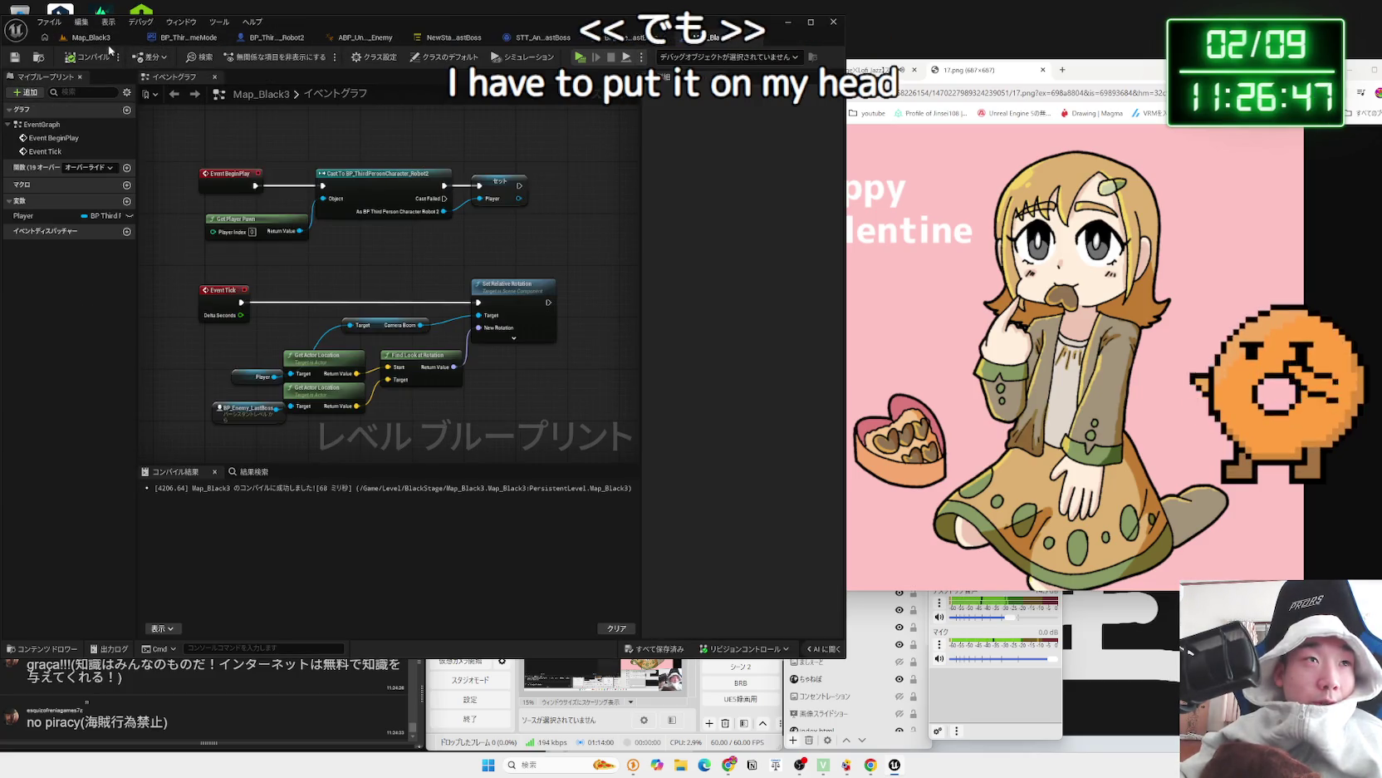
- Split the New Rotation pin and Find Look at Rotation's Return Value into separate components
mouse_move(475, 369)
left_mouse_down()
mouse_move(476, 381)
mouse_move(469, 344)
left_mouse_up()
key("Escape")
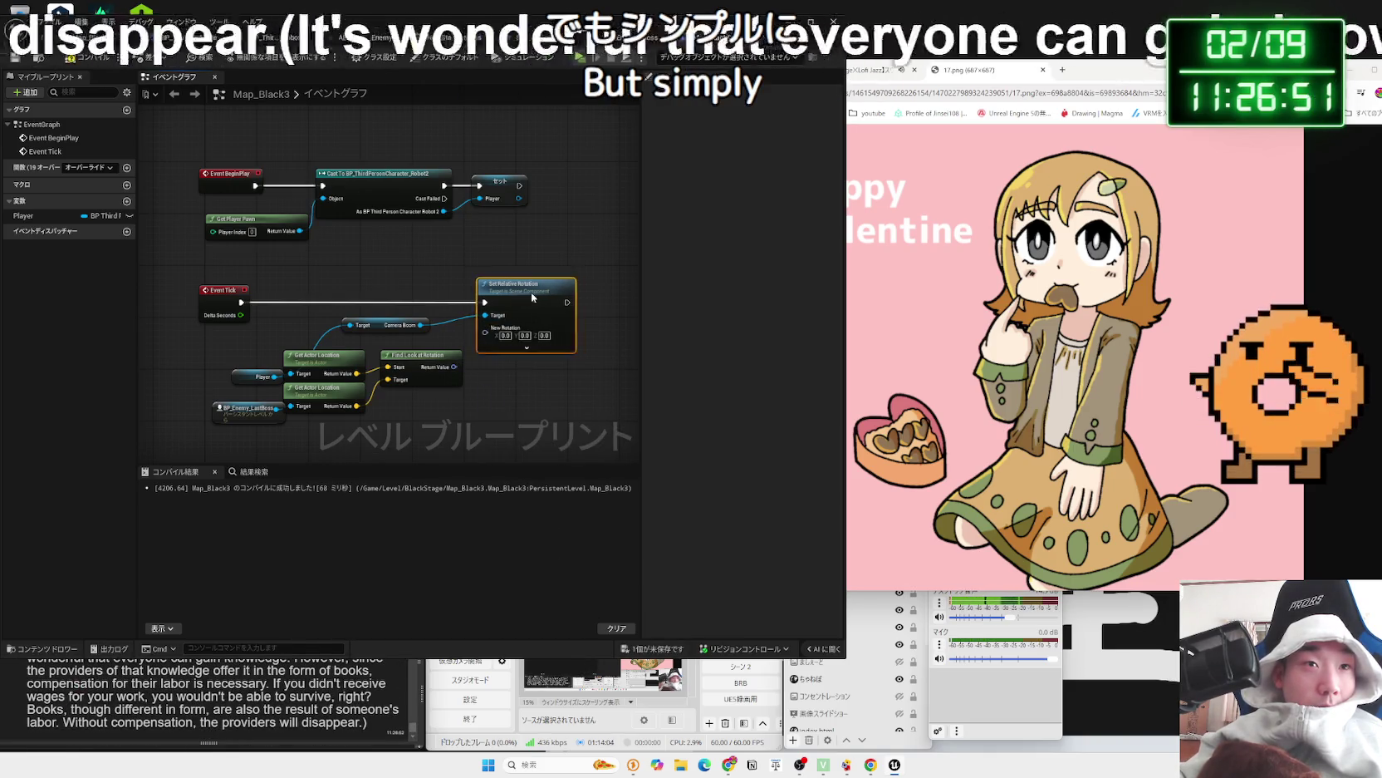
left_click_drag(498, 287, 557, 286)
right_click(538, 331)
left_click(582, 378)
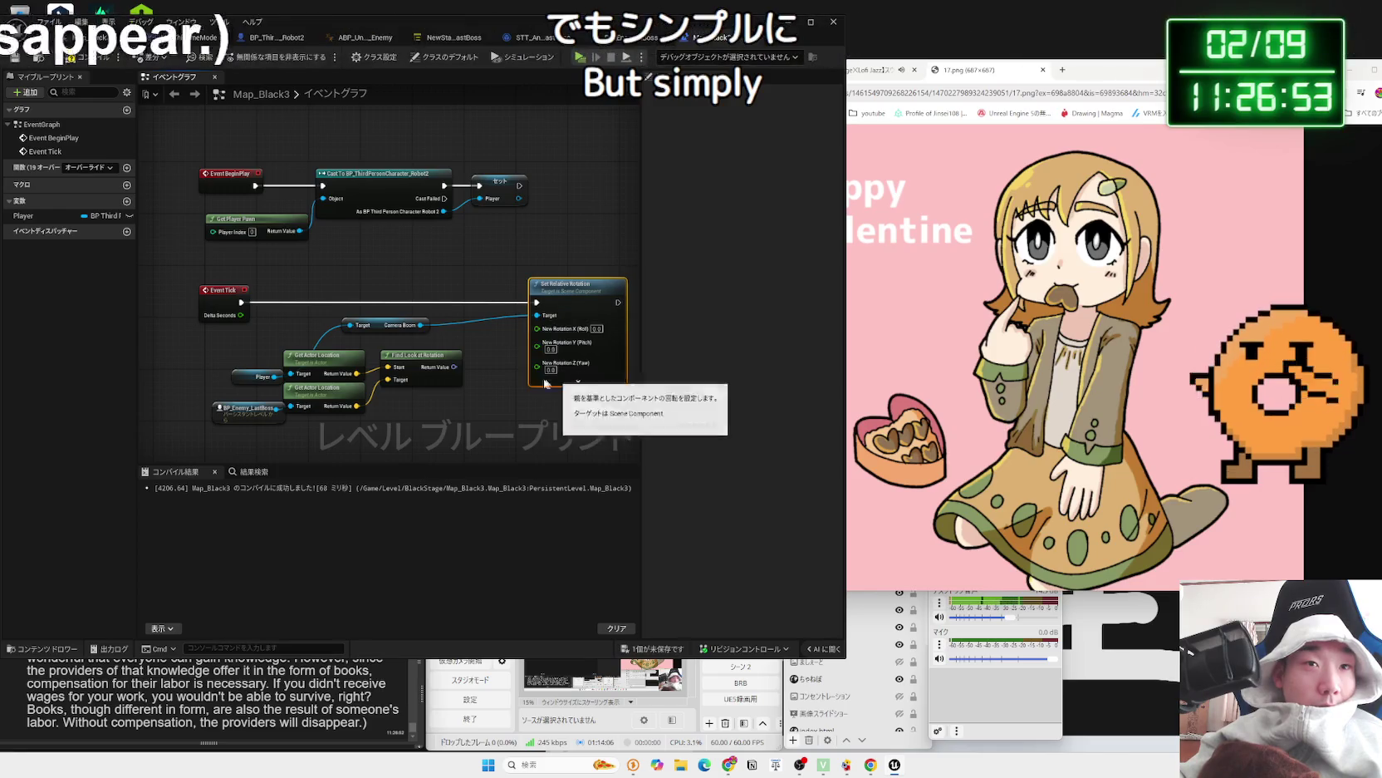
right_click(455, 367)
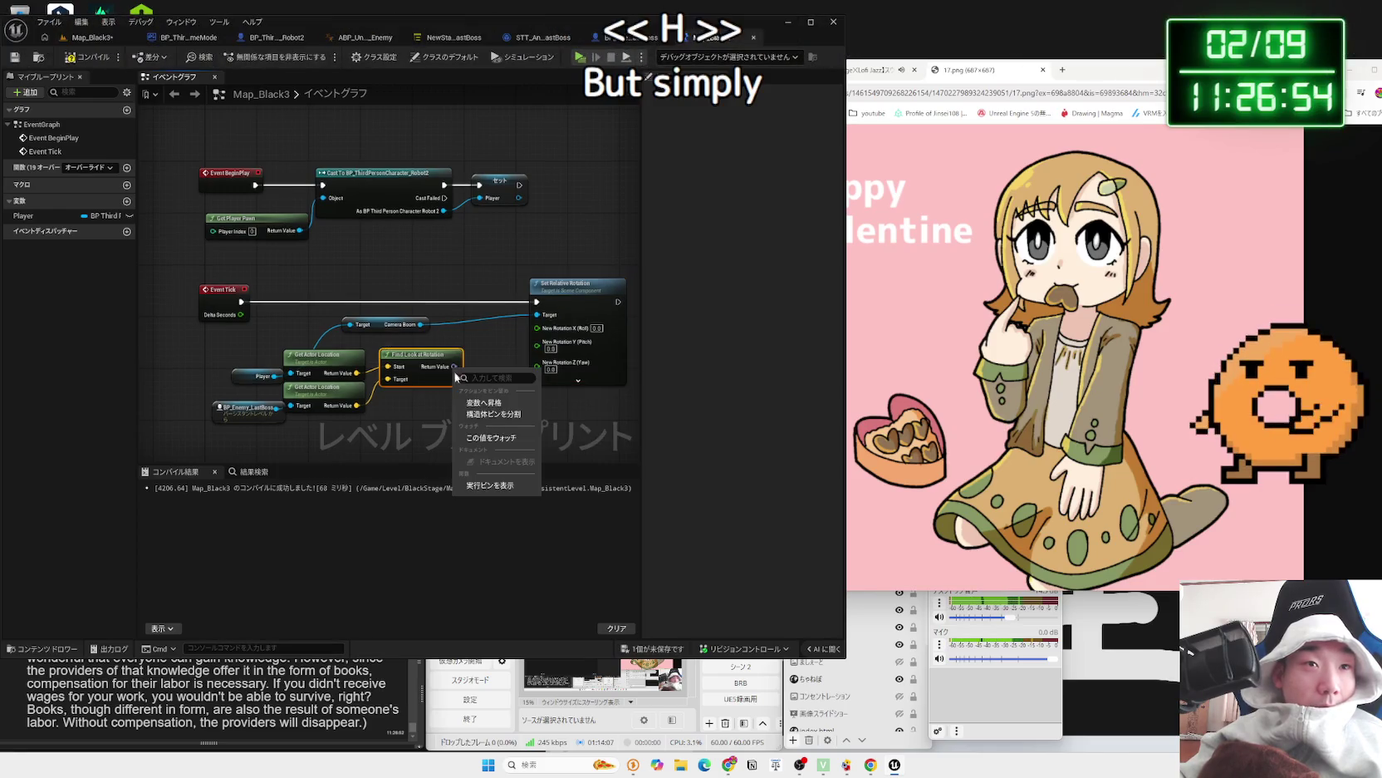
left_click(493, 414)
- Copy a viewer's English chat comment to translate it into Japanese
left_click(259, 675)
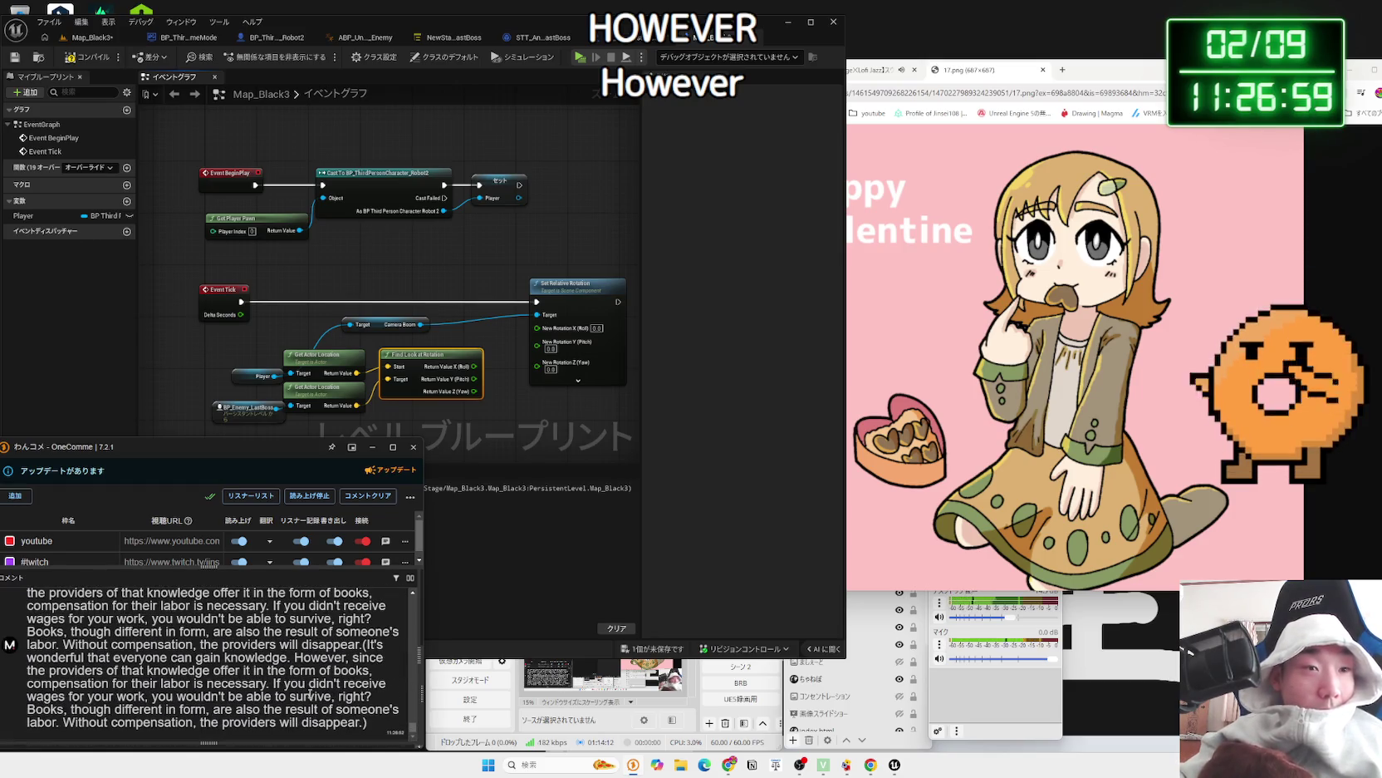
mouse_move(332, 642)
left_mouse_down()
mouse_move(178, 629)
mouse_move(80, 673)
left_mouse_up()
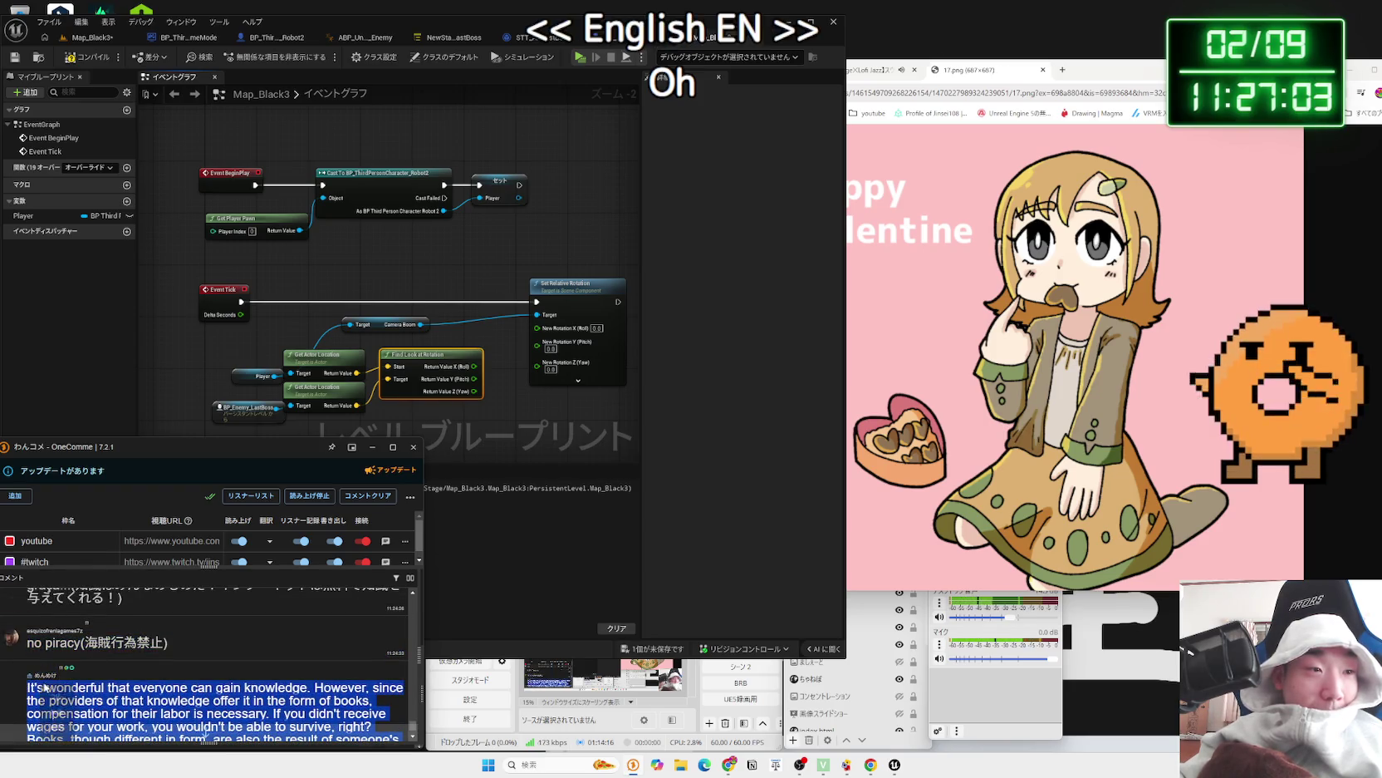
key("ctrl+c")
key("ctrl+c")
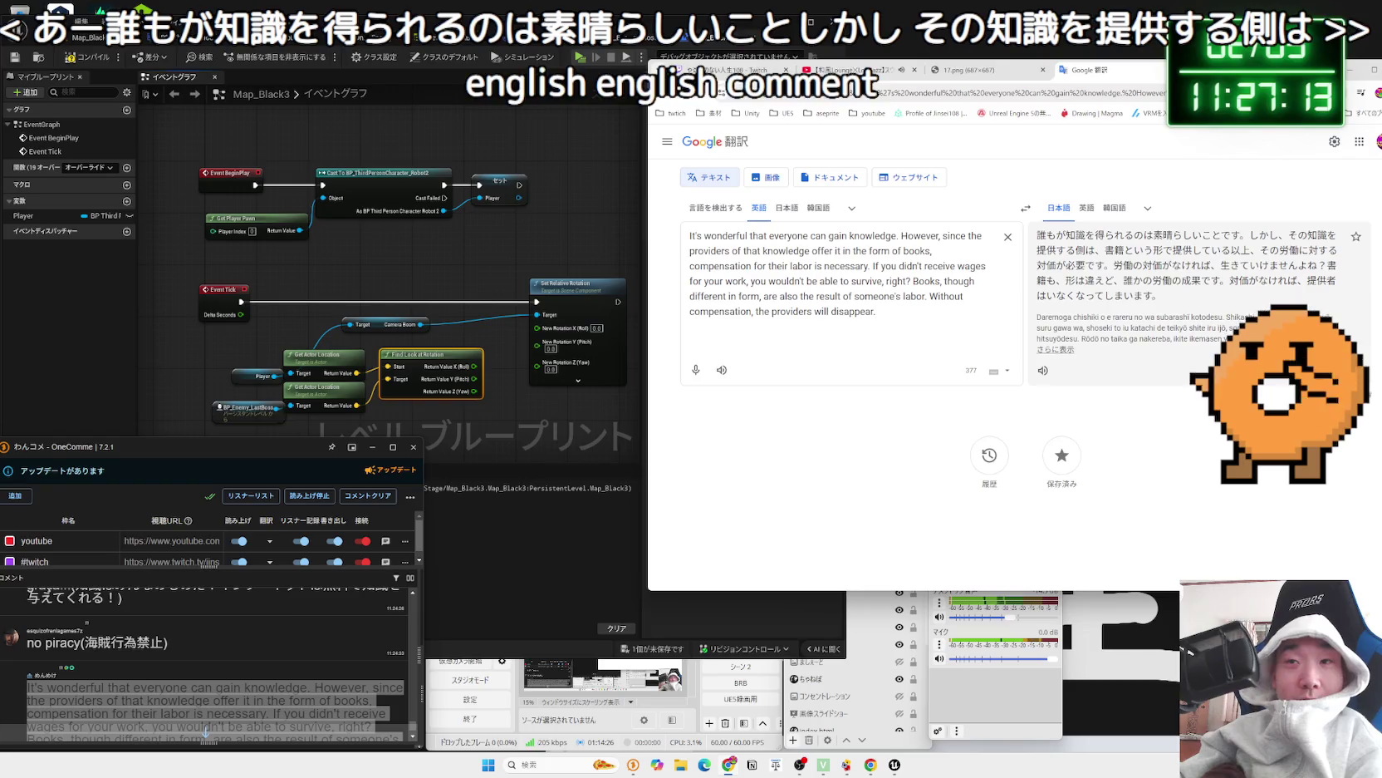
- Shift the Google Translate window aside and back, then close the translation tab to return to Unreal
left_click_drag(1215, 70, 987, 68)
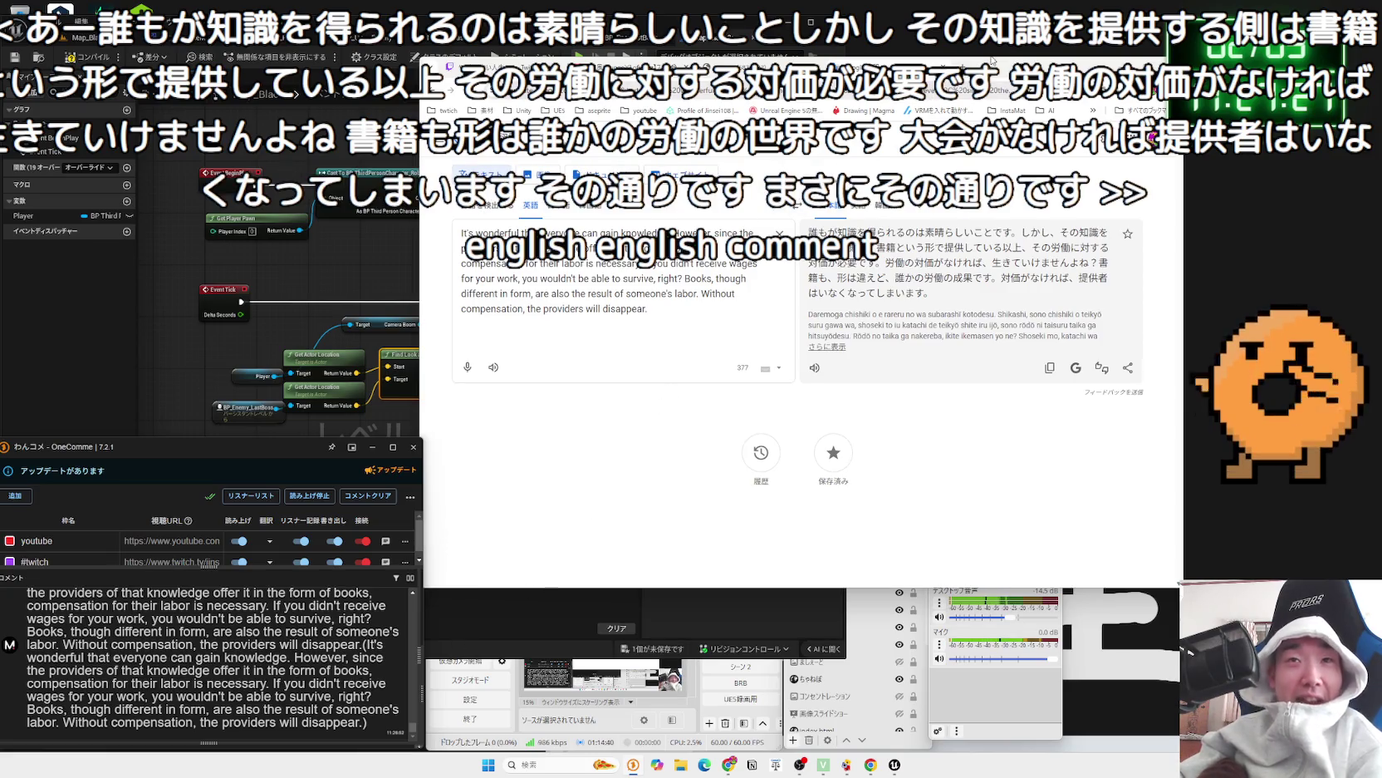
left_click_drag(990, 55, 1060, 45)
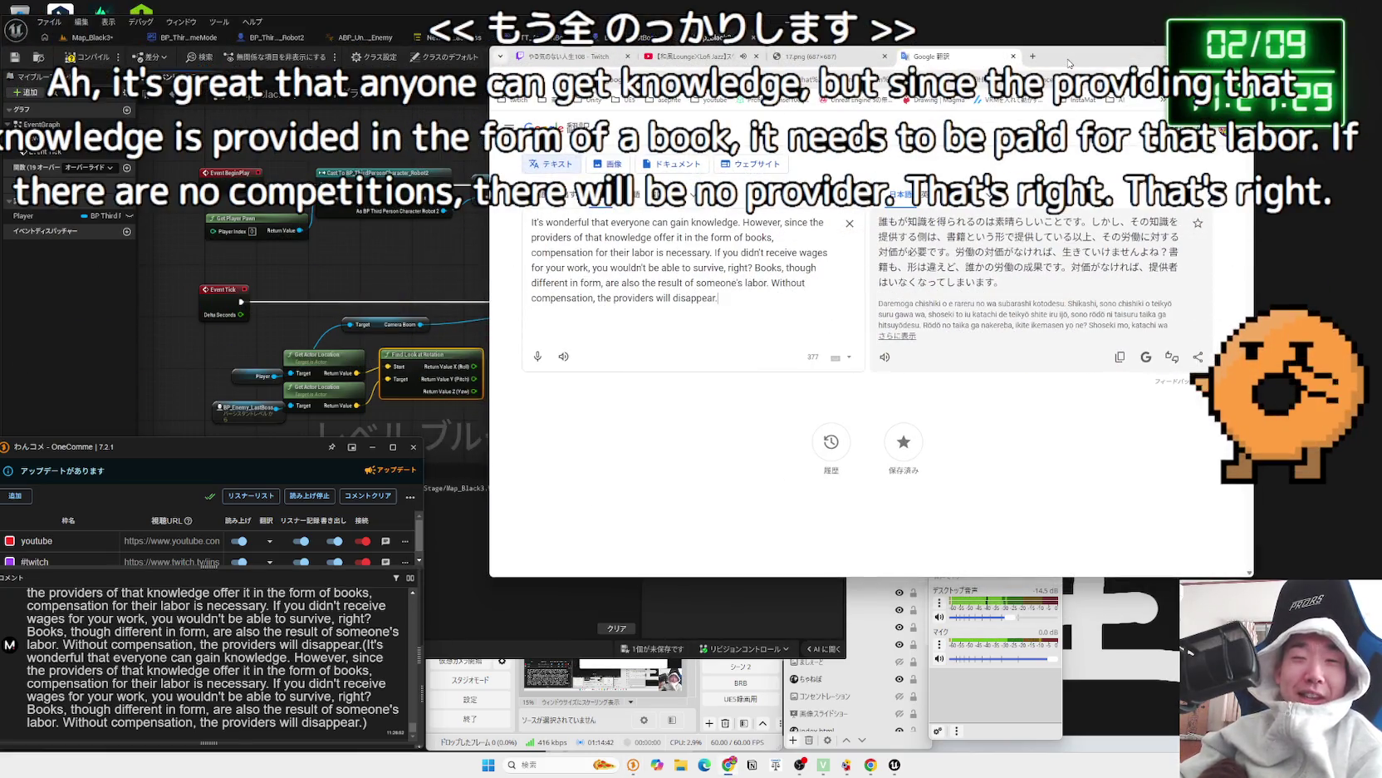
left_click(1014, 56)
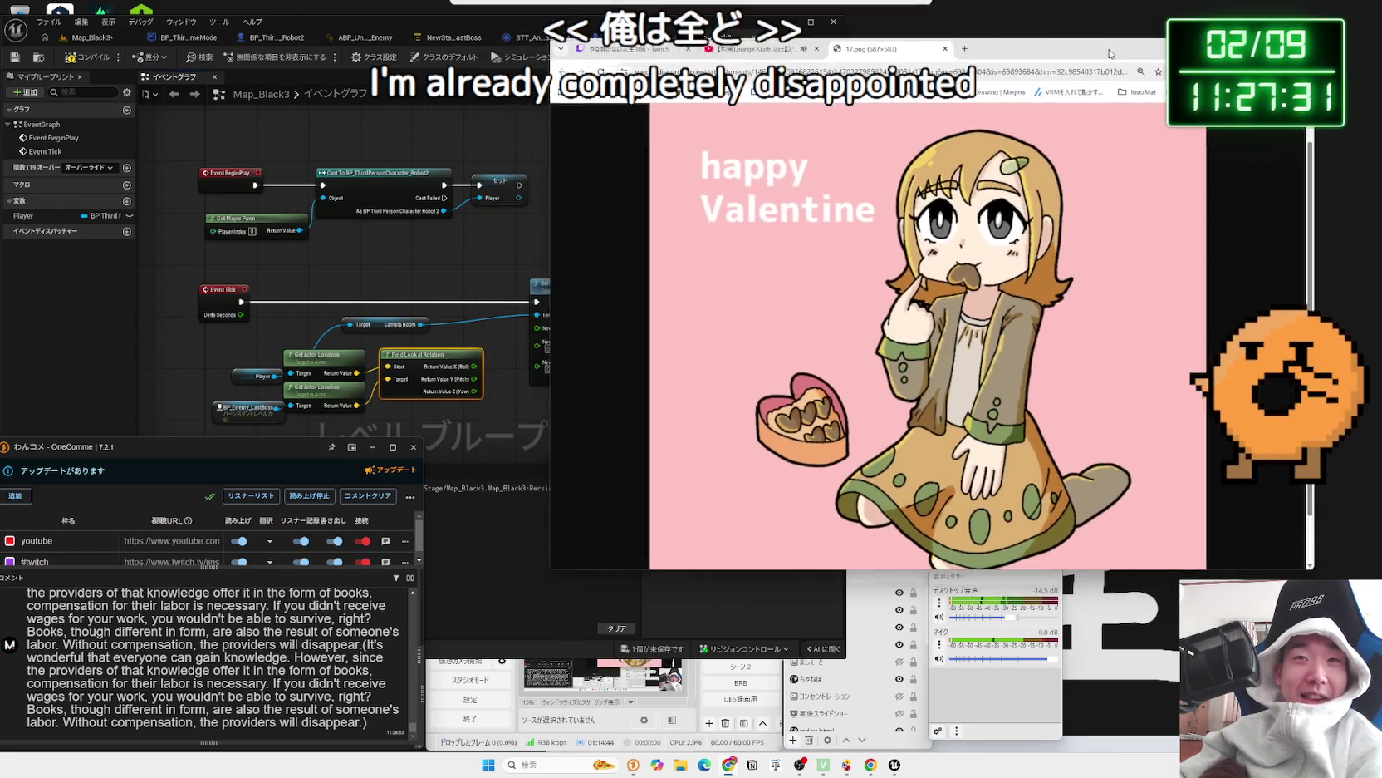
left_click(465, 267)
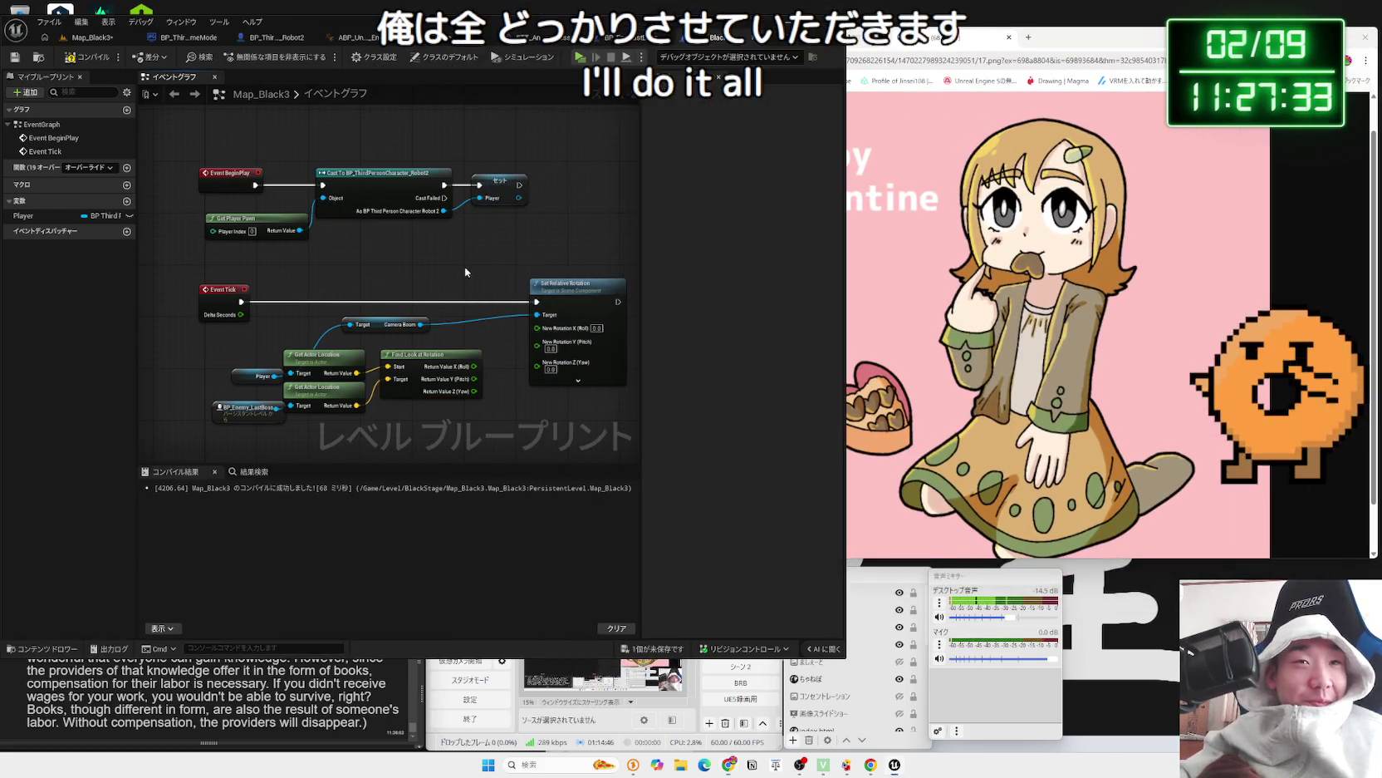
- Start a node from the Yaw output in the level graph, then cancel the action menu
scroll(472, 387, "up", 2)
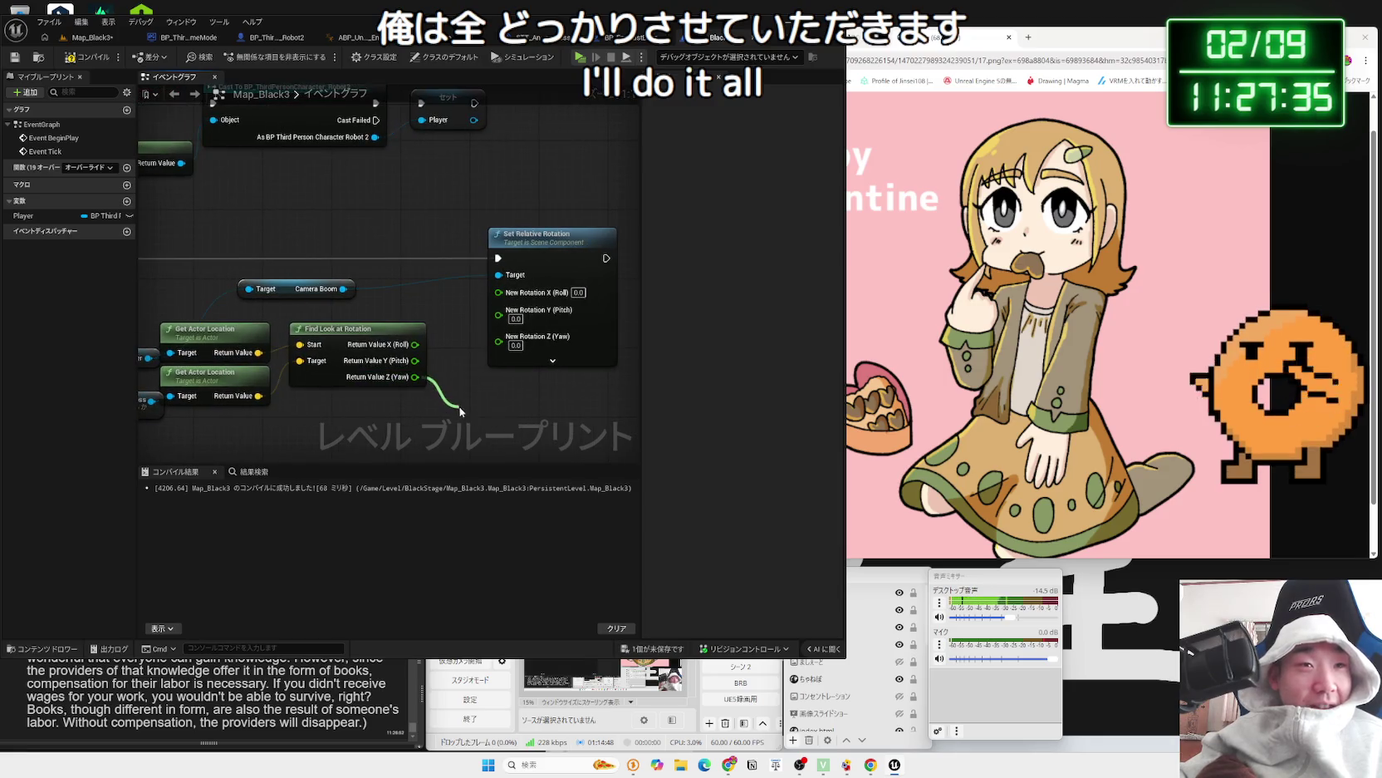
left_click_drag(461, 411, 462, 411)
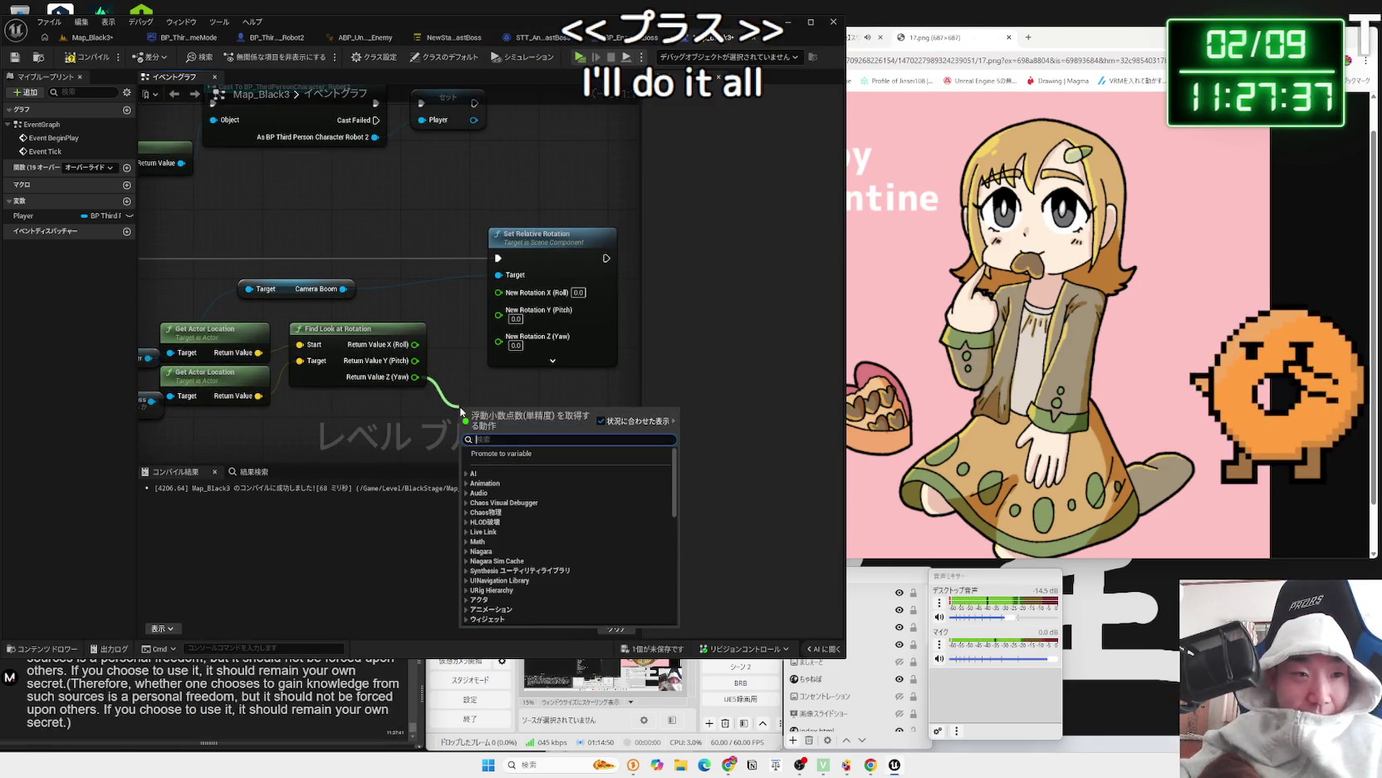
left_click(456, 381)
- In the comment viewer, select the newest comment's first sentence and bring up its actions
left_click(96, 679)
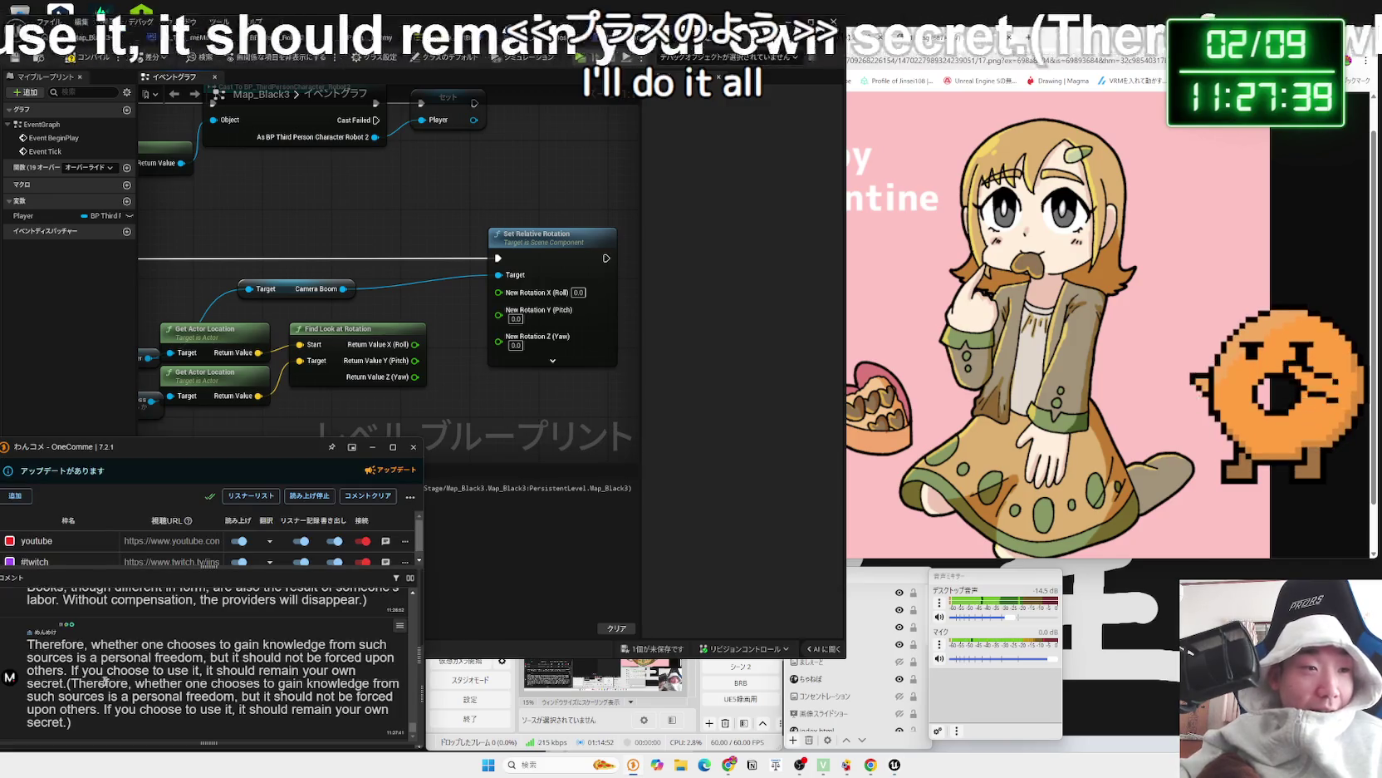
left_click_drag(64, 683, 36, 647)
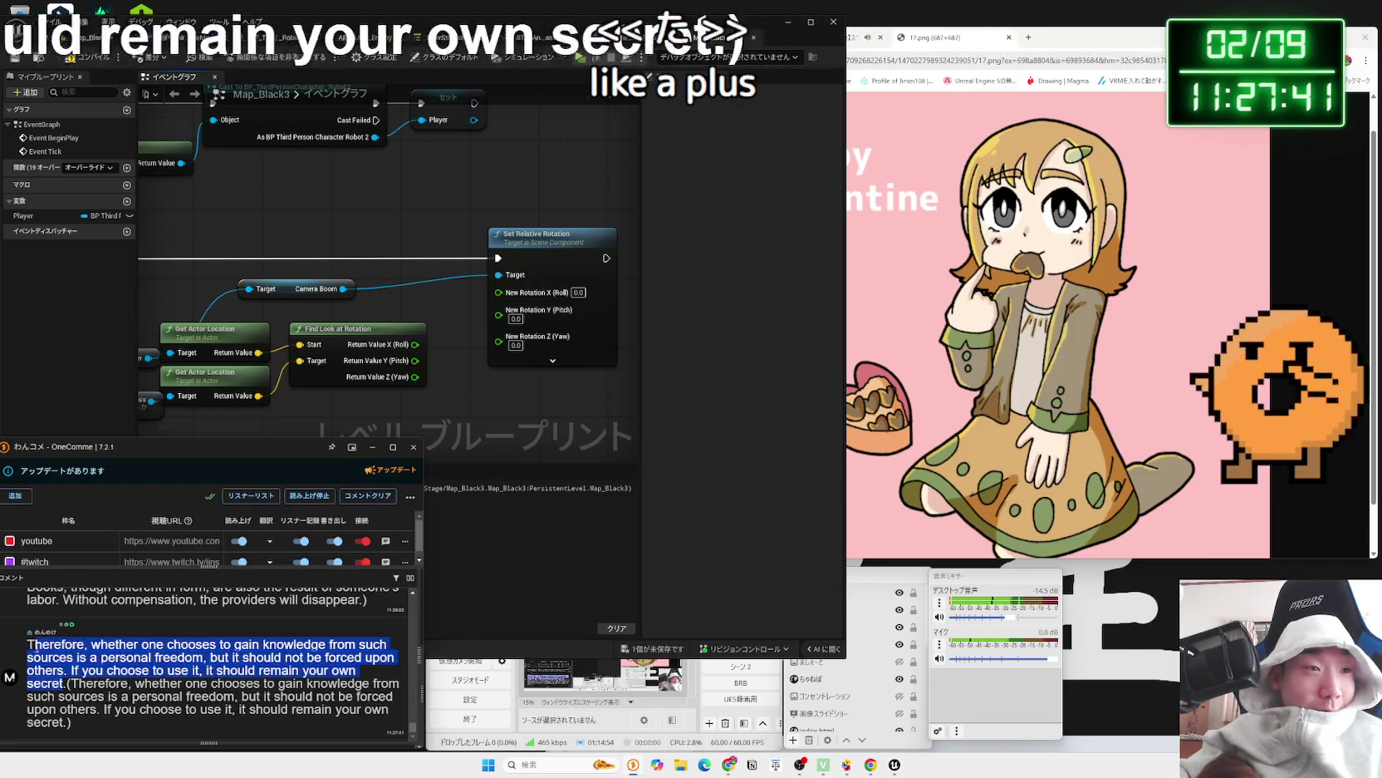
right_click(32, 651)
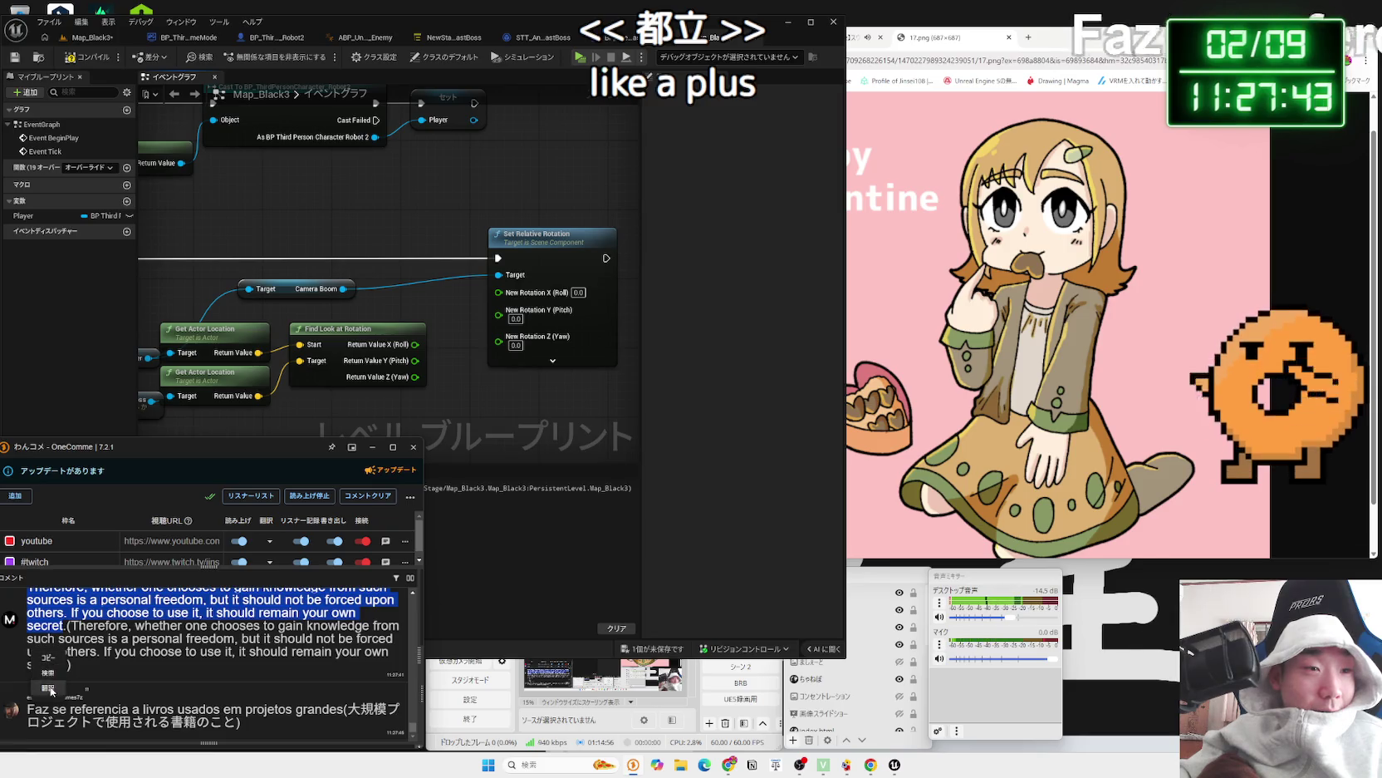
- Translate the English comment, then select and translate the Portuguese comment about books
left_click(50, 689)
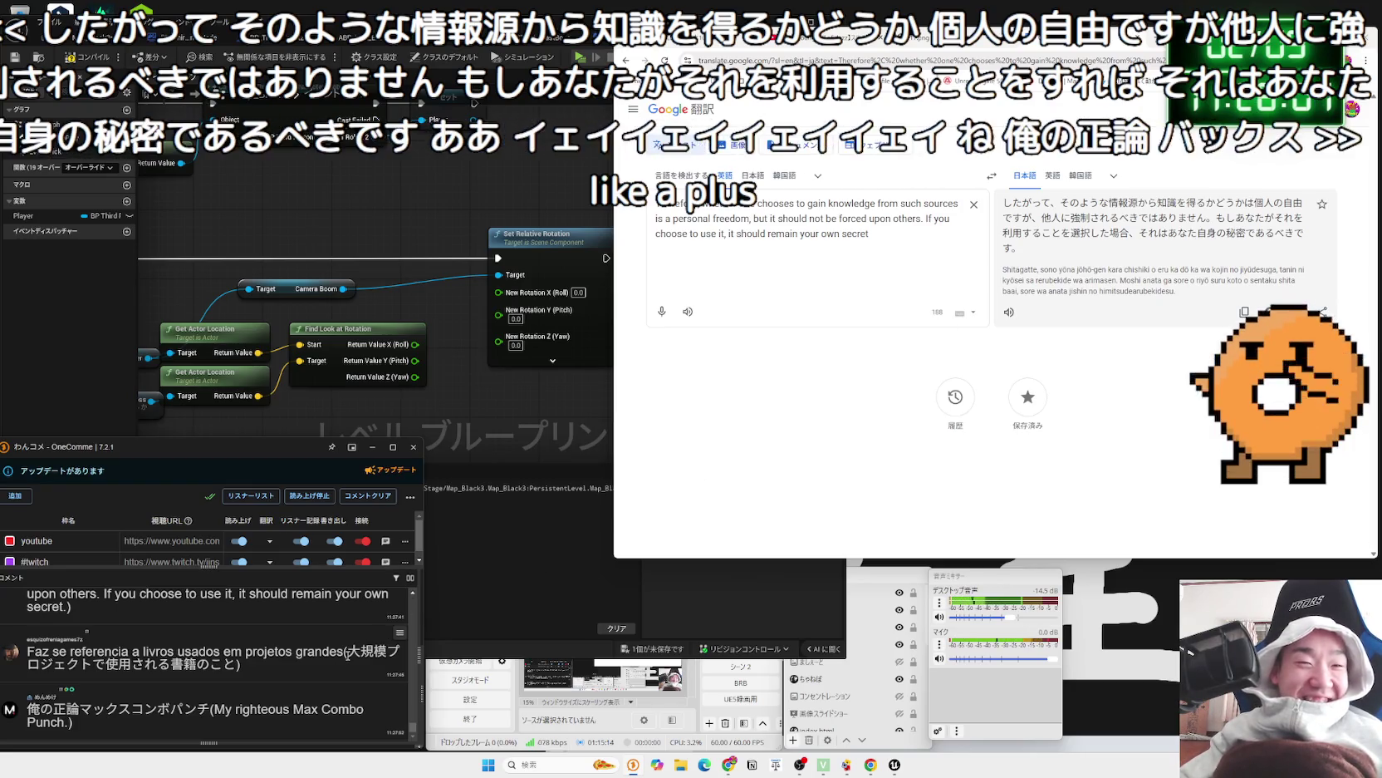
left_click_drag(39, 662, 33, 653)
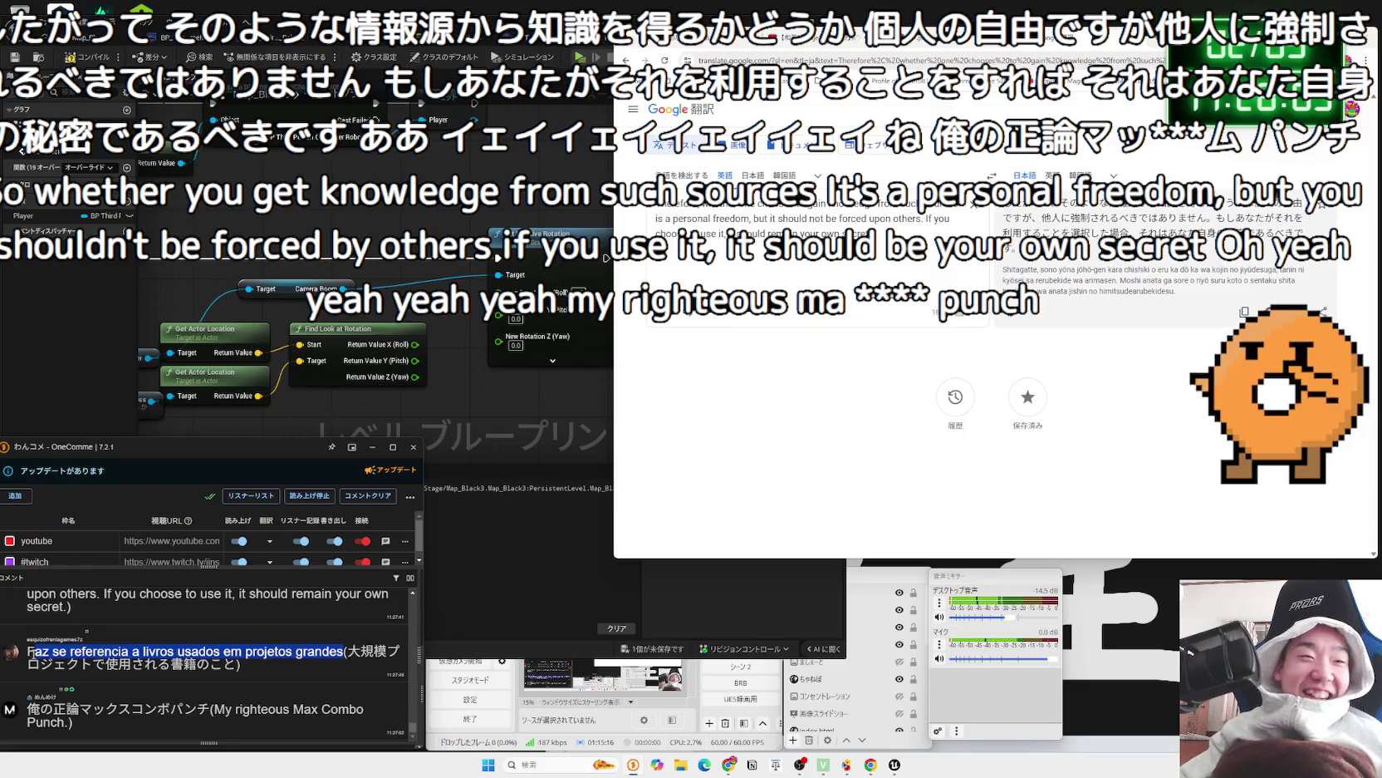
left_click(33, 653)
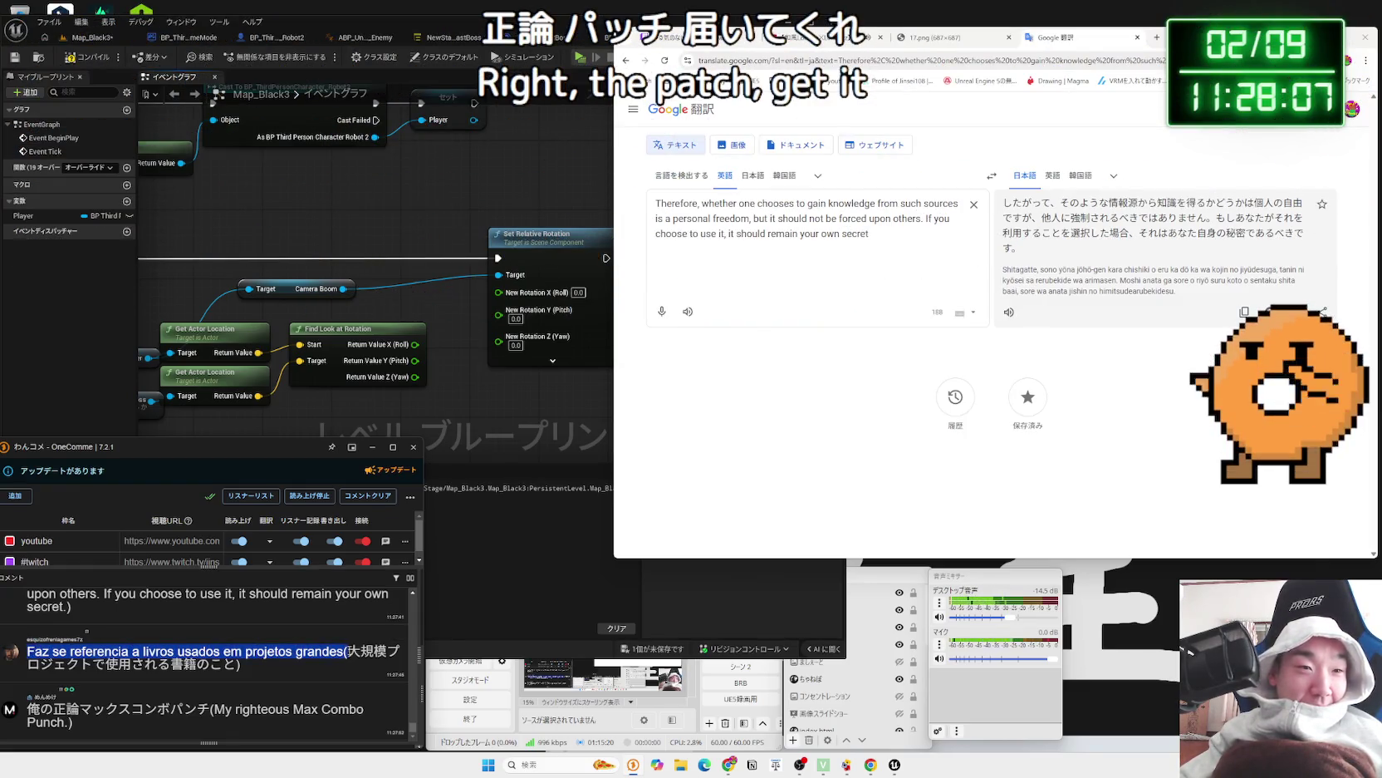
right_click(345, 654)
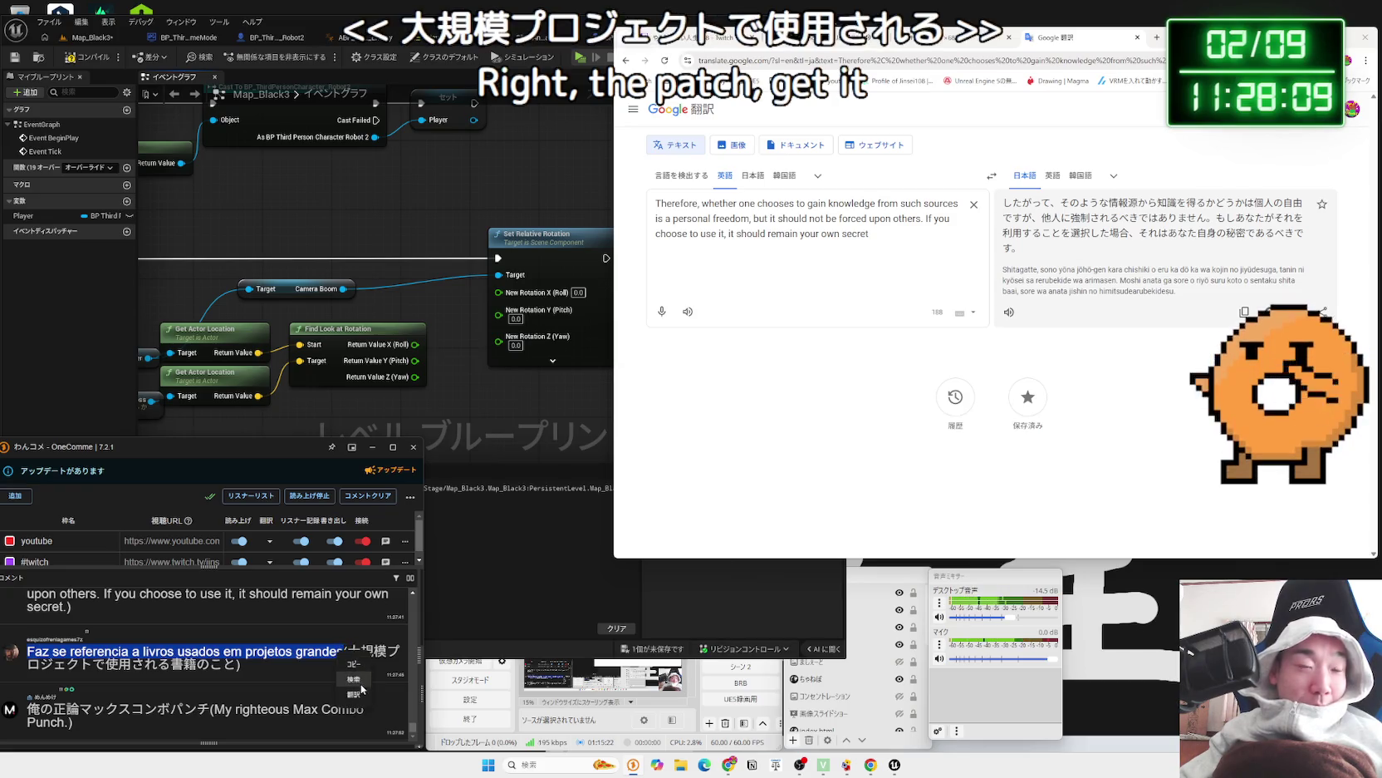
left_click(357, 679)
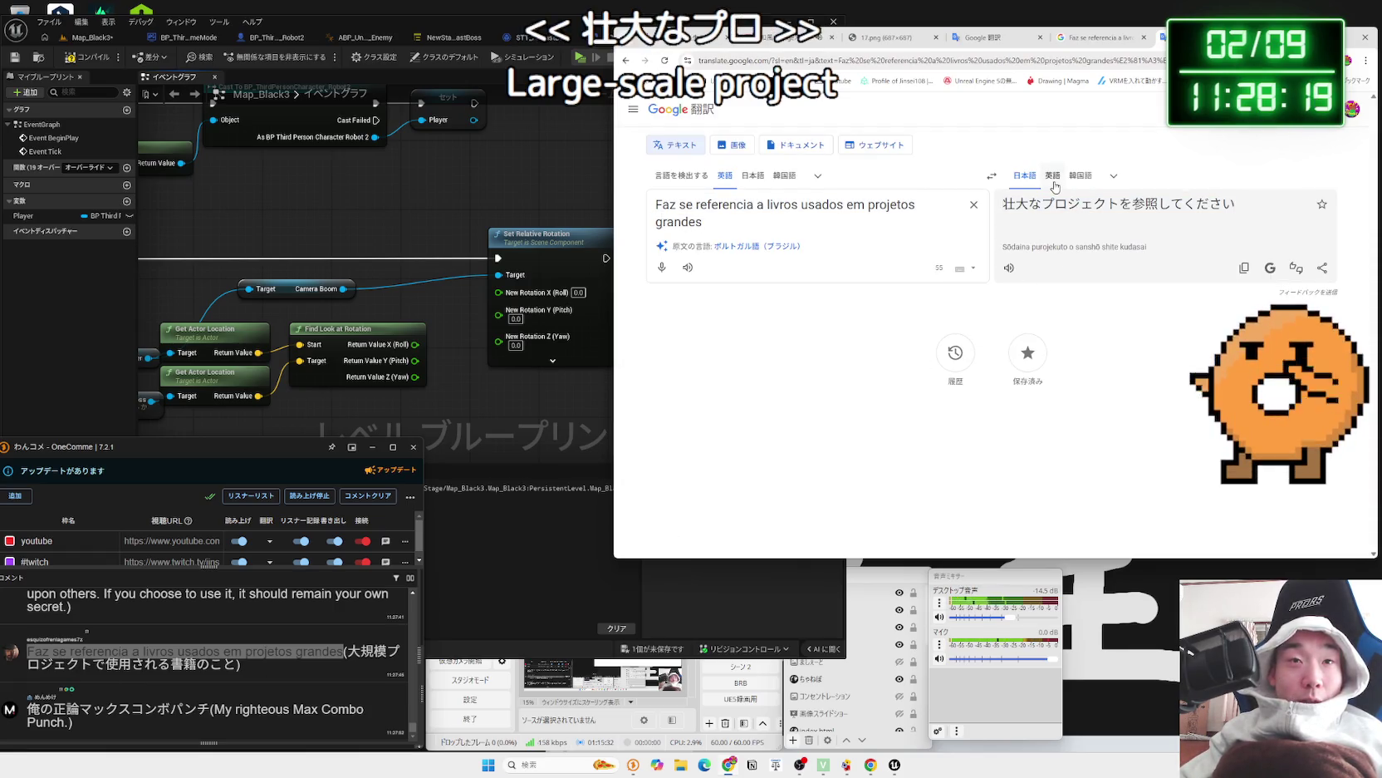
- Set the source language to auto-detect, clear the box, paste the earlier English passage back, and refocus Unreal
left_click(674, 179)
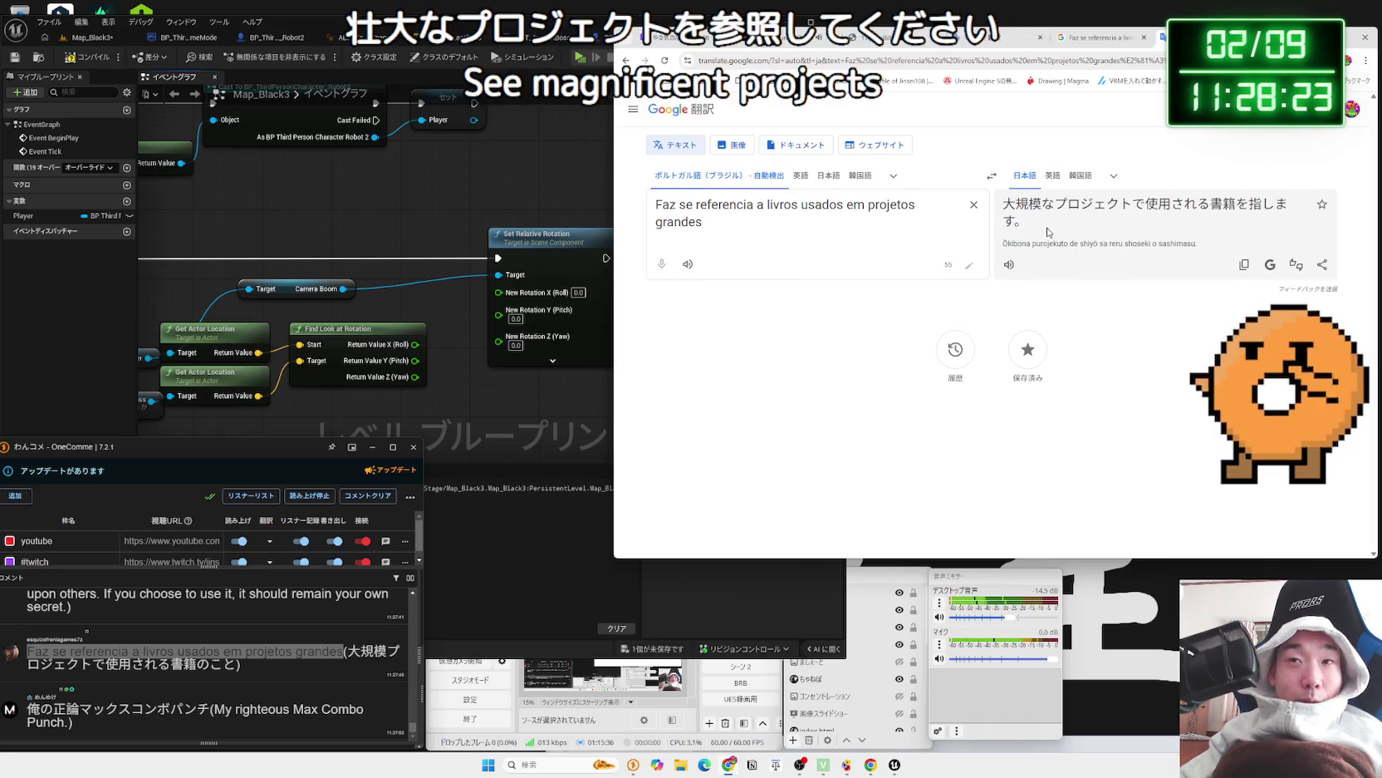
left_click_drag(1047, 234, 1001, 206)
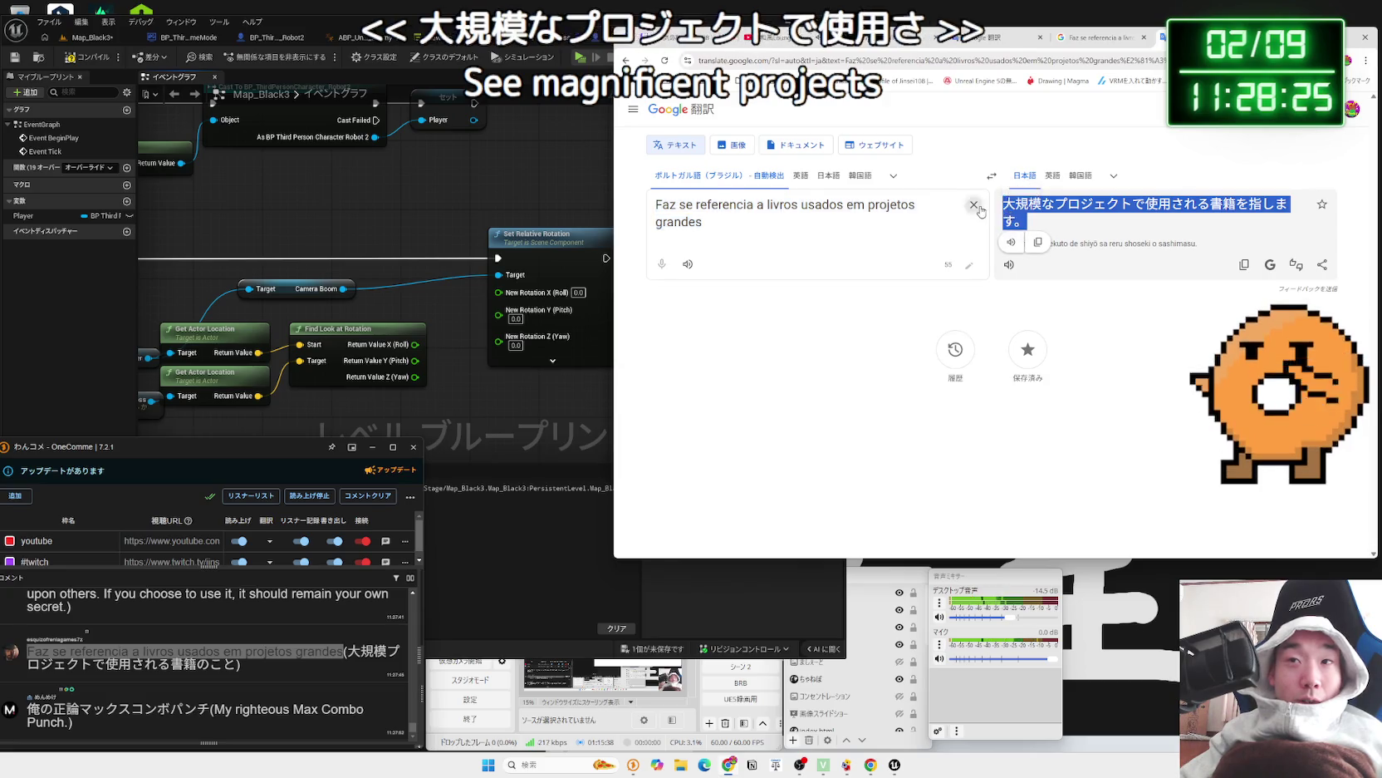
left_click(974, 206)
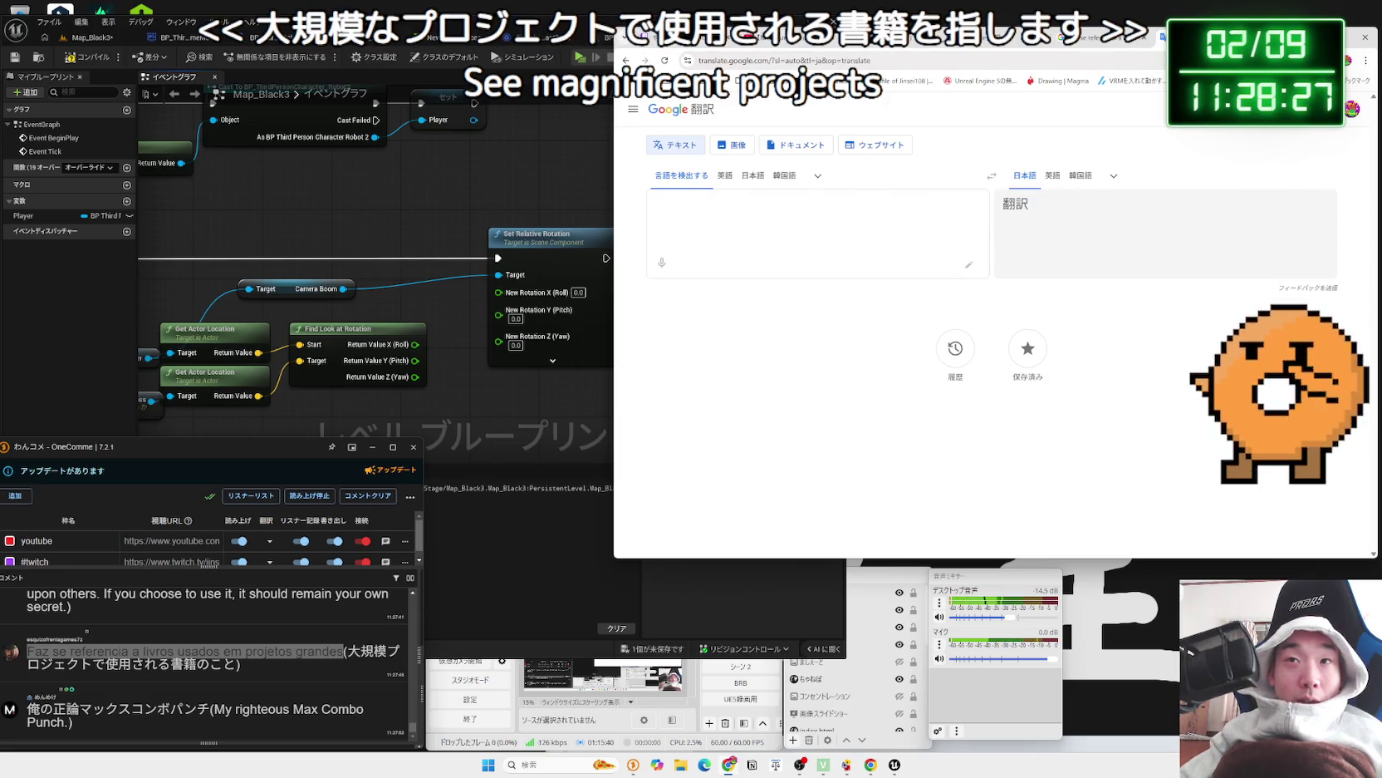
key("ctrl+v")
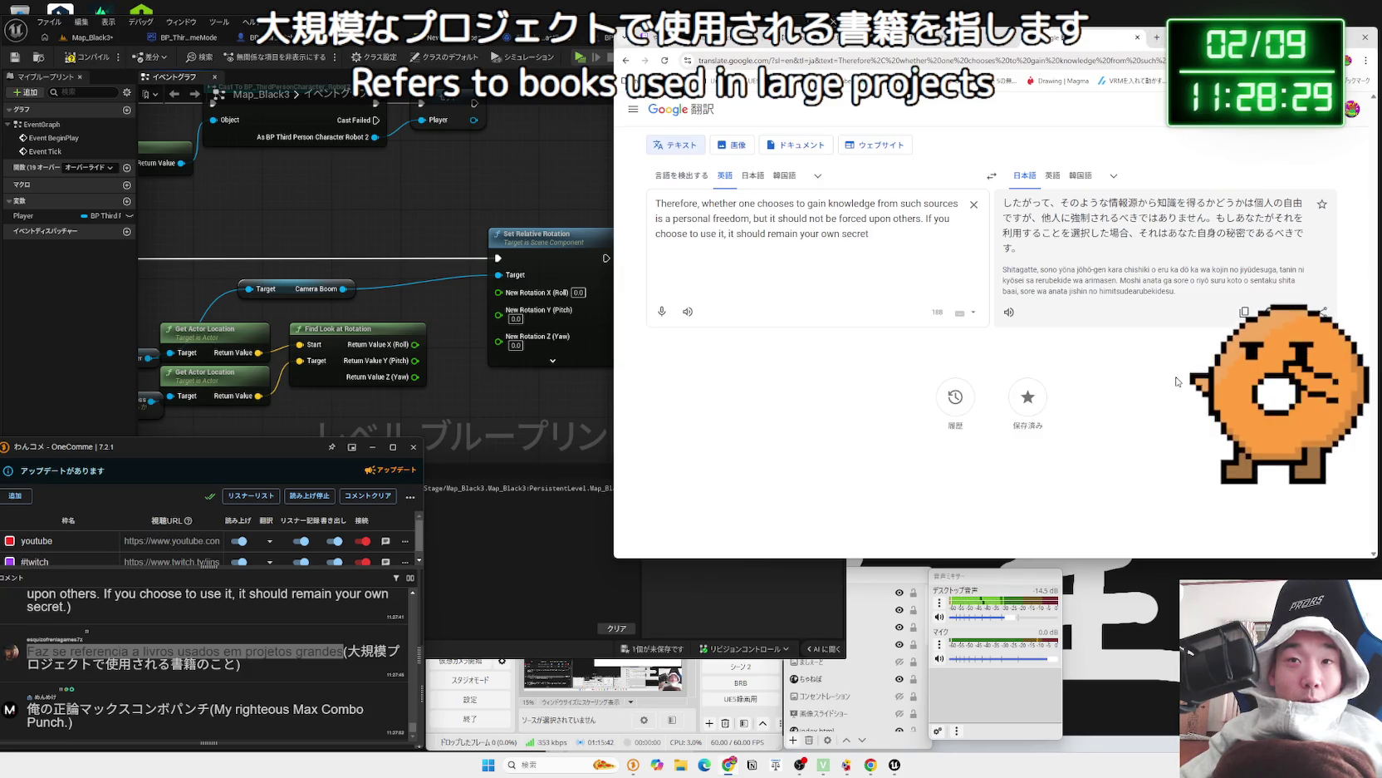
left_click(542, 525)
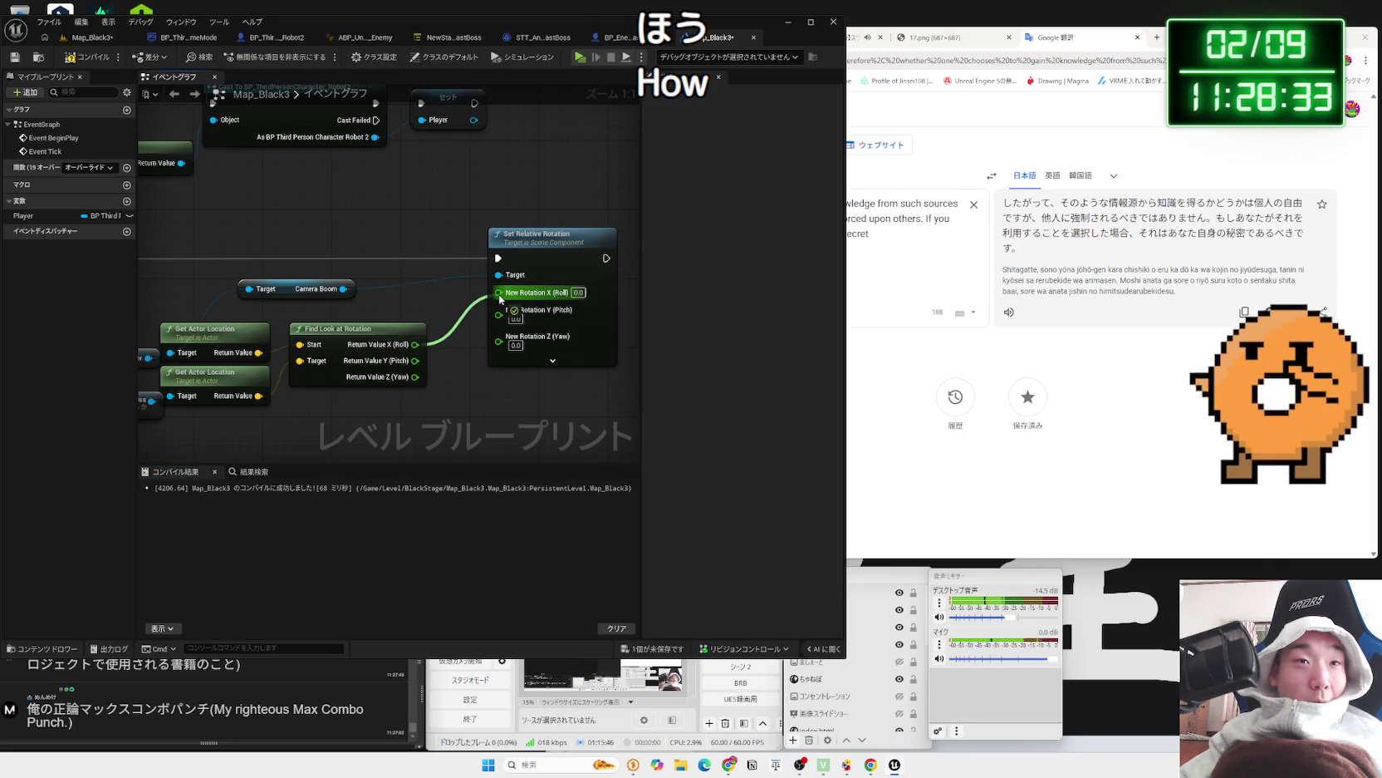
- Wire look-at roll and pitch into New Rotation X and Y, and yaw plus 10000 into Z (Yaw)
left_click_drag(500, 299, 499, 296)
left_click_drag(436, 359, 499, 307)
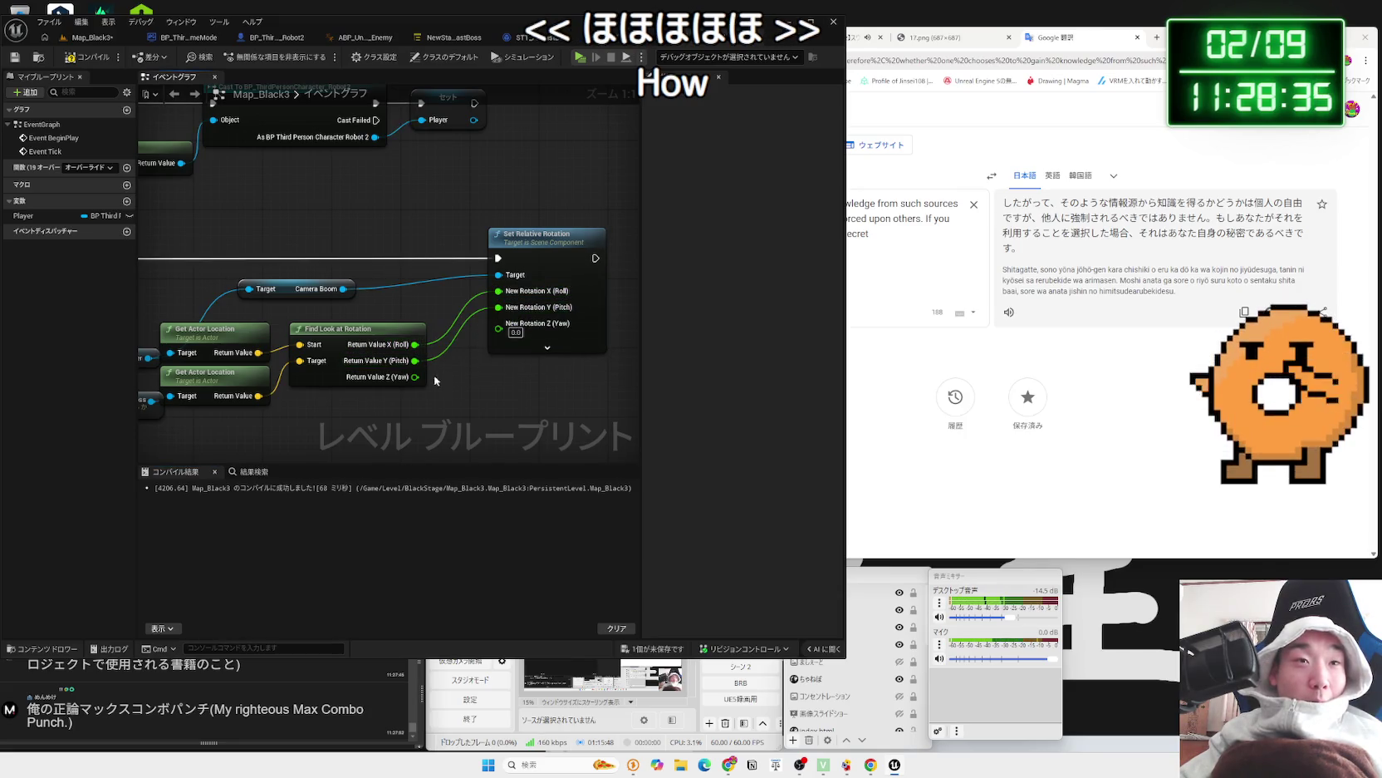
left_click_drag(460, 400, 460, 400)
type("+")
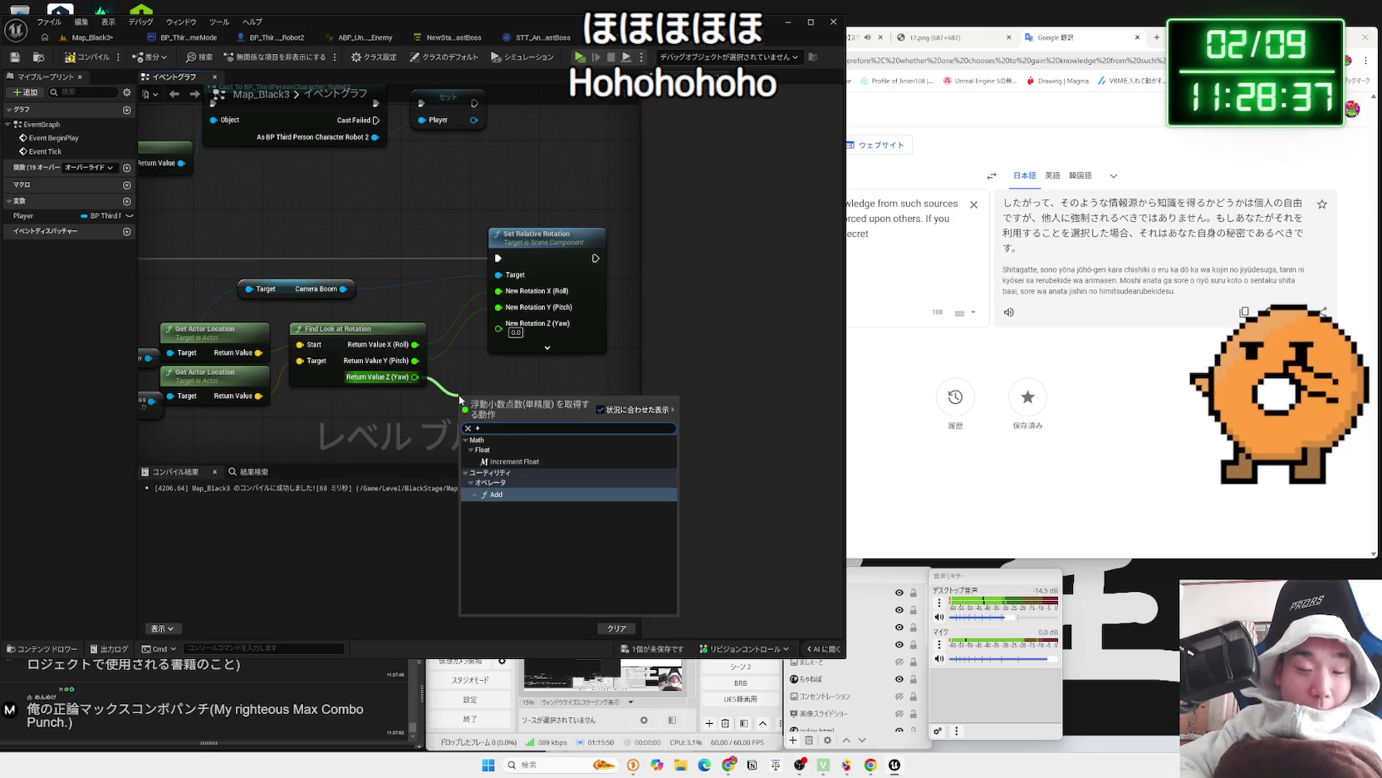
left_click(500, 494)
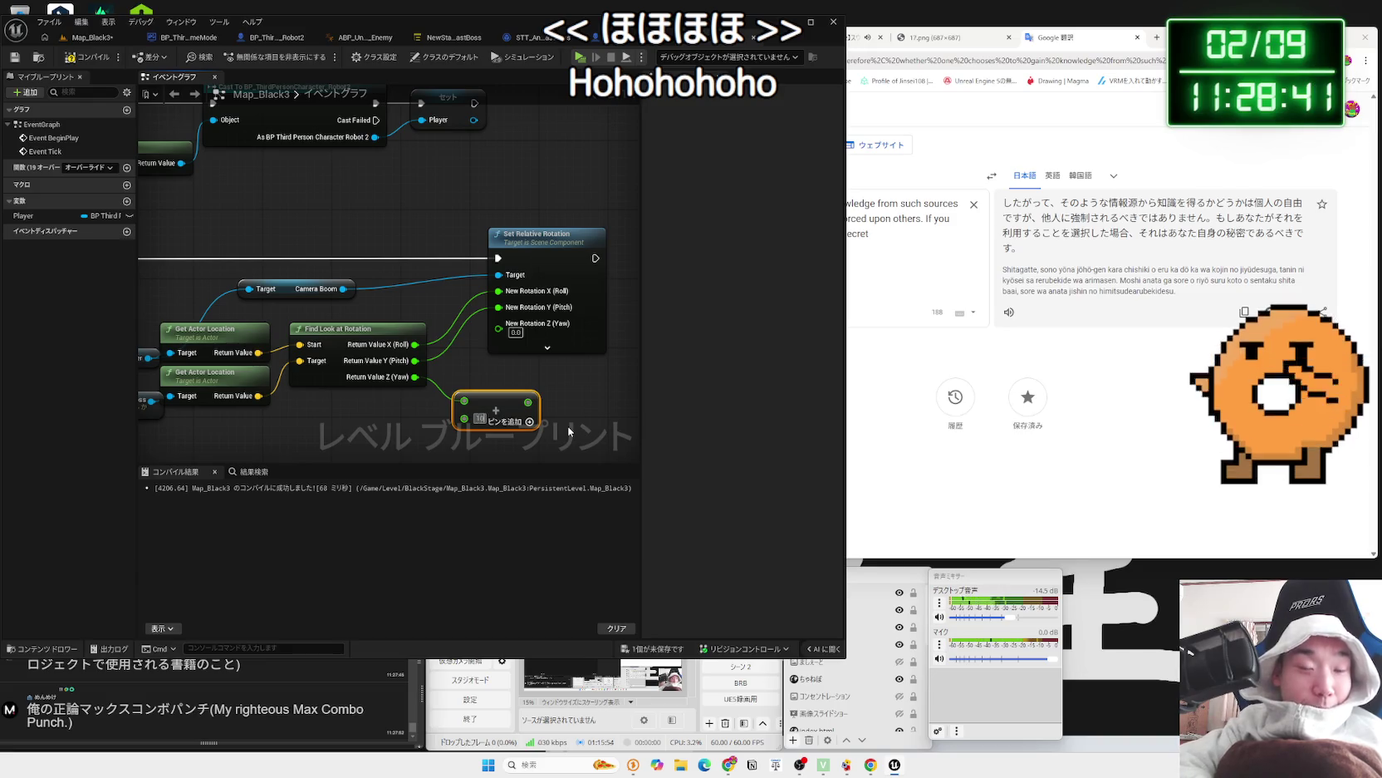
type("000")
key("Return")
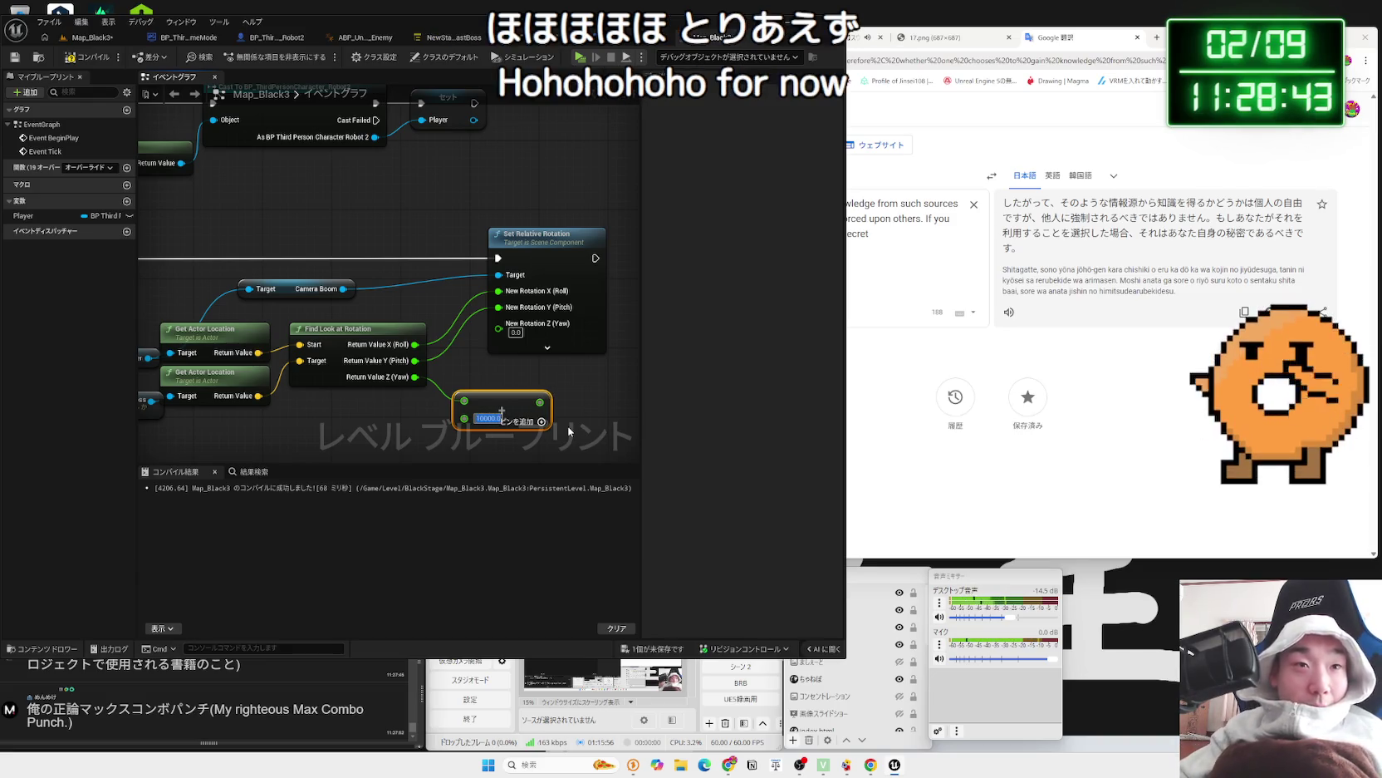
left_click_drag(540, 402, 498, 328)
- Compile the level blueprint and start a play-test from the level editor
left_click(84, 53)
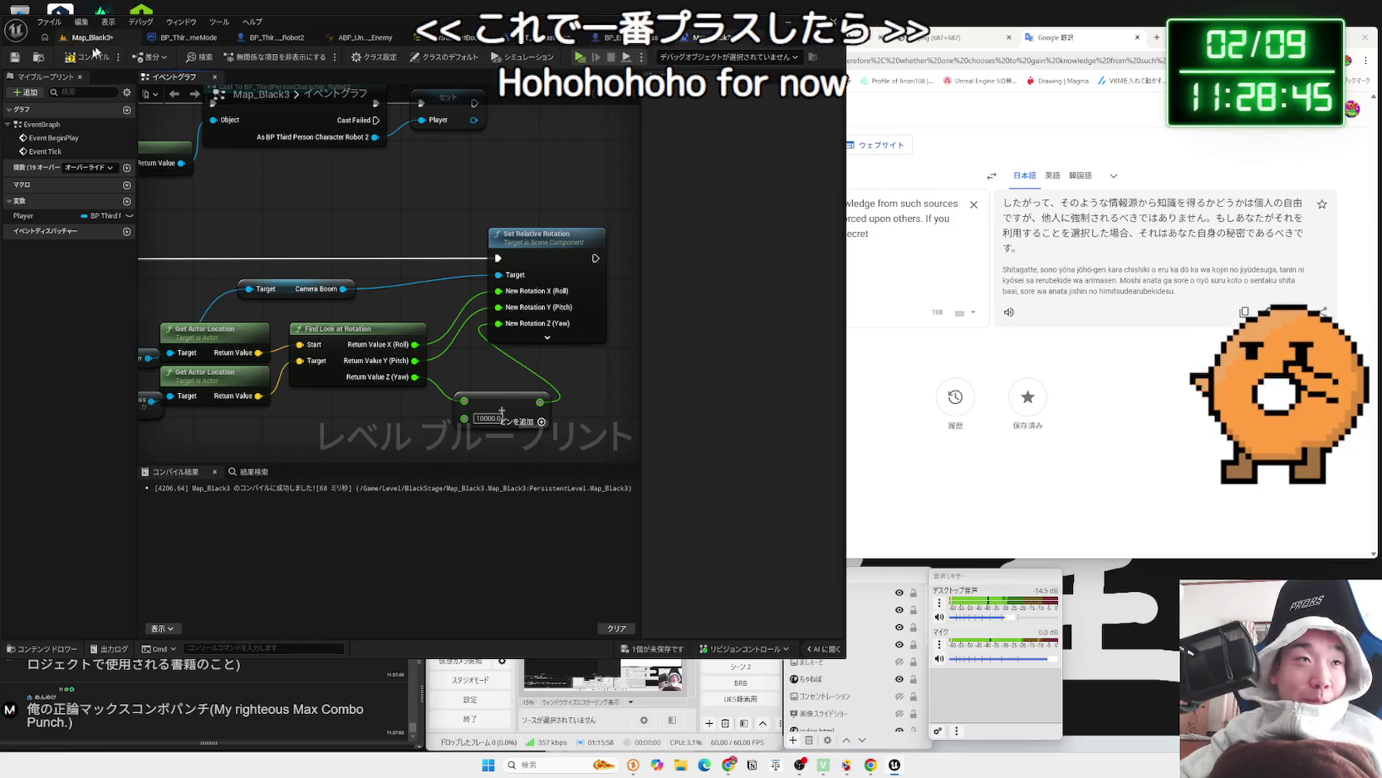
left_click(92, 38)
key("alt+p")
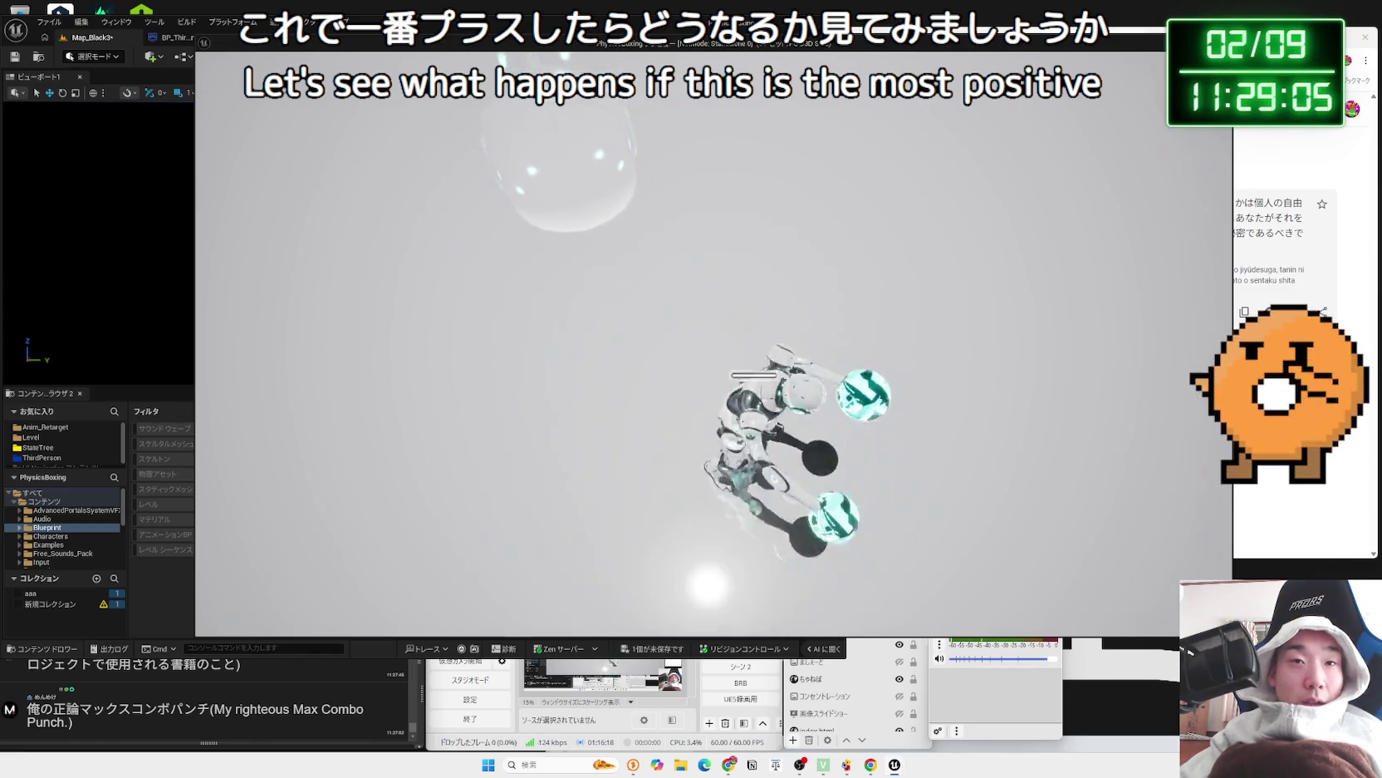
- Delete the yaw offset Add node from the level blueprint, then play and stop the level again
key("Escape")
left_click(679, 44)
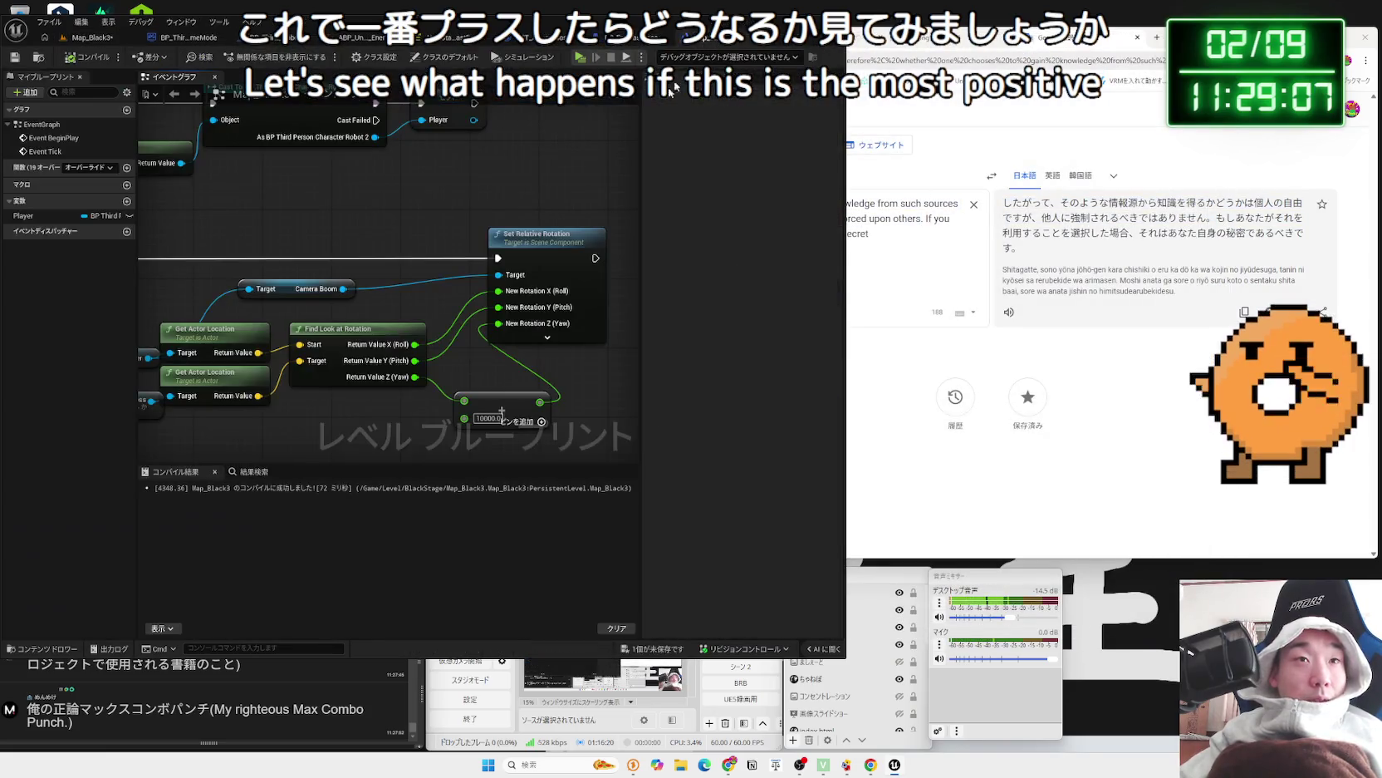
key("Delete")
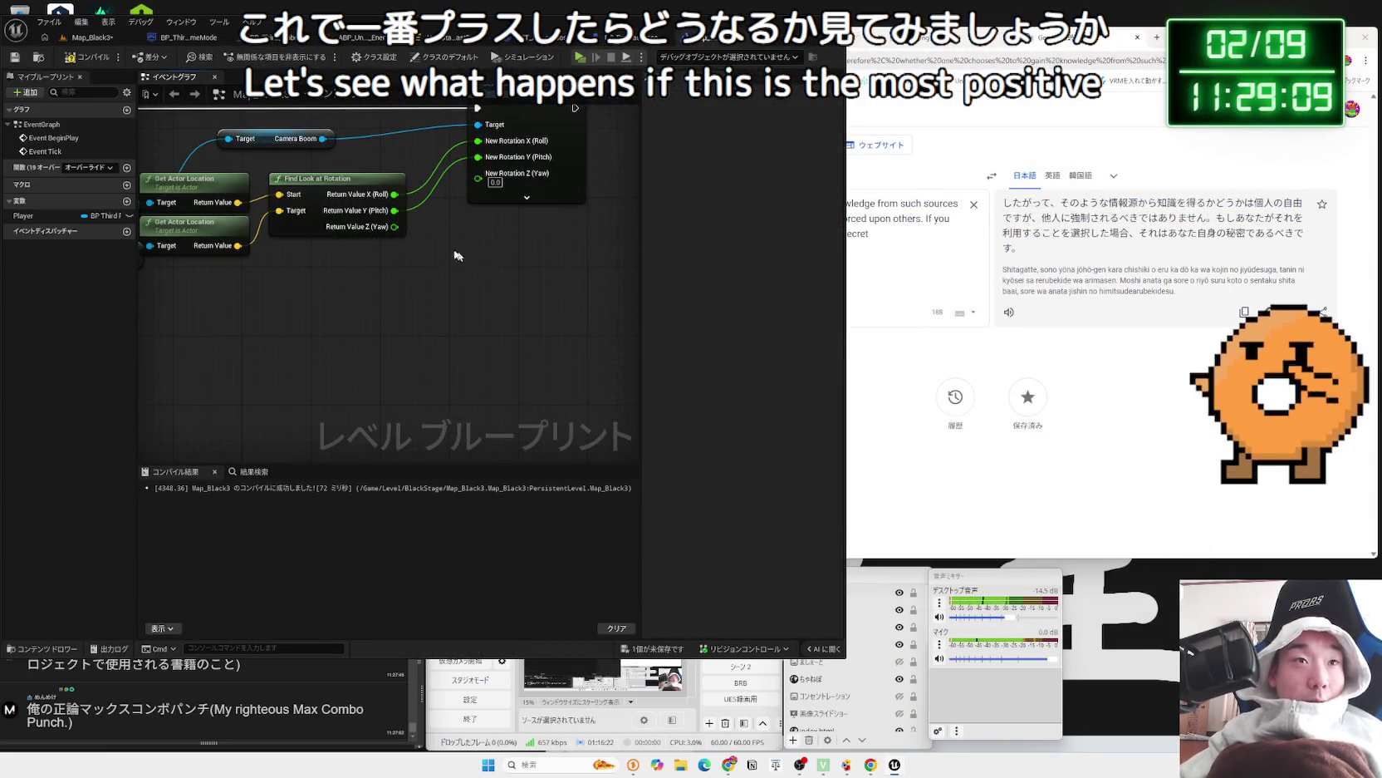
left_click(93, 38)
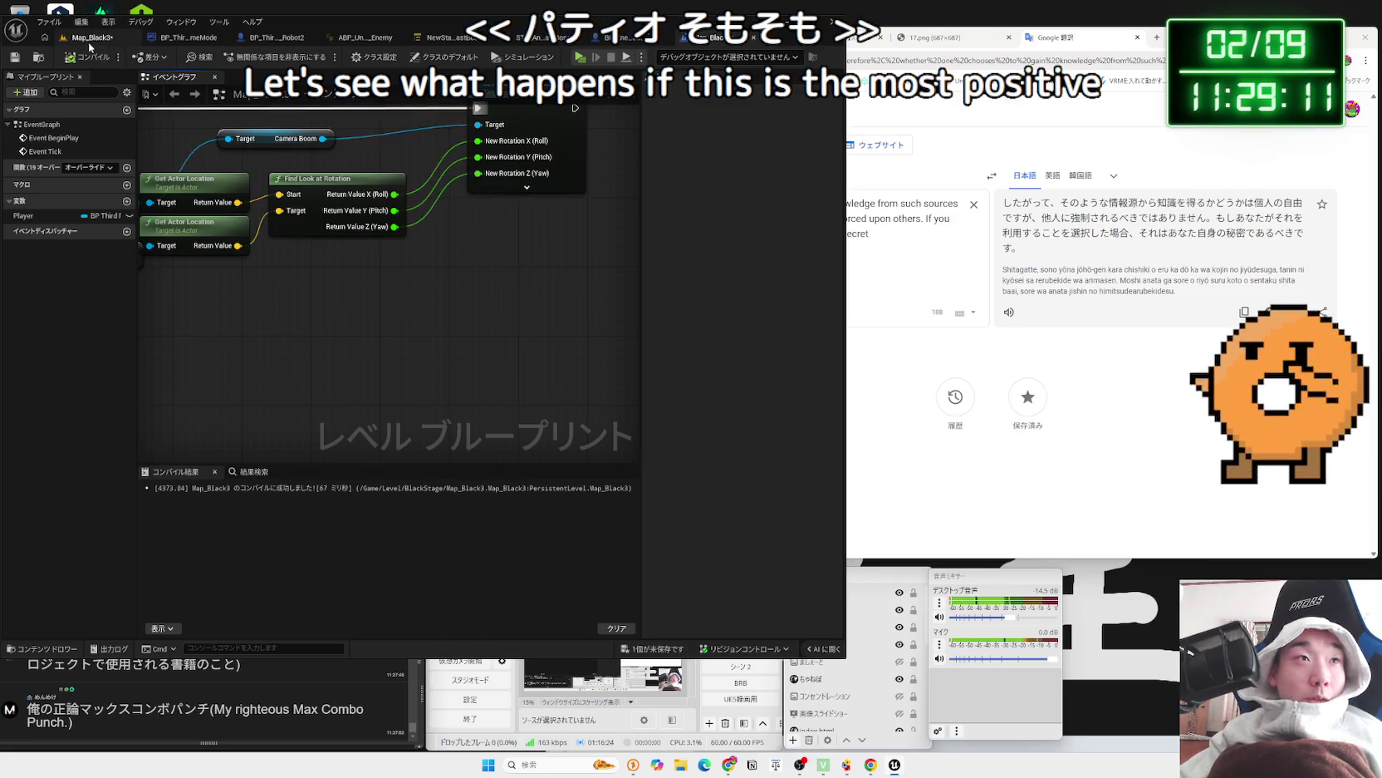
key("alt+p")
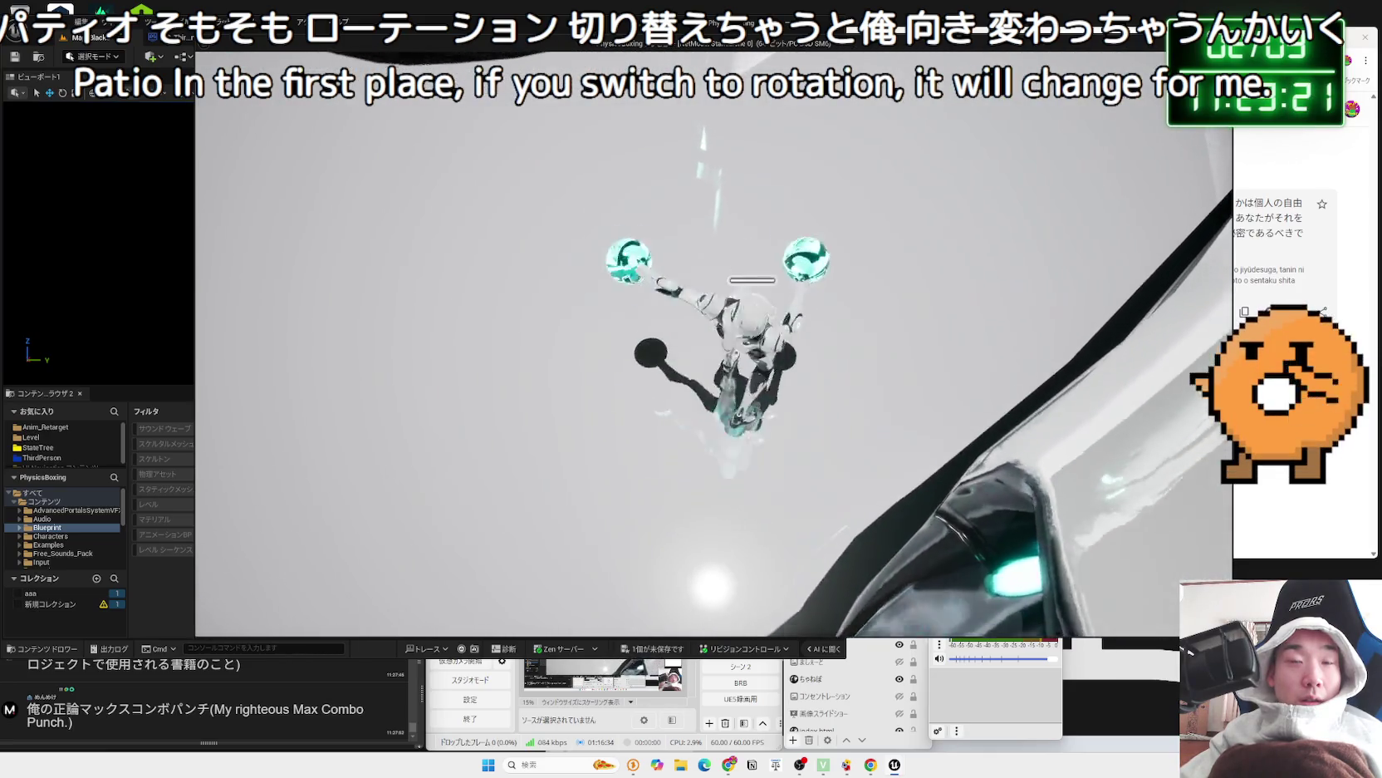
key("Escape")
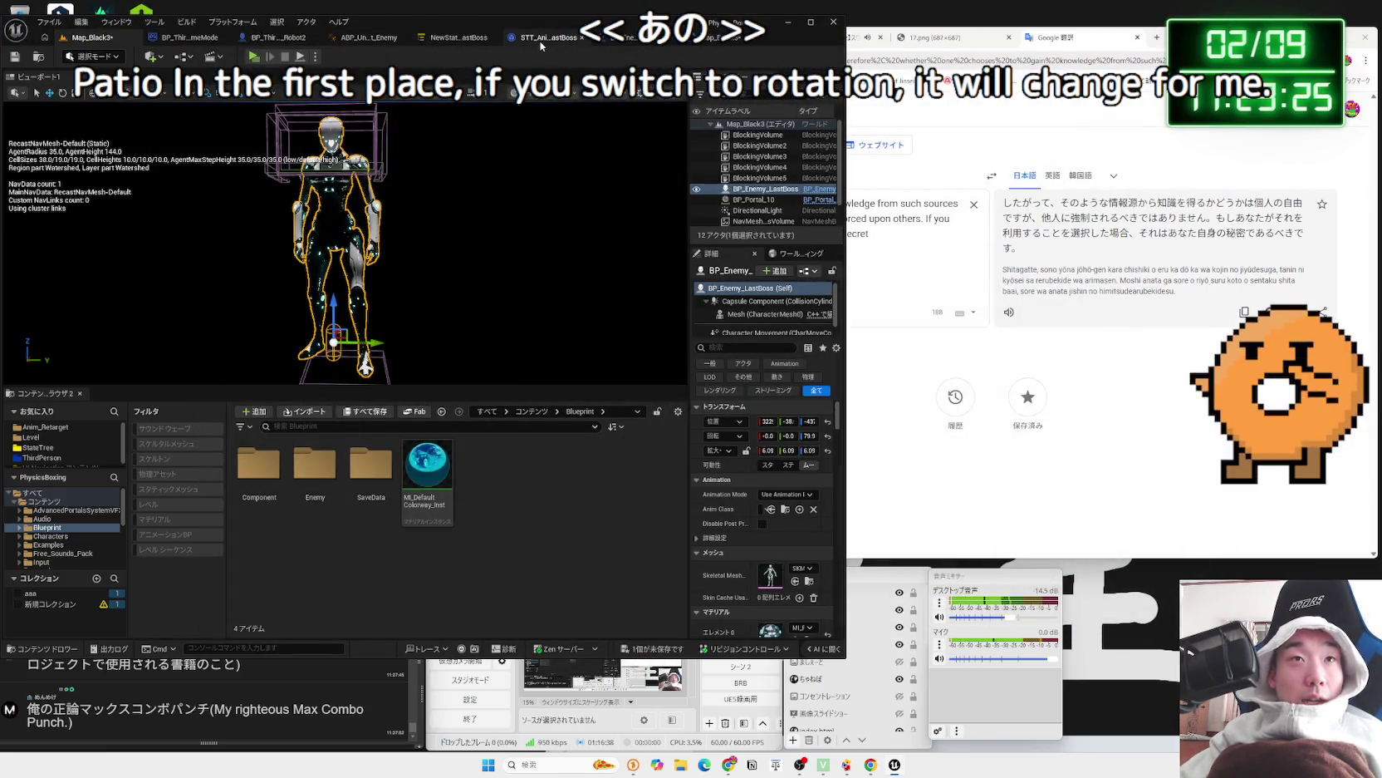
- Inspect BP_Enemy_LastBoss's Capsule Component in the Viewport, undo the Capsule Half Height change, and return to Map_Black3
left_click(629, 43)
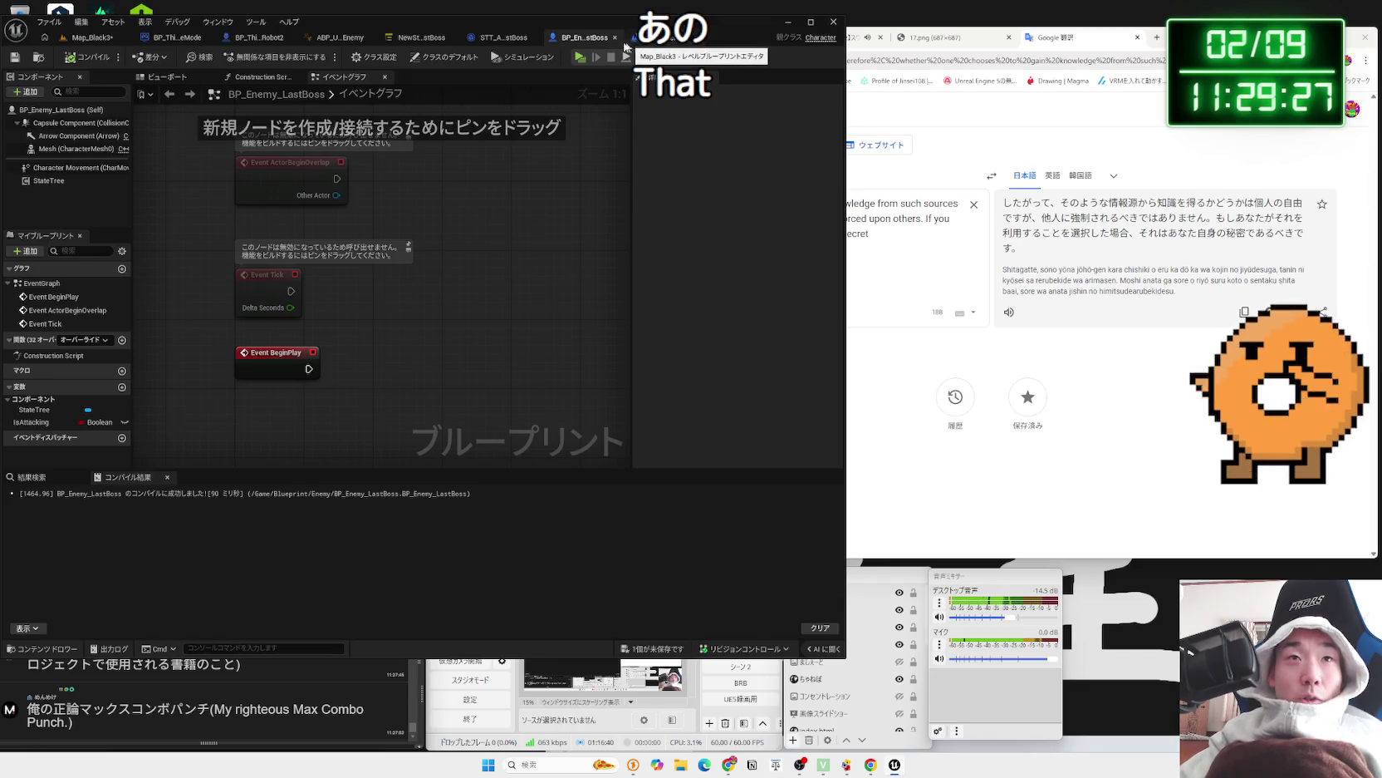
left_click(169, 77)
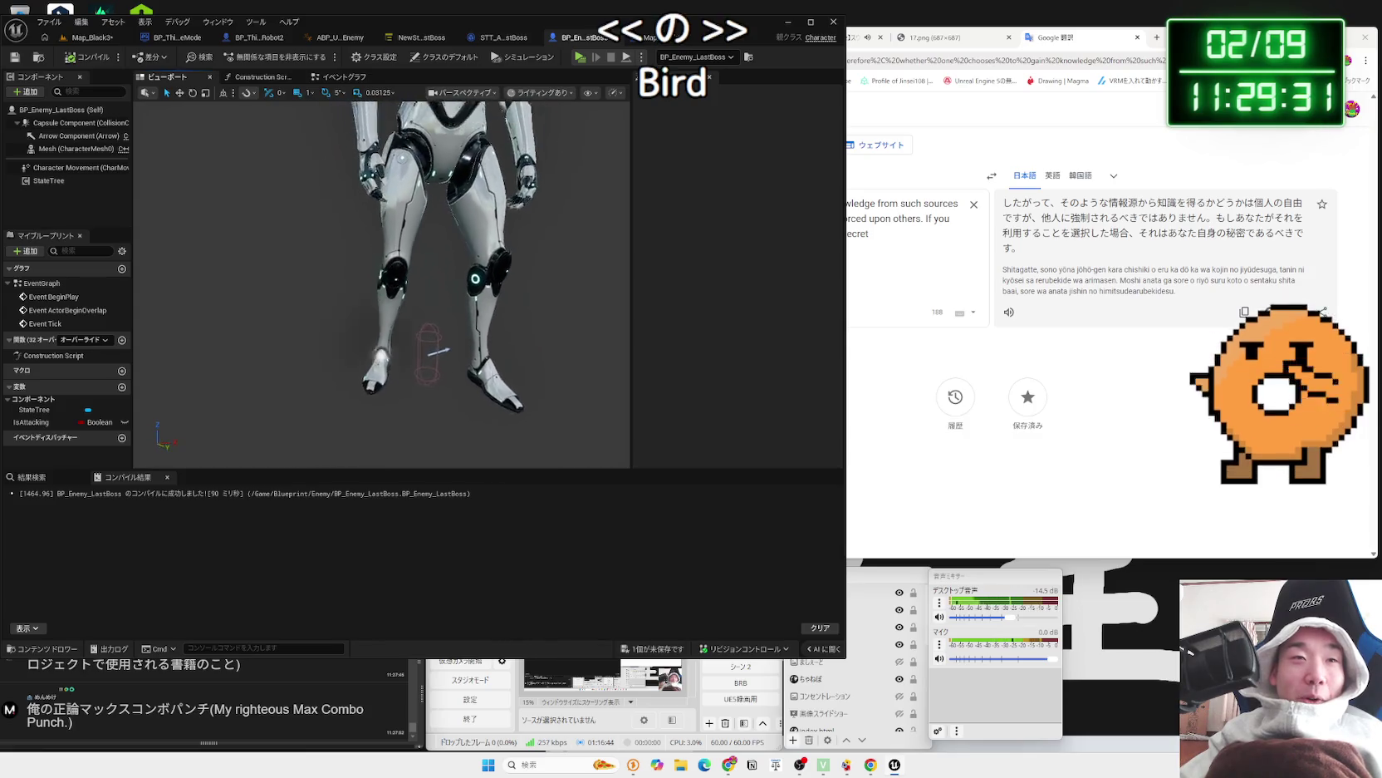
left_click(422, 349)
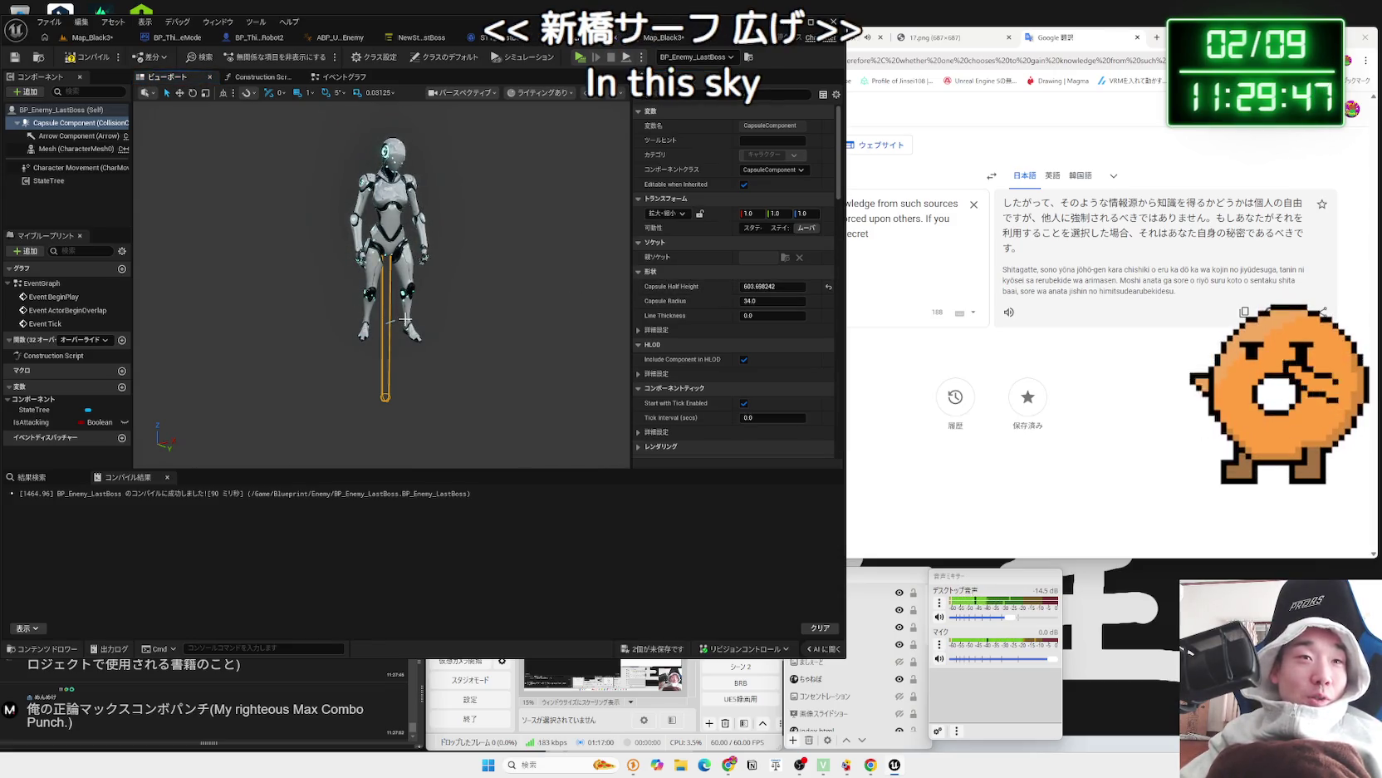
scroll(393, 326, "up", 3)
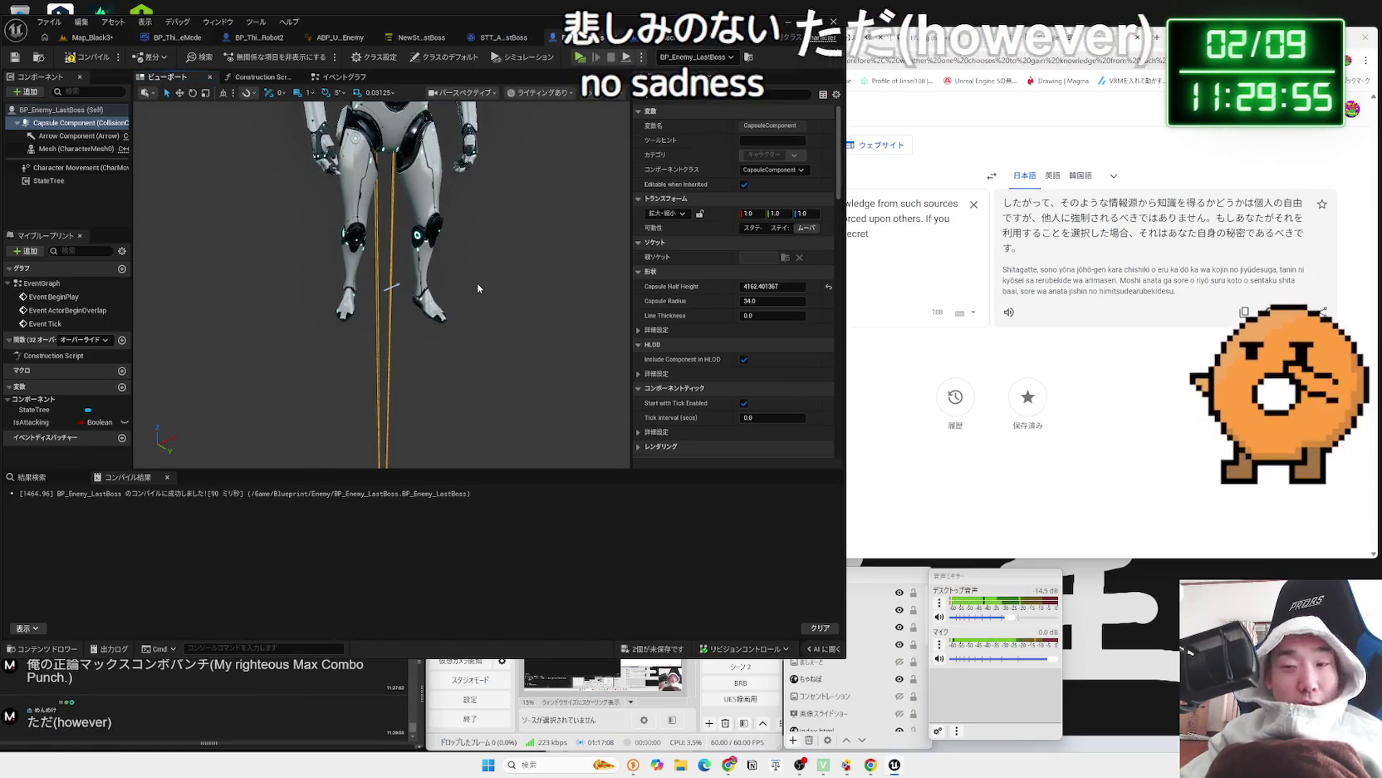
key("ctrl+z")
left_click(462, 282)
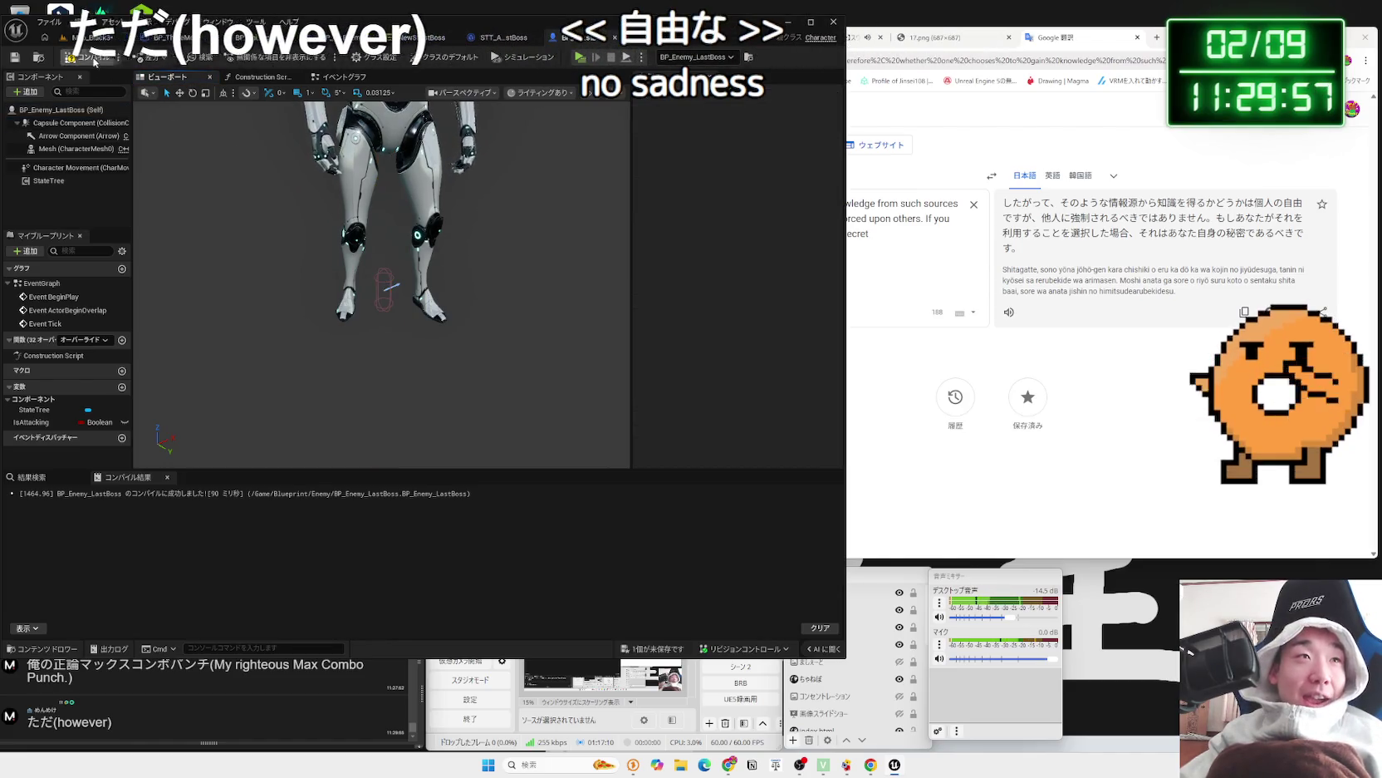
left_click(725, 37)
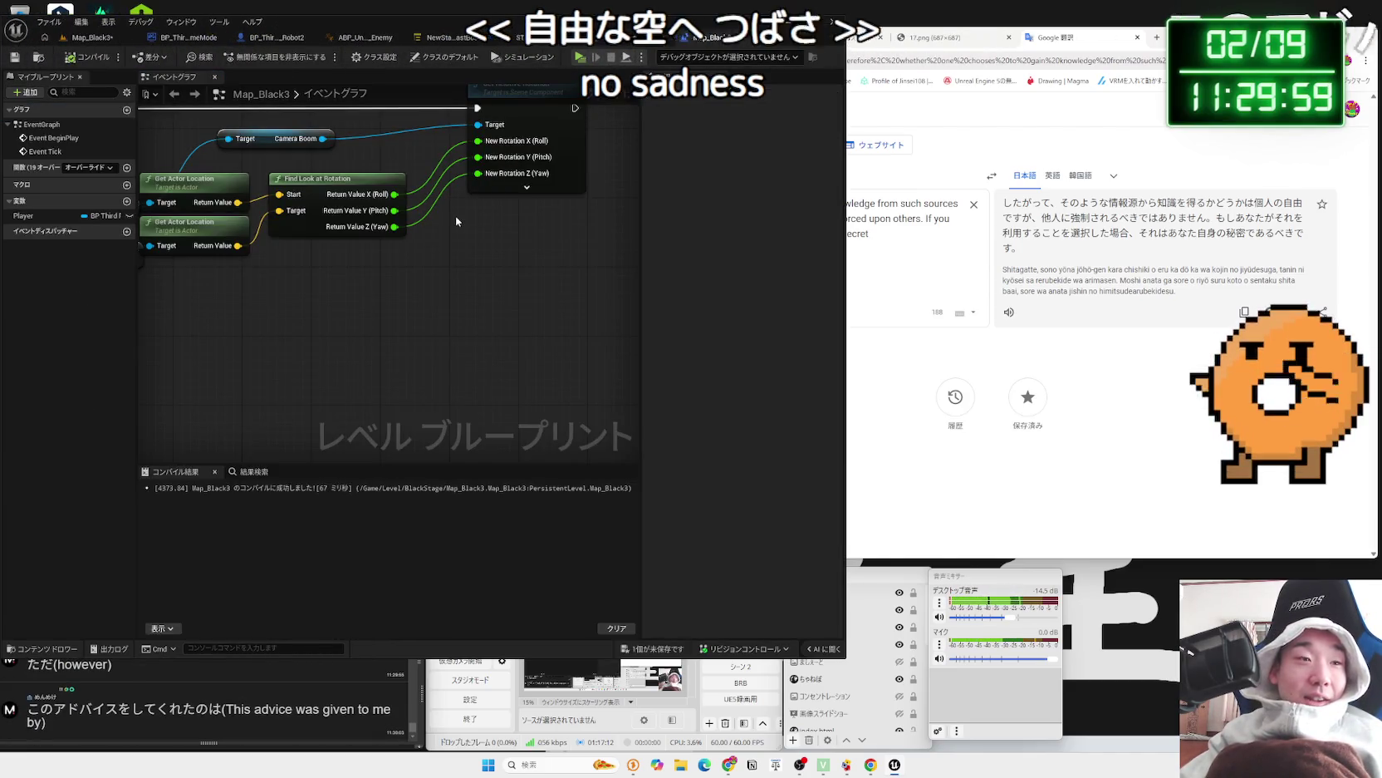
- Disconnect the link into New Rotation X (Roll) and briefly play-test the level
left_click(436, 172, "alt")
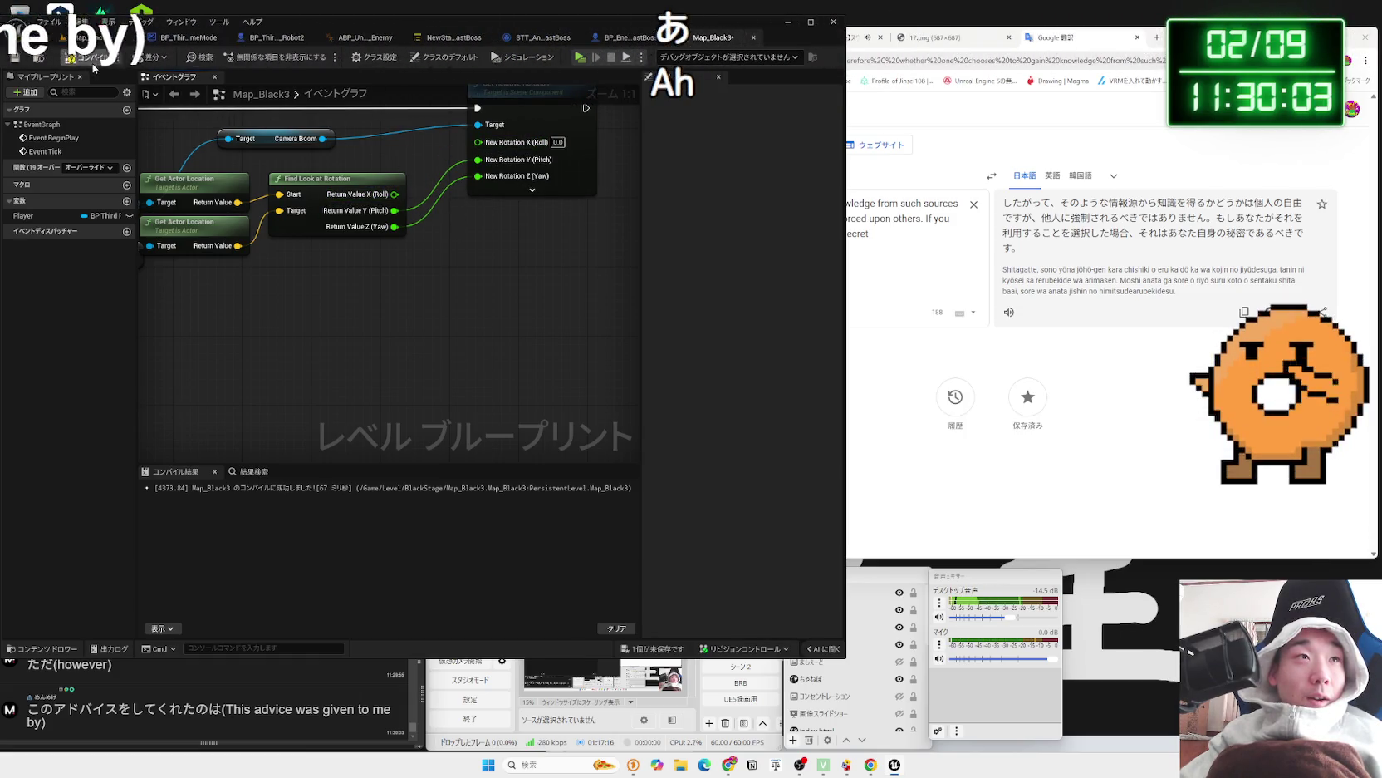
left_click(83, 38)
left_click(254, 56)
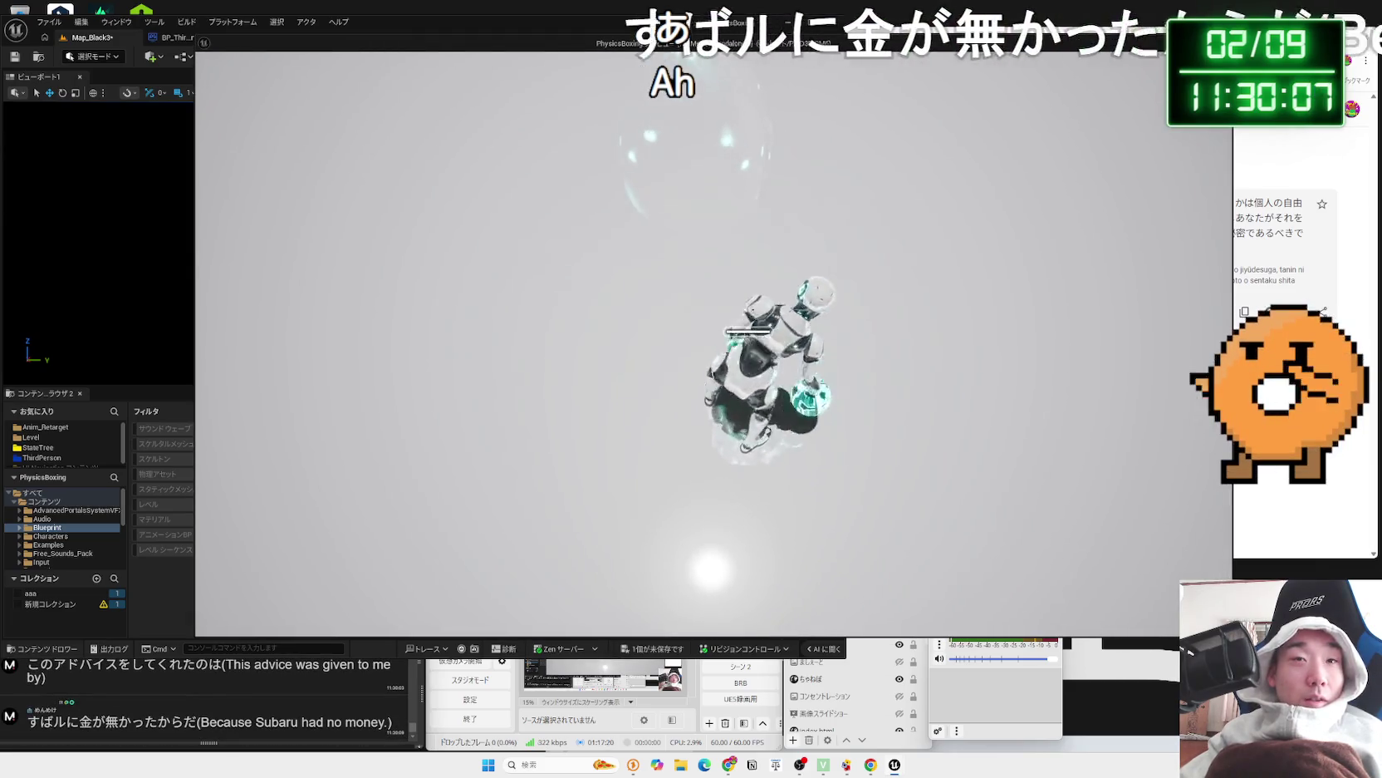
key("Escape")
- Feed look-at roll and yaw into New Rotation with Pitch unplugged, compile, and play-test again
left_click(713, 38)
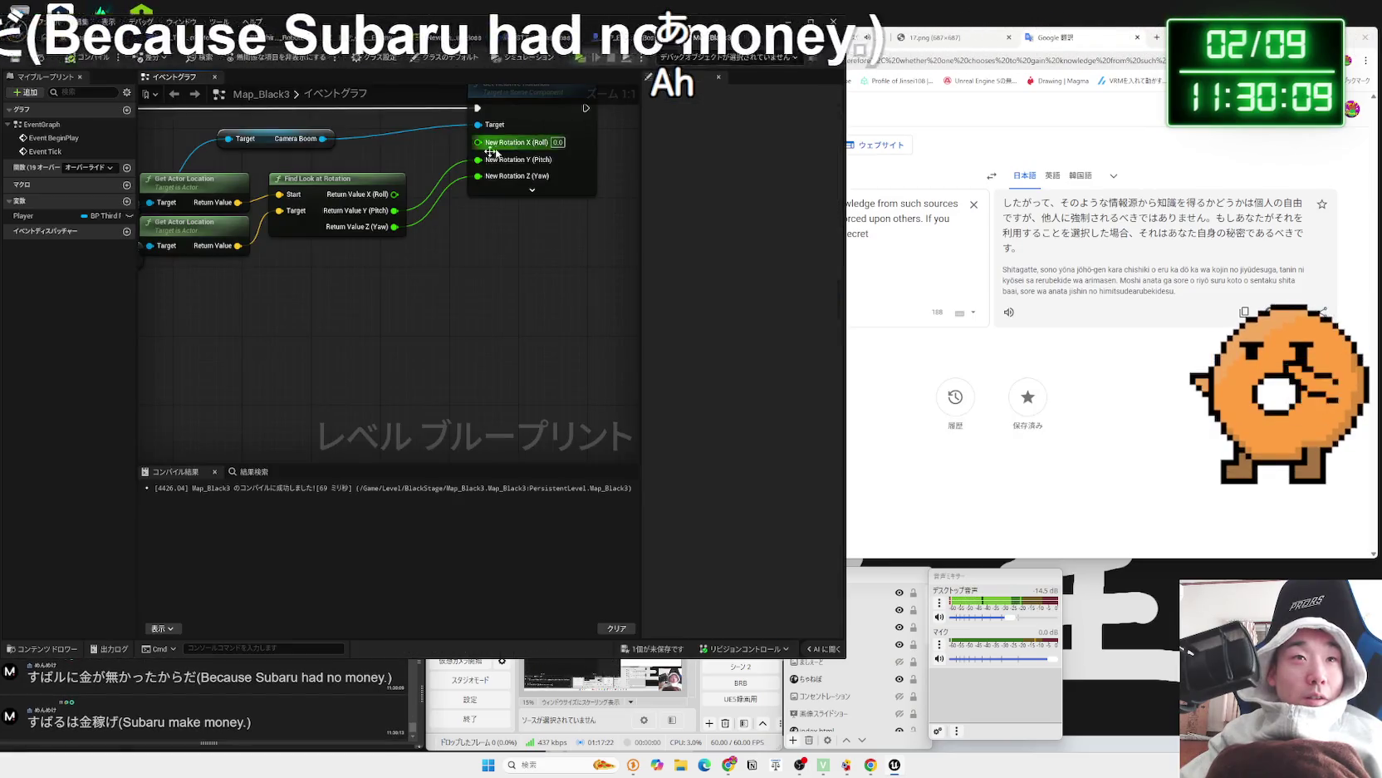
left_click_drag(446, 167, 479, 159)
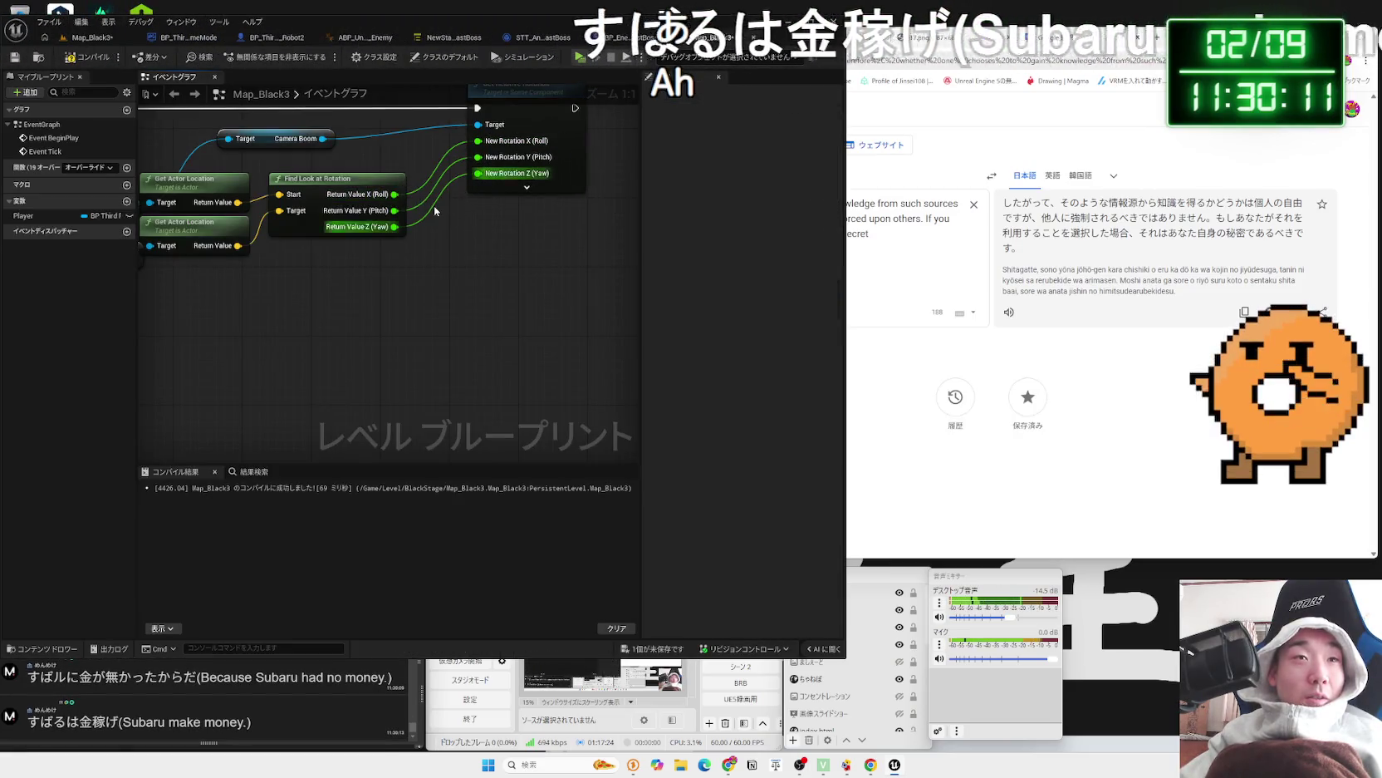
key("F7")
key("ctrl+z")
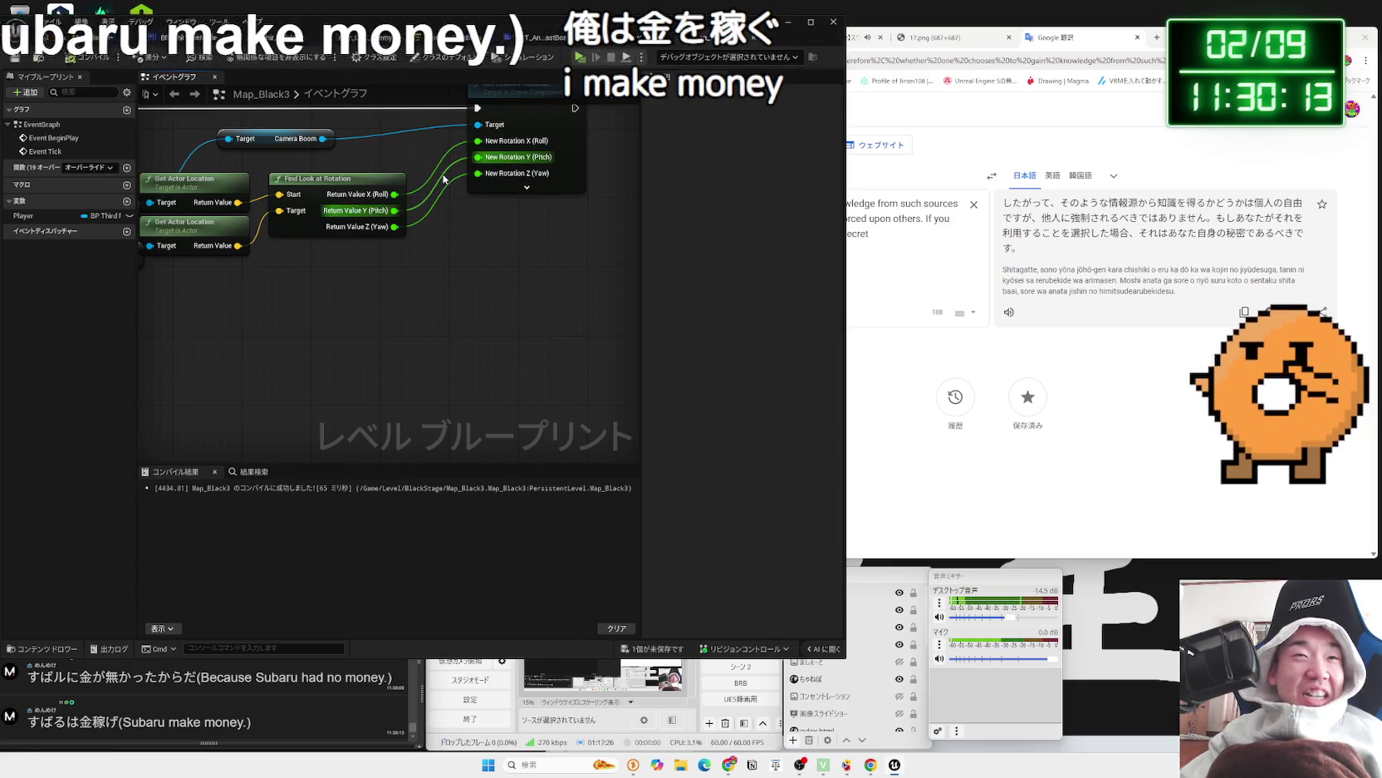
left_click(87, 40)
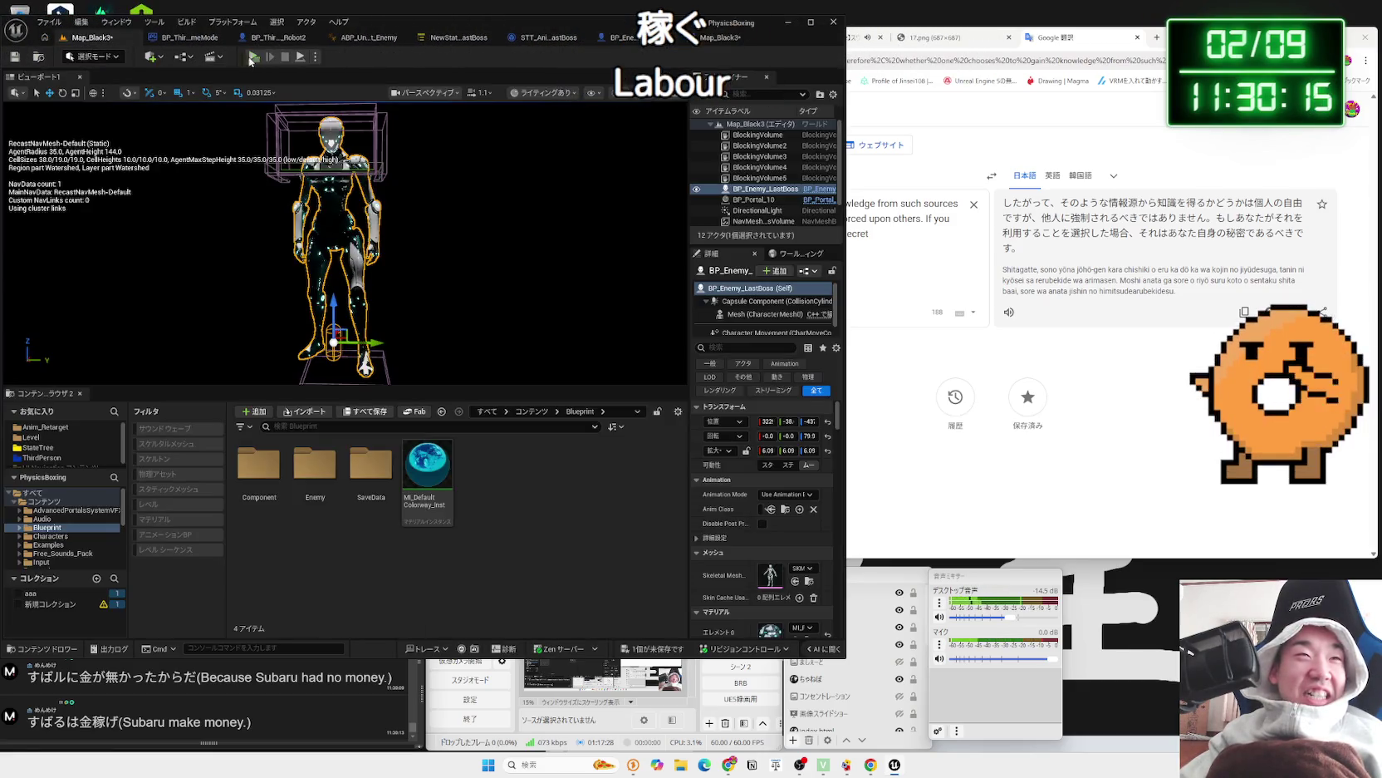
left_click(251, 58)
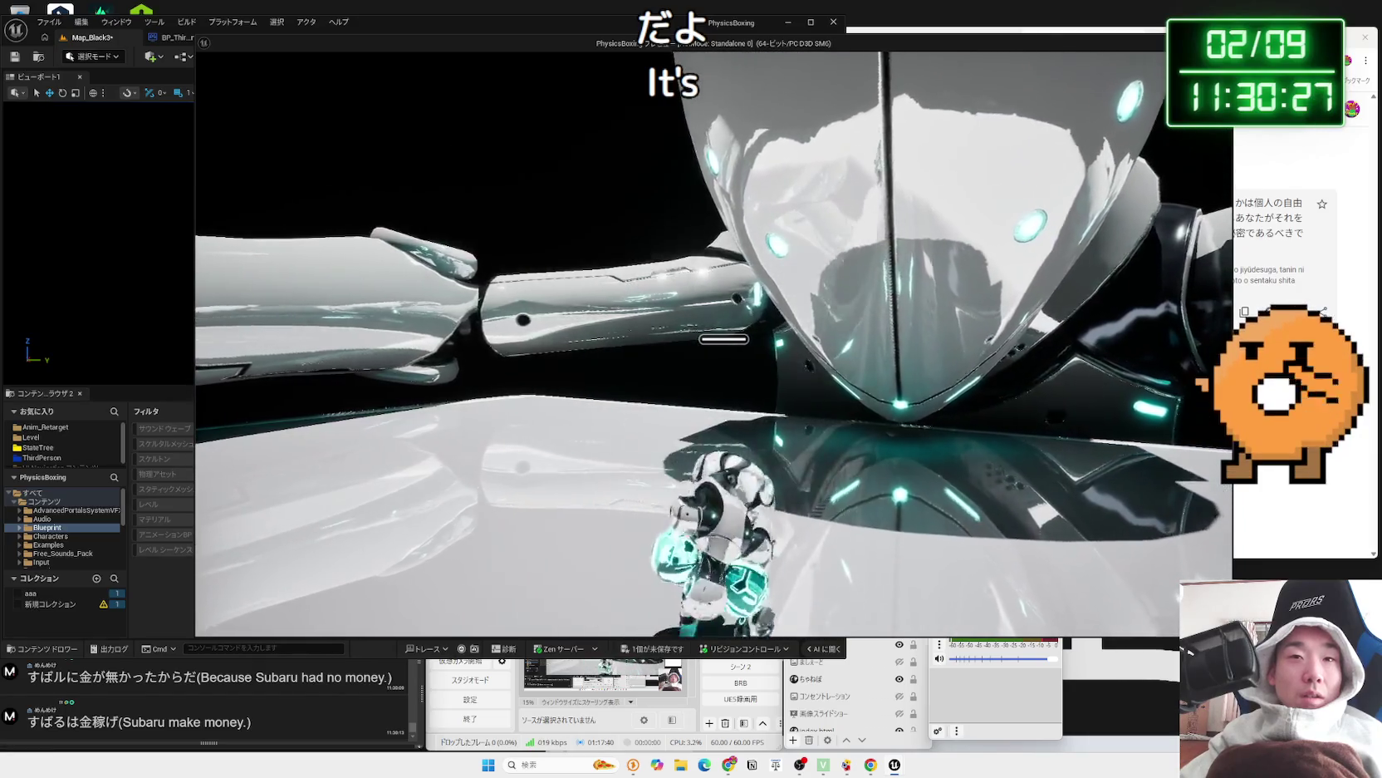
key("Escape")
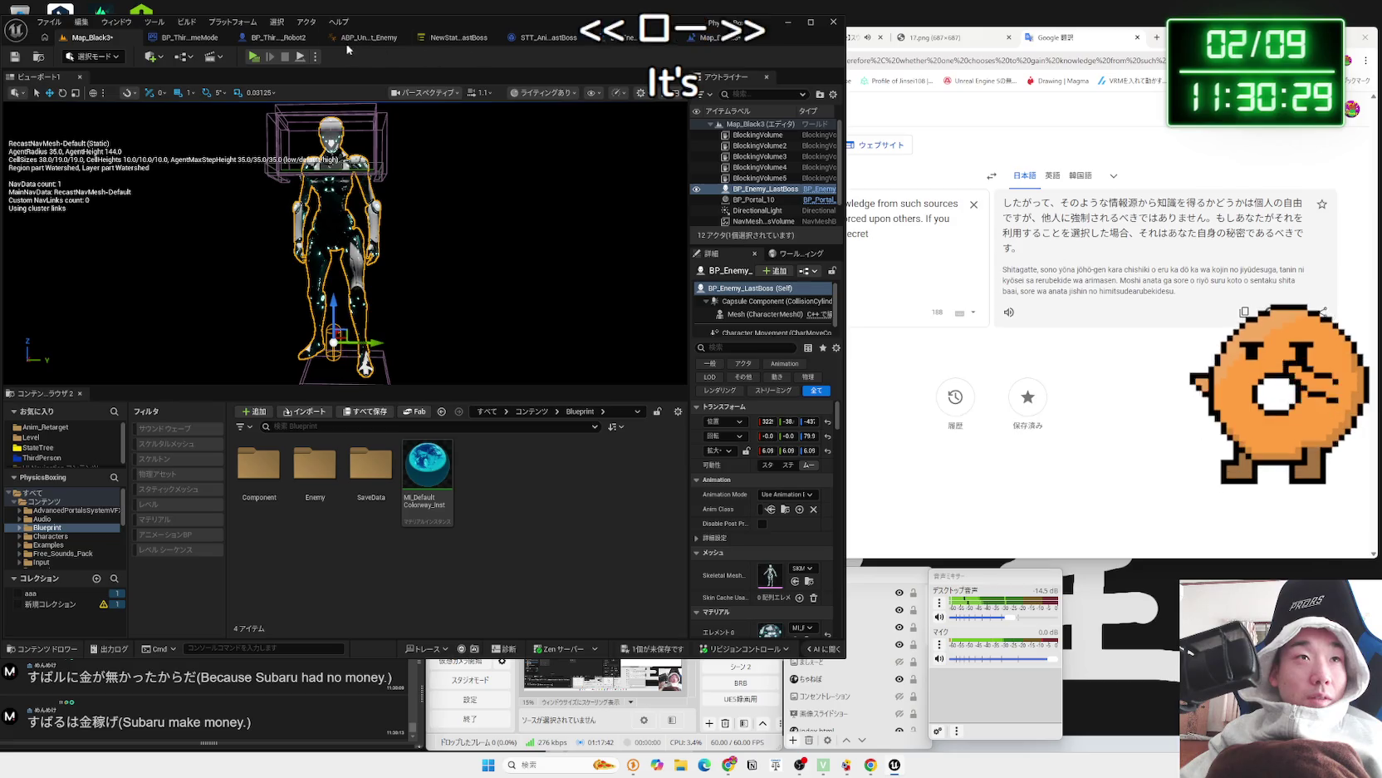
left_click(280, 39)
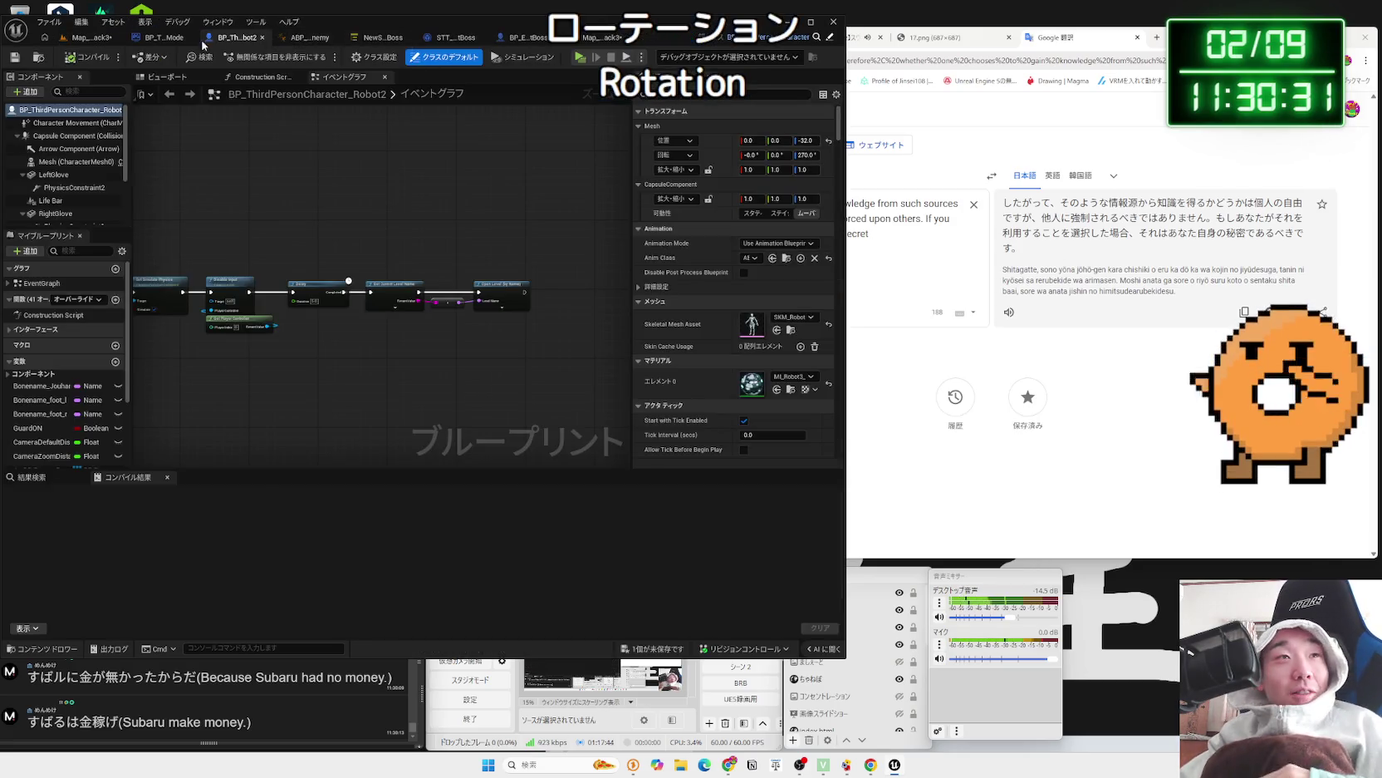
- Save the modified Map_Black3 level from the unsaved-content list, then view the game mode's EnemySpawn and EnemyDestroy events
left_click(176, 39)
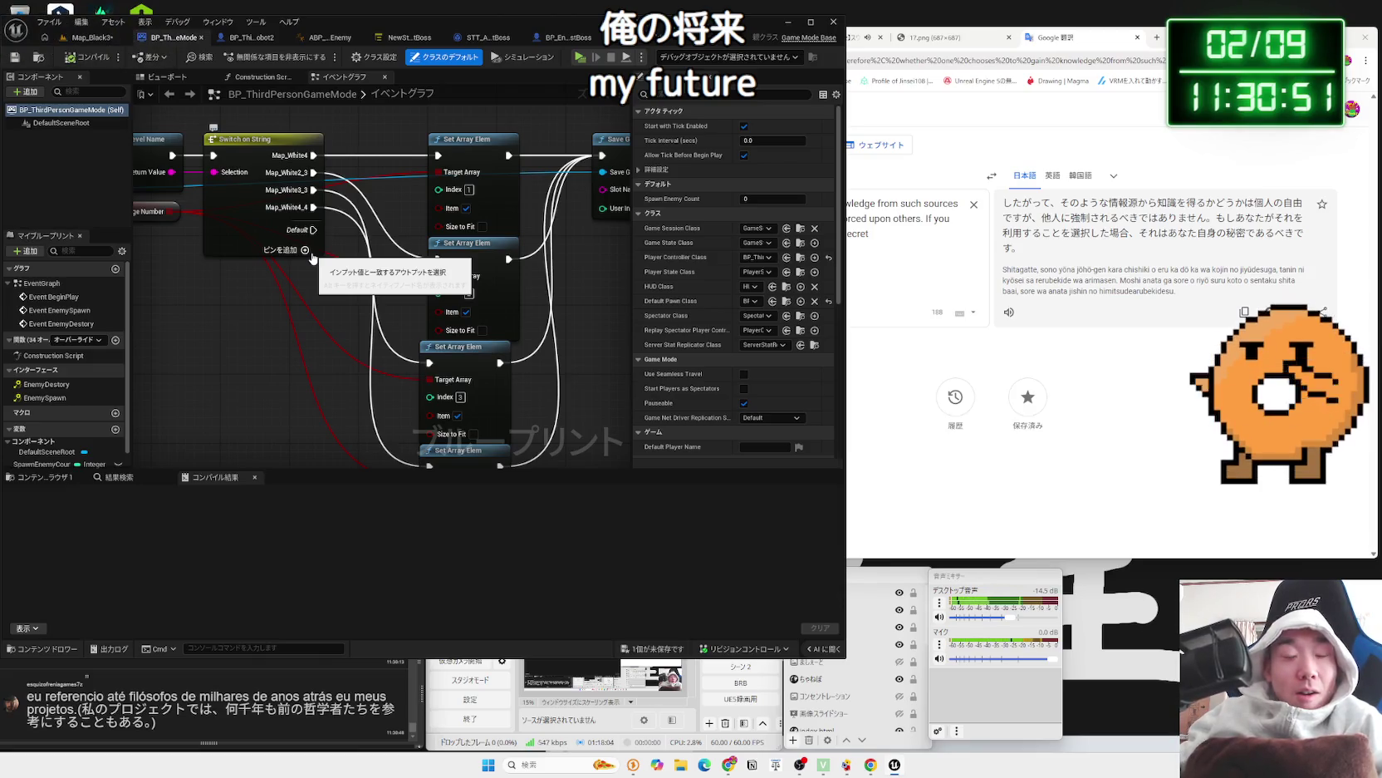
left_click(651, 650)
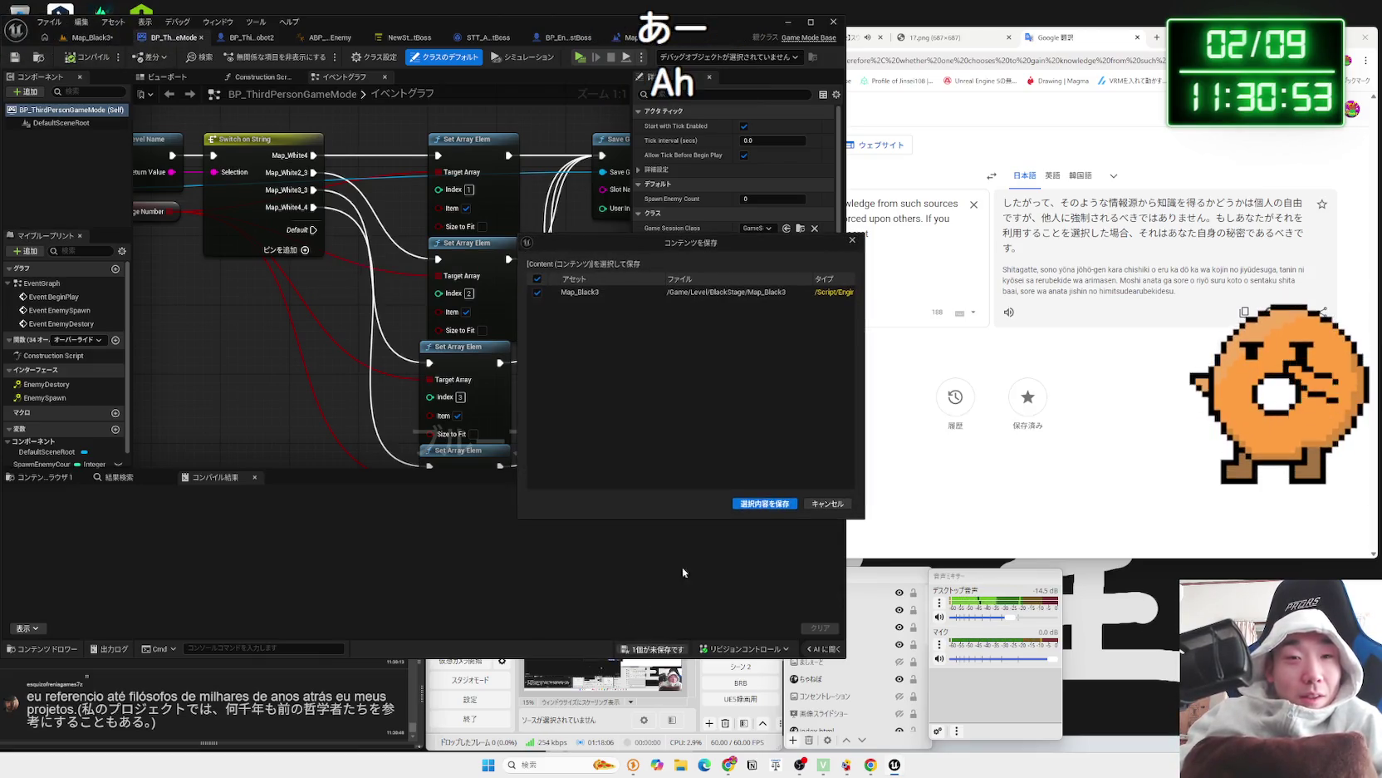
left_click(745, 505)
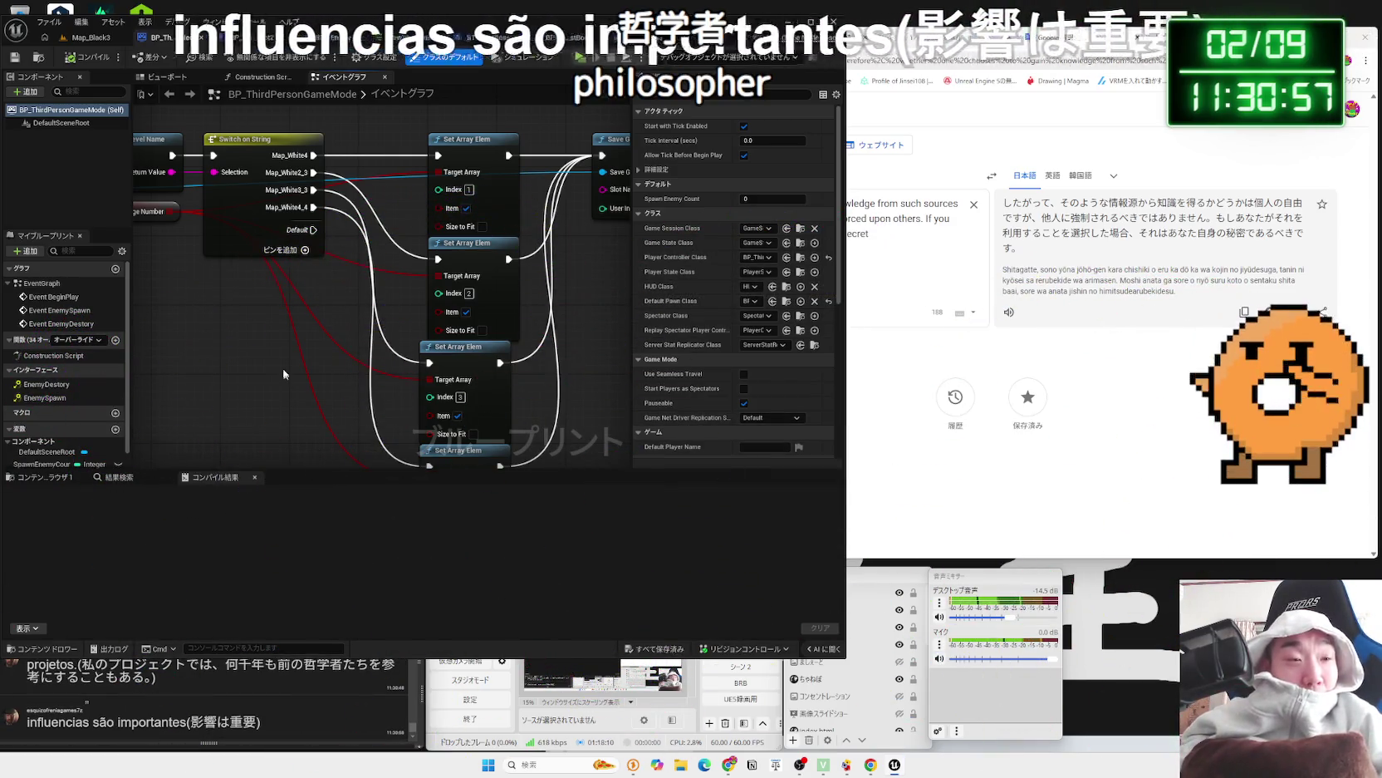
scroll(251, 332, "down", 5)
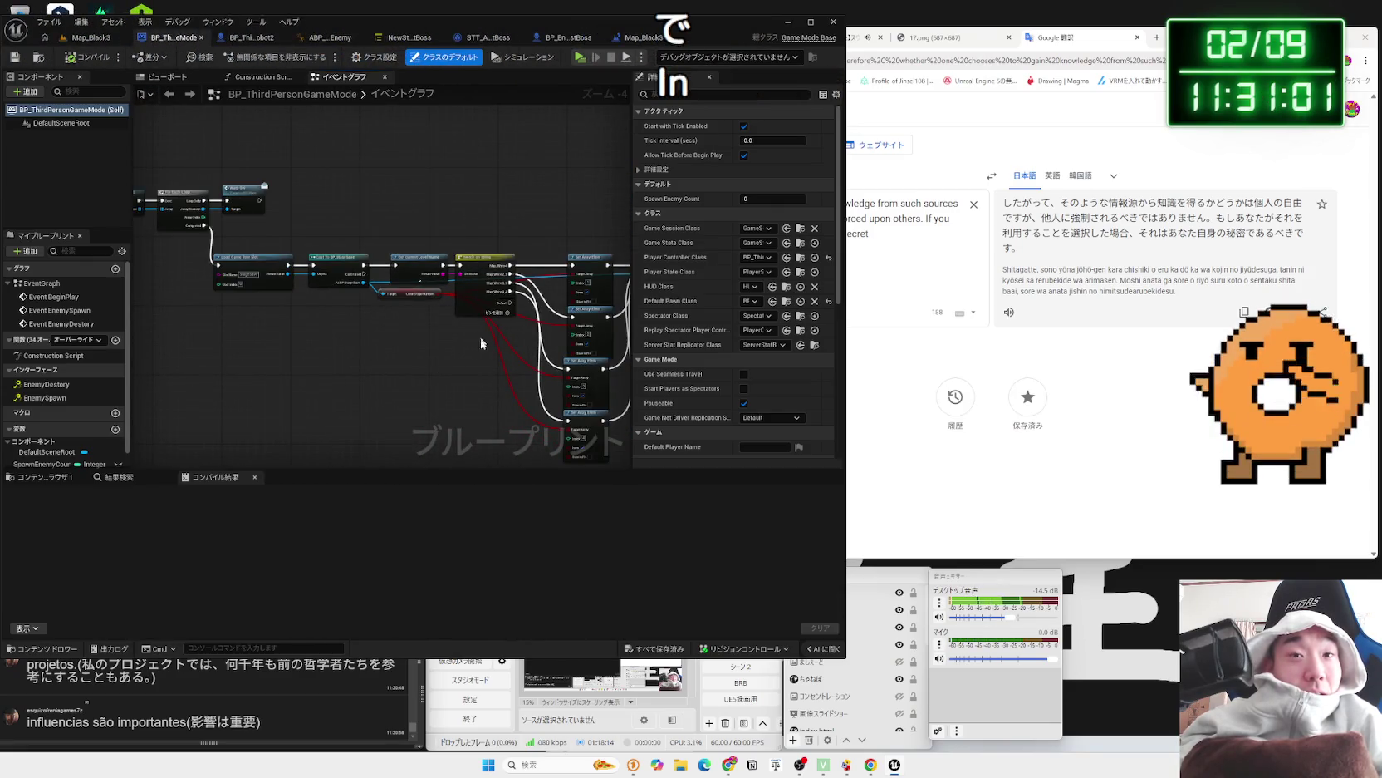
left_click_drag(478, 323, 538, 326)
left_click_drag(264, 271, 621, 346)
- Close the Robot2 blueprint, open the Enemy folder, return to the Map_Black3 level blueprint, and start a new Chrome tab
left_click(280, 39)
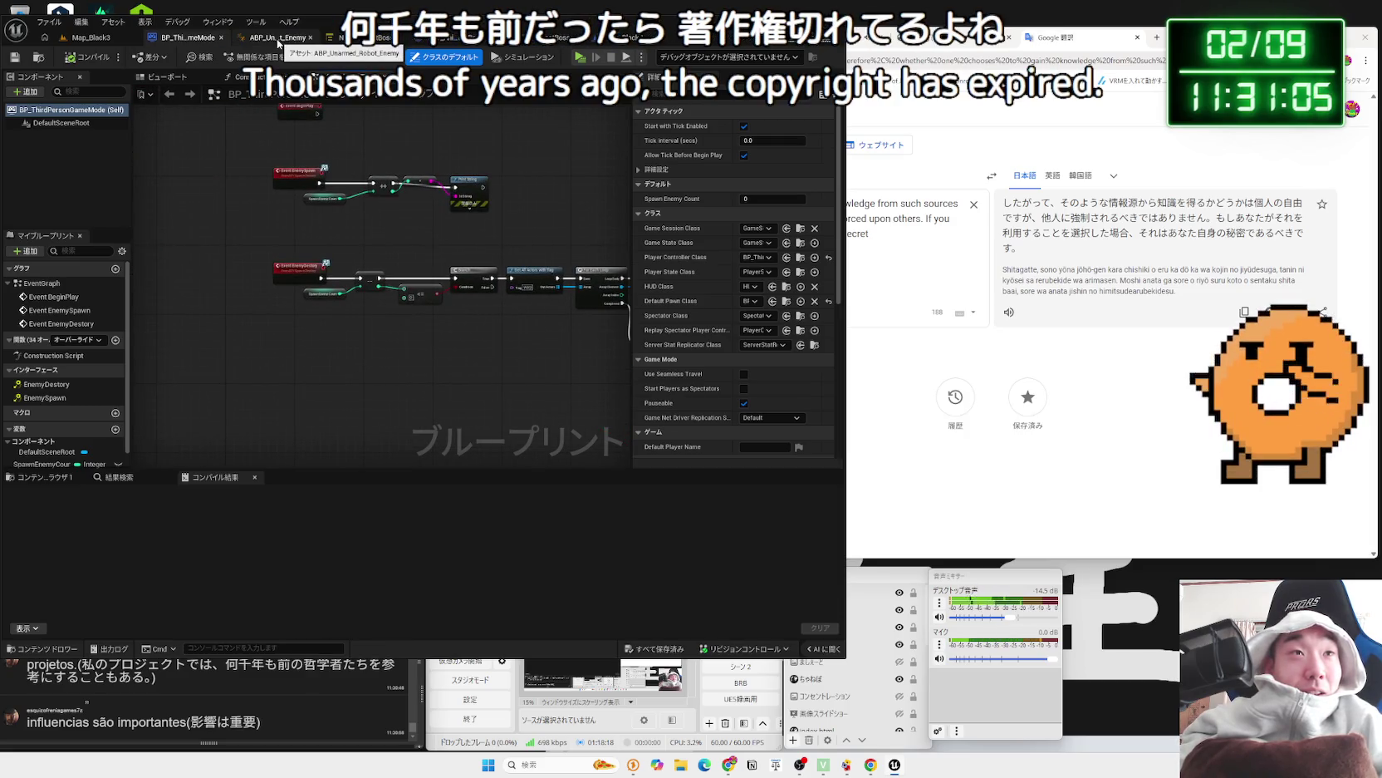
left_click(108, 39)
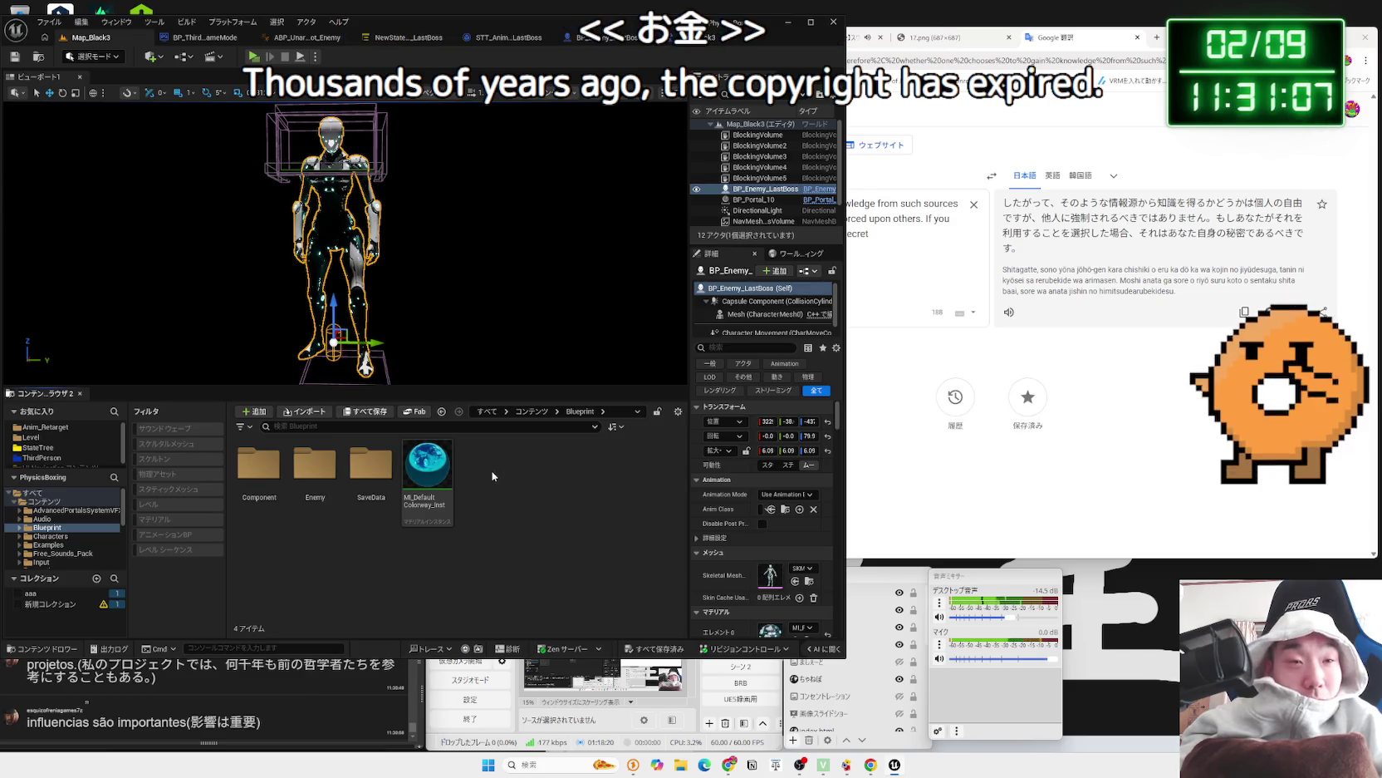
double_click(315, 465)
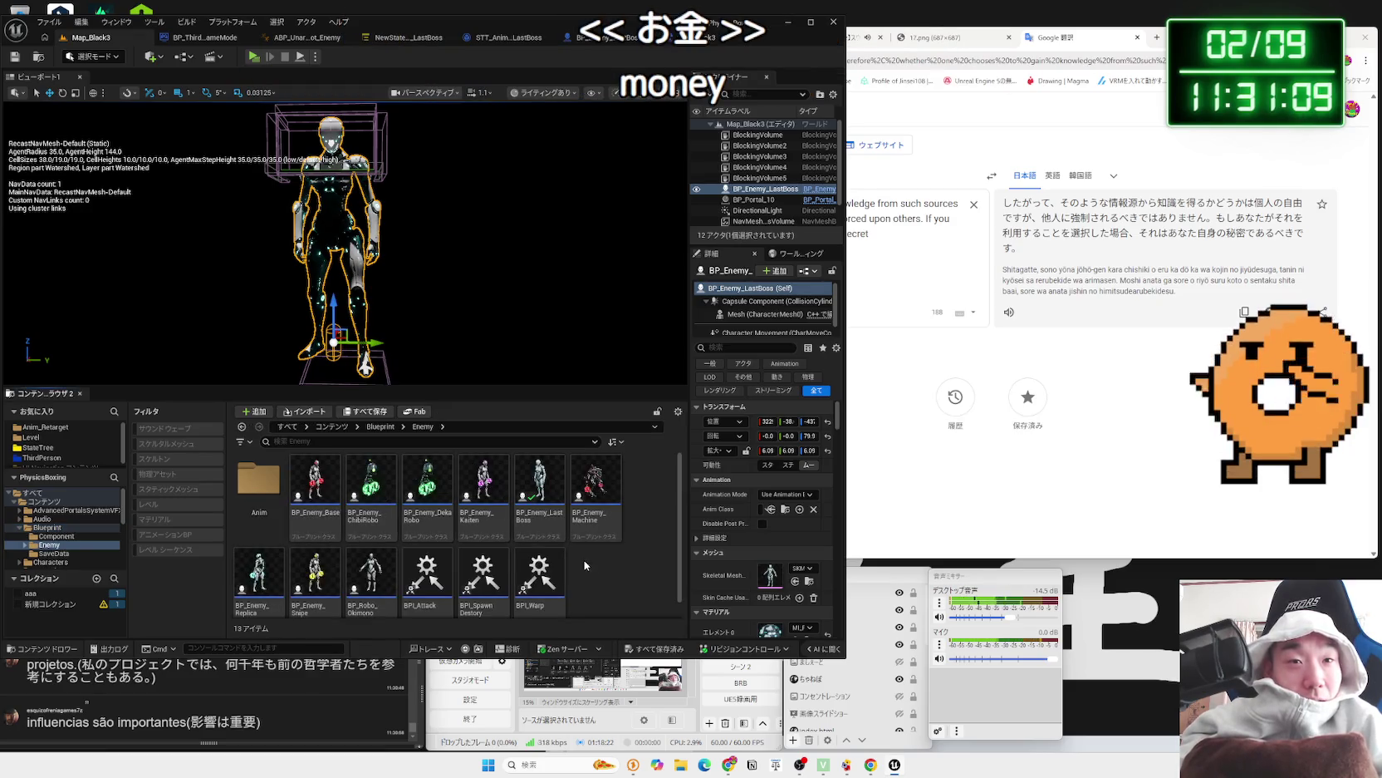
left_click(513, 38)
left_click(586, 43)
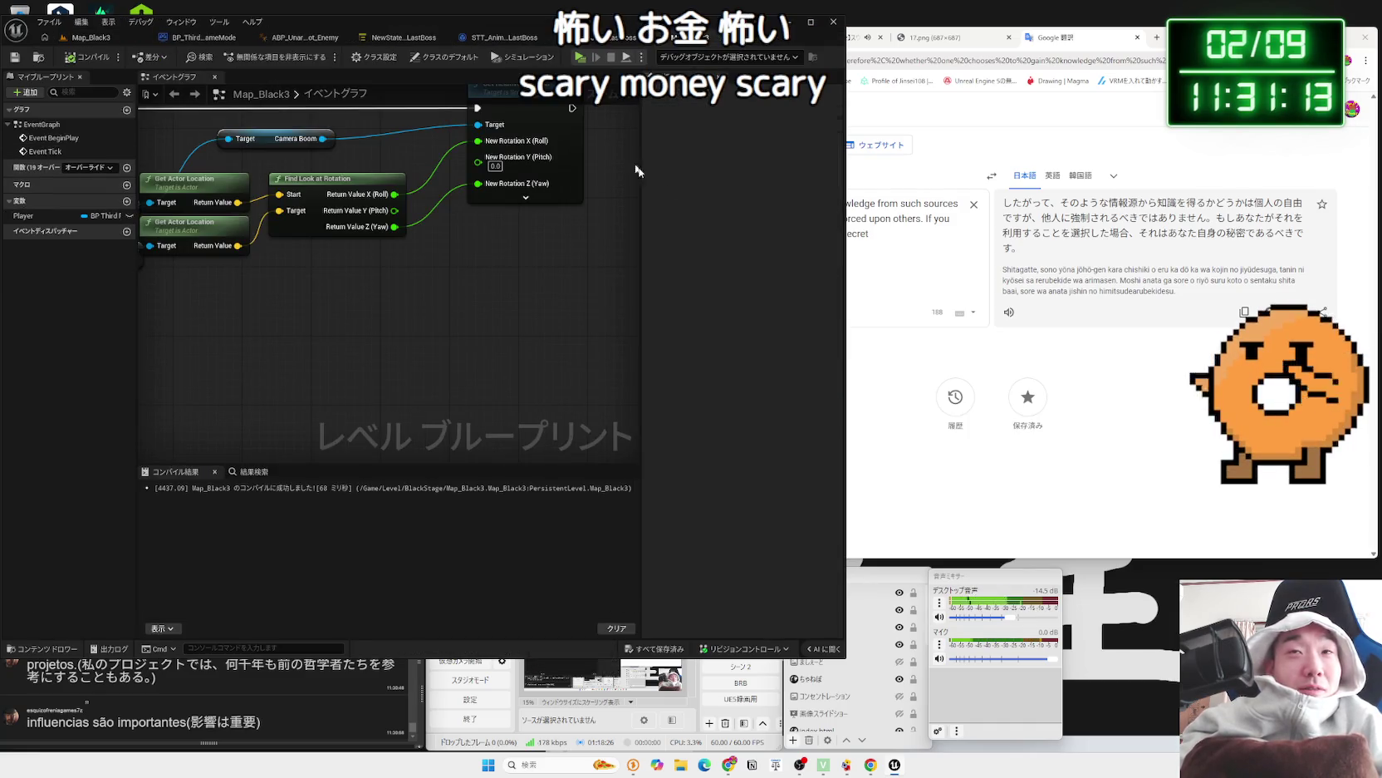
left_click(1157, 37)
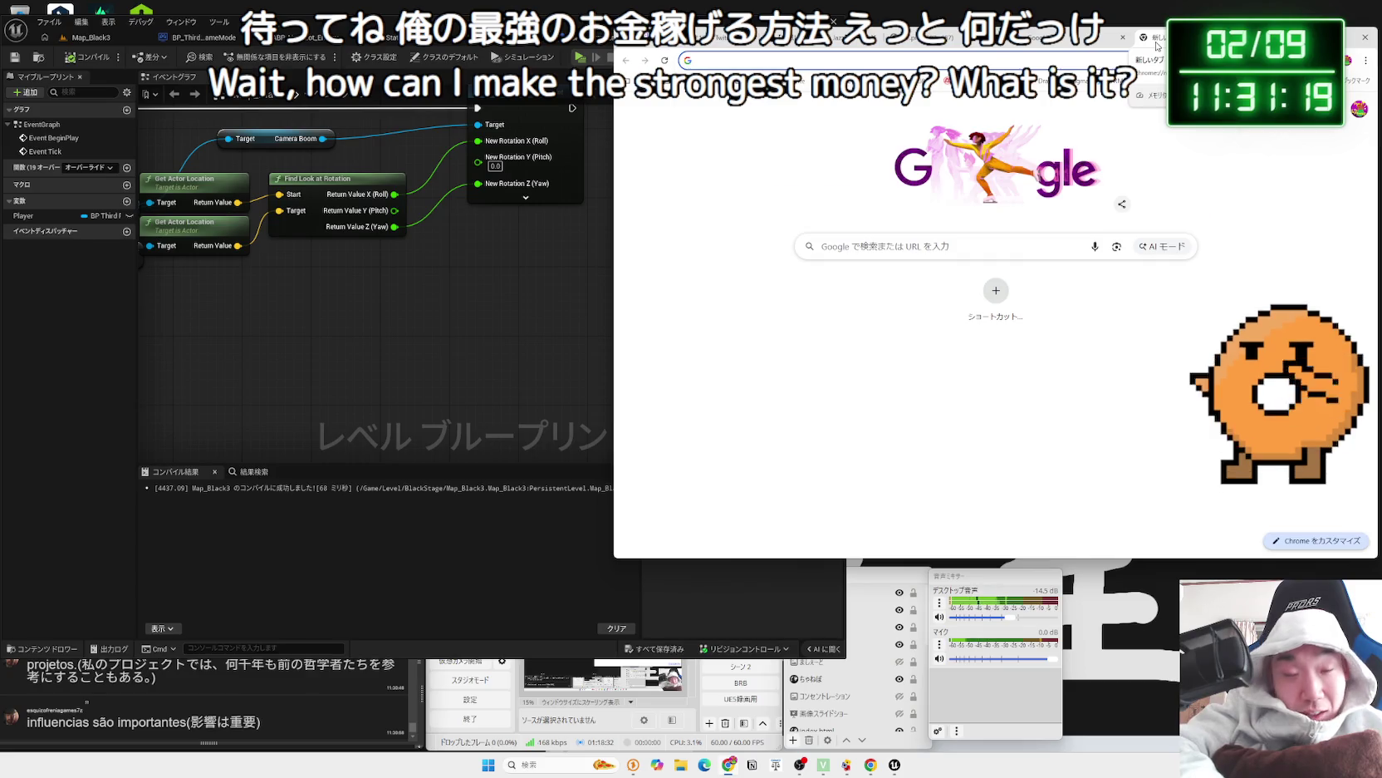
- Search Google for 'dokanto7'
type("ど")
key("Zenkaku_Hankaku")
type("dokan")
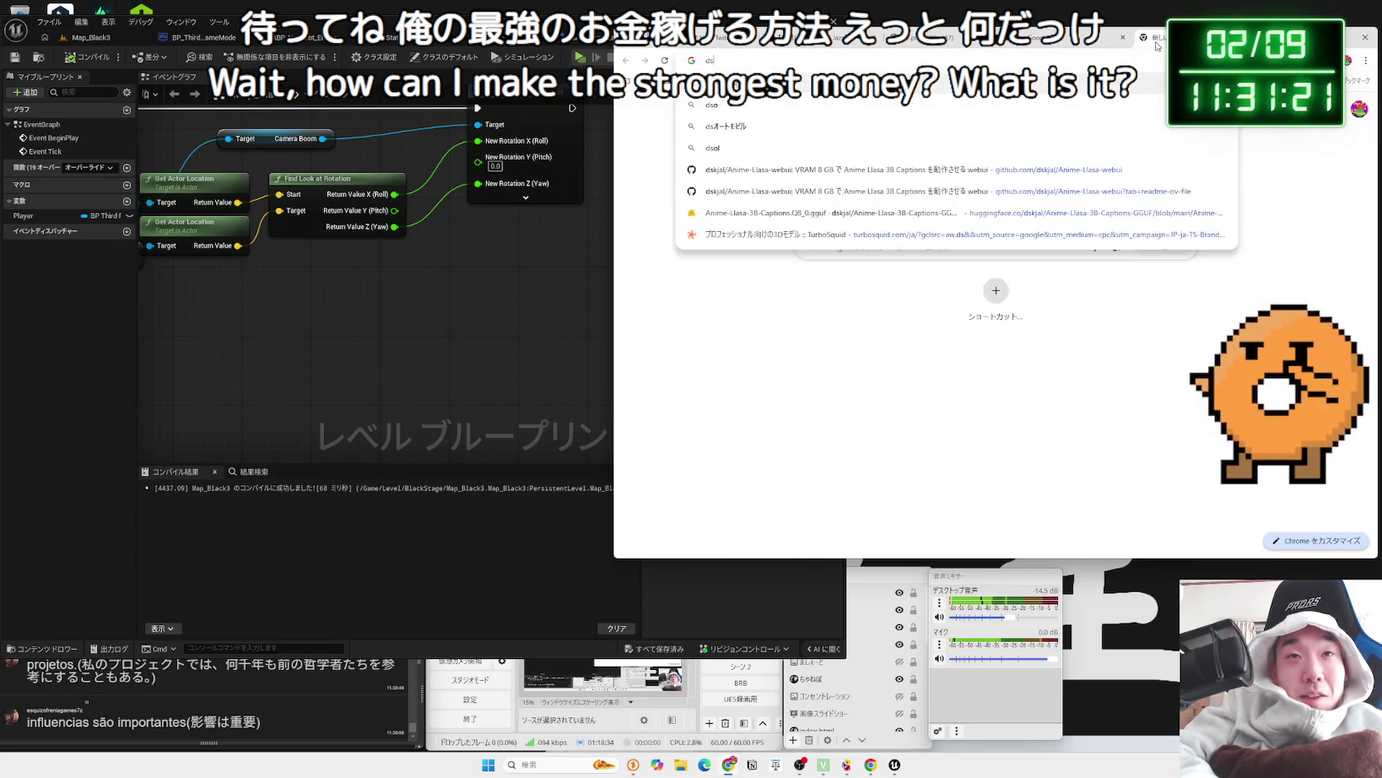
type("to")
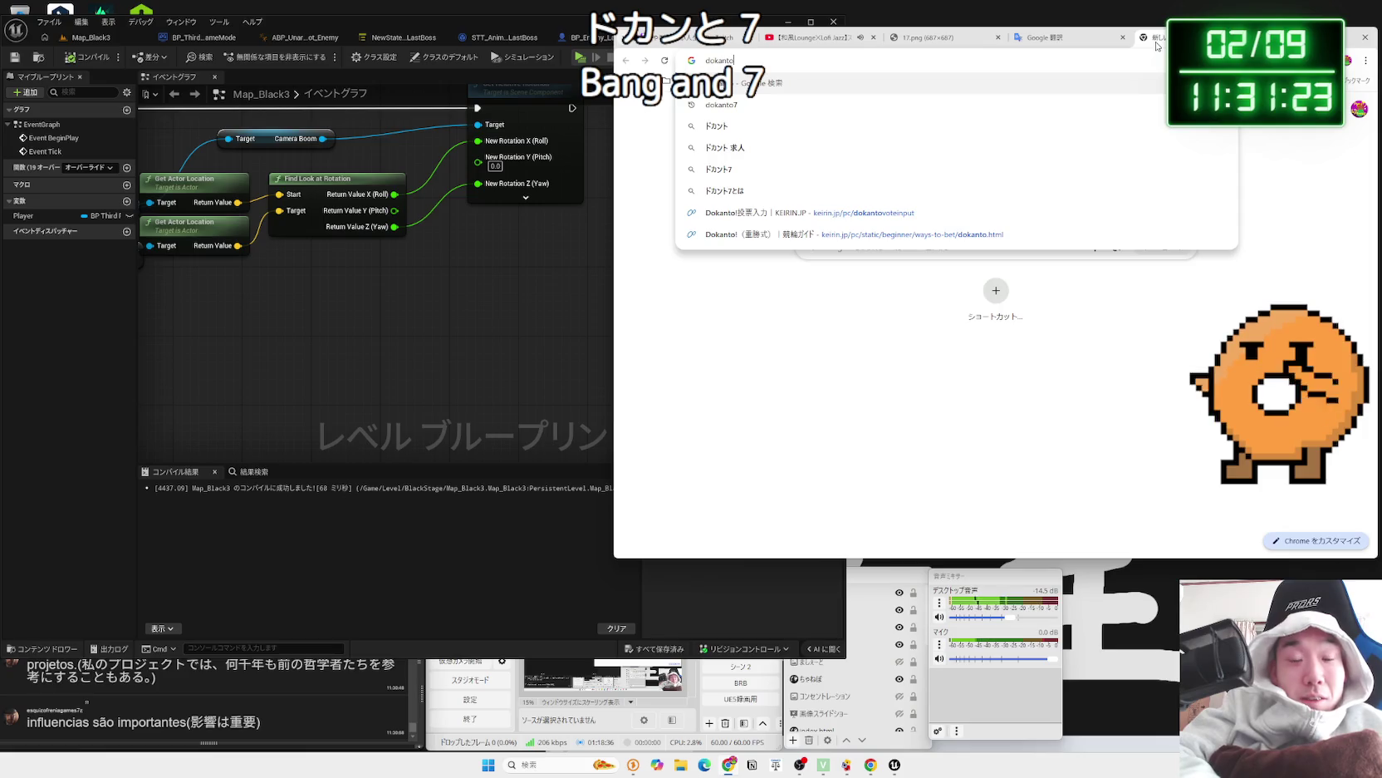
type("7")
key("Return")
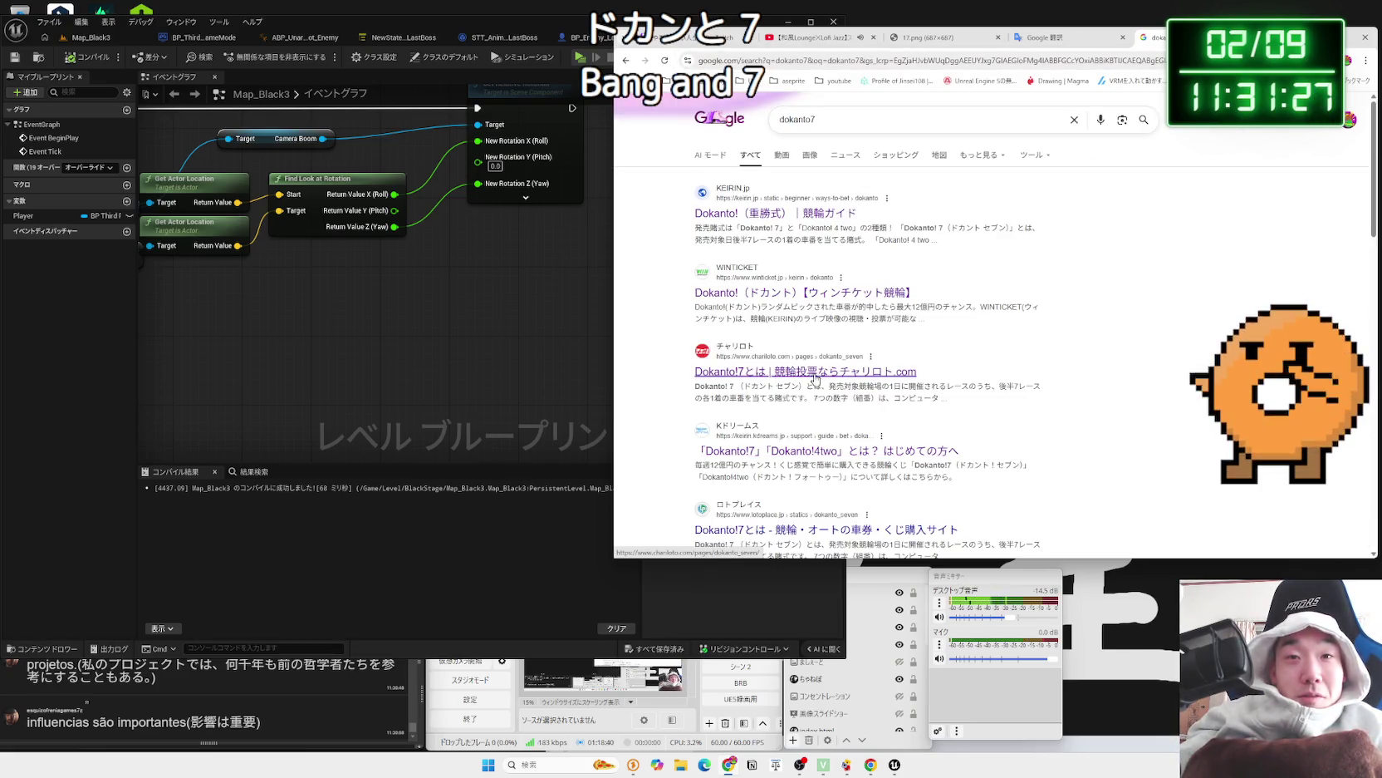
- Browse the KEIRIN GUIDE and WINTICKET Dokanto! pages, returning to the dokanto7 results
key("alt+Left")
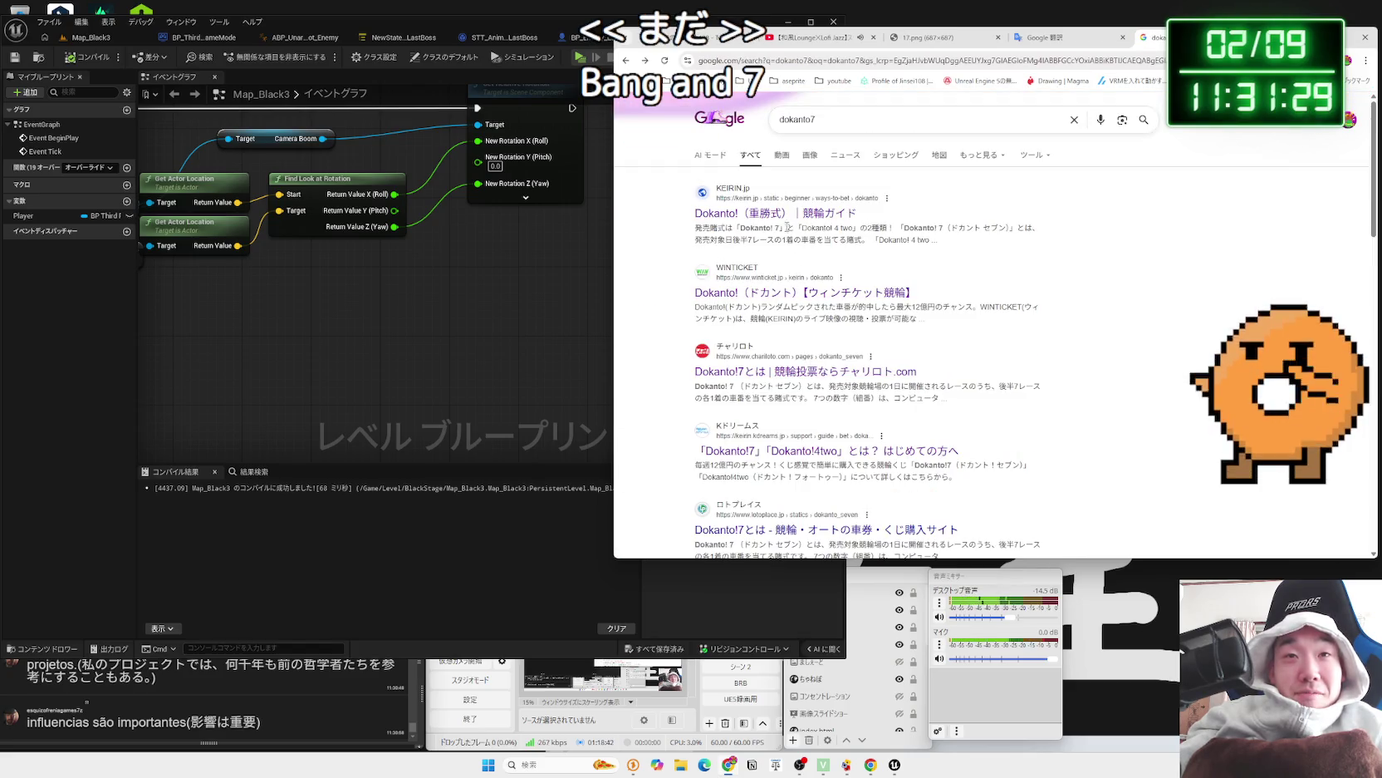
left_click(784, 213)
scroll(853, 355, "down", 10)
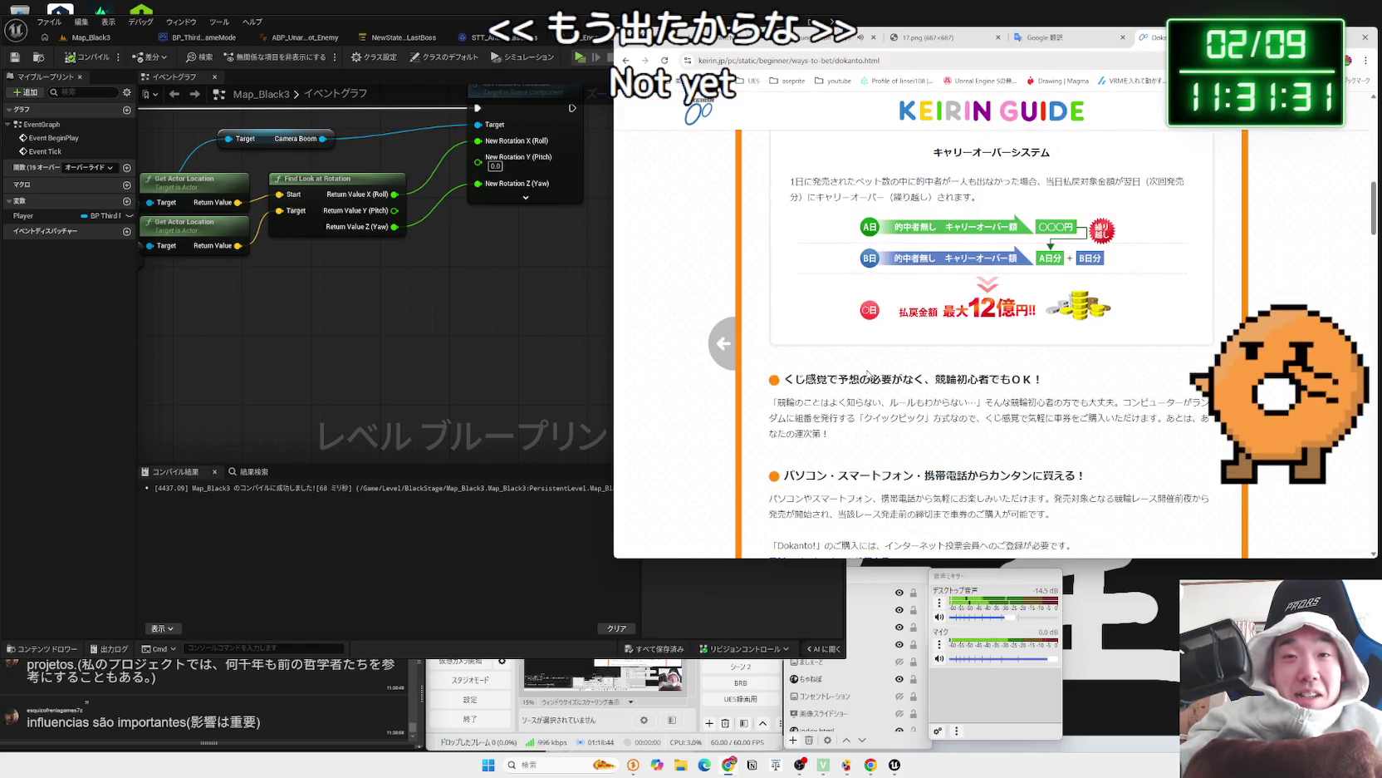
key("alt+Left")
left_click(811, 295)
key("alt+Left")
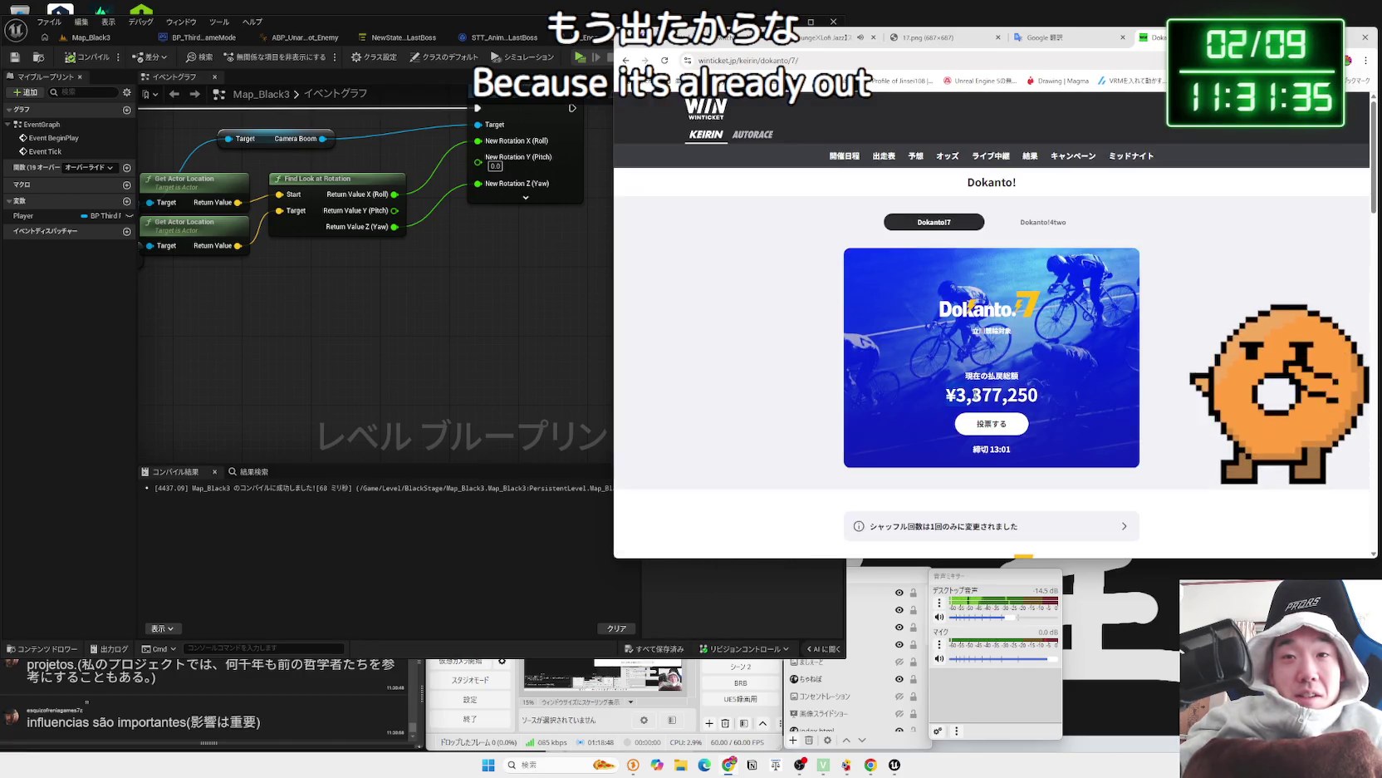
key("alt+Left")
left_click(816, 215)
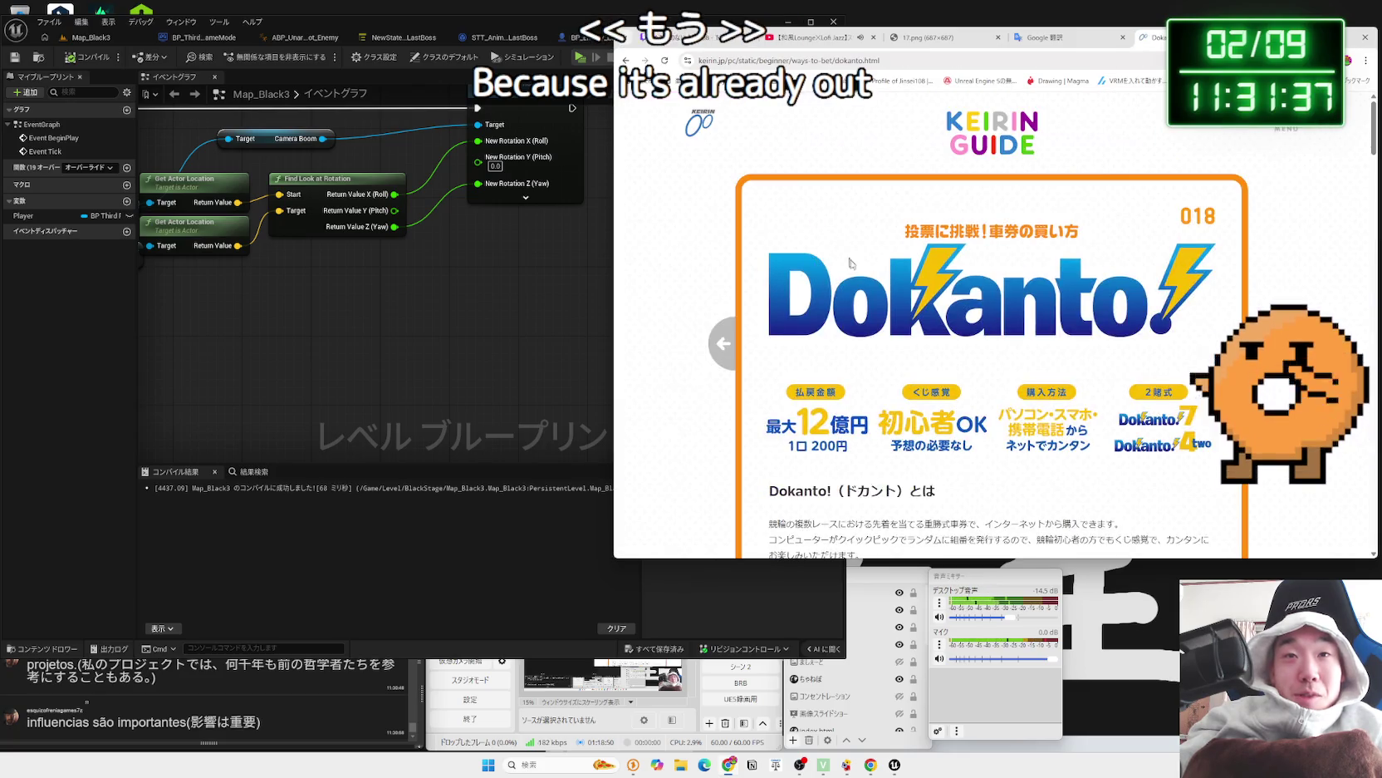
scroll(909, 363, "down", 10)
scroll(910, 363, "down", 15)
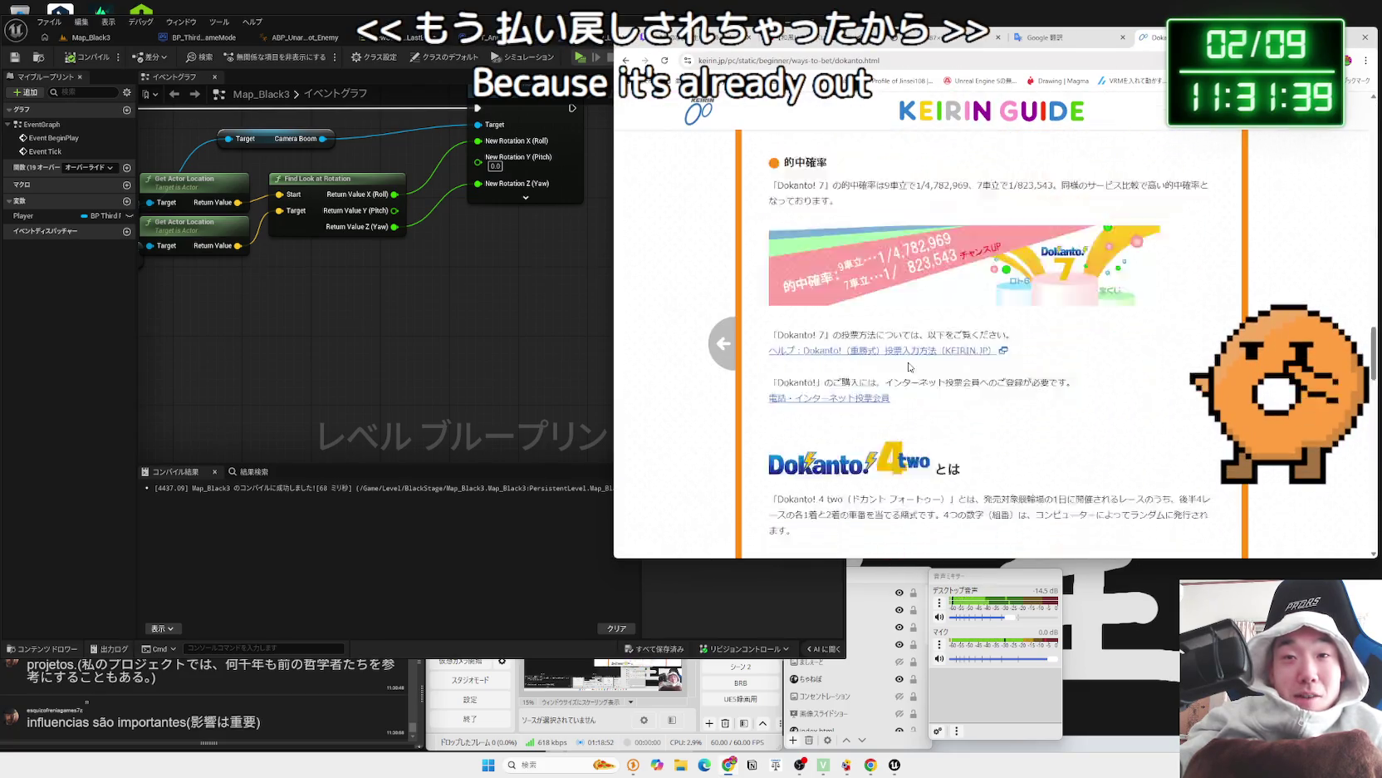
key("alt+Left")
- Scroll the dokanto7 results, selecting and then clearing the oddspark snippet text
scroll(905, 378, "down", 5)
scroll(897, 382, "up", 1)
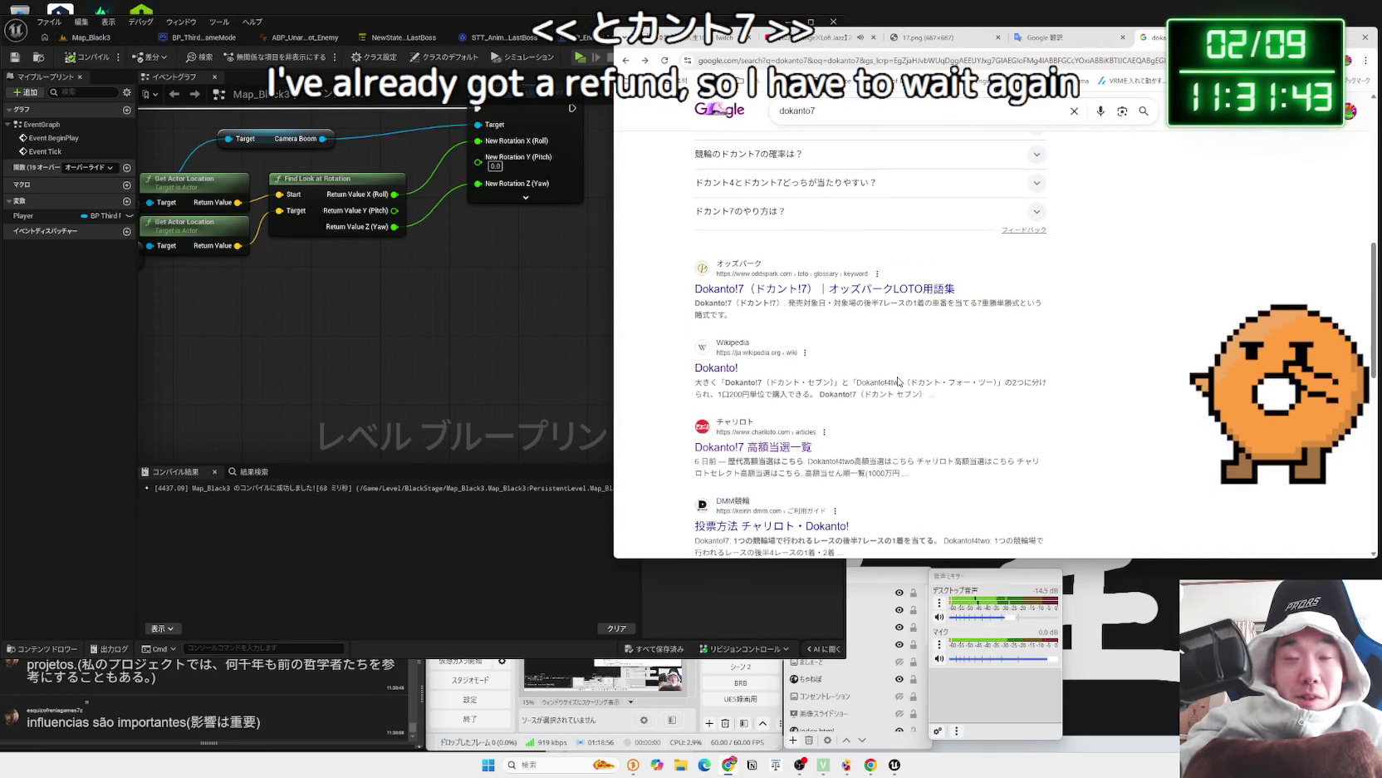
left_click_drag(729, 302, 745, 320)
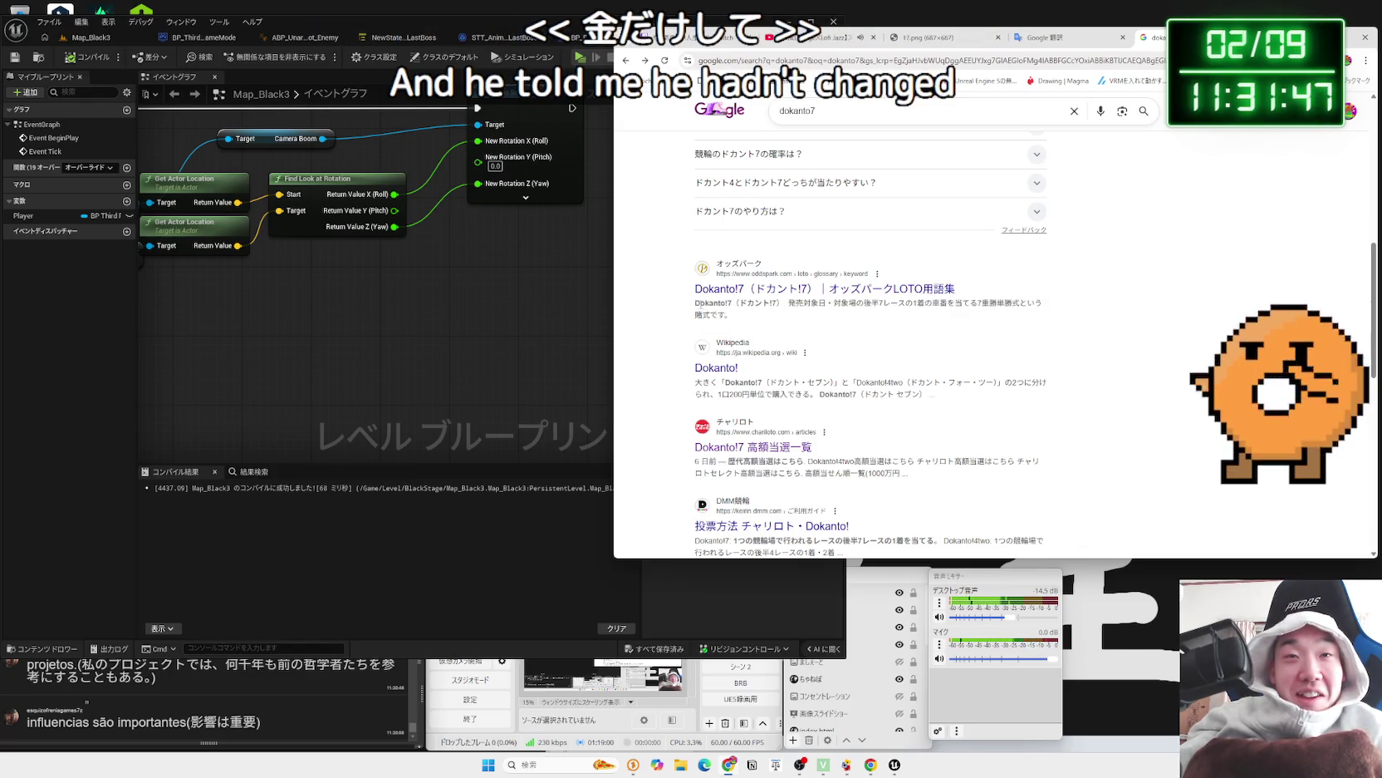
triple_click(744, 319)
left_click(704, 308)
scroll(869, 385, "down", 10)
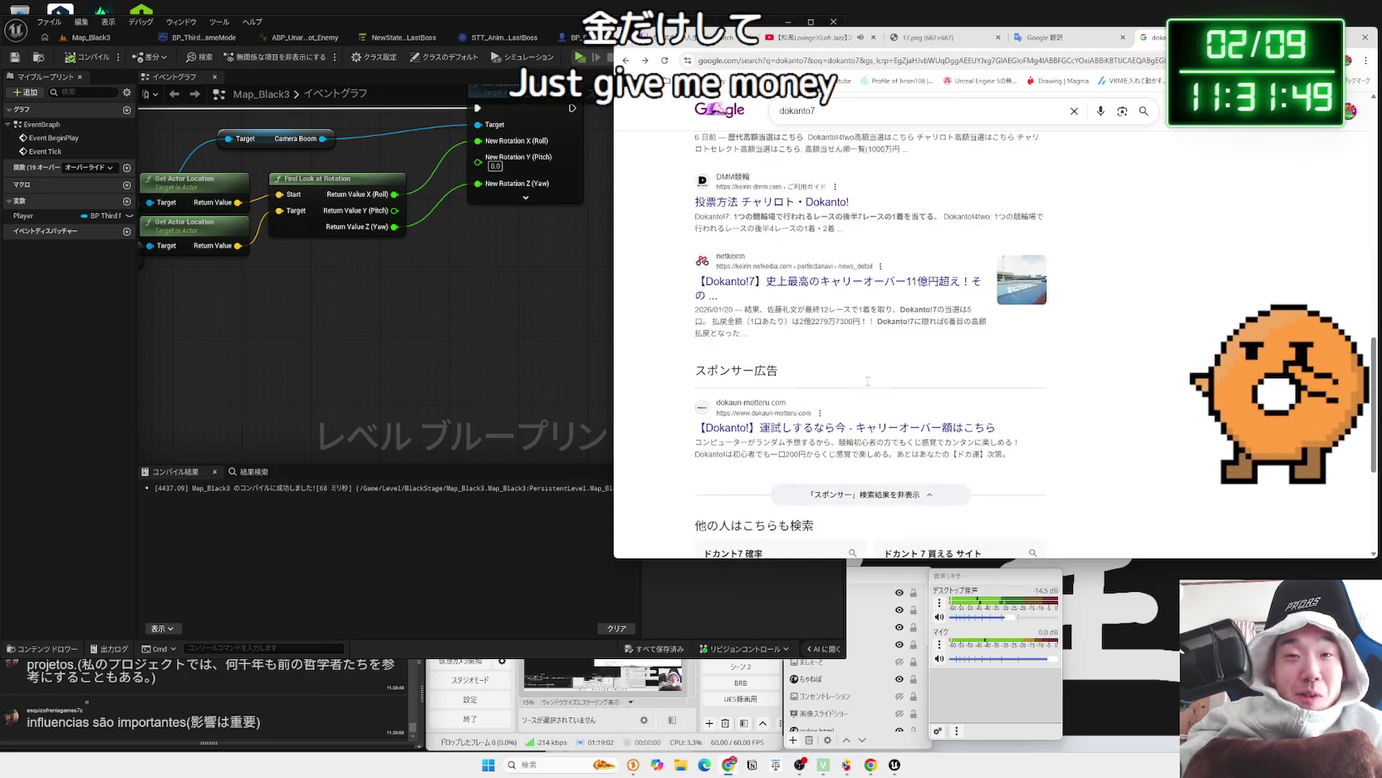